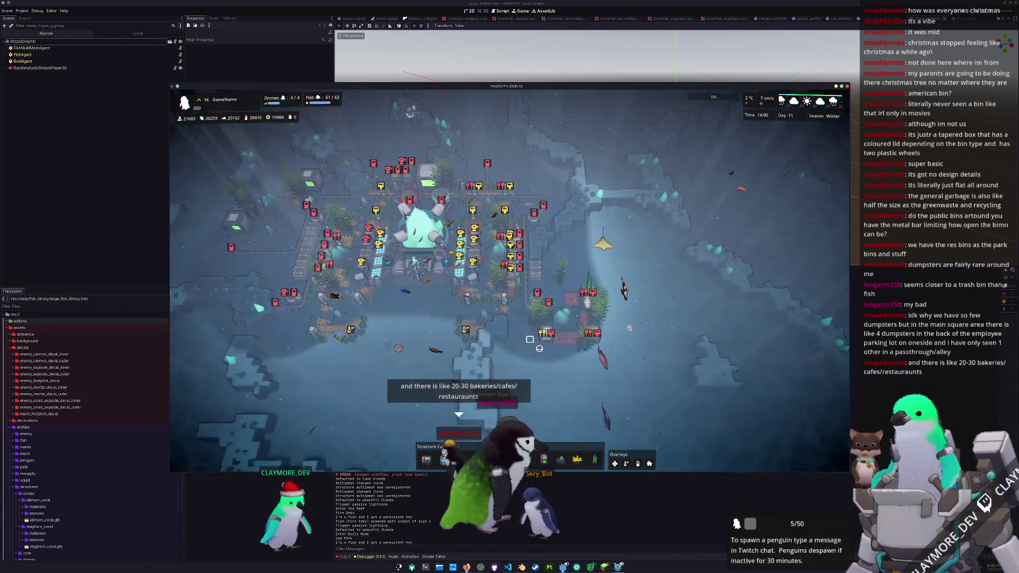
Step: Pan the game camera across the map, rotate the pending structure and cancel its placement
{"action": "key", "text": "s"}
{"action": "key", "text": "d"}
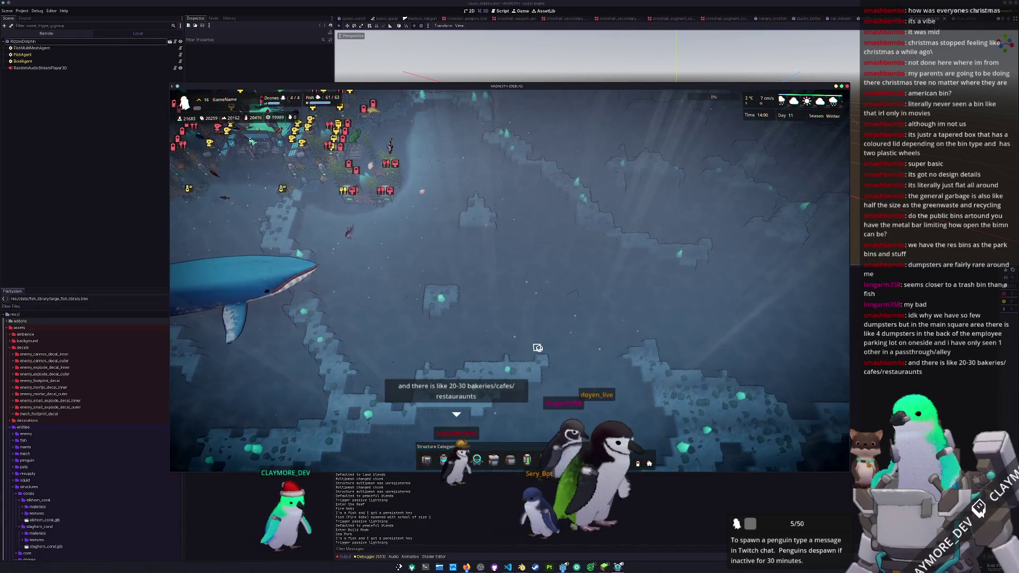
{"action": "key", "text": "d"}
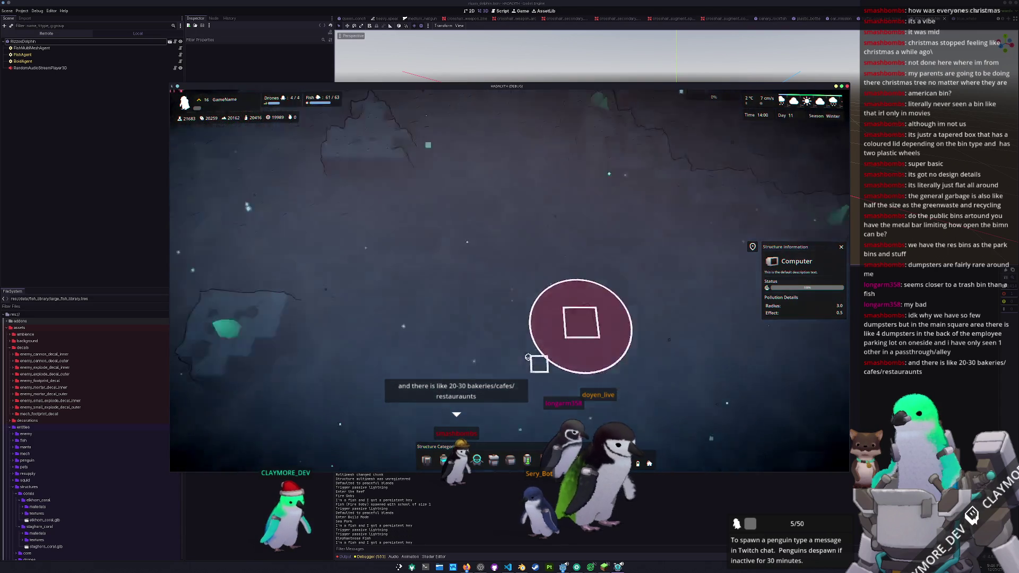
{"action": "key", "text": "r"}
{"action": "right_click", "coordinate": [634, 366]}
{"action": "key", "text": "s"}
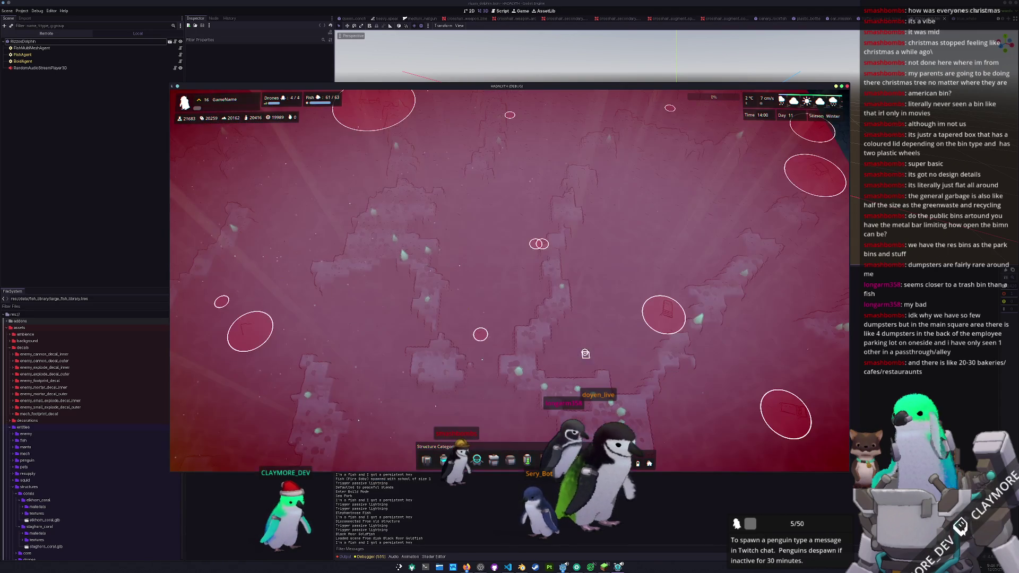
Step: Place a Shopping Cart on the terrain, return the camera to the base and close the running game with F8
{"action": "left_click", "coordinate": [659, 318]}
{"action": "key", "text": "d"}
{"action": "scroll", "coordinate": [603, 343], "scroll_direction": "up", "scroll_amount": 2}
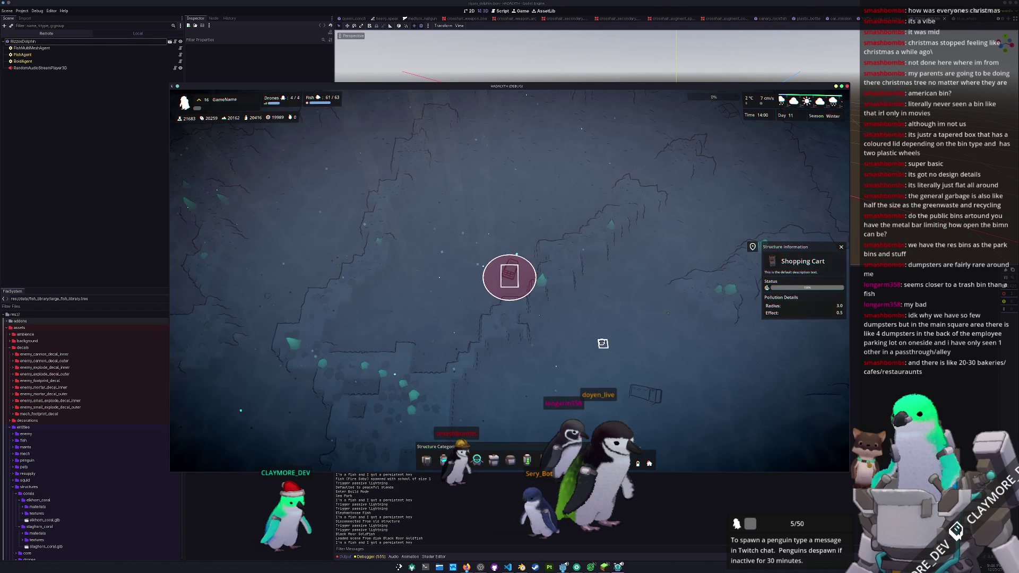
{"action": "left_click", "coordinate": [480, 356]}
{"action": "key", "text": "s"}
{"action": "key", "text": "w"}
{"action": "key", "text": "w"}
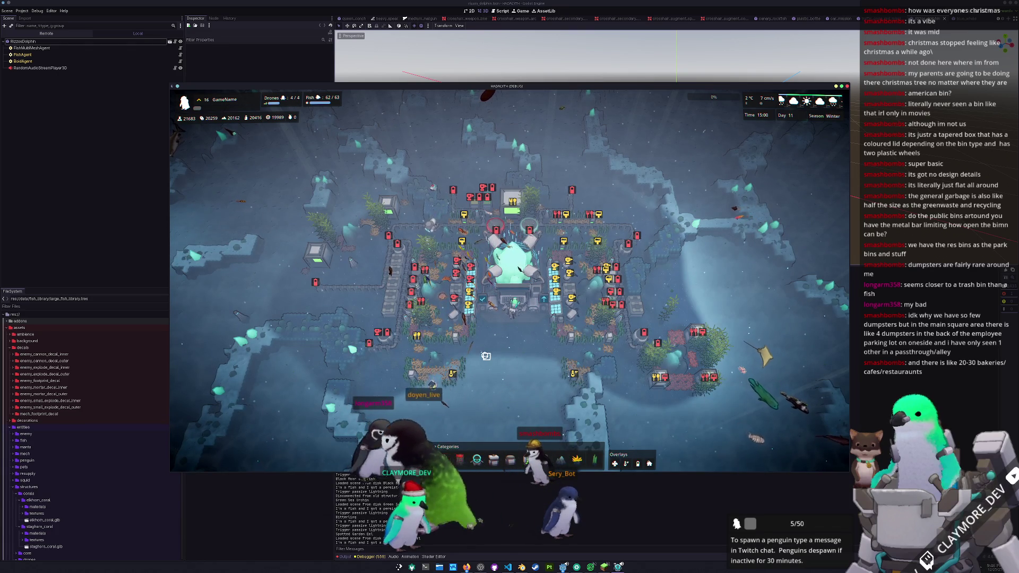
{"action": "key", "text": "F8"}
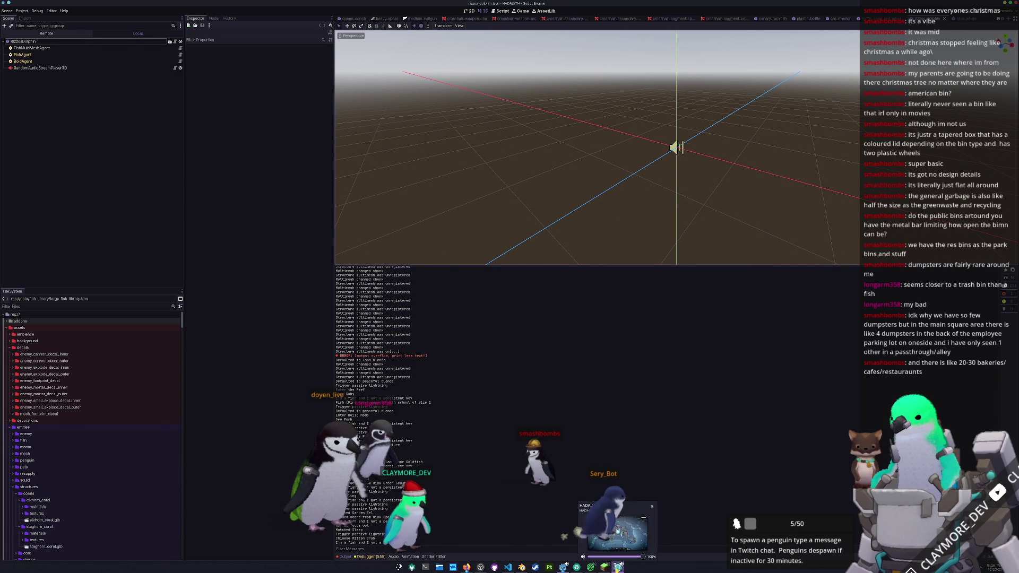
Step: Switch to Blender, return the bin to Object Mode and orbit to inspect its lid and lower body
{"action": "mouse_move", "coordinate": [618, 567]}
{"action": "left_click", "coordinate": [521, 567]}
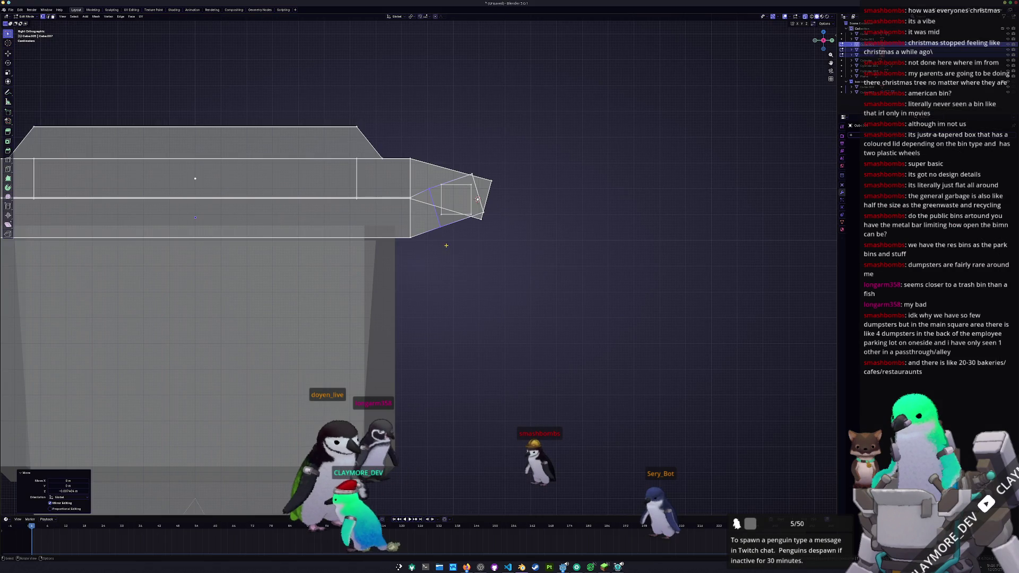
{"action": "key", "text": "Tab"}
{"action": "scroll", "coordinate": [450, 259], "scroll_direction": "down", "scroll_amount": 3}
{"action": "middle_click_drag", "start_coordinate": [450, 258], "coordinate": [403, 285]}
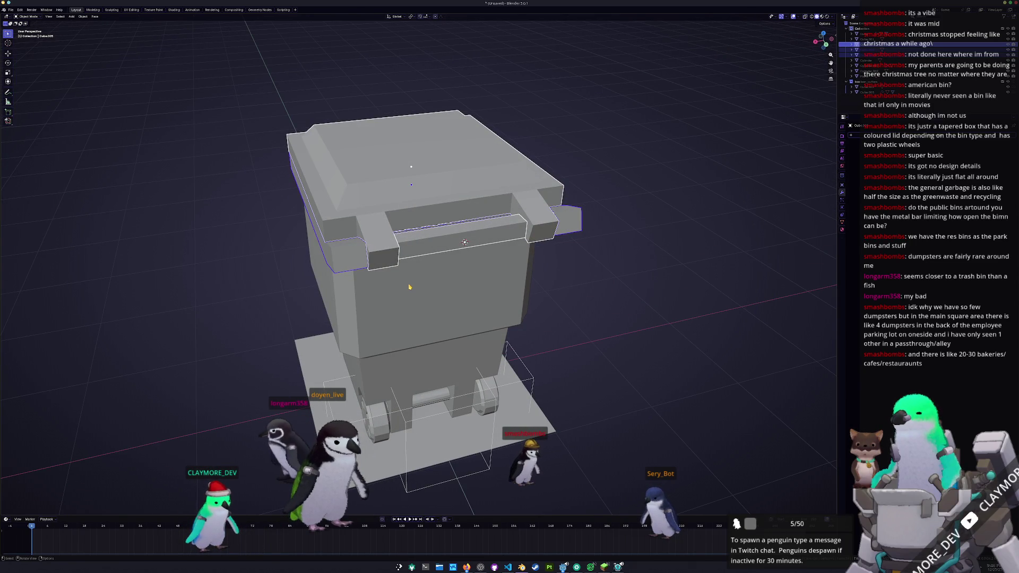
{"action": "scroll", "coordinate": [419, 250], "scroll_direction": "up", "scroll_amount": 3}
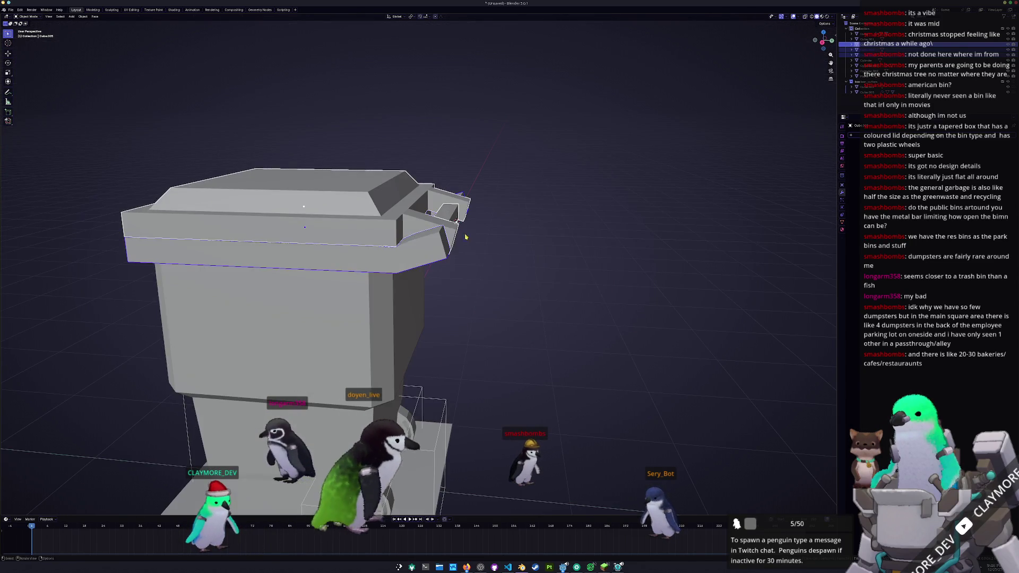
{"action": "mouse_move", "coordinate": [420, 250]}
{"action": "middle_mouse_down"}
{"action": "mouse_move", "coordinate": [471, 217]}
{"action": "mouse_move", "coordinate": [459, 148]}
{"action": "middle_mouse_up"}
{"action": "scroll", "coordinate": [471, 217], "scroll_direction": "down", "scroll_amount": 4}
{"action": "scroll", "coordinate": [458, 149], "scroll_direction": "up", "scroll_amount": 3}
{"action": "left_click", "coordinate": [406, 304]}
{"action": "mouse_move", "coordinate": [406, 304]}
{"action": "middle_mouse_down"}
{"action": "mouse_move", "coordinate": [351, 200]}
{"action": "mouse_move", "coordinate": [452, 265]}
{"action": "mouse_move", "coordinate": [455, 160]}
{"action": "middle_mouse_up"}
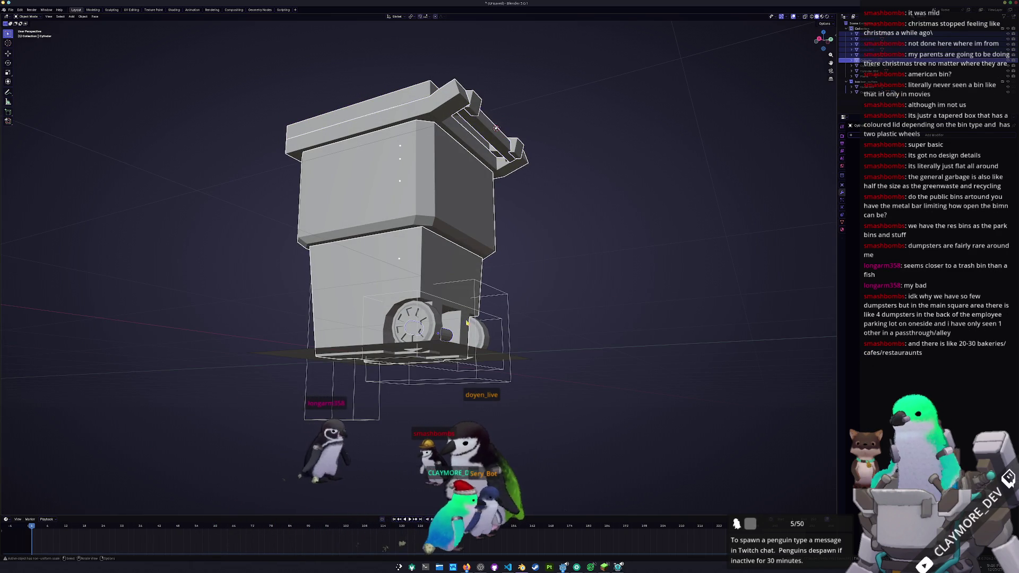
Step: Apply the bin's transforms with Ctrl+A and orbit for a lower look at it
{"action": "middle_click_drag", "start_coordinate": [467, 323], "coordinate": [630, 255]}
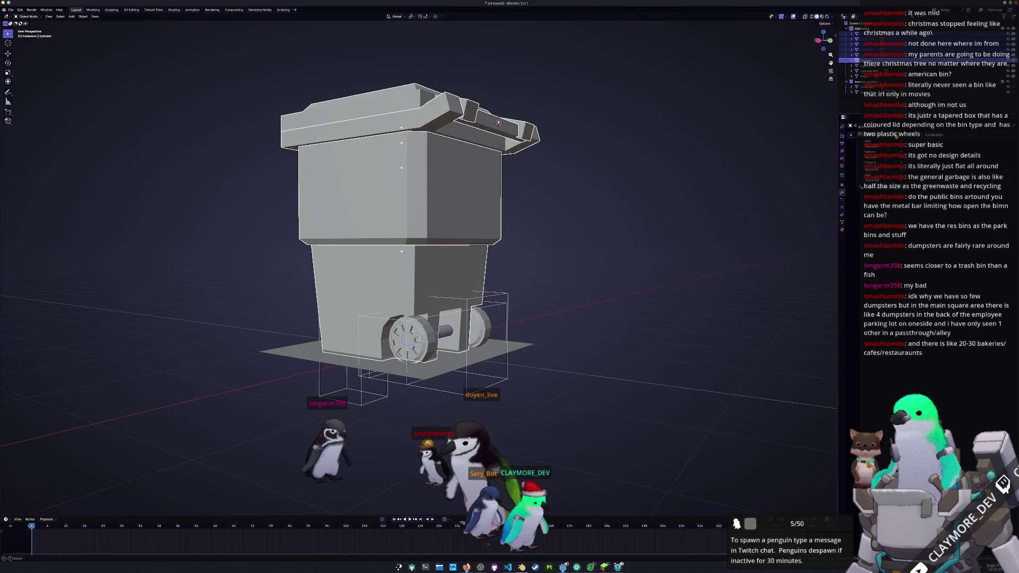
{"action": "key", "text": "ctrl+a"}
{"action": "left_click", "coordinate": [712, 193]}
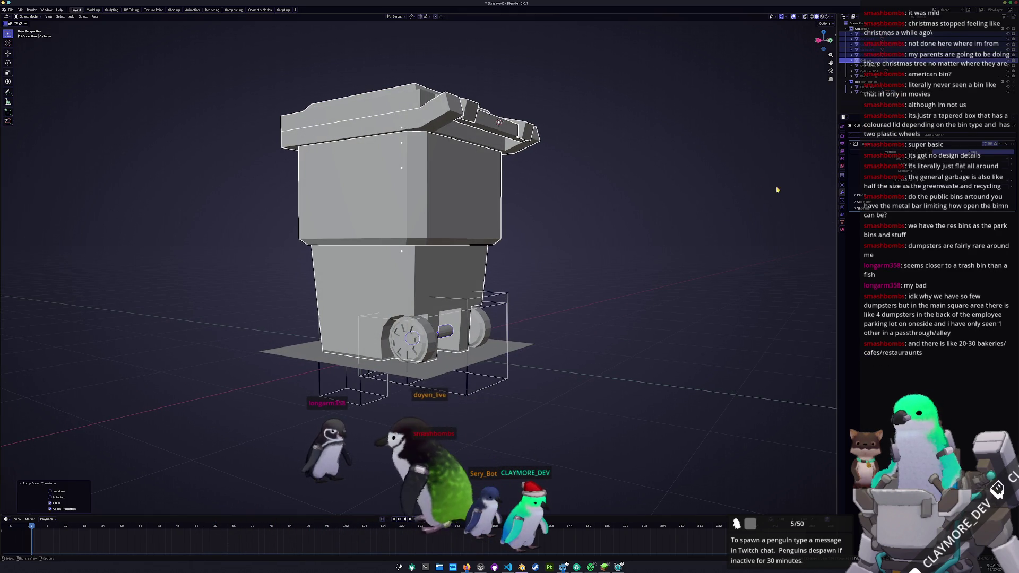
{"action": "middle_click_drag", "start_coordinate": [398, 239], "coordinate": [414, 223]}
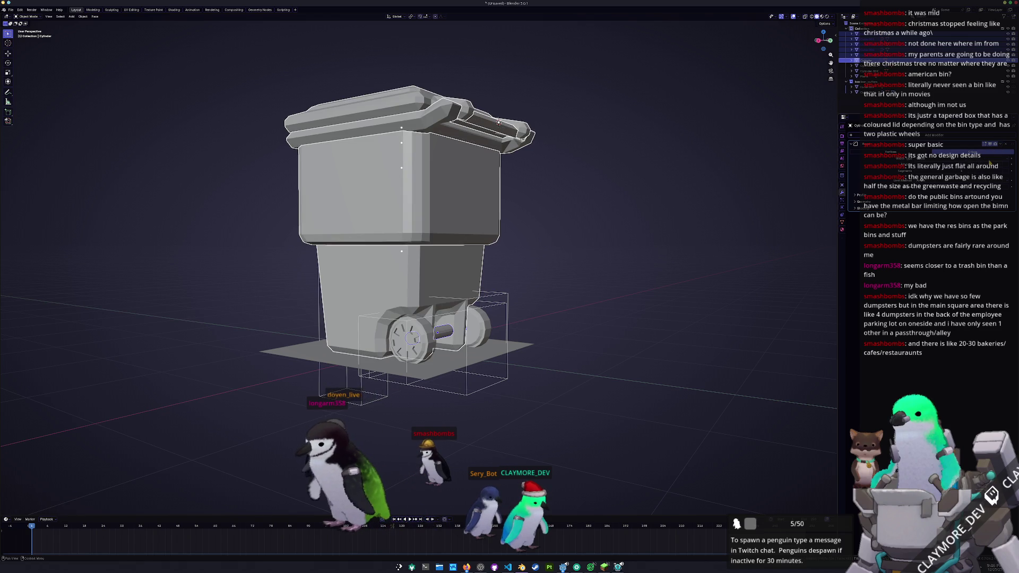
{"action": "scroll", "coordinate": [398, 238], "scroll_direction": "up", "scroll_amount": 2}
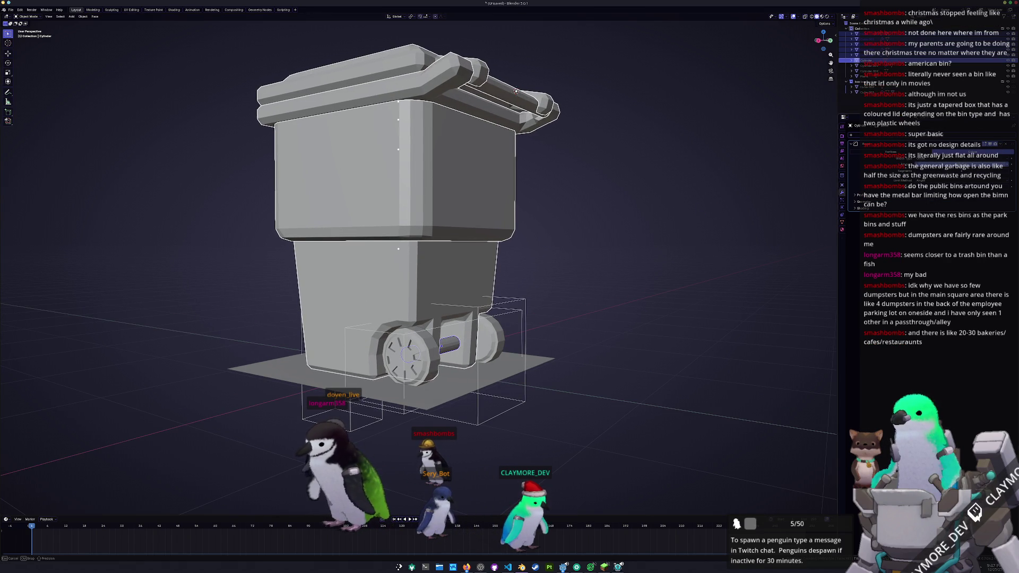
Step: Select the lower bin body and union the lid into it with Bool Tool, then pick the wheel part
{"action": "key", "text": "alt+a"}
{"action": "left_click", "coordinate": [443, 253]}
{"action": "mouse_move", "coordinate": [443, 253]}
{"action": "middle_mouse_down", "text": "shift"}
{"action": "mouse_move", "coordinate": [638, 280]}
{"action": "mouse_move", "coordinate": [576, 239]}
{"action": "mouse_move", "coordinate": [564, 282]}
{"action": "mouse_move", "coordinate": [549, 271]}
{"action": "mouse_move", "coordinate": [457, 275]}
{"action": "middle_mouse_up", "text": "shift"}
{"action": "key", "text": "ctrl+shift+KP_Add"}
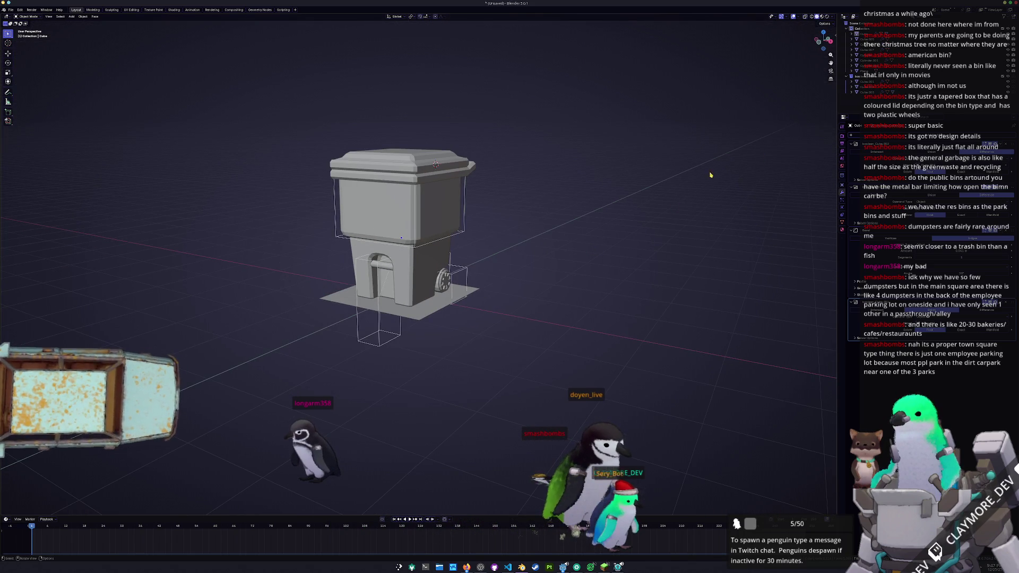
{"action": "left_click", "coordinate": [456, 274]}
{"action": "left_click", "coordinate": [872, 60]}
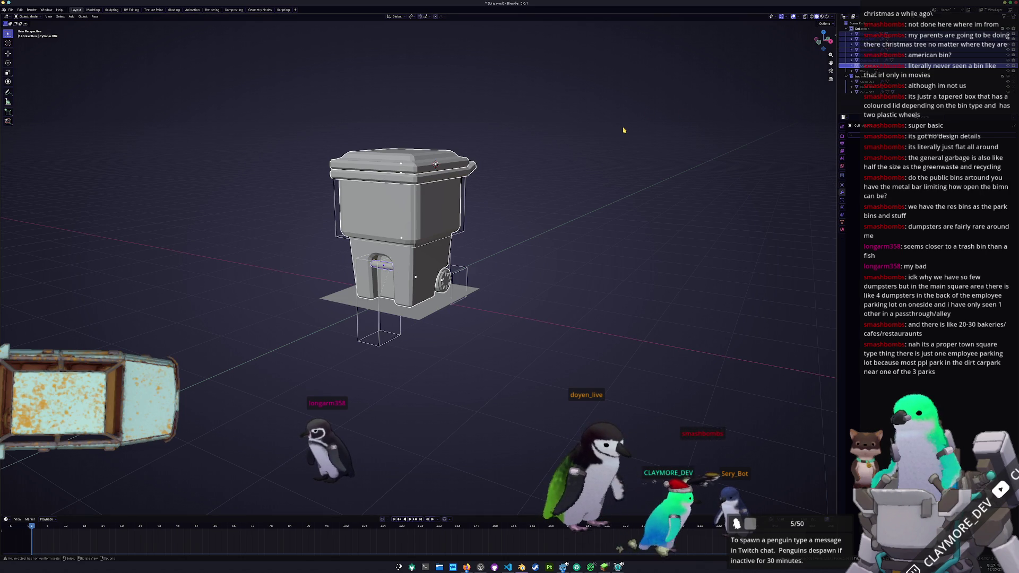
Step: Convert the bin to a mesh, join its parts into one object and apply its scale
{"action": "right_click", "coordinate": [605, 104]}
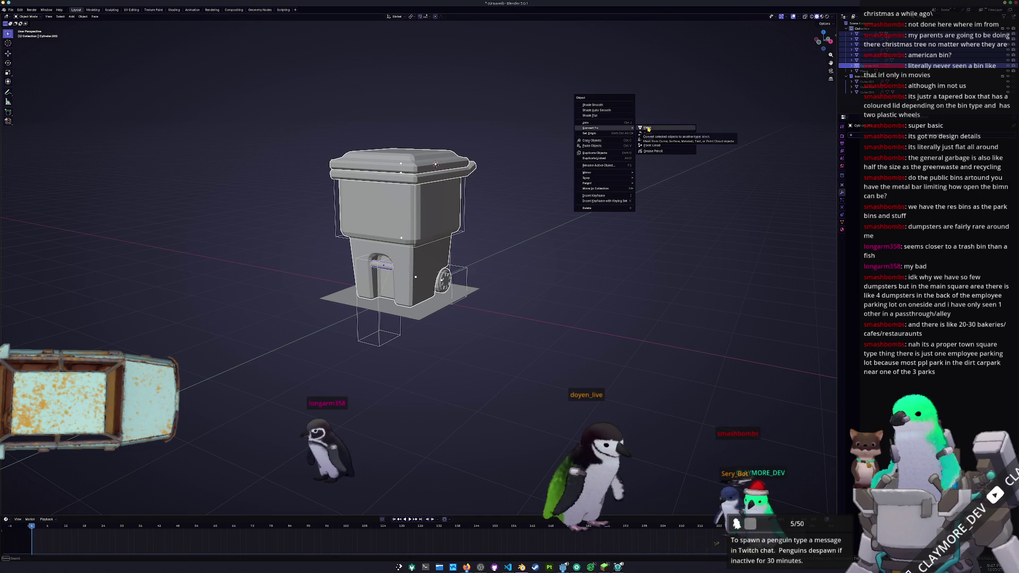
{"action": "left_click", "coordinate": [647, 128]}
{"action": "scroll", "coordinate": [562, 182], "scroll_direction": "up", "scroll_amount": 1}
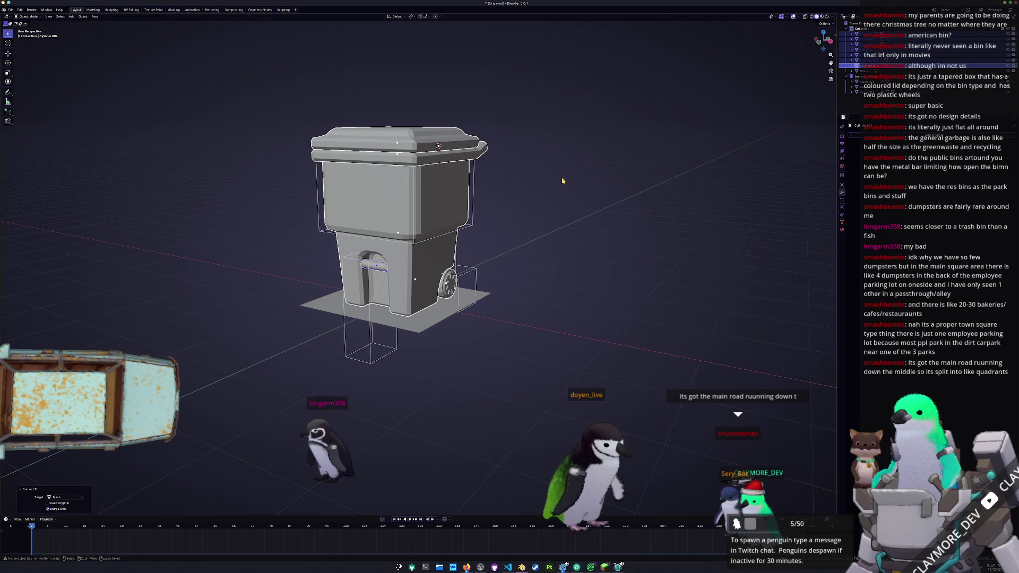
{"action": "key", "text": "ctrl+j"}
{"action": "key", "text": "ctrl+a"}
{"action": "left_click", "coordinate": [562, 181]}
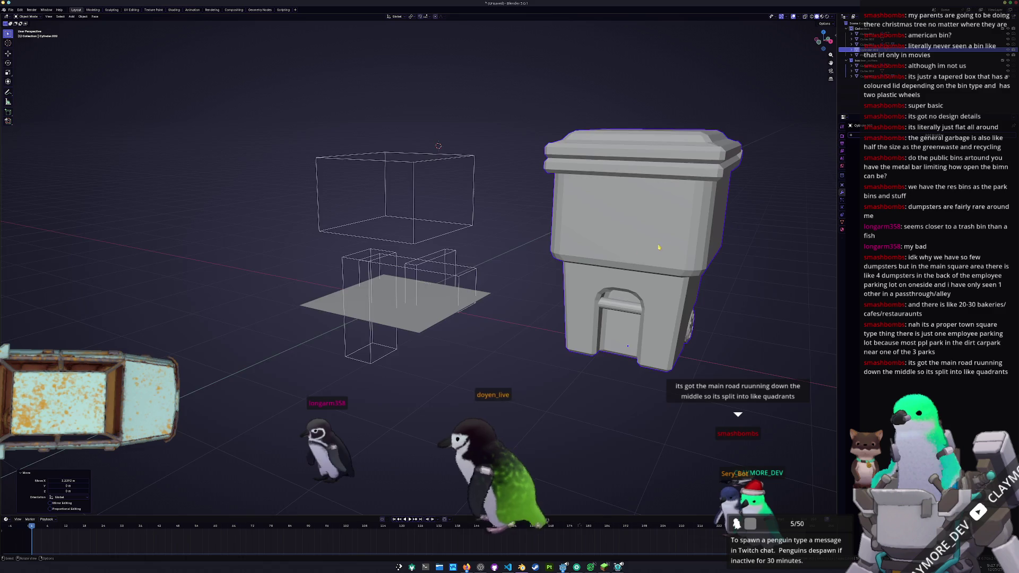
Step: Check the mesh in Edit Mode, clear the bin's location back to the world origin and show its transform values
{"action": "mouse_move", "coordinate": [562, 181]}
{"action": "middle_mouse_down"}
{"action": "mouse_move", "coordinate": [398, 281]}
{"action": "mouse_move", "coordinate": [322, 282]}
{"action": "middle_mouse_up"}
{"action": "key", "text": "Tab"}
{"action": "mouse_move", "coordinate": [506, 210]}
{"action": "middle_mouse_down"}
{"action": "mouse_move", "coordinate": [522, 209]}
{"action": "mouse_move", "coordinate": [389, 218]}
{"action": "middle_mouse_up"}
{"action": "key", "text": "Tab"}
{"action": "key", "text": "Delete"}
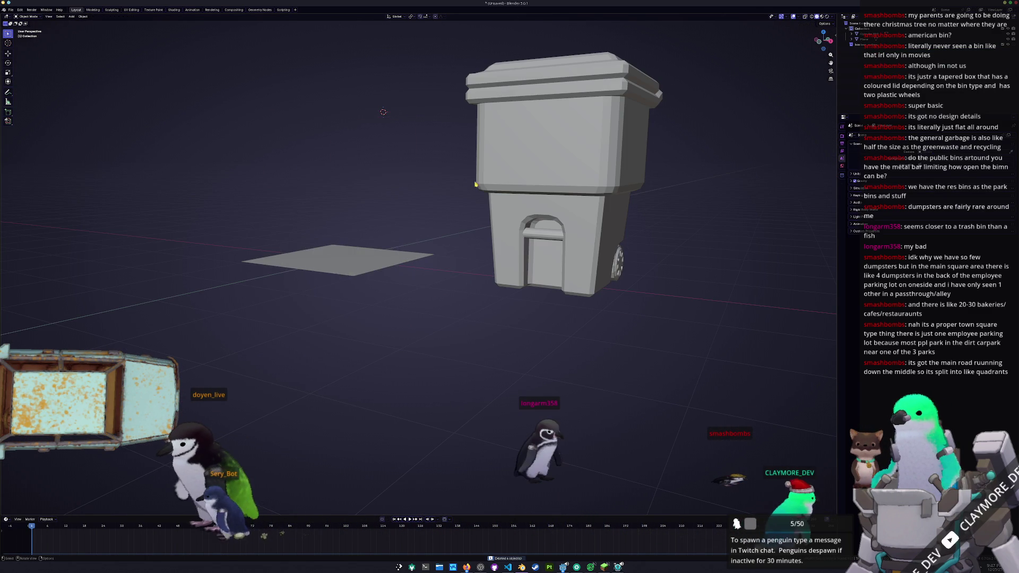
{"action": "key", "text": "alt+g"}
{"action": "middle_click_drag", "start_coordinate": [392, 204], "coordinate": [506, 218]}
{"action": "scroll", "coordinate": [506, 219], "scroll_direction": "down", "scroll_amount": 3}
{"action": "key", "text": "n"}
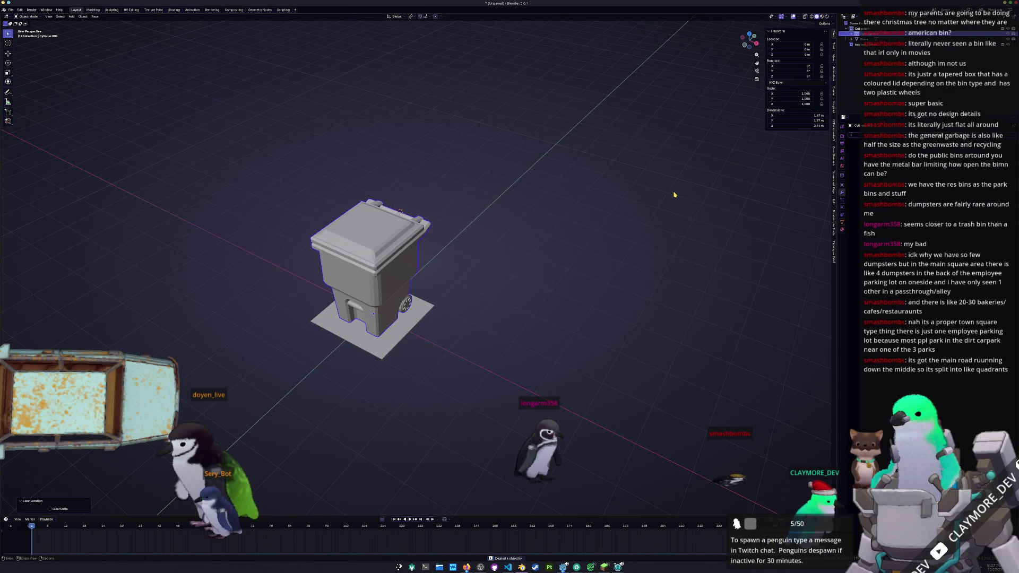
Step: From top view, shift the bin along Y onto the plane and scale it slightly smaller
{"action": "key", "text": "KP_7"}
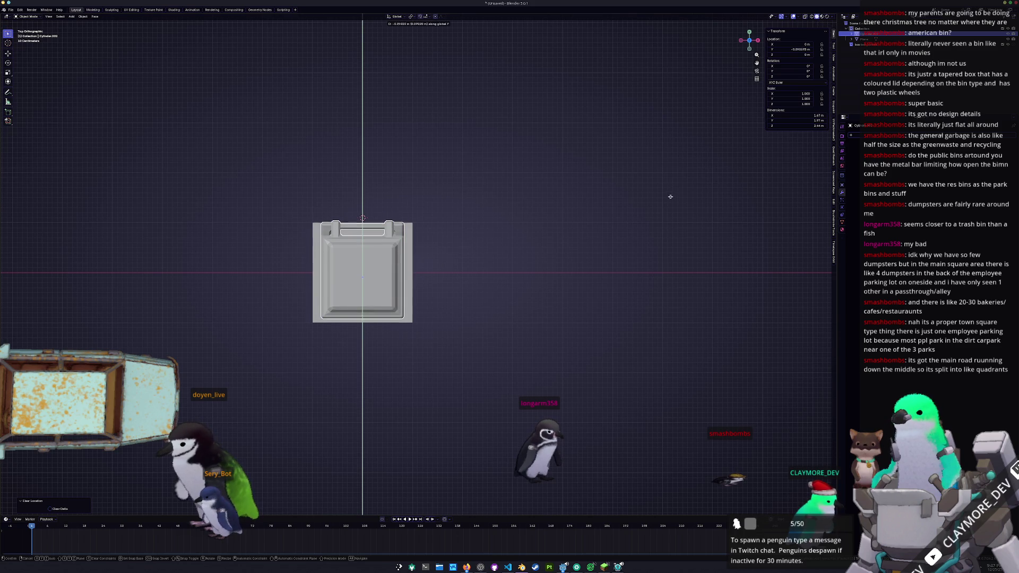
{"action": "left_click", "coordinate": [671, 198]}
{"action": "scroll", "coordinate": [671, 200], "scroll_direction": "up", "scroll_amount": 1}
{"action": "key", "text": "g"}
{"action": "key", "text": "y"}
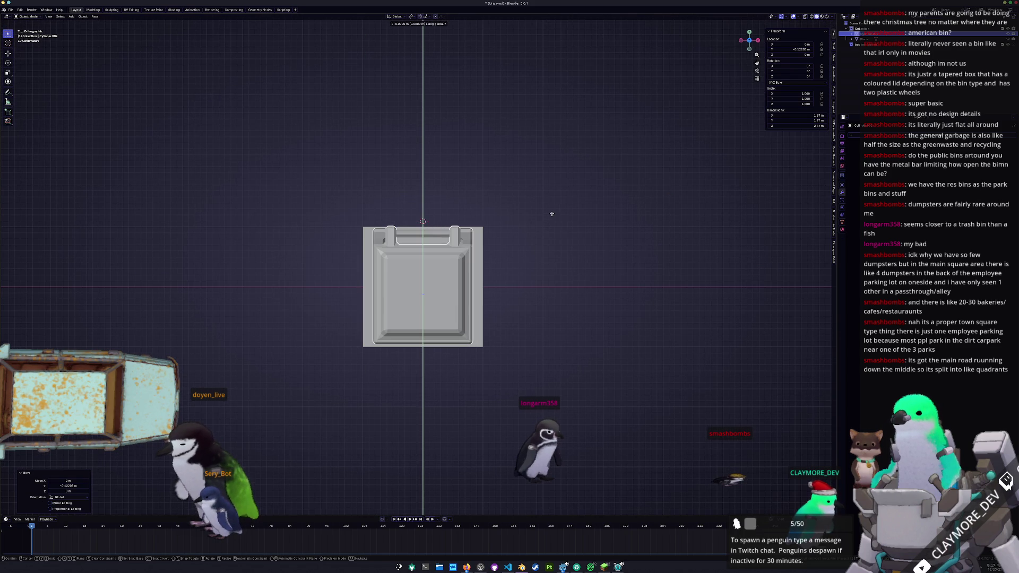
{"action": "left_click", "coordinate": [550, 217]}
{"action": "mouse_move", "coordinate": [550, 217]}
{"action": "middle_mouse_down"}
{"action": "mouse_move", "coordinate": [507, 195]}
{"action": "mouse_move", "coordinate": [496, 210]}
{"action": "middle_mouse_up"}
{"action": "key", "text": "s"}
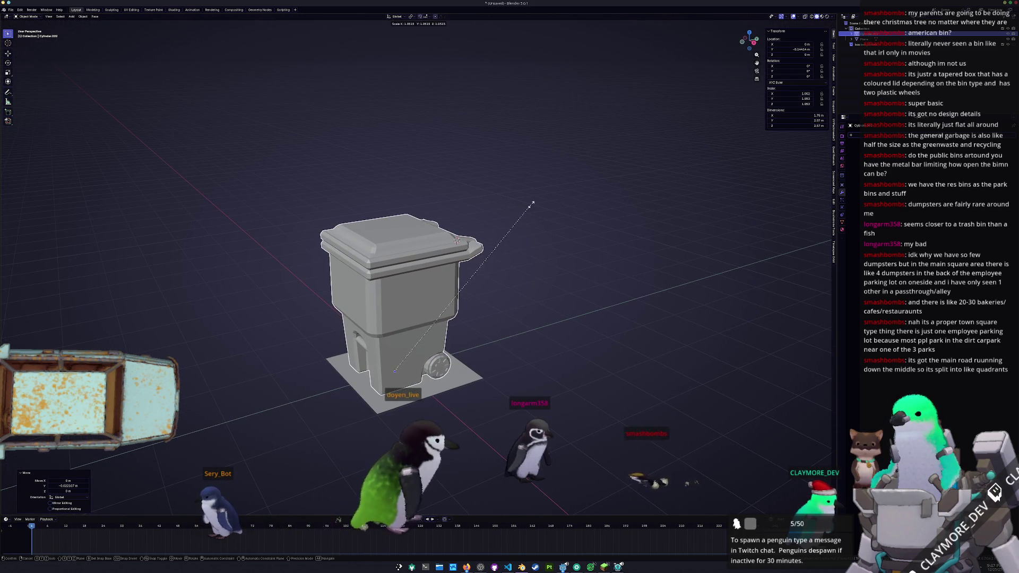
{"action": "left_click", "coordinate": [469, 200]}
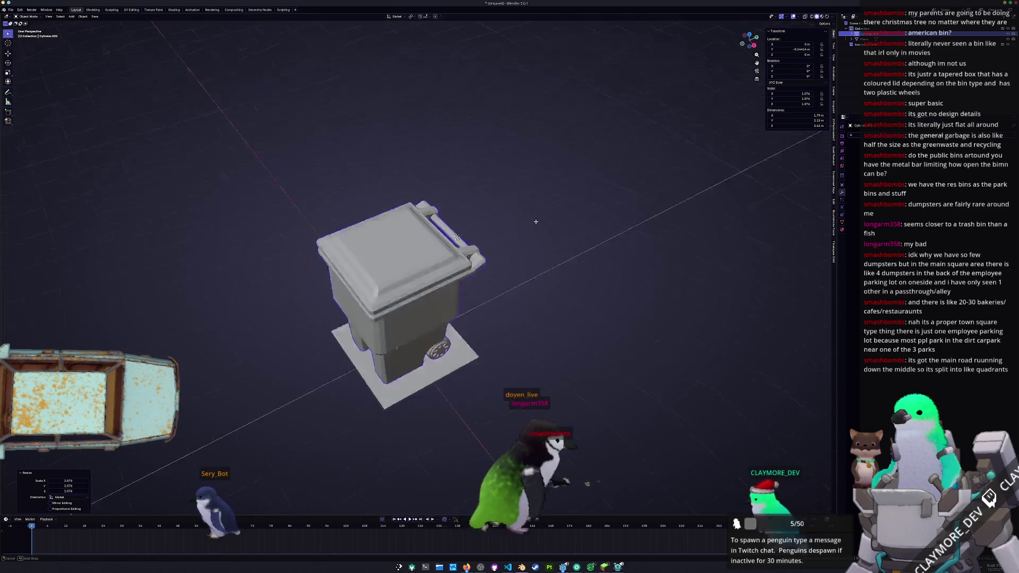
Step: Check the bin from above and apply all of its transforms
{"action": "middle_click_drag", "start_coordinate": [469, 200], "coordinate": [545, 256]}
{"action": "key", "text": "KP_7"}
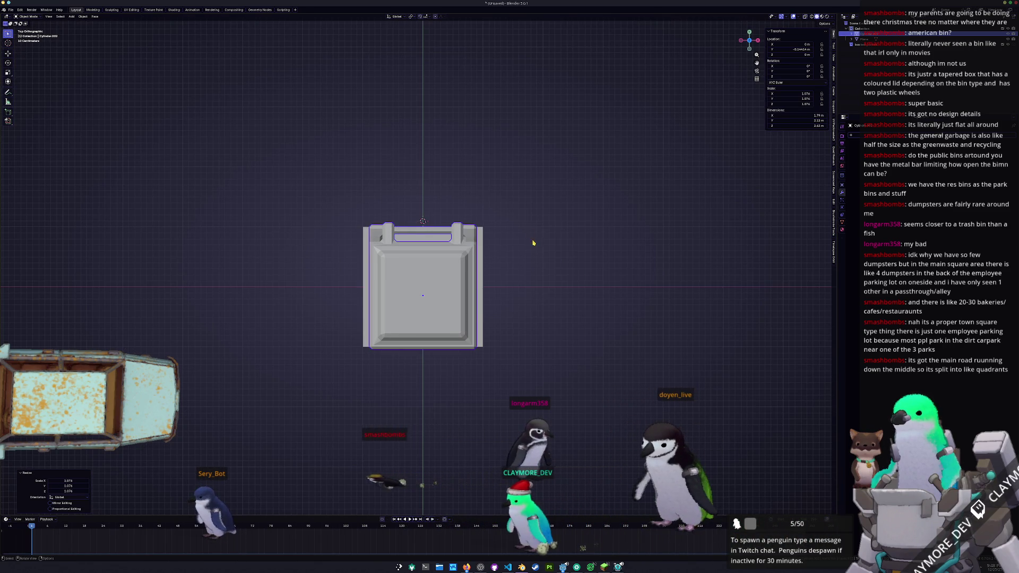
{"action": "middle_click_drag", "start_coordinate": [534, 243], "coordinate": [448, 176]}
{"action": "key", "text": "ctrl+a"}
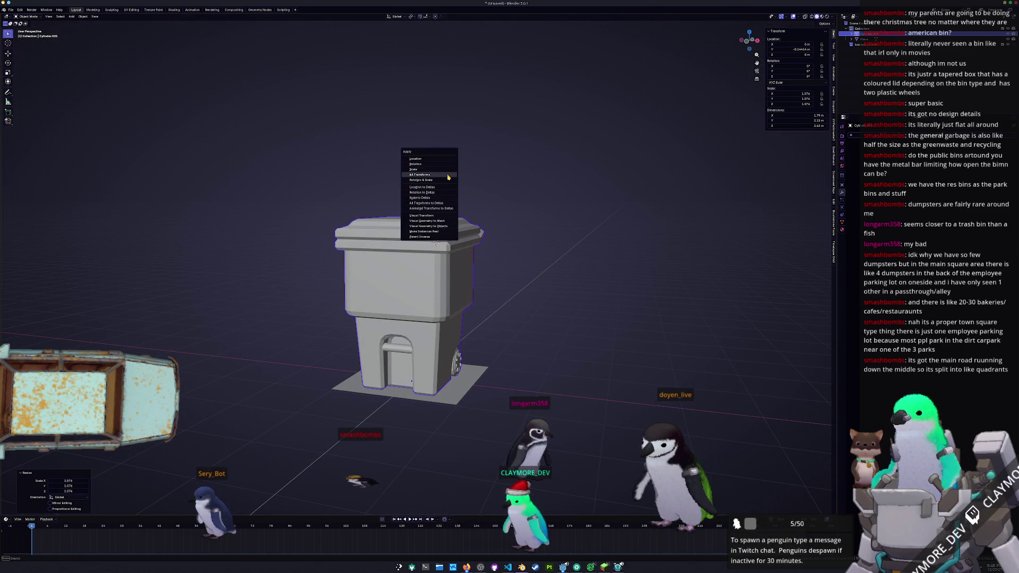
{"action": "left_click", "coordinate": [448, 178]}
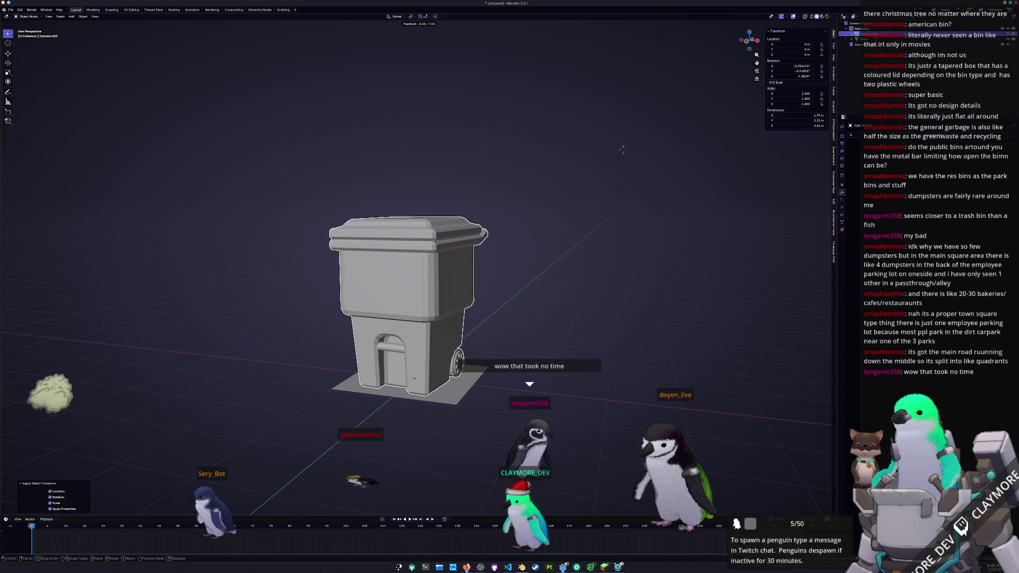
Step: Undo an accidental trackball rotation, raise the bin along Z onto the ground and apply its transforms again
{"action": "middle_click_drag", "start_coordinate": [571, 189], "coordinate": [505, 239]}
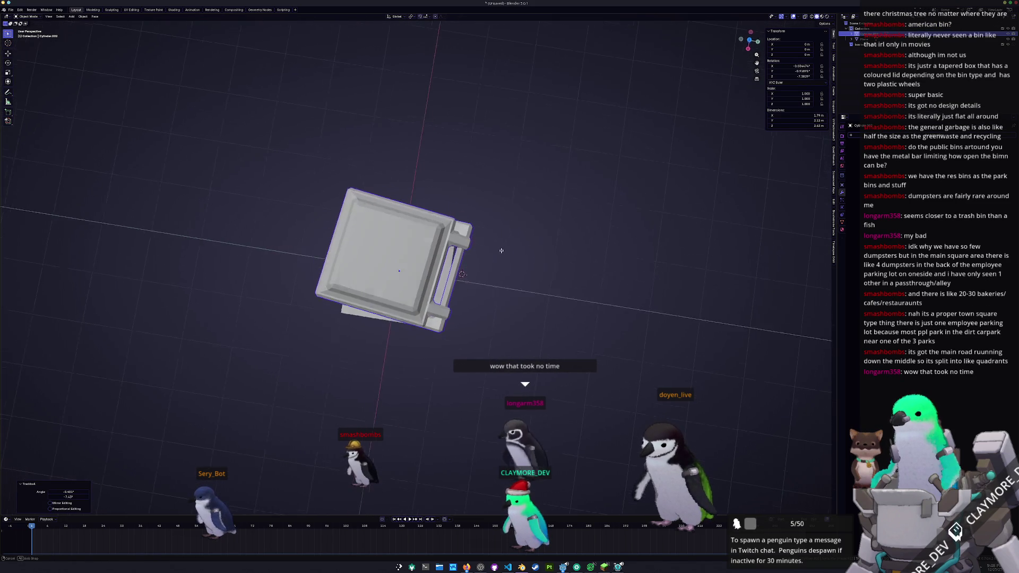
{"action": "key", "text": "ctrl+z"}
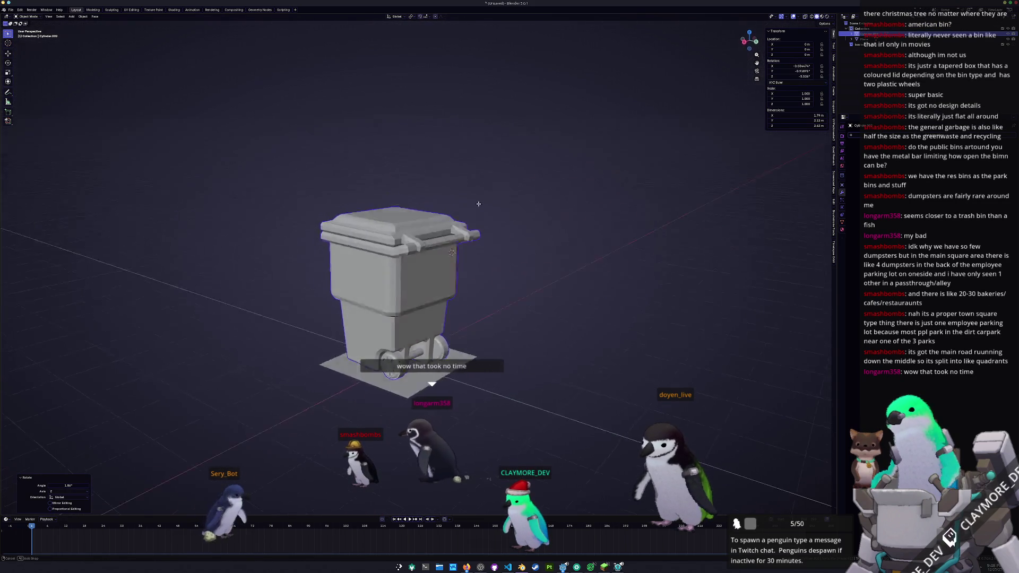
{"action": "key", "text": "g"}
{"action": "key", "text": "z"}
{"action": "left_click", "coordinate": [483, 198]}
{"action": "mouse_move", "coordinate": [483, 198]}
{"action": "middle_mouse_down"}
{"action": "mouse_move", "coordinate": [533, 219]}
{"action": "mouse_move", "coordinate": [551, 175]}
{"action": "middle_mouse_up"}
{"action": "key", "text": "ctrl+a"}
{"action": "left_click", "coordinate": [532, 219]}
{"action": "key", "text": "Tab"}
{"action": "key", "text": "Tab"}
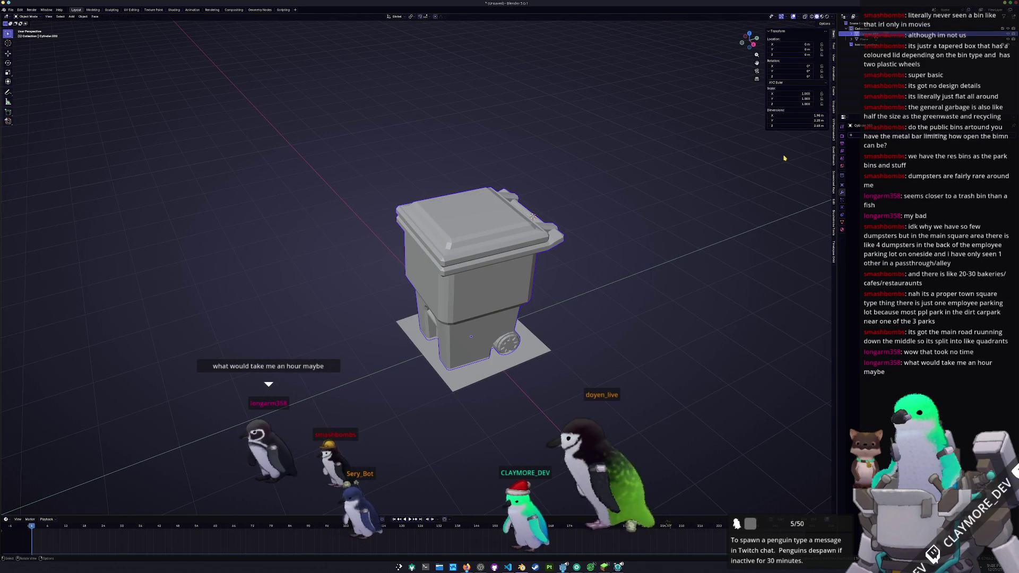
Step: Rename the object to trash_bin, check its Material Properties and apply all transforms
{"action": "key", "text": "F2"}
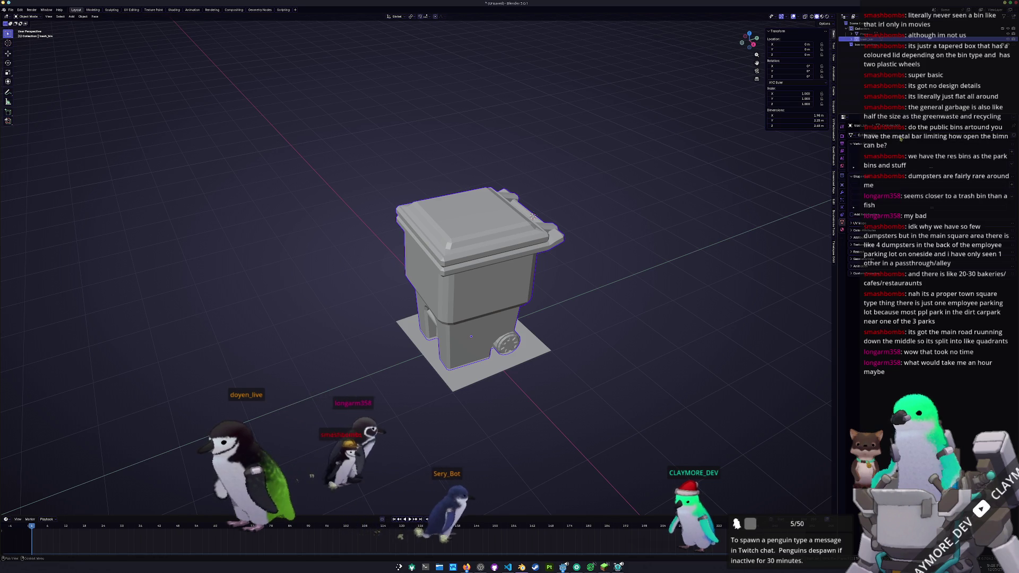
{"action": "left_click", "coordinate": [923, 163]}
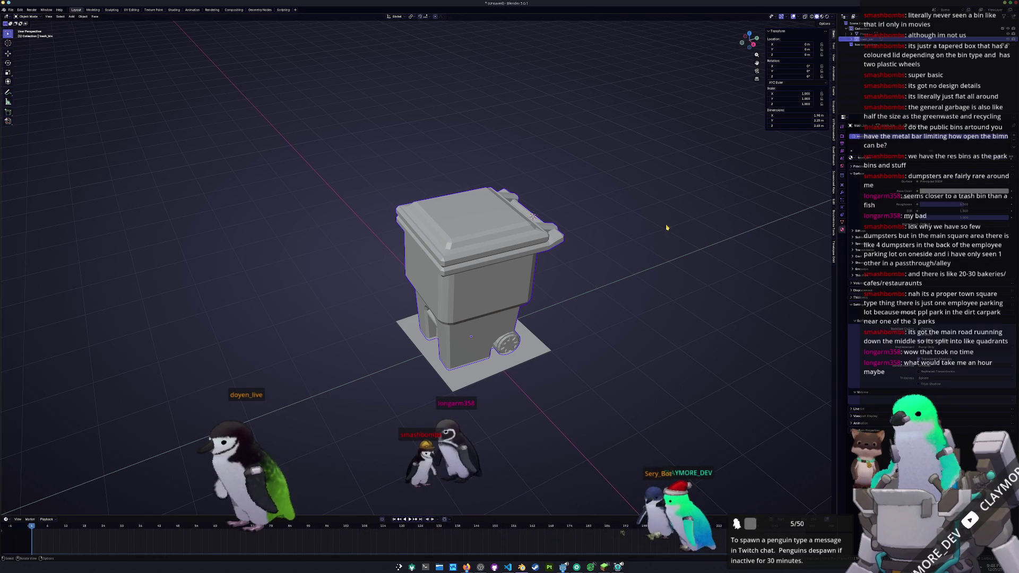
{"action": "key", "text": "Tab"}
{"action": "key", "text": "Tab"}
{"action": "key", "text": "ctrl+a"}
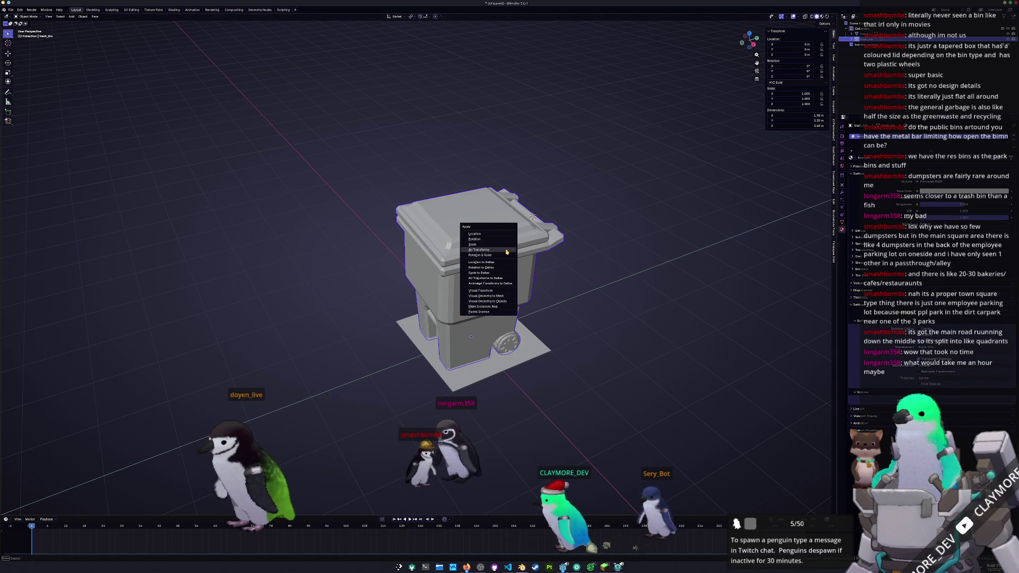
{"action": "left_click", "coordinate": [506, 252]}
{"action": "scroll", "coordinate": [506, 251], "scroll_direction": "up", "scroll_amount": 3}
{"action": "key", "text": "Tab"}
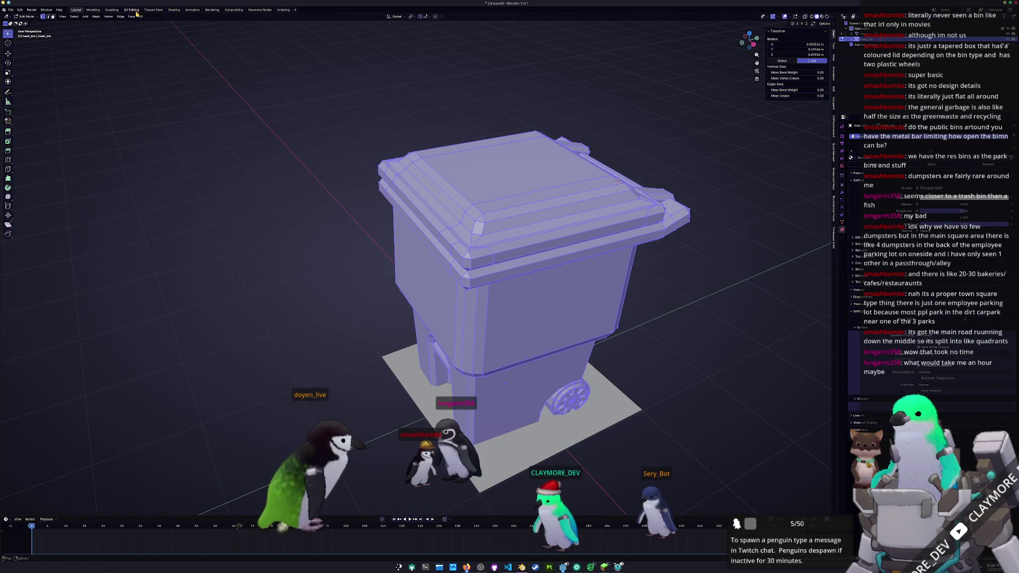
Step: In the UV Editing workspace with X-ray on, select the bin's hidden inner top face and delete it
{"action": "left_click", "coordinate": [131, 10]}
{"action": "scroll", "coordinate": [592, 239], "scroll_direction": "up", "scroll_amount": 2}
{"action": "scroll", "coordinate": [593, 239], "scroll_direction": "up", "scroll_amount": 3}
{"action": "scroll", "coordinate": [593, 238], "scroll_direction": "down", "scroll_amount": 2}
{"action": "key", "text": "alt+z"}
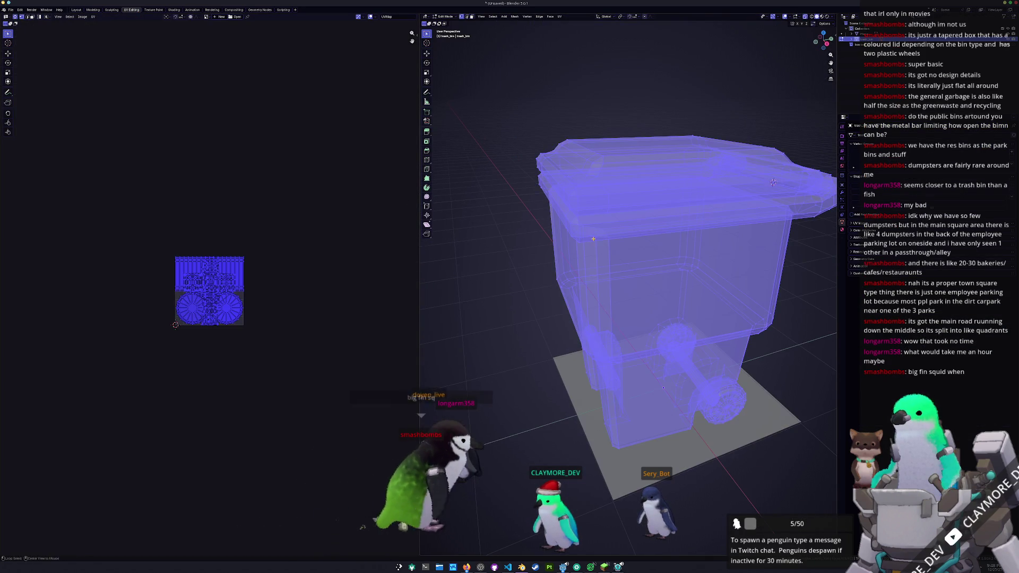
{"action": "key", "text": "alt+a"}
{"action": "middle_click_drag", "start_coordinate": [661, 383], "coordinate": [708, 319]}
{"action": "left_click", "coordinate": [652, 236]}
{"action": "mouse_move", "coordinate": [652, 236]}
{"action": "middle_mouse_down"}
{"action": "mouse_move", "coordinate": [677, 279]}
{"action": "mouse_move", "coordinate": [661, 263]}
{"action": "middle_mouse_up"}
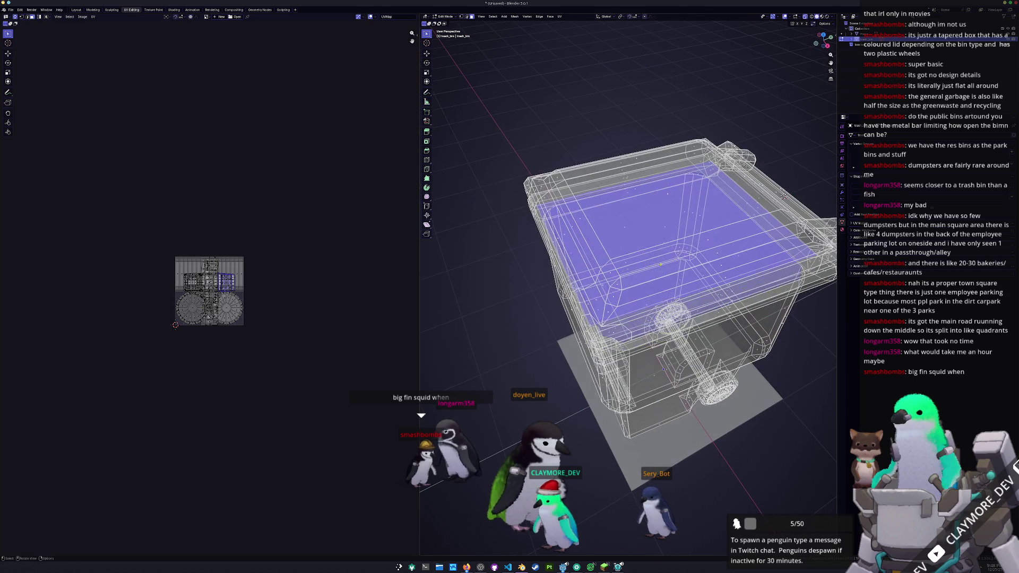
{"action": "scroll", "coordinate": [662, 242], "scroll_direction": "down", "scroll_amount": 3}
{"action": "key", "text": "alt+z"}
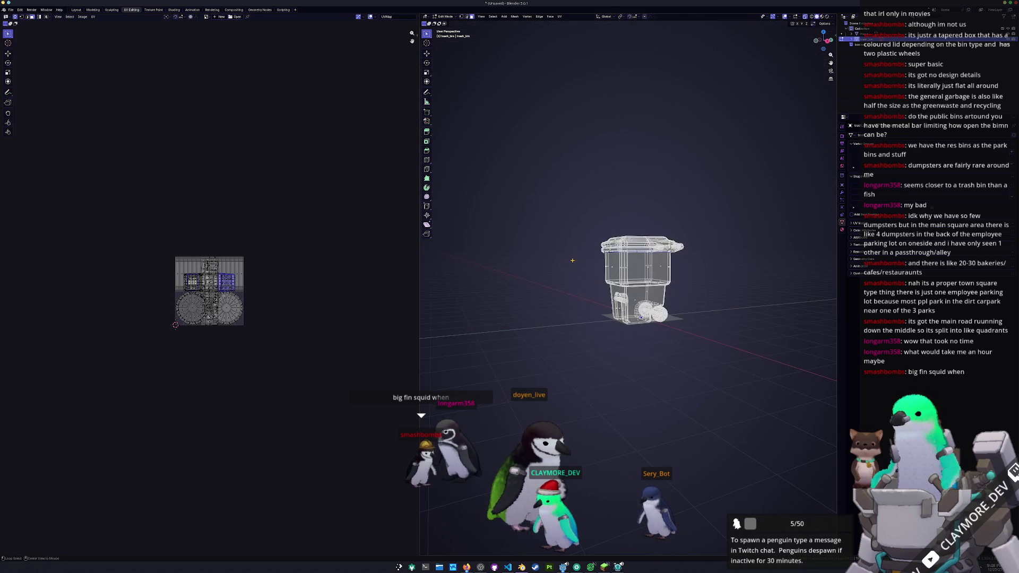
{"action": "scroll", "coordinate": [637, 247], "scroll_direction": "up", "scroll_amount": 3}
{"action": "key", "text": "x"}
{"action": "left_click", "coordinate": [569, 249]}
Step: Select the lid's hidden inner faces from below and delete them, redoing the deletion after an undo
{"action": "mouse_move", "coordinate": [569, 250]}
{"action": "middle_mouse_down"}
{"action": "mouse_move", "coordinate": [548, 141]}
{"action": "mouse_move", "coordinate": [612, 201]}
{"action": "mouse_move", "coordinate": [606, 172]}
{"action": "middle_mouse_up"}
{"action": "key", "text": "alt+z"}
{"action": "scroll", "coordinate": [569, 180], "scroll_direction": "up", "scroll_amount": 5}
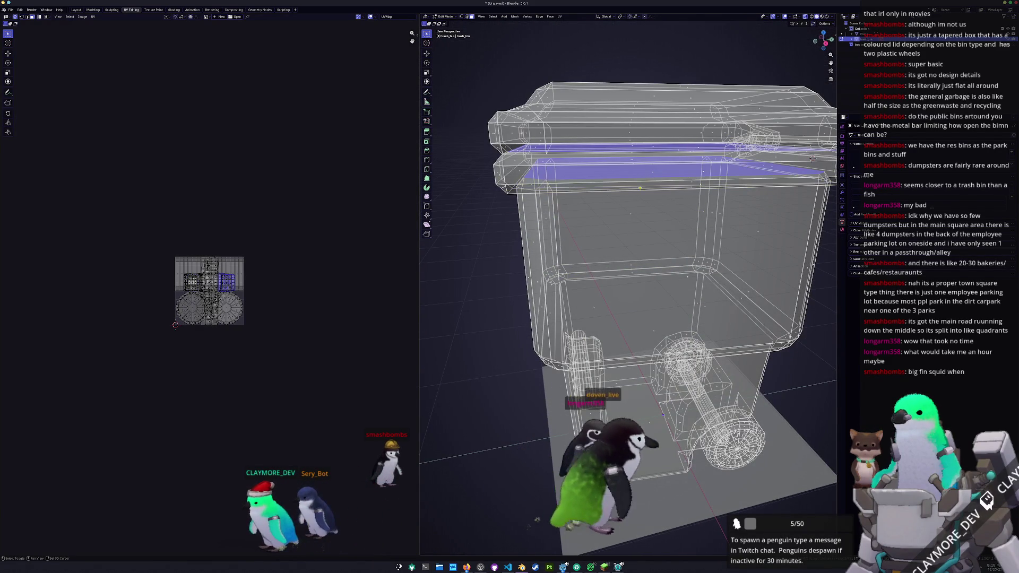
{"action": "key", "text": "x"}
{"action": "left_click", "coordinate": [636, 193]}
{"action": "middle_click_drag", "start_coordinate": [664, 415], "coordinate": [656, 401]}
{"action": "key", "text": "ctrl+z"}
{"action": "mouse_move", "coordinate": [648, 188]}
{"action": "middle_mouse_down"}
{"action": "mouse_move", "coordinate": [638, 164]}
{"action": "mouse_move", "coordinate": [622, 177]}
{"action": "middle_mouse_up"}
{"action": "key", "text": "x"}
{"action": "left_click", "coordinate": [637, 164]}
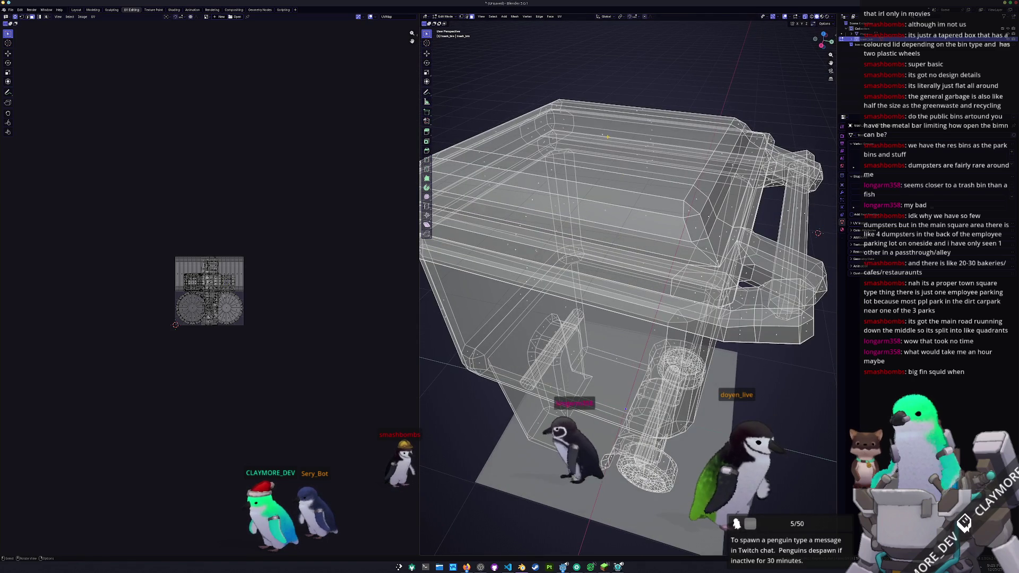
Step: Select the whole lid, lift it straight up above the bin and return to Object Mode
{"action": "key", "text": "ctrl+l"}
{"action": "scroll", "coordinate": [625, 409], "scroll_direction": "down", "scroll_amount": 3}
{"action": "scroll", "coordinate": [625, 408], "scroll_direction": "down", "scroll_amount": 2}
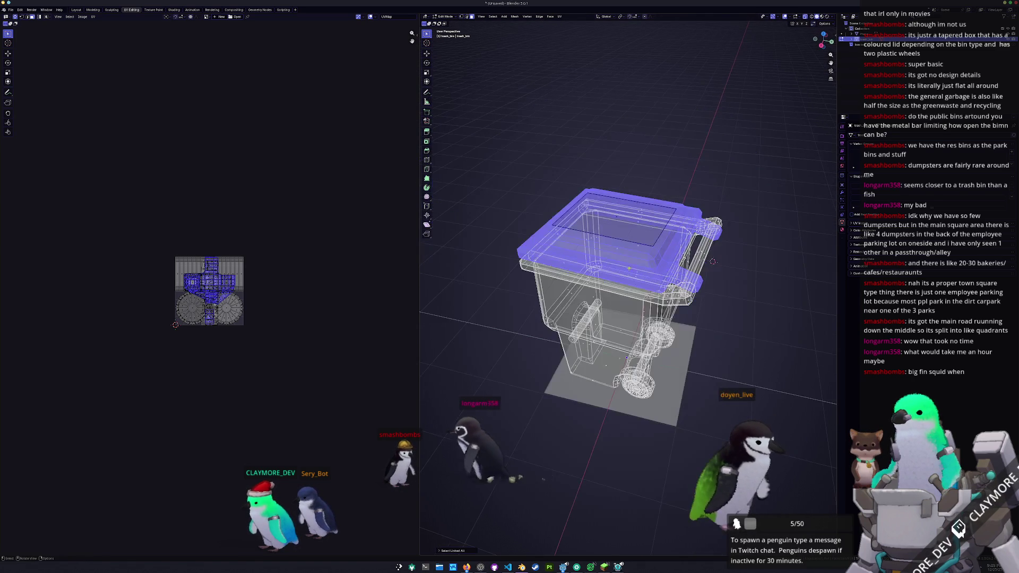
{"action": "key", "text": "g"}
{"action": "key", "text": "z"}
{"action": "mouse_move", "coordinate": [605, 207]}
{"action": "middle_mouse_down"}
{"action": "mouse_move", "coordinate": [551, 157]}
{"action": "mouse_move", "coordinate": [790, 233]}
{"action": "middle_mouse_up"}
{"action": "scroll", "coordinate": [551, 157], "scroll_direction": "up", "scroll_amount": 3}
{"action": "key", "text": "l"}
{"action": "key", "text": "Tab"}
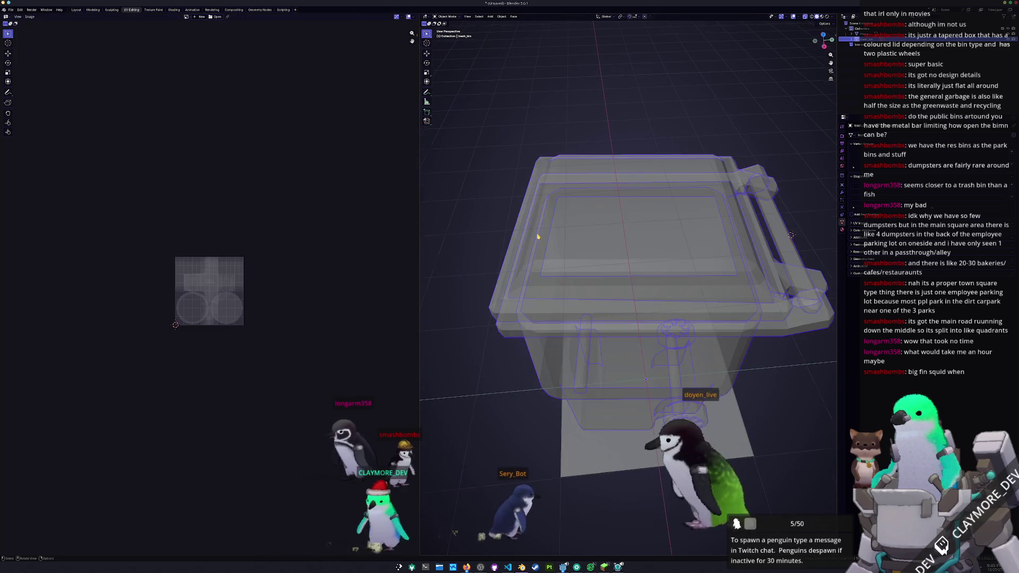
{"action": "scroll", "coordinate": [593, 224], "scroll_direction": "down", "scroll_amount": 3}
Step: In Save As, browse to structures/pollution and create a new trash_bin folder
{"action": "middle_click_drag", "start_coordinate": [593, 224], "coordinate": [592, 224]}
{"action": "key", "text": "ctrl+shift+s"}
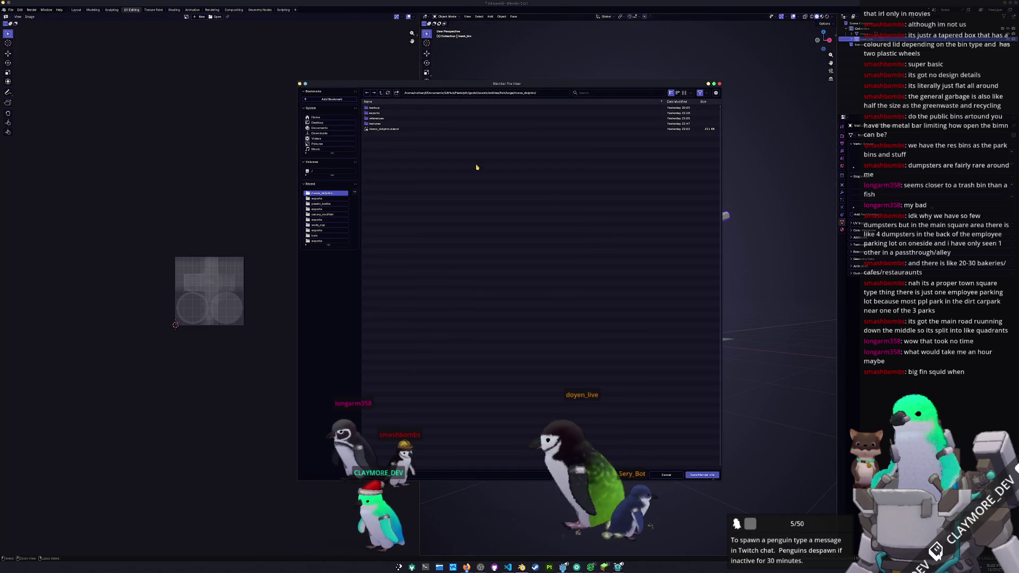
{"action": "left_click", "coordinate": [381, 93]}
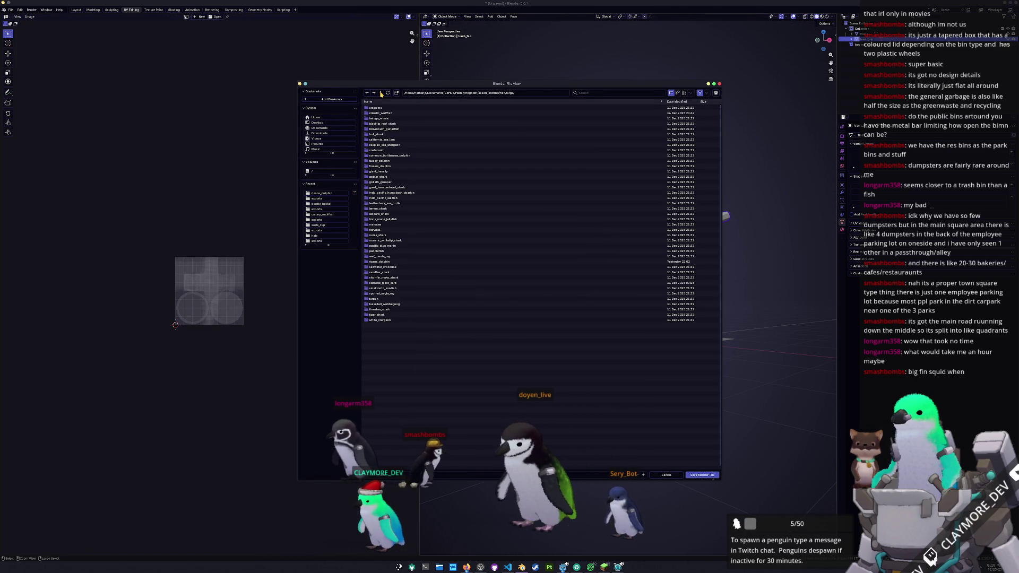
{"action": "double_click", "coordinate": [398, 137]}
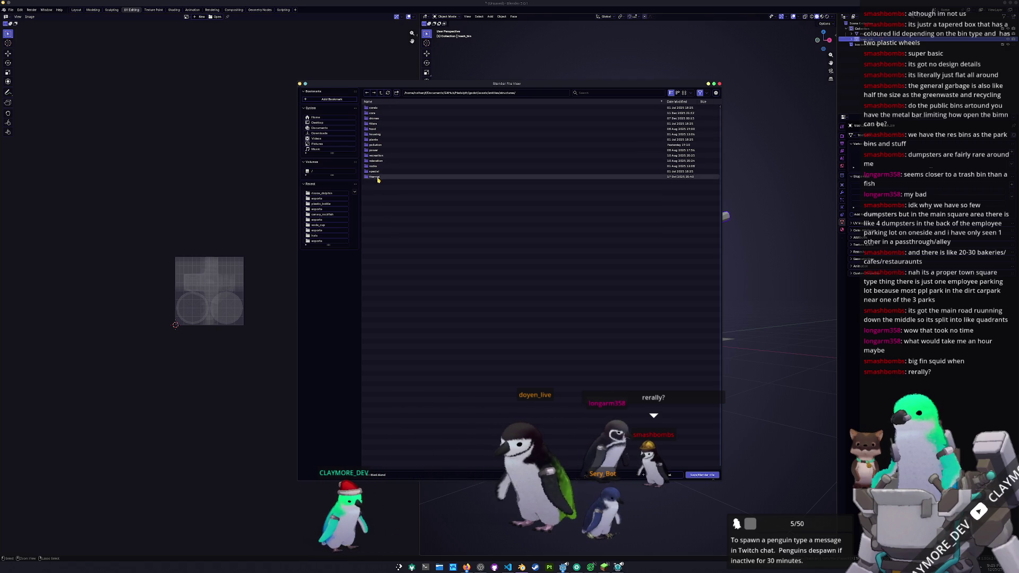
{"action": "double_click", "coordinate": [378, 146]}
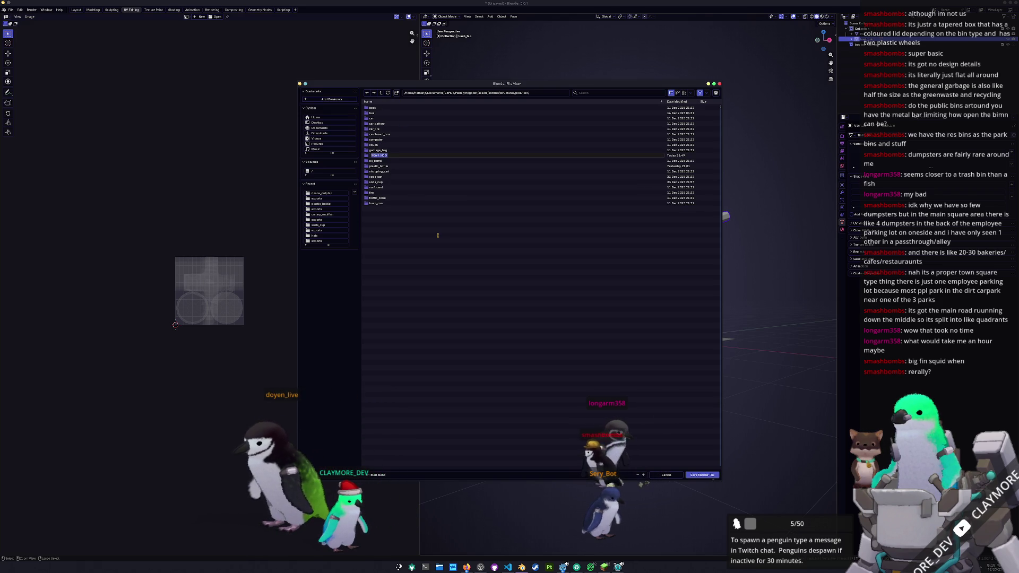
{"action": "key", "text": "Return"}
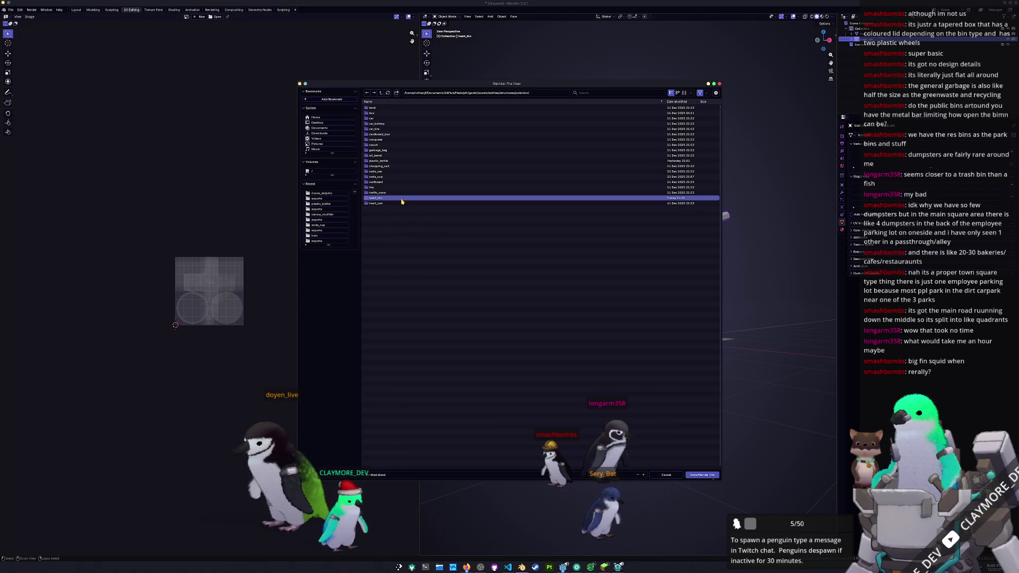
Step: Save the project as trash_bin.blend inside the trash_bin folder, then select the bin for its context options
{"action": "double_click", "coordinate": [402, 198]}
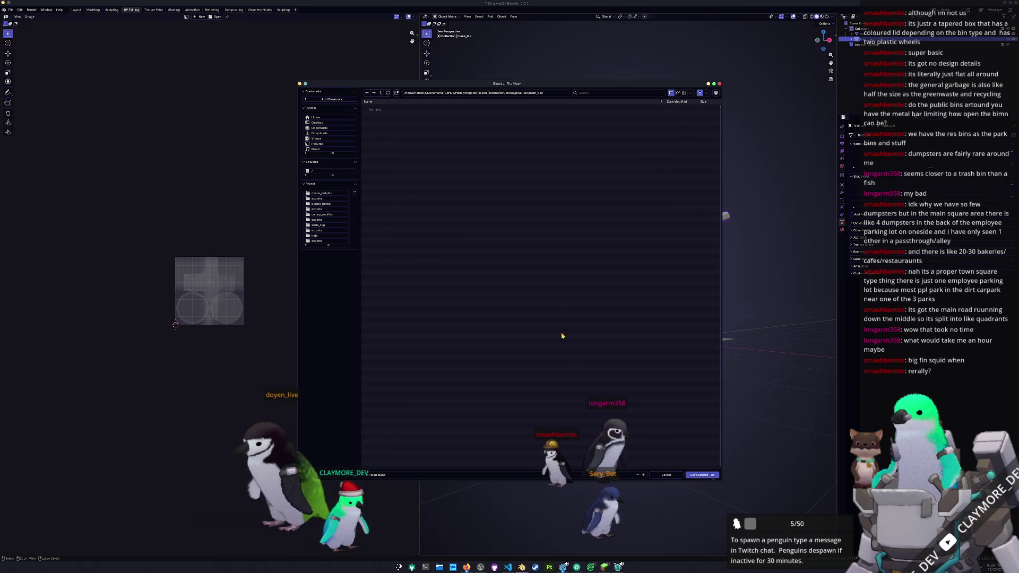
{"action": "left_click", "coordinate": [495, 473]}
{"action": "type", "text": "trash_bin"}
{"action": "key", "text": "Return"}
{"action": "right_click", "coordinate": [690, 261]}
{"action": "left_click", "coordinate": [648, 215]}
{"action": "right_click", "coordinate": [649, 215]}
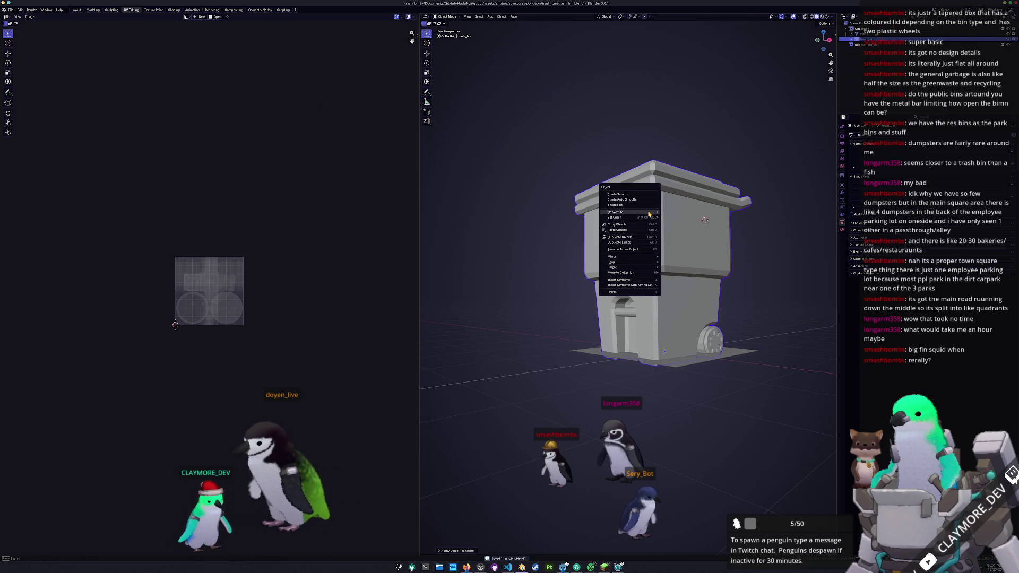
Step: Try Shade Auto Smooth on the bin, then switch it to Shade Flat
{"action": "left_click", "coordinate": [637, 202]}
{"action": "middle_click_drag", "start_coordinate": [638, 202], "coordinate": [582, 215]}
{"action": "right_click", "coordinate": [581, 215]}
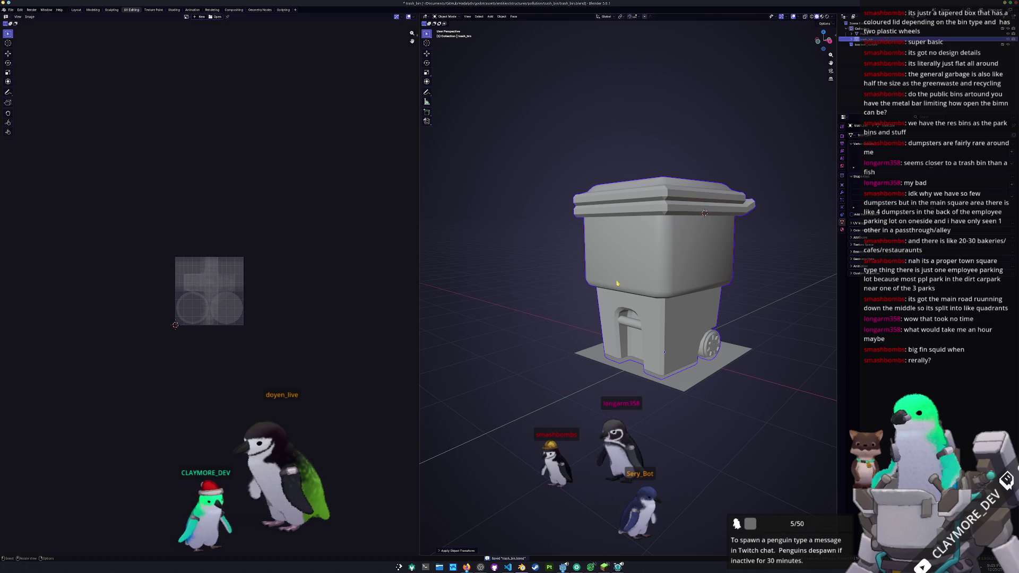
{"action": "right_click", "coordinate": [597, 362]}
{"action": "left_click", "coordinate": [613, 380]}
{"action": "mouse_move", "coordinate": [613, 379]}
{"action": "middle_mouse_down"}
{"action": "mouse_move", "coordinate": [638, 272]}
{"action": "mouse_move", "coordinate": [639, 308]}
{"action": "mouse_move", "coordinate": [645, 244]}
{"action": "mouse_move", "coordinate": [624, 284]}
{"action": "mouse_move", "coordinate": [637, 315]}
{"action": "middle_mouse_up"}
{"action": "right_click", "coordinate": [646, 244]}
{"action": "left_click", "coordinate": [618, 250]}
Step: In Edit Mode select the whole mesh and unwrap it with Smart UV Project, showing the UV editor side panel
{"action": "key", "text": "Tab"}
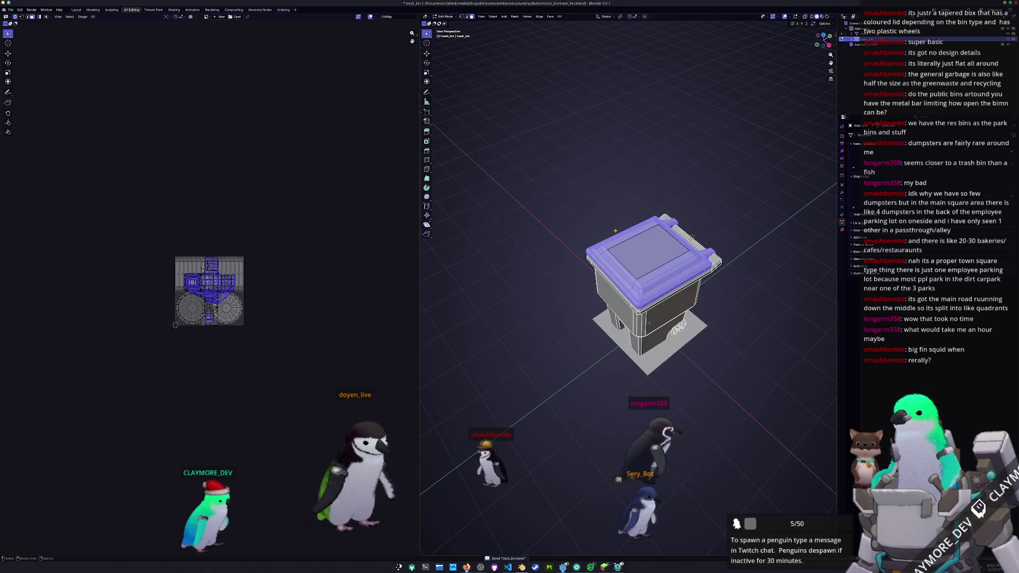
{"action": "scroll", "coordinate": [591, 196], "scroll_direction": "up", "scroll_amount": 3}
{"action": "key", "text": "Tab"}
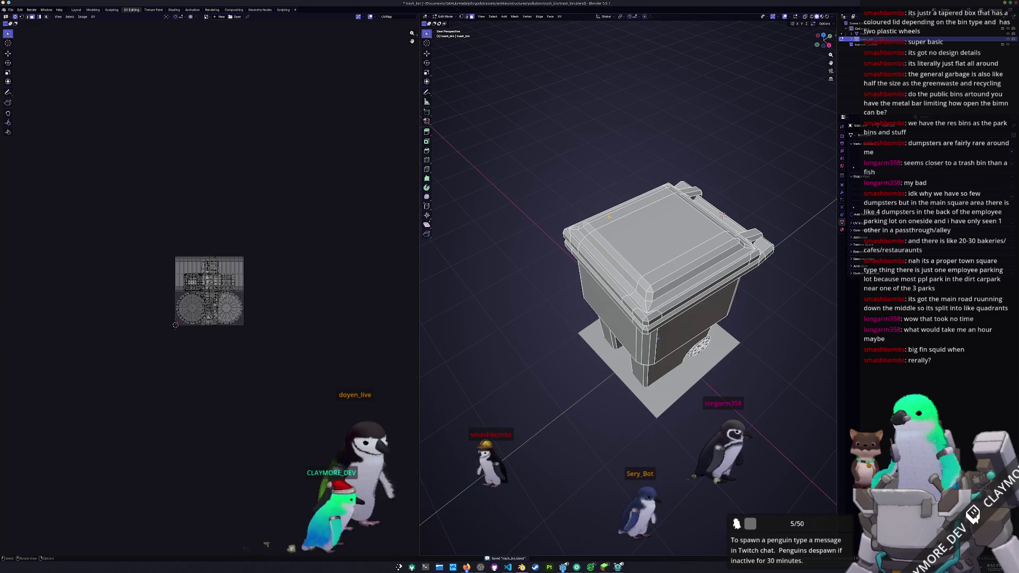
{"action": "key", "text": "Tab"}
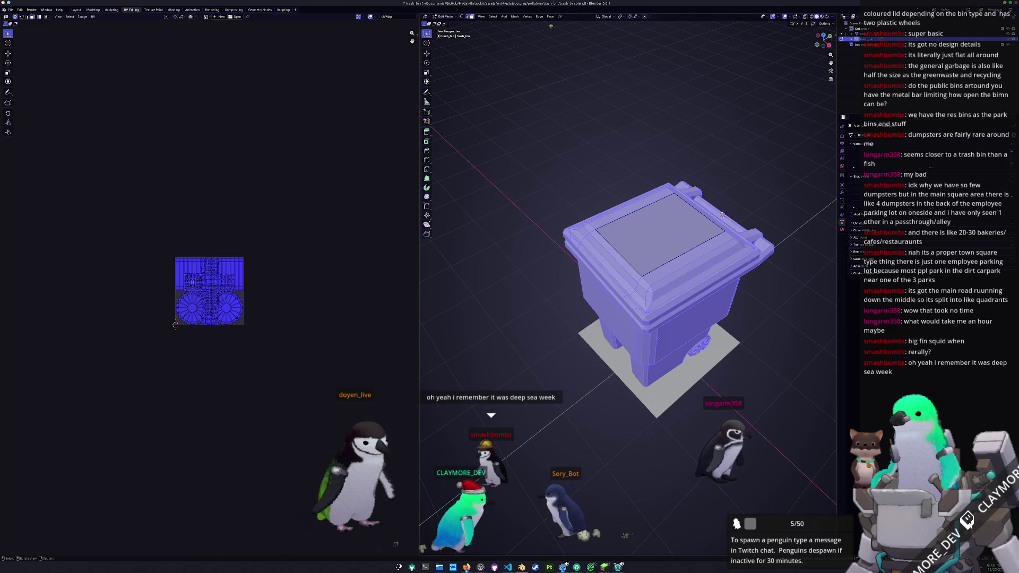
{"action": "left_click", "coordinate": [507, 17]}
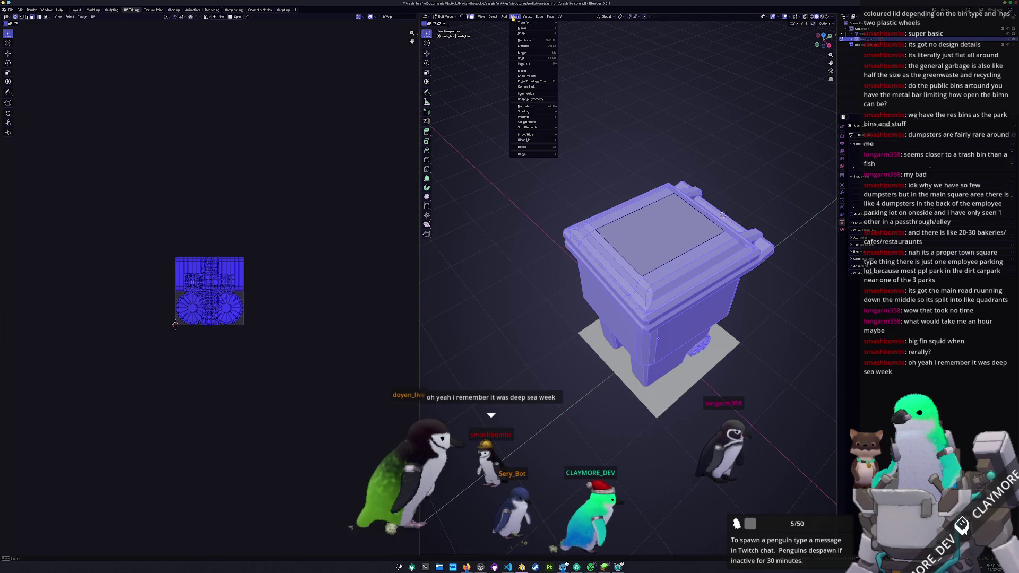
{"action": "left_click", "coordinate": [559, 17]}
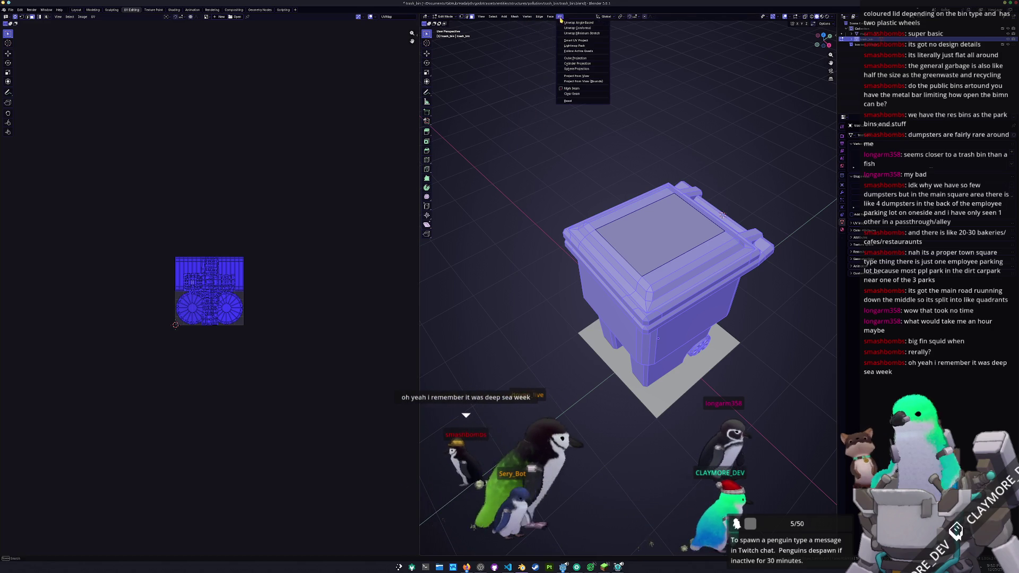
{"action": "left_click", "coordinate": [568, 40]}
{"action": "left_click", "coordinate": [568, 90]}
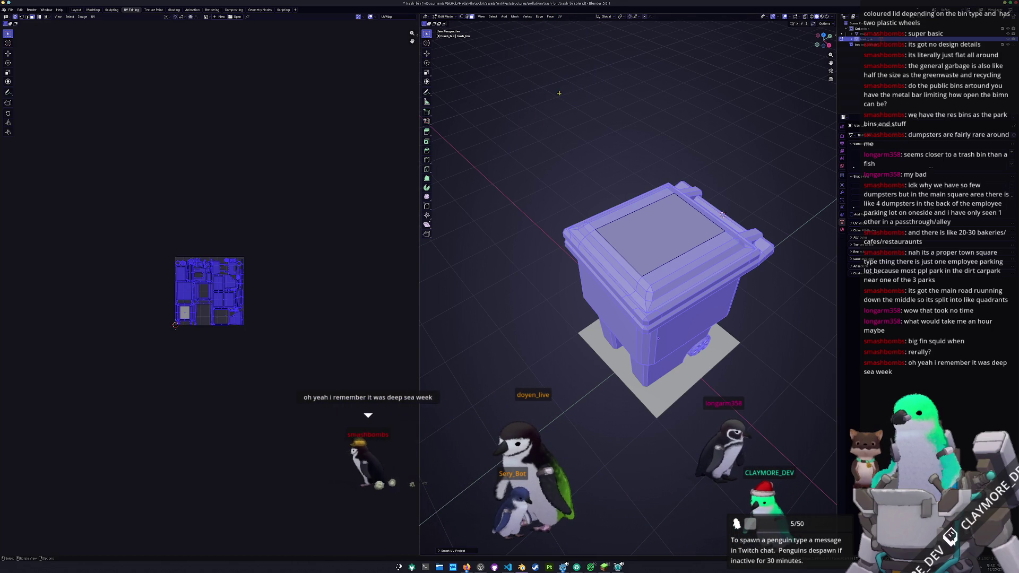
{"action": "scroll", "coordinate": [276, 229], "scroll_direction": "up", "scroll_amount": 4}
{"action": "key", "text": "n"}
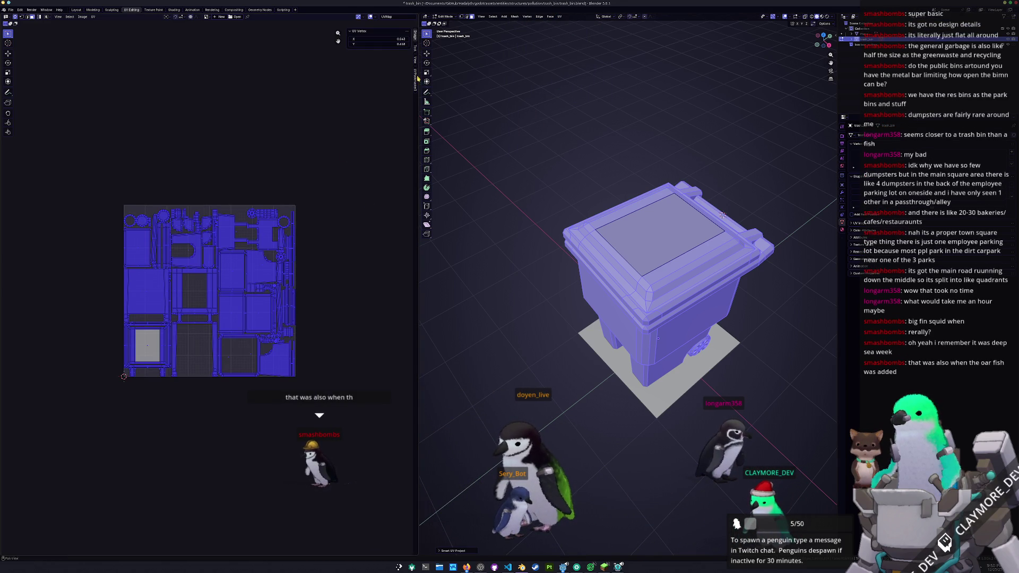
Step: Pack the UV islands with UVPackmaster, re-run with adjusted settings, dismiss the summary and return to Object Mode
{"action": "left_click", "coordinate": [416, 80]}
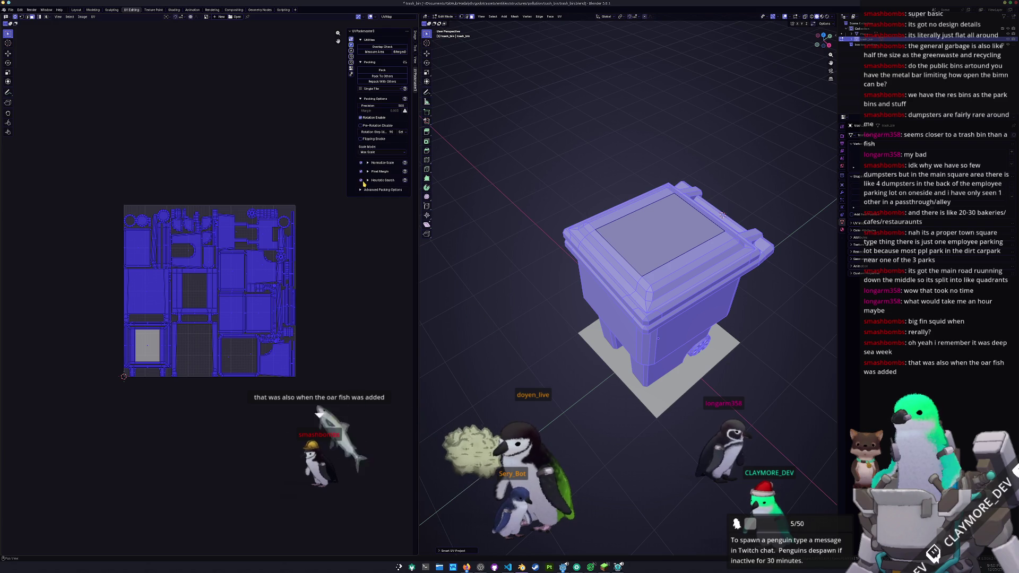
{"action": "left_click", "coordinate": [382, 70]}
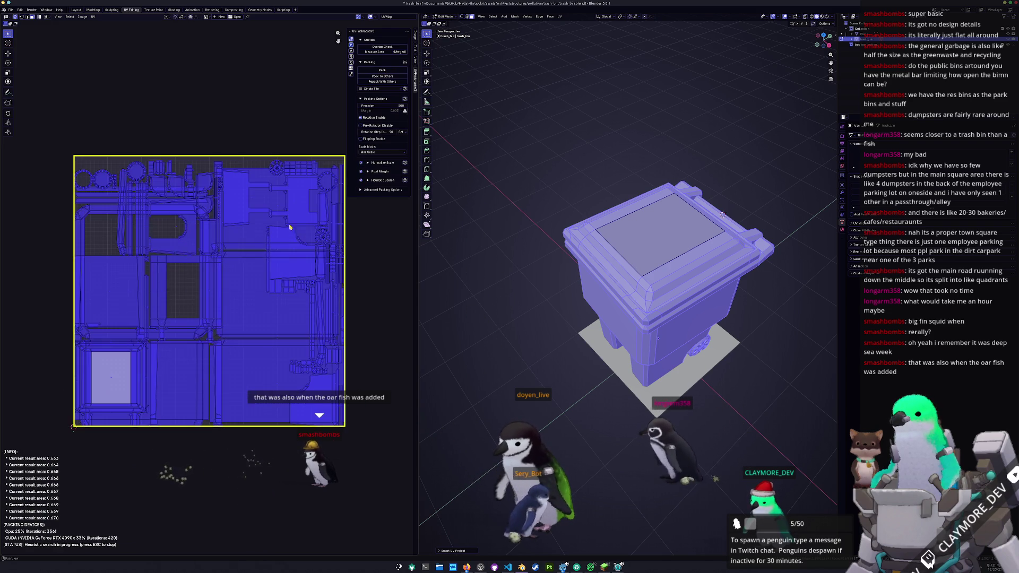
{"action": "key", "text": "Tab"}
{"action": "key", "text": "Tab"}
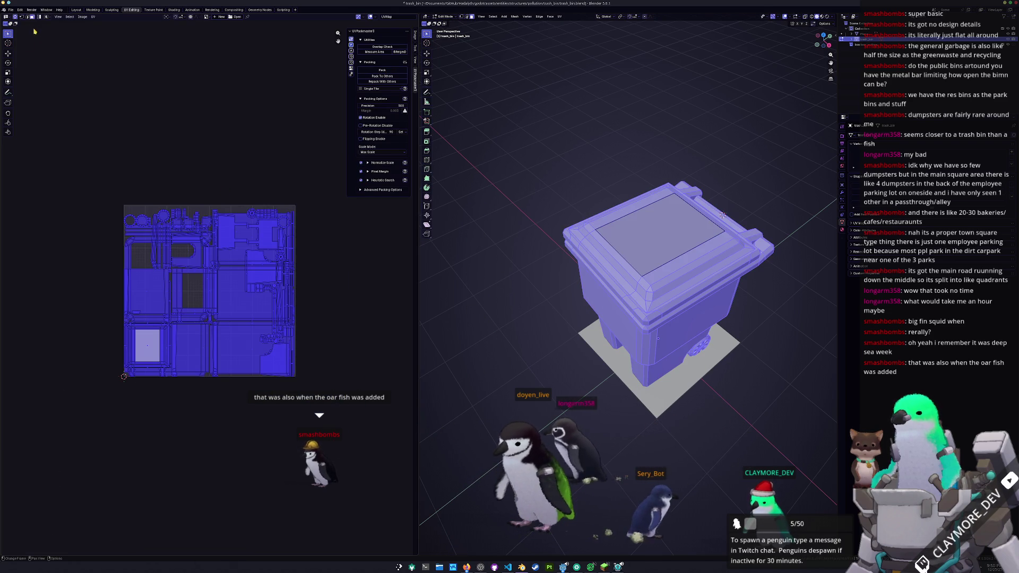
{"action": "left_click", "coordinate": [392, 71]}
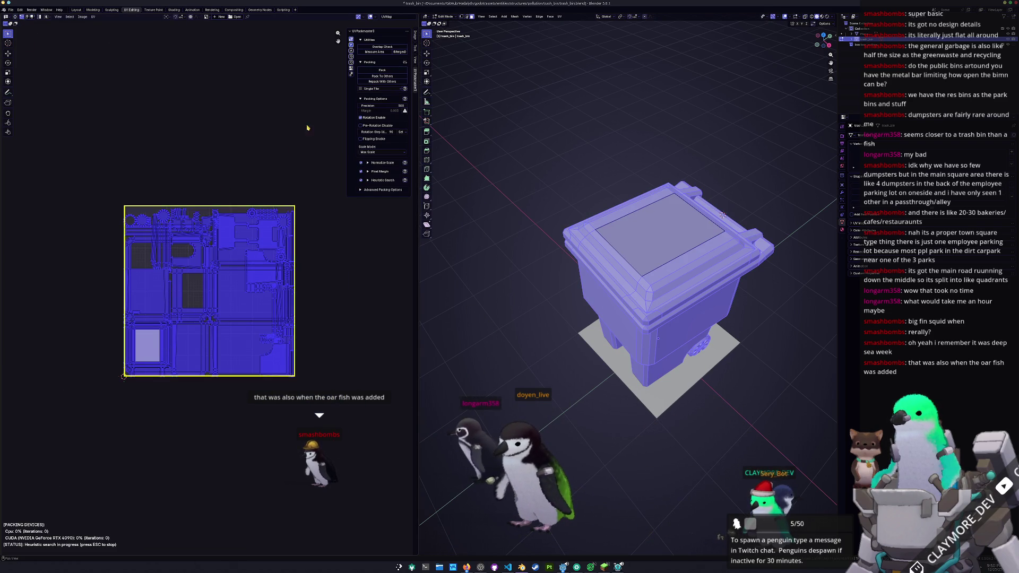
{"action": "scroll", "coordinate": [267, 269], "scroll_direction": "up", "scroll_amount": 2}
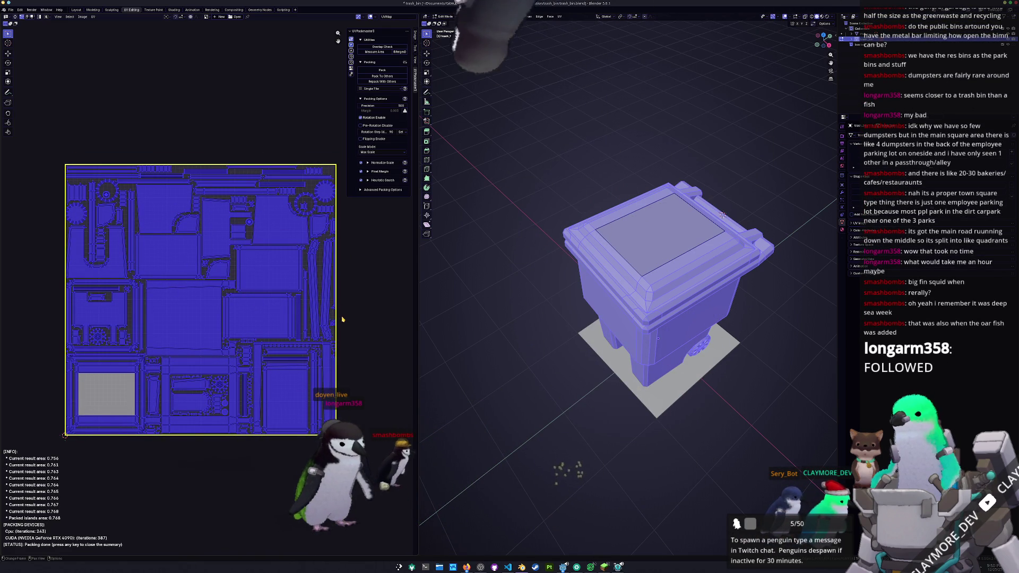
{"action": "key", "text": "Escape"}
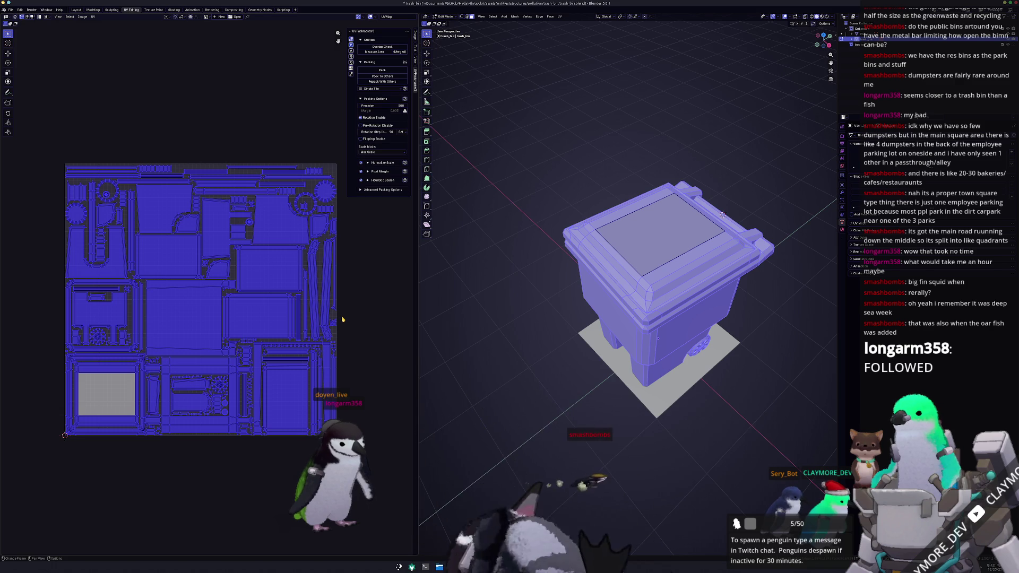
{"action": "key", "text": "Tab"}
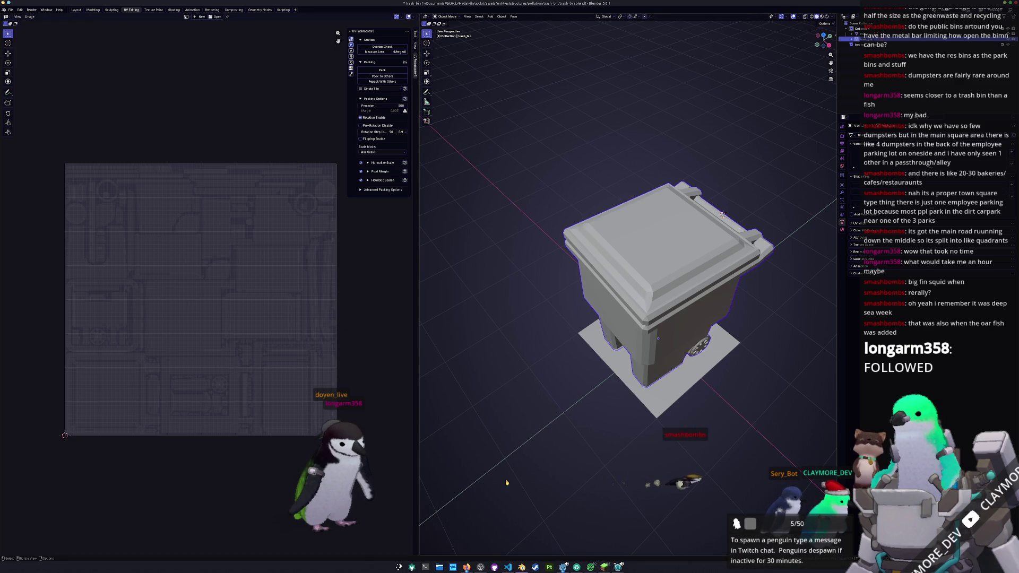
{"action": "mouse_move", "coordinate": [563, 566]}
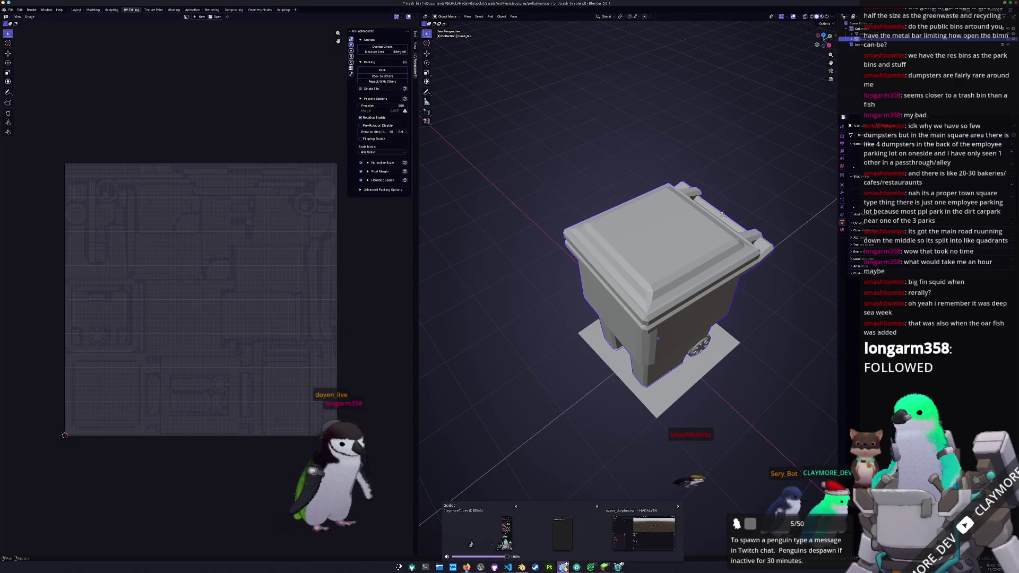
Step: Orbit around the trash bin model to inspect it from lower, frontal angles
{"action": "left_click", "coordinate": [478, 533]}
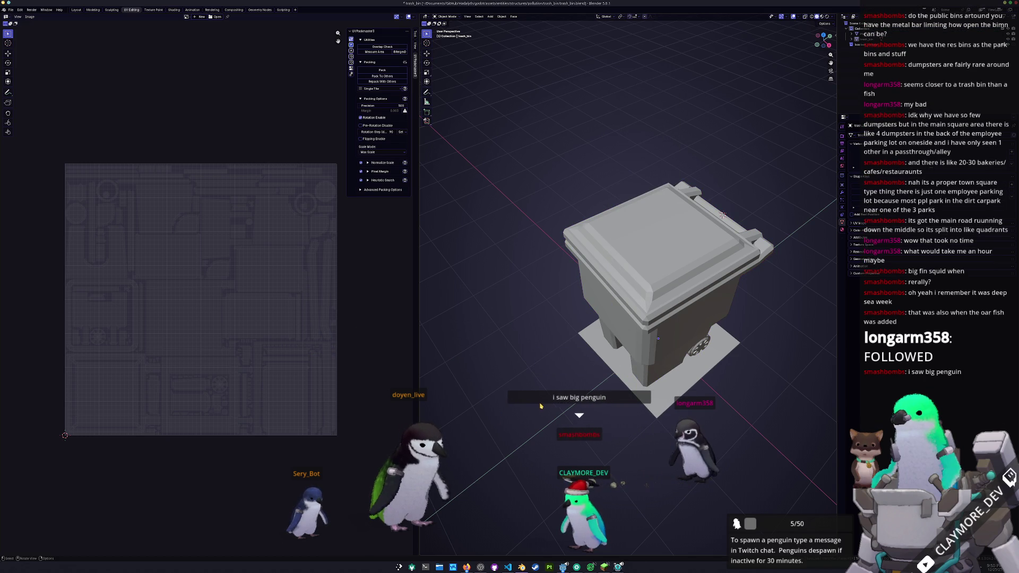
{"action": "scroll", "coordinate": [723, 215], "scroll_direction": "up", "scroll_amount": 2}
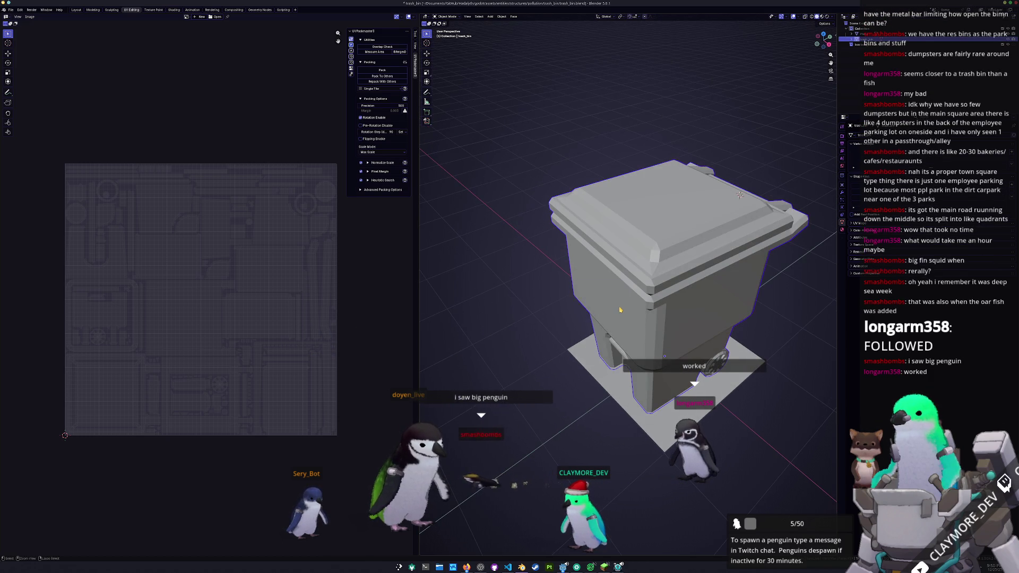
{"action": "middle_click_drag", "start_coordinate": [620, 309], "coordinate": [612, 321]}
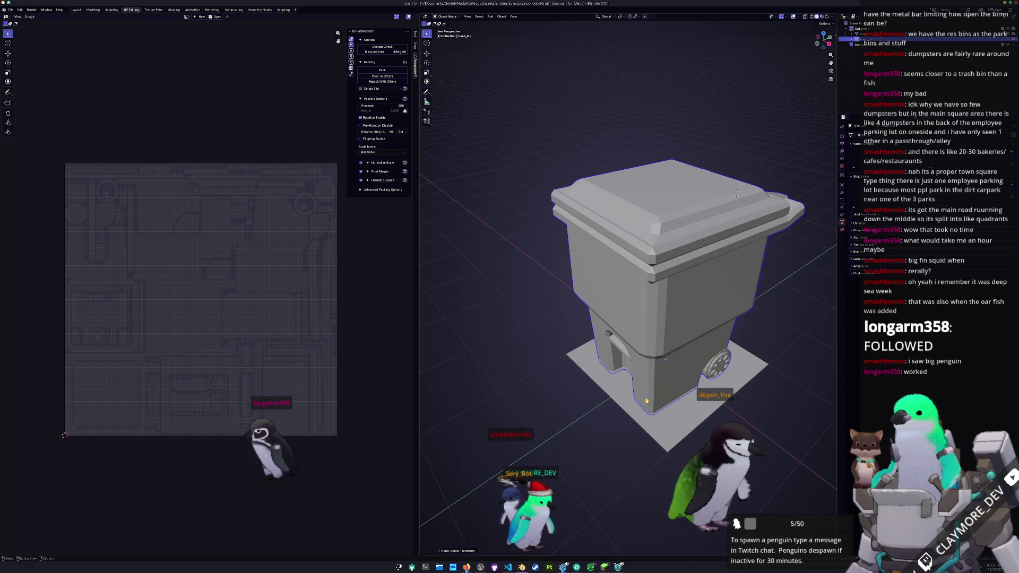
{"action": "right_click", "coordinate": [666, 360]}
{"action": "key", "text": "Escape"}
{"action": "middle_click_drag", "start_coordinate": [667, 359], "coordinate": [672, 340]}
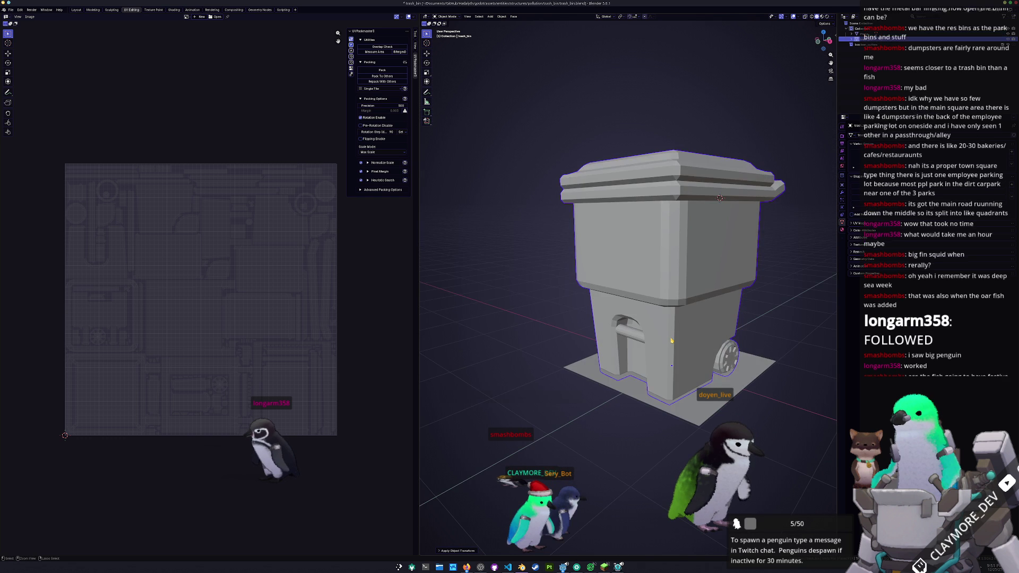
{"action": "scroll", "coordinate": [671, 340], "scroll_direction": "down", "scroll_amount": 3}
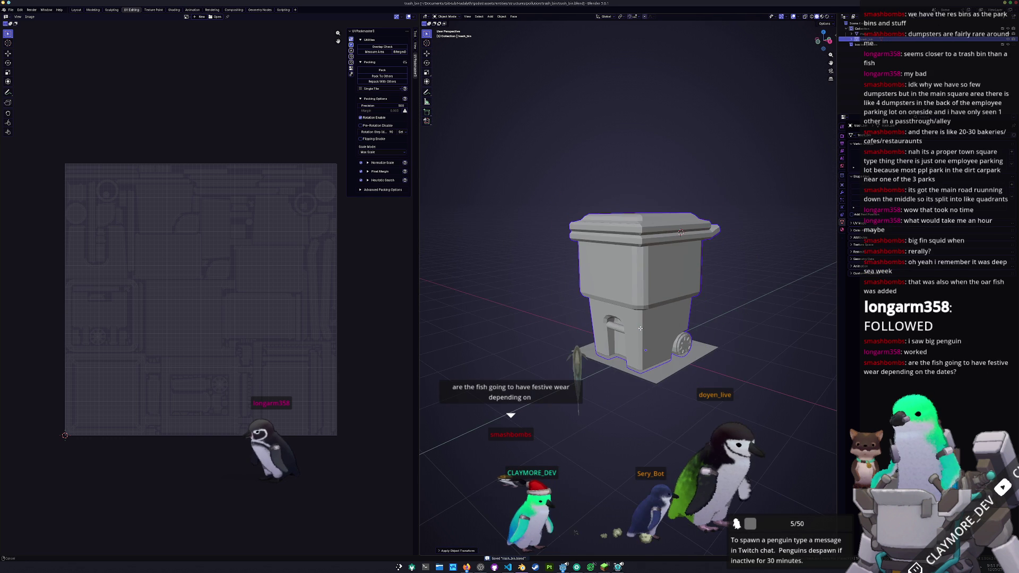
{"action": "scroll", "coordinate": [737, 309], "scroll_direction": "up", "scroll_amount": 3}
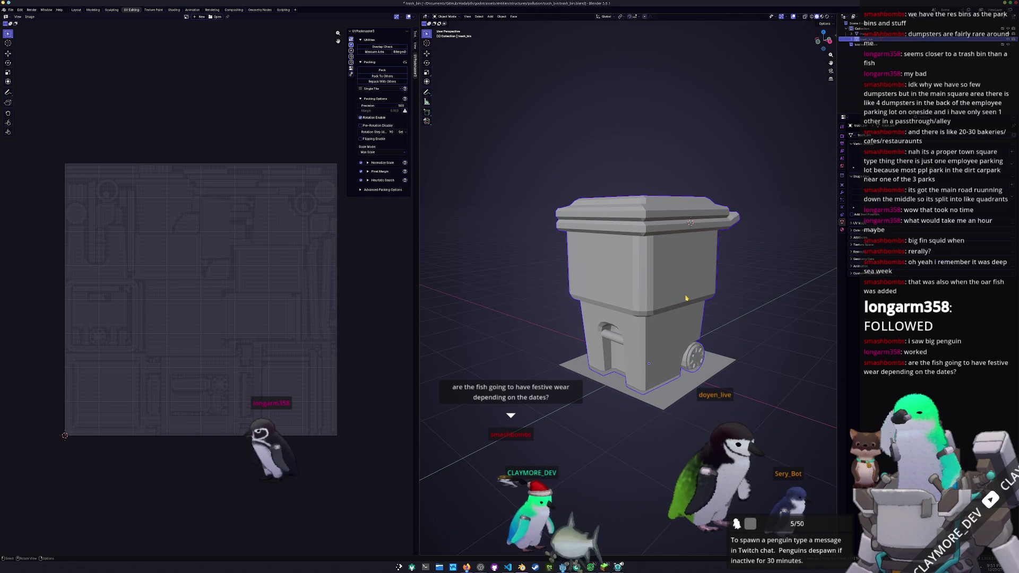
{"action": "right_click", "coordinate": [642, 337]}
{"action": "key", "text": "Escape"}
{"action": "middle_click_drag", "start_coordinate": [641, 337], "coordinate": [680, 306]}
Step: Save trash_bin.blend with its material properties shown and start the File > Export flow
{"action": "key", "text": "ctrl+z"}
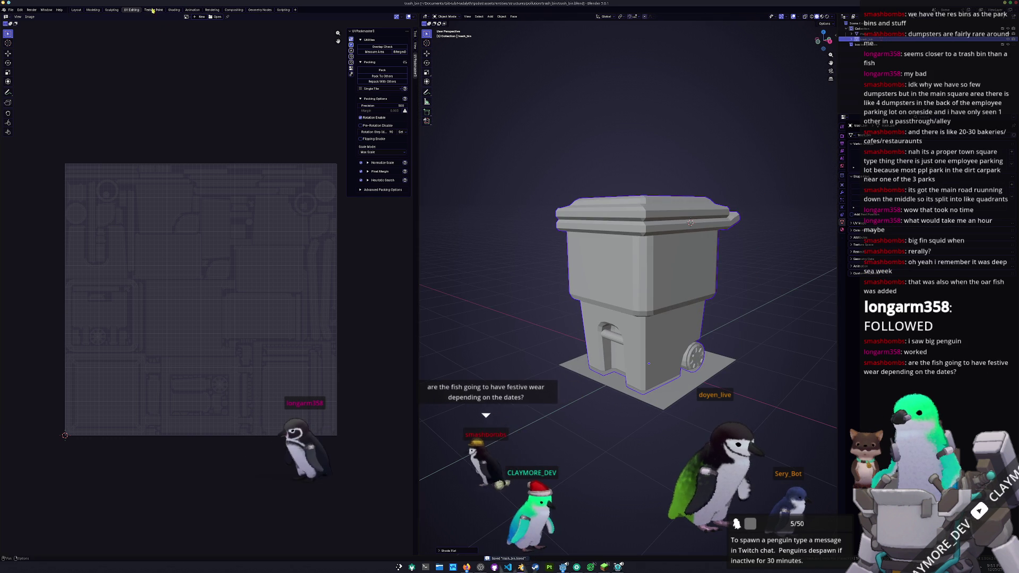
{"action": "key", "text": "ctrl+s"}
{"action": "left_click", "coordinate": [842, 229]}
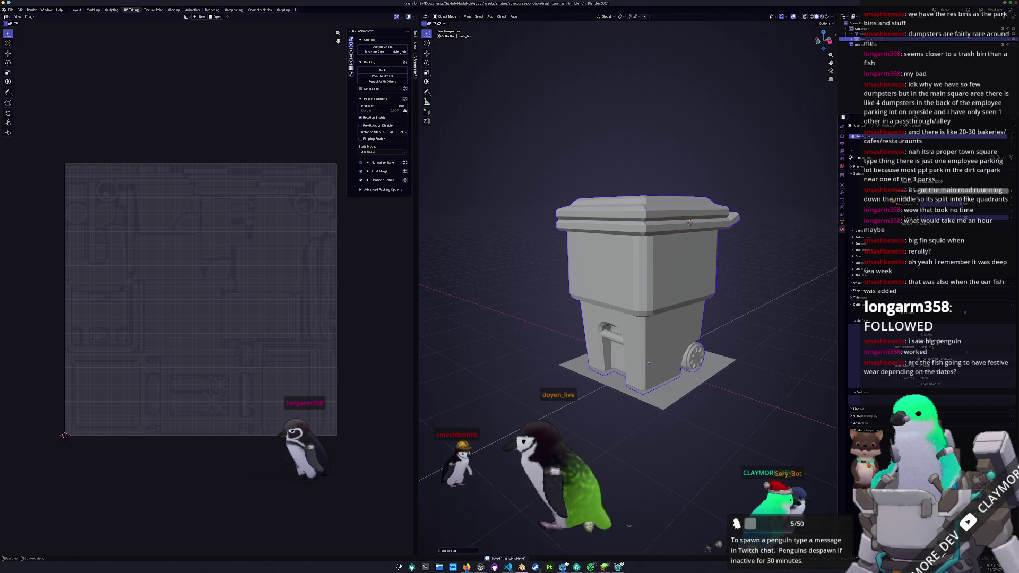
{"action": "key", "text": "ctrl+s"}
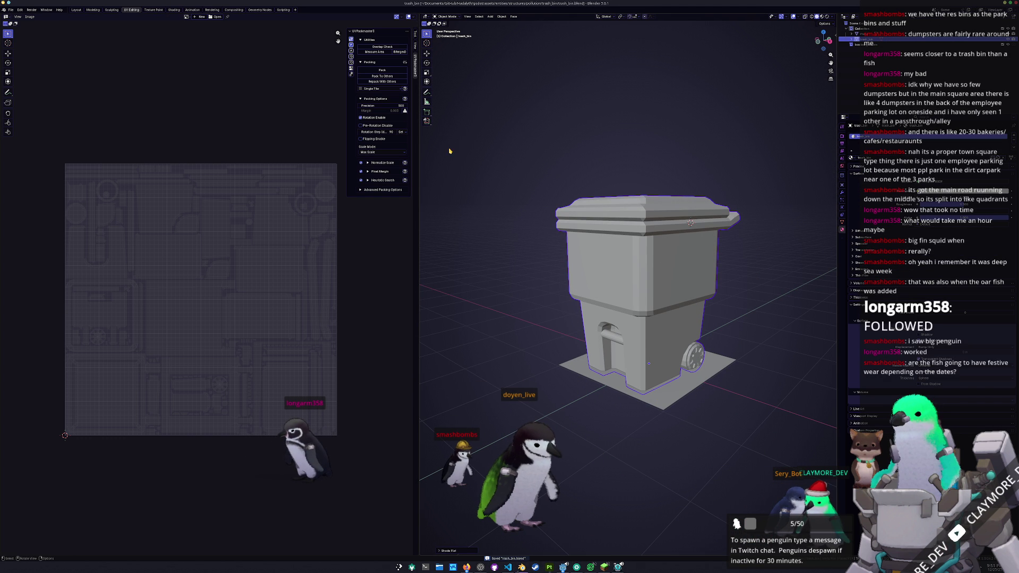
{"action": "left_click", "coordinate": [20, 8]}
{"action": "mouse_move", "coordinate": [10, 10]}
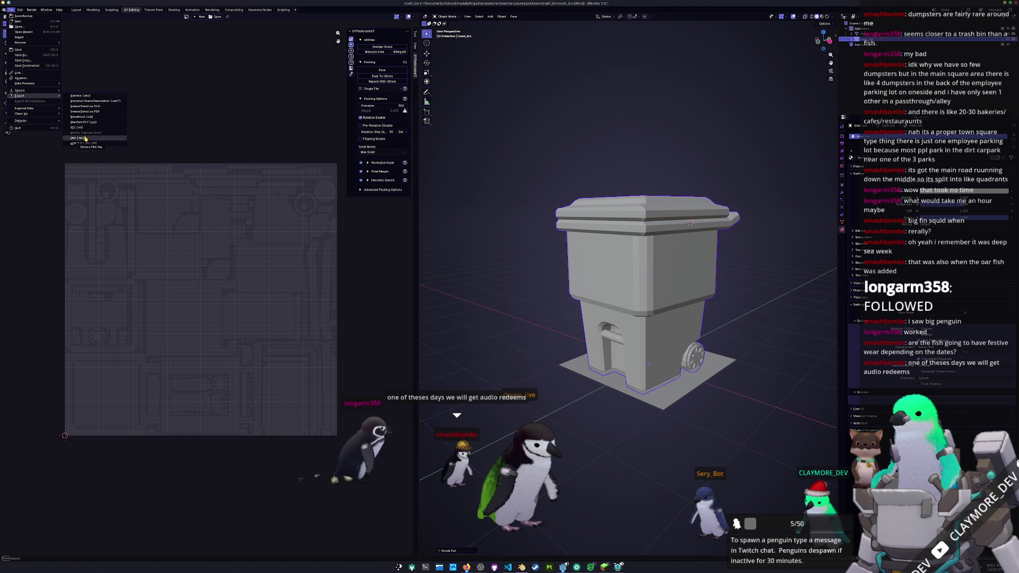
Step: Export the trash bin as FBX into its exports folder
{"action": "left_click", "coordinate": [95, 120]}
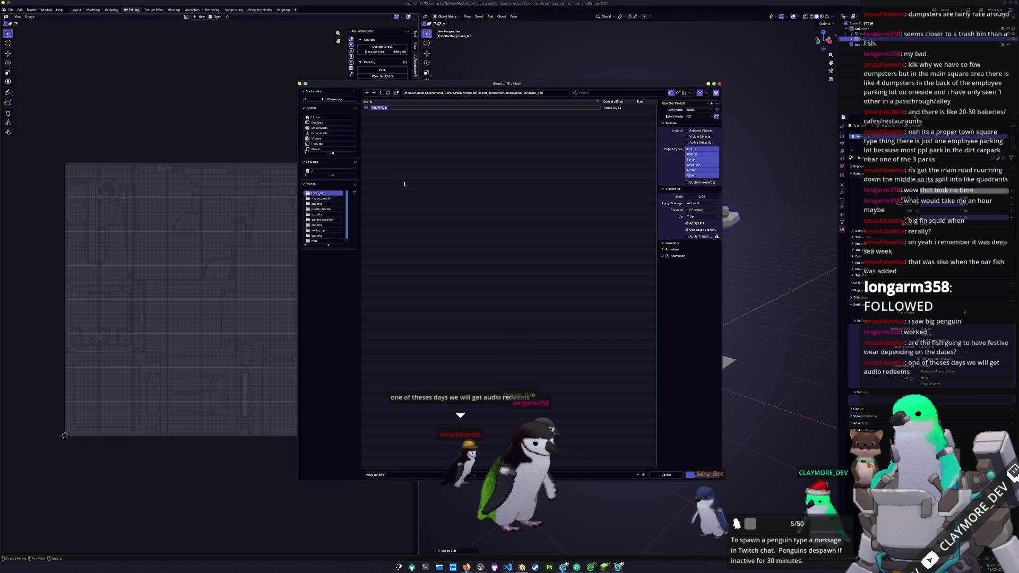
{"action": "left_click", "coordinate": [435, 179]}
{"action": "double_click", "coordinate": [382, 110]}
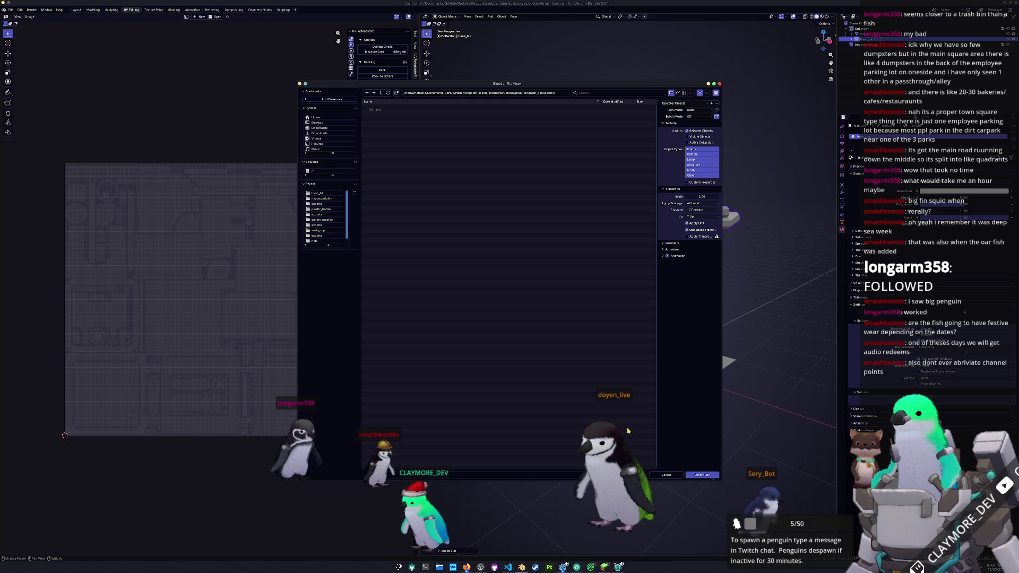
{"action": "left_click", "coordinate": [702, 476]}
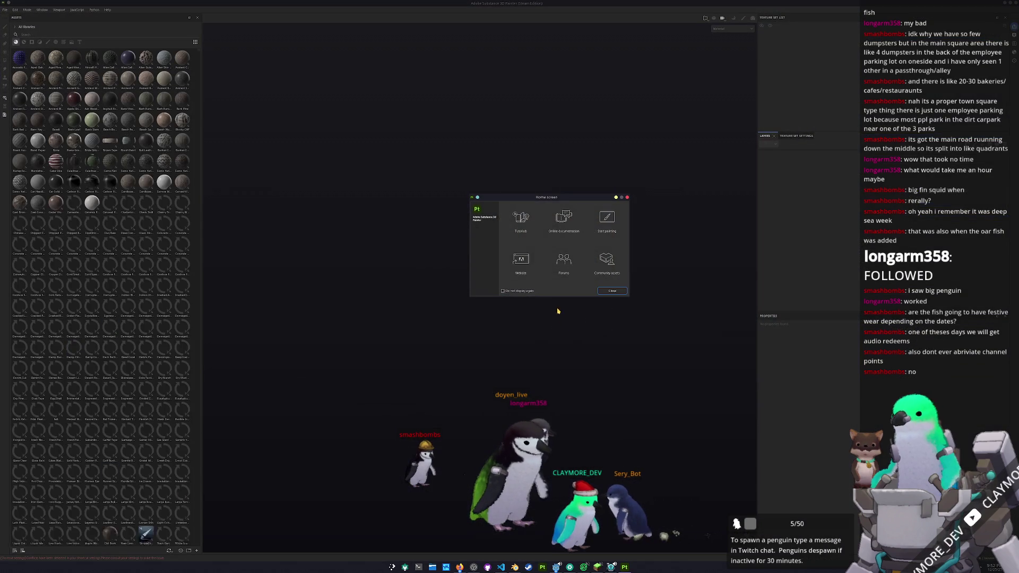
Step: Create a new Painter project from trash_bin/exports/trash_bin.fbx and start baking its mesh maps
{"action": "left_click", "coordinate": [611, 291]}
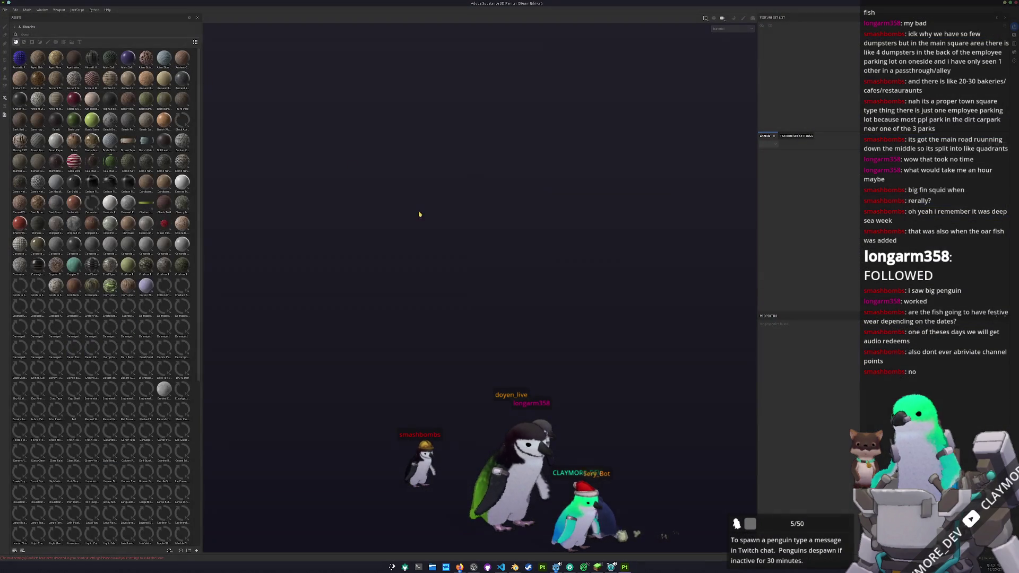
{"action": "left_click", "coordinate": [6, 10]}
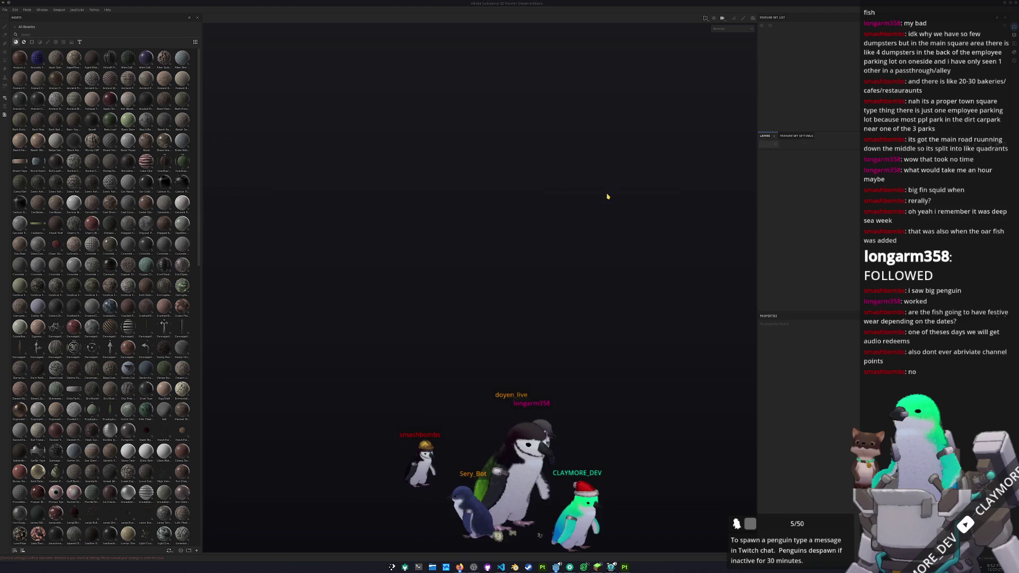
{"action": "left_click", "coordinate": [561, 214]}
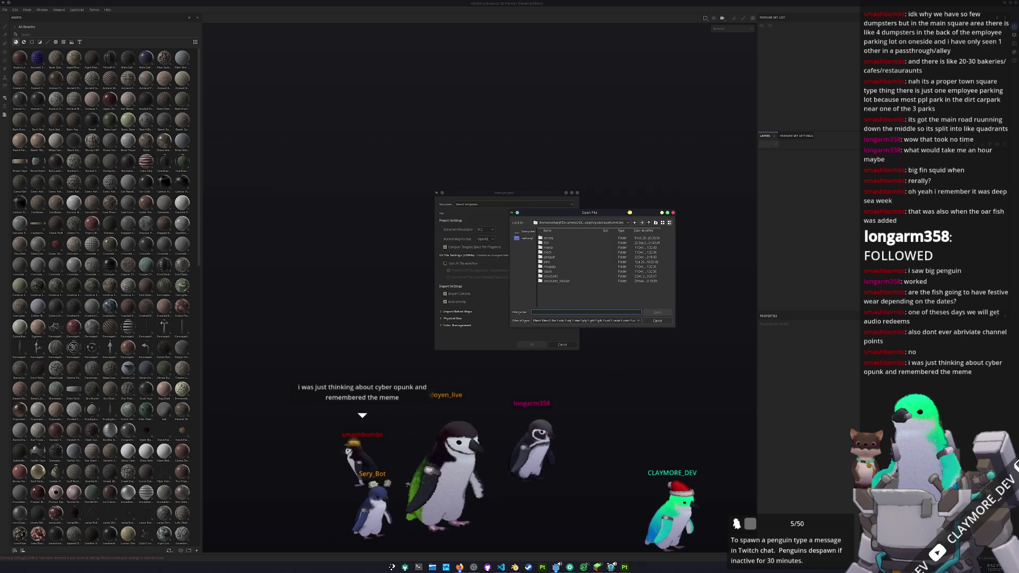
{"action": "double_click", "coordinate": [557, 281]}
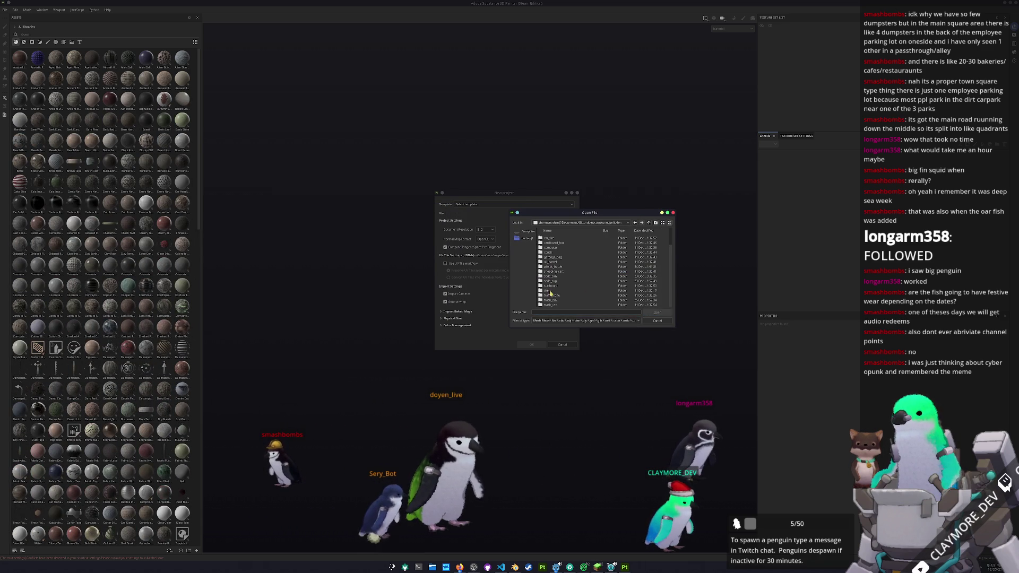
{"action": "double_click", "coordinate": [553, 300]}
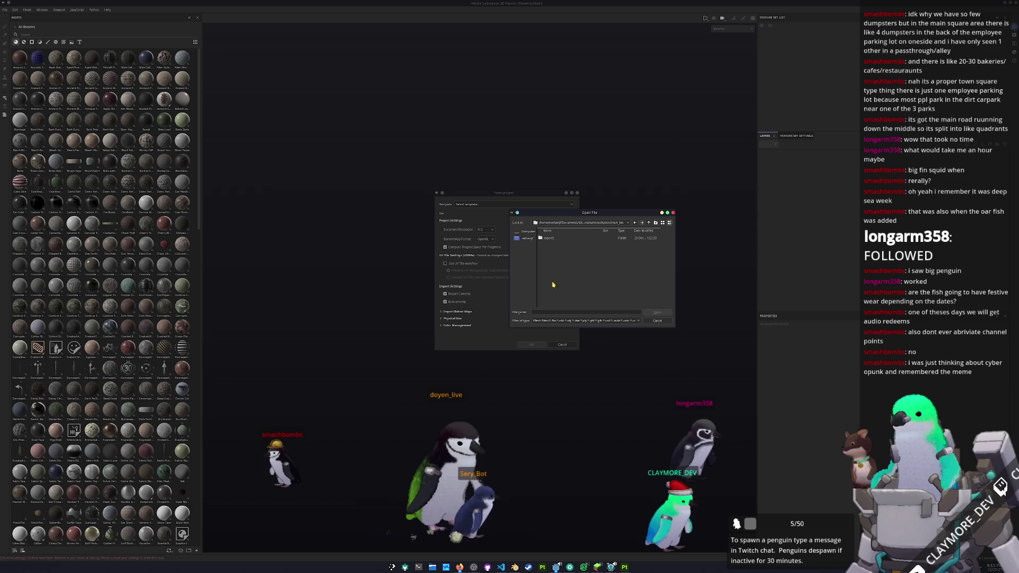
{"action": "double_click", "coordinate": [553, 240]}
{"action": "double_click", "coordinate": [553, 239]}
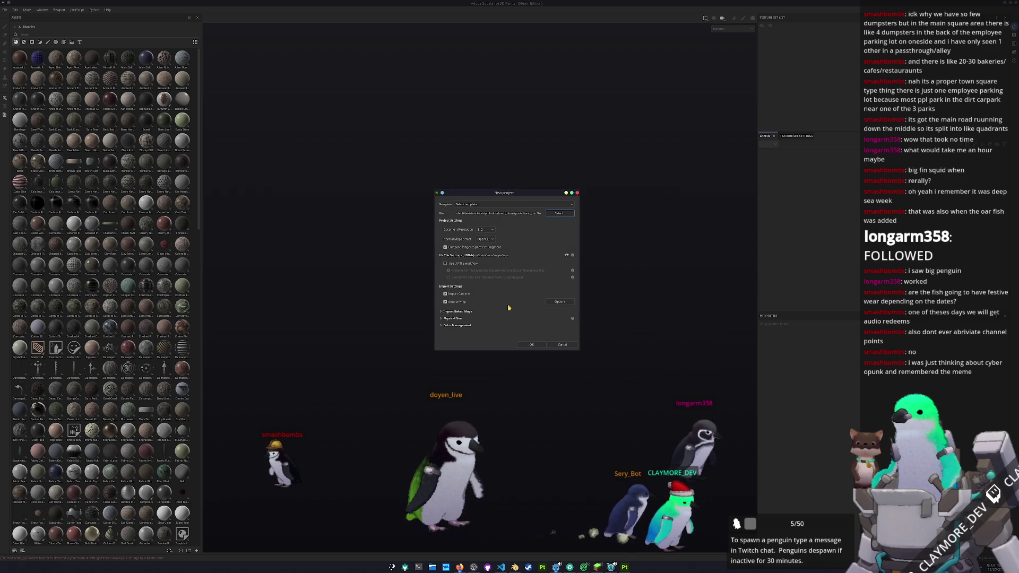
{"action": "left_click", "coordinate": [532, 345]}
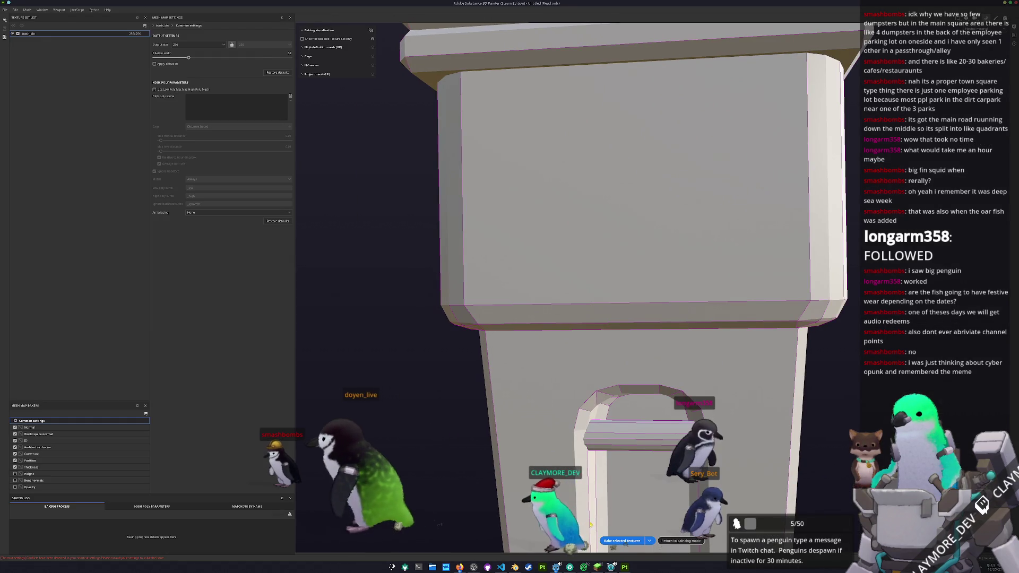
{"action": "left_click", "coordinate": [622, 541]}
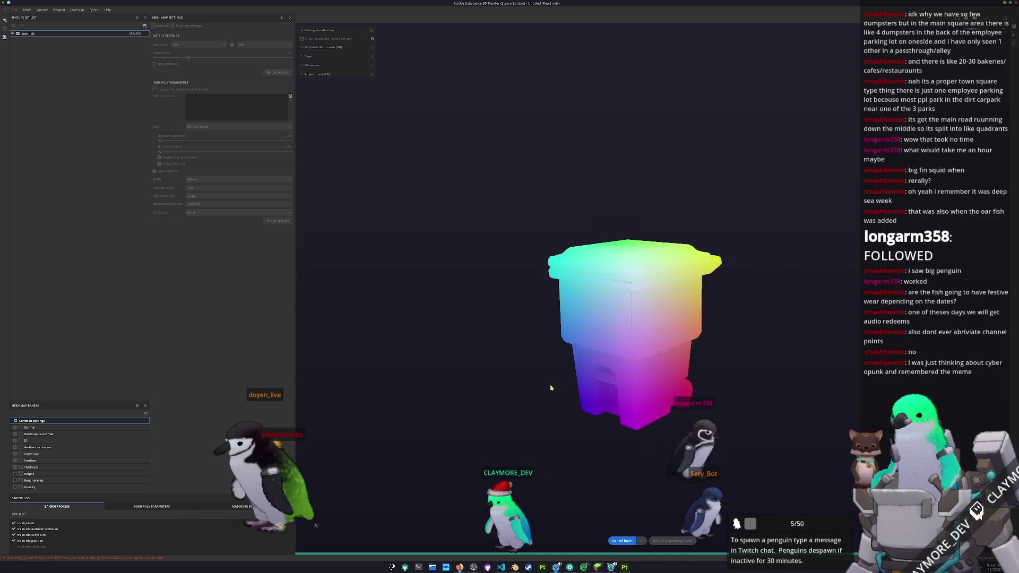
Step: Return from baking and apply a yellow-brown fill material to the bin's layer
{"action": "left_click", "coordinate": [681, 541]}
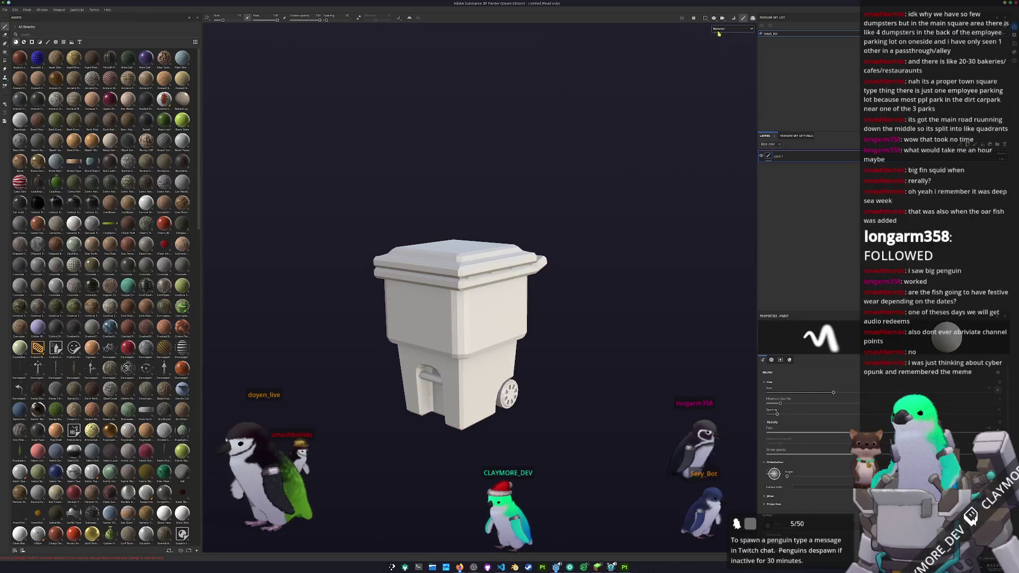
{"action": "left_click", "coordinate": [722, 52]}
{"action": "scroll", "coordinate": [126, 273], "scroll_direction": "down", "scroll_amount": 10}
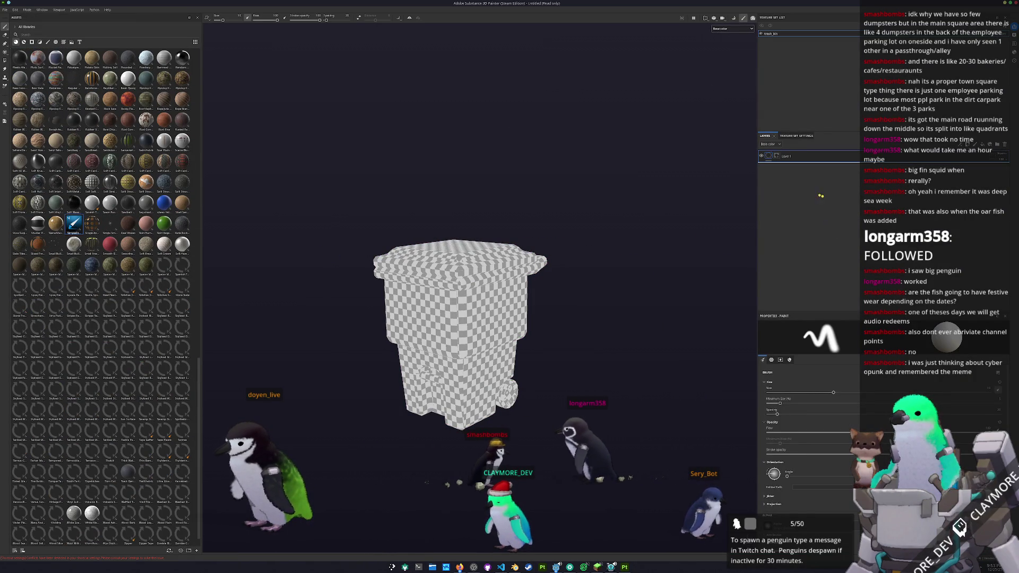
{"action": "left_click_drag", "start_coordinate": [126, 273], "coordinate": [817, 158]}
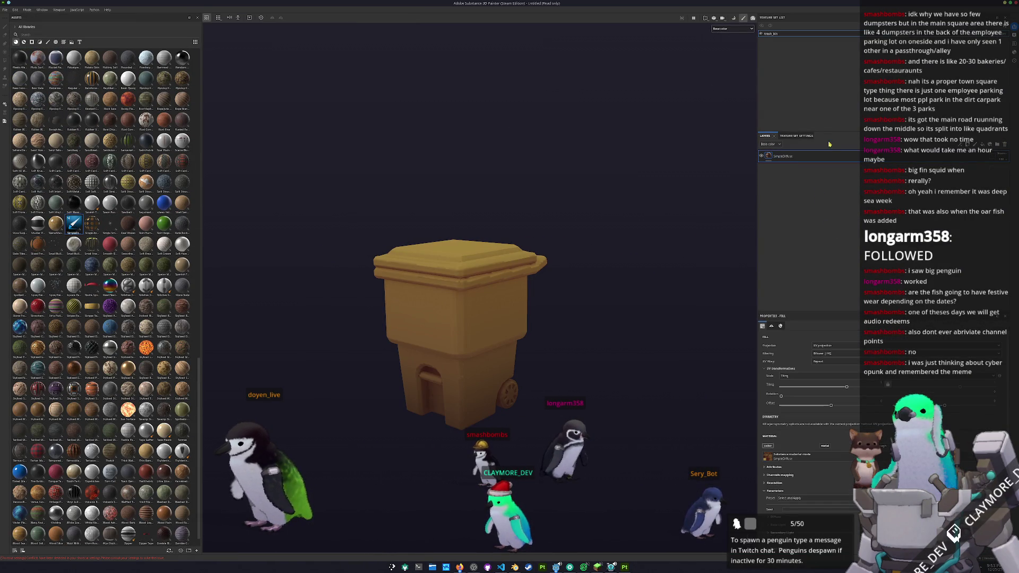
{"action": "right_click", "coordinate": [787, 156]}
{"action": "left_click", "coordinate": [800, 284]}
Step: Add two Dirt generators to the layer, the second as an inverted mask
{"action": "right_click", "coordinate": [787, 156]}
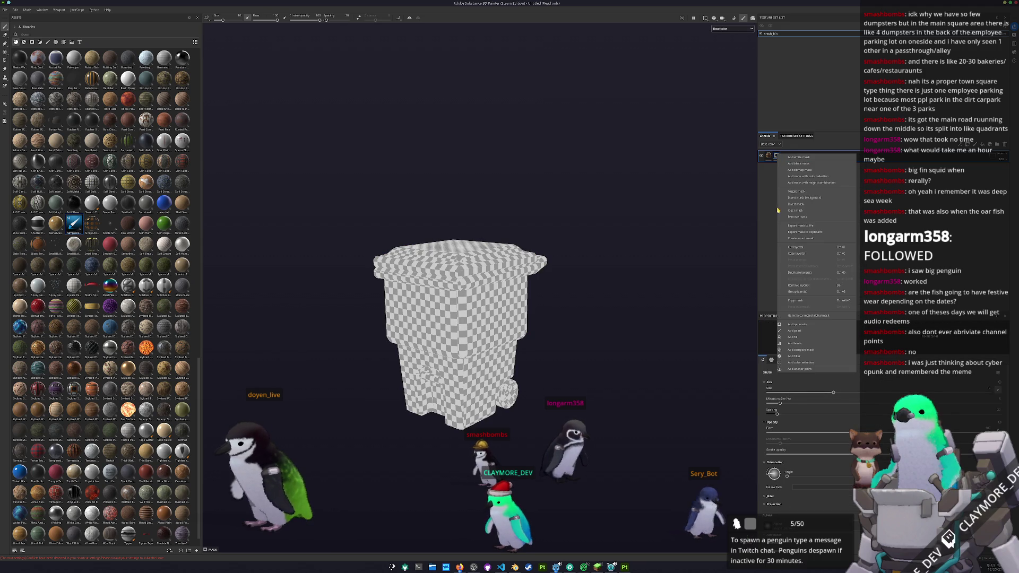
{"action": "left_click", "coordinate": [801, 322]}
{"action": "left_click", "coordinate": [858, 341]}
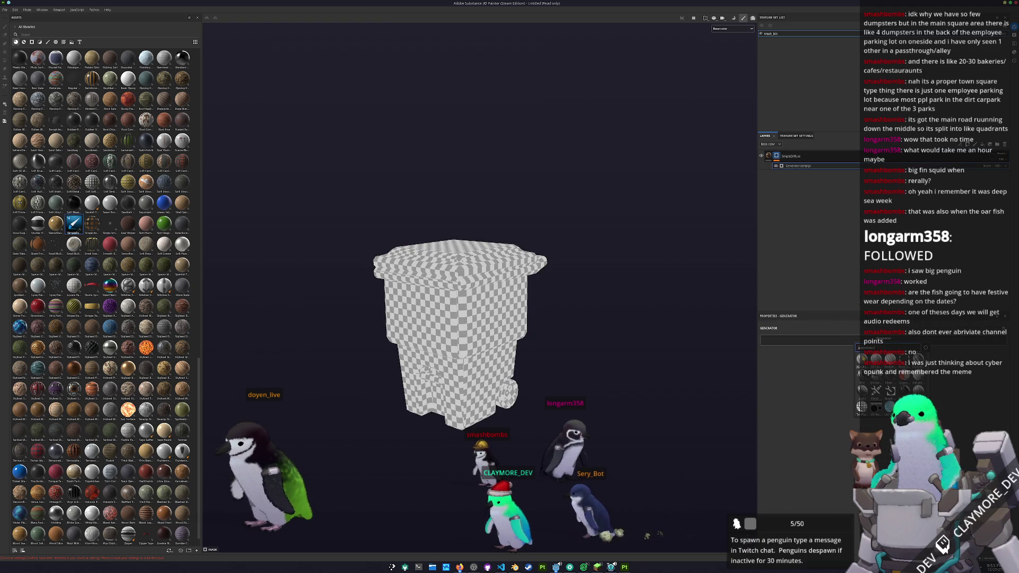
{"action": "left_click", "coordinate": [864, 361]}
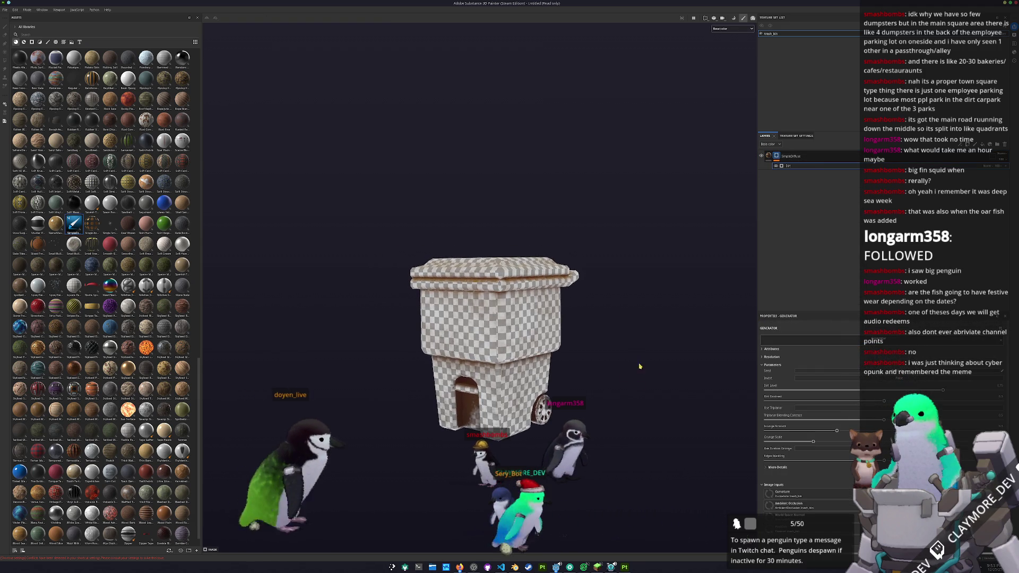
{"action": "right_click", "coordinate": [780, 156]}
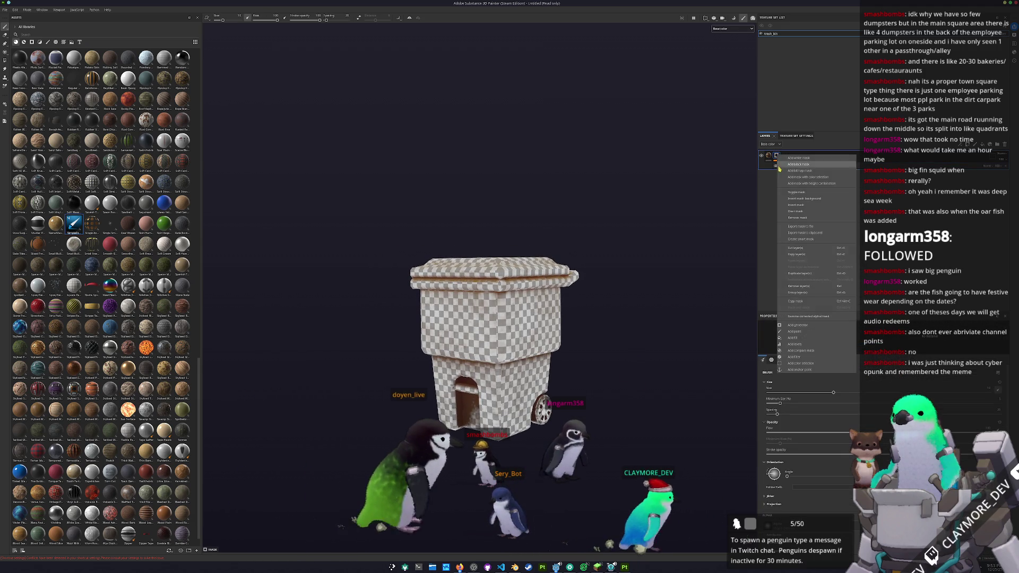
{"action": "left_click", "coordinate": [798, 325]}
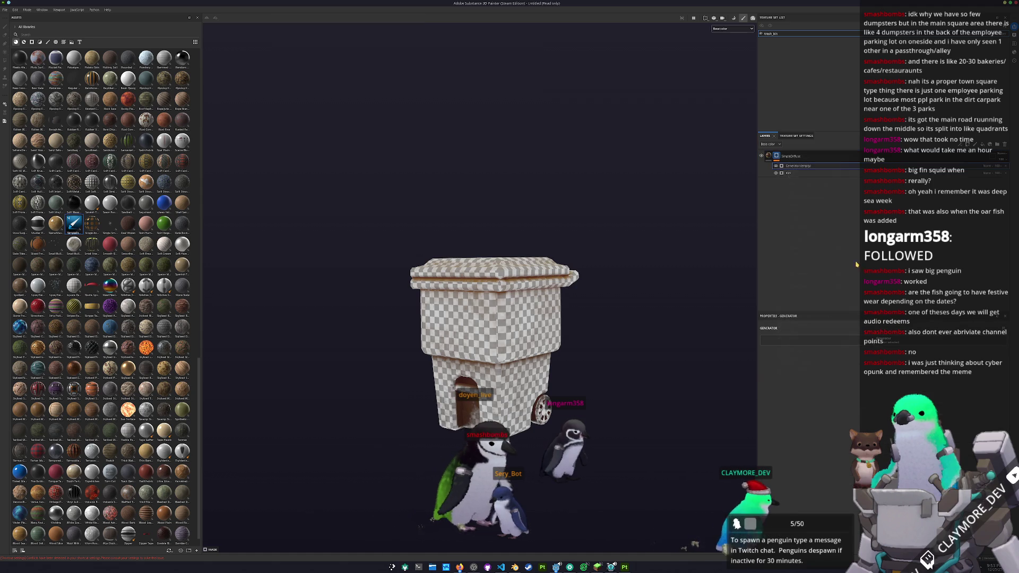
{"action": "left_click", "coordinate": [990, 168]}
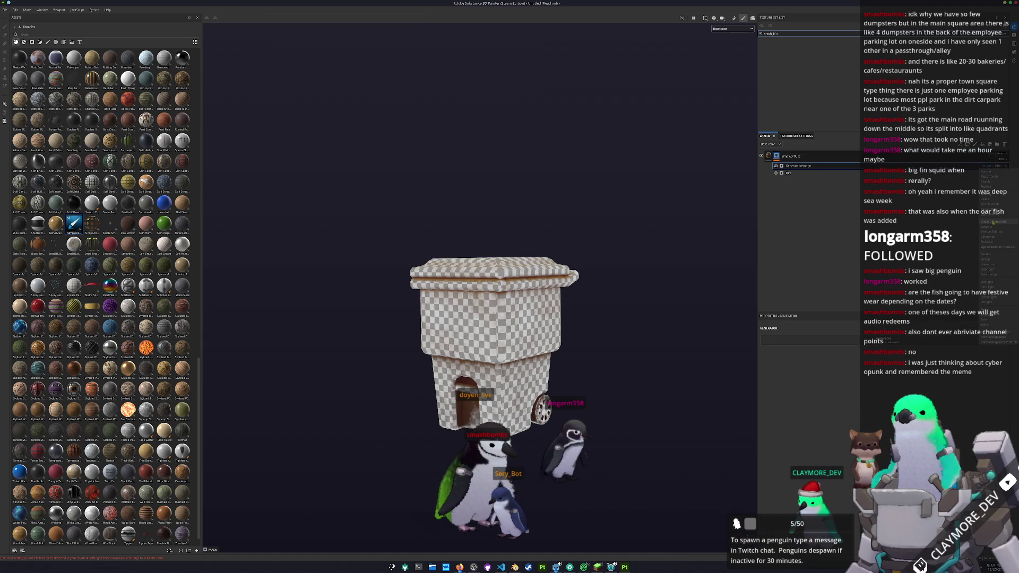
{"action": "left_click", "coordinate": [841, 338]}
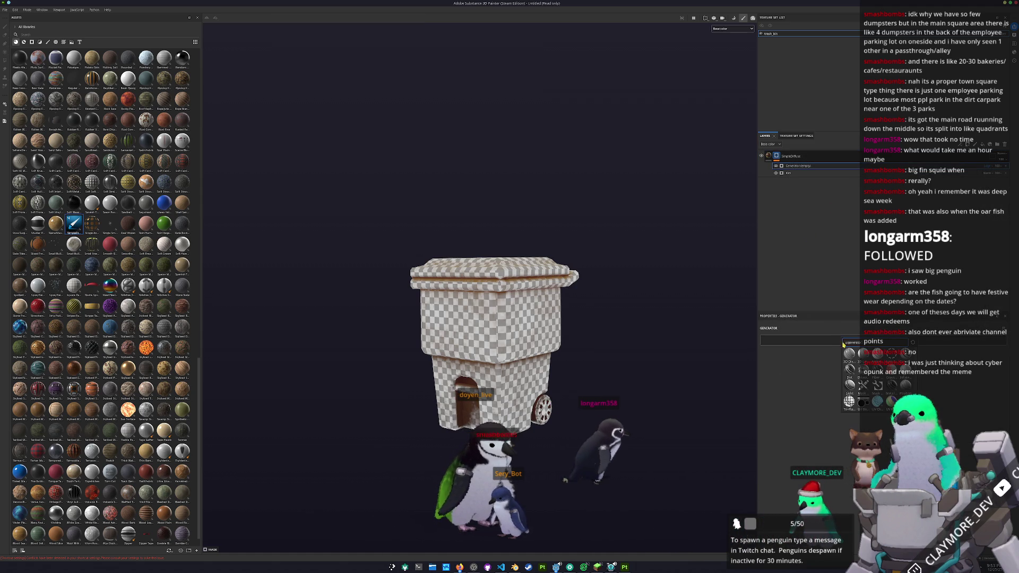
{"action": "left_click", "coordinate": [848, 401]}
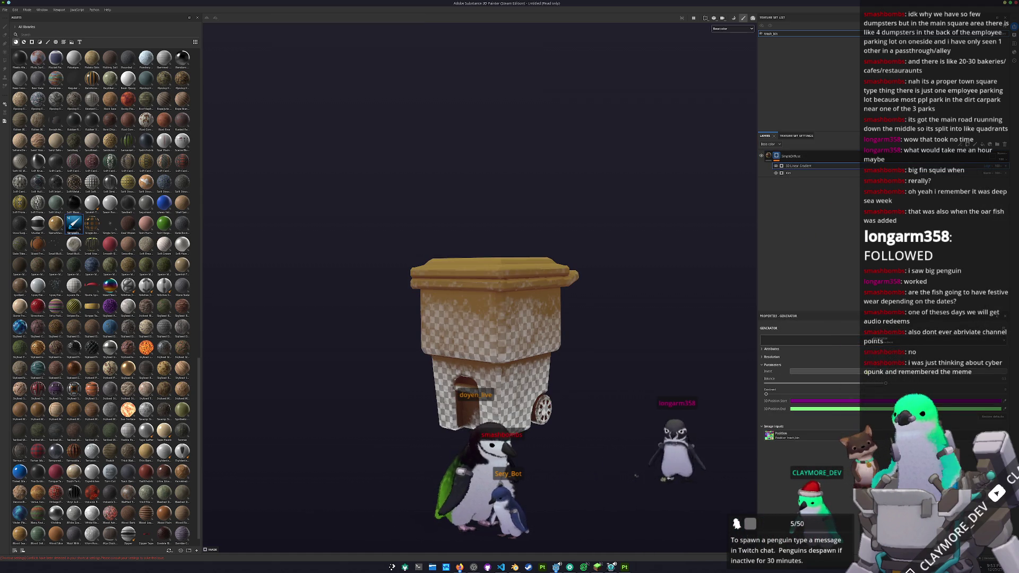
{"action": "mouse_move", "coordinate": [644, 346]}
{"action": "left_mouse_down", "text": "alt"}
{"action": "mouse_move", "coordinate": [825, 390]}
{"action": "mouse_move", "coordinate": [982, 383]}
{"action": "mouse_move", "coordinate": [962, 383]}
{"action": "left_mouse_up", "text": "alt"}
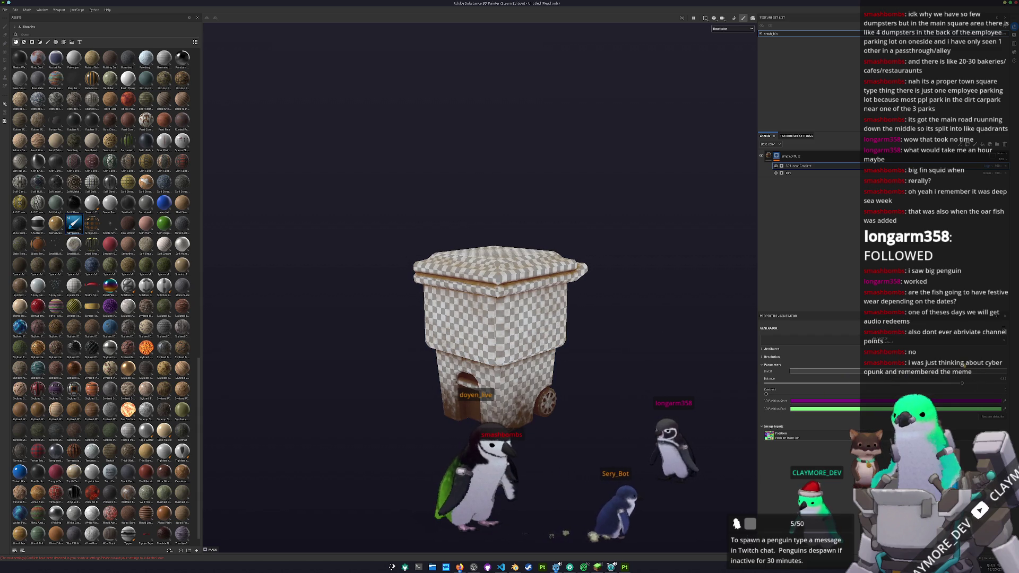
Step: Cover the bin with a solid orange-brown fill layer after checking its wheel
{"action": "mouse_move", "coordinate": [628, 358]}
{"action": "left_mouse_down", "text": "alt"}
{"action": "mouse_move", "coordinate": [628, 297]}
{"action": "mouse_move", "coordinate": [722, 271]}
{"action": "left_mouse_up", "text": "alt"}
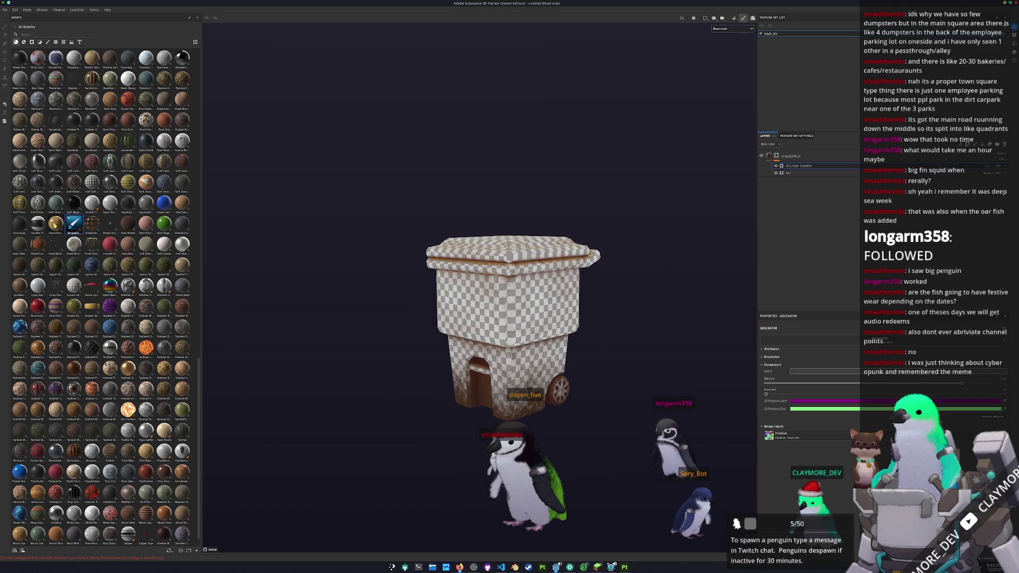
{"action": "left_click_drag", "start_coordinate": [806, 237], "coordinate": [804, 233]}
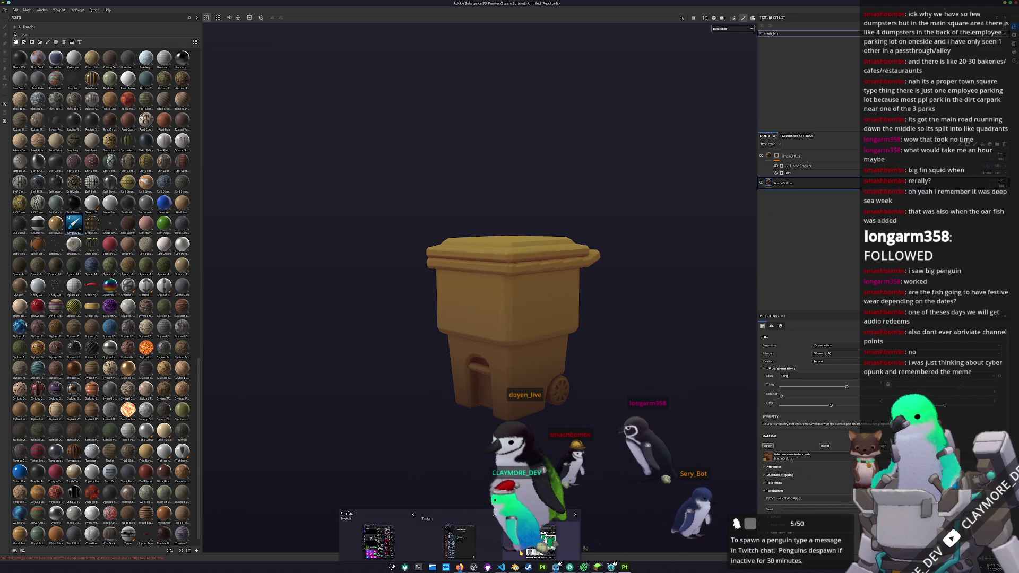
Step: Open the brown Rumpke 95-gallon cart in Google Images as reference and launch KColorChooser
{"action": "left_click", "coordinate": [514, 567]}
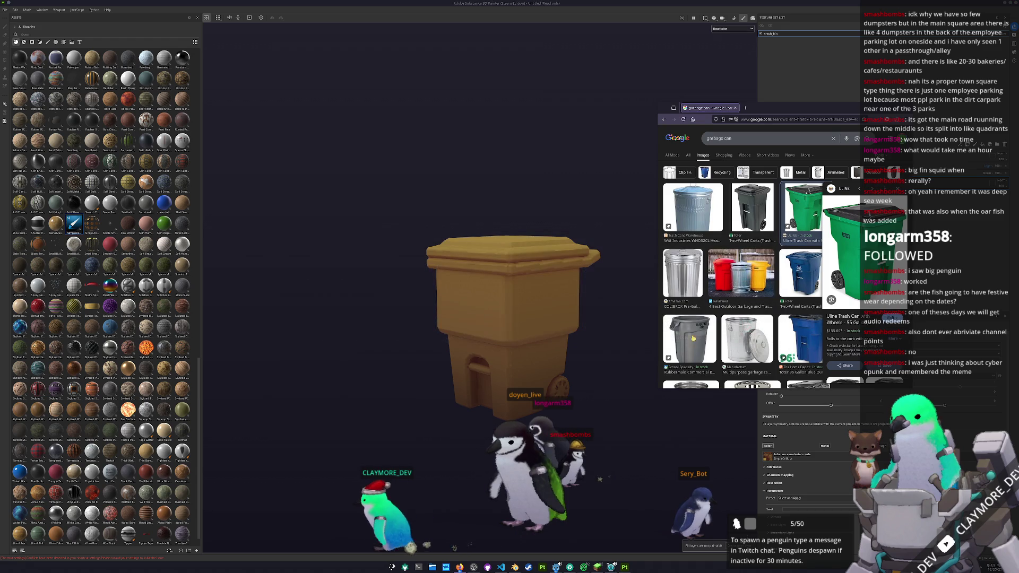
{"action": "mouse_move", "coordinate": [784, 107]}
{"action": "left_mouse_down"}
{"action": "mouse_move", "coordinate": [729, 126]}
{"action": "mouse_move", "coordinate": [764, 144]}
{"action": "left_mouse_up"}
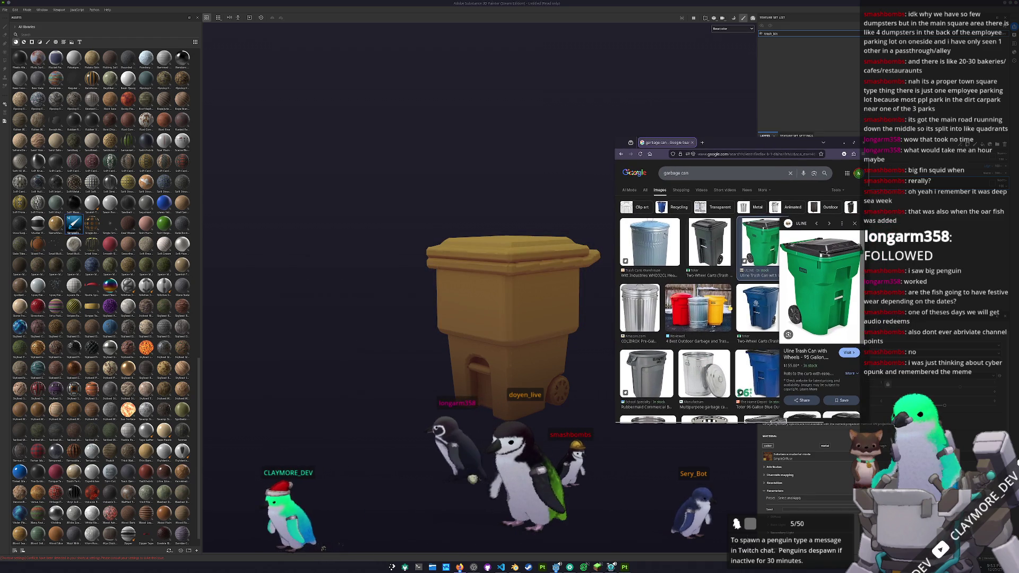
{"action": "scroll", "coordinate": [730, 309], "scroll_direction": "down", "scroll_amount": 2}
{"action": "scroll", "coordinate": [730, 307], "scroll_direction": "down", "scroll_amount": 2}
{"action": "scroll", "coordinate": [730, 308], "scroll_direction": "down", "scroll_amount": 2}
{"action": "scroll", "coordinate": [730, 308], "scroll_direction": "down", "scroll_amount": 2}
{"action": "scroll", "coordinate": [731, 308], "scroll_direction": "down", "scroll_amount": 2}
{"action": "scroll", "coordinate": [730, 307], "scroll_direction": "down", "scroll_amount": 2}
{"action": "scroll", "coordinate": [730, 307], "scroll_direction": "down", "scroll_amount": 2}
{"action": "scroll", "coordinate": [730, 307], "scroll_direction": "down", "scroll_amount": 2}
{"action": "scroll", "coordinate": [730, 307], "scroll_direction": "down", "scroll_amount": 2}
{"action": "scroll", "coordinate": [729, 307], "scroll_direction": "down", "scroll_amount": 2}
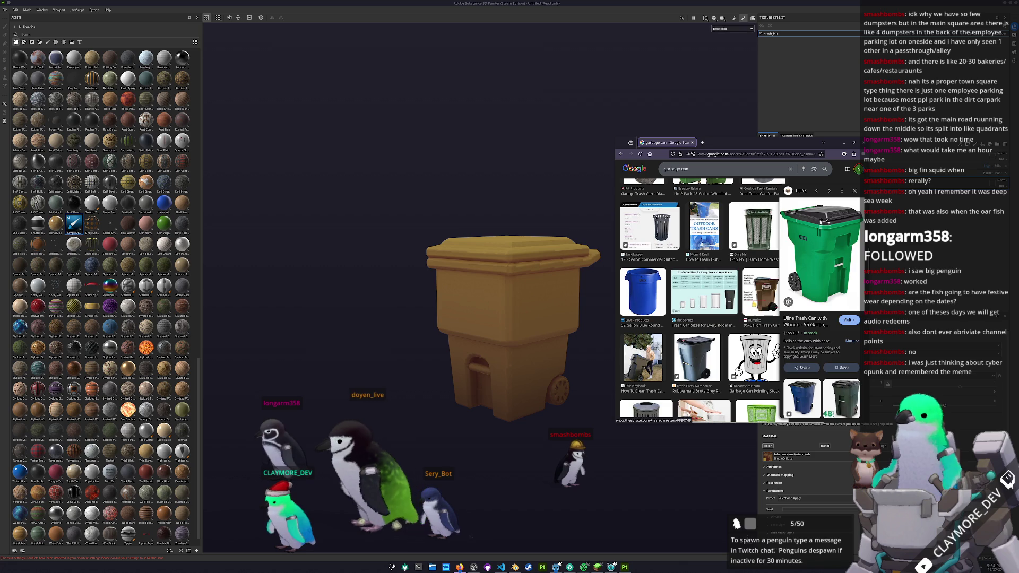
{"action": "left_click", "coordinate": [760, 296]}
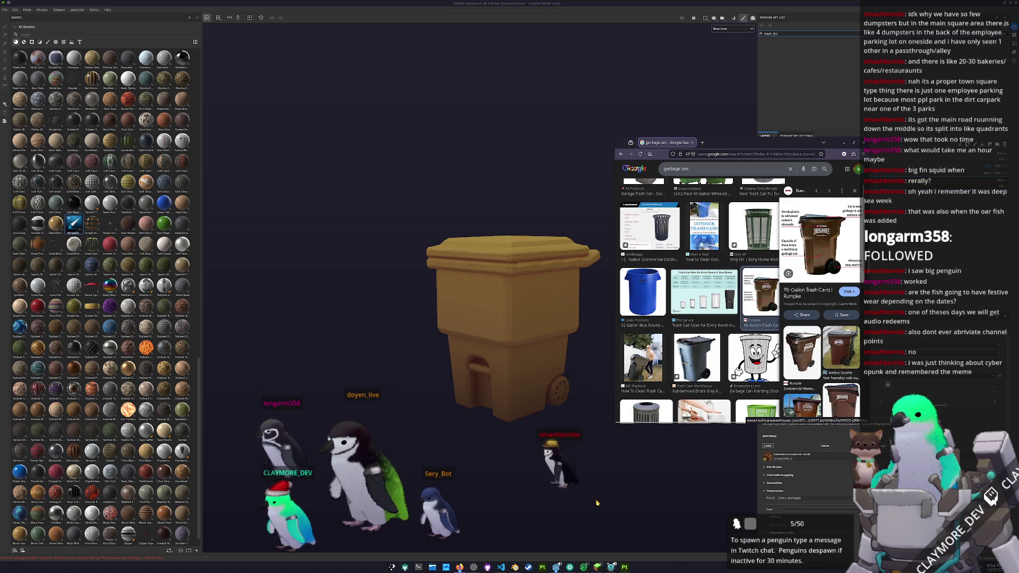
{"action": "key", "text": "super"}
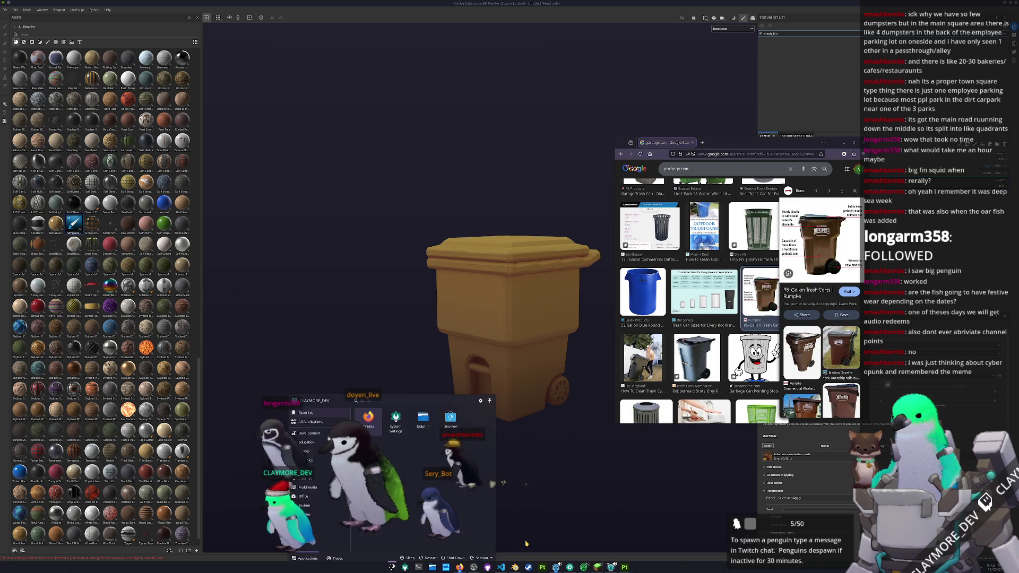
{"action": "type", "text": "kcolor"}
{"action": "key", "text": "Return"}
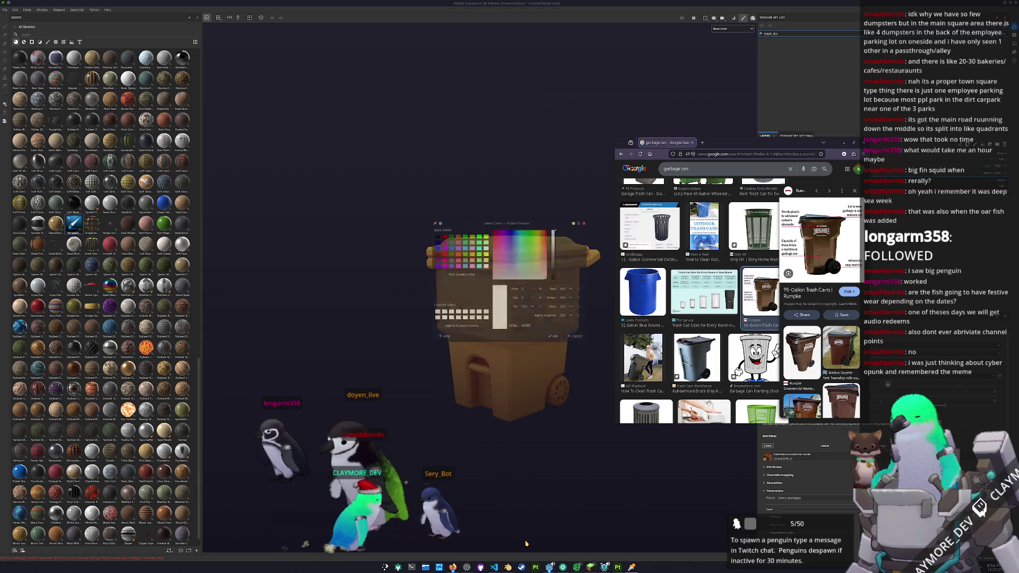
Step: Sample the cart's brown with Pick Screen Color, darken its HTML value, and return to Painter
{"action": "left_click_drag", "start_coordinate": [442, 199], "coordinate": [301, 41]}
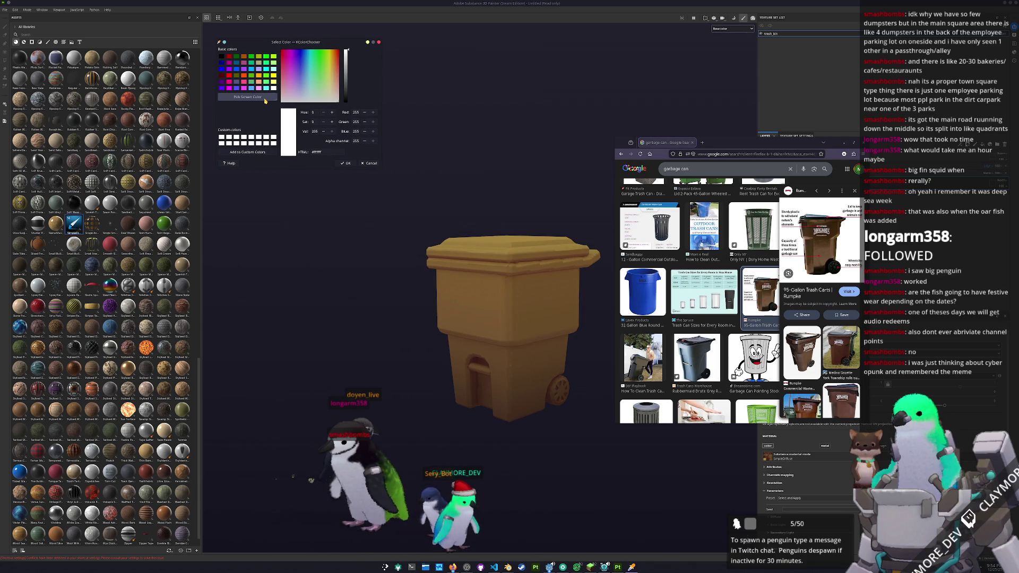
{"action": "left_click", "coordinate": [462, 280]}
{"action": "left_click", "coordinate": [318, 151]}
{"action": "type", "text": "#433022"}
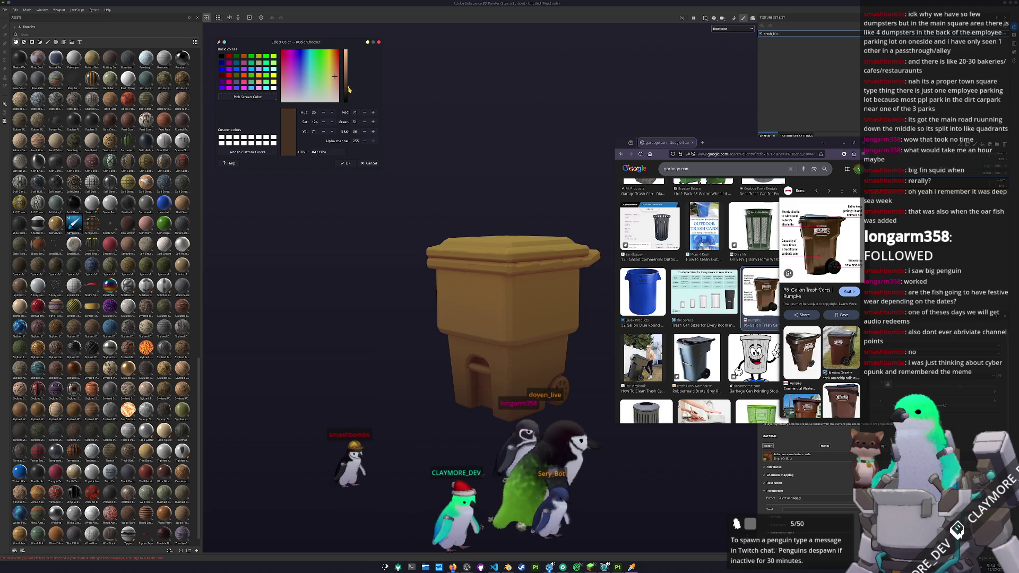
{"action": "left_click", "coordinate": [950, 538]}
{"action": "scroll", "coordinate": [792, 512], "scroll_direction": "down", "scroll_amount": 3}
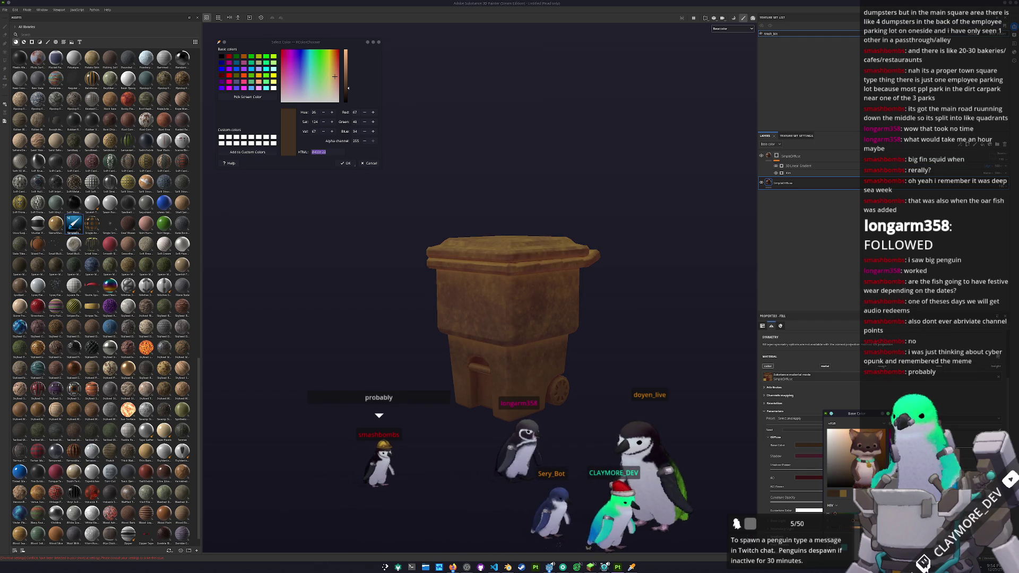
Step: Duplicate the material layer and sample another colour from the reference photo
{"action": "key", "text": "ctrl+d"}
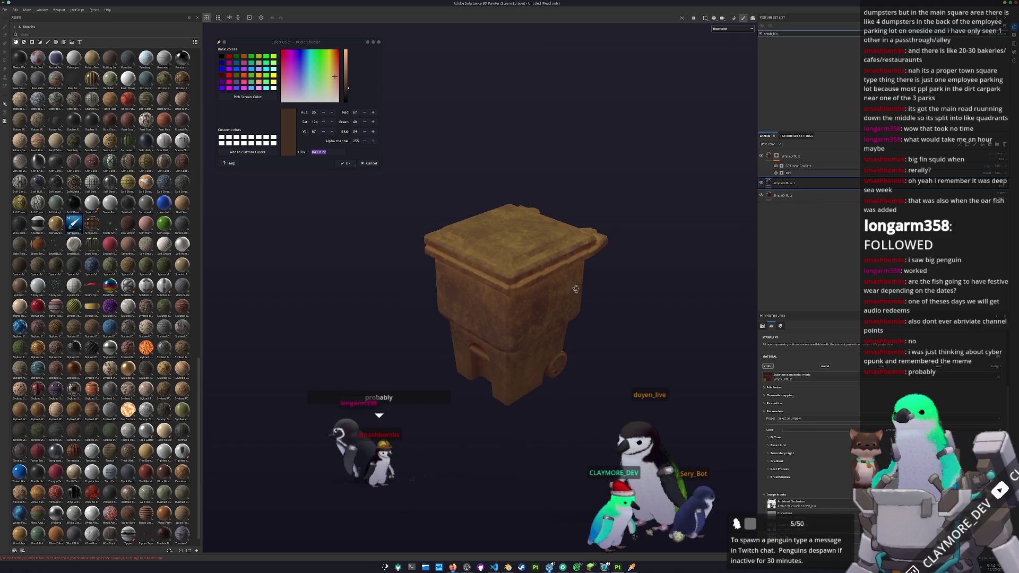
{"action": "left_click_drag", "start_coordinate": [638, 239], "coordinate": [437, 342], "text": "alt"}
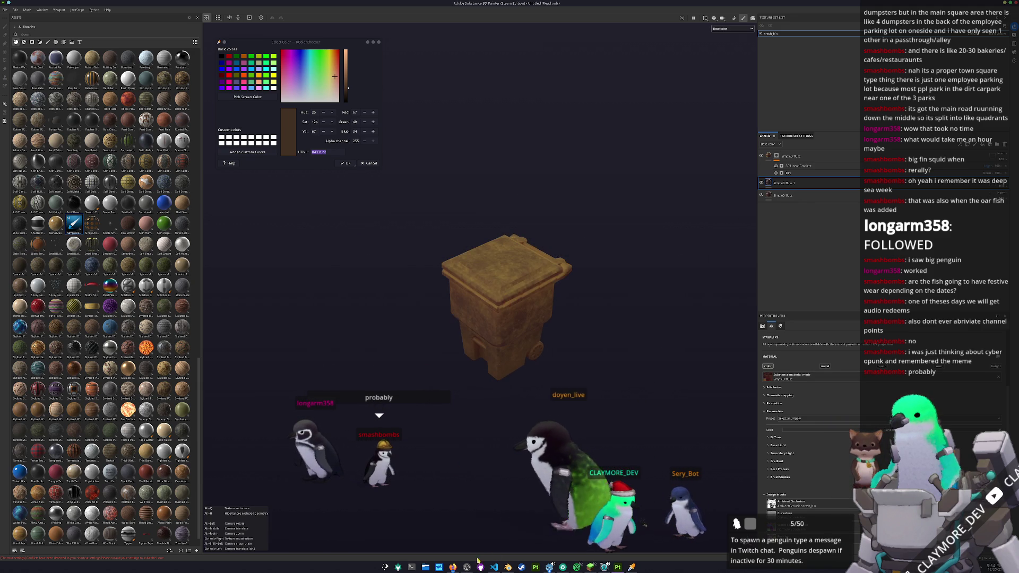
{"action": "key", "text": "alt+Tab"}
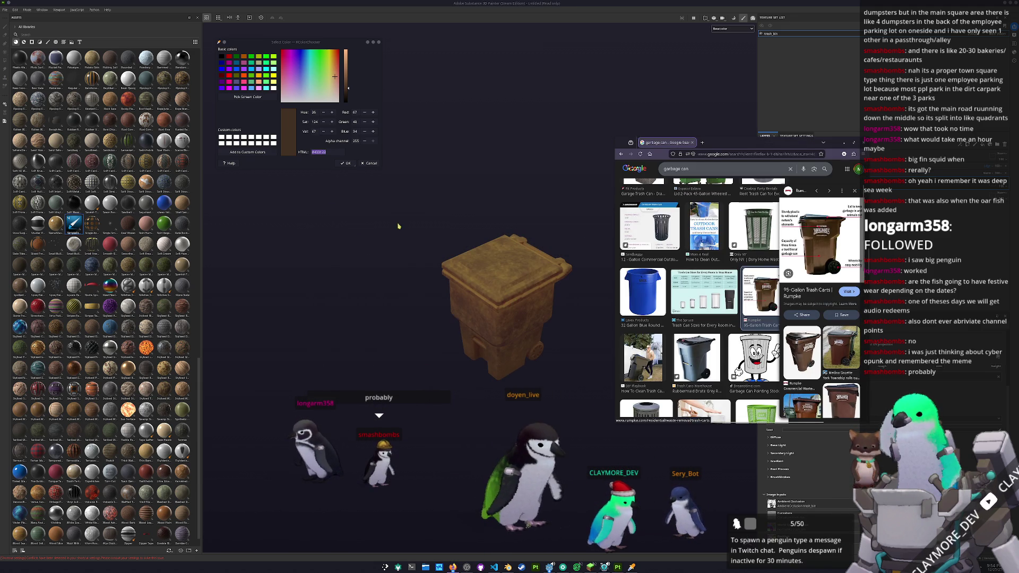
{"action": "left_click", "coordinate": [259, 101]}
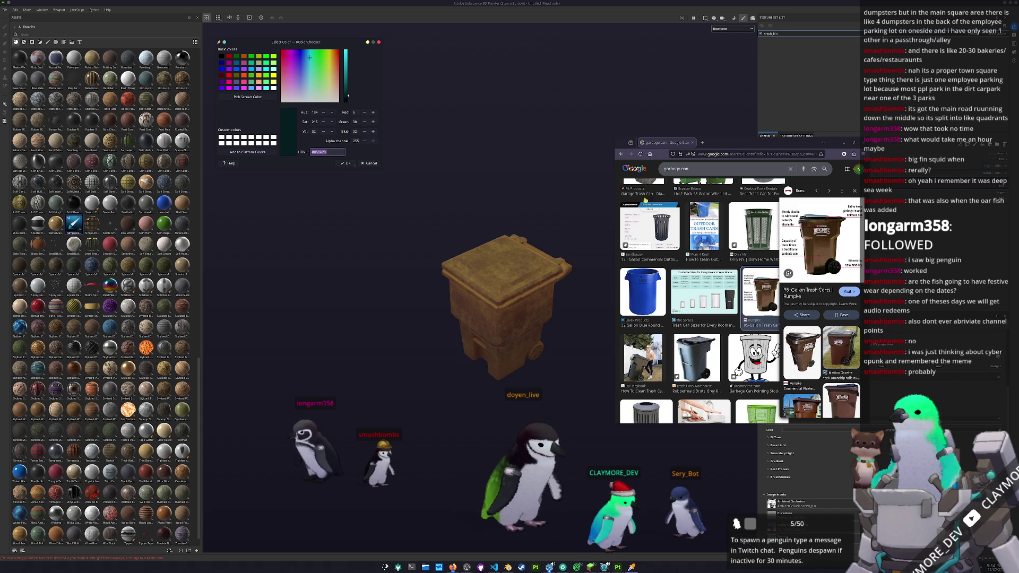
{"action": "key", "text": "alt+Tab"}
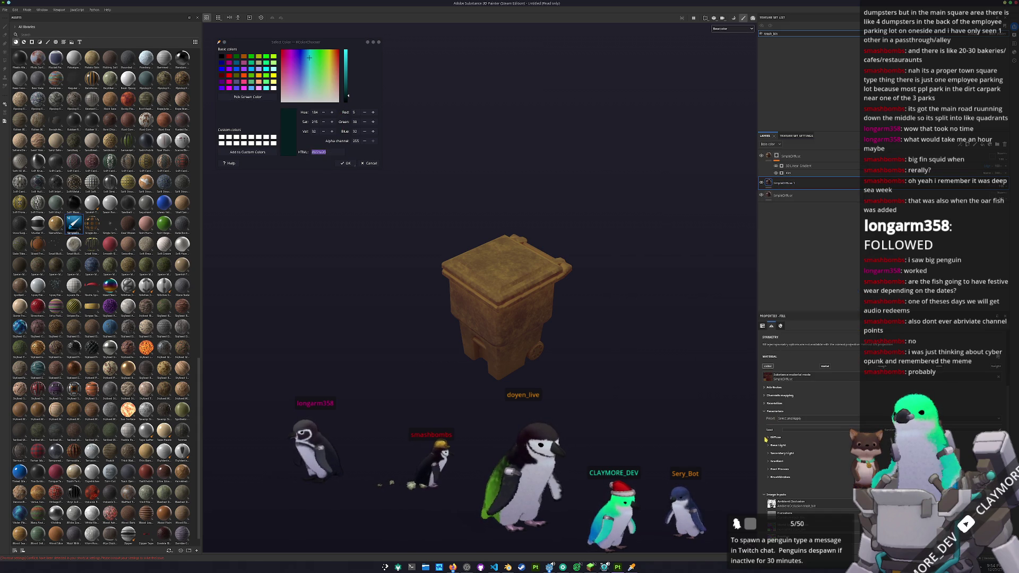
Step: Set the layer's Base color to brown in its colour settings
{"action": "left_click", "coordinate": [775, 437]}
{"action": "left_click", "coordinate": [818, 446]}
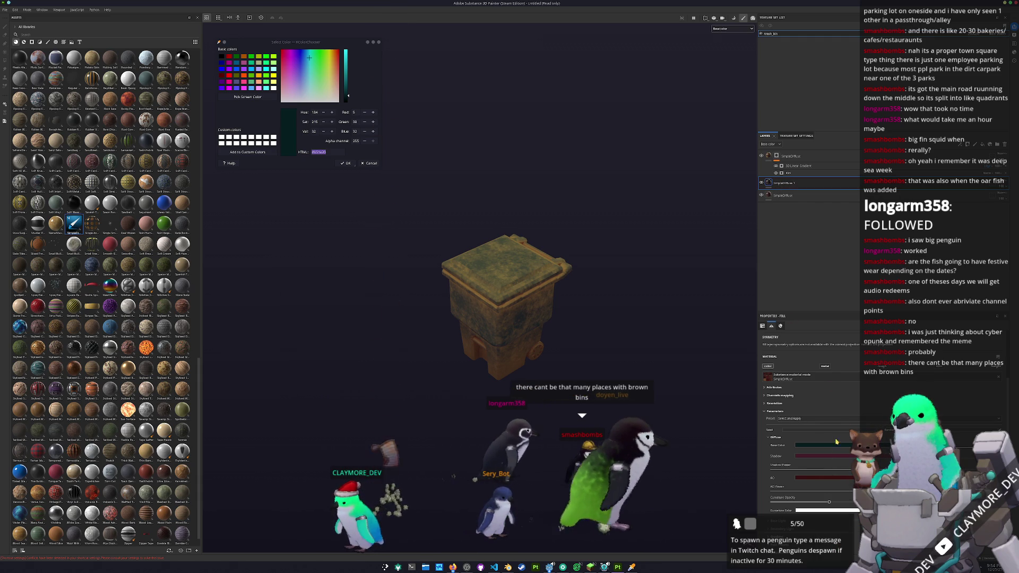
{"action": "left_click", "coordinate": [822, 446]}
{"action": "left_click", "coordinate": [826, 483]}
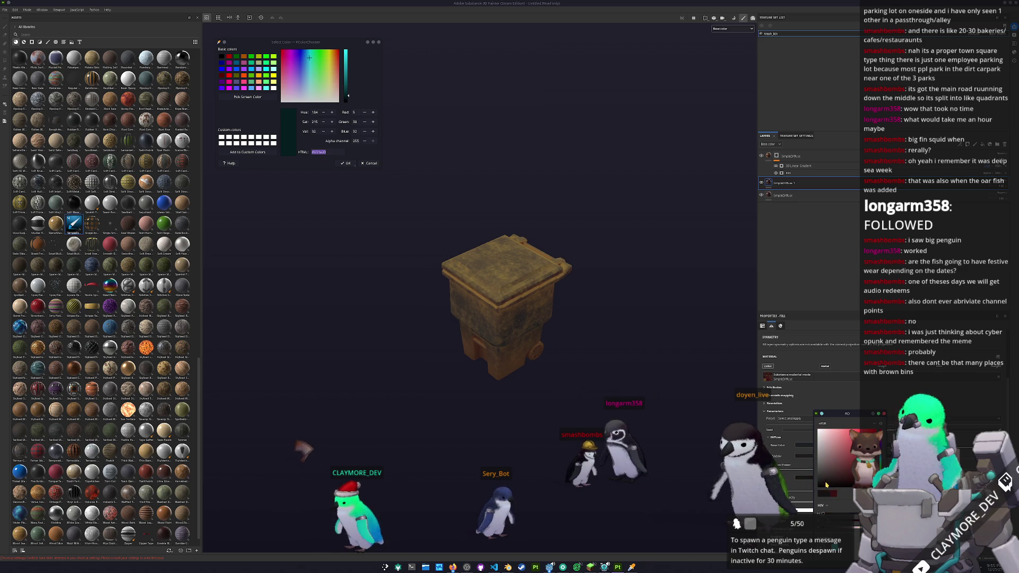
Step: Add a paint sub-layer to SimpleDiffuse 1 in polygon-fill mode and brighten the generator effect
{"action": "left_click", "coordinate": [776, 184]}
{"action": "right_click", "coordinate": [776, 185]}
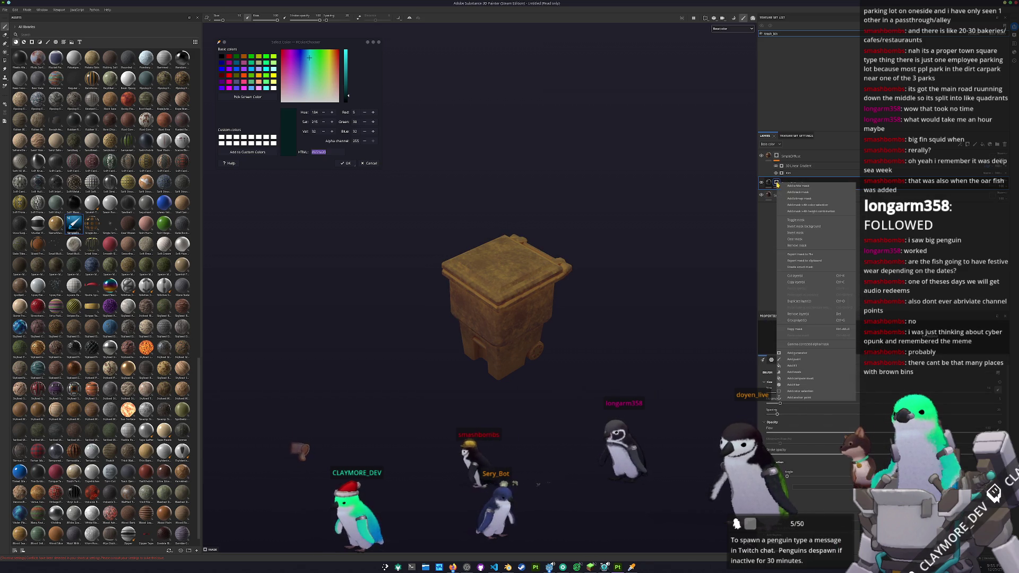
{"action": "left_click", "coordinate": [795, 360]}
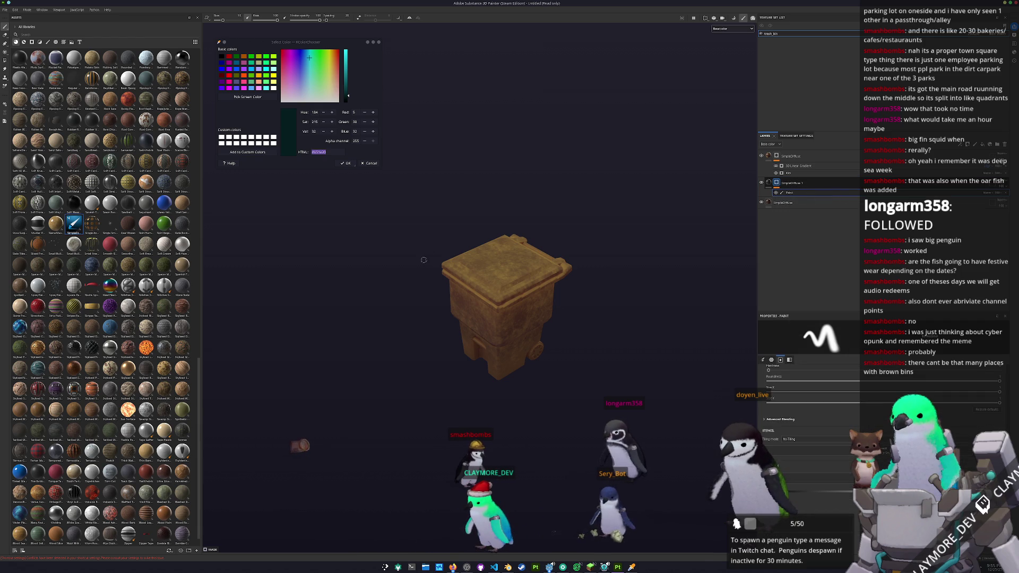
{"action": "key", "text": "4"}
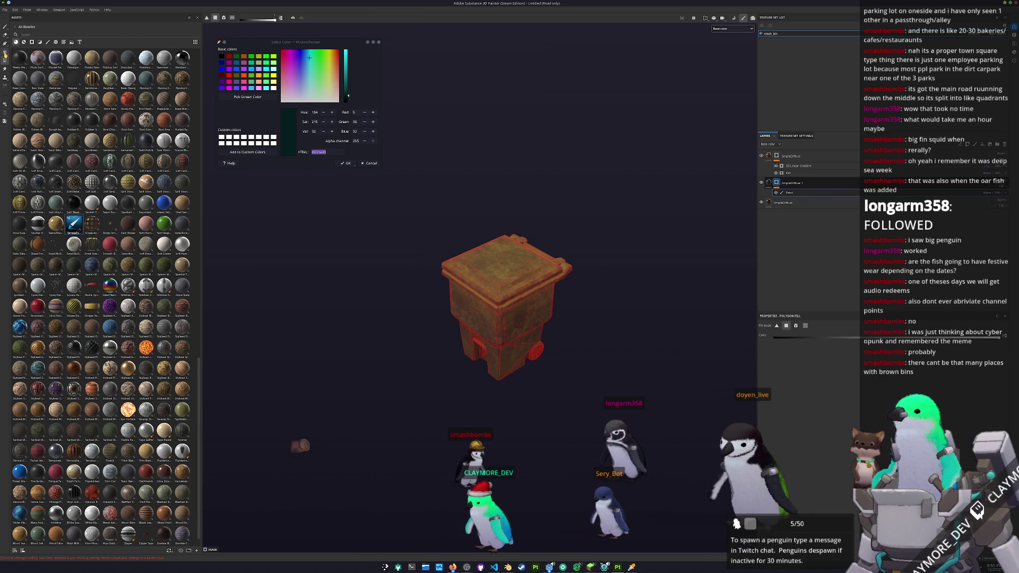
{"action": "scroll", "coordinate": [505, 277], "scroll_direction": "up", "scroll_amount": 2}
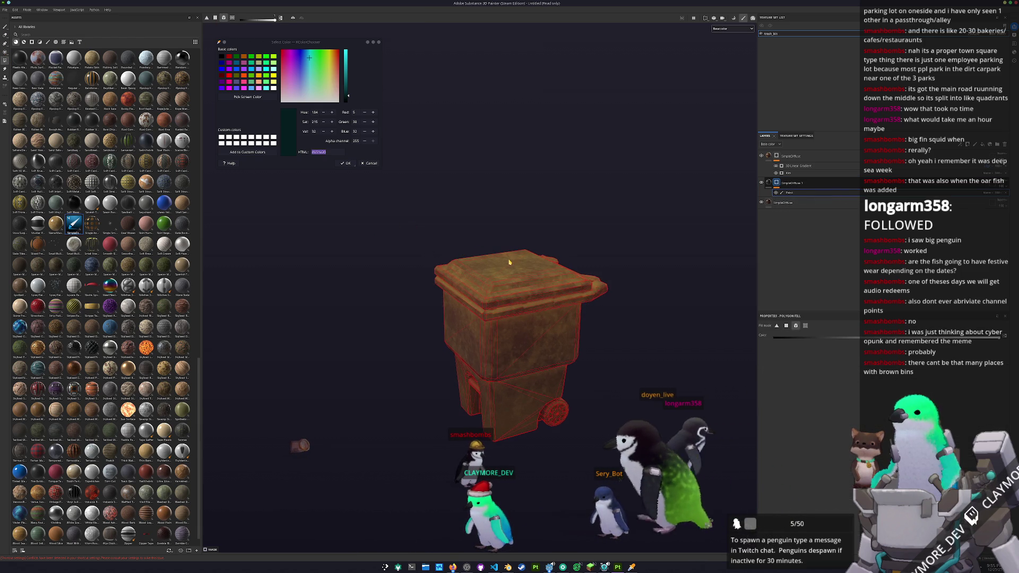
{"action": "scroll", "coordinate": [505, 276], "scroll_direction": "up", "scroll_amount": 2}
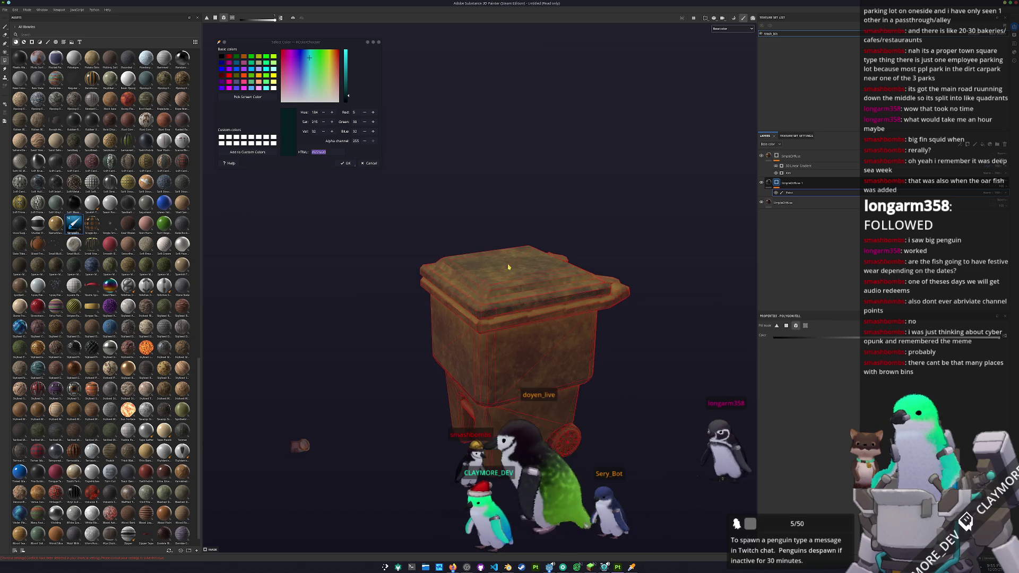
{"action": "scroll", "coordinate": [505, 276], "scroll_direction": "up", "scroll_amount": 2}
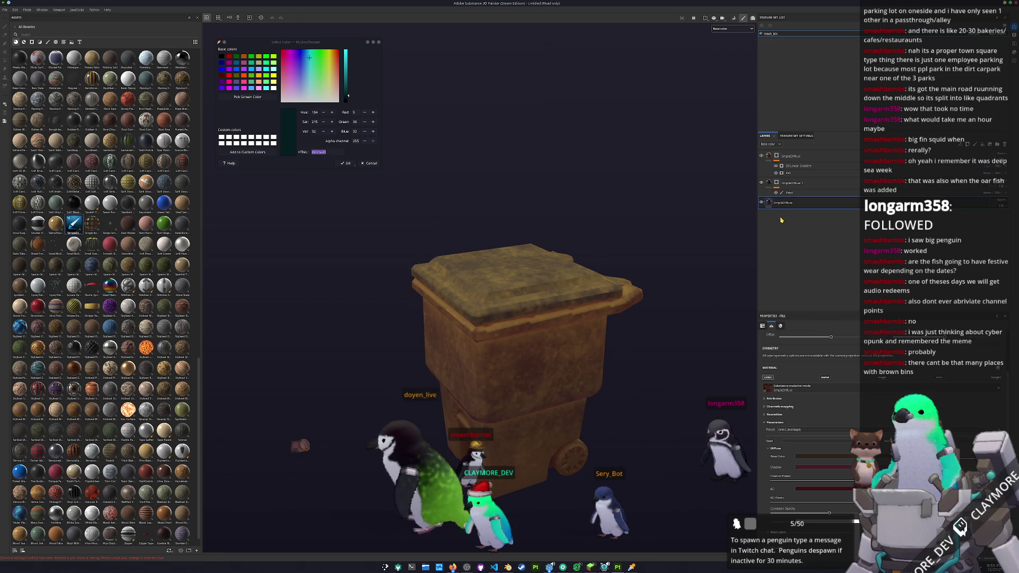
{"action": "left_click", "coordinate": [788, 171]}
{"action": "scroll", "coordinate": [830, 394], "scroll_direction": "down", "scroll_amount": 2}
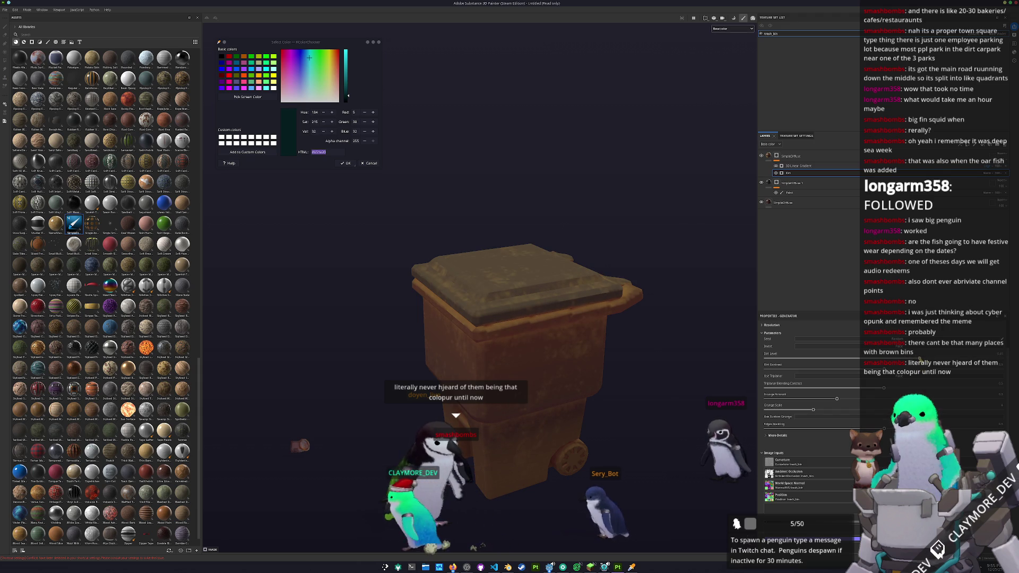
{"action": "left_click", "coordinate": [808, 166]}
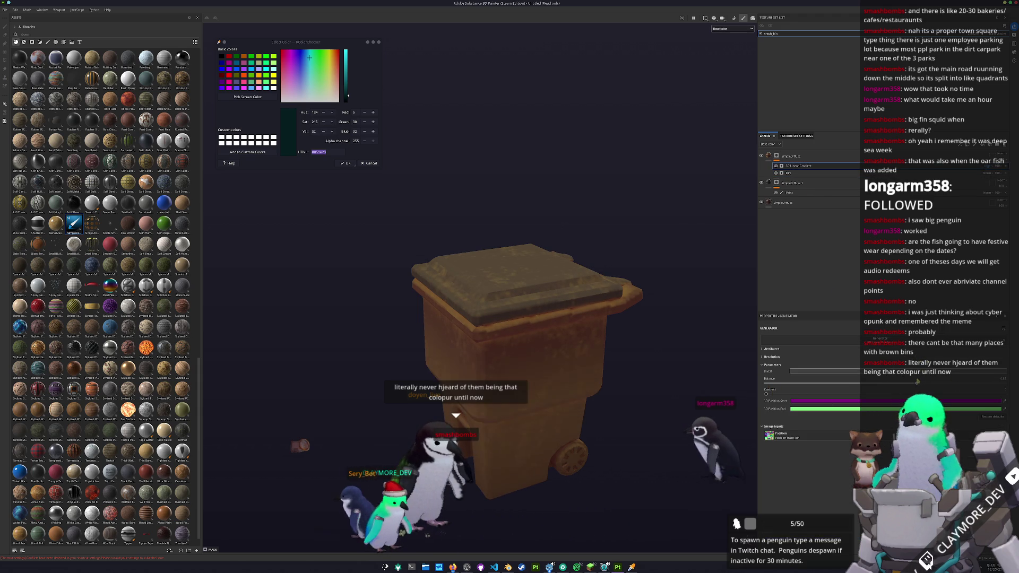
{"action": "left_click_drag", "start_coordinate": [939, 384], "coordinate": [893, 386]}
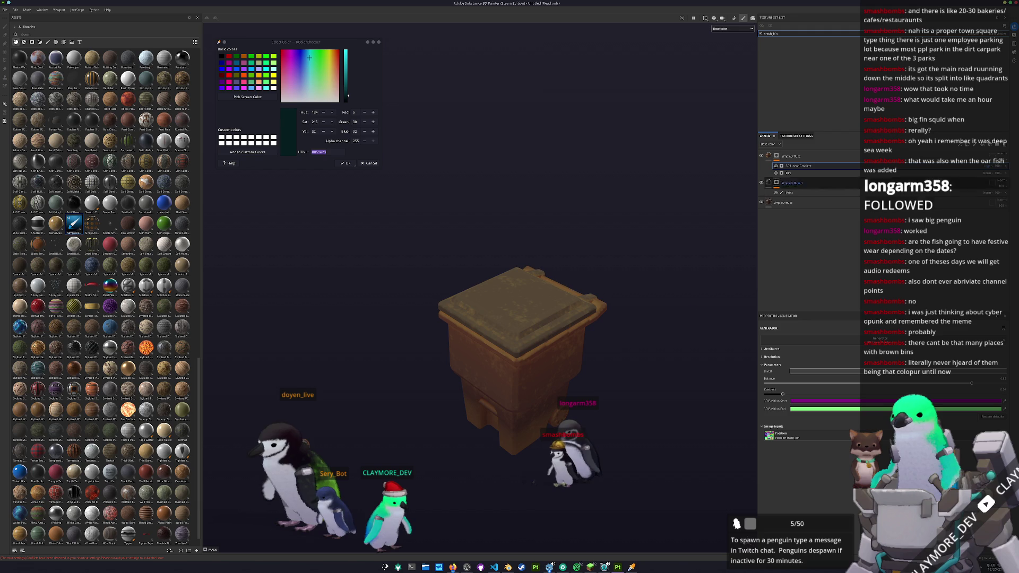
Step: Add a new folder to the layer stack holding an empty filter
{"action": "left_click", "coordinate": [964, 145]}
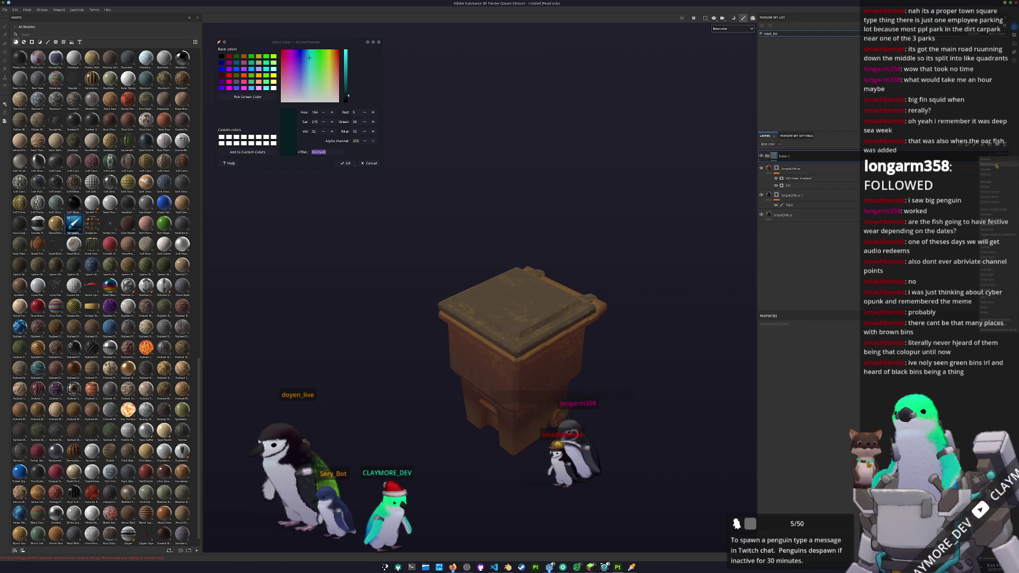
{"action": "right_click", "coordinate": [844, 157]}
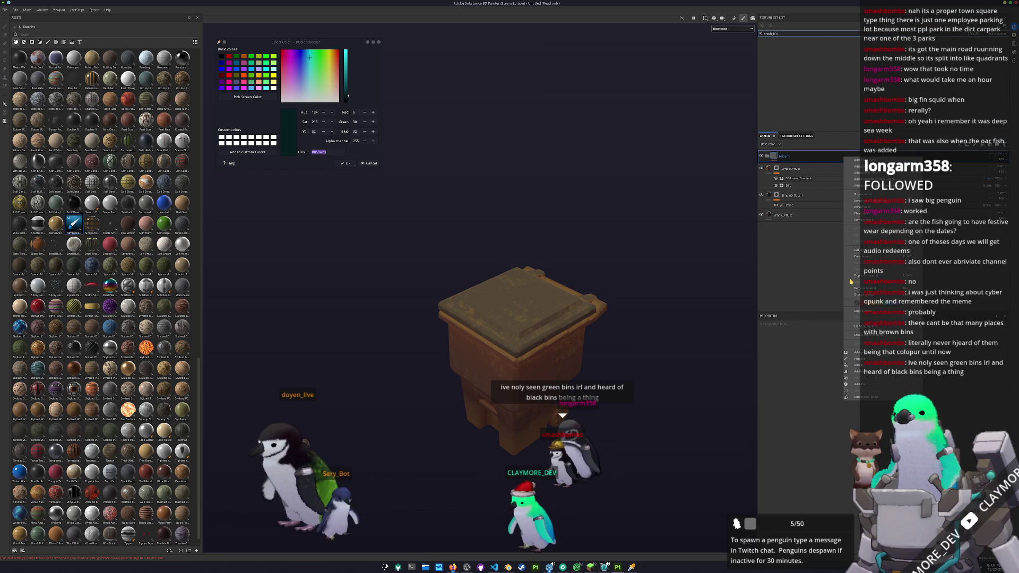
{"action": "left_click", "coordinate": [854, 387]}
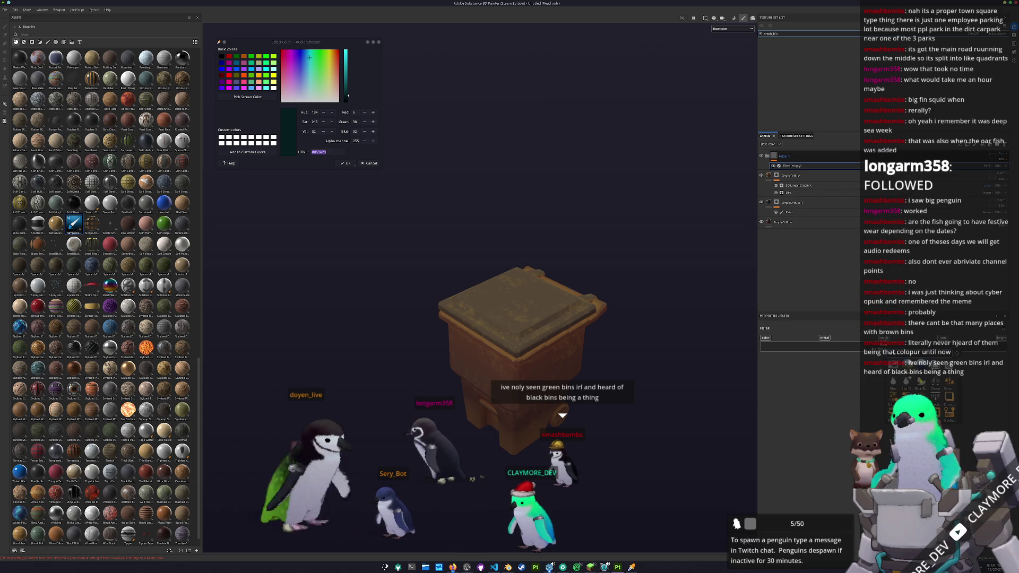
{"action": "scroll", "coordinate": [715, 337], "scroll_direction": "down", "scroll_amount": 3}
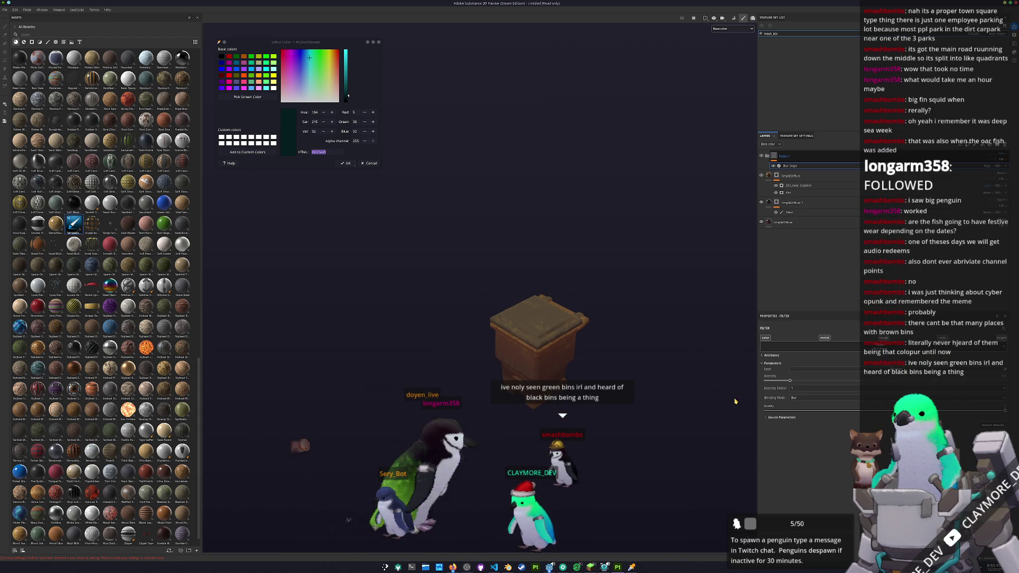
{"action": "left_click_drag", "start_coordinate": [715, 337], "coordinate": [636, 190], "text": "alt"}
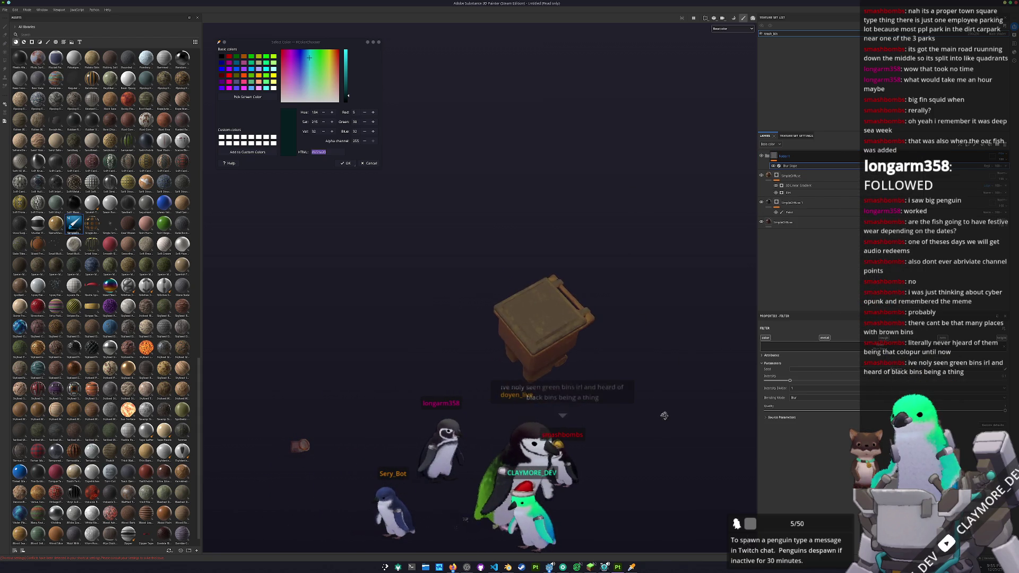
{"action": "left_click_drag", "start_coordinate": [706, 363], "coordinate": [616, 369], "text": "alt"}
Step: Save the project as trash_bin in the project folder and bring up Export Textures
{"action": "key", "text": "ctrl+s"}
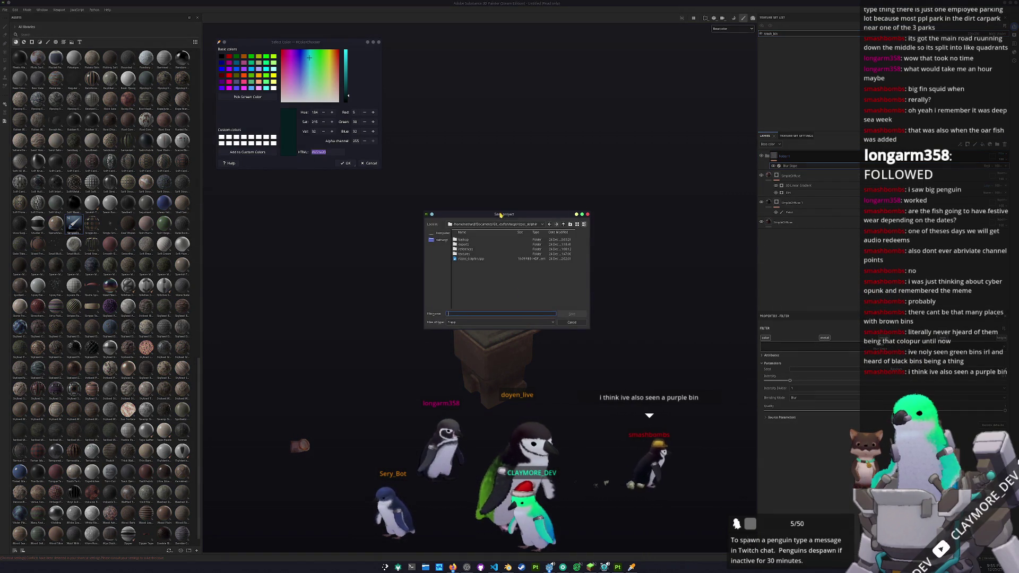
{"action": "left_click_drag", "start_coordinate": [500, 215], "coordinate": [664, 266]}
{"action": "left_click", "coordinate": [682, 279]}
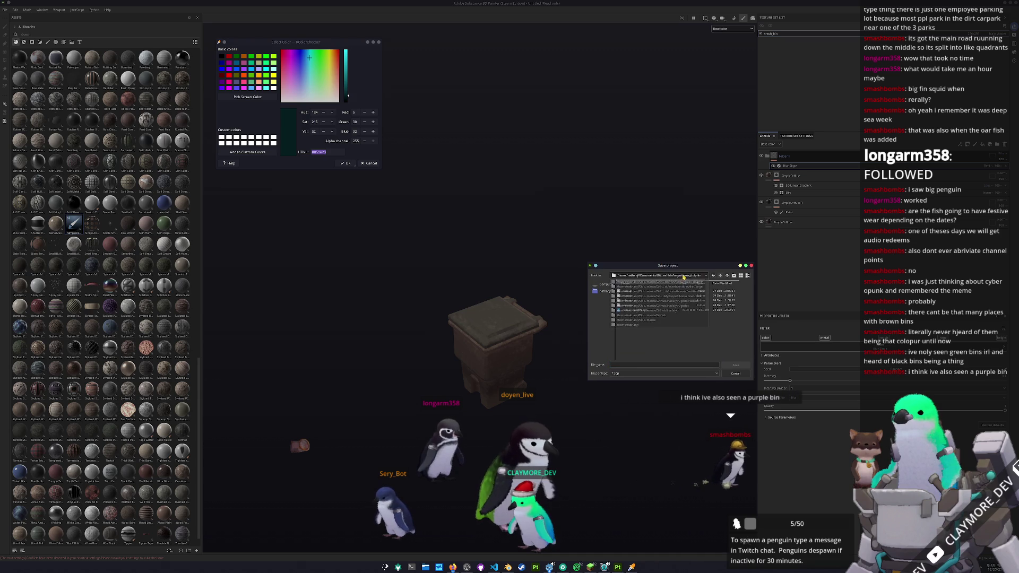
{"action": "left_click", "coordinate": [703, 273]}
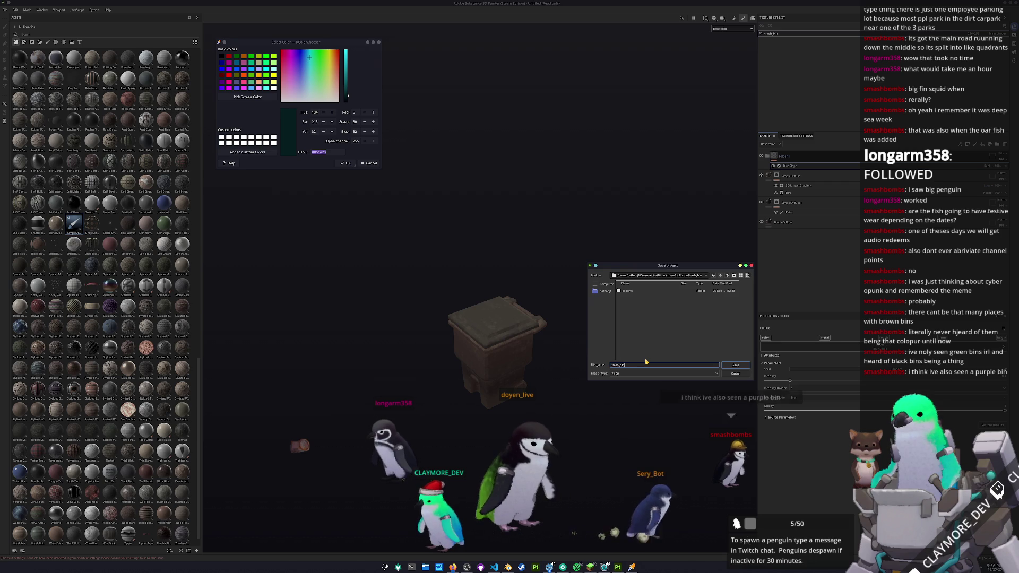
{"action": "key", "text": "Return"}
{"action": "key", "text": "ctrl+shift+e"}
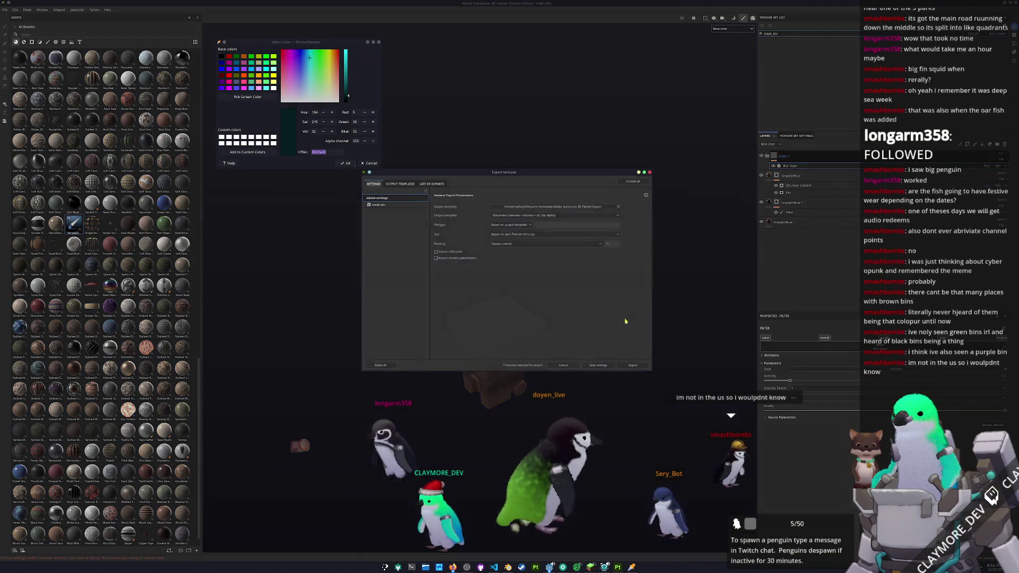
Step: Export only the trash_bin base colour map to the chosen folder, leaving out Normal and mixed AO
{"action": "left_click", "coordinate": [638, 205]}
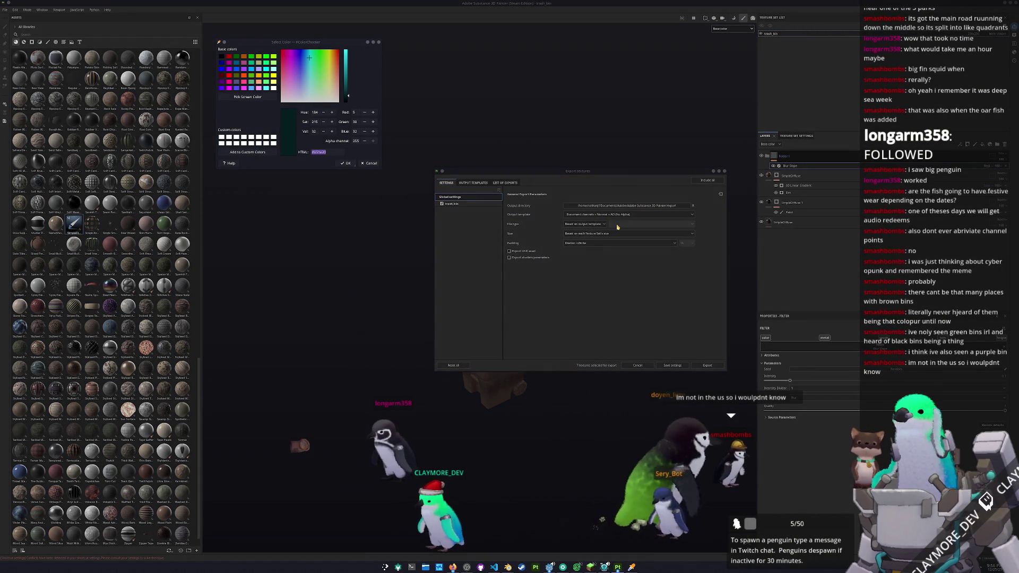
{"action": "left_click", "coordinate": [498, 230]}
{"action": "left_click", "coordinate": [520, 275]}
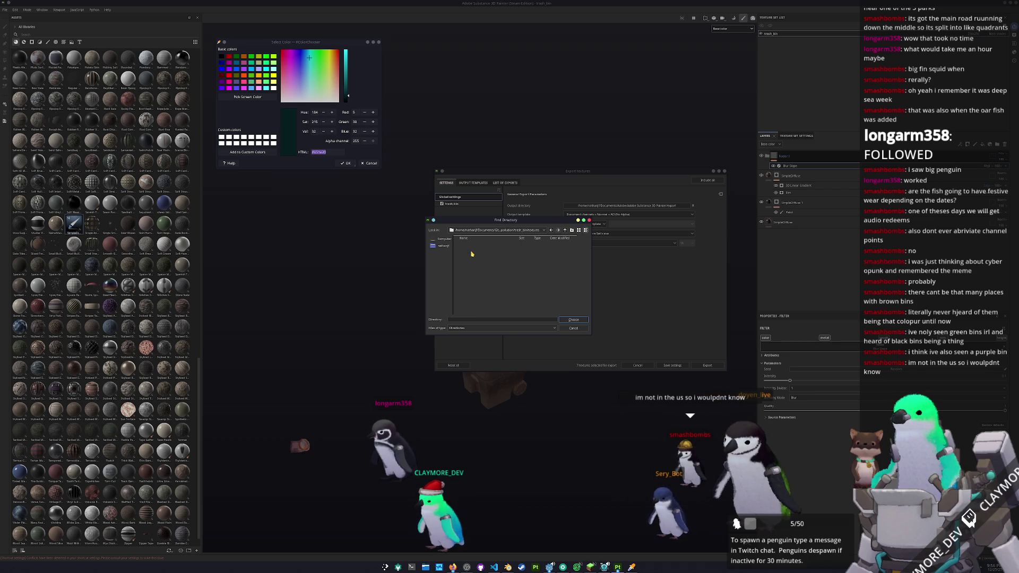
{"action": "left_click", "coordinate": [575, 320]}
{"action": "left_click", "coordinate": [478, 205]}
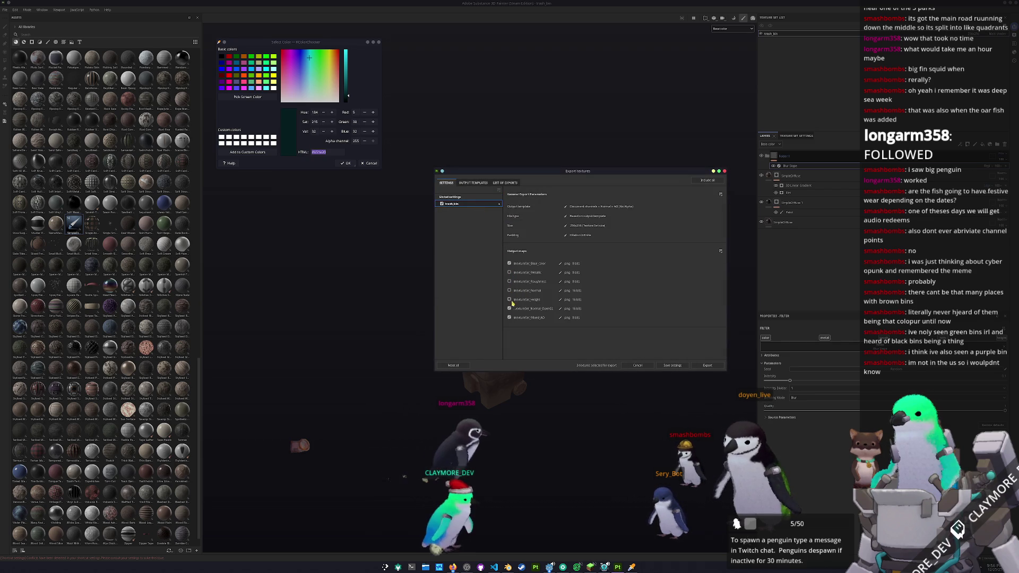
{"action": "left_click", "coordinate": [509, 308]}
{"action": "left_click", "coordinate": [509, 317]}
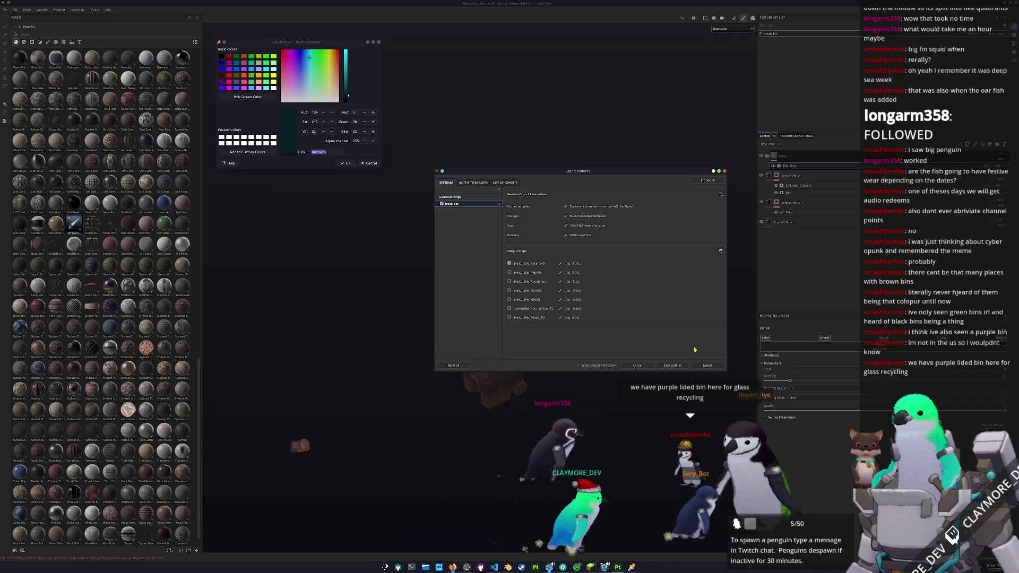
{"action": "left_click", "coordinate": [706, 364]}
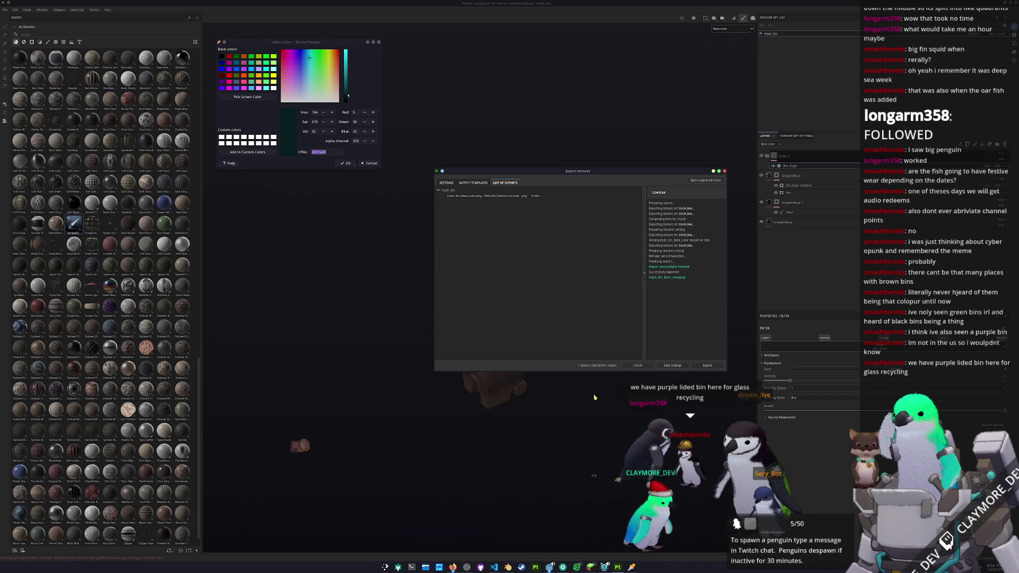
{"action": "key", "text": "Escape"}
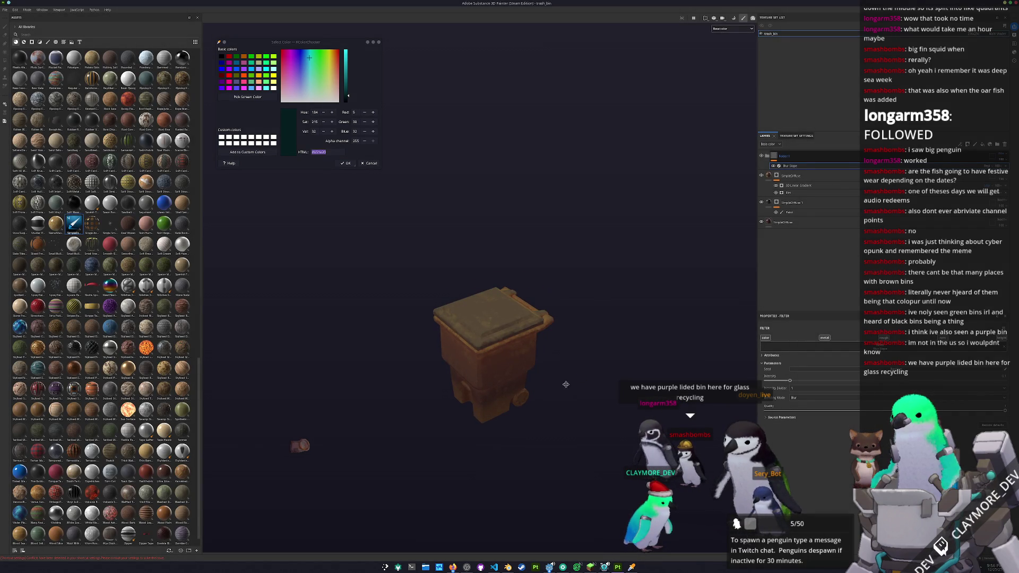
Step: Switch back to Godot and launch LibreOffice Calc from the app launcher
{"action": "middle_click_drag", "start_coordinate": [566, 385], "coordinate": [571, 372], "text": "alt"}
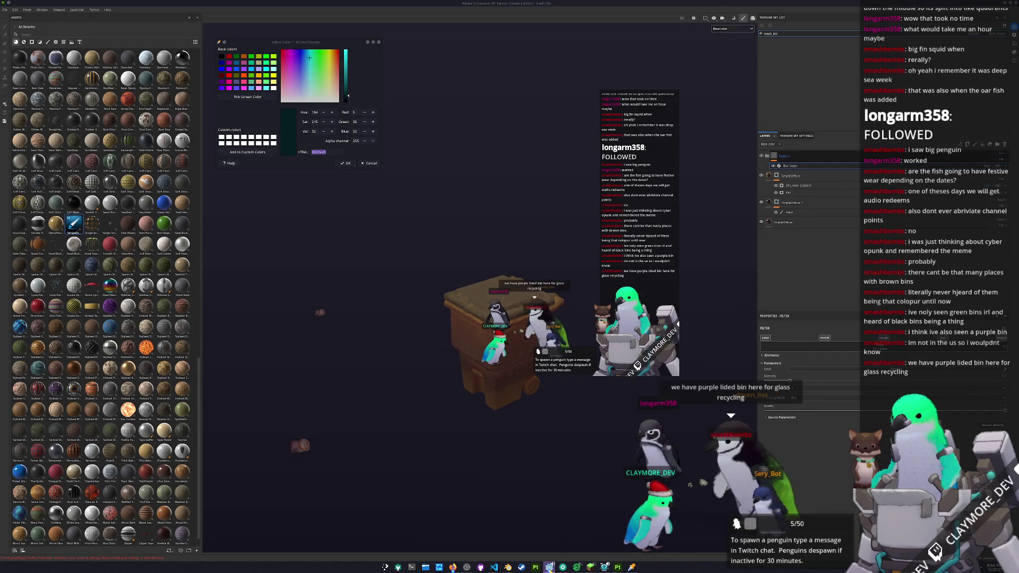
{"action": "key", "text": "alt+Tab"}
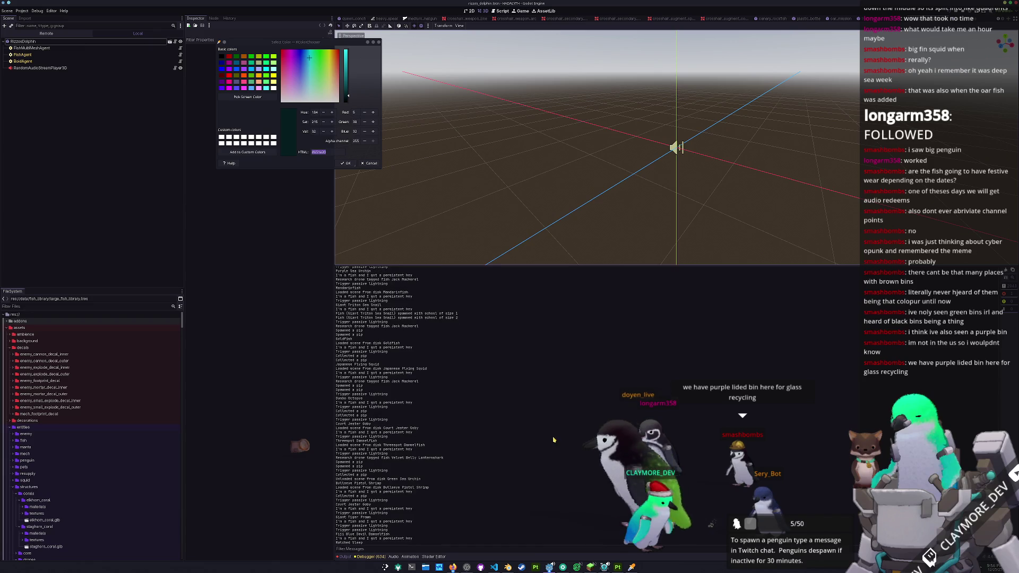
{"action": "key", "text": "super"}
{"action": "type", "text": "calc"}
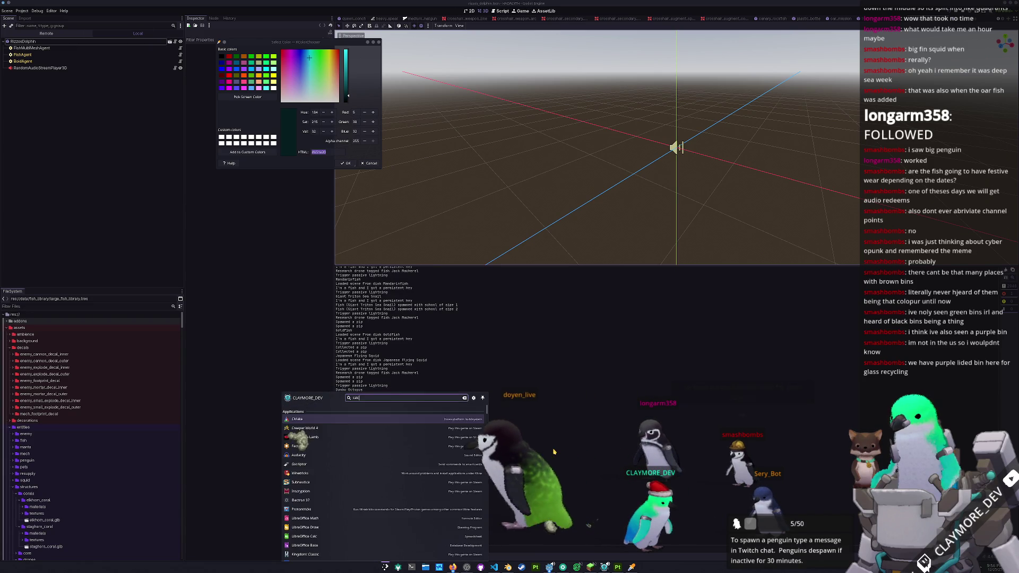
{"action": "key", "text": "Return"}
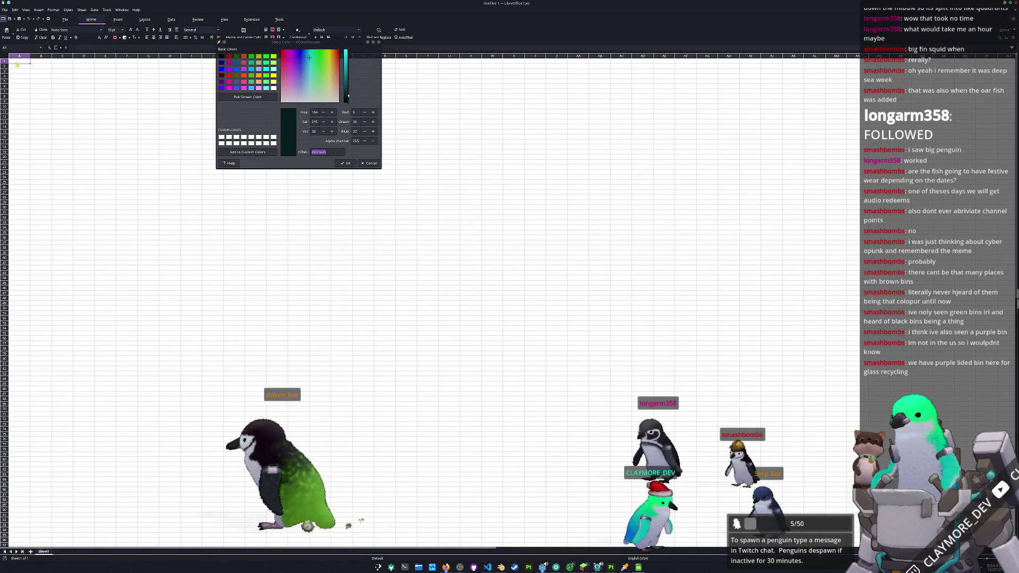
Step: Reopen the recently used structure data spreadsheet in LibreOffice Calc
{"action": "left_click", "coordinate": [6, 10]}
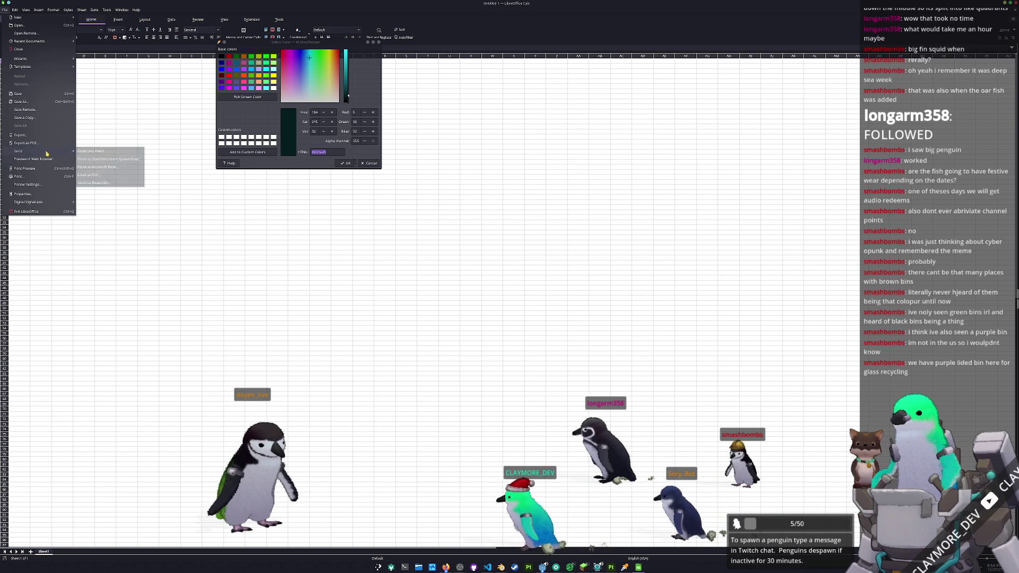
{"action": "mouse_move", "coordinate": [30, 40]}
{"action": "left_click", "coordinate": [100, 43]}
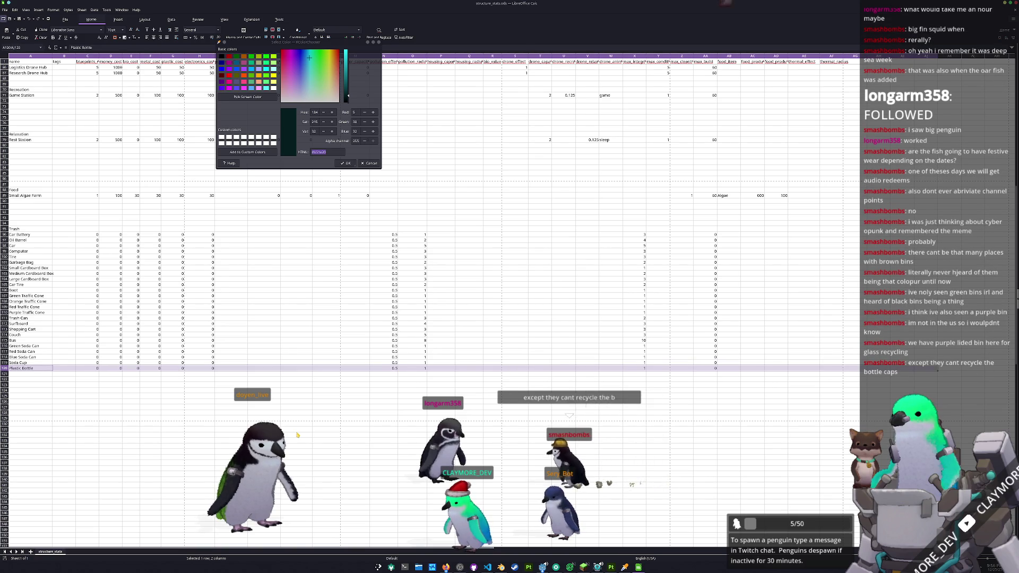
Step: Duplicate the Plastic Bottle row's values into the next empty row of the Trash section
{"action": "left_click_drag", "start_coordinate": [76, 368], "coordinate": [856, 368]}
{"action": "left_click", "coordinate": [25, 373]}
{"action": "key", "text": "ctrl+v"}
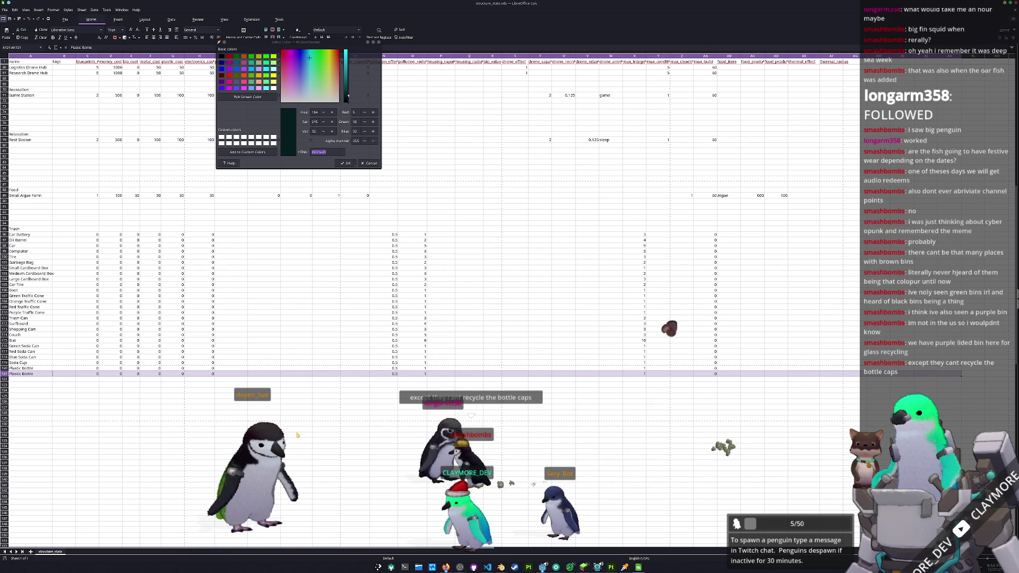
{"action": "left_click", "coordinate": [64, 373]}
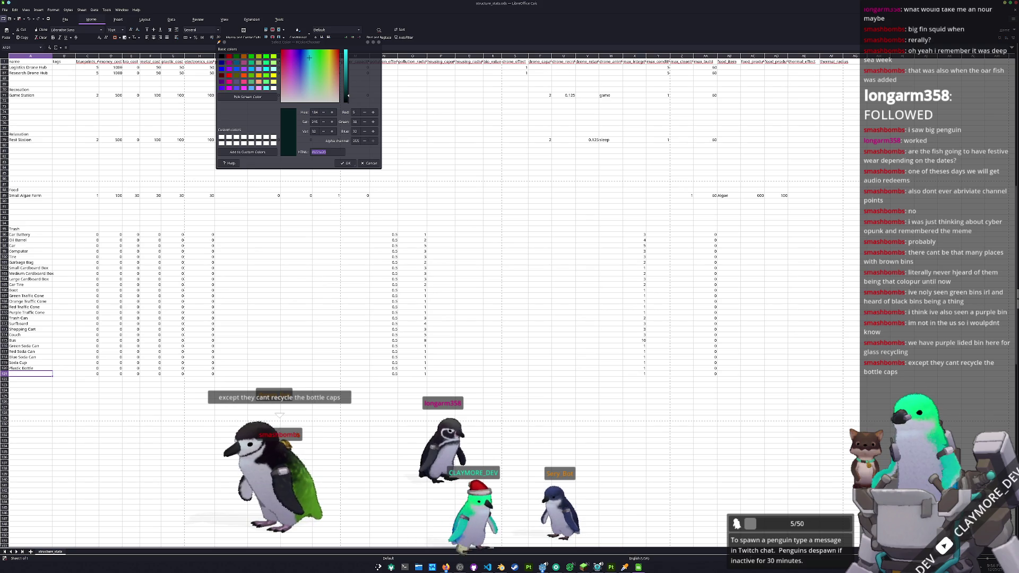
{"action": "type", "text": "Trash Bin"}
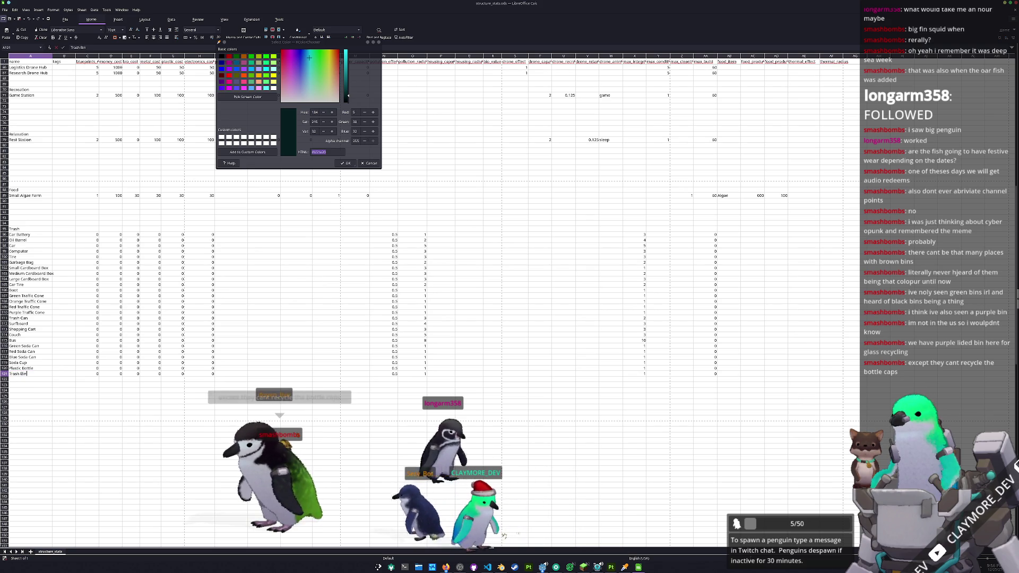
Step: Name the new row Trash Bin, review it, and switch back to Godot
{"action": "key", "text": "Tab"}
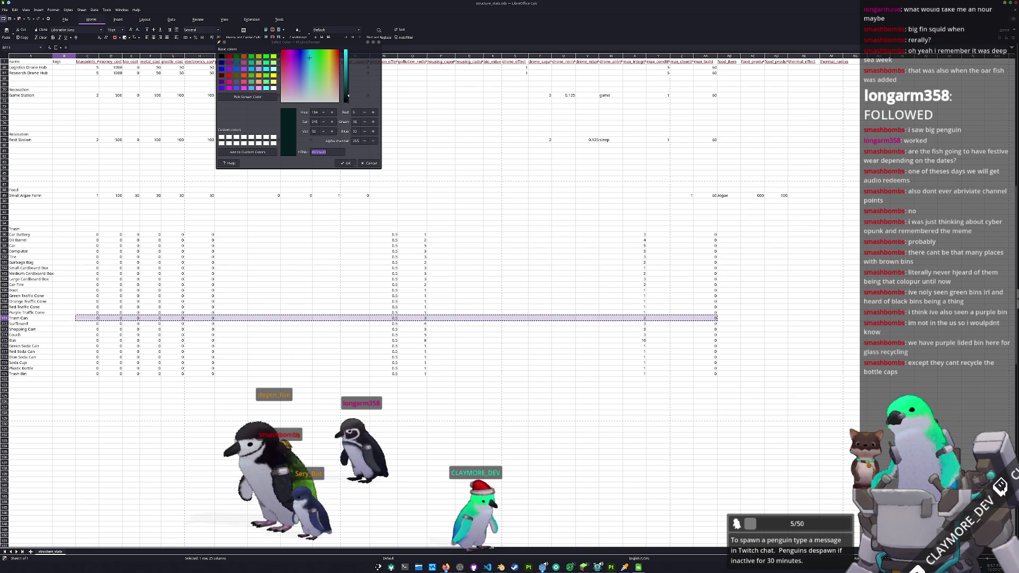
{"action": "key", "text": "Down"}
{"action": "key", "text": "Down"}
{"action": "key", "text": "Down"}
{"action": "key", "text": "Down"}
{"action": "key", "text": "Down"}
{"action": "key", "text": "Down"}
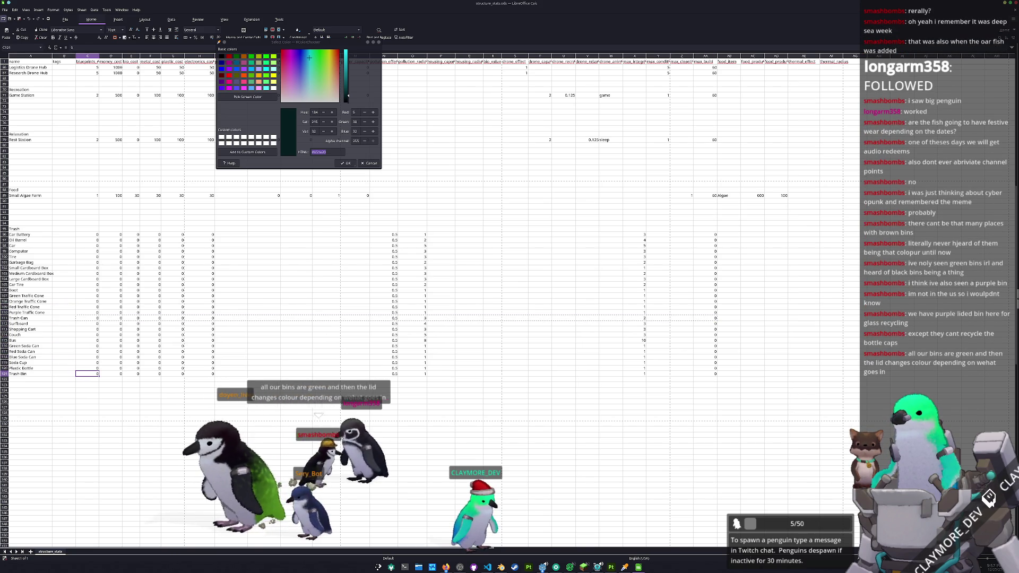
{"action": "key", "text": "shift+space"}
{"action": "key", "text": "Down"}
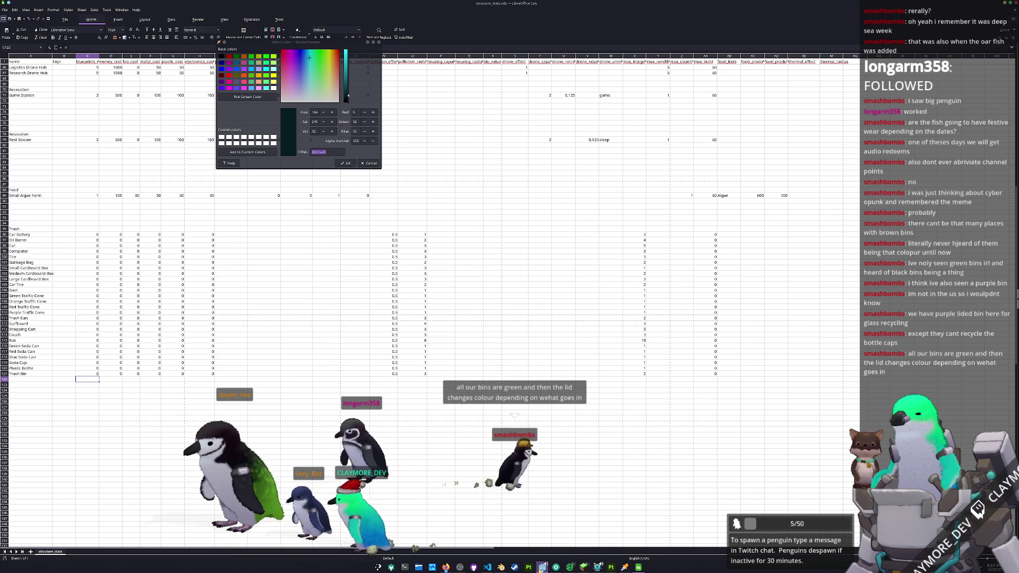
{"action": "key", "text": "alt+Tab"}
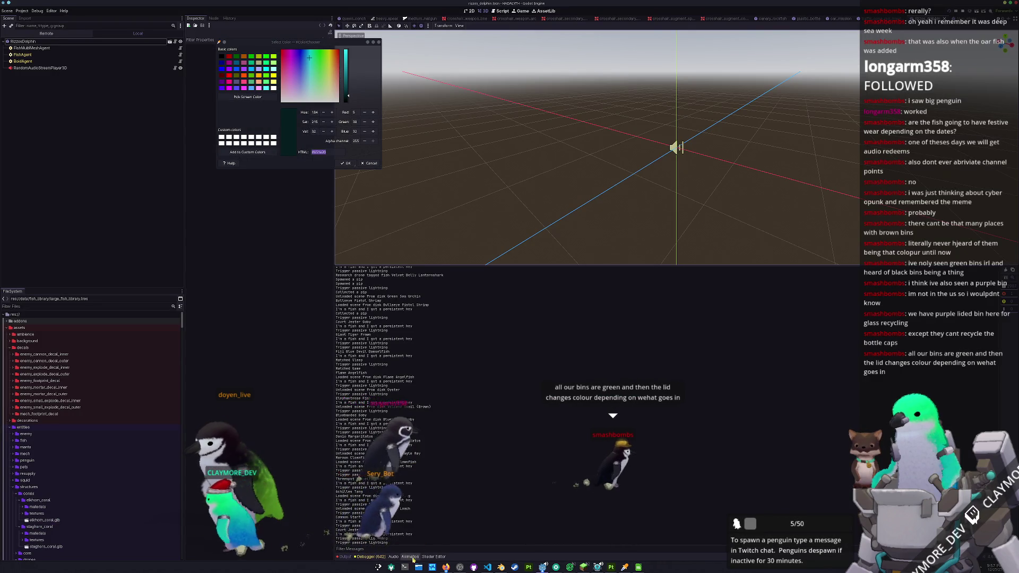
Step: In Konsole, run python_wrapper.py from the project folder in the conda environment to regenerate data files
{"action": "key", "text": "alt+Tab"}
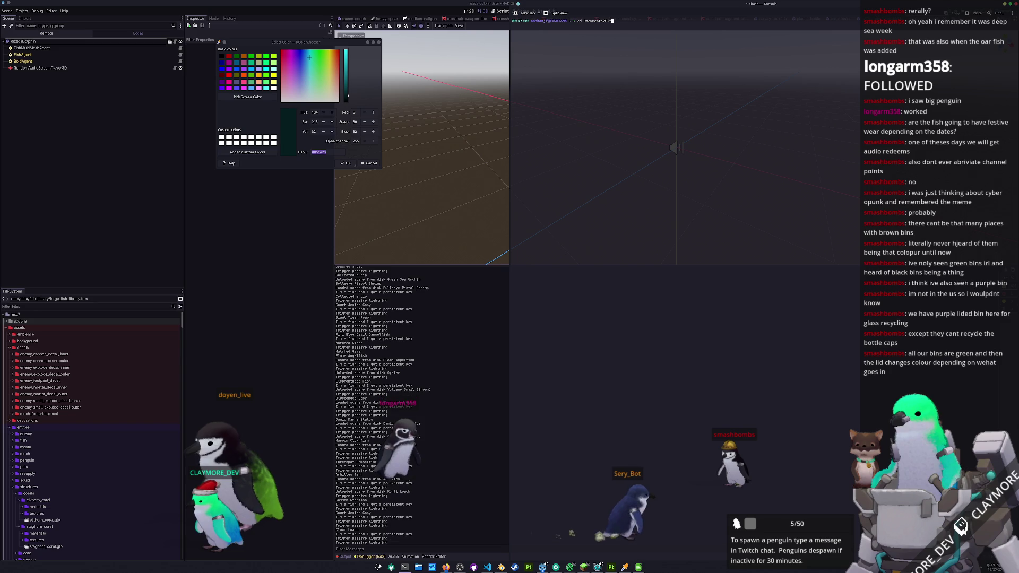
{"action": "key", "text": "Tab"}
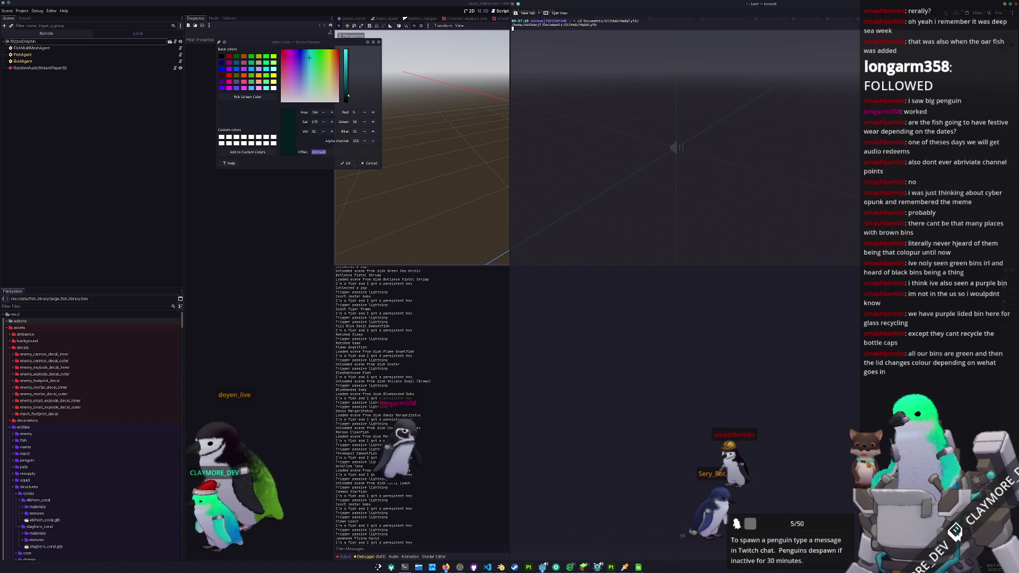
{"action": "type", "text": "ivate"}
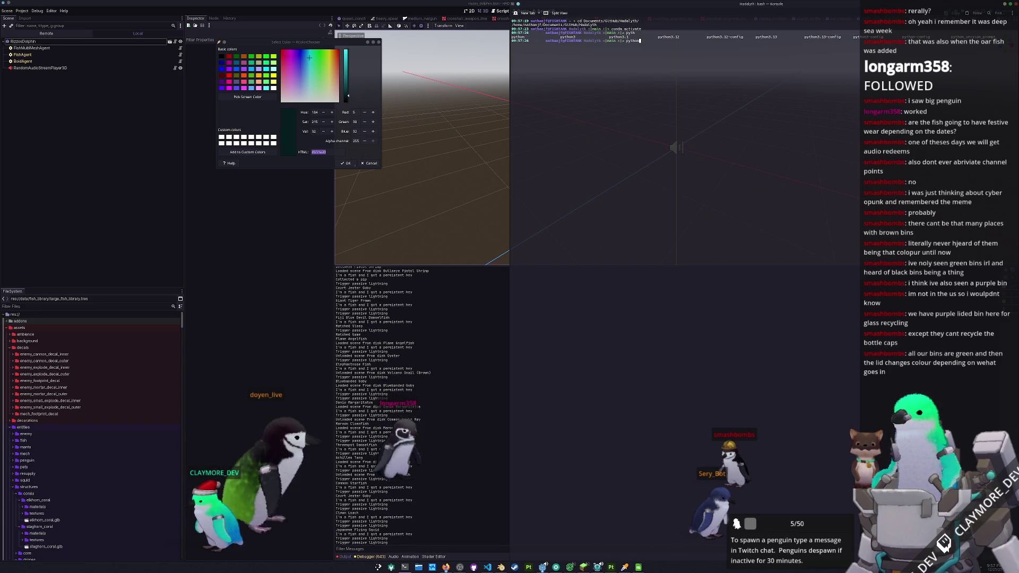
{"action": "type", "text": " python_wrapper.py"}
{"action": "key", "text": "Return"}
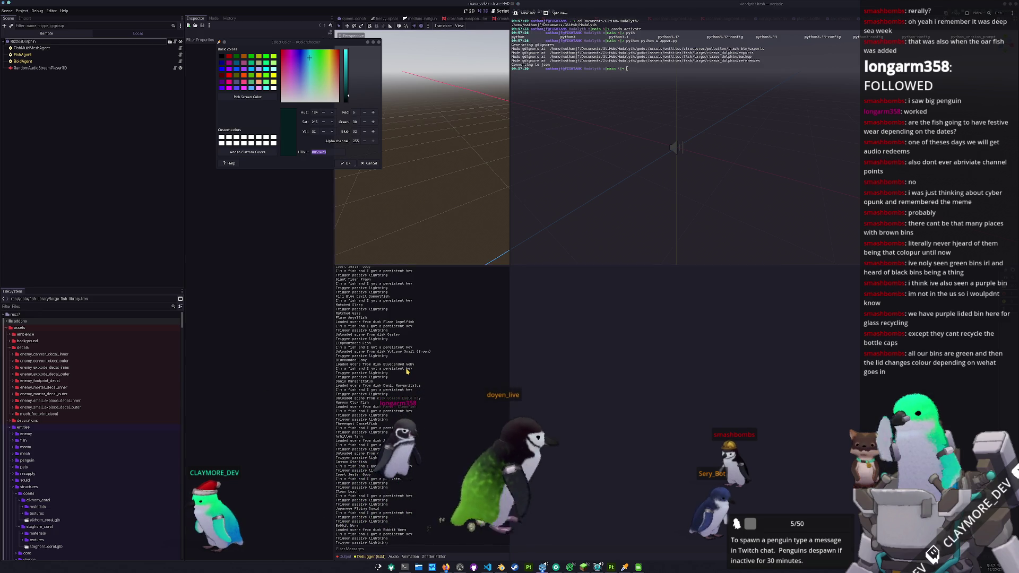
{"action": "left_click", "coordinate": [406, 371]}
{"action": "scroll", "coordinate": [75, 435], "scroll_direction": "down", "scroll_amount": 5}
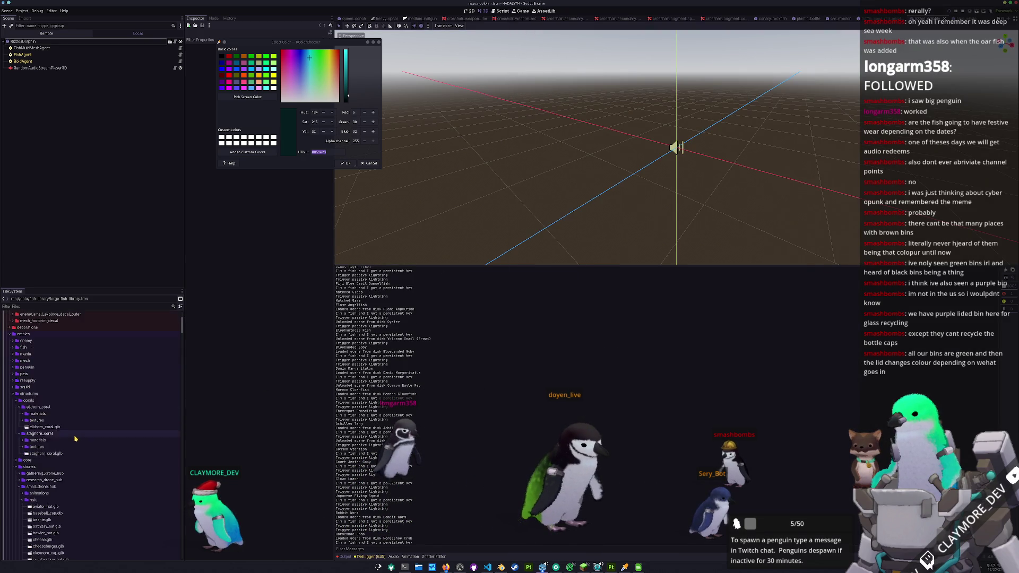
{"action": "scroll", "coordinate": [74, 435], "scroll_direction": "down", "scroll_amount": 3}
{"action": "scroll", "coordinate": [75, 437], "scroll_direction": "down", "scroll_amount": 5}
{"action": "scroll", "coordinate": [76, 438], "scroll_direction": "down", "scroll_amount": 5}
{"action": "scroll", "coordinate": [75, 438], "scroll_direction": "down", "scroll_amount": 3}
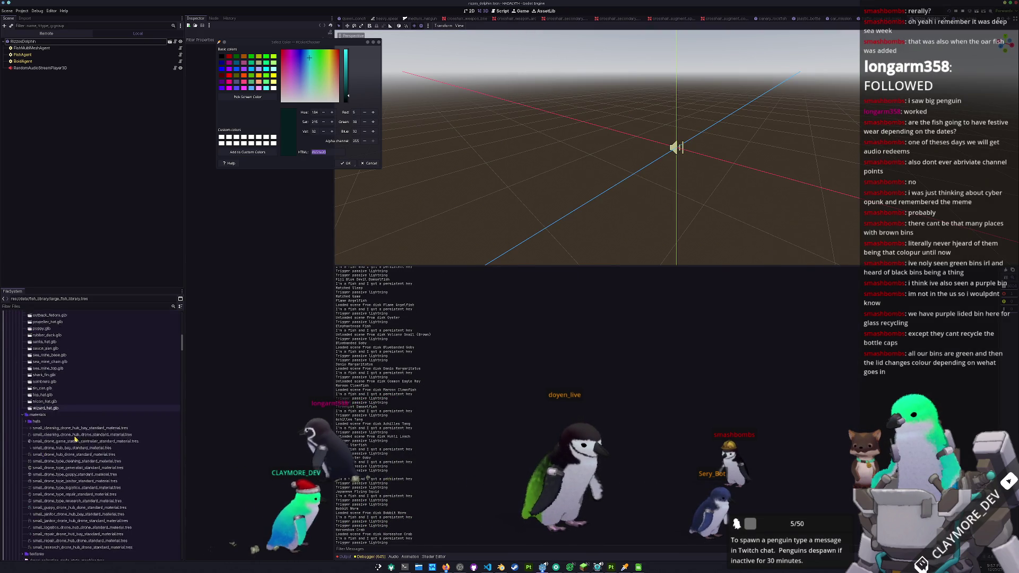
{"action": "scroll", "coordinate": [75, 439], "scroll_direction": "down", "scroll_amount": 3}
{"action": "scroll", "coordinate": [74, 439], "scroll_direction": "down", "scroll_amount": 3}
{"action": "scroll", "coordinate": [75, 439], "scroll_direction": "down", "scroll_amount": 3}
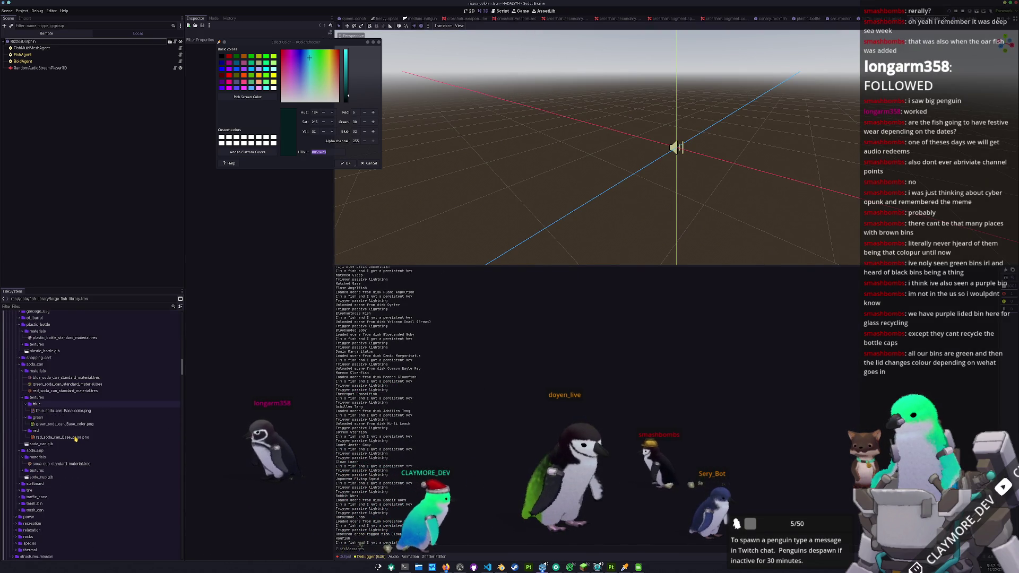
{"action": "scroll", "coordinate": [75, 439], "scroll_direction": "down", "scroll_amount": 3}
{"action": "scroll", "coordinate": [96, 458], "scroll_direction": "down", "scroll_amount": 3}
{"action": "scroll", "coordinate": [97, 458], "scroll_direction": "down", "scroll_amount": 3}
{"action": "scroll", "coordinate": [94, 455], "scroll_direction": "down", "scroll_amount": 3}
{"action": "scroll", "coordinate": [91, 450], "scroll_direction": "down", "scroll_amount": 3}
{"action": "scroll", "coordinate": [86, 439], "scroll_direction": "down", "scroll_amount": 3}
{"action": "scroll", "coordinate": [84, 435], "scroll_direction": "up", "scroll_amount": 5}
{"action": "scroll", "coordinate": [85, 435], "scroll_direction": "up", "scroll_amount": 5}
Step: Browse the FileSystem dock folders and select the trash_can folder
{"action": "double_click", "coordinate": [24, 494]}
{"action": "scroll", "coordinate": [45, 446], "scroll_direction": "down", "scroll_amount": 3}
{"action": "scroll", "coordinate": [28, 414], "scroll_direction": "down", "scroll_amount": 5}
{"action": "double_click", "coordinate": [35, 398]}
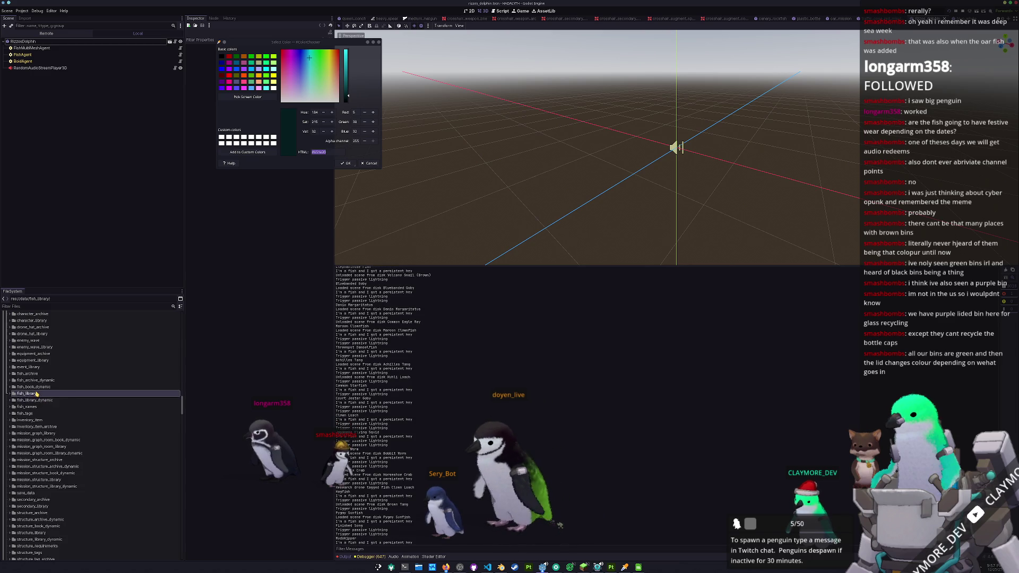
{"action": "scroll", "coordinate": [36, 393], "scroll_direction": "down", "scroll_amount": 3}
{"action": "scroll", "coordinate": [38, 398], "scroll_direction": "down", "scroll_amount": 3}
{"action": "scroll", "coordinate": [40, 402], "scroll_direction": "down", "scroll_amount": 2}
{"action": "scroll", "coordinate": [40, 402], "scroll_direction": "down", "scroll_amount": 5}
{"action": "double_click", "coordinate": [45, 436]}
{"action": "scroll", "coordinate": [34, 437], "scroll_direction": "down", "scroll_amount": 3}
{"action": "scroll", "coordinate": [36, 422], "scroll_direction": "down", "scroll_amount": 3}
{"action": "double_click", "coordinate": [38, 408]}
{"action": "double_click", "coordinate": [36, 407]}
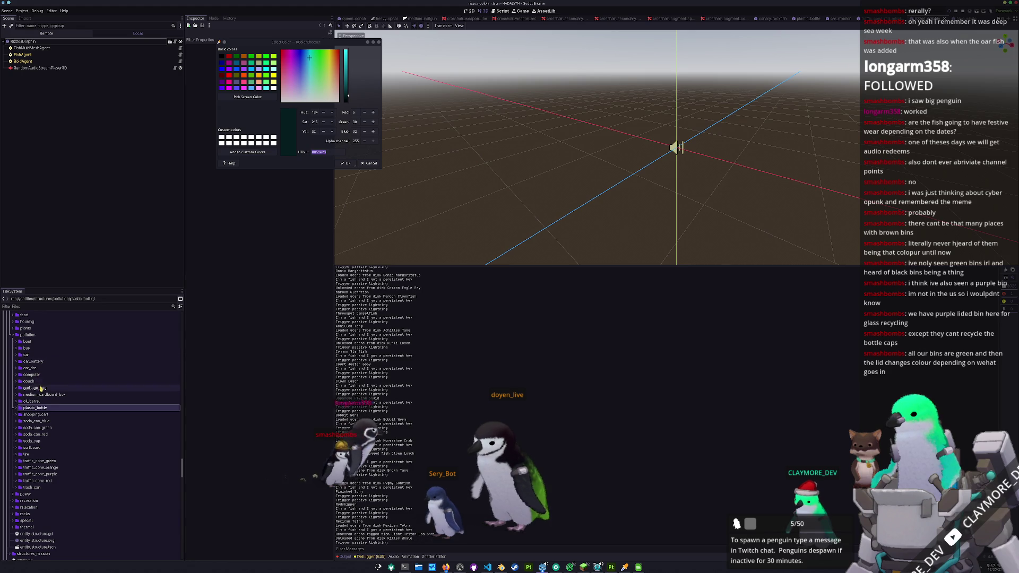
{"action": "left_click", "coordinate": [47, 488]}
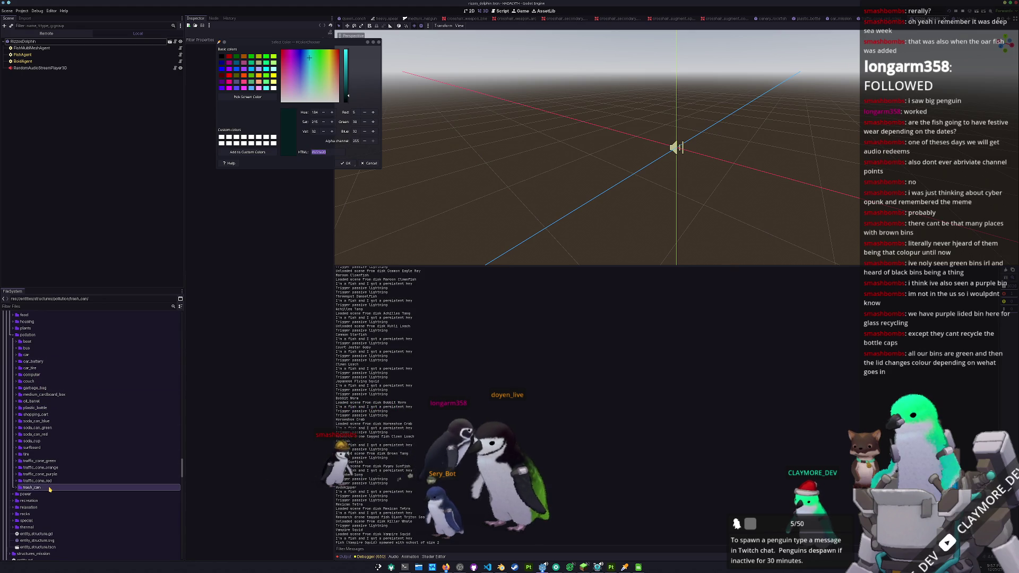
Step: Duplicate the trash_can folder as trash_bin and expand the new folder
{"action": "key", "text": "ctrl+d"}
{"action": "type", "text": "h_bin"}
{"action": "key", "text": "Return"}
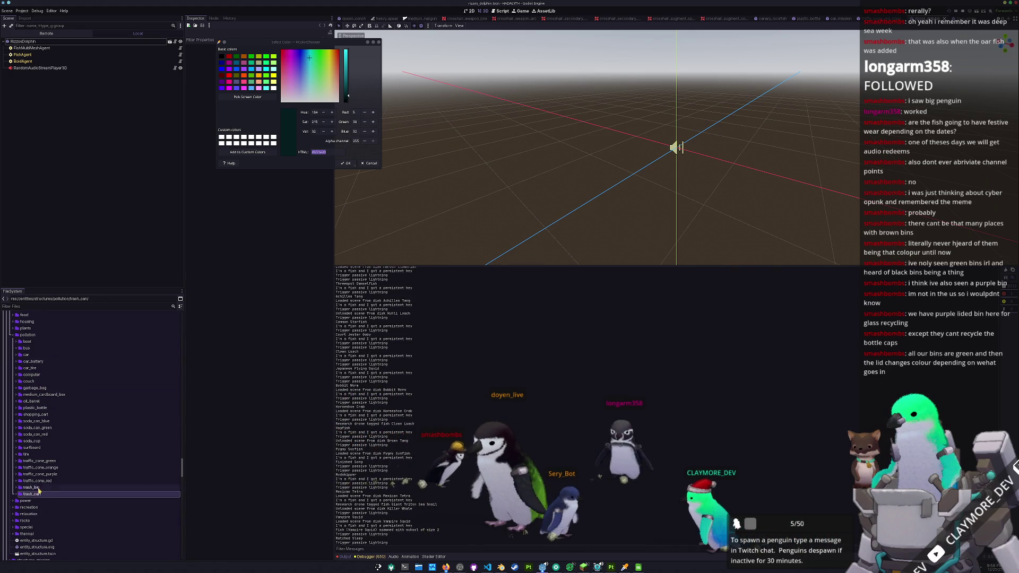
{"action": "double_click", "coordinate": [32, 488]}
{"action": "left_click", "coordinate": [49, 438]}
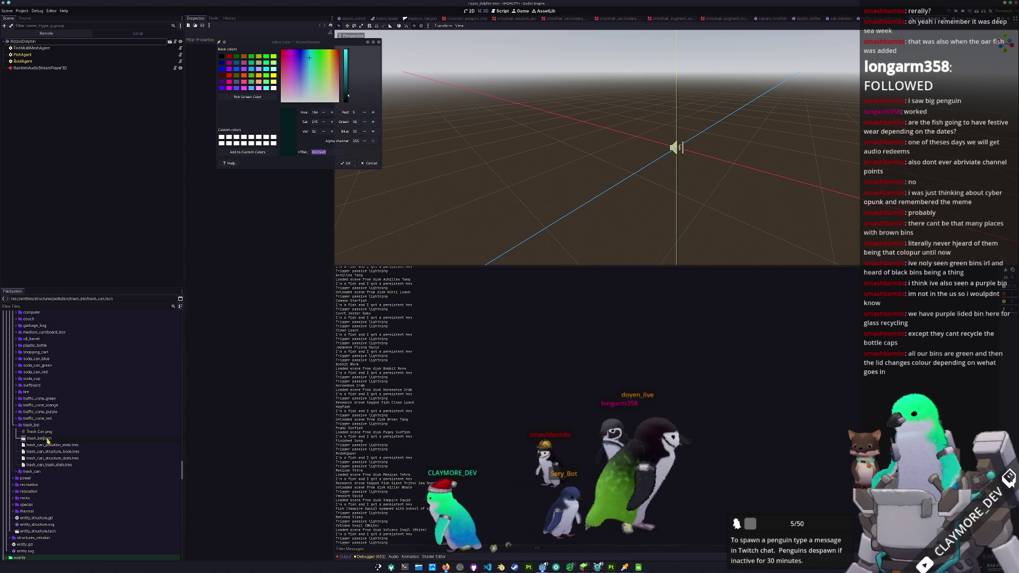
{"action": "type", "text": "bin"}
Step: Rename the scene, pollution stats, structure book and structure stats files to trash_bin names
{"action": "key", "text": "Return"}
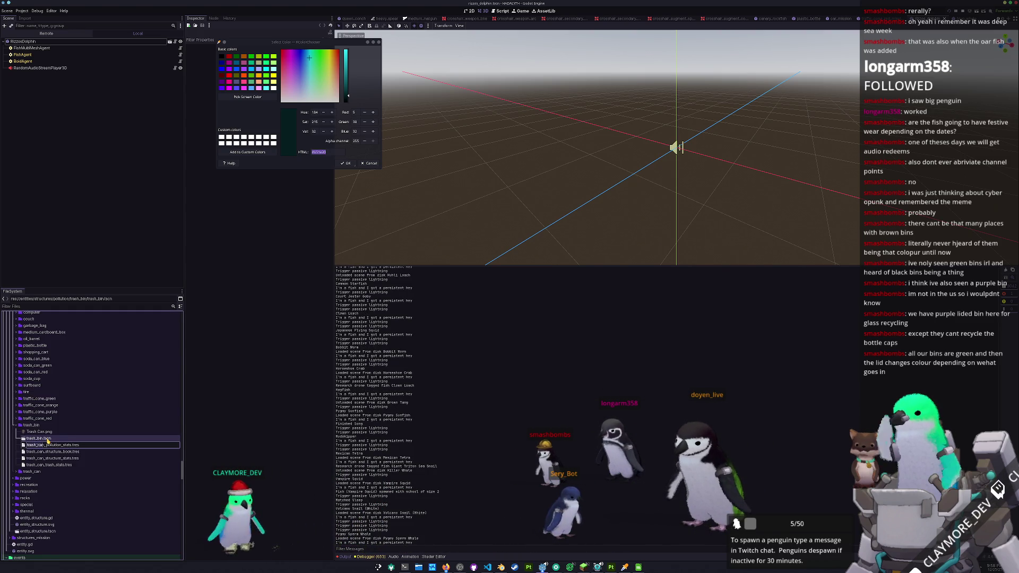
{"action": "type", "text": "bin"}
{"action": "key", "text": "Return"}
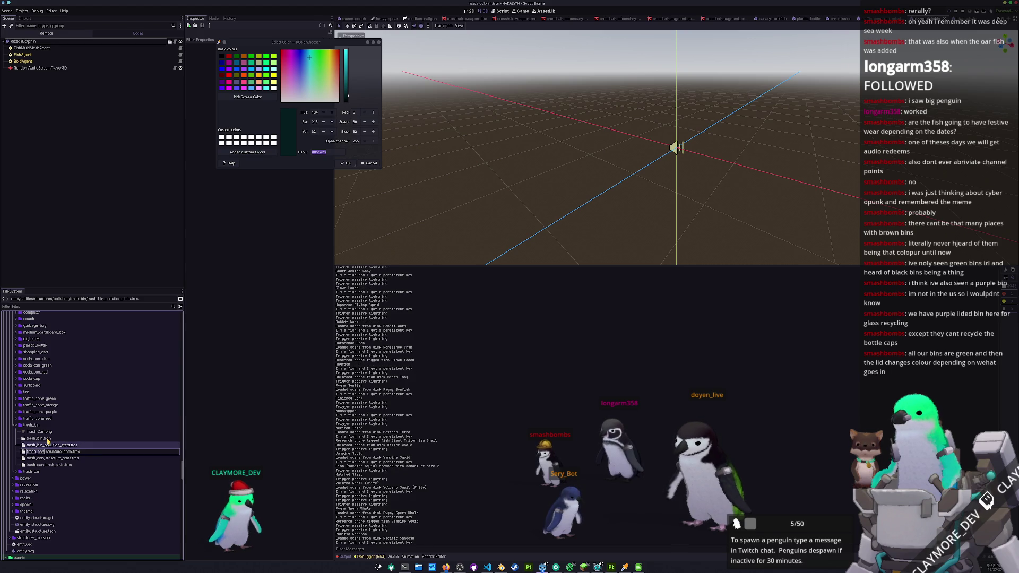
{"action": "type", "text": "bin"}
{"action": "key", "text": "Return"}
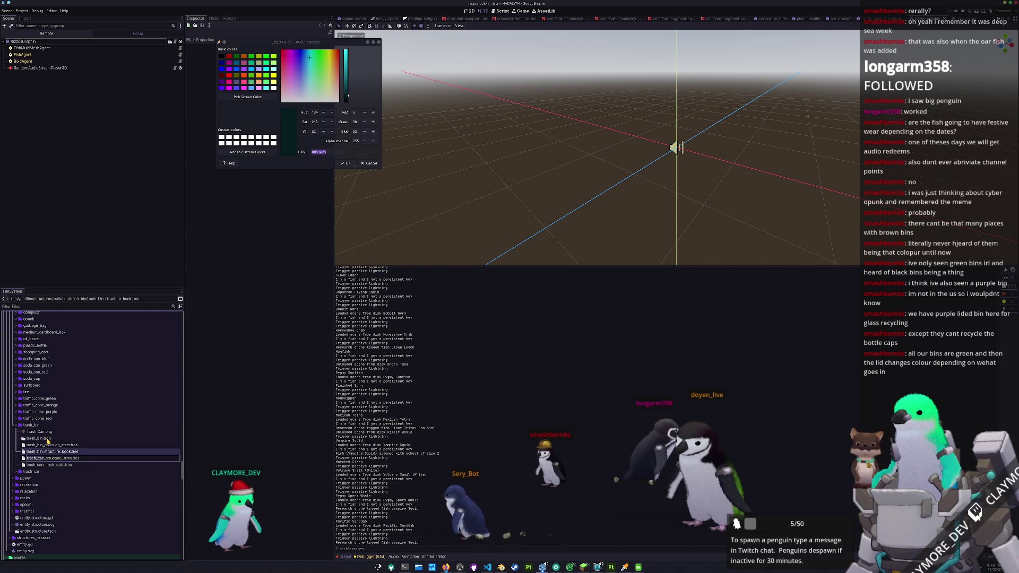
{"action": "type", "text": "bin"}
{"action": "key", "text": "Return"}
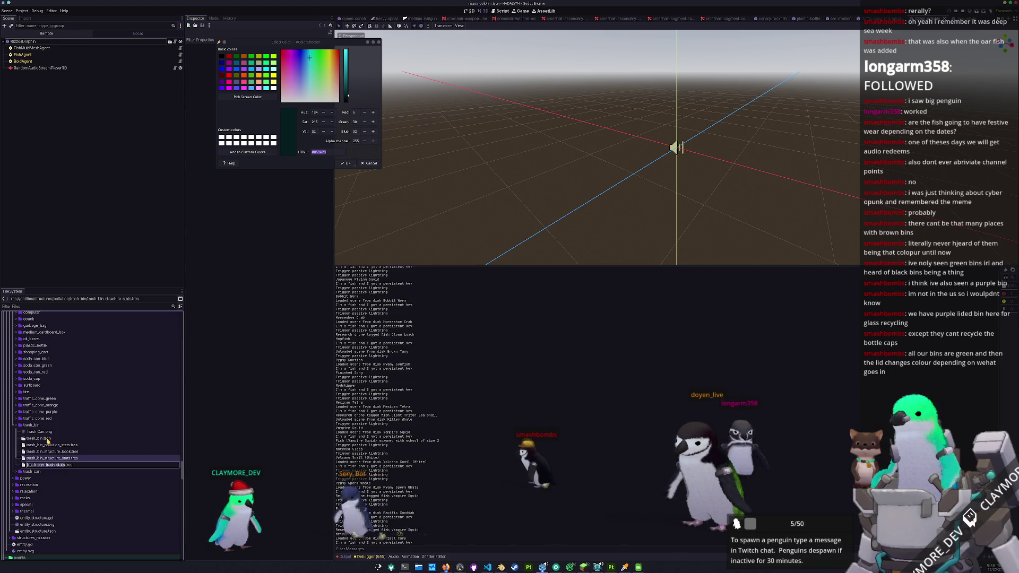
{"action": "type", "text": "bin"}
Step: Open the renamed trash_bin.tscn scene
{"action": "left_click", "coordinate": [48, 439]}
{"action": "double_click", "coordinate": [48, 438]}
{"action": "scroll", "coordinate": [523, 176], "scroll_direction": "down", "scroll_amount": 5}
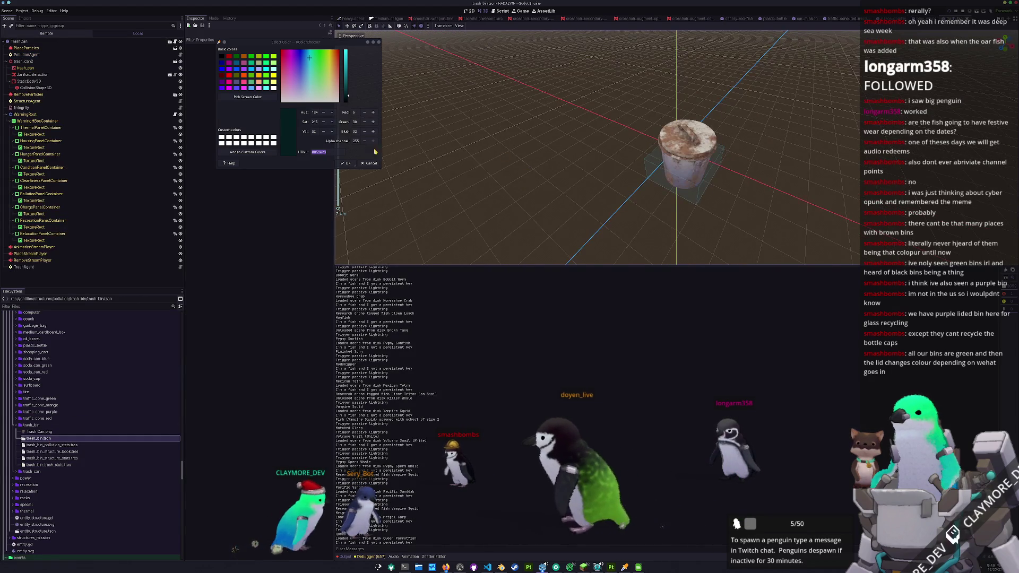
Step: Close the leftover Select Color dialog, tidy the FileSystem folders, and switch to Blender
{"action": "left_click", "coordinate": [368, 163]}
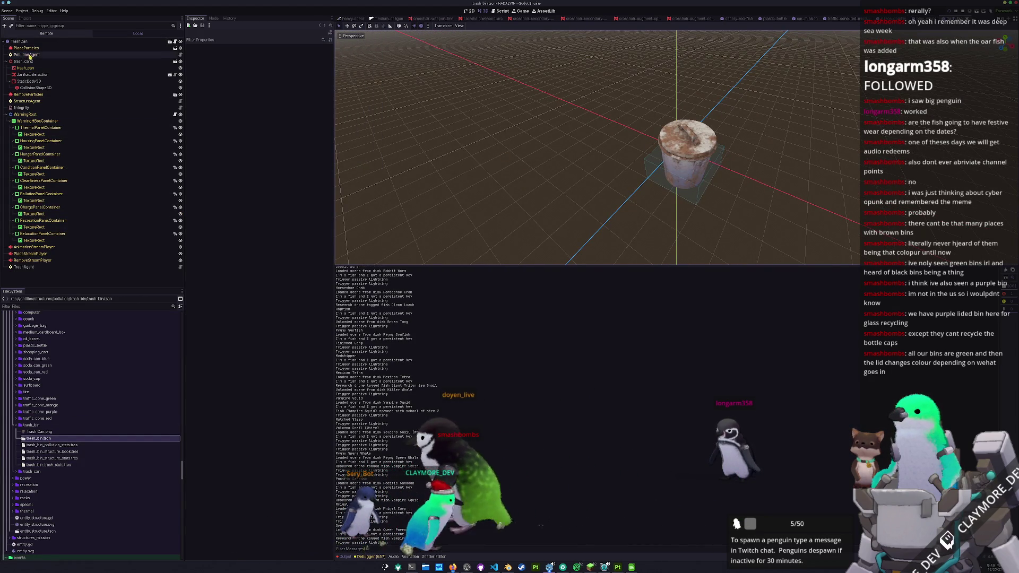
{"action": "scroll", "coordinate": [46, 467], "scroll_direction": "up", "scroll_amount": 5}
{"action": "scroll", "coordinate": [71, 408], "scroll_direction": "up", "scroll_amount": 5}
{"action": "scroll", "coordinate": [72, 408], "scroll_direction": "up", "scroll_amount": 5}
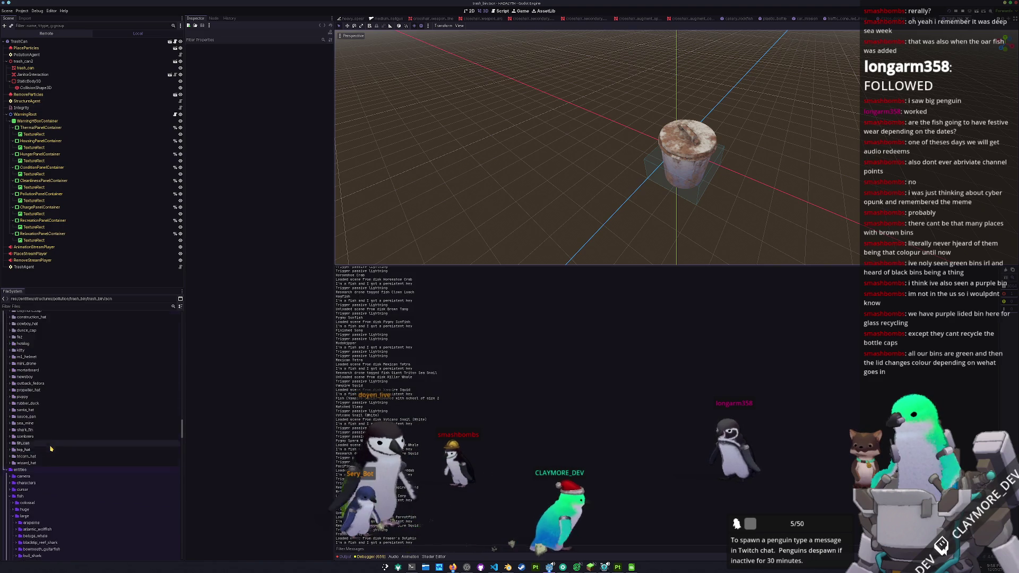
{"action": "scroll", "coordinate": [55, 446], "scroll_direction": "up", "scroll_amount": 3}
{"action": "scroll", "coordinate": [52, 456], "scroll_direction": "up", "scroll_amount": 3}
{"action": "scroll", "coordinate": [53, 457], "scroll_direction": "down", "scroll_amount": 5}
{"action": "scroll", "coordinate": [48, 453], "scroll_direction": "down", "scroll_amount": 5}
{"action": "scroll", "coordinate": [44, 450], "scroll_direction": "down", "scroll_amount": 5}
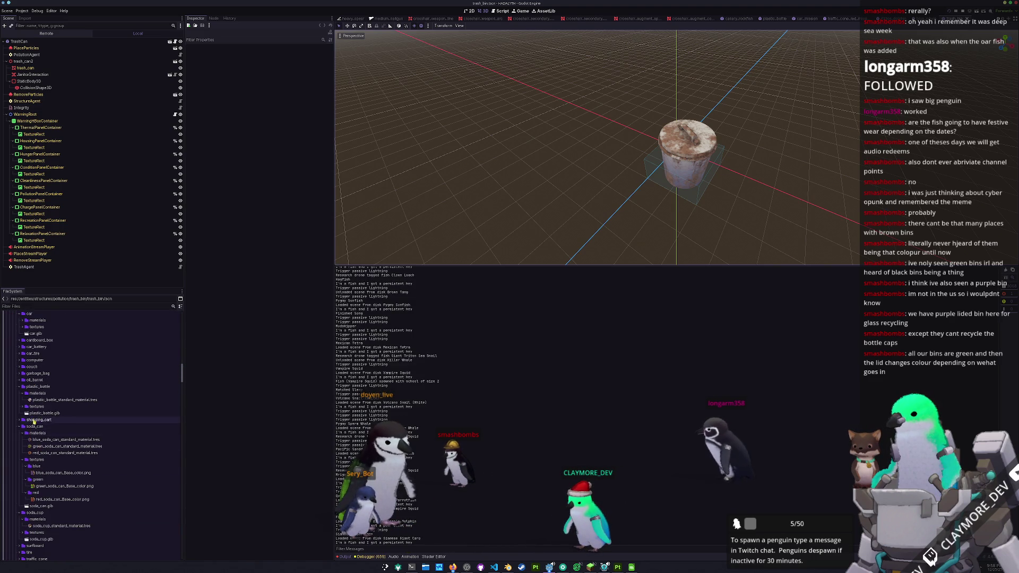
{"action": "double_click", "coordinate": [35, 427]}
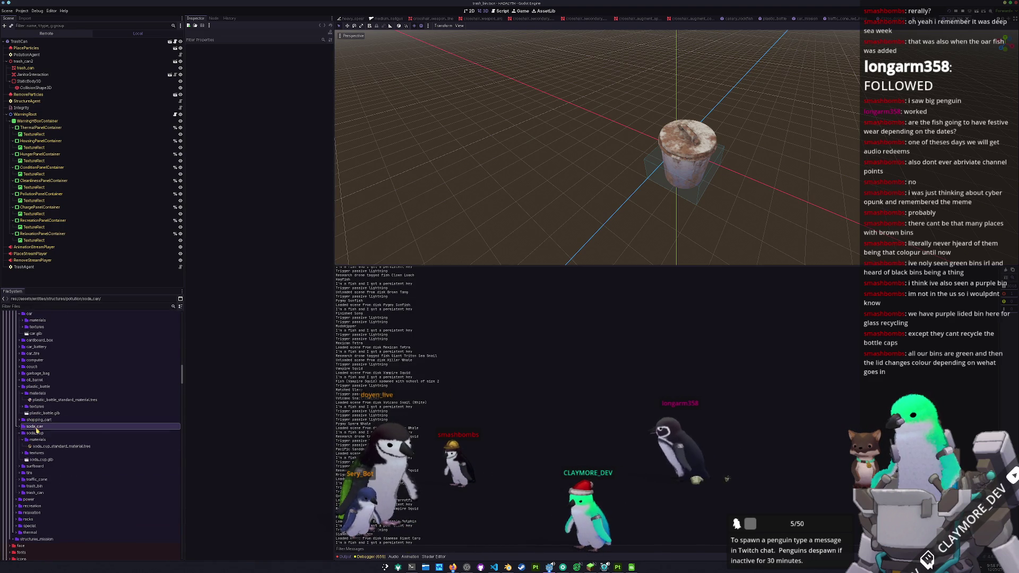
{"action": "double_click", "coordinate": [31, 494]}
{"action": "scroll", "coordinate": [36, 477], "scroll_direction": "down", "scroll_amount": 2}
{"action": "double_click", "coordinate": [36, 424]}
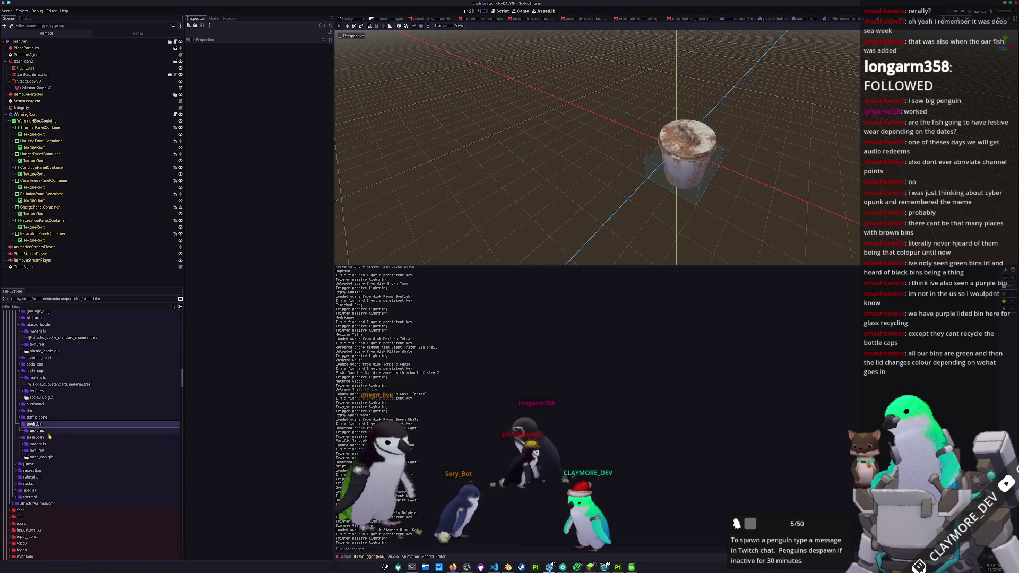
{"action": "key", "text": "alt+Tab"}
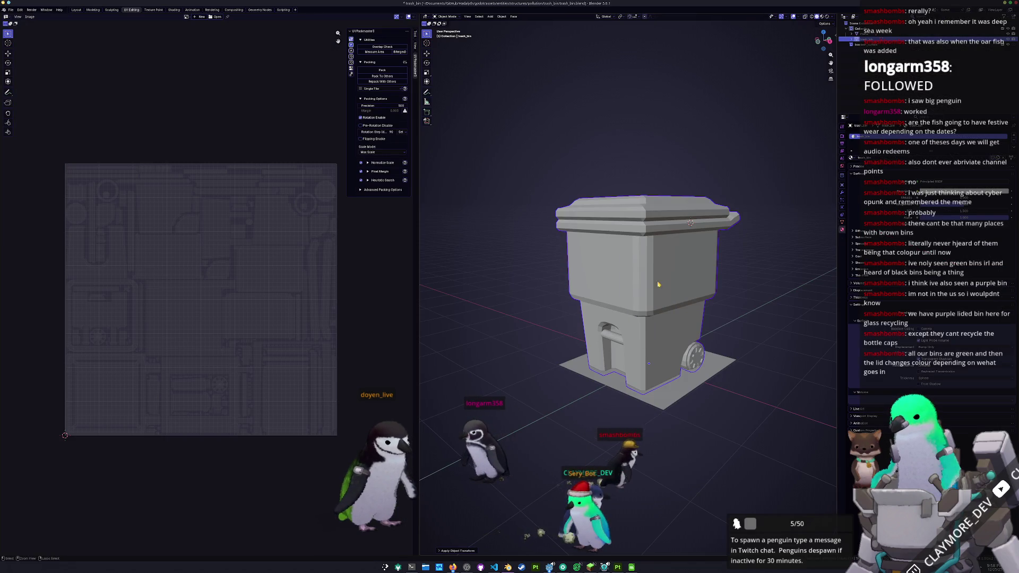
Step: Export the bin model as glTF 2.0 with material data into the game's trash_bin folder, then return to Godot
{"action": "left_click", "coordinate": [11, 9]}
{"action": "mouse_move", "coordinate": [21, 96]}
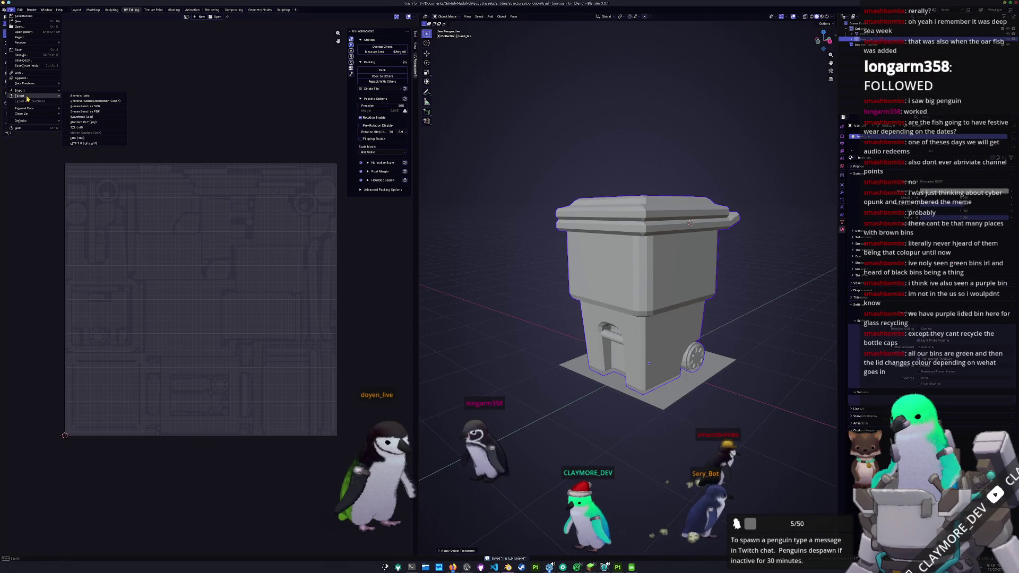
{"action": "left_click", "coordinate": [79, 144]}
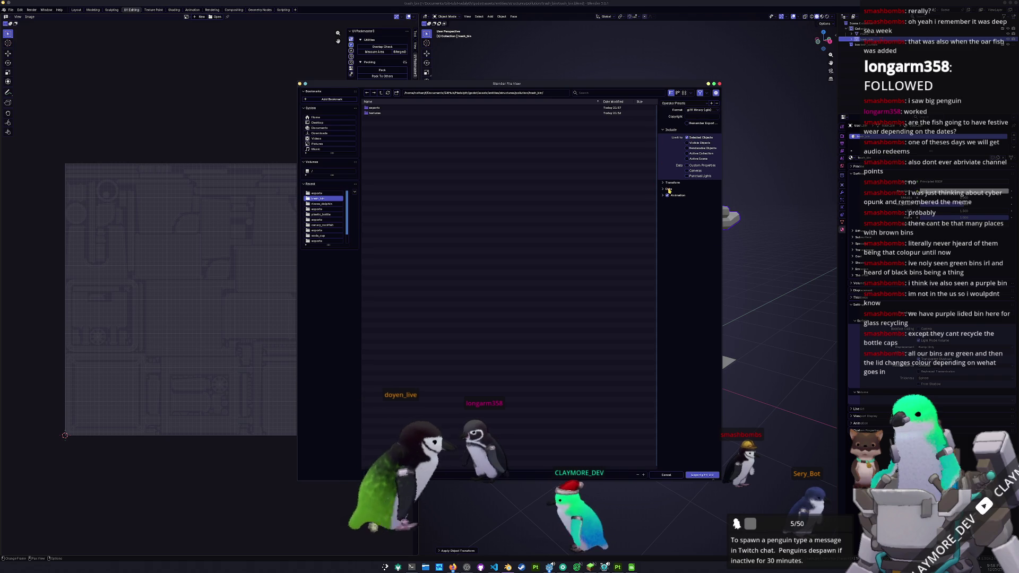
{"action": "left_click", "coordinate": [668, 190]}
{"action": "left_click", "coordinate": [666, 209]}
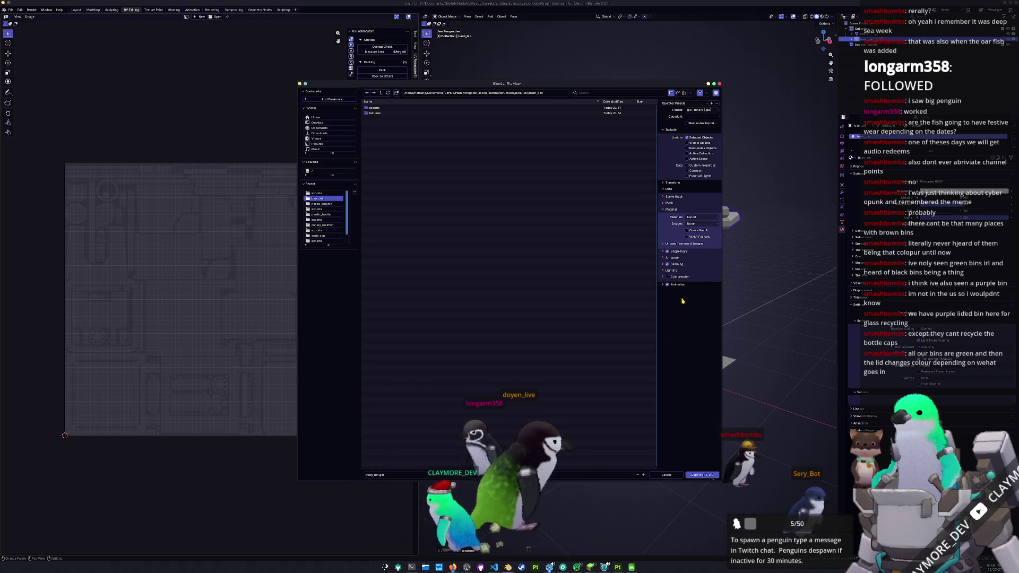
{"action": "left_click", "coordinate": [701, 474]}
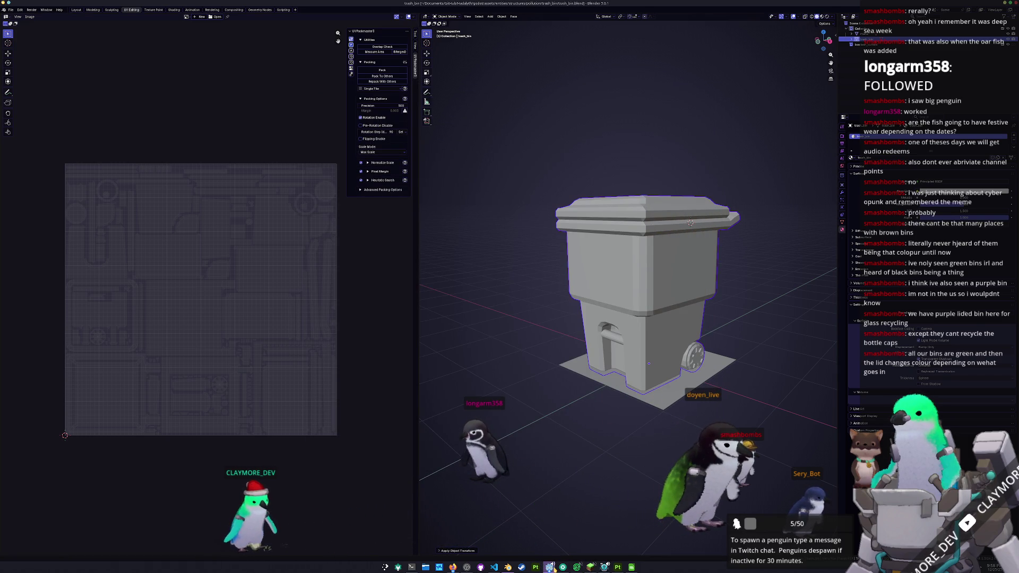
{"action": "mouse_move", "coordinate": [549, 568]}
{"action": "left_click", "coordinate": [618, 541]}
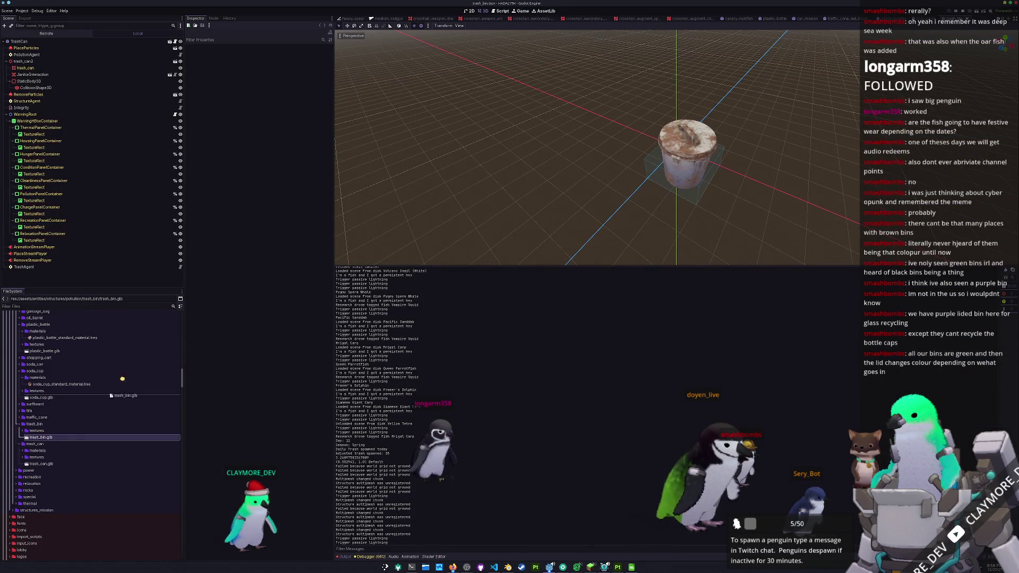
Step: Add trash_bin.glb to the scene in trash_can2's place, moving the interaction and collision nodes under trash_bin2 and removing trash_can2
{"action": "left_click_drag", "start_coordinate": [122, 379], "coordinate": [42, 58]}
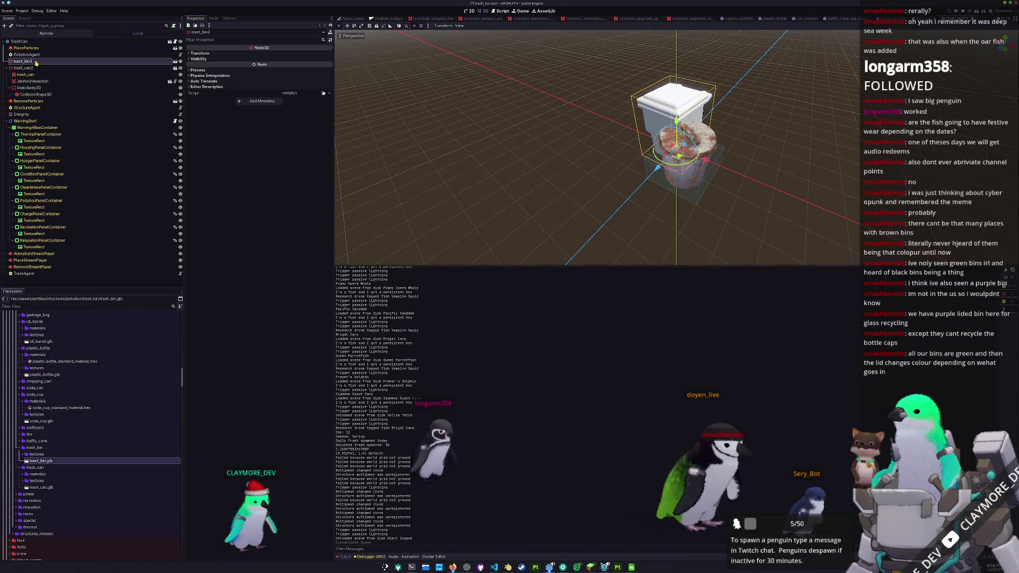
{"action": "key", "text": "KP_7"}
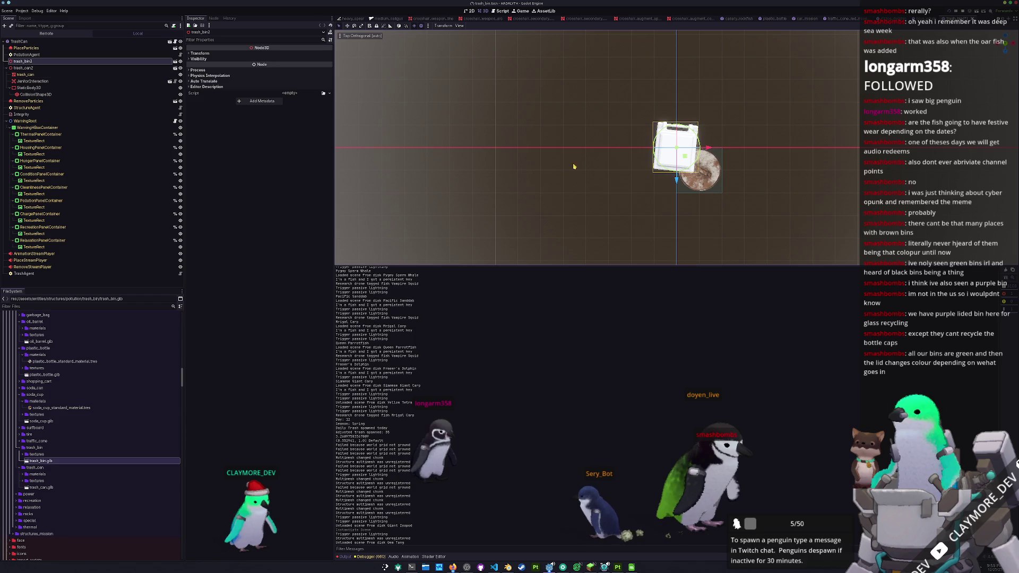
{"action": "left_click_drag", "start_coordinate": [32, 62], "coordinate": [33, 61]}
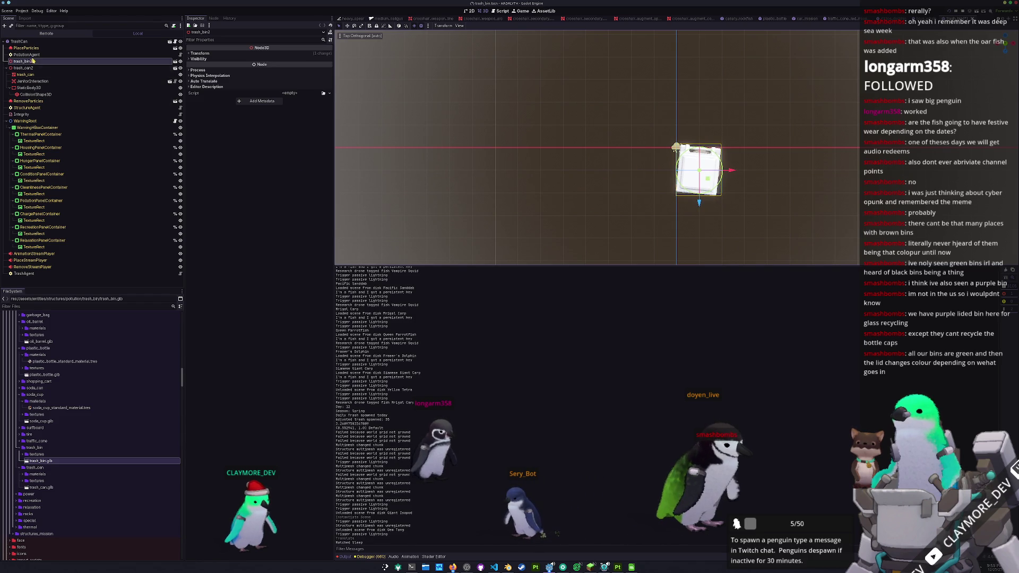
{"action": "left_click", "coordinate": [26, 82]}
{"action": "mouse_move", "coordinate": [26, 88]}
{"action": "left_mouse_down"}
{"action": "mouse_move", "coordinate": [36, 78]}
{"action": "mouse_move", "coordinate": [28, 62]}
{"action": "left_mouse_up"}
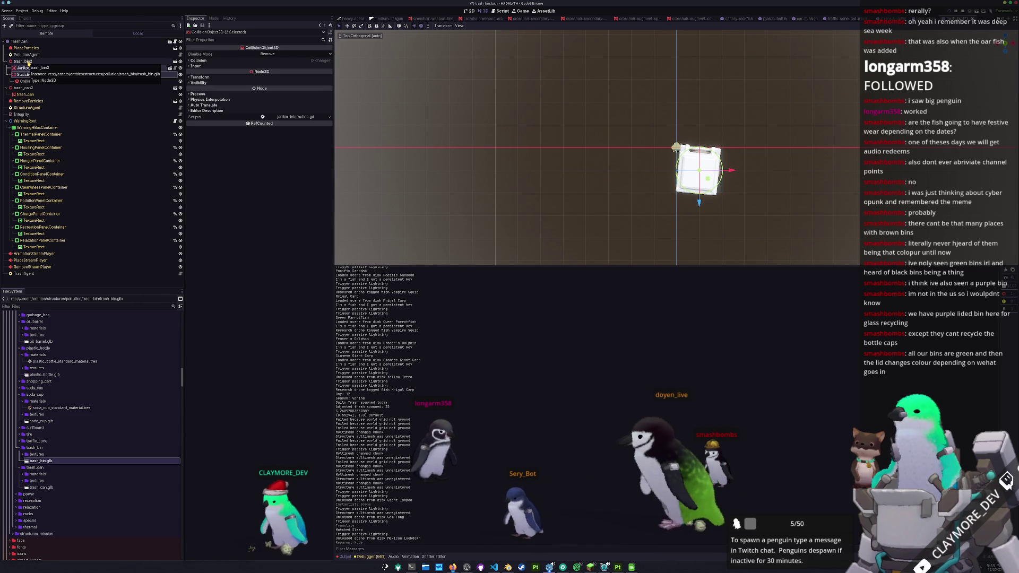
{"action": "left_click", "coordinate": [16, 88]}
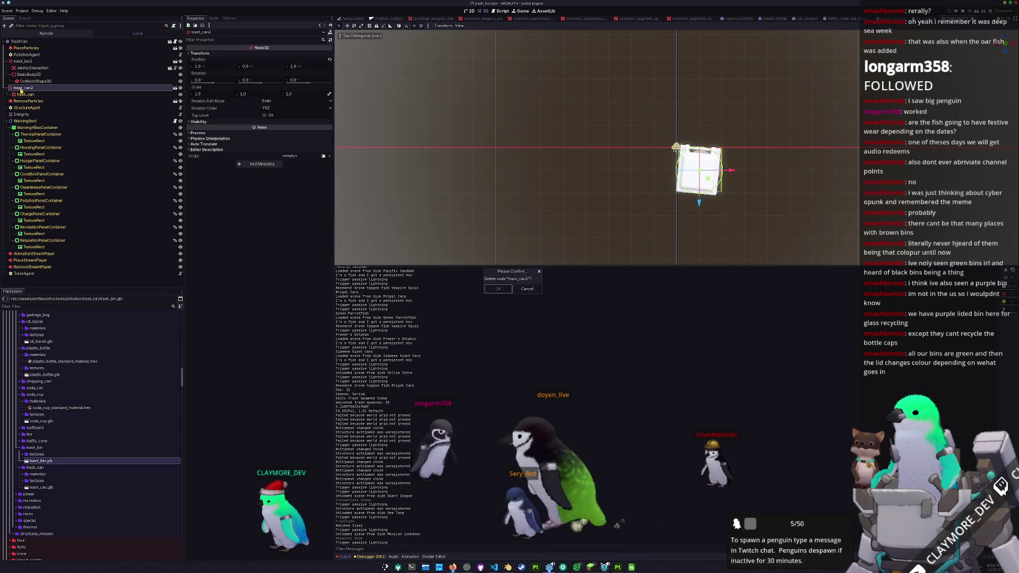
Step: Enable Editable Children on trash_bin2 and select its mesh node
{"action": "left_click", "coordinate": [22, 61]}
{"action": "right_click", "coordinate": [23, 62]}
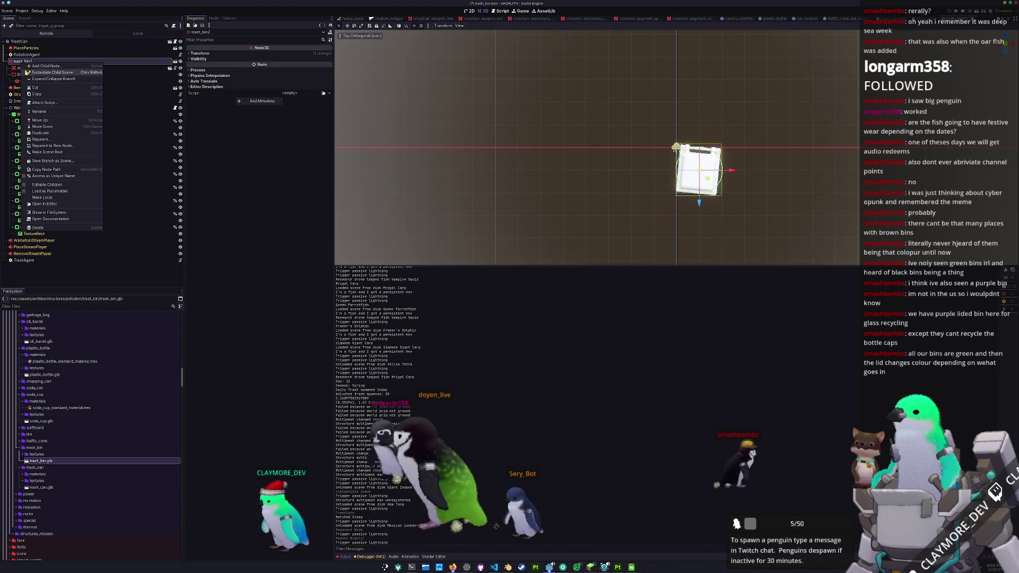
{"action": "left_click", "coordinate": [39, 186]}
{"action": "left_click", "coordinate": [24, 68]}
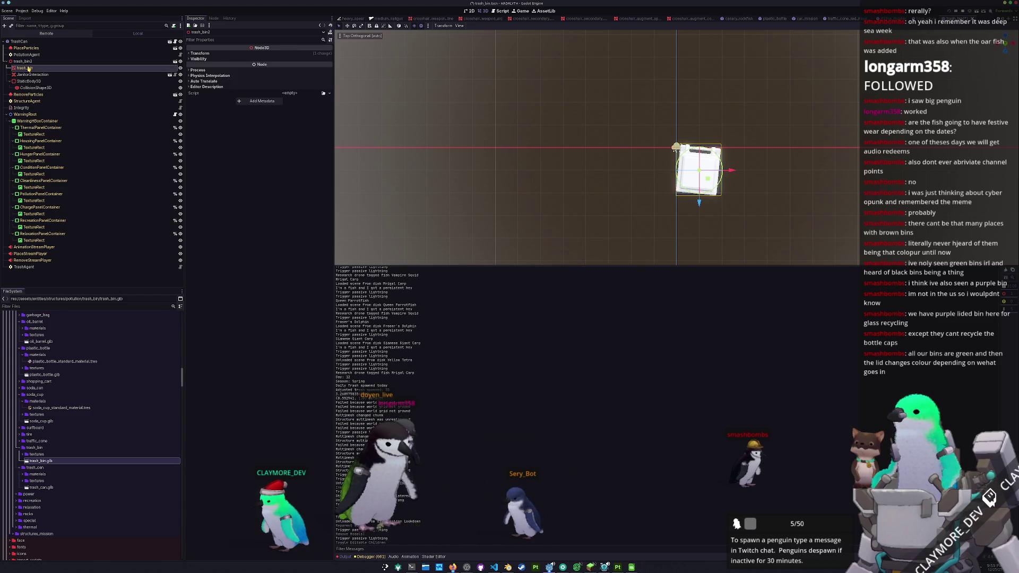
Step: Create a materials folder inside trash_bin and start a new resource in it
{"action": "right_click", "coordinate": [43, 449]}
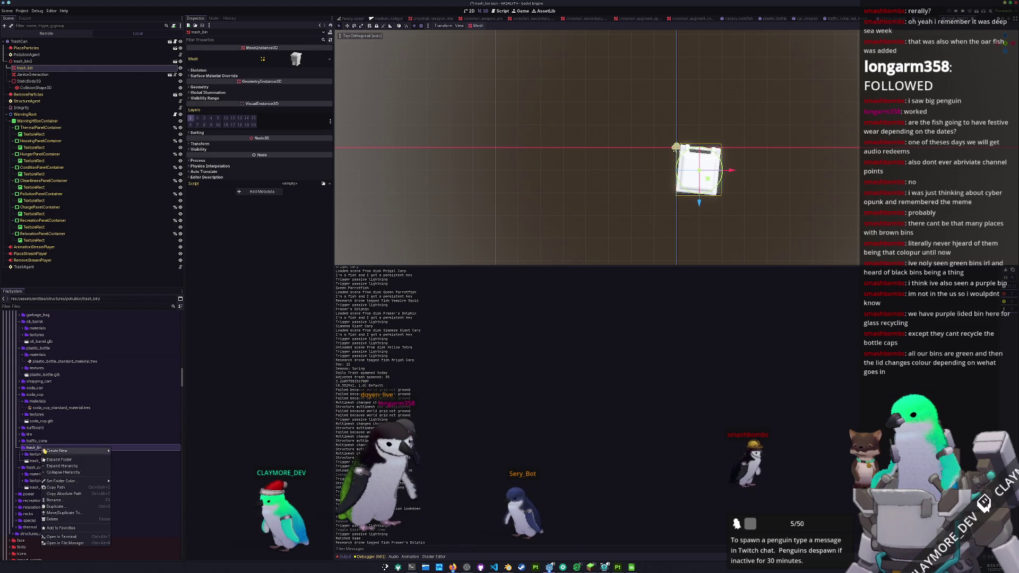
{"action": "left_click", "coordinate": [120, 451]}
{"action": "type", "text": "materials"}
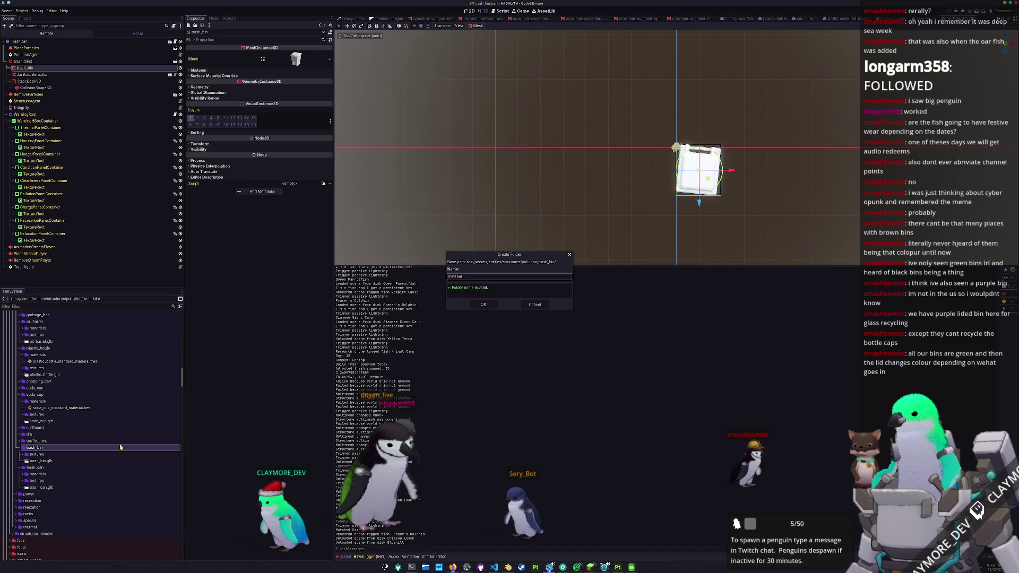
{"action": "key", "text": "Return"}
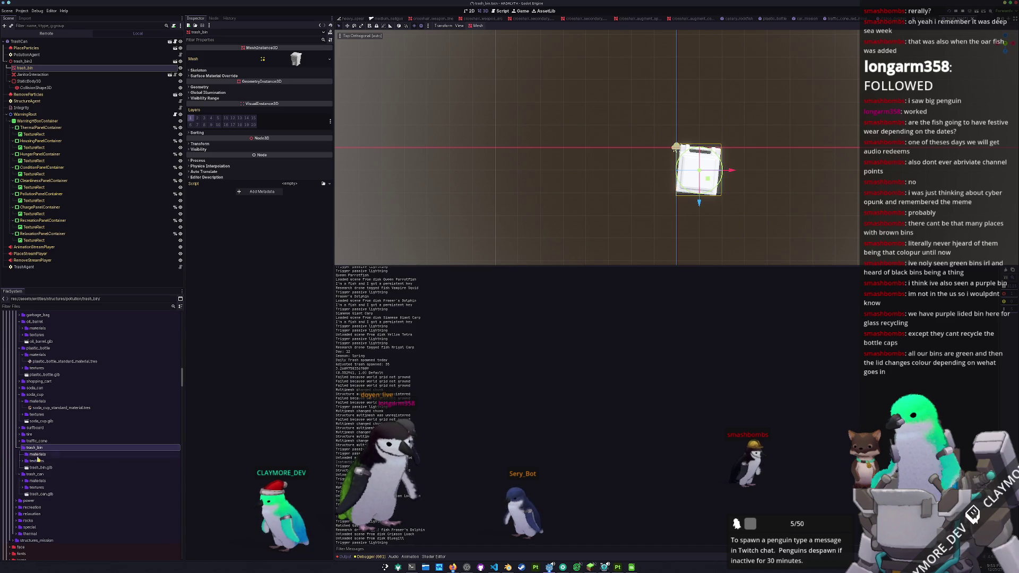
{"action": "right_click", "coordinate": [41, 456]}
{"action": "left_click", "coordinate": [124, 479]}
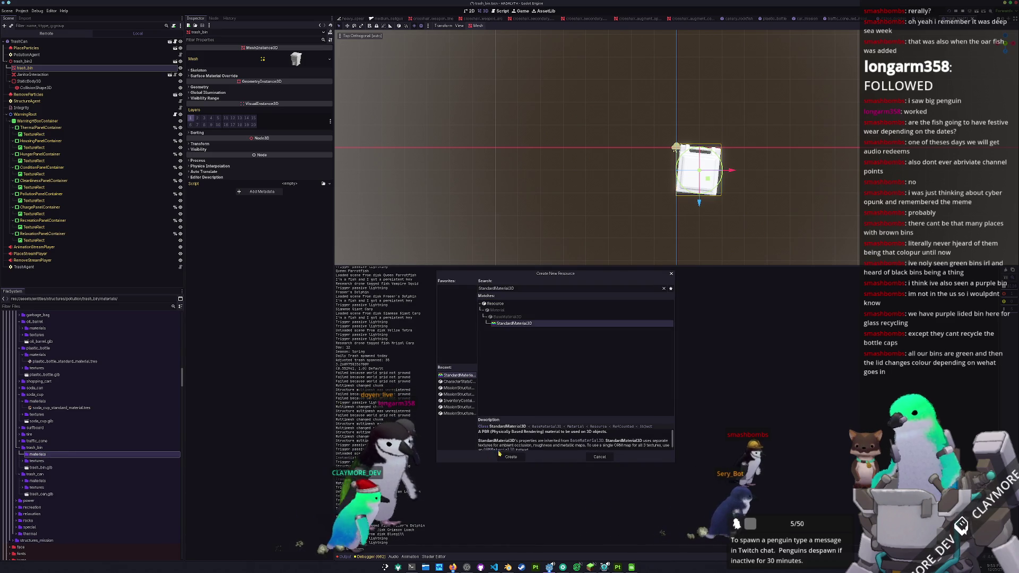
Step: Create a StandardMaterial3D saved as trash_bin_standard_material.tres and show its Albedo settings
{"action": "double_click", "coordinate": [458, 375]}
{"action": "type", "text": "trash_bin_standard_material.tres"}
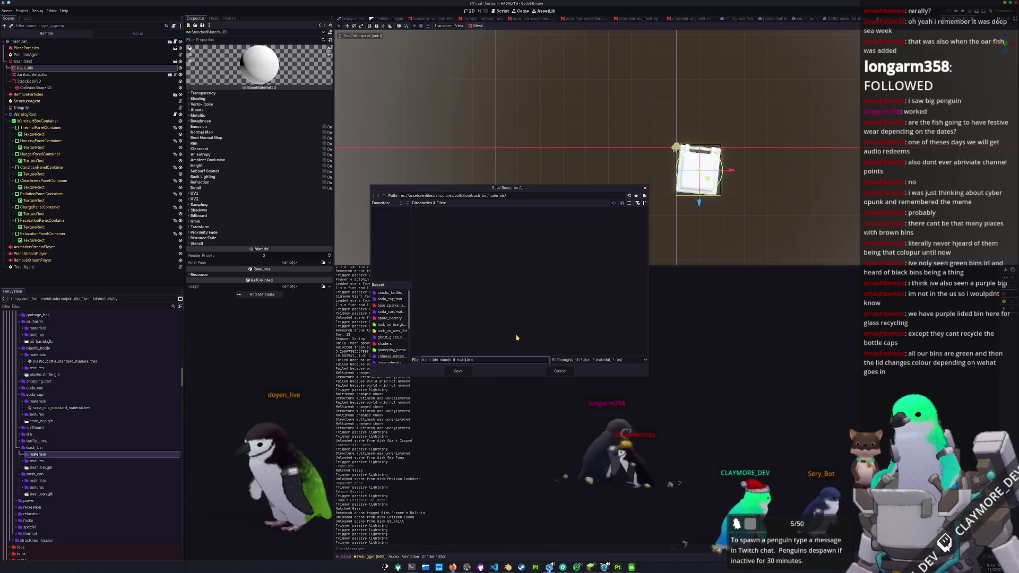
{"action": "key", "text": "Return"}
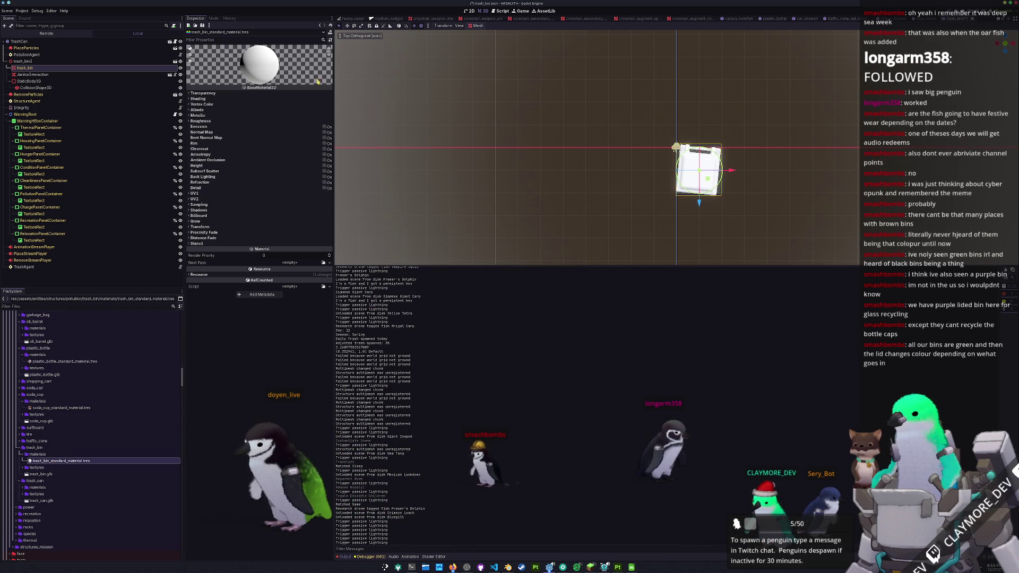
{"action": "left_click", "coordinate": [236, 110]}
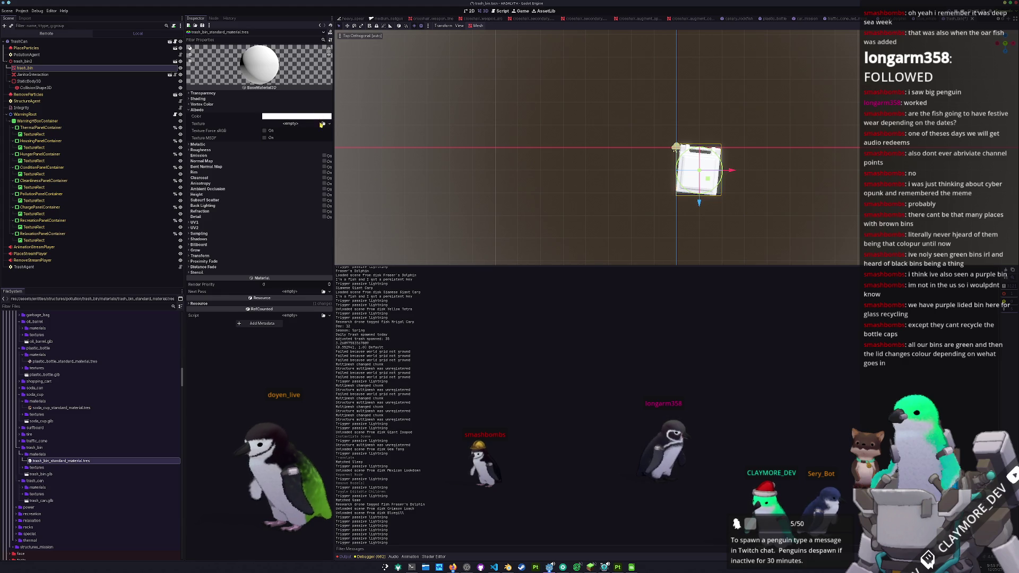
Step: Load the trash_bin base colour texture as albedo, set Shading Mode to Unshaded, and run the game with F5
{"action": "left_click", "coordinate": [322, 124]}
{"action": "type", "text": "tr"}
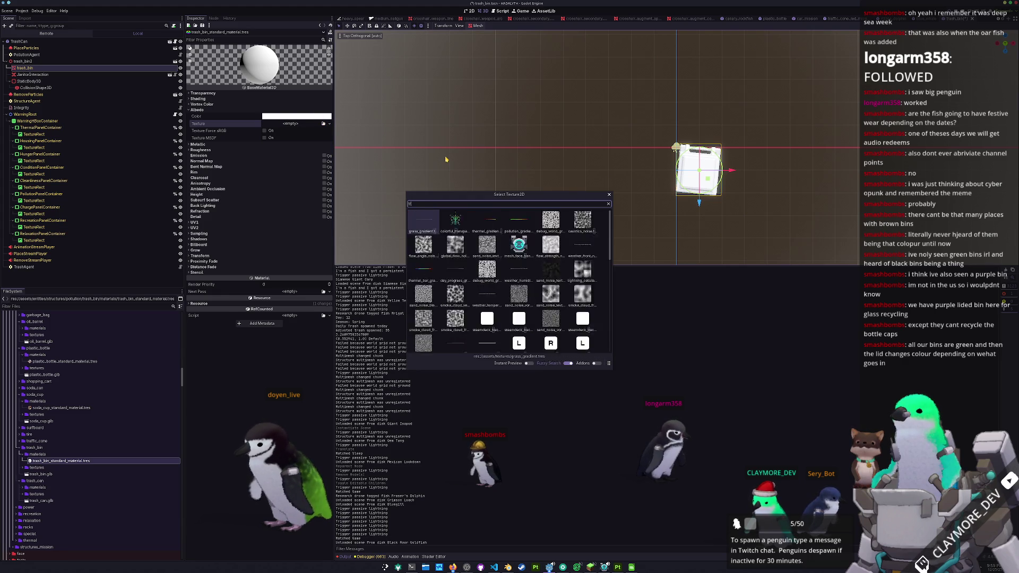
{"action": "type", "text": "ash_bin"}
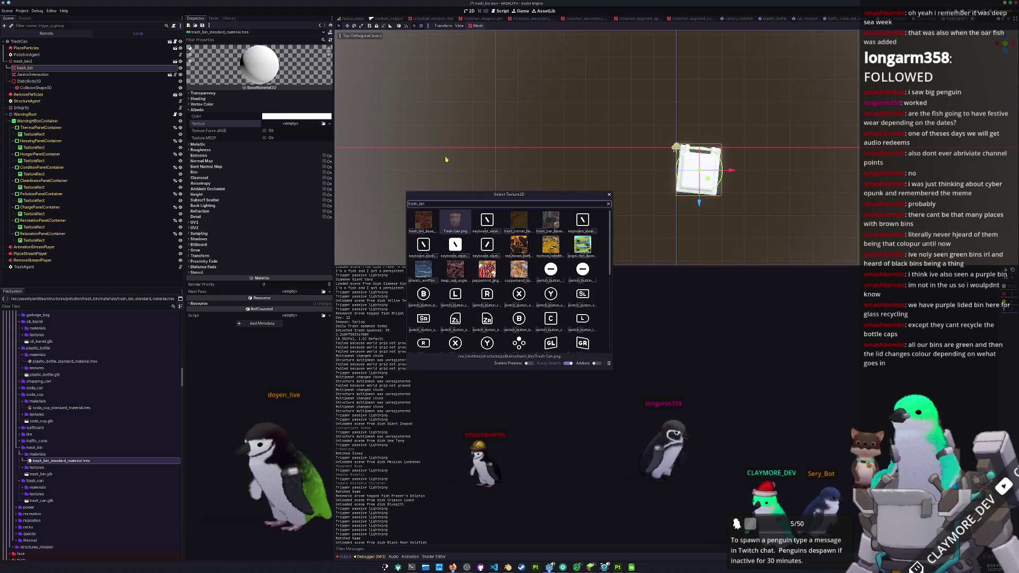
{"action": "key", "text": "Return"}
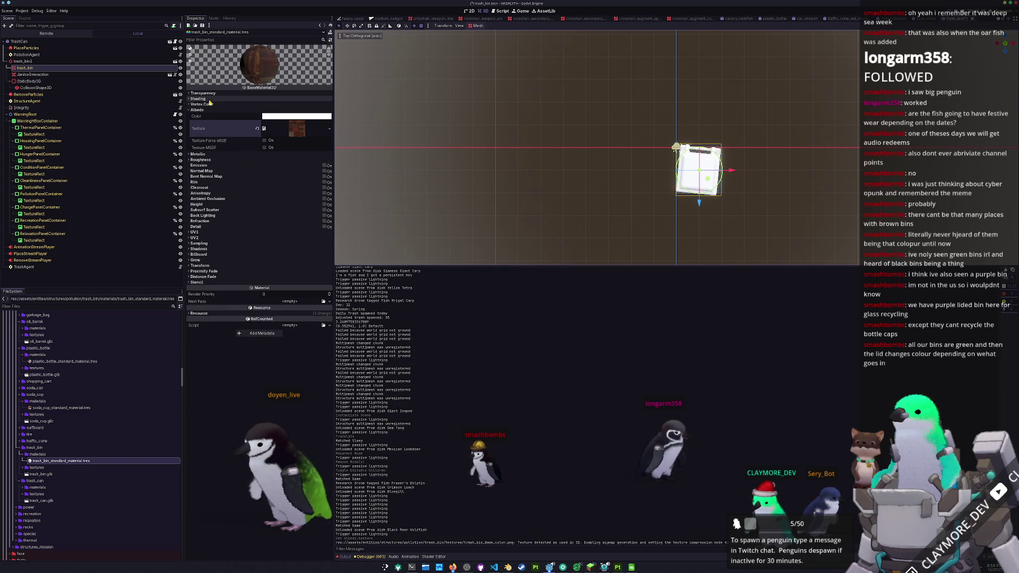
{"action": "left_click", "coordinate": [197, 98]}
{"action": "left_click", "coordinate": [286, 104]}
{"action": "left_click", "coordinate": [261, 126]}
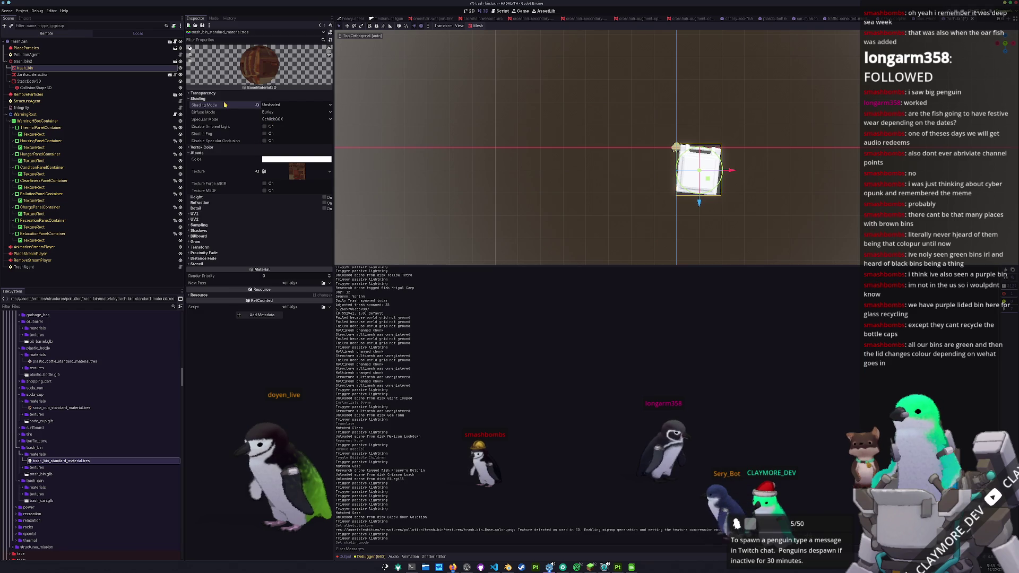
{"action": "left_click", "coordinate": [204, 98]}
{"action": "key", "text": "F5"}
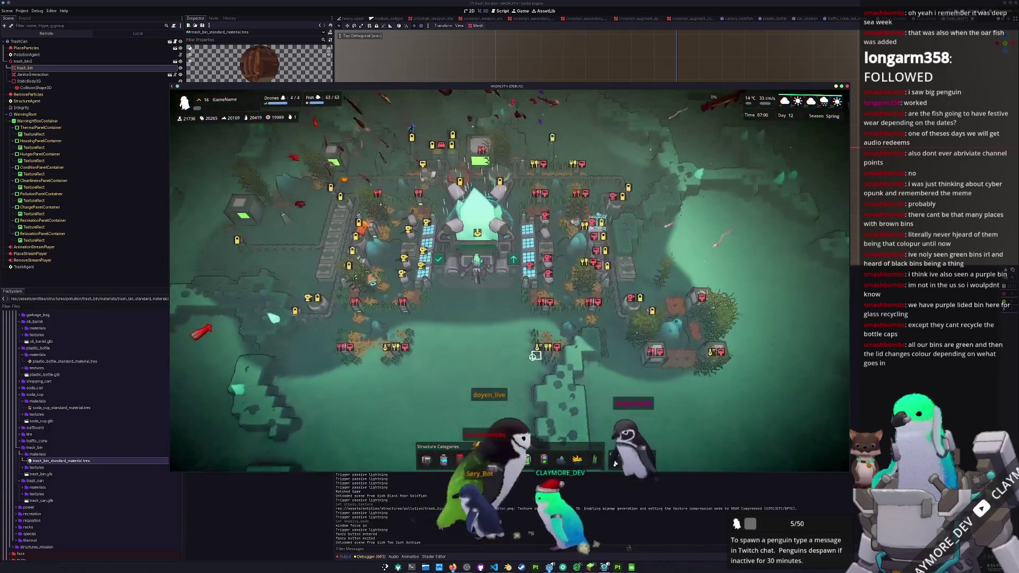
{"action": "scroll", "coordinate": [535, 355], "scroll_direction": "up", "scroll_amount": 3}
{"action": "scroll", "coordinate": [514, 371], "scroll_direction": "up", "scroll_amount": 3}
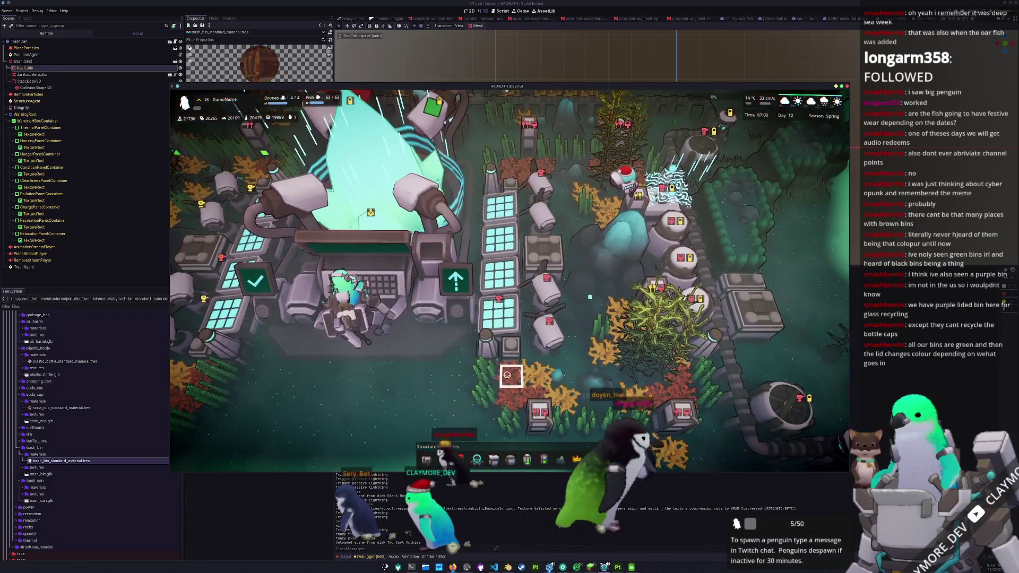
{"action": "scroll", "coordinate": [511, 375], "scroll_direction": "down", "scroll_amount": 3}
Step: Inspect the Core and move the game camera around the base, then stop the running game with F8
{"action": "left_click", "coordinate": [445, 294]}
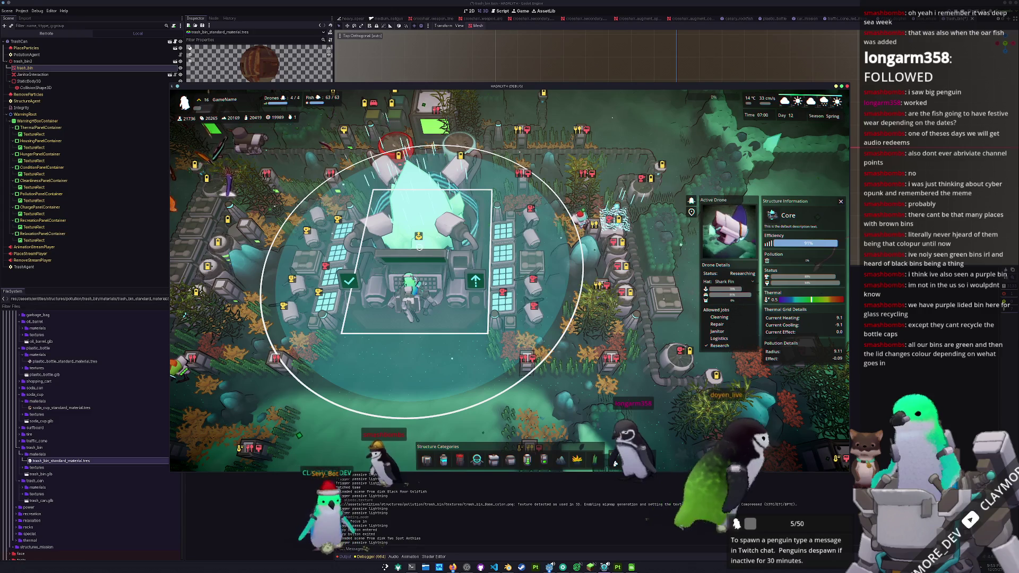
{"action": "key", "text": "Escape"}
{"action": "scroll", "coordinate": [469, 394], "scroll_direction": "up", "scroll_amount": 3}
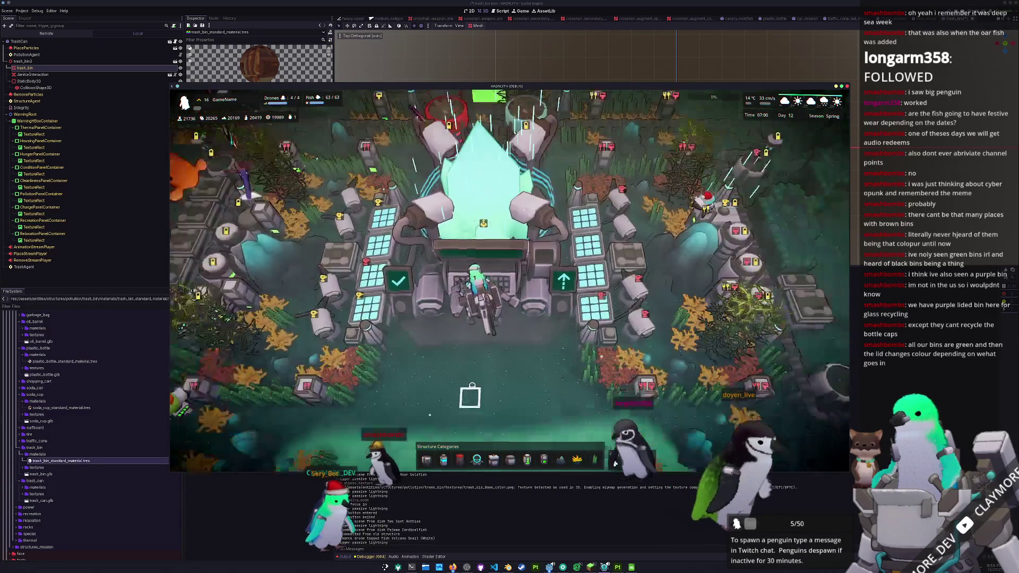
{"action": "scroll", "coordinate": [475, 393], "scroll_direction": "up", "scroll_amount": 2}
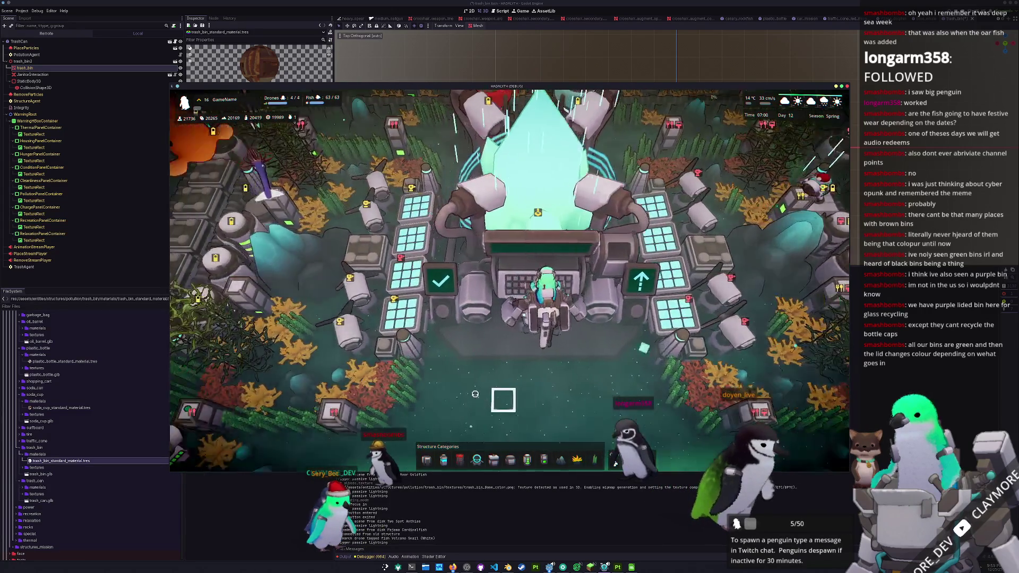
{"action": "key", "text": "q"}
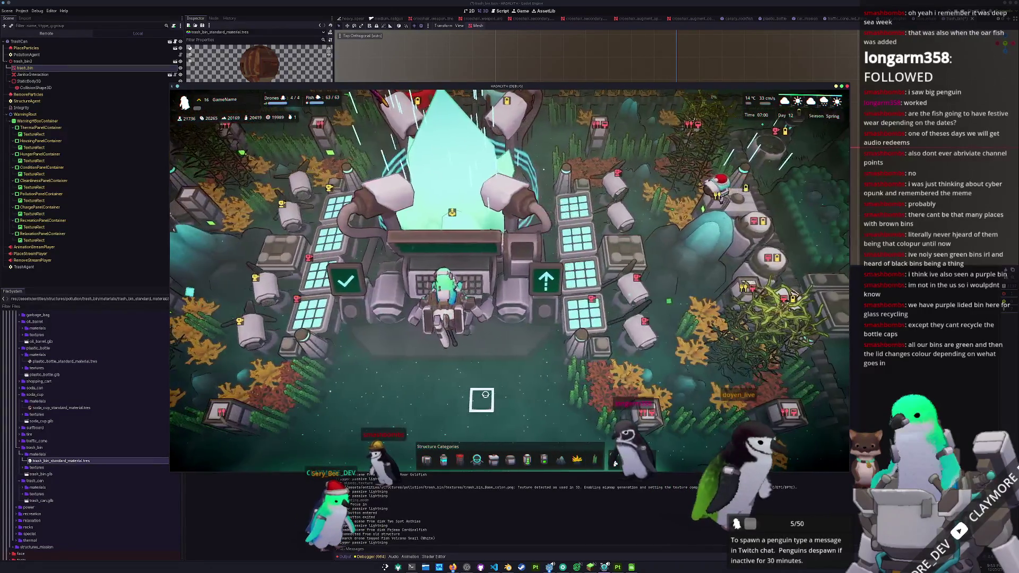
{"action": "key", "text": "q"}
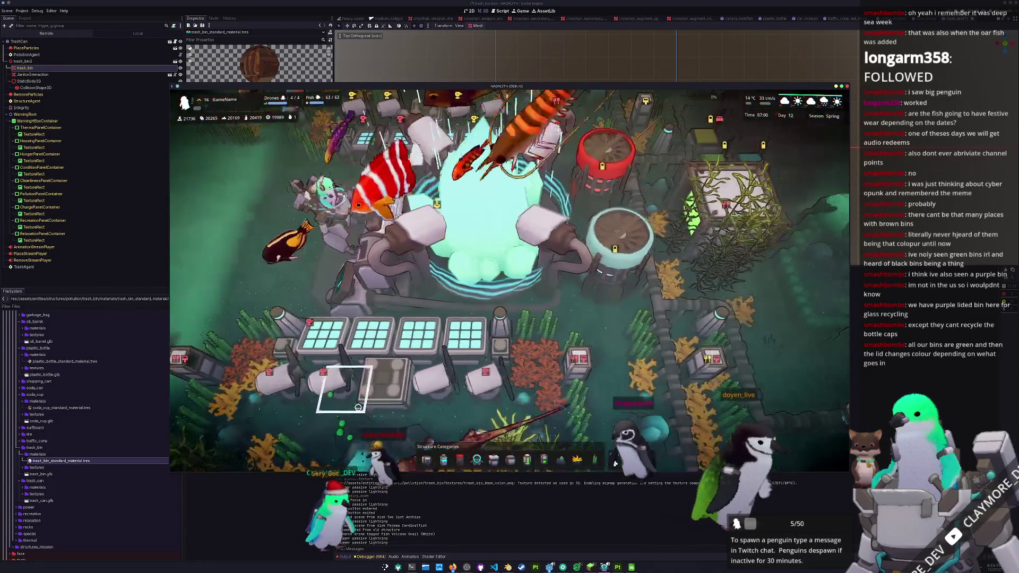
{"action": "scroll", "coordinate": [357, 407], "scroll_direction": "up", "scroll_amount": 2}
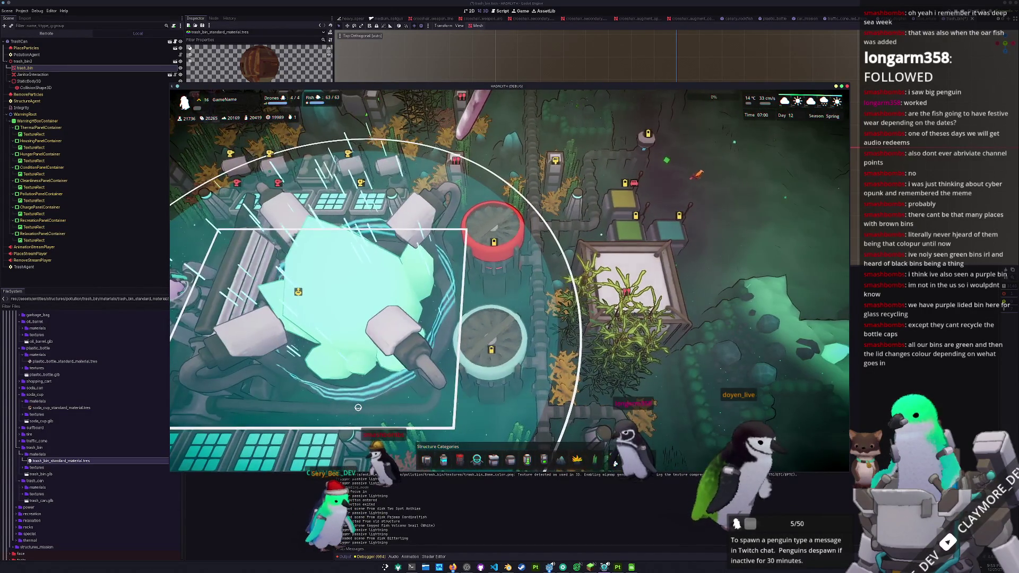
{"action": "scroll", "coordinate": [358, 407], "scroll_direction": "up", "scroll_amount": 2}
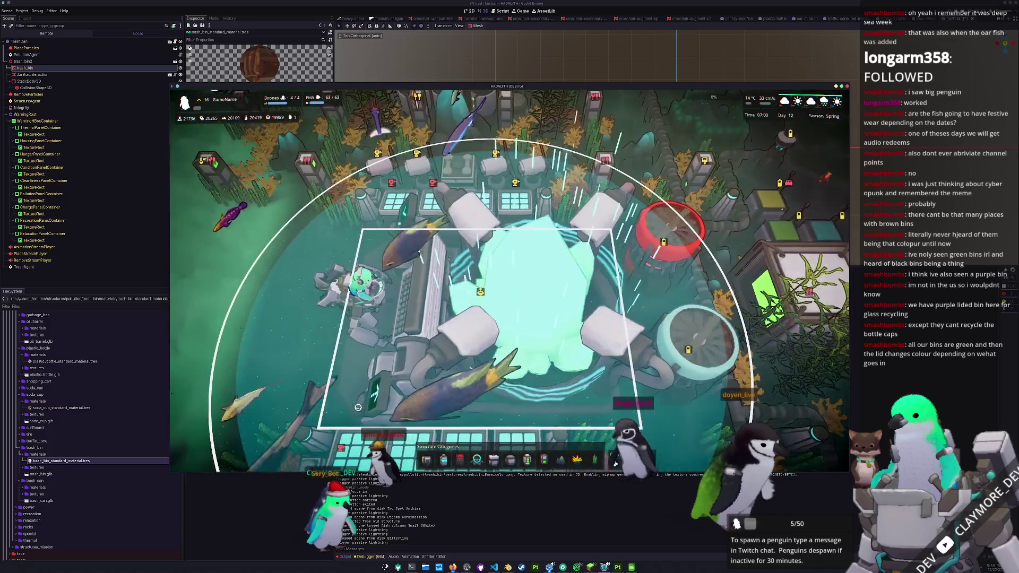
{"action": "scroll", "coordinate": [358, 407], "scroll_direction": "down", "scroll_amount": 3}
{"action": "key", "text": "a"}
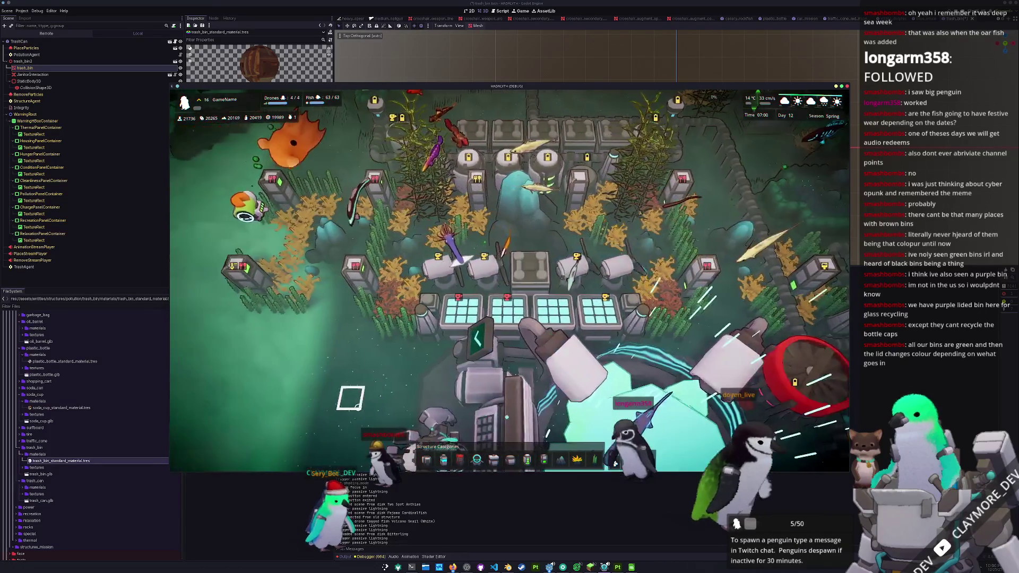
{"action": "key", "text": "q"}
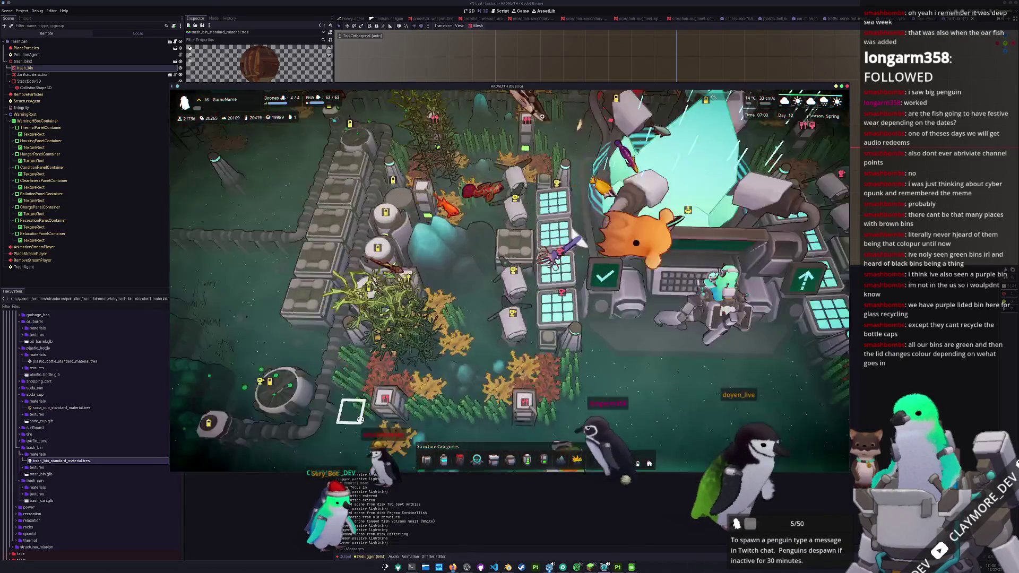
{"action": "scroll", "coordinate": [351, 409], "scroll_direction": "down", "scroll_amount": 5}
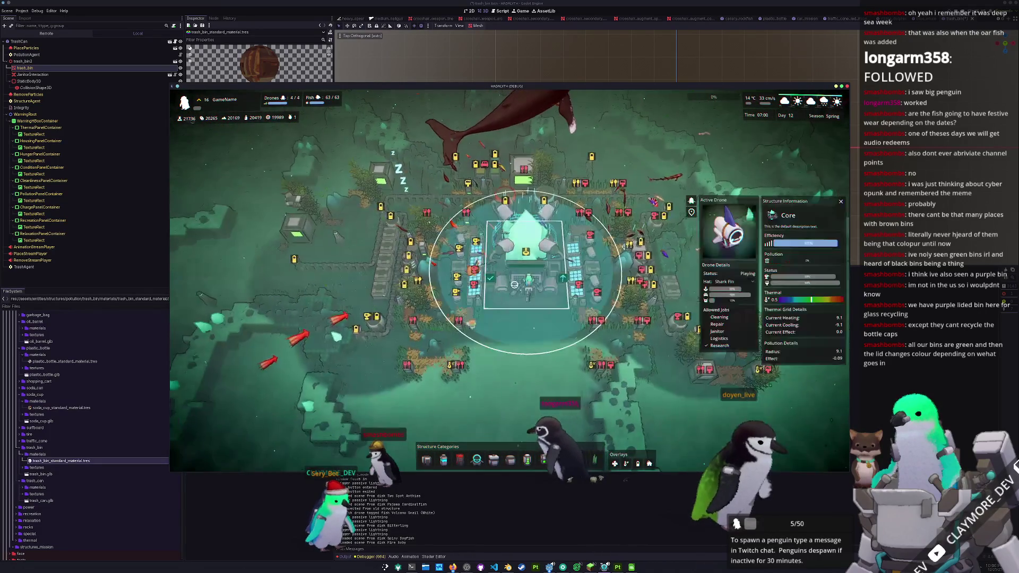
{"action": "key", "text": "F8"}
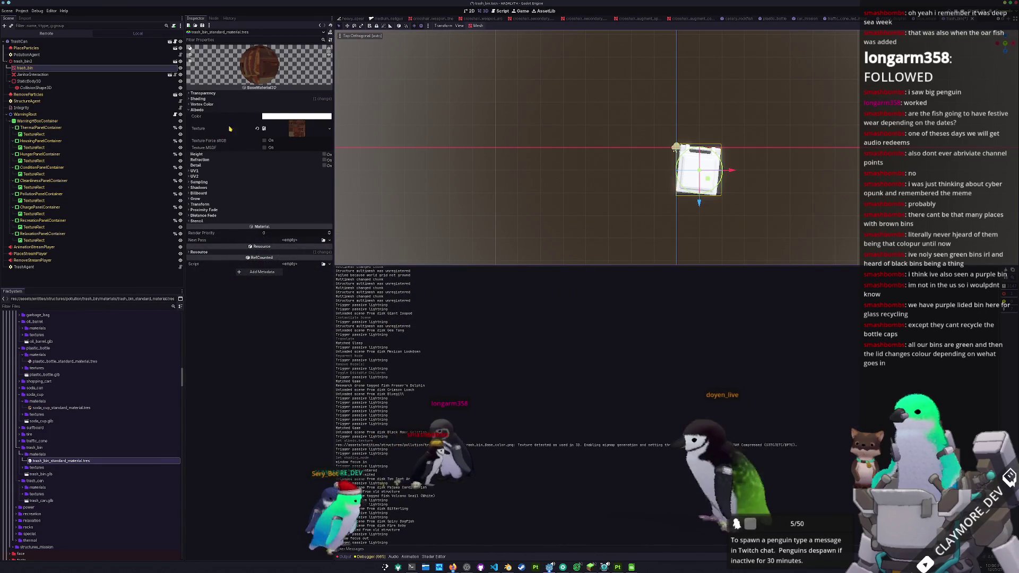
Step: Set the StructureAgent's Structure Mesh Root to trash_bin2
{"action": "left_click", "coordinate": [239, 111]}
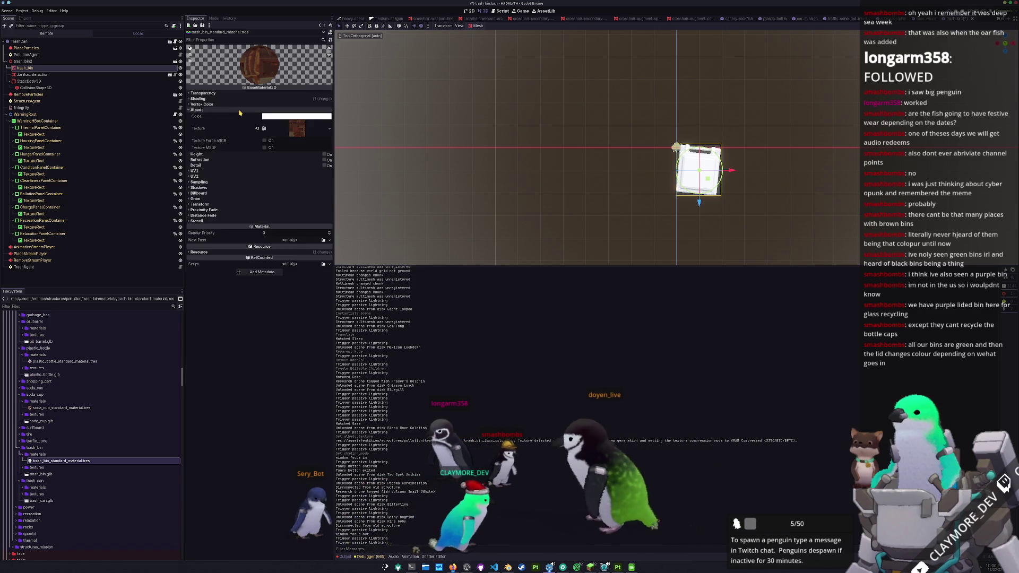
{"action": "left_click", "coordinate": [32, 81]}
{"action": "left_click", "coordinate": [150, 100]}
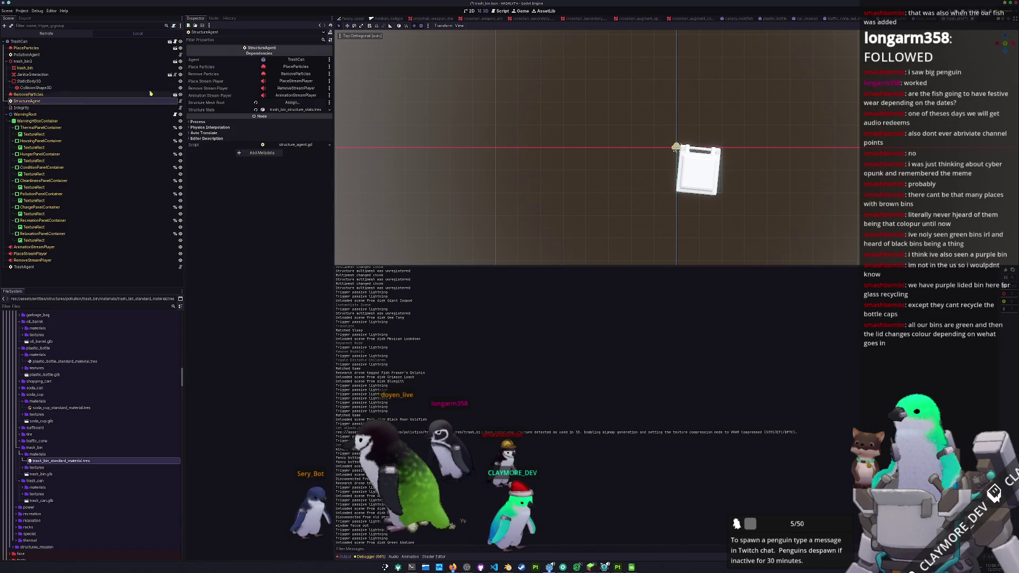
{"action": "left_click", "coordinate": [291, 102]}
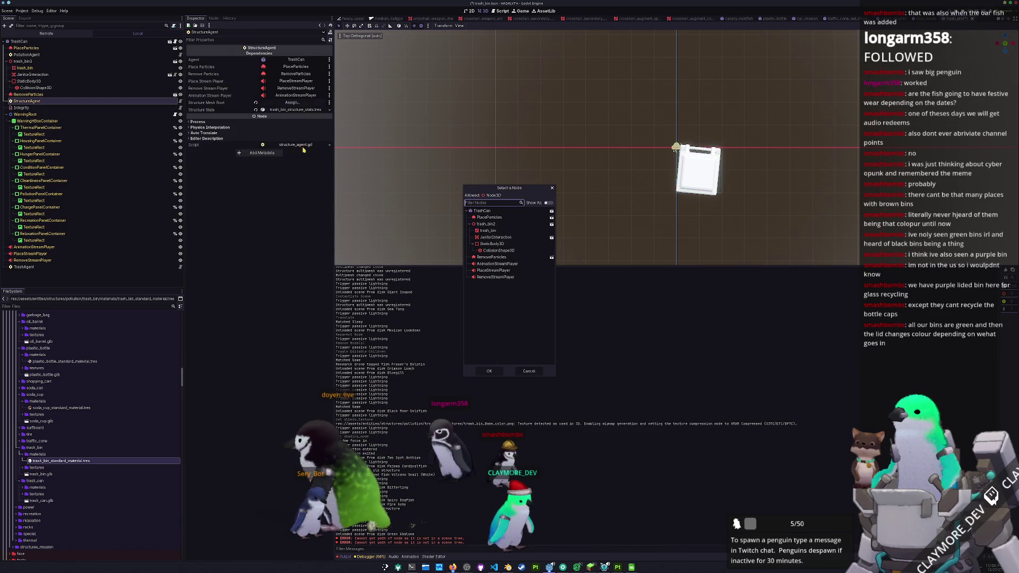
{"action": "double_click", "coordinate": [484, 232]}
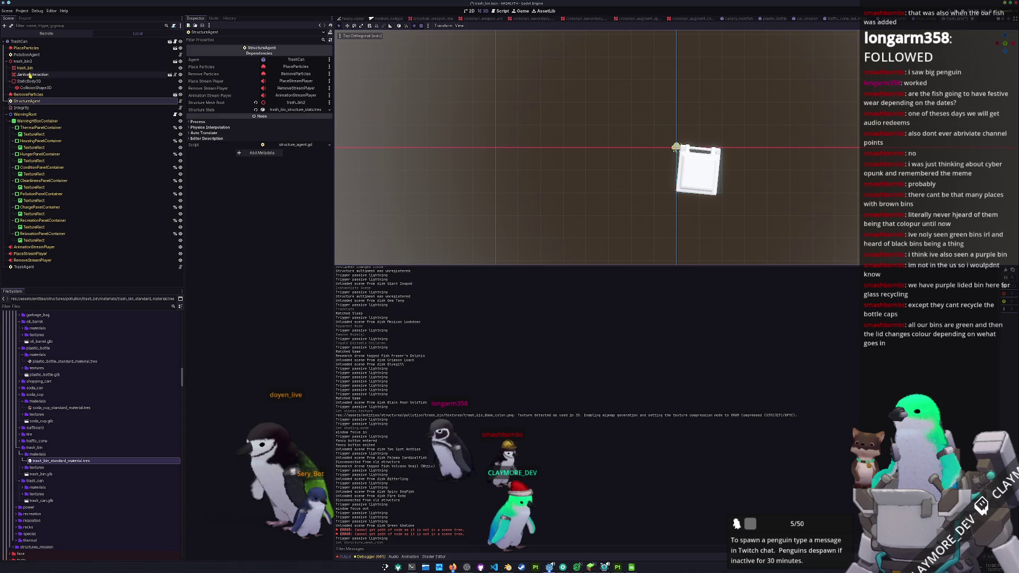
Step: Apply trash_bin_standard_material as the trash_bin mesh's Material Override and view the brown textured bin
{"action": "left_click", "coordinate": [29, 70]}
{"action": "left_click", "coordinate": [268, 87]}
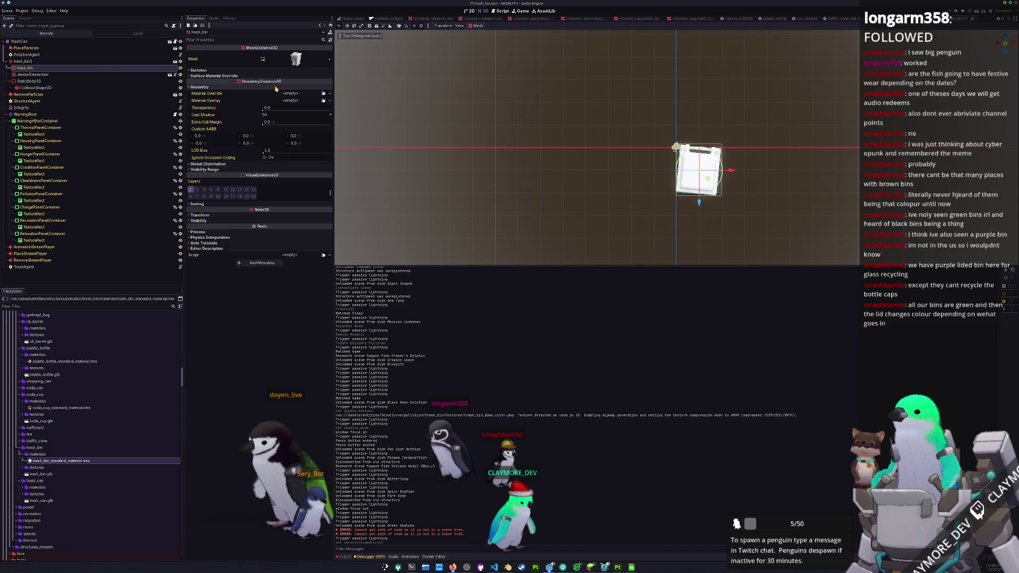
{"action": "left_click", "coordinate": [323, 94]}
{"action": "type", "text": "_bin"}
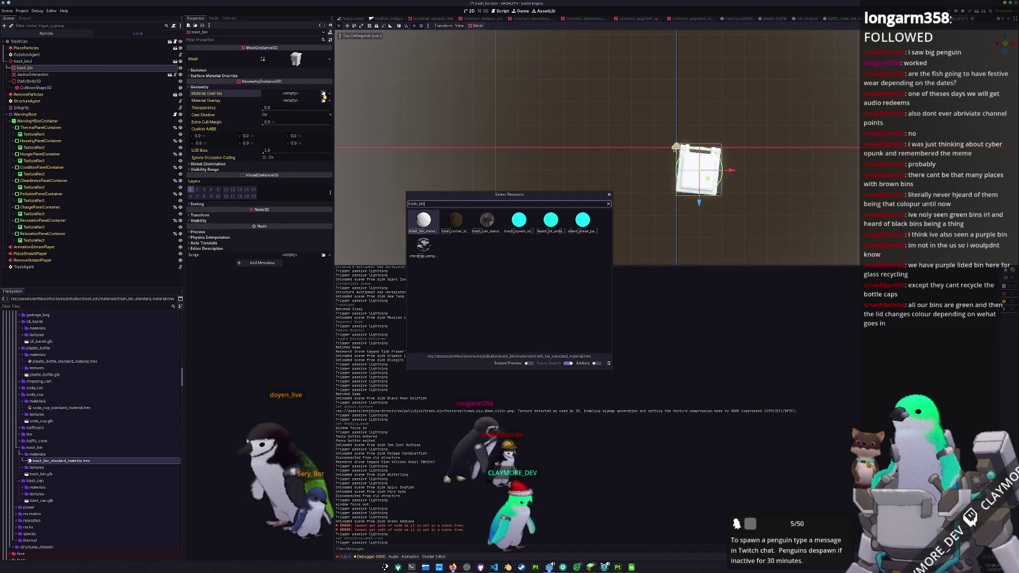
{"action": "key", "text": "Return"}
{"action": "mouse_move", "coordinate": [521, 171]}
{"action": "middle_mouse_down"}
{"action": "mouse_move", "coordinate": [527, 141]}
{"action": "mouse_move", "coordinate": [501, 135]}
{"action": "middle_mouse_up"}
{"action": "left_click", "coordinate": [528, 141]}
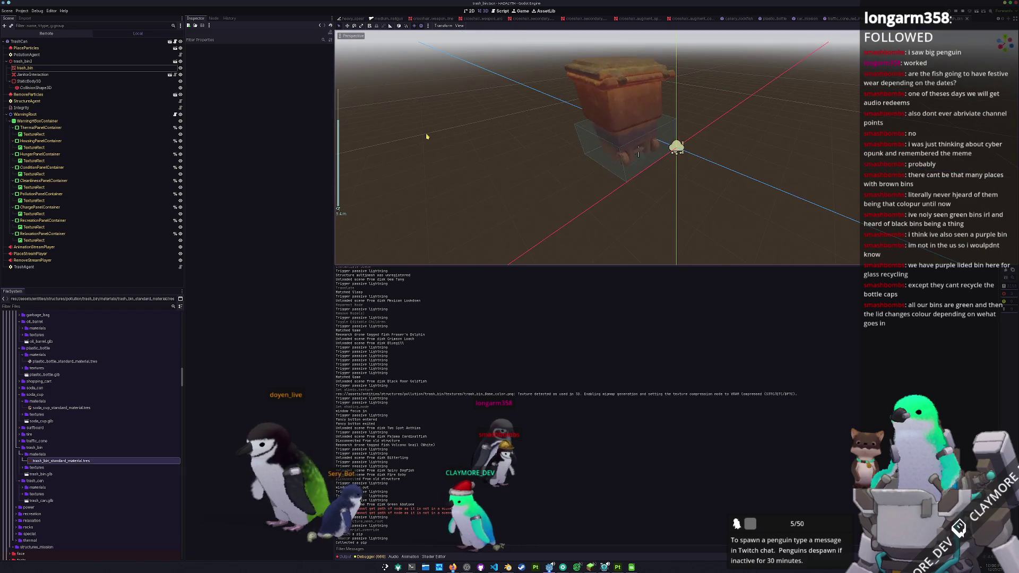
{"action": "scroll", "coordinate": [529, 148], "scroll_direction": "down", "scroll_amount": 3}
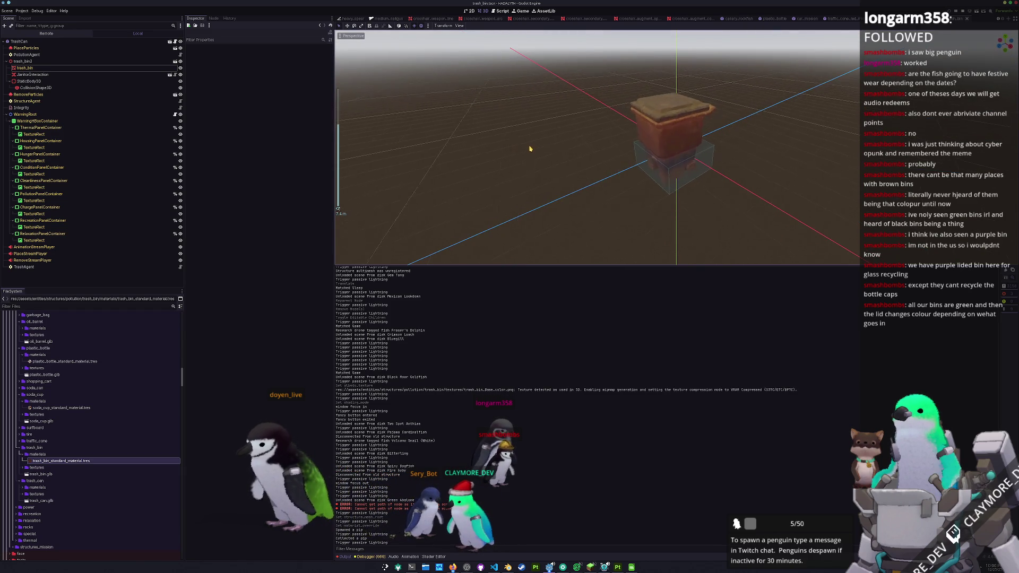
Step: Expand the structure_library folder in the FileSystem dock to list its resource files
{"action": "middle_click_drag", "start_coordinate": [529, 148], "coordinate": [496, 167]}
{"action": "scroll", "coordinate": [47, 453], "scroll_direction": "down", "scroll_amount": 3}
{"action": "scroll", "coordinate": [41, 434], "scroll_direction": "down", "scroll_amount": 3}
{"action": "scroll", "coordinate": [37, 414], "scroll_direction": "down", "scroll_amount": 3}
{"action": "scroll", "coordinate": [32, 395], "scroll_direction": "down", "scroll_amount": 3}
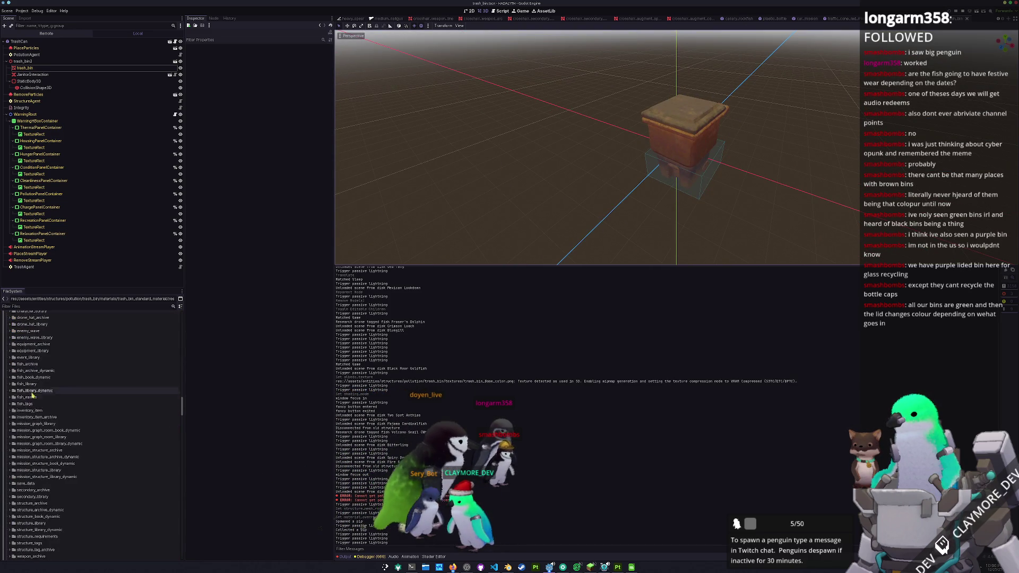
{"action": "scroll", "coordinate": [36, 406], "scroll_direction": "down", "scroll_amount": 3}
{"action": "scroll", "coordinate": [41, 421], "scroll_direction": "down", "scroll_amount": 3}
{"action": "double_click", "coordinate": [42, 430]}
{"action": "scroll", "coordinate": [42, 447], "scroll_direction": "down", "scroll_amount": 2}
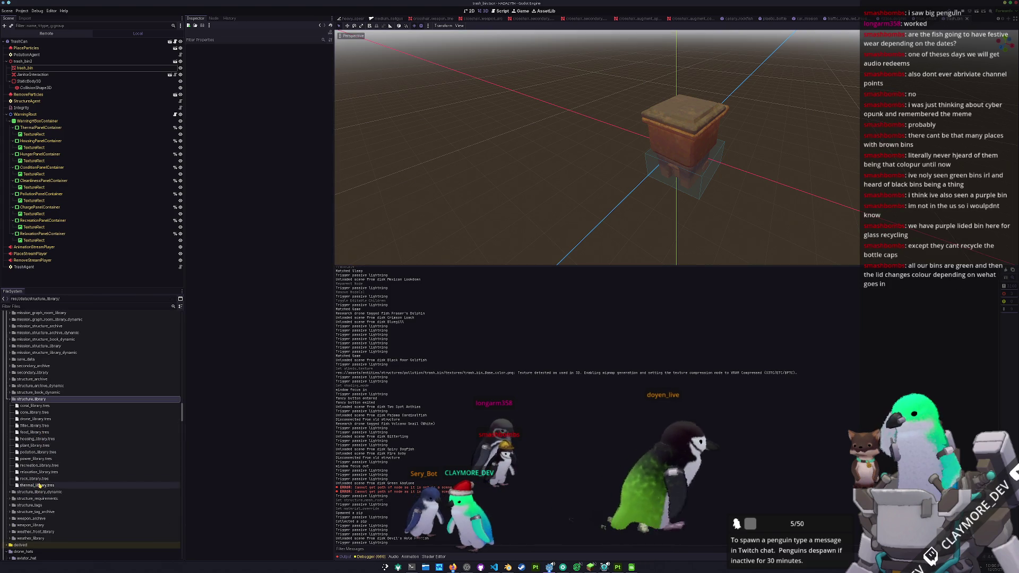
Step: Load trash_bin_structure_book.tres into a new 24th slot of pollution_library.tres Structure Books
{"action": "left_click", "coordinate": [36, 452]}
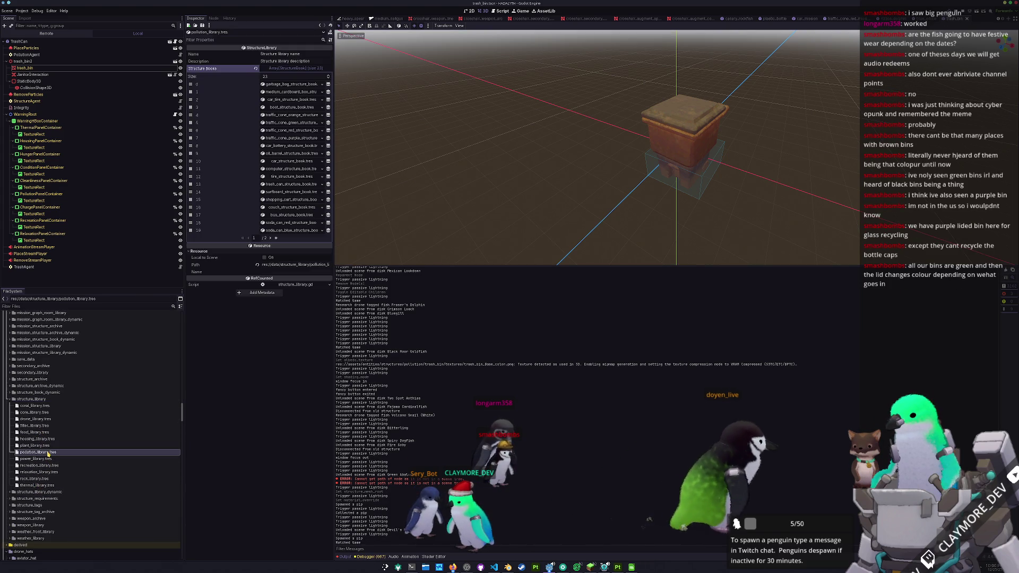
{"action": "left_click", "coordinate": [276, 238]}
{"action": "left_click", "coordinate": [313, 108]}
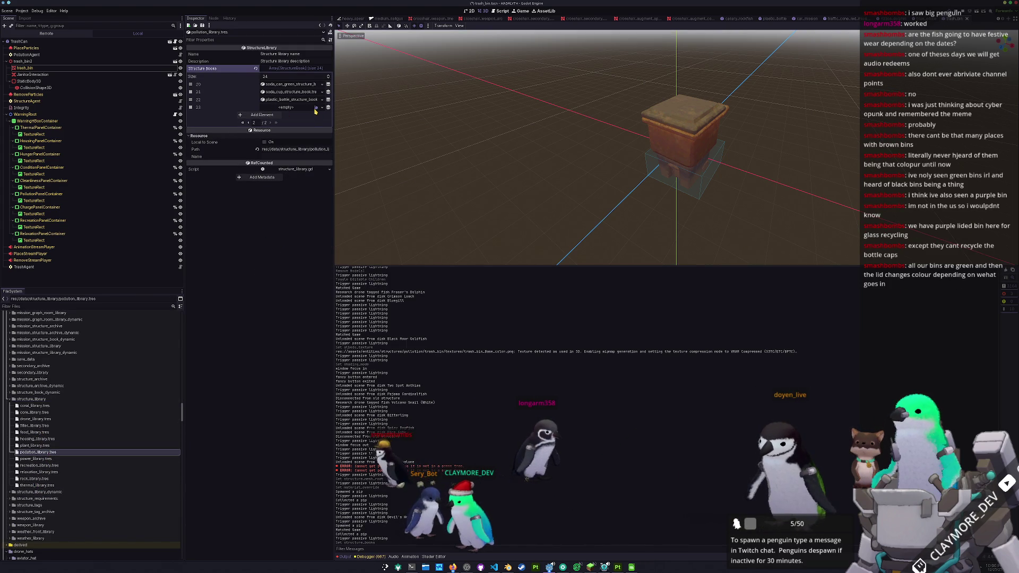
{"action": "left_click", "coordinate": [315, 109]}
{"action": "type", "text": "trash_bin"}
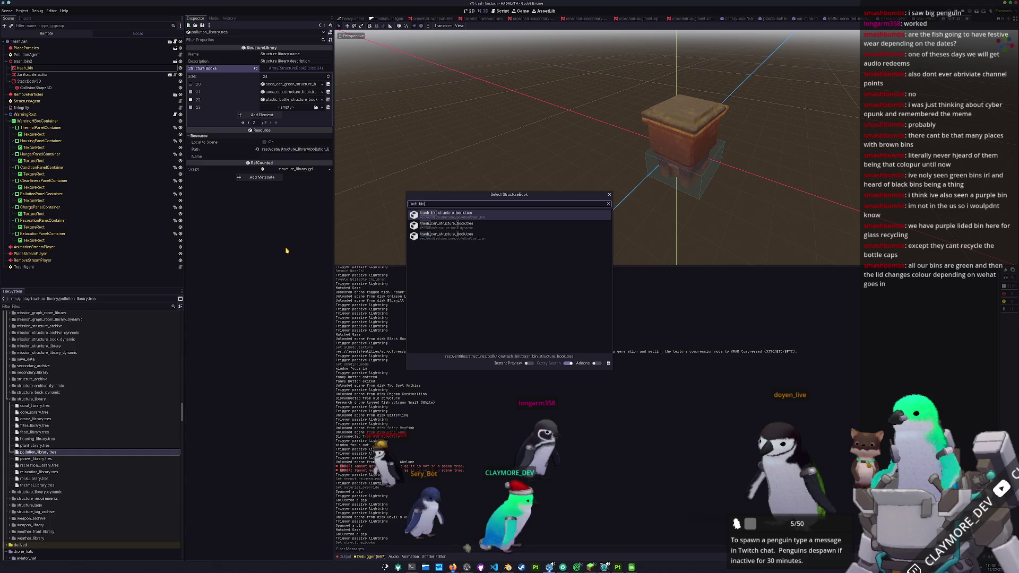
{"action": "key", "text": "Return"}
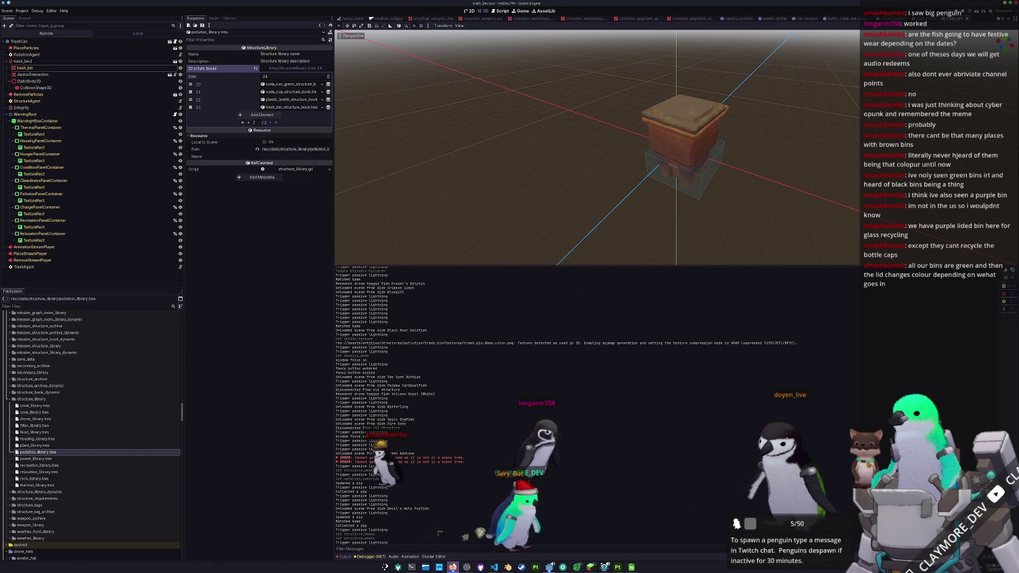
{"action": "key", "text": "alt+Tab"}
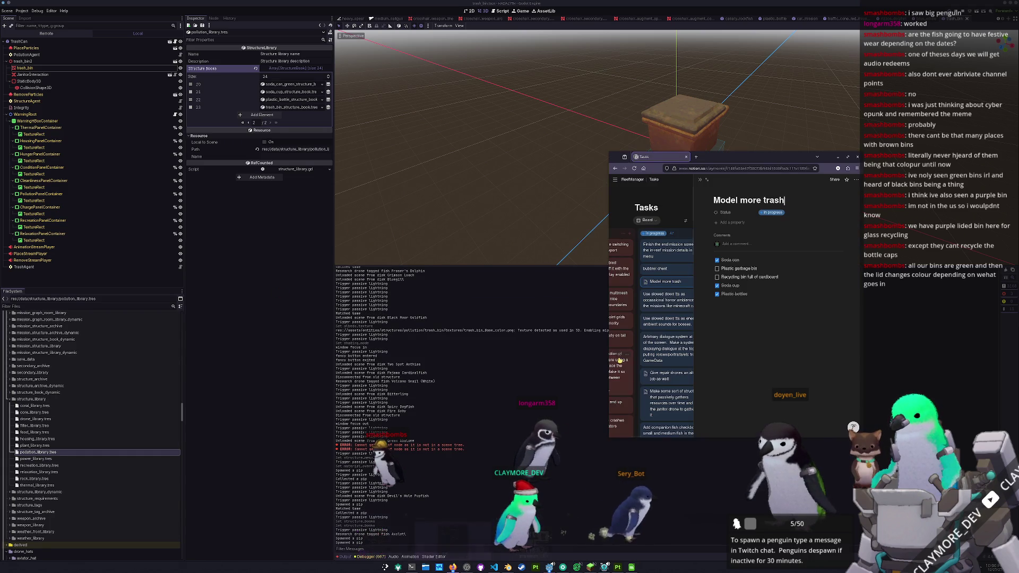
Step: Tick the Plastic garbage bin checkbox on the Model more trash checklist
{"action": "left_click", "coordinate": [717, 268]}
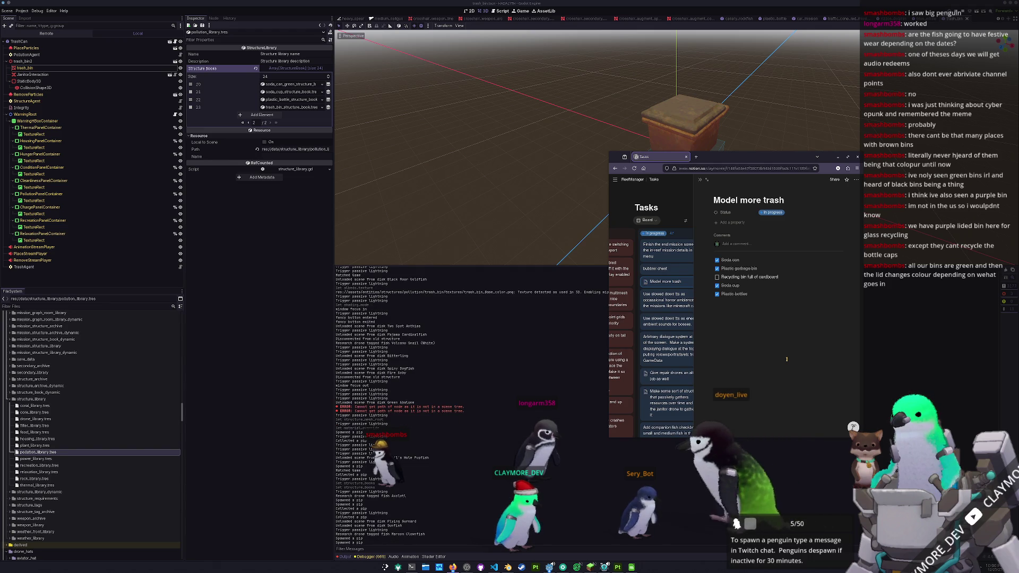
{"action": "key", "text": "alt+Tab"}
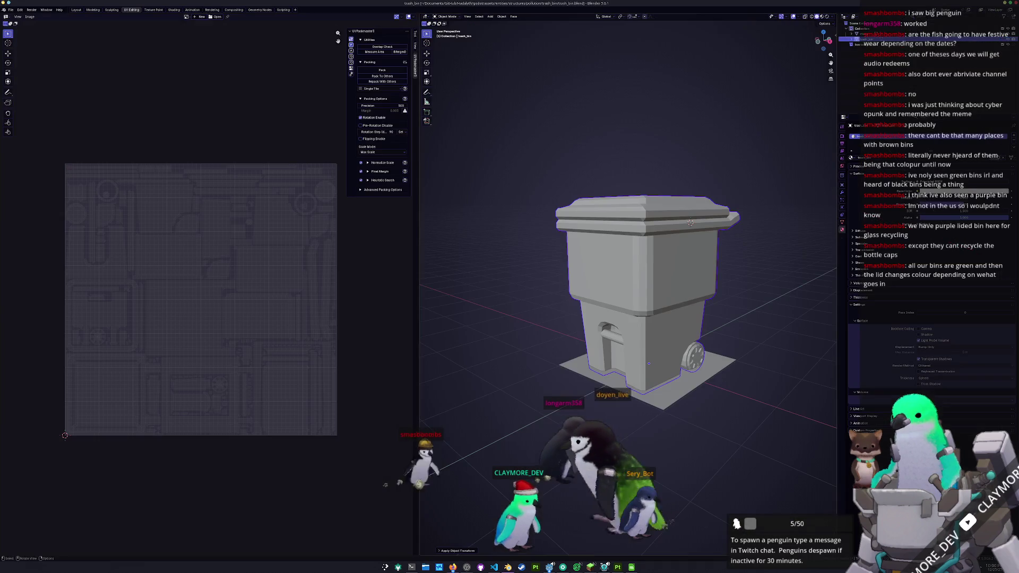
Step: Start a new General scene and delete the default cube, camera and light
{"action": "left_click", "coordinate": [12, 10]}
{"action": "mouse_move", "coordinate": [23, 36]}
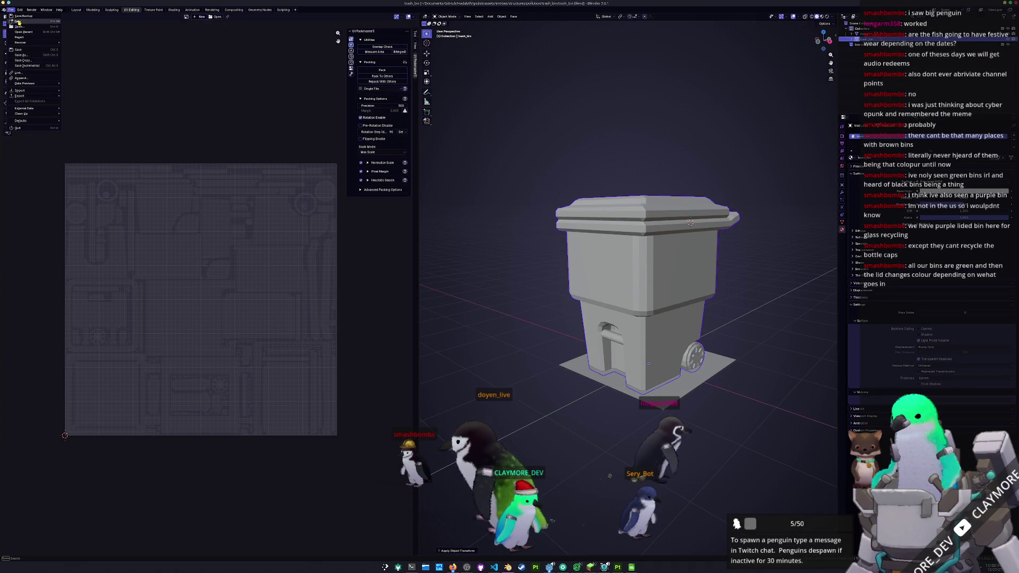
{"action": "left_click", "coordinate": [78, 21]}
{"action": "key", "text": "a"}
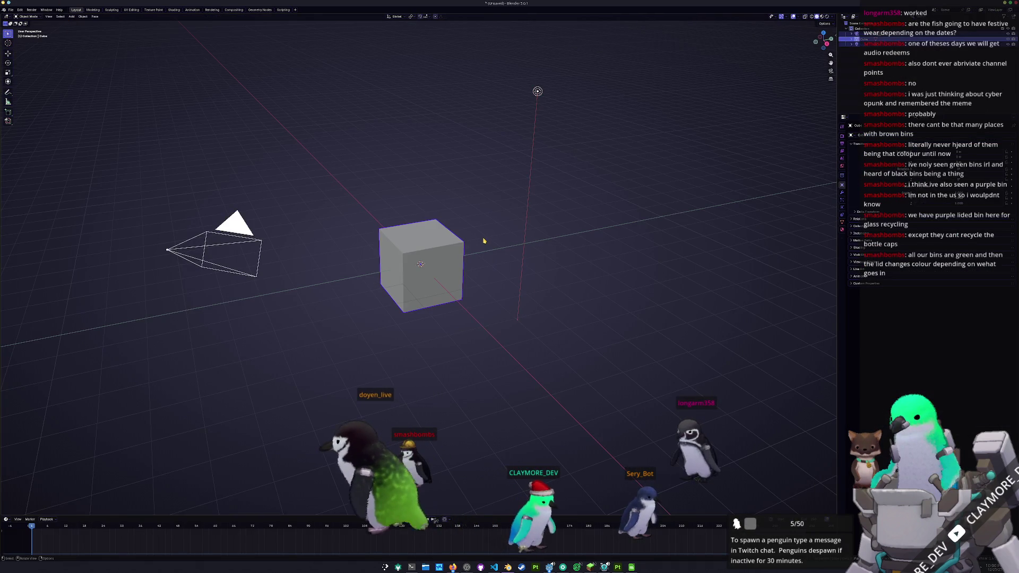
{"action": "key", "text": "Delete"}
Step: Save the scene as recycling_bin.blend inside a newly created recycling_bin folder
{"action": "key", "text": "ctrl+o"}
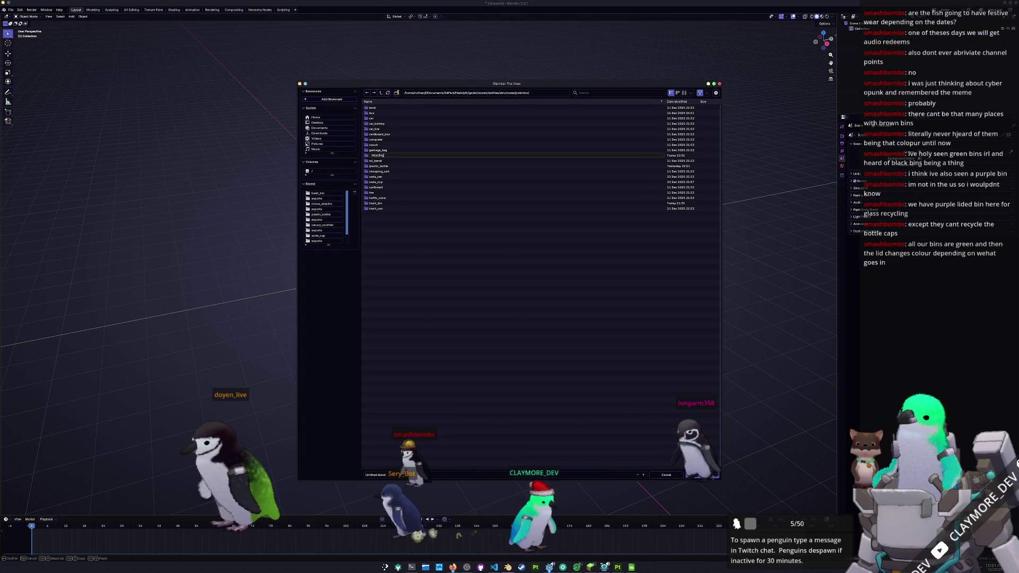
{"action": "key", "text": "Return"}
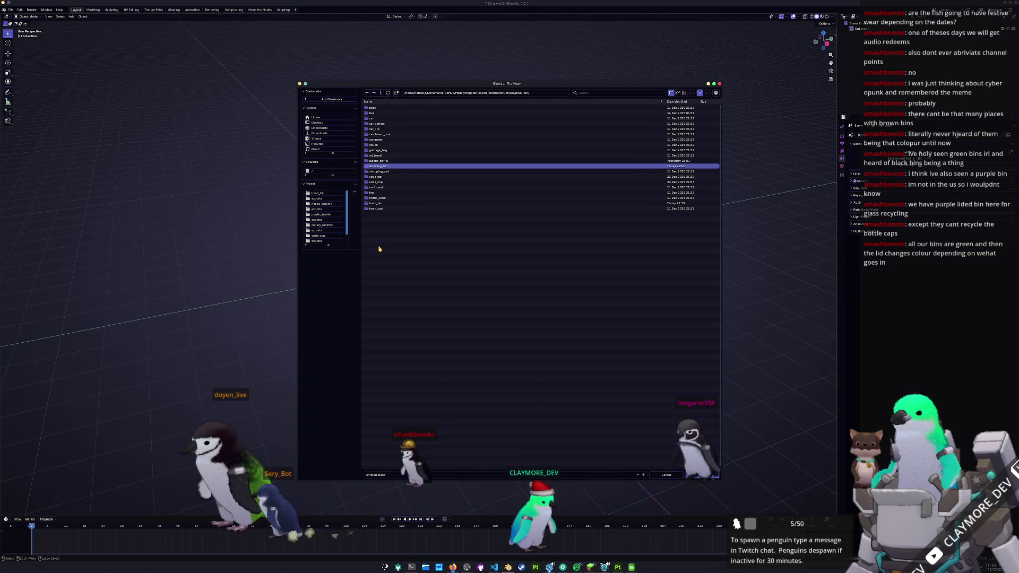
{"action": "left_click", "coordinate": [378, 169]}
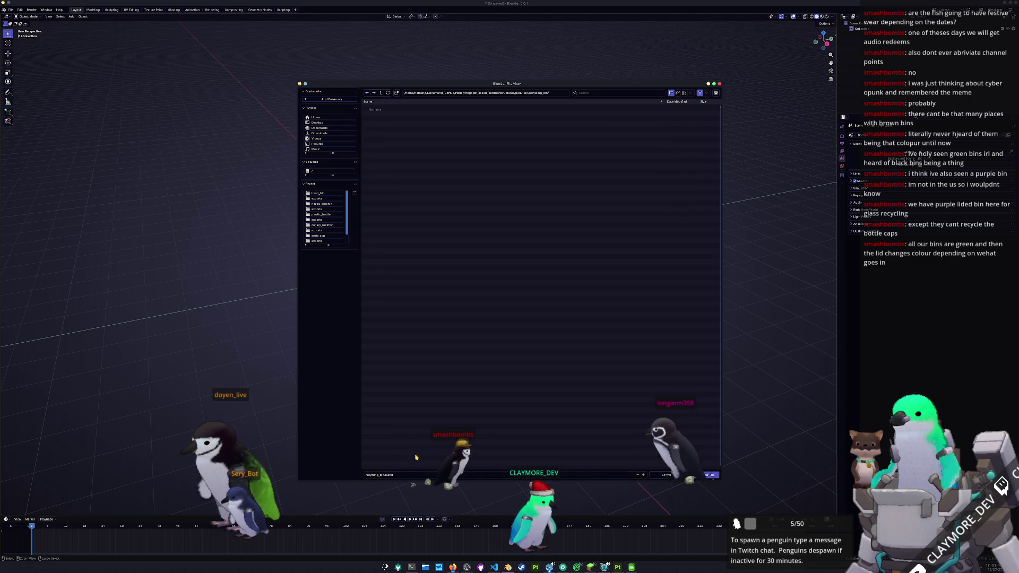
{"action": "key", "text": "Return"}
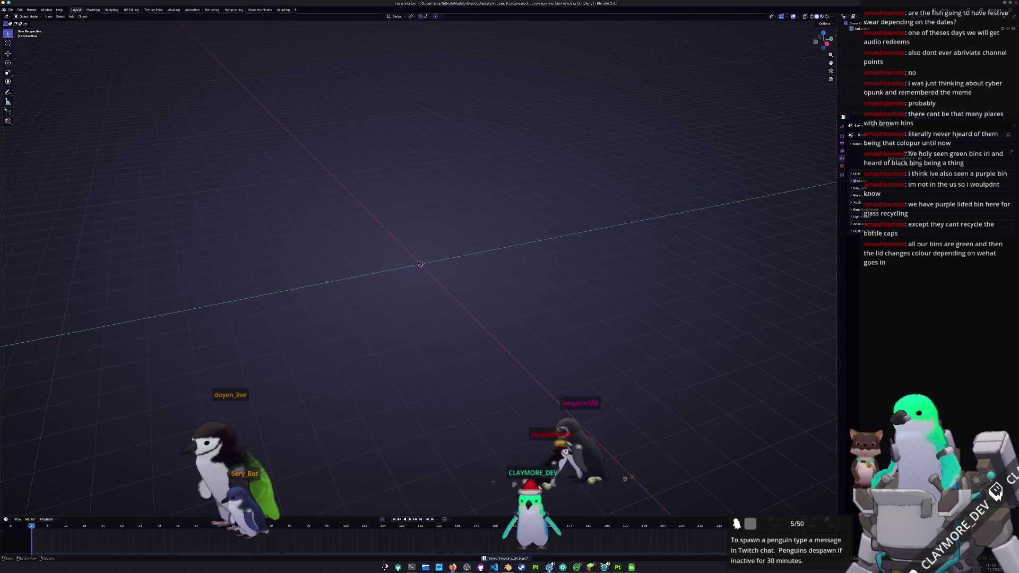
Step: Switch past the garbage can reference images to the Model more trash task page
{"action": "key", "text": "alt+Tab"}
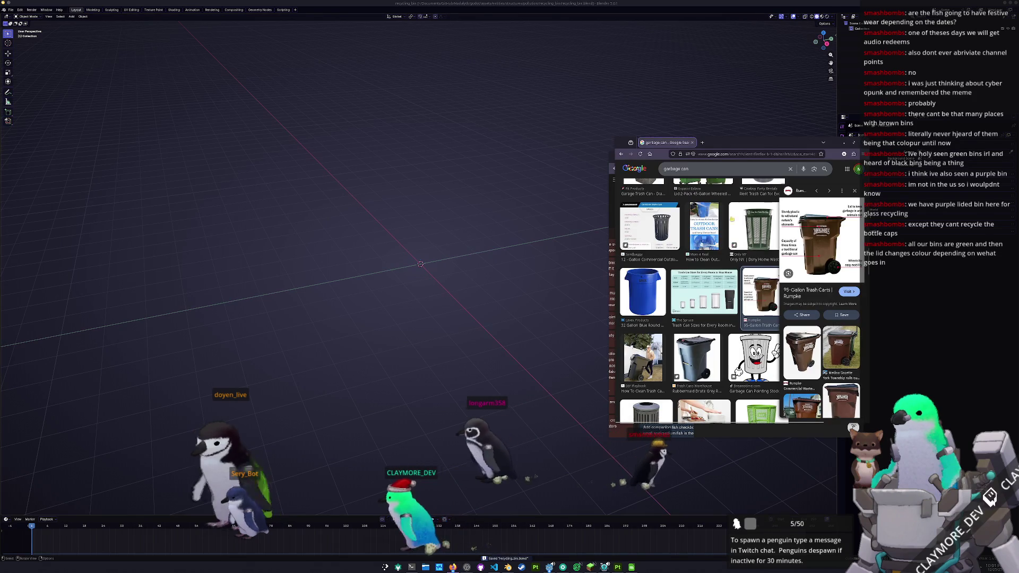
{"action": "key", "text": "alt+Tab"}
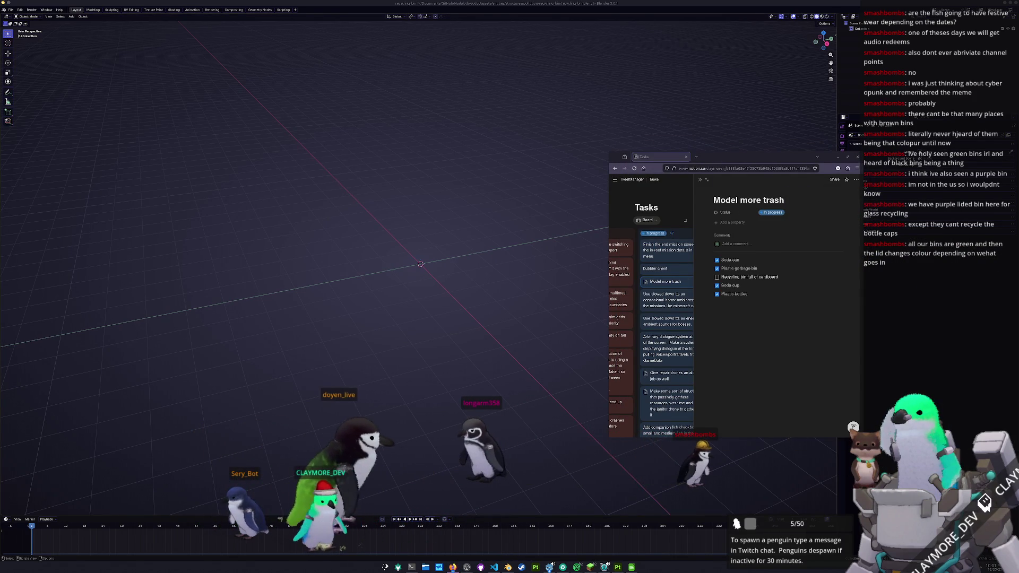
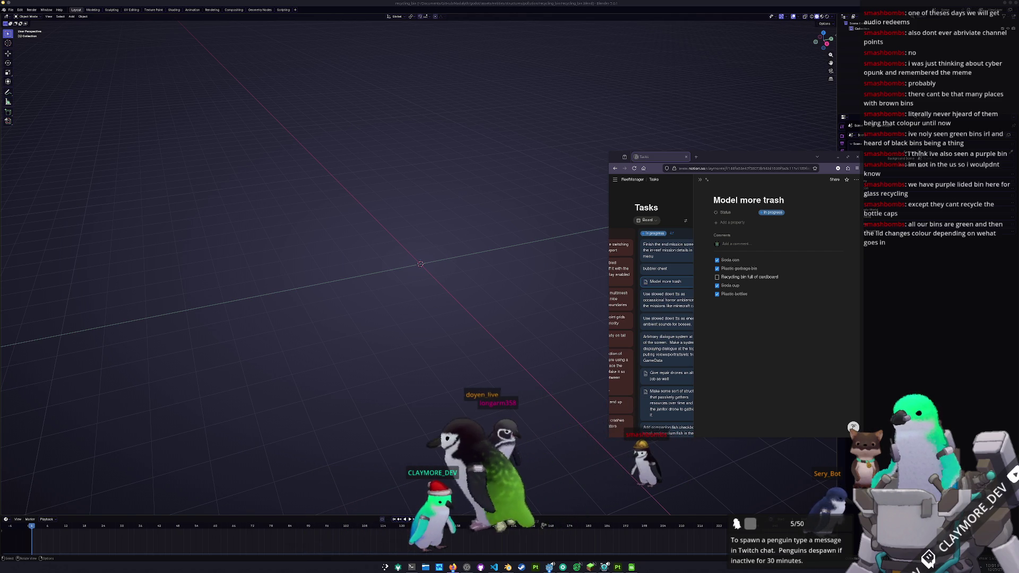
Step: Bring the recycling-bin image results into view and preview the green bin bearing the recycle logo
{"action": "left_click_drag", "start_coordinate": [1018, 135], "coordinate": [461, 129]}
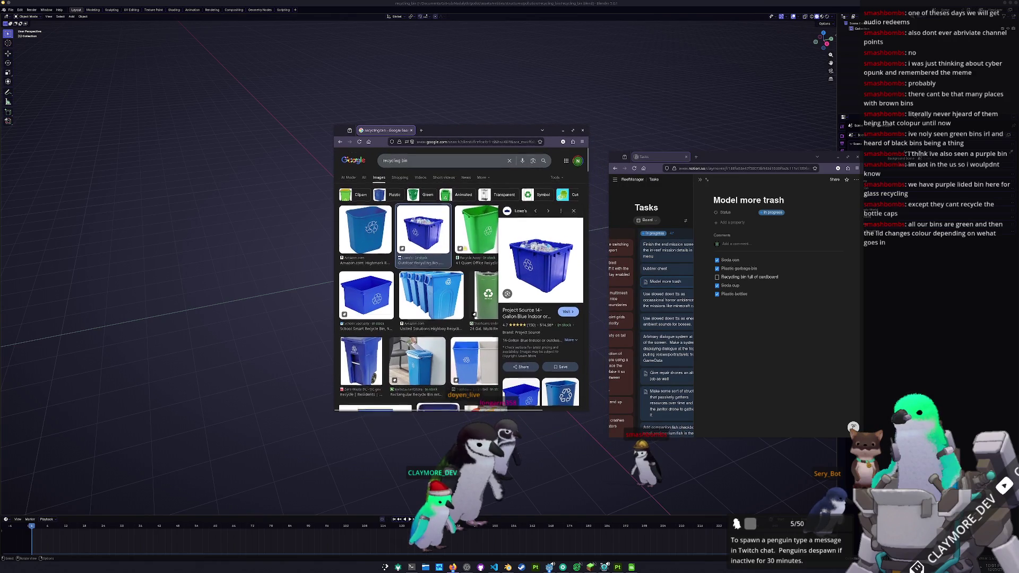
{"action": "scroll", "coordinate": [459, 322], "scroll_direction": "down", "scroll_amount": 5}
{"action": "scroll", "coordinate": [458, 322], "scroll_direction": "down", "scroll_amount": 2}
{"action": "scroll", "coordinate": [459, 322], "scroll_direction": "down", "scroll_amount": 2}
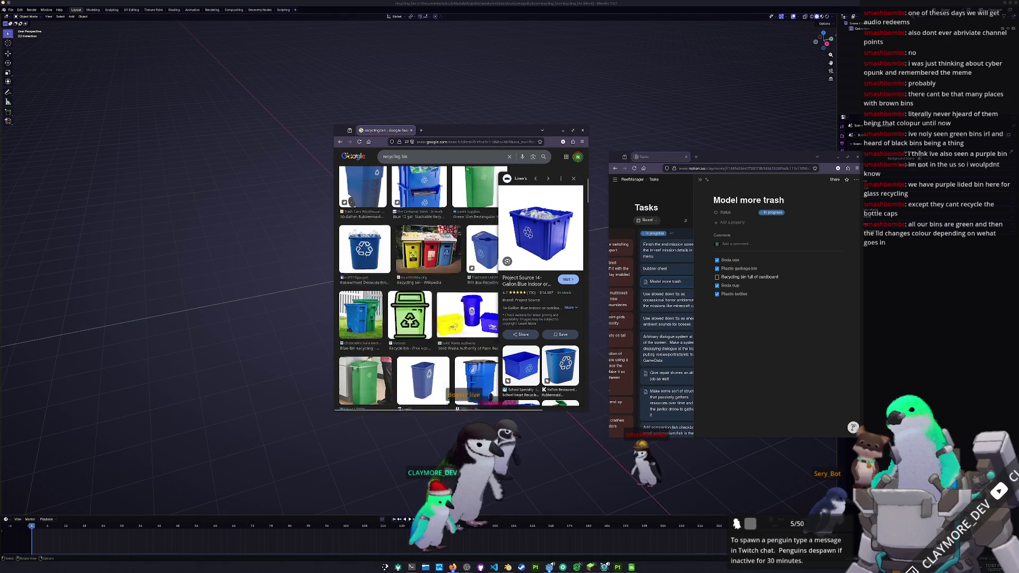
{"action": "scroll", "coordinate": [458, 324], "scroll_direction": "down", "scroll_amount": 1}
{"action": "scroll", "coordinate": [456, 326], "scroll_direction": "down", "scroll_amount": 1}
{"action": "scroll", "coordinate": [456, 325], "scroll_direction": "down", "scroll_amount": 2}
{"action": "scroll", "coordinate": [455, 324], "scroll_direction": "down", "scroll_amount": 2}
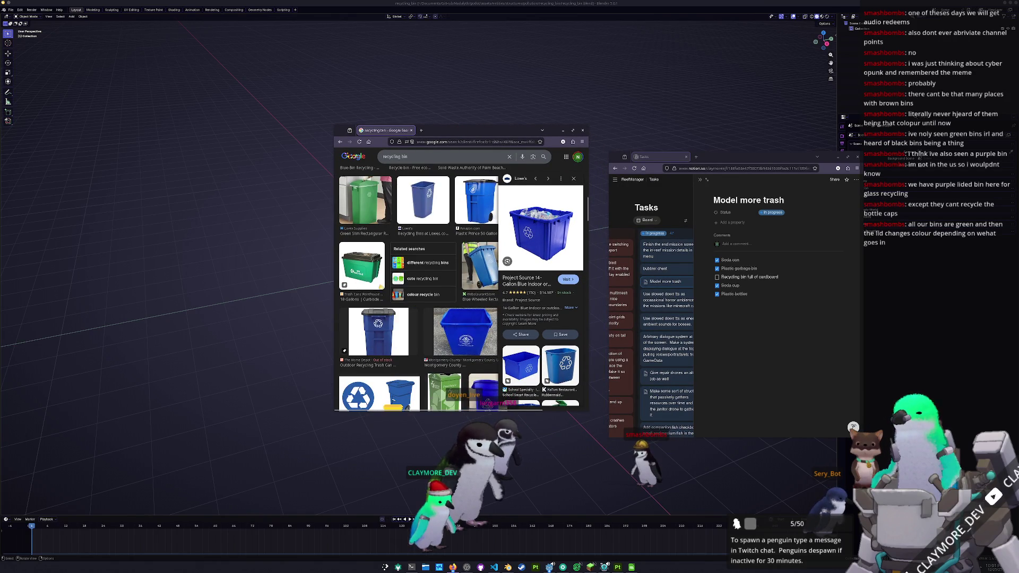
{"action": "left_click", "coordinate": [363, 263]}
{"action": "scroll", "coordinate": [422, 319], "scroll_direction": "down", "scroll_amount": 3}
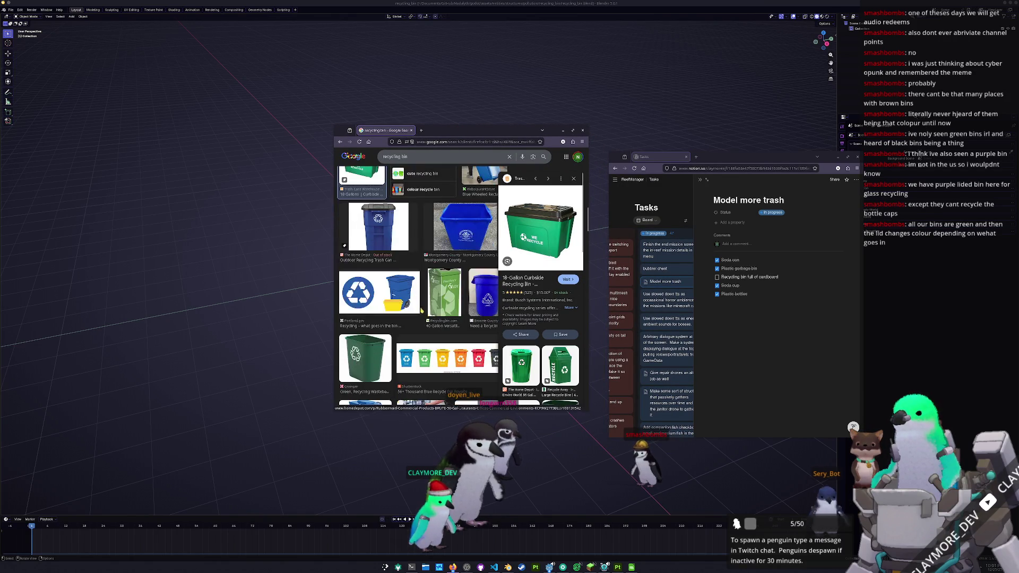
{"action": "scroll", "coordinate": [422, 319], "scroll_direction": "down", "scroll_amount": 2}
{"action": "scroll", "coordinate": [422, 318], "scroll_direction": "down", "scroll_amount": 2}
{"action": "scroll", "coordinate": [422, 318], "scroll_direction": "down", "scroll_amount": 2}
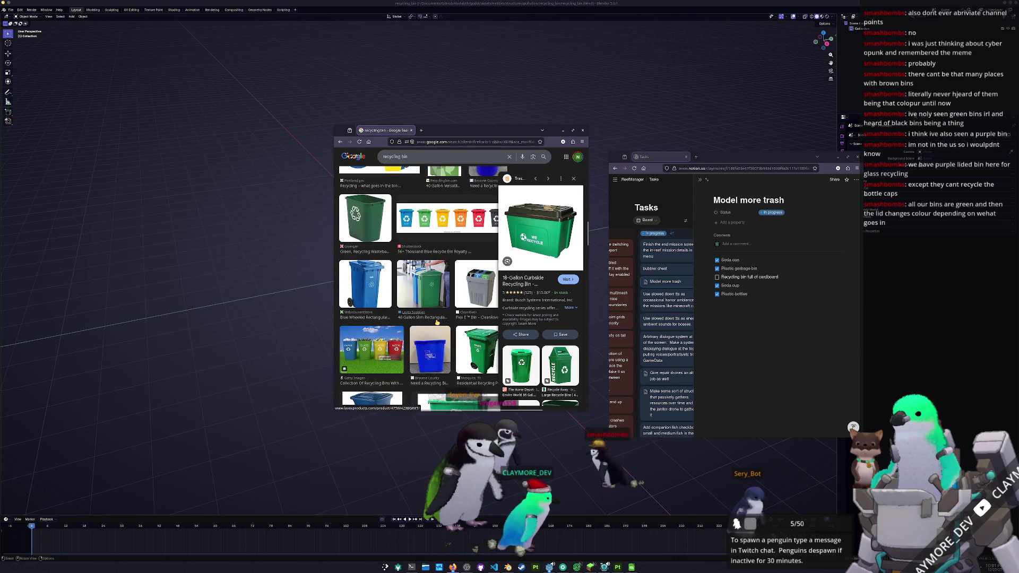
{"action": "scroll", "coordinate": [422, 319], "scroll_direction": "down", "scroll_amount": 1}
{"action": "scroll", "coordinate": [422, 319], "scroll_direction": "down", "scroll_amount": 1}
{"action": "scroll", "coordinate": [422, 319], "scroll_direction": "down", "scroll_amount": 1}
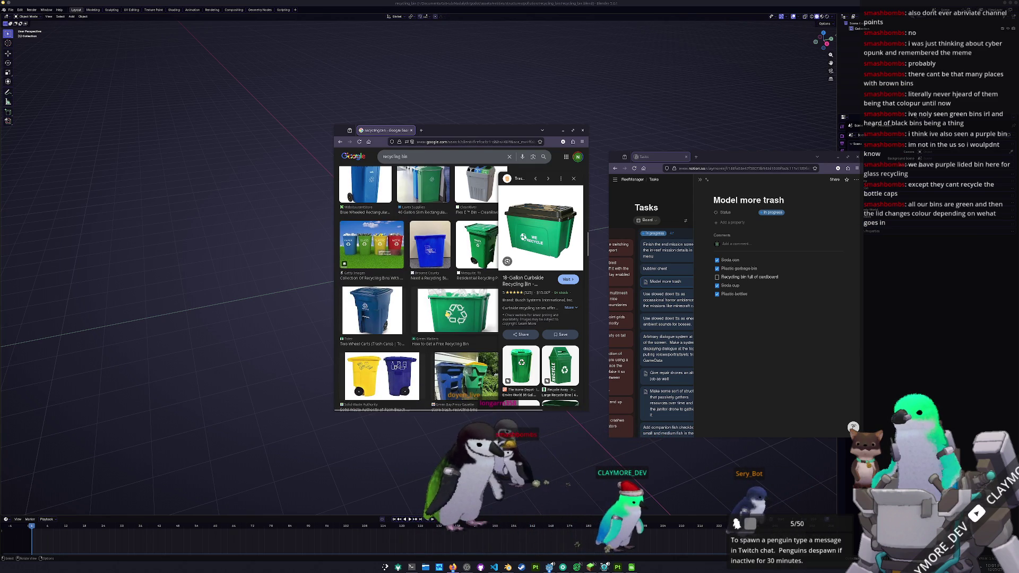
{"action": "left_click", "coordinate": [448, 313]}
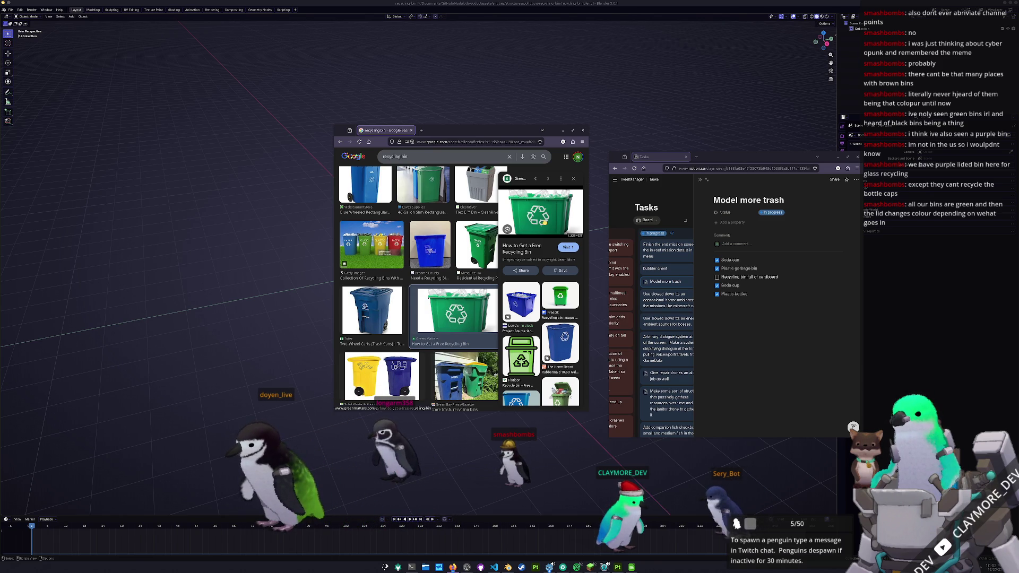
{"action": "right_click", "coordinate": [544, 222]}
Step: View the green bin image on its own tab, put the browser away and bring up Blender's add-object list
{"action": "left_click", "coordinate": [562, 290]}
{"action": "left_click", "coordinate": [437, 130]}
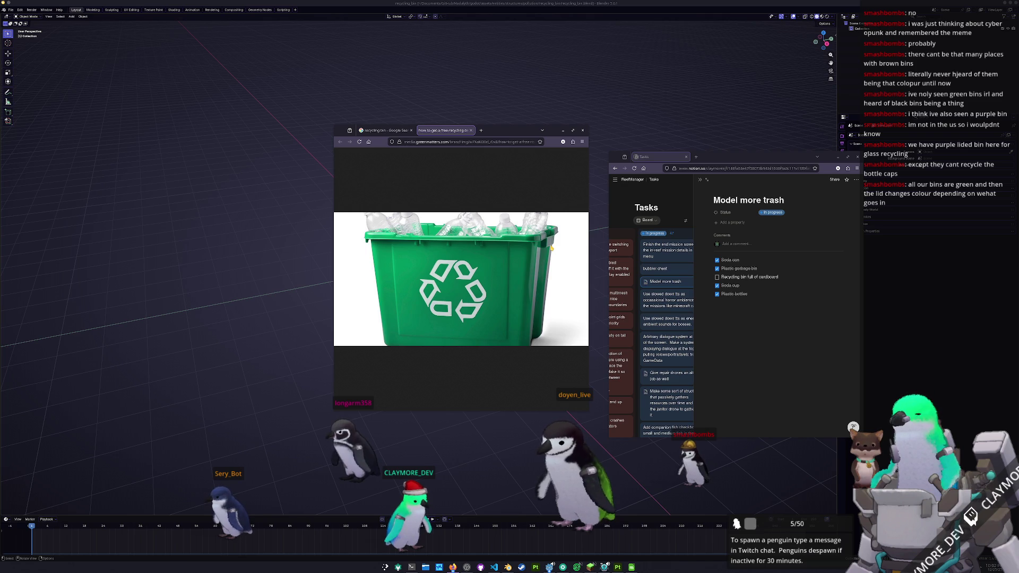
{"action": "left_click", "coordinate": [520, 457]}
{"action": "key", "text": "shift+a"}
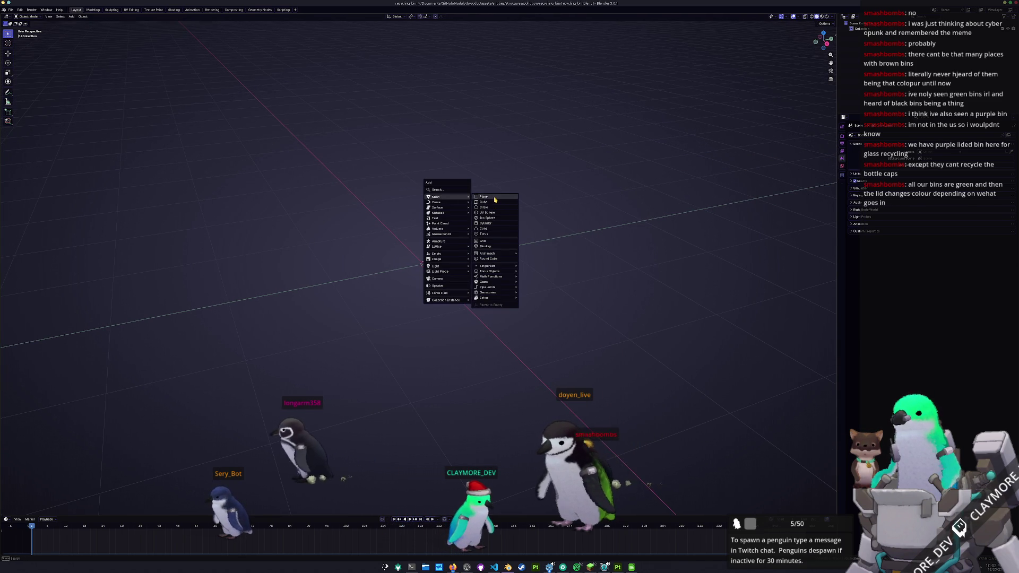
Step: Add a ground plane and a cube, then set the cube down onto the plane along Z
{"action": "left_click", "coordinate": [494, 199]}
{"action": "scroll", "coordinate": [495, 239], "scroll_direction": "down", "scroll_amount": 3}
{"action": "key", "text": "shift+a"}
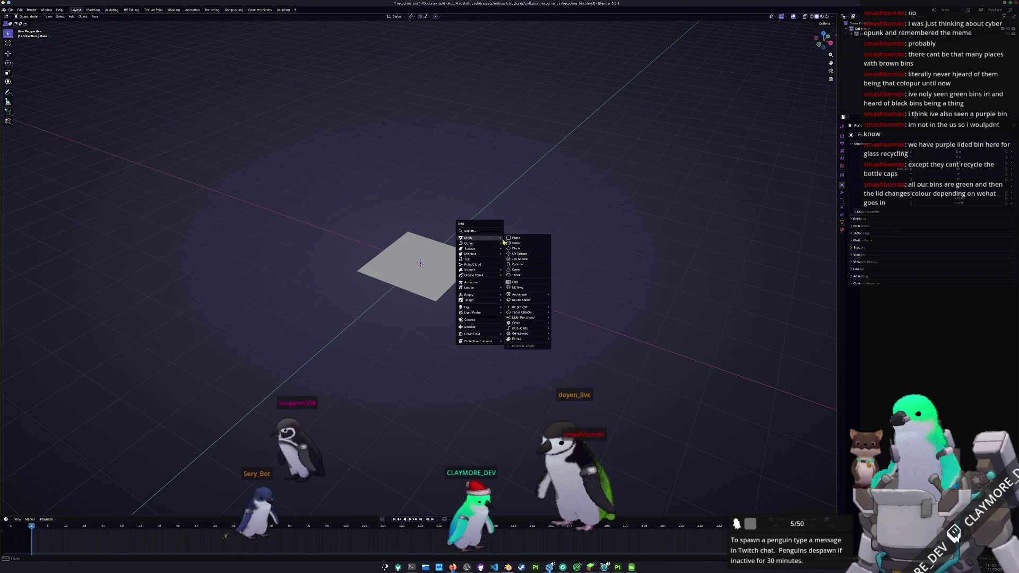
{"action": "left_click", "coordinate": [503, 241]}
{"action": "scroll", "coordinate": [553, 286], "scroll_direction": "up", "scroll_amount": 2}
{"action": "middle_click_drag", "start_coordinate": [553, 286], "coordinate": [552, 260]}
{"action": "key", "text": "g"}
{"action": "key", "text": "z"}
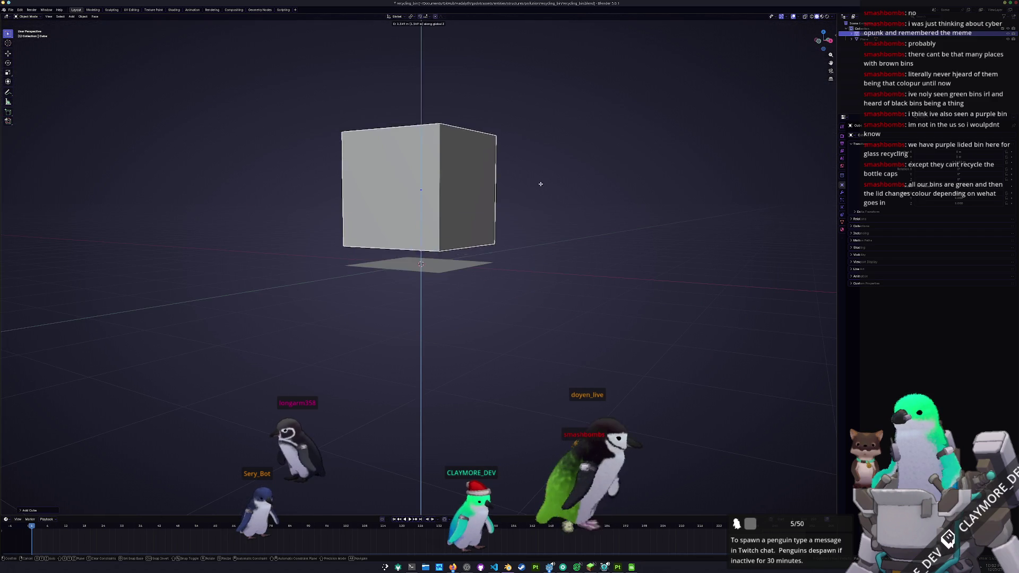
{"action": "left_click", "coordinate": [537, 205]}
Step: In Edit Mode stretch the cube vertically and begin moving a side face along X to taper it
{"action": "key", "text": "Tab"}
{"action": "mouse_move", "coordinate": [537, 205]}
{"action": "middle_mouse_down"}
{"action": "mouse_move", "coordinate": [539, 232]}
{"action": "mouse_move", "coordinate": [555, 227]}
{"action": "middle_mouse_up"}
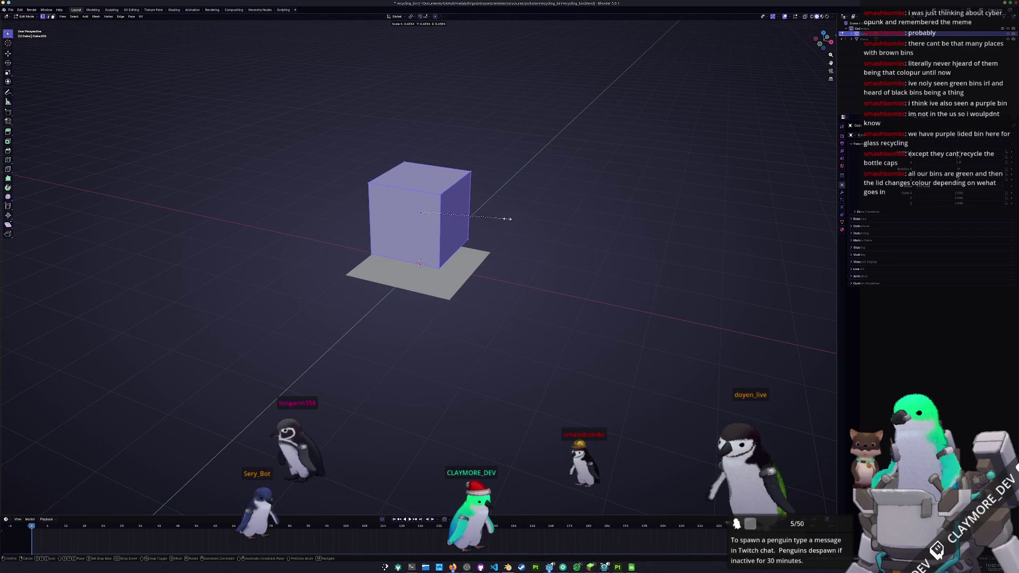
{"action": "middle_click_drag", "start_coordinate": [504, 218], "coordinate": [505, 215]}
{"action": "key", "text": "g"}
{"action": "key", "text": "z"}
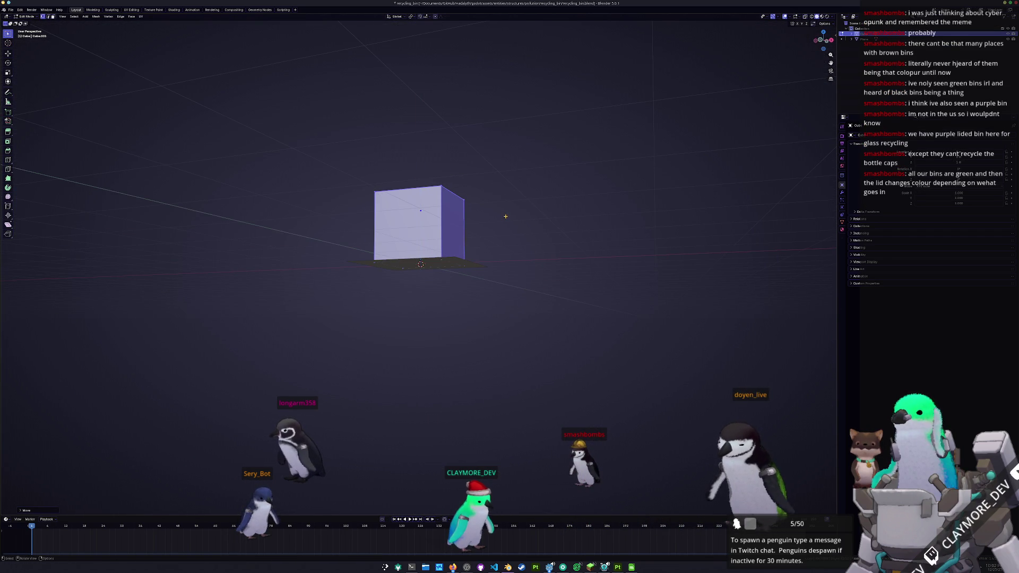
{"action": "key", "text": "KP_7"}
{"action": "key", "text": "g"}
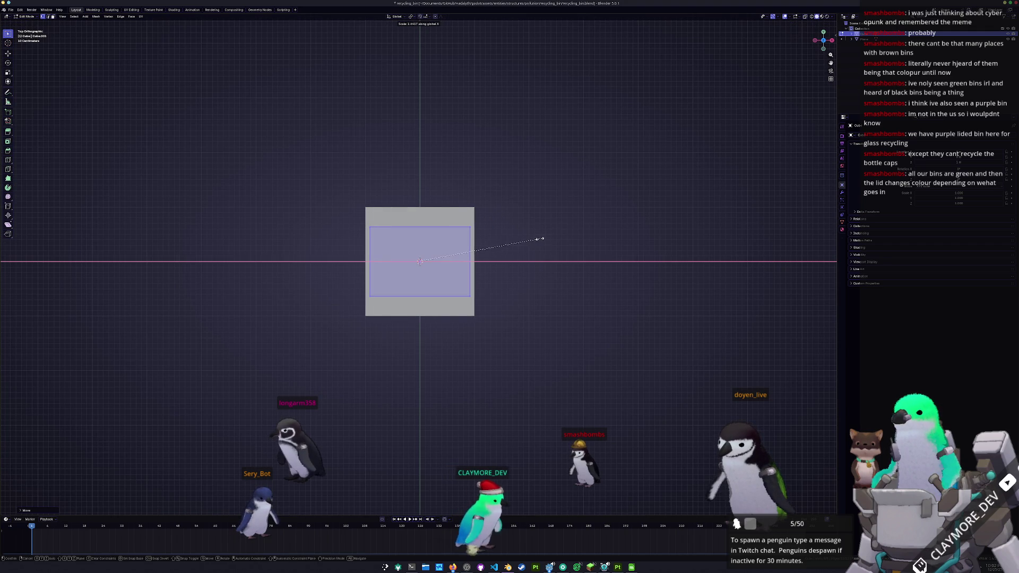
{"action": "middle_click_drag", "start_coordinate": [540, 242], "coordinate": [502, 216]}
{"action": "key", "text": "KP_1"}
{"action": "key", "text": "g"}
{"action": "key", "text": "x"}
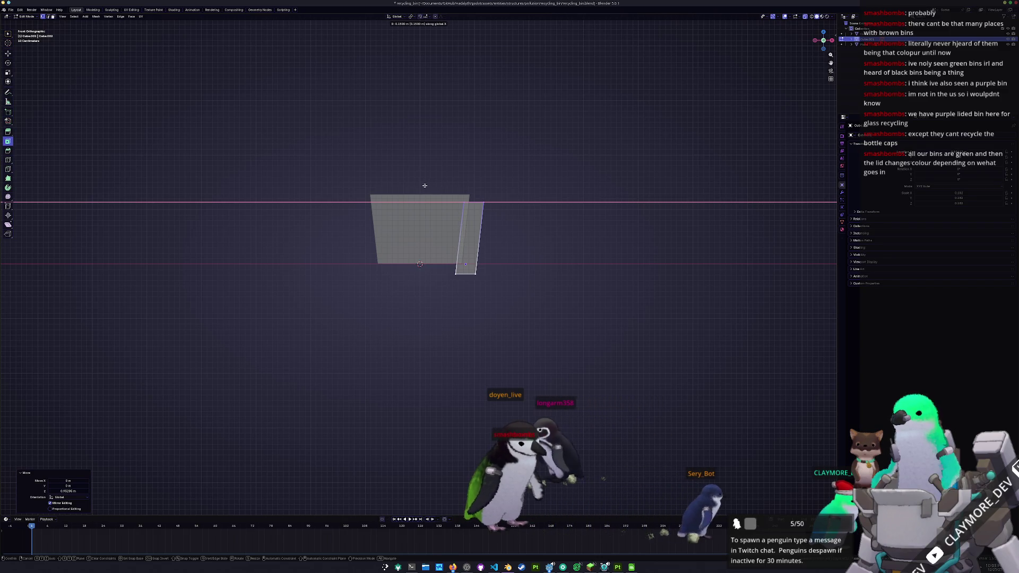
Step: Finish the taper, duplicate the thin side panel, apply its transforms and resize its face as a cutter
{"action": "left_click", "coordinate": [422, 185]}
{"action": "scroll", "coordinate": [553, 218], "scroll_direction": "up", "scroll_amount": 3}
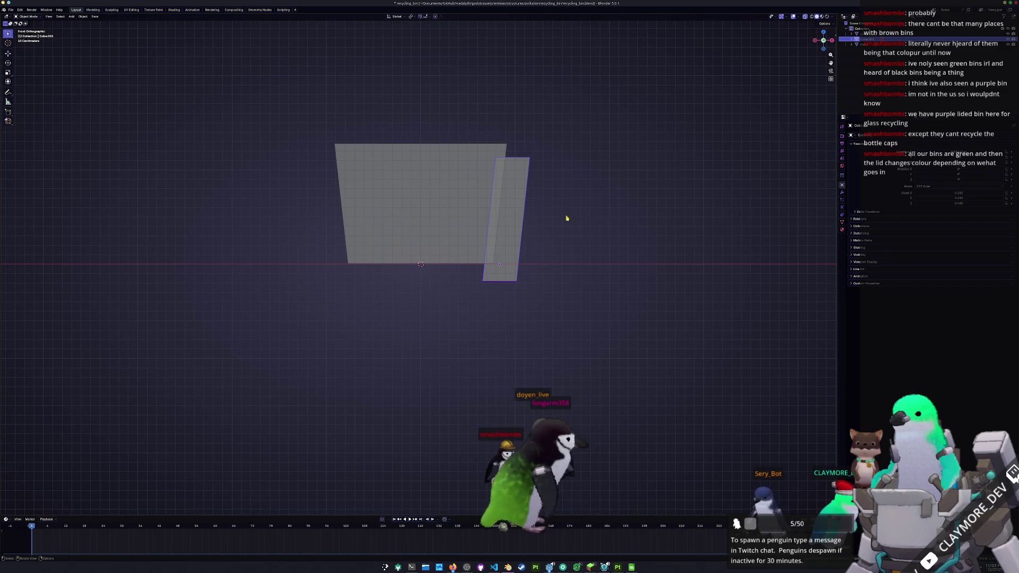
{"action": "key", "text": "Tab"}
{"action": "middle_click_drag", "start_coordinate": [519, 232], "coordinate": [524, 240], "text": "shift"}
{"action": "key", "text": "alt+d"}
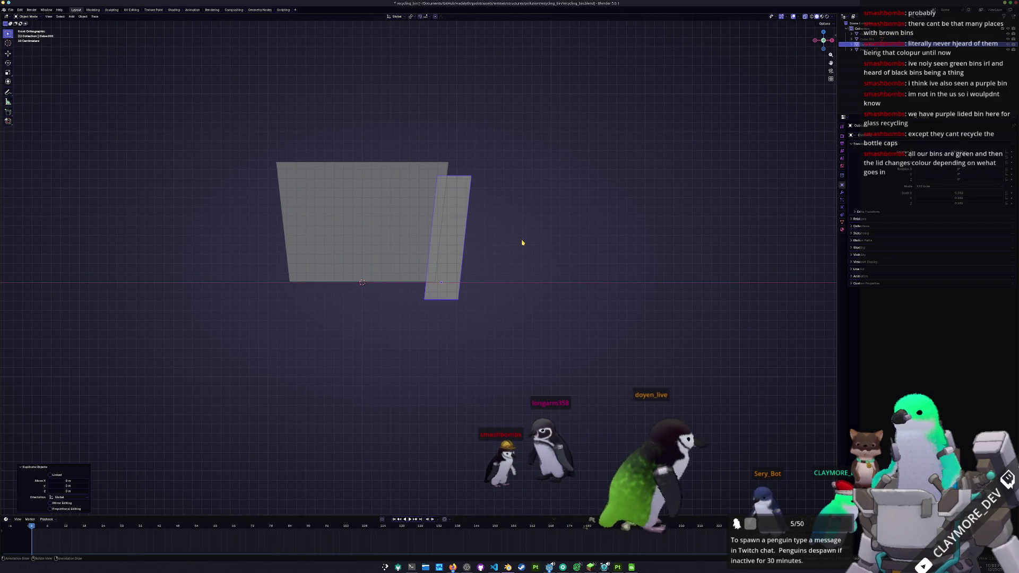
{"action": "key", "text": "s"}
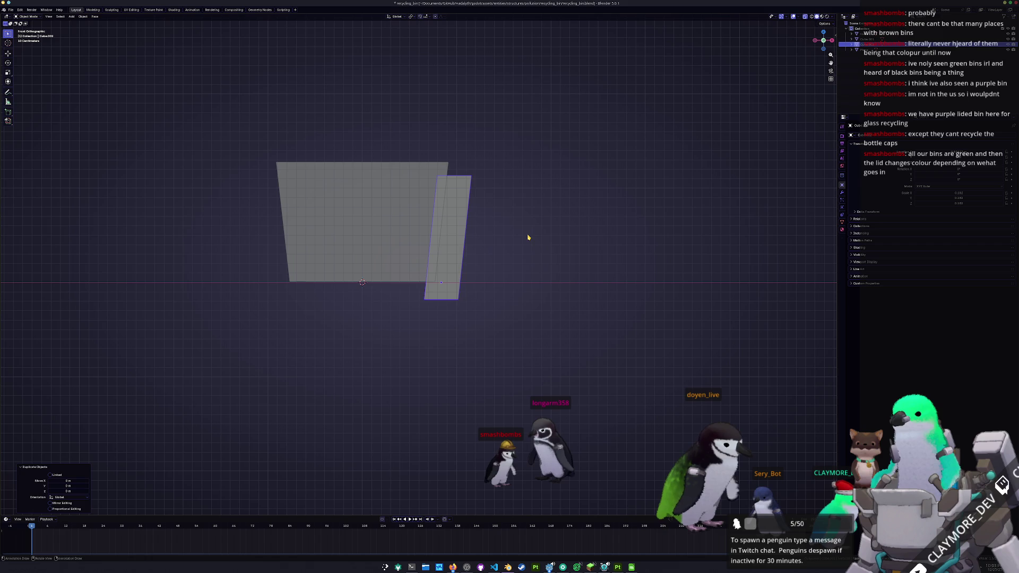
{"action": "key", "text": "ctrl+a"}
{"action": "left_click", "coordinate": [528, 237]}
{"action": "key", "text": "Tab"}
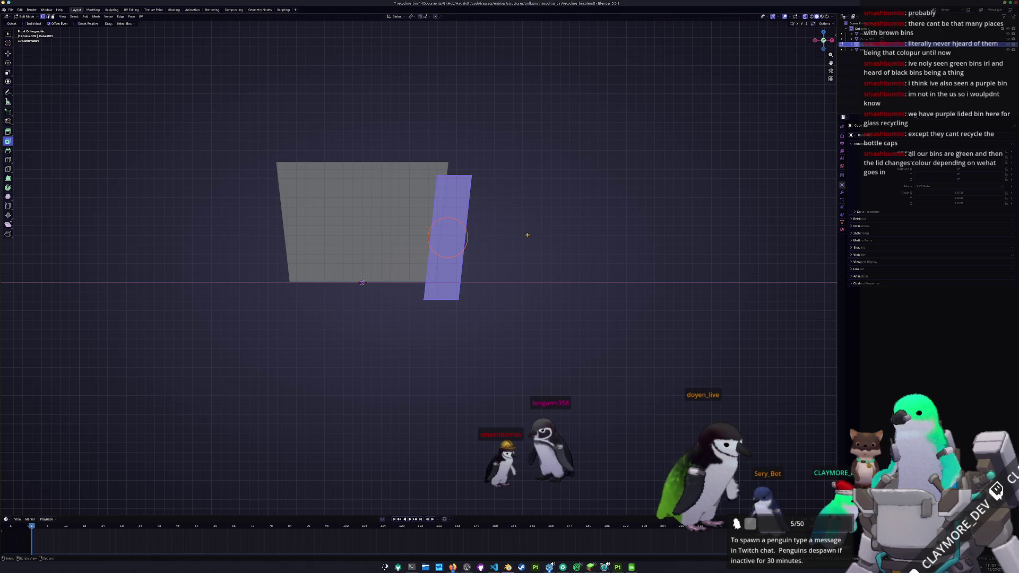
{"action": "left_click", "coordinate": [537, 230]}
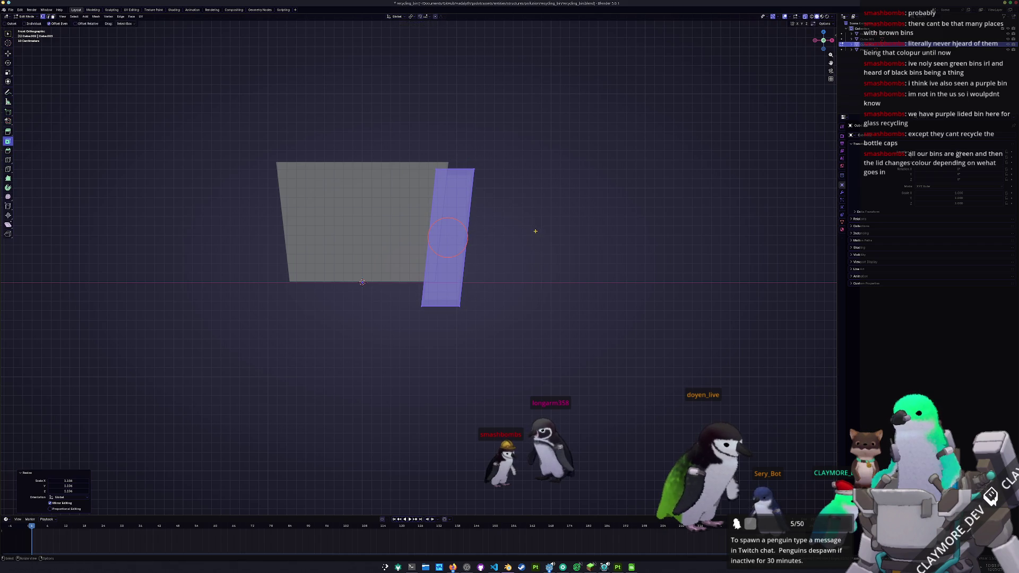
{"action": "left_click", "coordinate": [550, 232]}
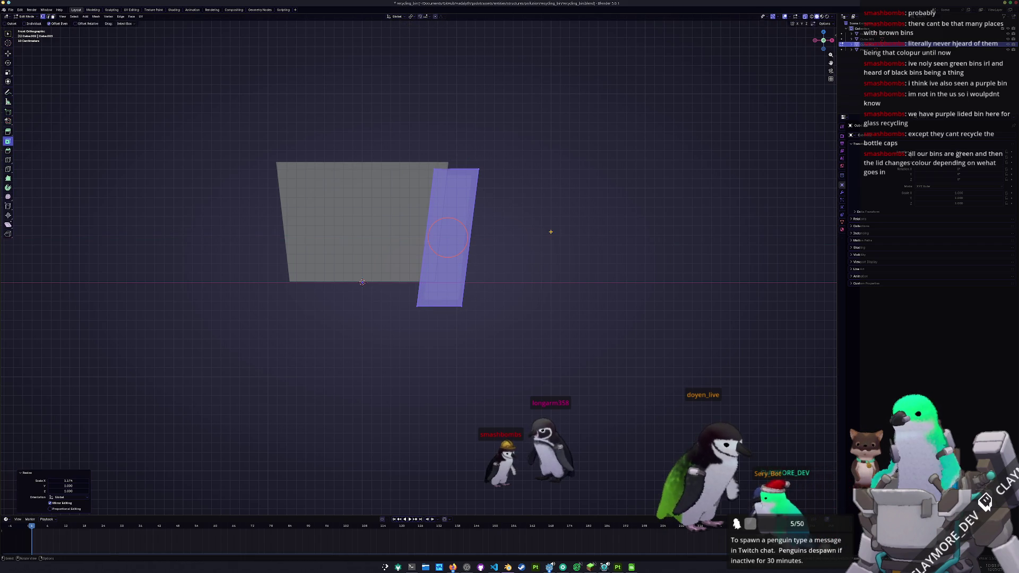
{"action": "key", "text": "Tab"}
Step: Duplicate the bin body upward, shrink it and raise its top vertices to form an inner cutter
{"action": "key", "text": "shift+d"}
{"action": "key", "text": "z"}
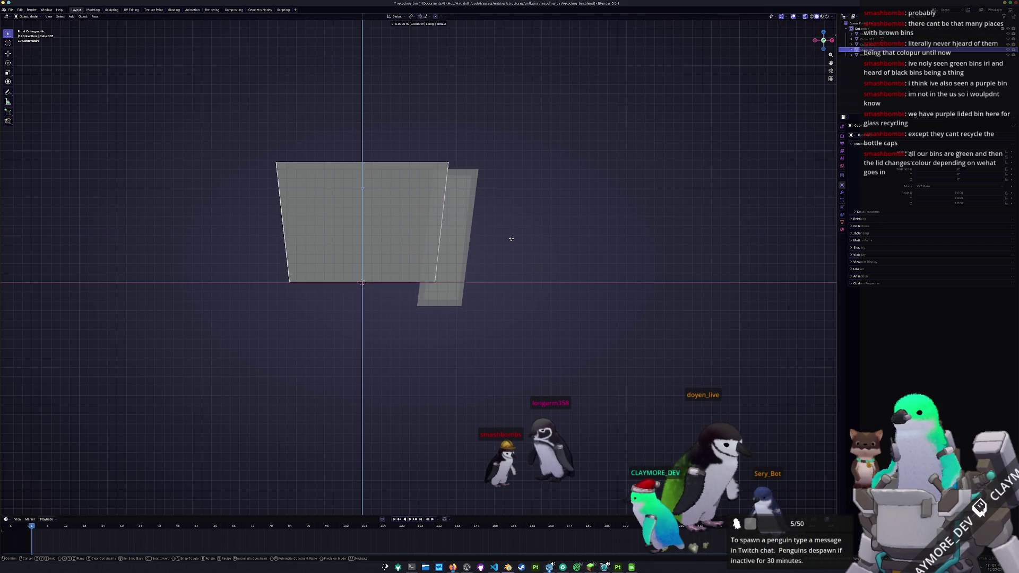
{"action": "left_click", "coordinate": [510, 226]}
{"action": "key", "text": "s"}
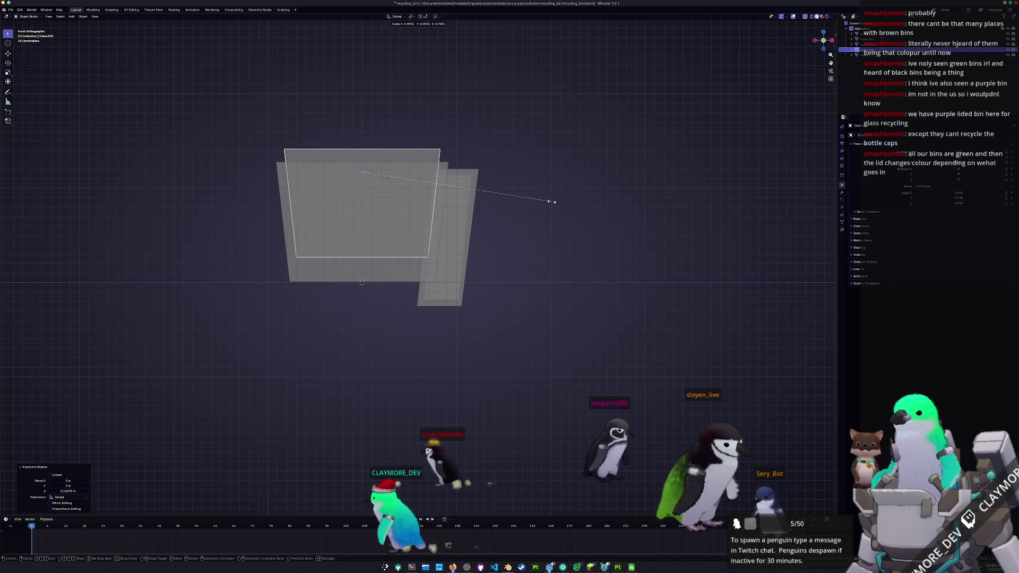
{"action": "left_click", "coordinate": [550, 202]}
{"action": "key", "text": "Tab"}
{"action": "left_click_drag", "start_coordinate": [446, 238], "coordinate": [240, 286]}
{"action": "key", "text": "g"}
{"action": "key", "text": "z"}
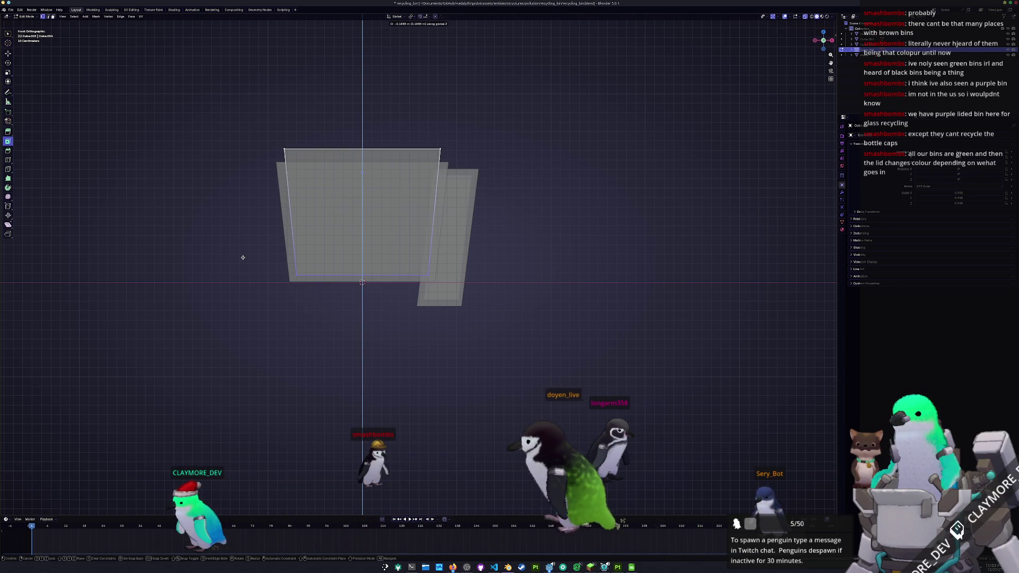
{"action": "left_click", "coordinate": [243, 257]}
{"action": "key", "text": "Tab"}
Step: Boolean-subtract the side cutter and the inner copy from the body to hollow the bin open at the top
{"action": "left_click", "coordinate": [473, 175]}
{"action": "left_click", "coordinate": [432, 157], "text": "shift"}
{"action": "key", "text": "ctrl+KP_Subtract"}
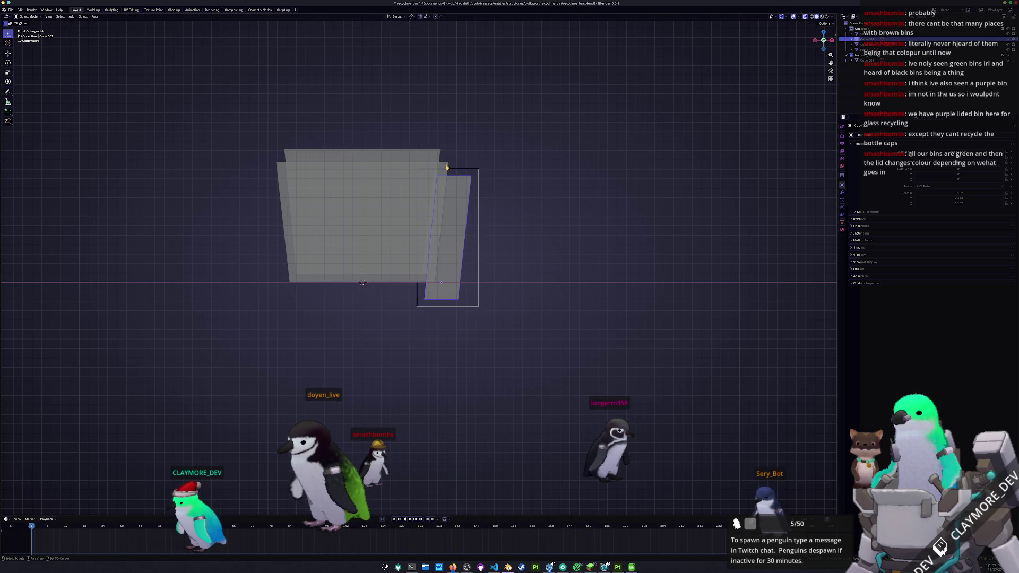
{"action": "key", "text": "ctrl+KP_Subtract"}
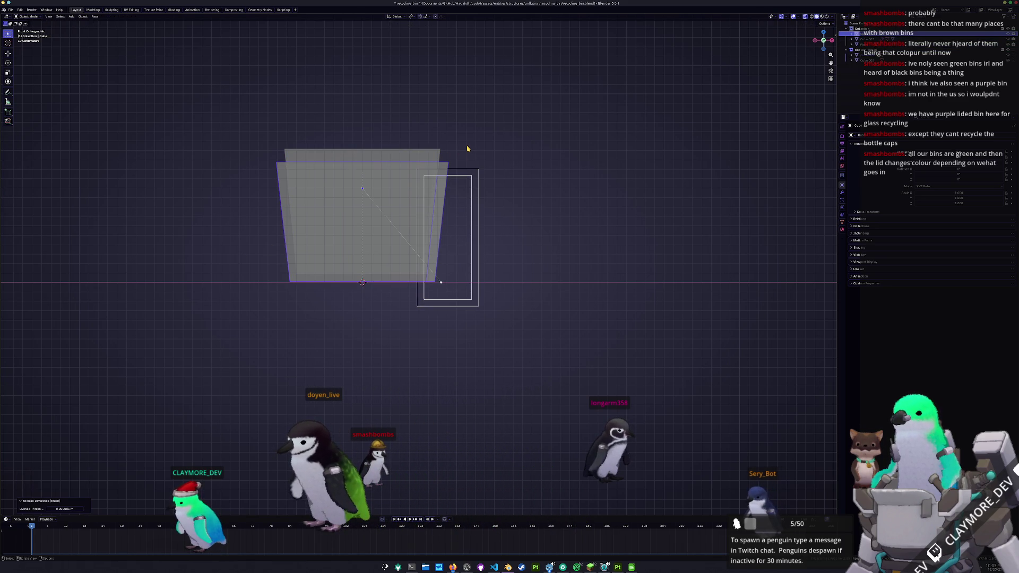
{"action": "left_click", "coordinate": [423, 156]}
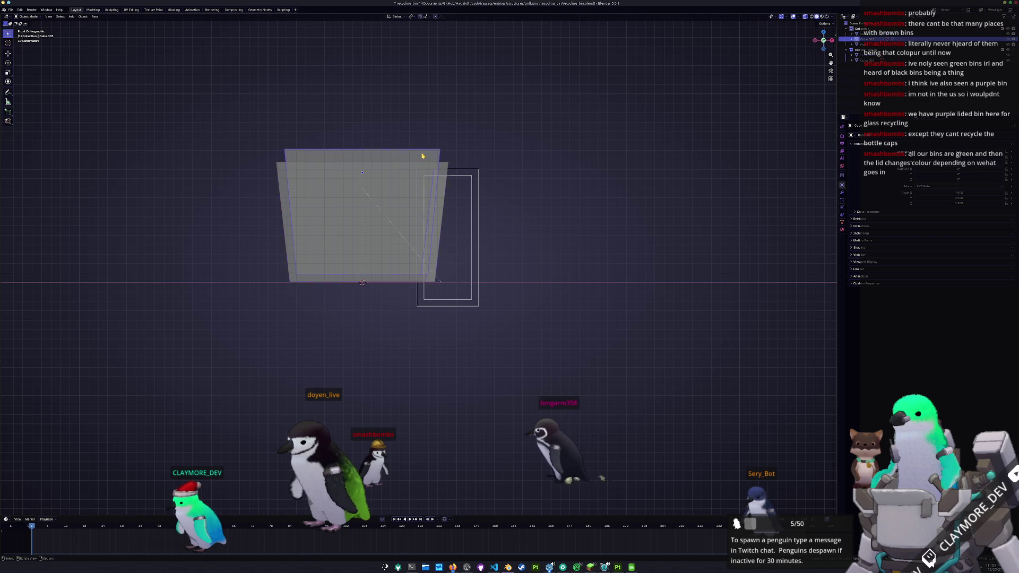
{"action": "left_click", "coordinate": [448, 166]}
{"action": "key", "text": "ctrl+KP_Subtract"}
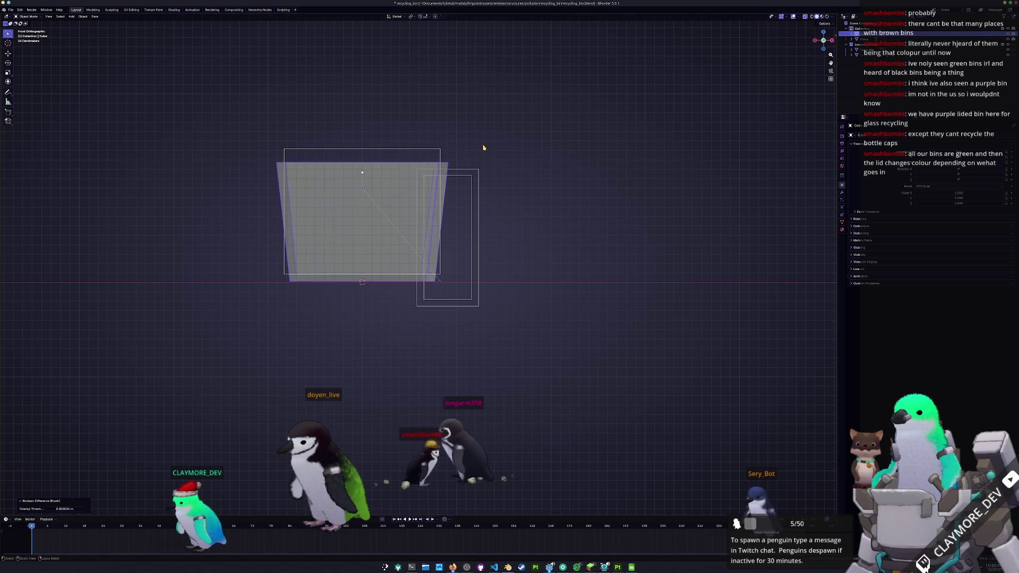
{"action": "mouse_move", "coordinate": [512, 154]}
{"action": "middle_mouse_down"}
{"action": "mouse_move", "coordinate": [489, 200]}
{"action": "mouse_move", "coordinate": [296, 231]}
{"action": "mouse_move", "coordinate": [394, 237]}
{"action": "middle_mouse_up"}
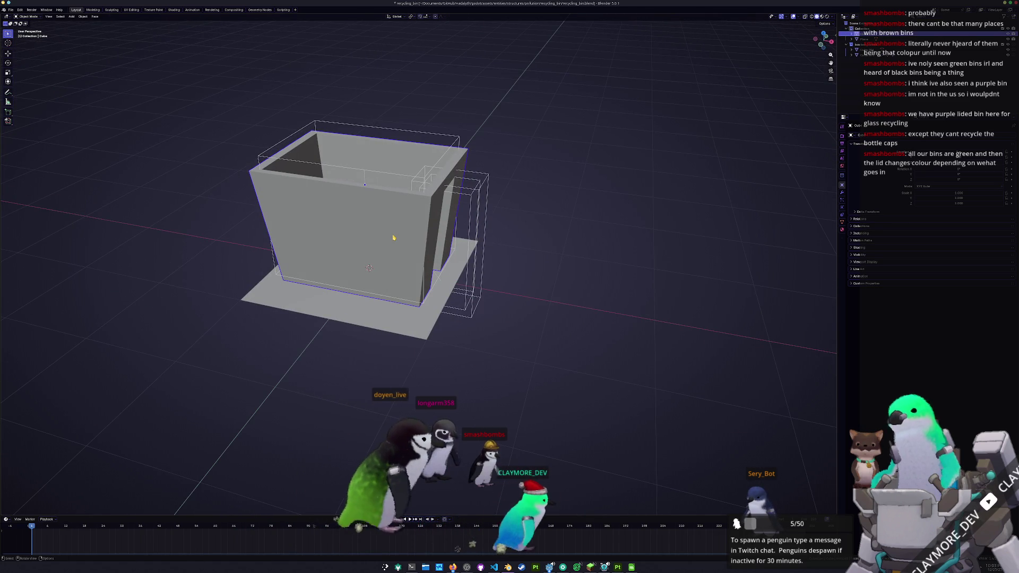
Step: In front ortho view cut a centred vertical edge loop and delete the left half of the bin in X-ray
{"action": "key", "text": "KP_5"}
{"action": "key", "text": "Tab"}
{"action": "key", "text": "KP_1"}
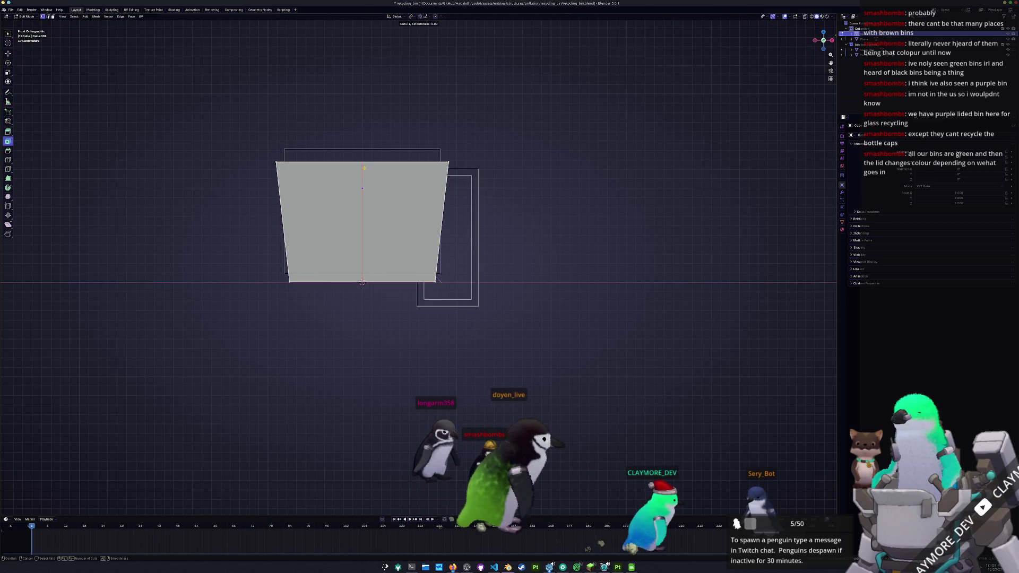
{"action": "key", "text": "ctrl+r"}
{"action": "left_click", "coordinate": [363, 168]}
{"action": "right_click", "coordinate": [363, 168]}
{"action": "key", "text": "alt+z"}
{"action": "left_click_drag", "start_coordinate": [312, 320], "coordinate": [216, 114]}
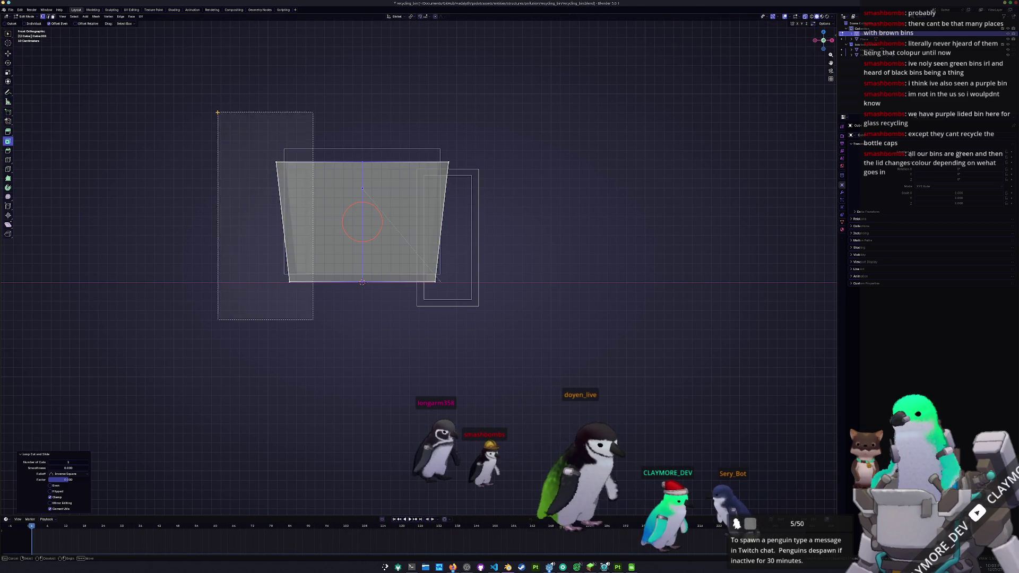
{"action": "key", "text": "x"}
{"action": "left_click", "coordinate": [218, 105]}
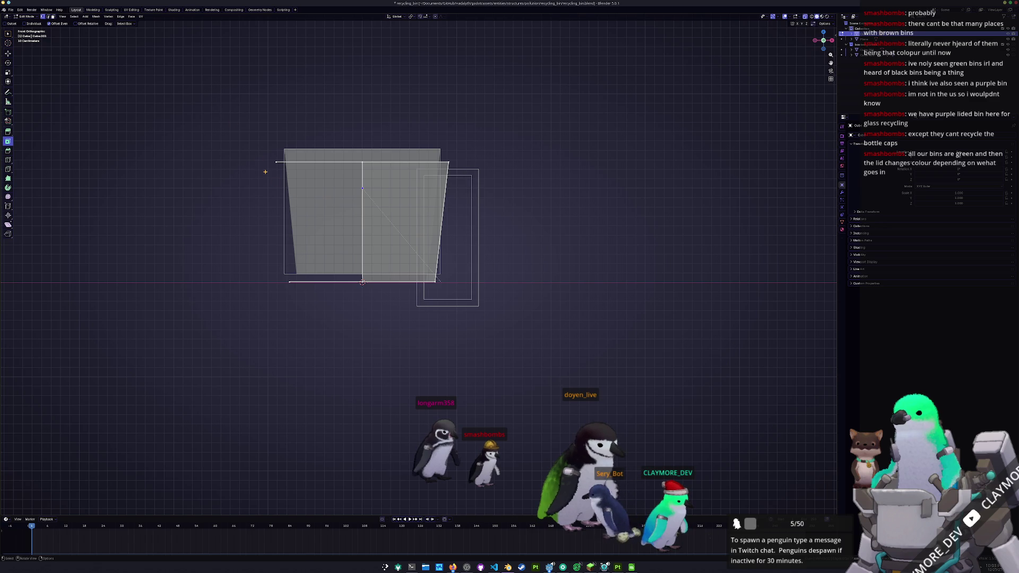
Step: Delete the leftover stray top and bottom edges on the left and return to Object Mode
{"action": "left_click_drag", "start_coordinate": [332, 303], "coordinate": [205, 88]}
{"action": "key", "text": "x"}
{"action": "left_click", "coordinate": [196, 67]}
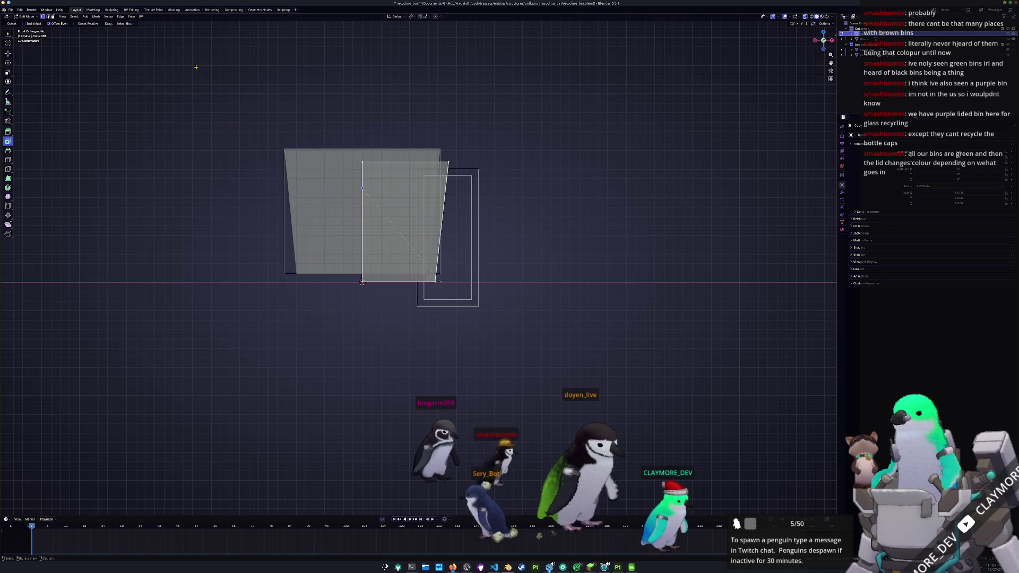
{"action": "key", "text": "Tab"}
{"action": "key", "text": "alt+z"}
Step: Inspect the halved bin in perspective, check its left edge with X-ray, and select the Cube.003 part
{"action": "middle_click_drag", "start_coordinate": [278, 186], "coordinate": [409, 226]}
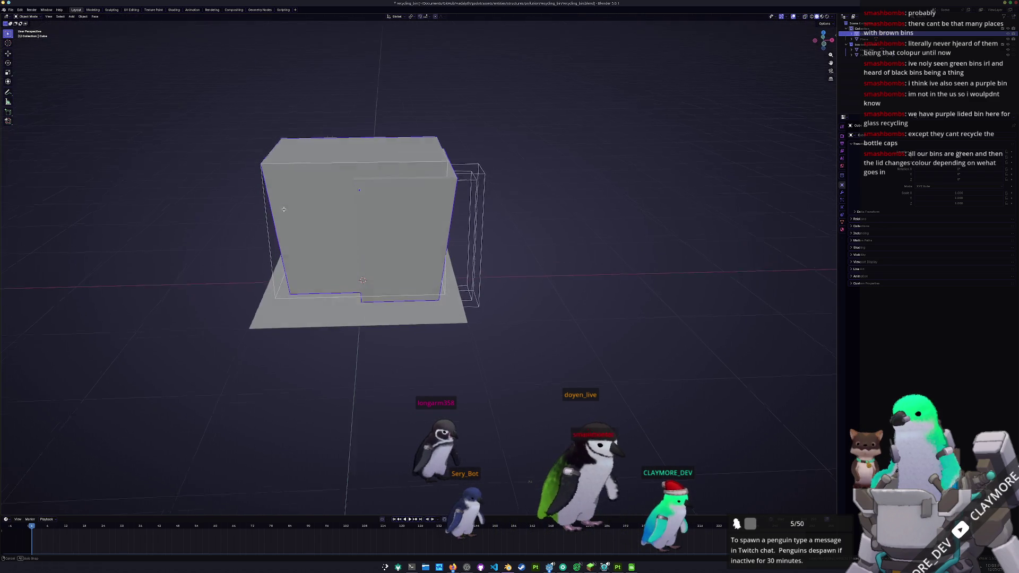
{"action": "key", "text": "Tab"}
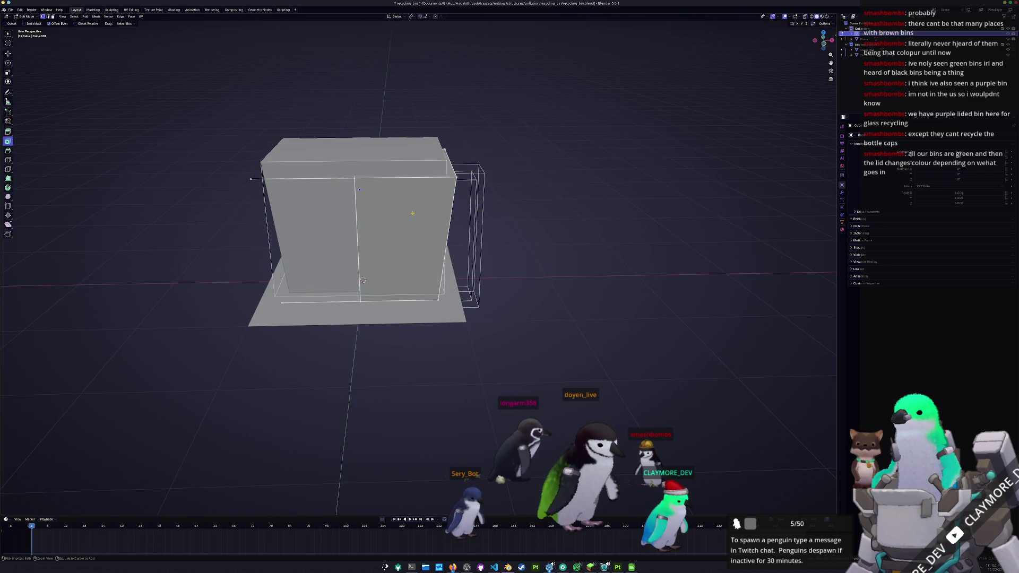
{"action": "left_click", "coordinate": [279, 225]}
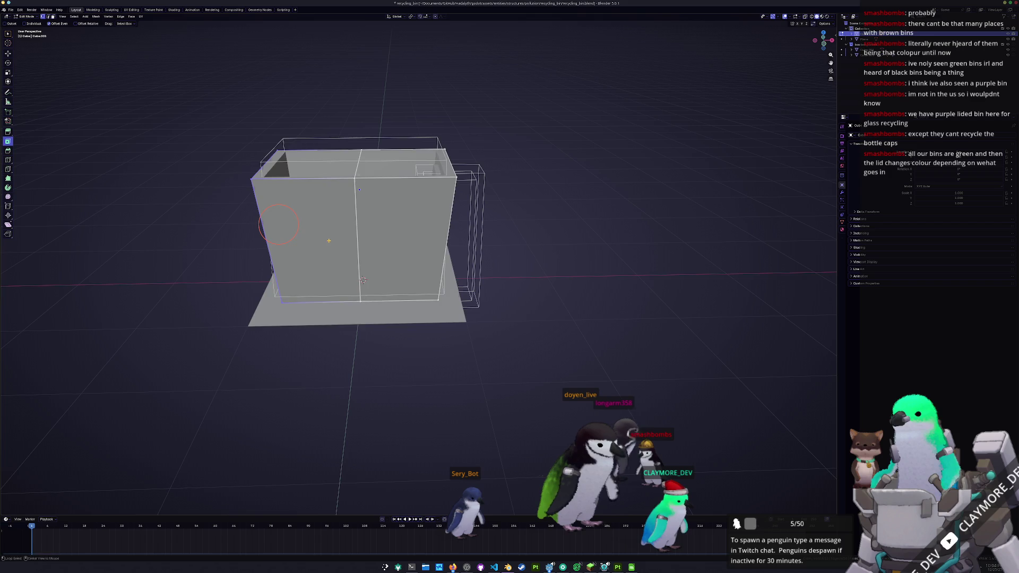
{"action": "key", "text": "alt+z"}
{"action": "middle_click_drag", "start_coordinate": [329, 241], "coordinate": [323, 290]}
{"action": "key", "text": "Tab"}
{"action": "key", "text": "alt+z"}
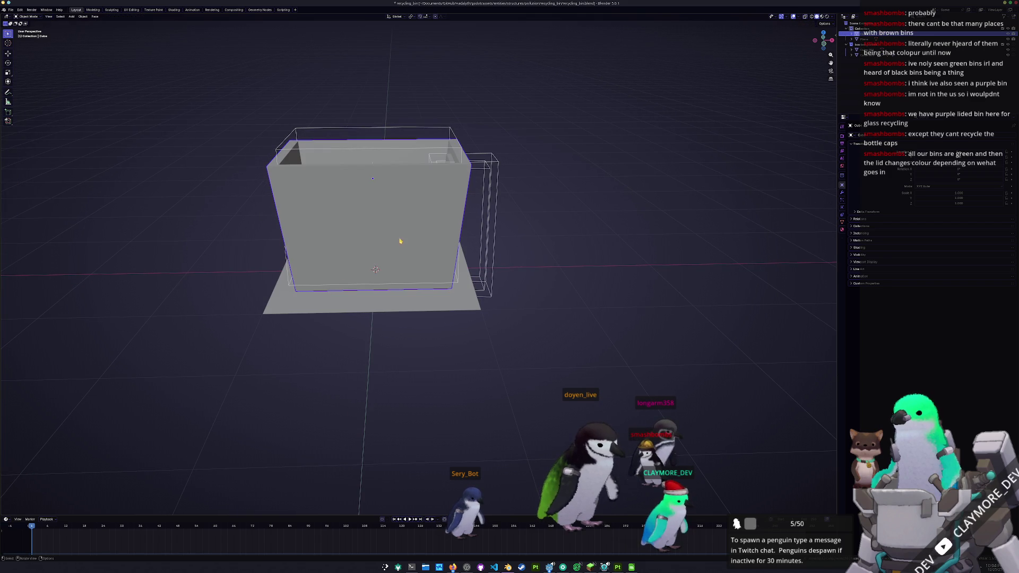
{"action": "left_click", "coordinate": [483, 174]}
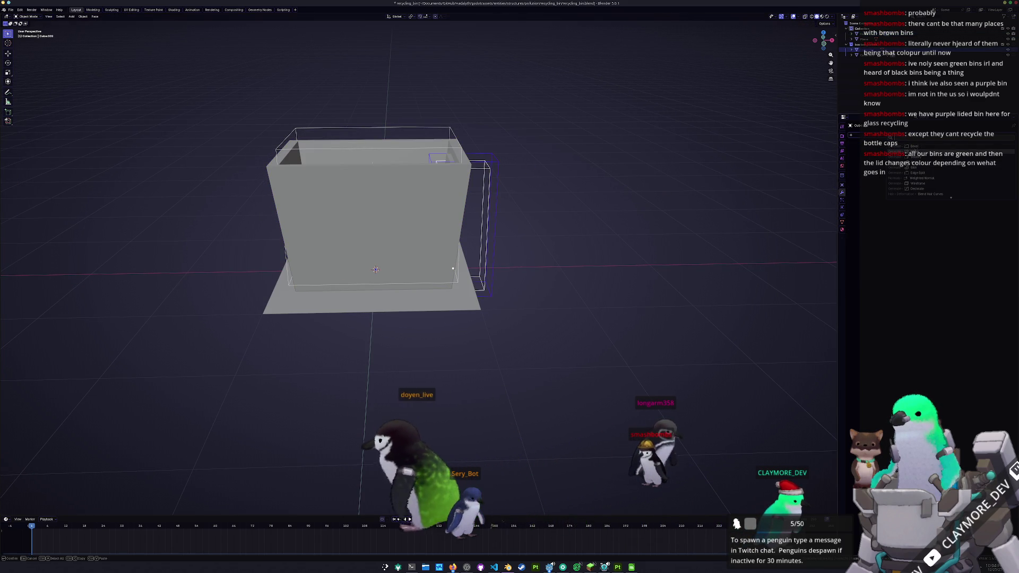
Step: Select the large surrounding outline part and move it sideways along X
{"action": "key", "text": "a"}
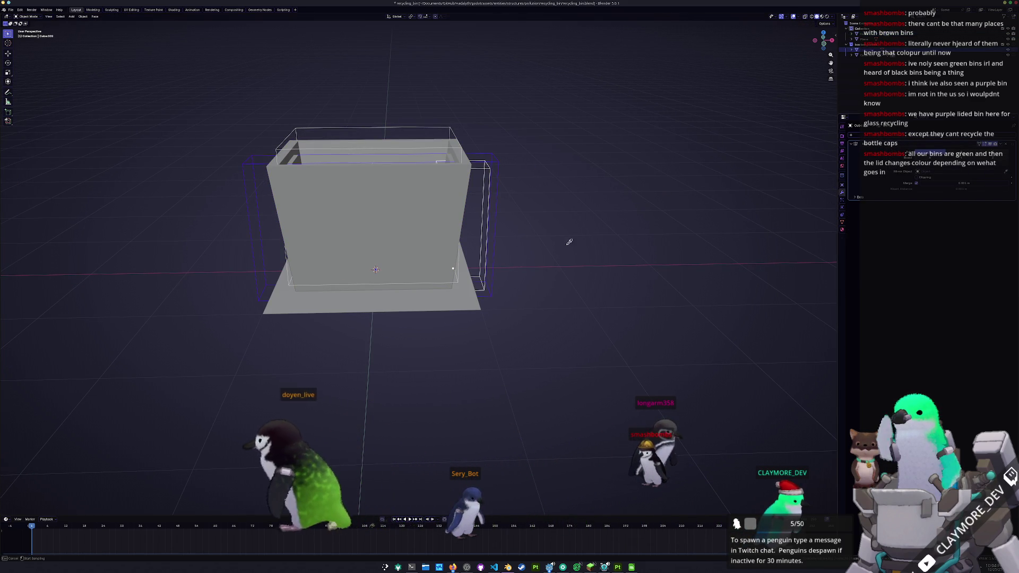
{"action": "mouse_move", "coordinate": [607, 145]}
{"action": "middle_mouse_down"}
{"action": "mouse_move", "coordinate": [495, 224]}
{"action": "mouse_move", "coordinate": [511, 199]}
{"action": "middle_mouse_up"}
{"action": "left_click", "coordinate": [496, 224]}
{"action": "left_click", "coordinate": [504, 202]}
{"action": "key", "text": "g"}
{"action": "key", "text": "x"}
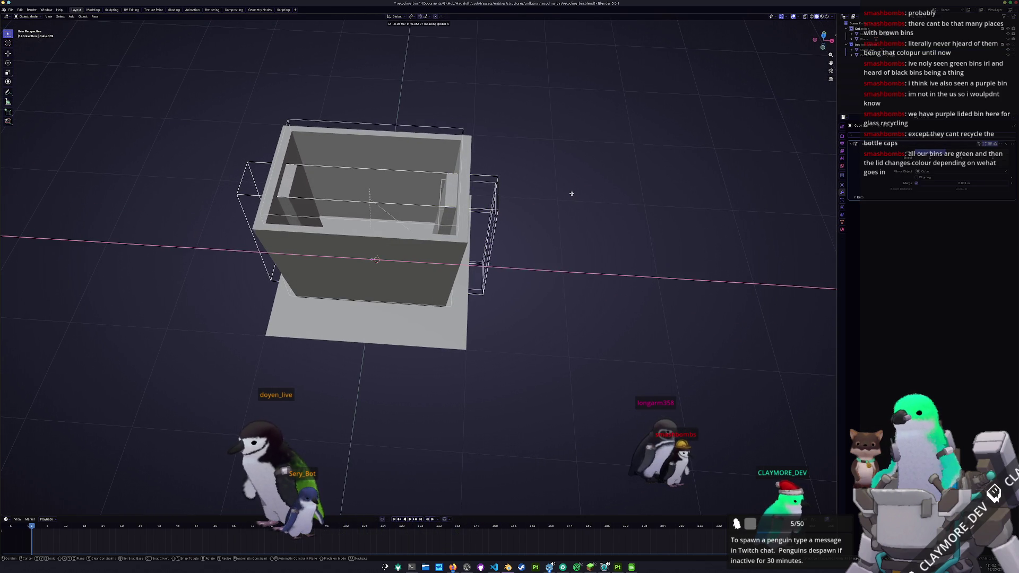
{"action": "left_click", "coordinate": [569, 193]}
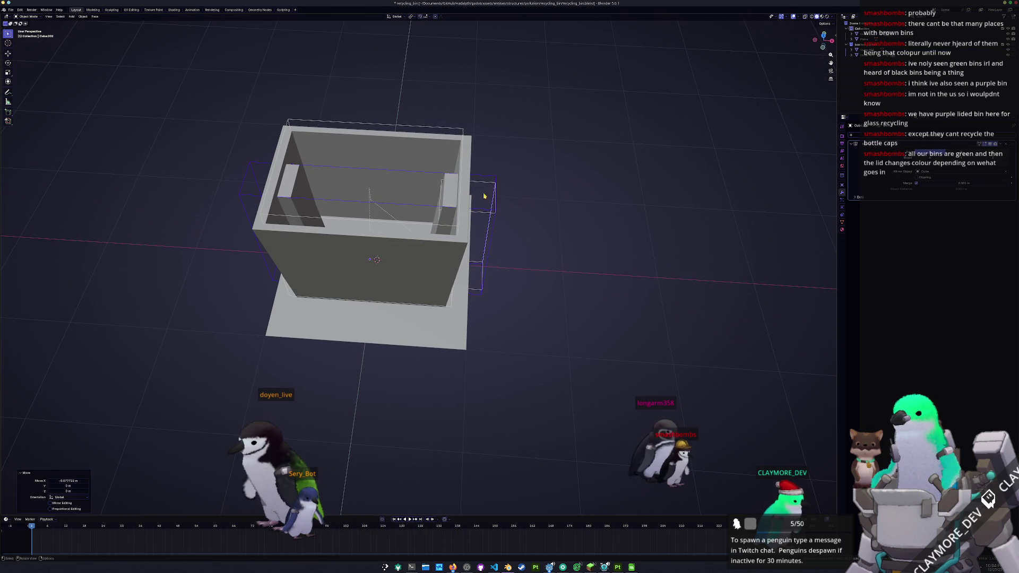
Step: In top view add edge loops across the bin body and widen them along Y, checking in X-ray
{"action": "left_click", "coordinate": [467, 193]}
{"action": "key", "text": "KP_7"}
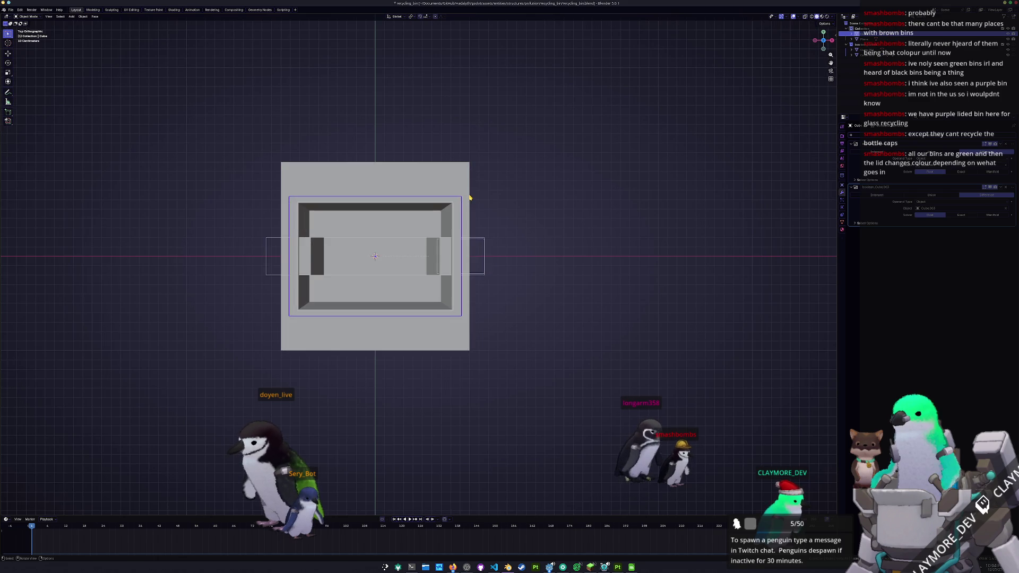
{"action": "left_click", "coordinate": [464, 253]}
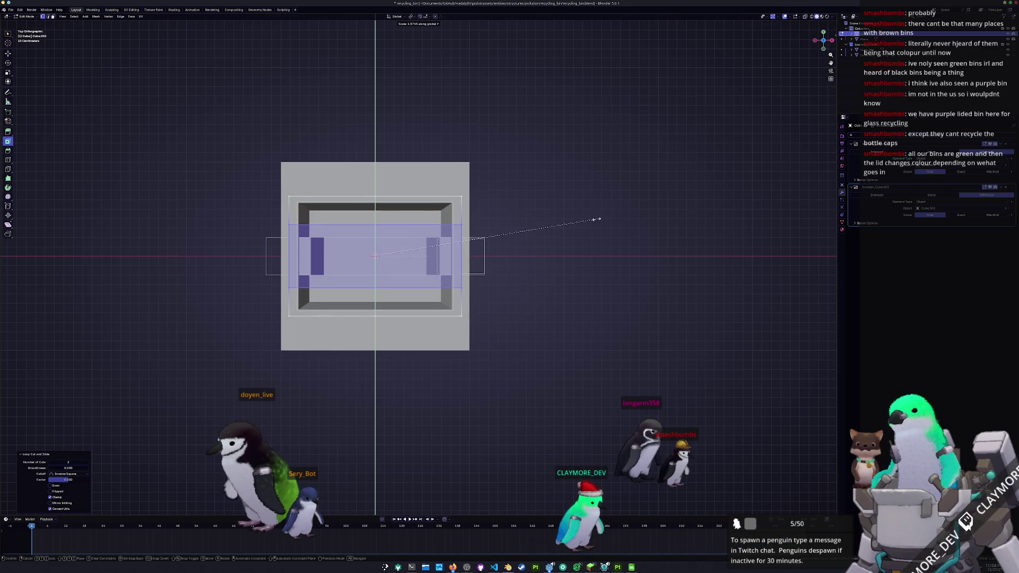
{"action": "left_click", "coordinate": [505, 240]}
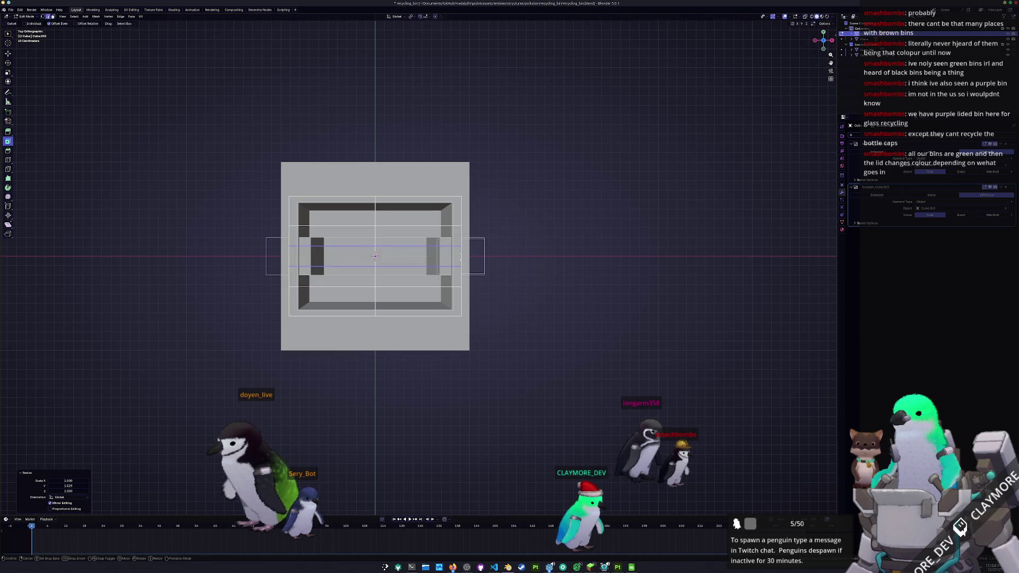
{"action": "key", "text": "alt+z"}
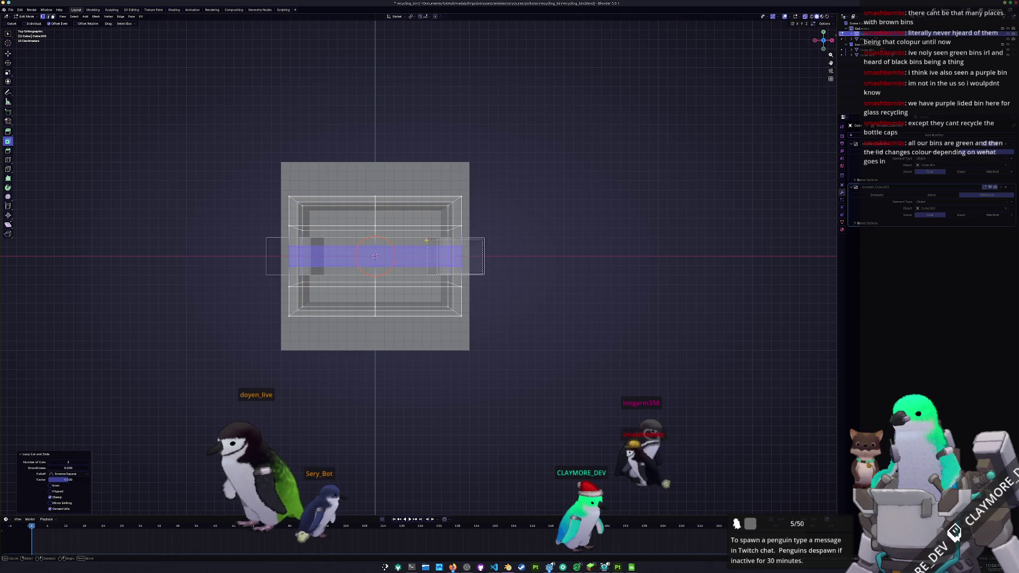
{"action": "left_click_drag", "start_coordinate": [426, 239], "coordinate": [426, 240]}
{"action": "mouse_move", "coordinate": [509, 241]}
{"action": "middle_mouse_down"}
{"action": "mouse_move", "coordinate": [433, 195]}
{"action": "mouse_move", "coordinate": [439, 201]}
{"action": "middle_mouse_up"}
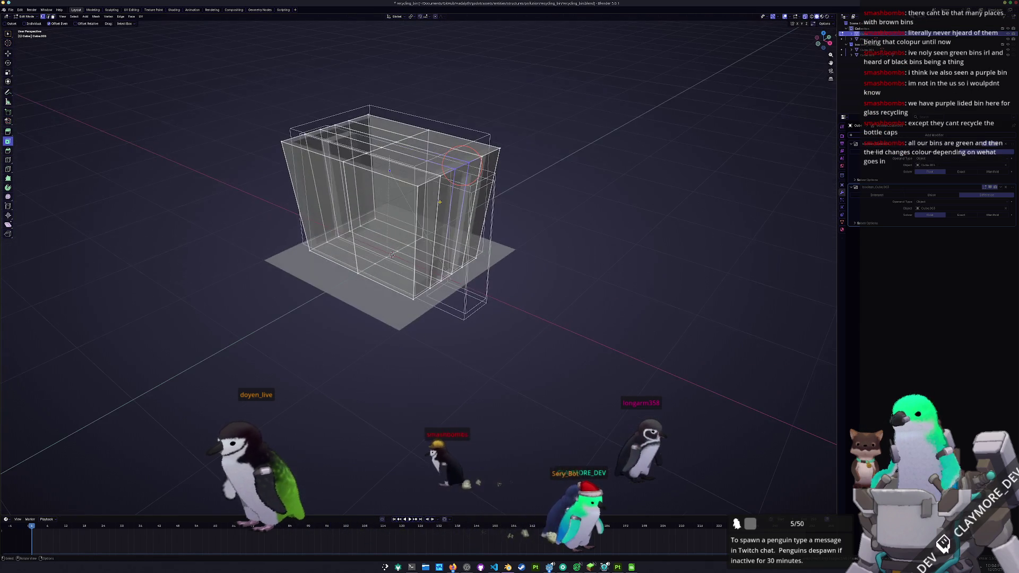
{"action": "key", "text": "KP_7"}
{"action": "scroll", "coordinate": [484, 198], "scroll_direction": "up", "scroll_amount": 1}
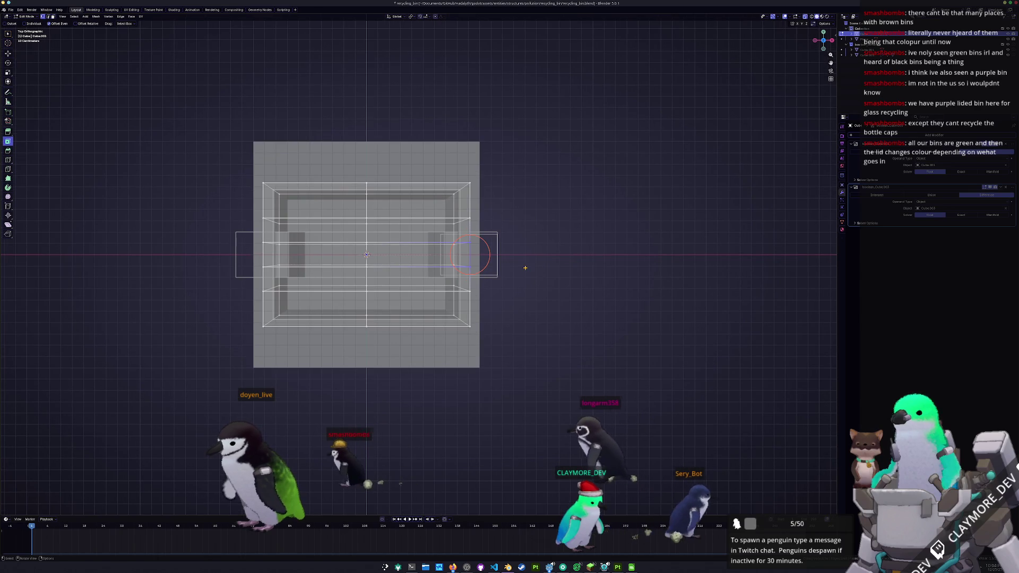
Step: Abandon moving the right-end faces, review the shape, and start stretching the whole bin along Y
{"action": "left_click", "coordinate": [480, 265]}
{"action": "key", "text": "g"}
{"action": "key", "text": "x"}
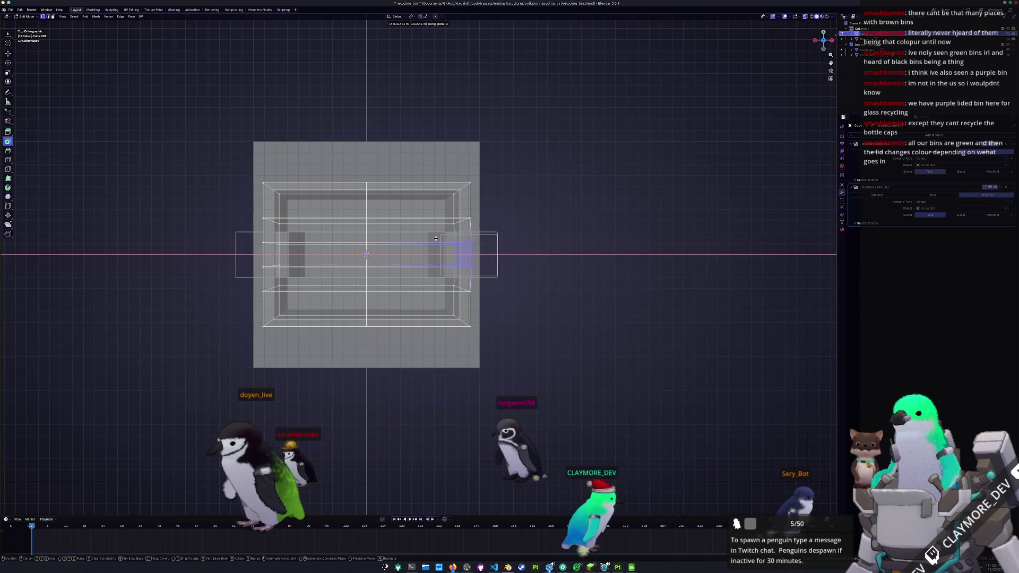
{"action": "key", "text": "Escape"}
{"action": "key", "text": "Tab"}
{"action": "mouse_move", "coordinate": [510, 300]}
{"action": "middle_mouse_down"}
{"action": "mouse_move", "coordinate": [507, 256]}
{"action": "mouse_move", "coordinate": [499, 279]}
{"action": "middle_mouse_up"}
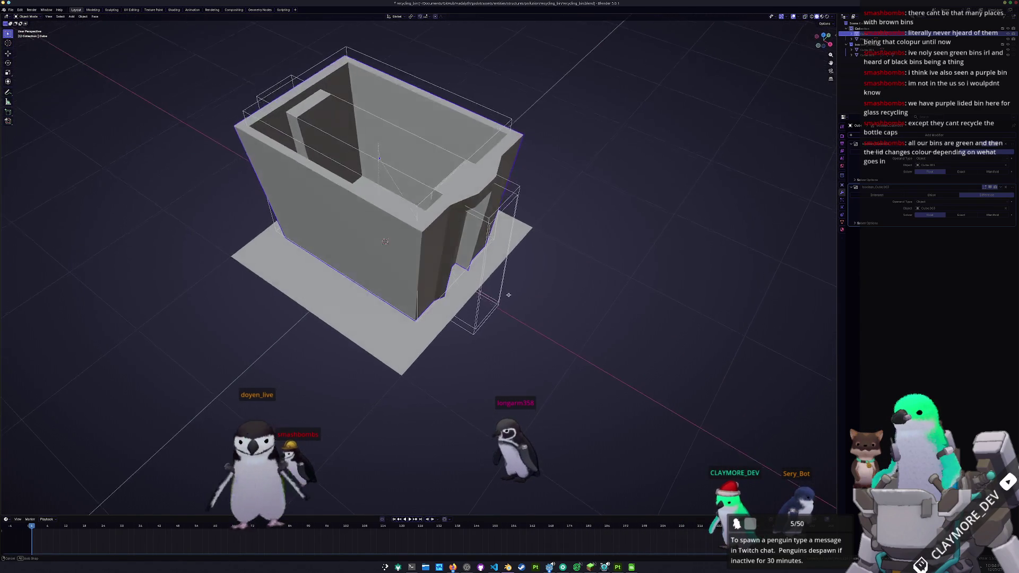
{"action": "key", "text": "Tab"}
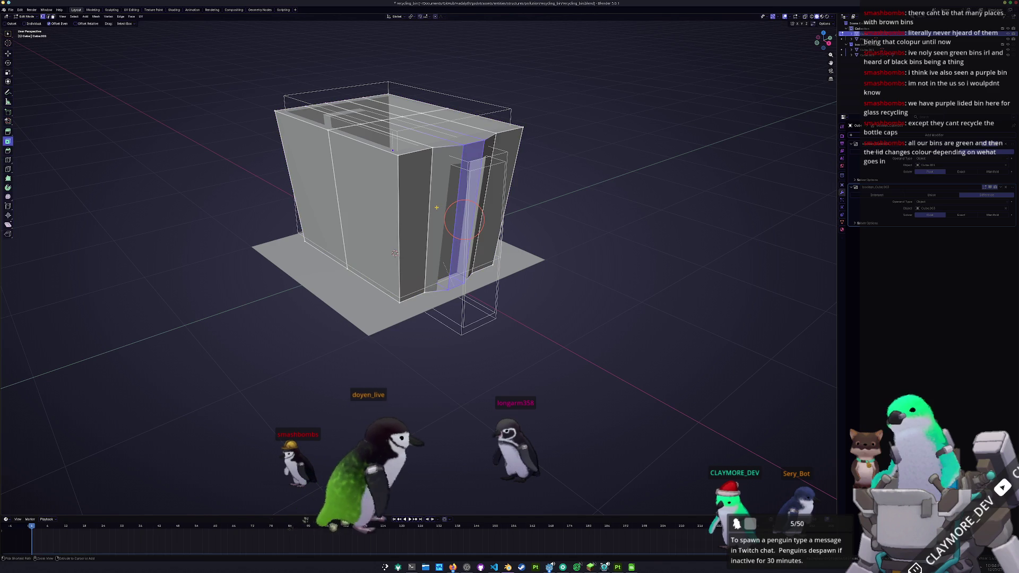
{"action": "key", "text": "KP_7"}
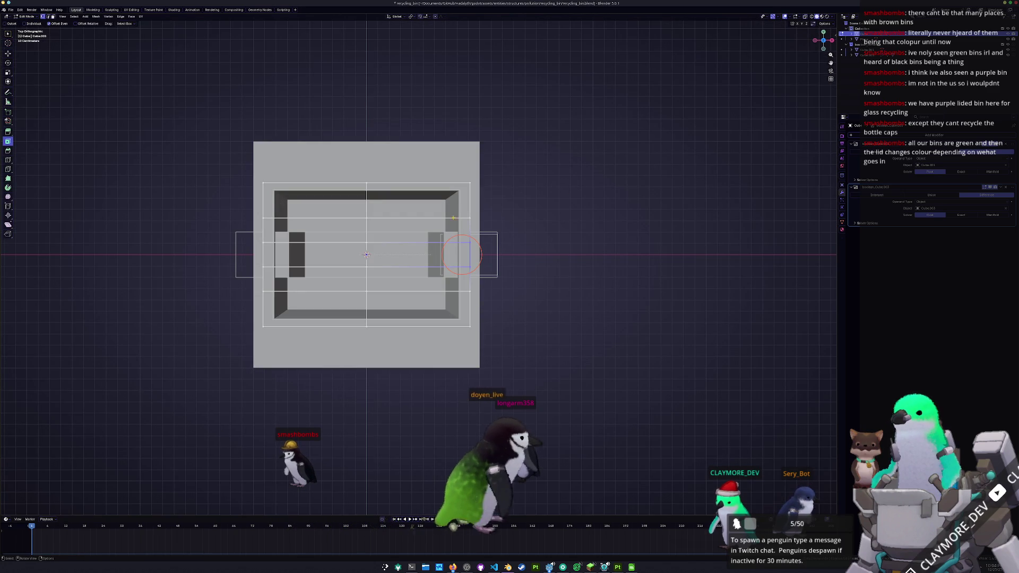
{"action": "key", "text": "Tab"}
{"action": "scroll", "coordinate": [497, 231], "scroll_direction": "up", "scroll_amount": 2}
{"action": "key", "text": "s"}
{"action": "key", "text": "y"}
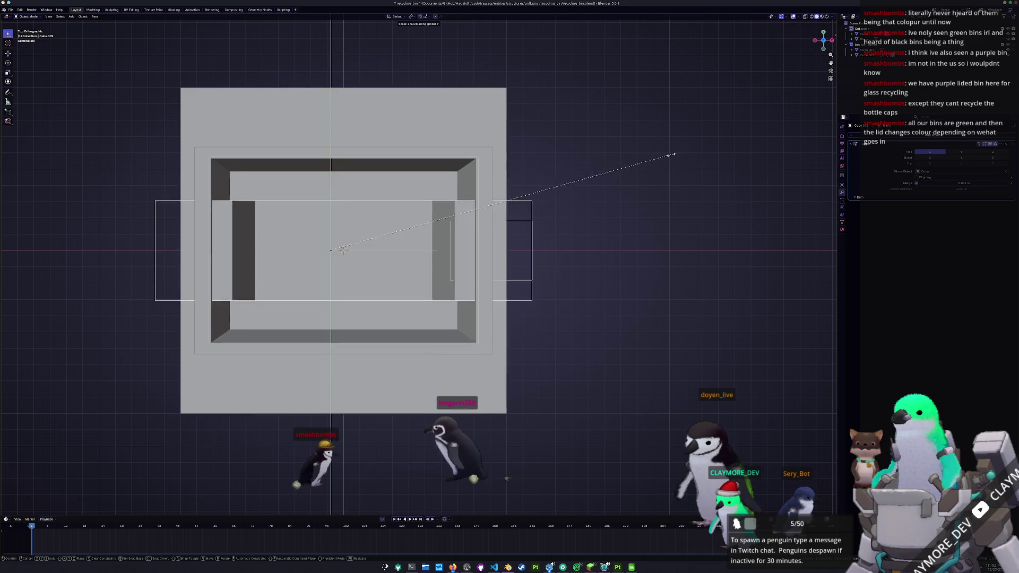
Step: Confirm the Y stretch and rescale the bin along Y again to fine-tune its length
{"action": "left_click", "coordinate": [672, 155]}
{"action": "key", "text": "s"}
{"action": "key", "text": "y"}
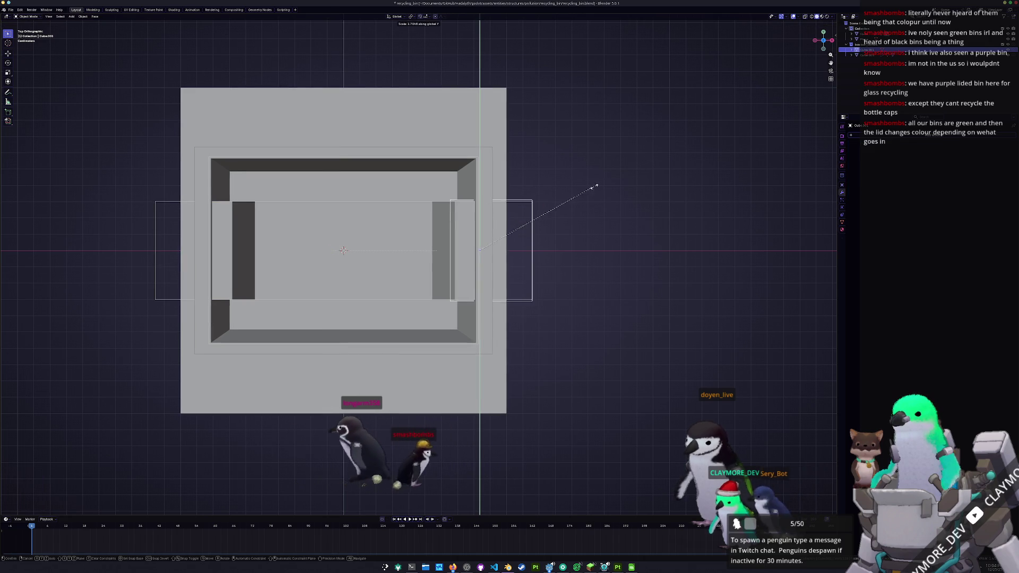
{"action": "left_click", "coordinate": [570, 200]}
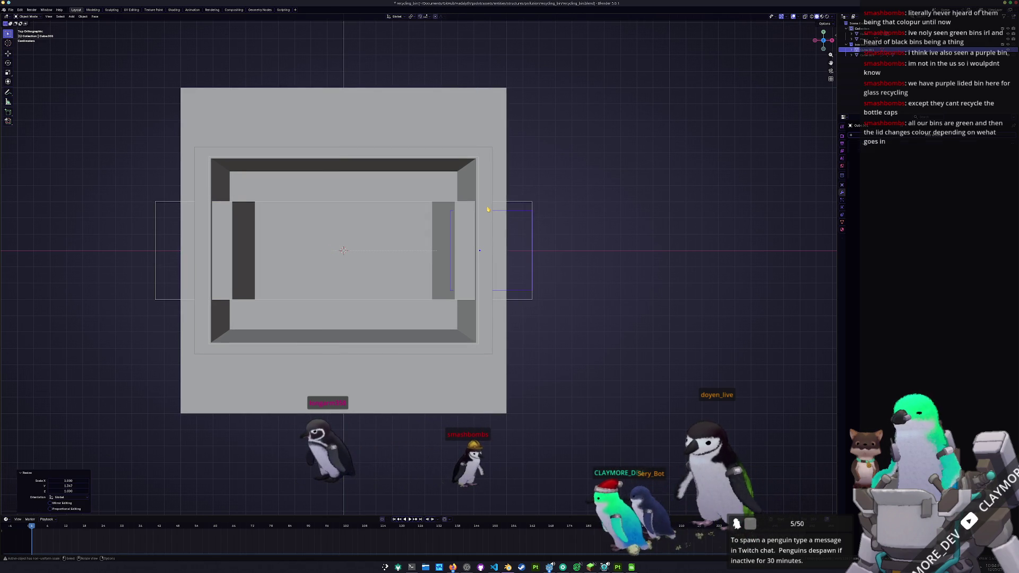
Step: Shrink the edge loops to 0.875 in Y, select the middle loop and review the bin in X-ray from above
{"action": "key", "text": "Tab"}
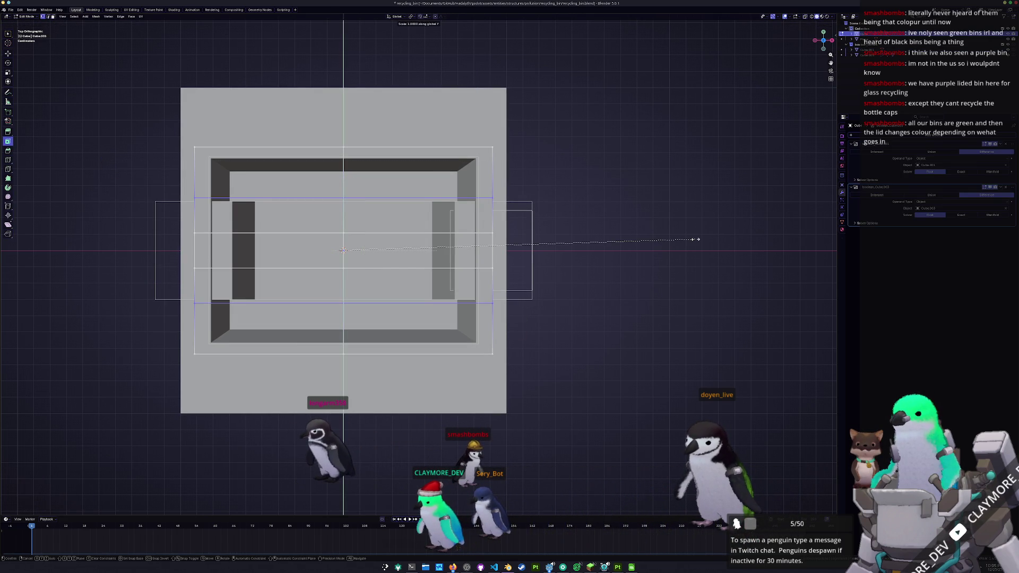
{"action": "left_click", "coordinate": [651, 235]}
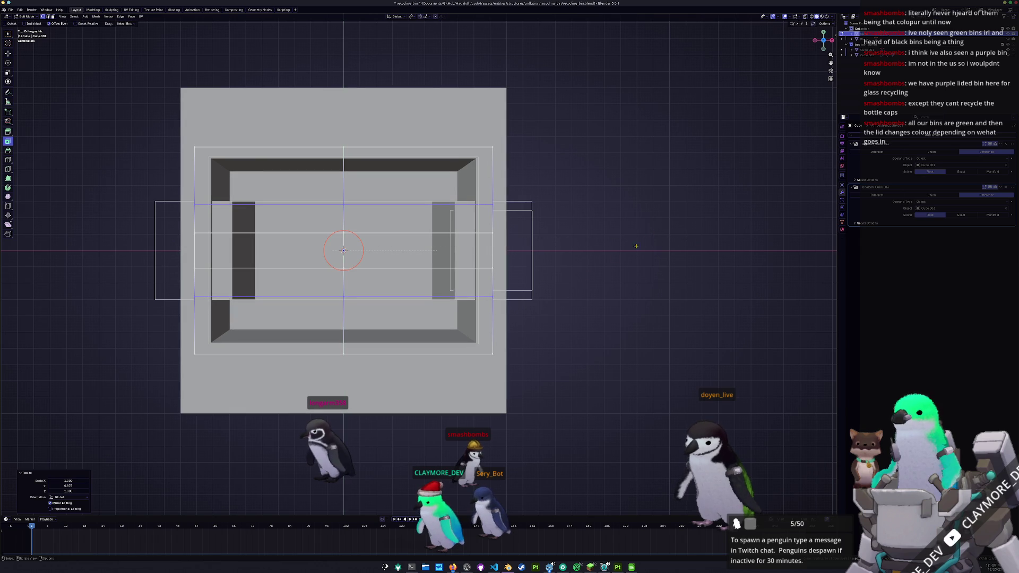
{"action": "left_click_drag", "start_coordinate": [468, 240], "coordinate": [483, 228]}
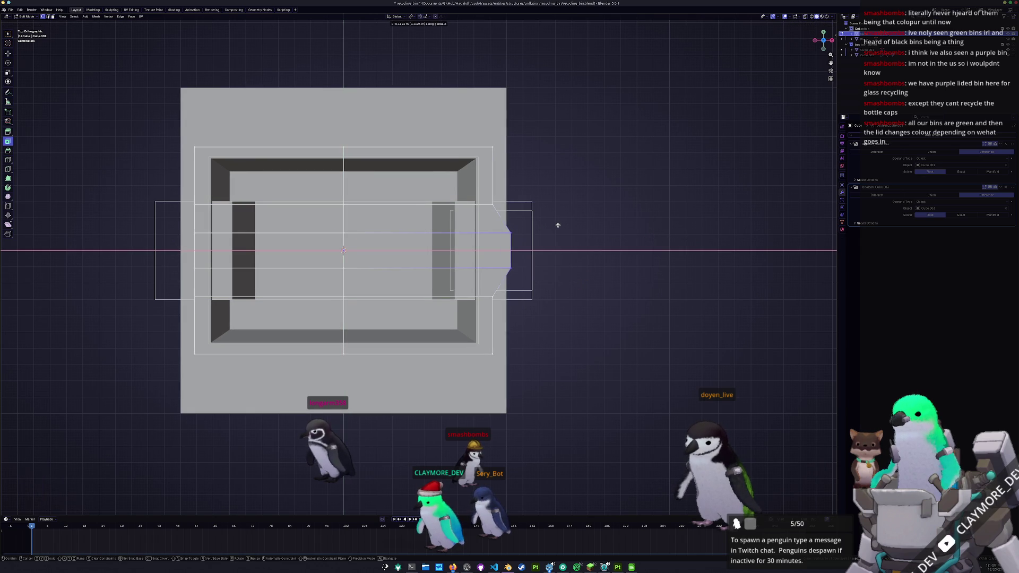
{"action": "key", "text": "Tab"}
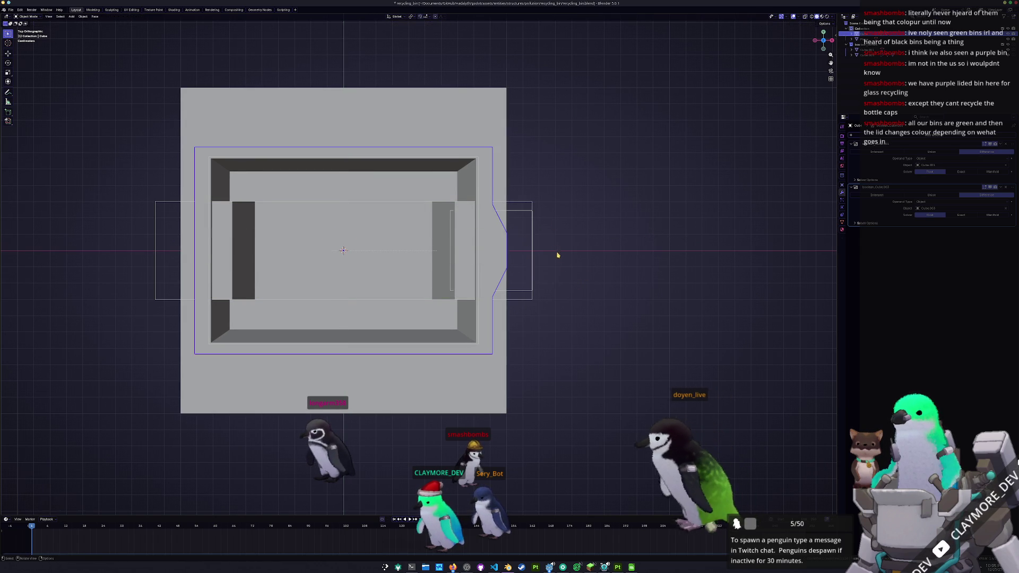
{"action": "key", "text": "alt+z"}
{"action": "mouse_move", "coordinate": [557, 307]}
{"action": "middle_mouse_down"}
{"action": "mouse_move", "coordinate": [523, 255]}
{"action": "mouse_move", "coordinate": [497, 275]}
{"action": "mouse_move", "coordinate": [501, 212]}
{"action": "middle_mouse_up"}
{"action": "key", "text": "alt+z"}
{"action": "key", "text": "KP_7"}
{"action": "key", "text": "alt+z"}
{"action": "key", "text": "Tab"}
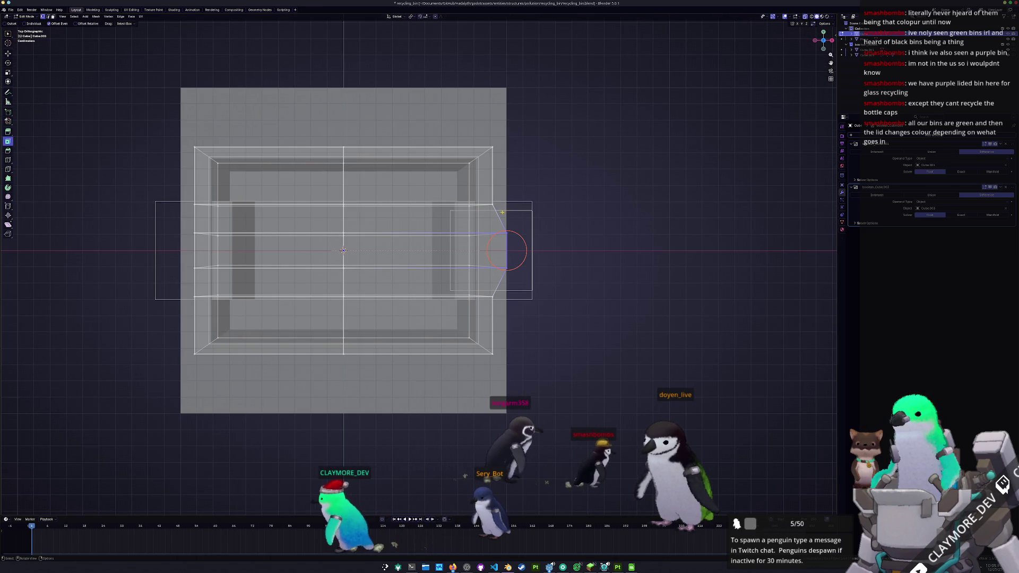
Step: From a side view select the narrow inner cutter box and widen it along Y
{"action": "middle_click_drag", "start_coordinate": [507, 251], "coordinate": [452, 65]}
{"action": "key", "text": "KP_3"}
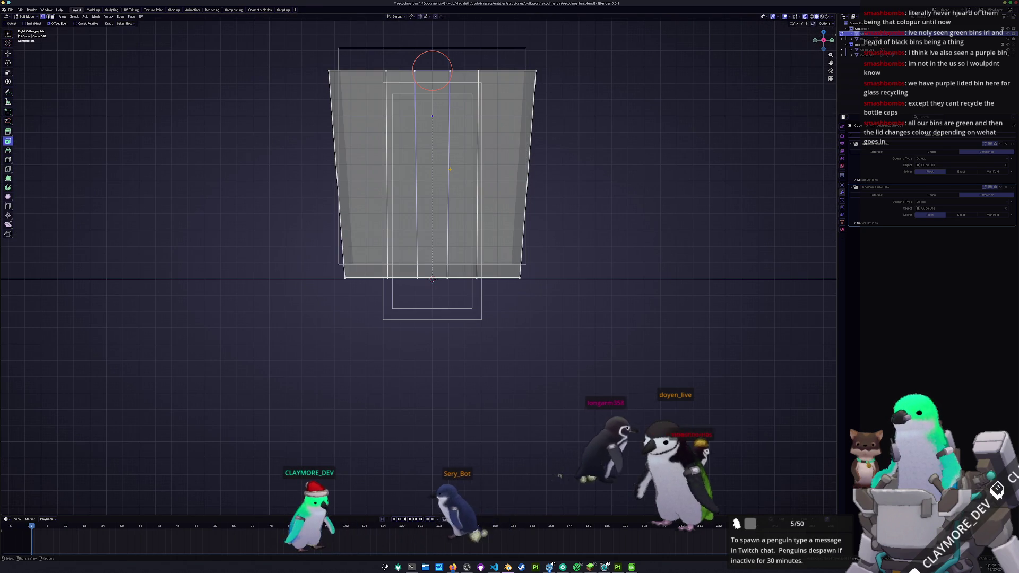
{"action": "key", "text": "Tab"}
{"action": "key", "text": "Tab"}
{"action": "key", "text": "Tab"}
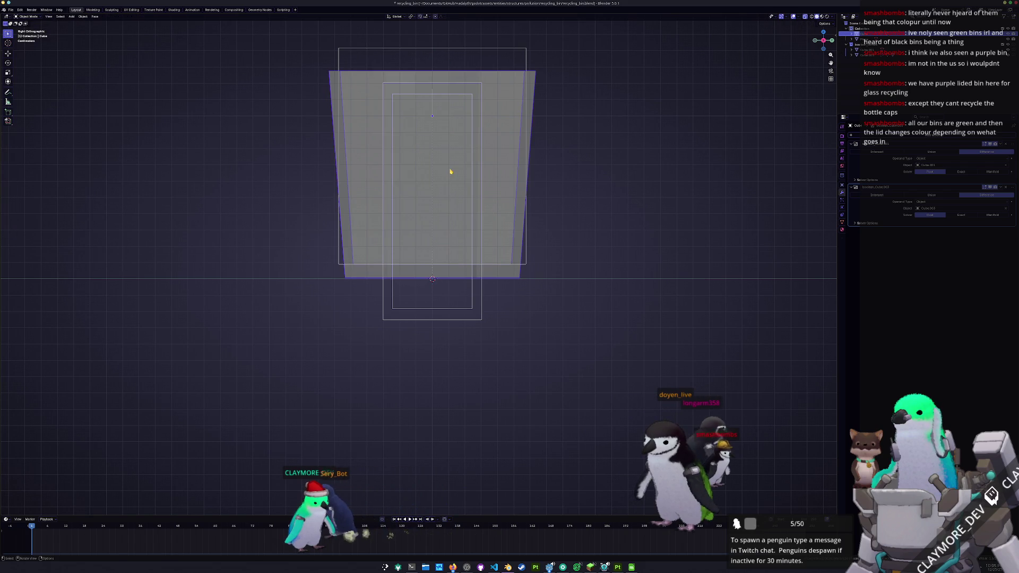
{"action": "key", "text": "Tab"}
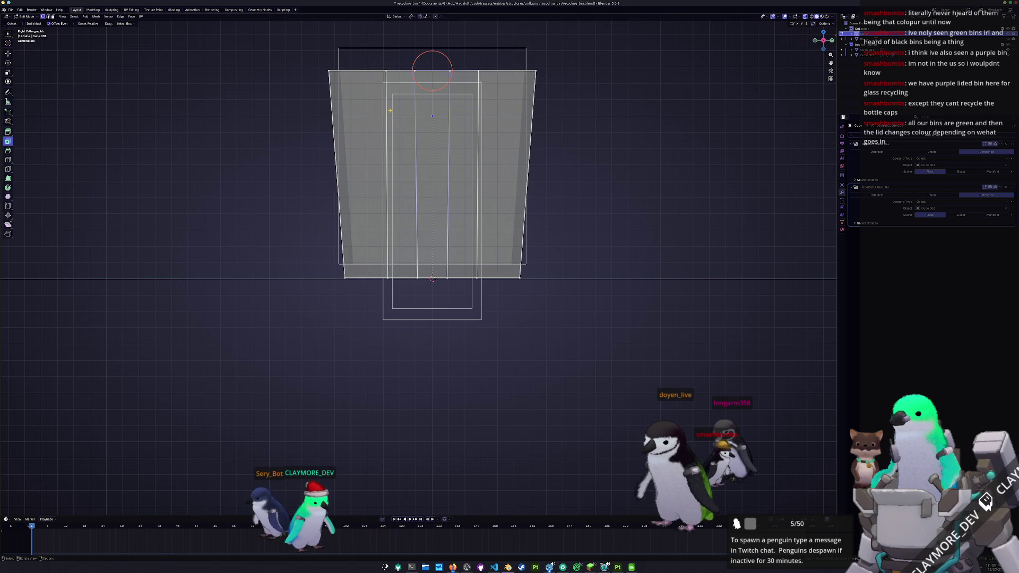
{"action": "key", "text": "Tab"}
{"action": "left_click", "coordinate": [396, 208]}
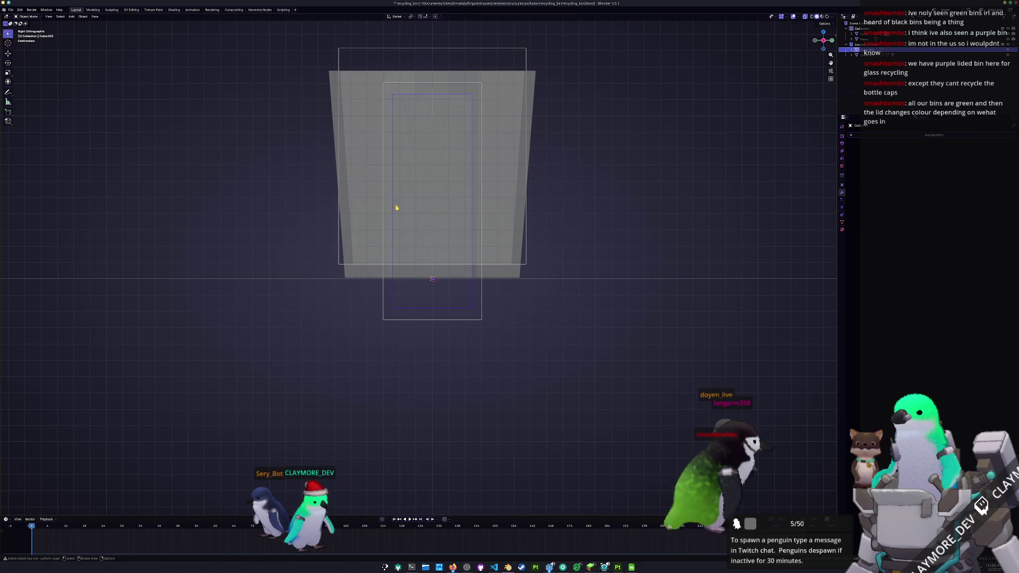
{"action": "left_click", "coordinate": [383, 290]}
{"action": "key", "text": "y"}
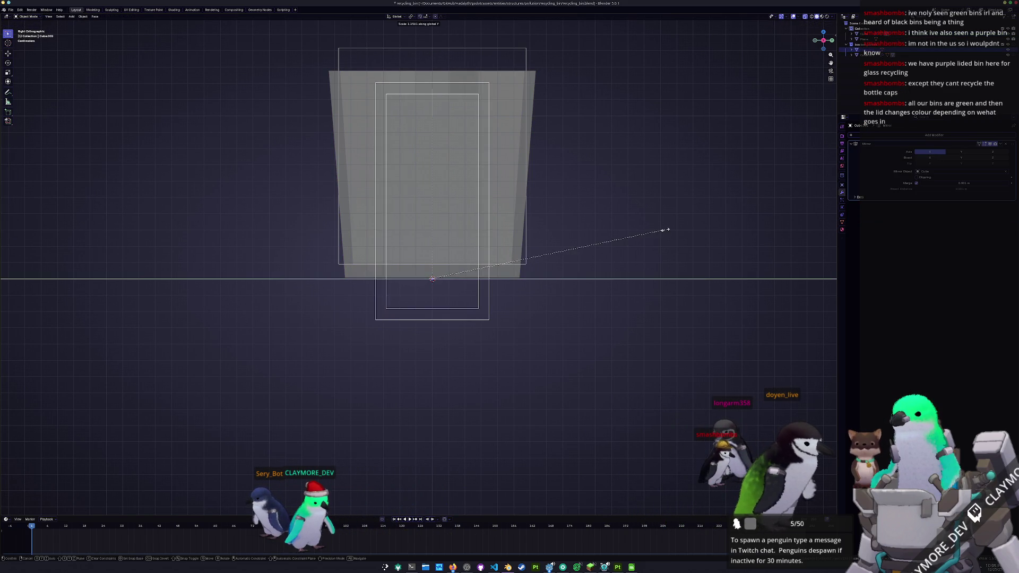
{"action": "left_click", "coordinate": [661, 230]}
Step: Scale the bin's inner vertical edge loop along X to bring the inner edges closer together
{"action": "left_click", "coordinate": [494, 112]}
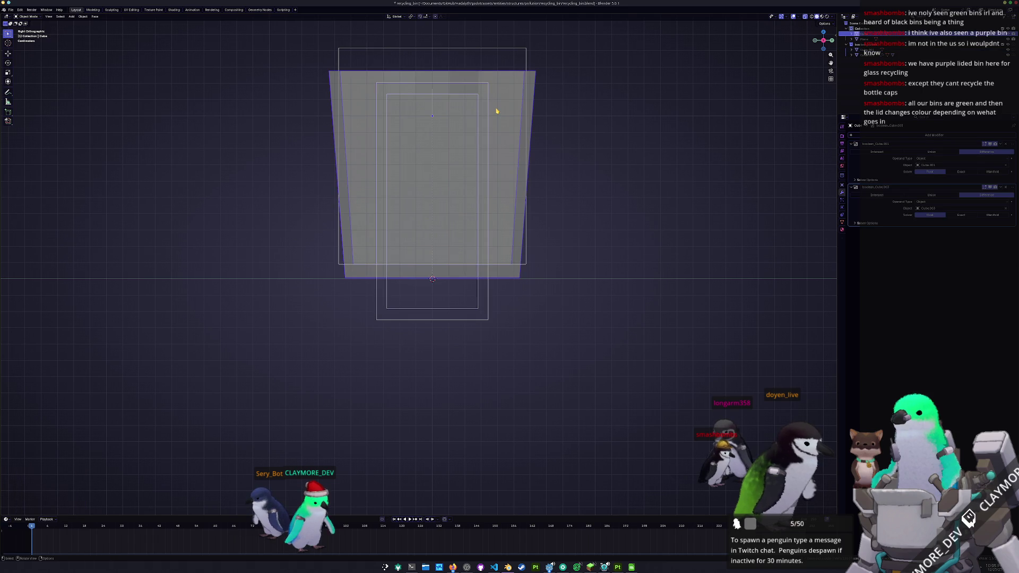
{"action": "key", "text": "Tab"}
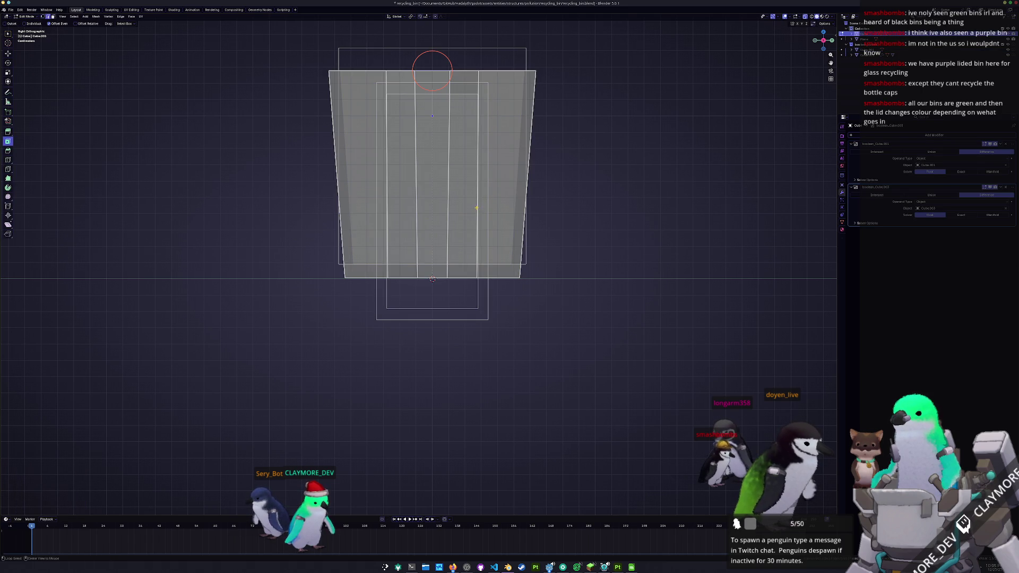
{"action": "key", "text": "s"}
{"action": "key", "text": "x"}
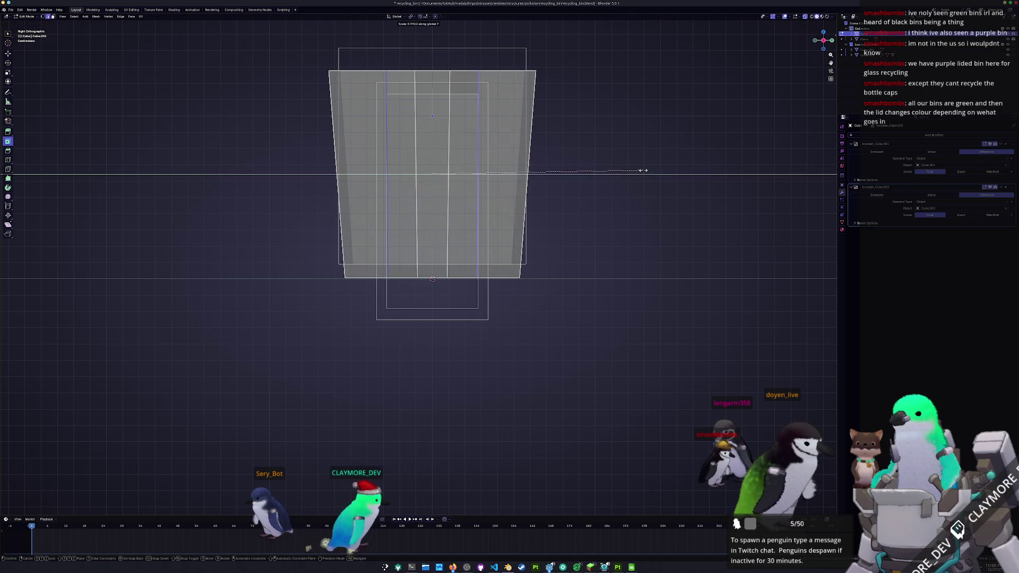
{"action": "left_click", "coordinate": [626, 169]}
{"action": "key", "text": "Tab"}
{"action": "mouse_move", "coordinate": [628, 172]}
{"action": "middle_mouse_down"}
{"action": "mouse_move", "coordinate": [633, 200]}
{"action": "mouse_move", "coordinate": [502, 245]}
{"action": "middle_mouse_up"}
{"action": "scroll", "coordinate": [605, 206], "scroll_direction": "down", "scroll_amount": 3}
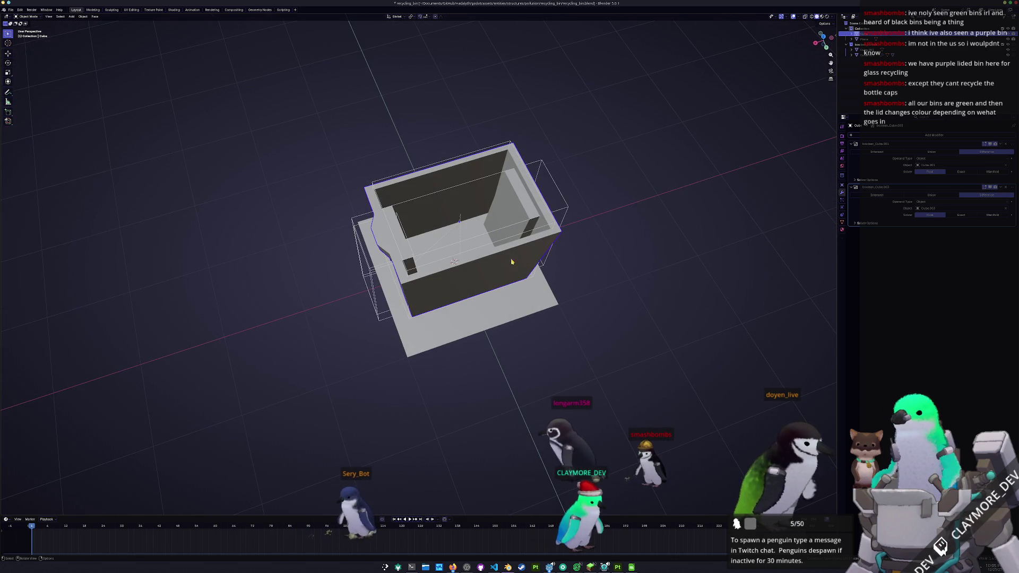
Step: Add a Bevel modifier to the bin and apply its scale via Ctrl+A
{"action": "left_click", "coordinate": [885, 137]}
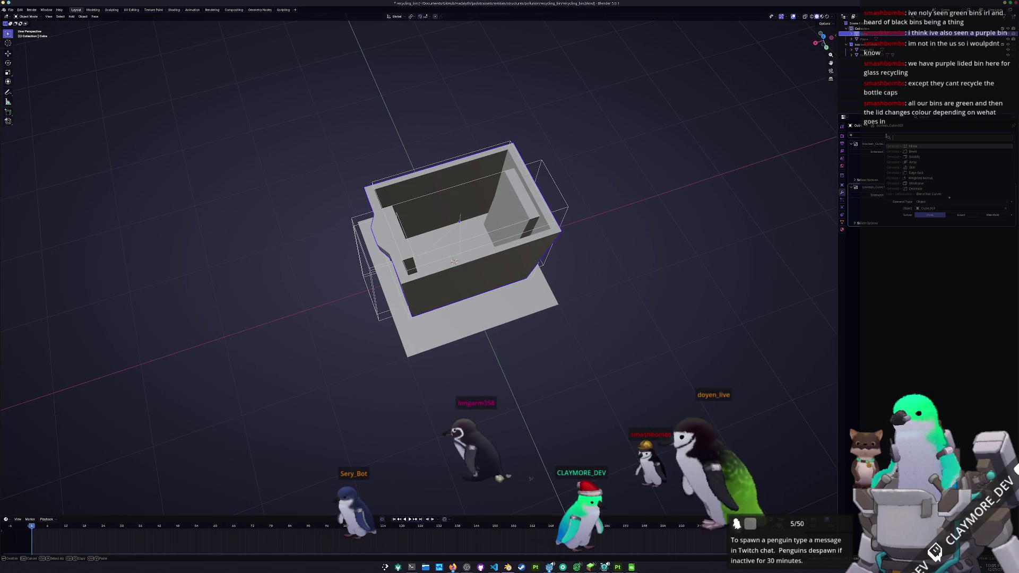
{"action": "left_click", "coordinate": [908, 159]}
{"action": "key", "text": "ctrl+a"}
{"action": "mouse_move", "coordinate": [671, 216]}
{"action": "middle_mouse_down"}
{"action": "mouse_move", "coordinate": [678, 203]}
{"action": "mouse_move", "coordinate": [569, 191]}
{"action": "middle_mouse_up"}
{"action": "left_click", "coordinate": [677, 204]}
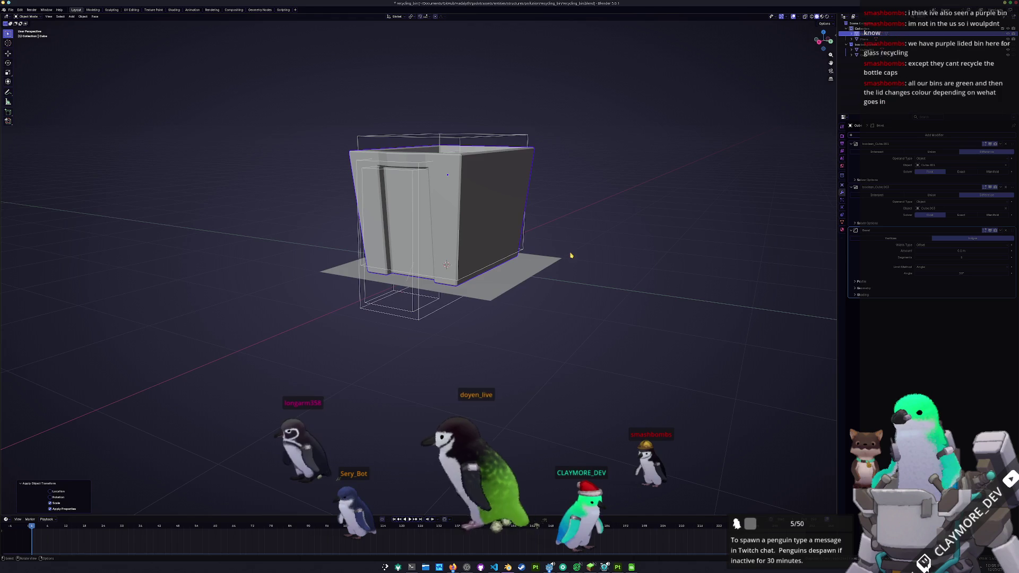
Step: In Edit Mode, scale the bin mesh wider along Y
{"action": "middle_click_drag", "start_coordinate": [443, 300], "coordinate": [462, 172]}
{"action": "key", "text": "Tab"}
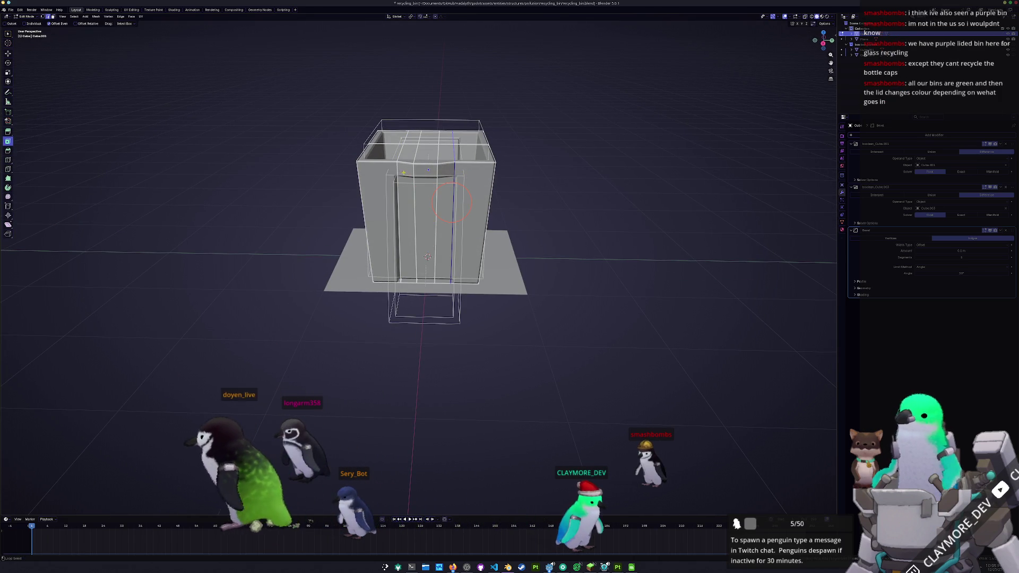
{"action": "key", "text": "s"}
{"action": "key", "text": "y"}
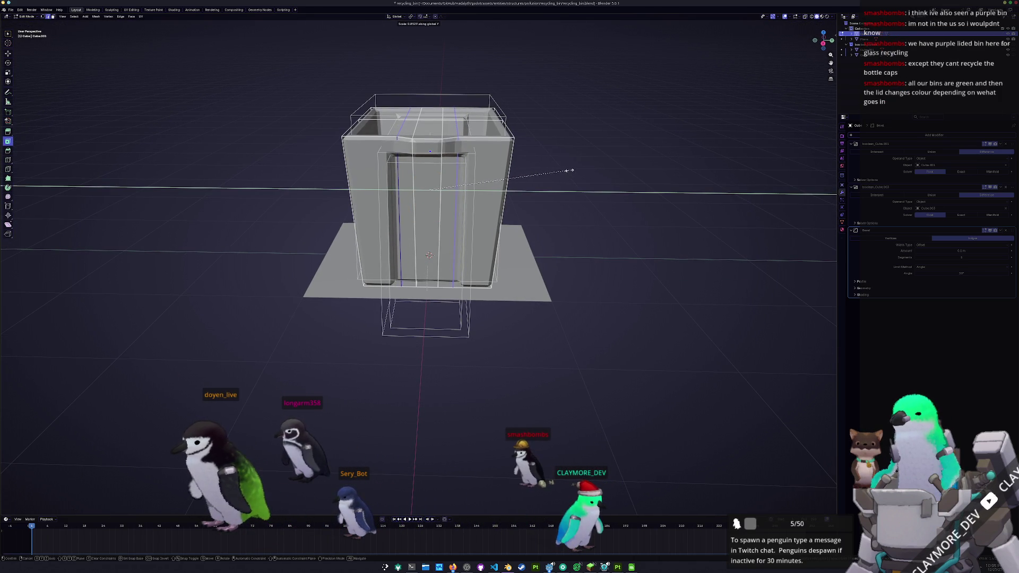
{"action": "left_click", "coordinate": [573, 171]}
Step: Select the front vertical edge loop and widen it, ending in side view
{"action": "middle_click_drag", "start_coordinate": [573, 171], "coordinate": [461, 201]}
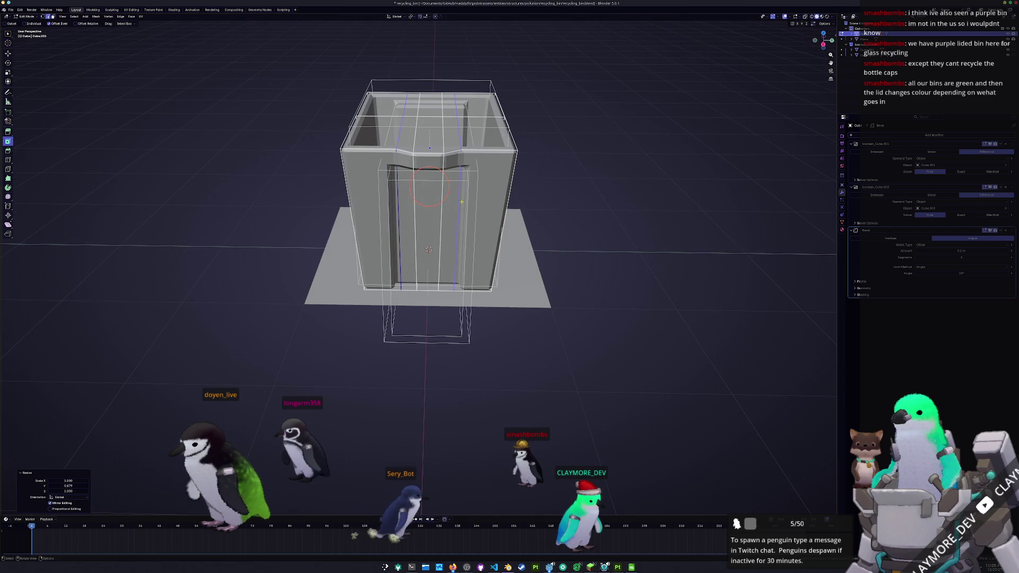
{"action": "left_click", "coordinate": [415, 185], "text": "alt"}
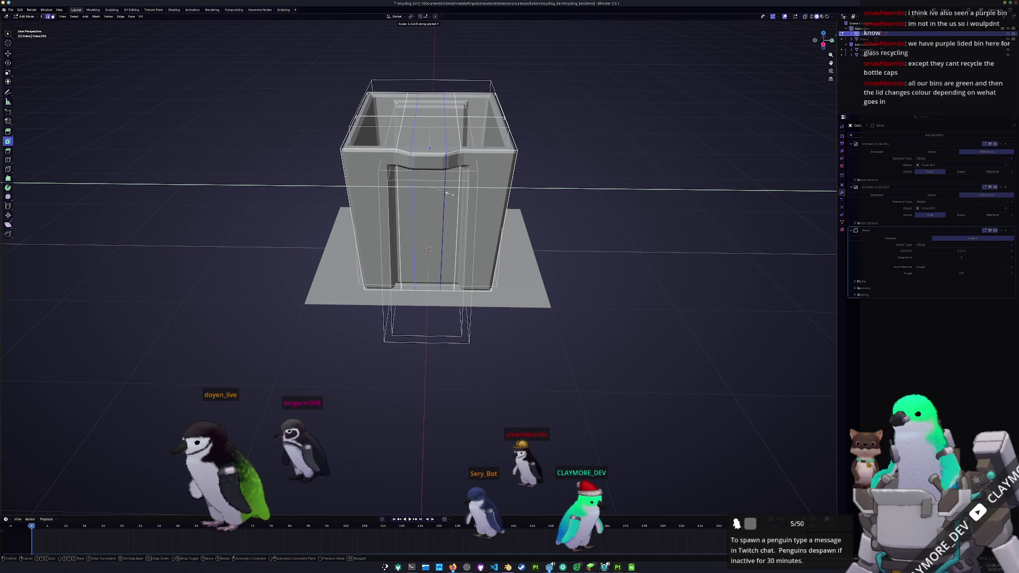
{"action": "left_click", "coordinate": [455, 194]}
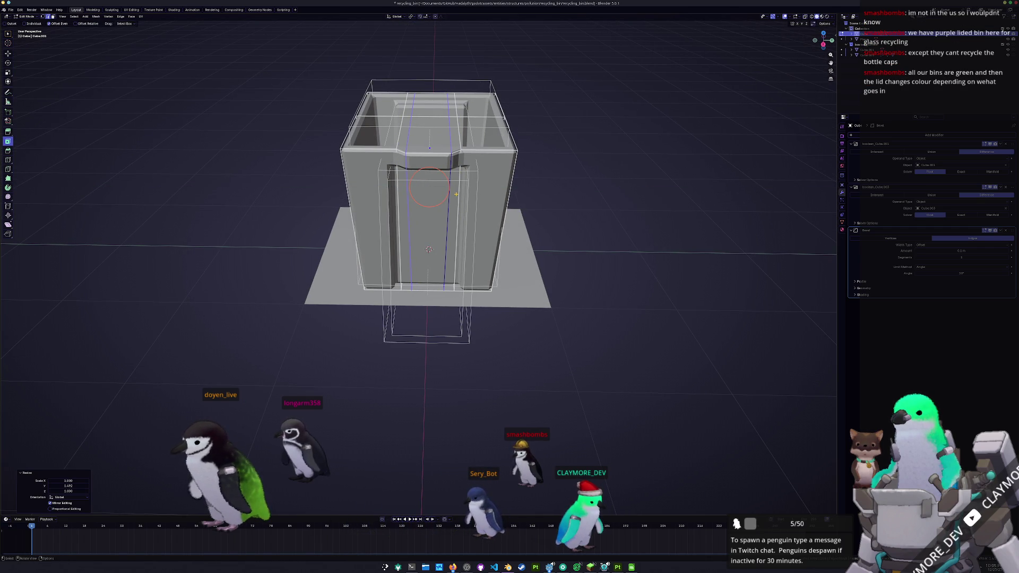
{"action": "middle_click_drag", "start_coordinate": [456, 193], "coordinate": [454, 192]}
{"action": "key", "text": "KP_3"}
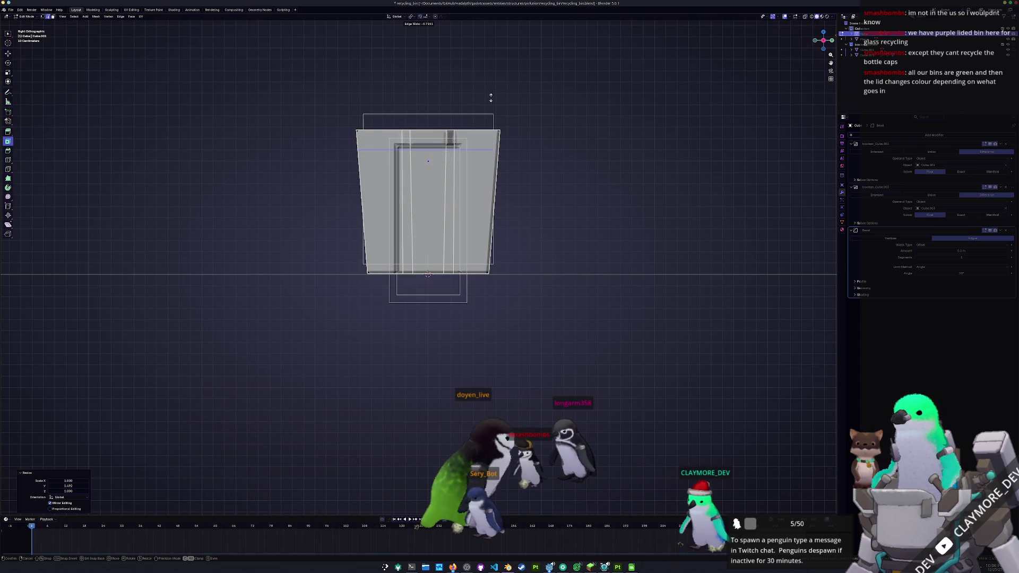
Step: Undo a stray edge loop, leave Edit Mode, and inspect the bin with X-ray off
{"action": "left_click", "coordinate": [494, 96]}
{"action": "key", "text": "ctrl+z"}
{"action": "key", "text": "Tab"}
{"action": "scroll", "coordinate": [516, 171], "scroll_direction": "up", "scroll_amount": 2}
{"action": "scroll", "coordinate": [507, 148], "scroll_direction": "up", "scroll_amount": 2, "text": "shift"}
{"action": "scroll", "coordinate": [478, 150], "scroll_direction": "up", "scroll_amount": 1, "text": "shift"}
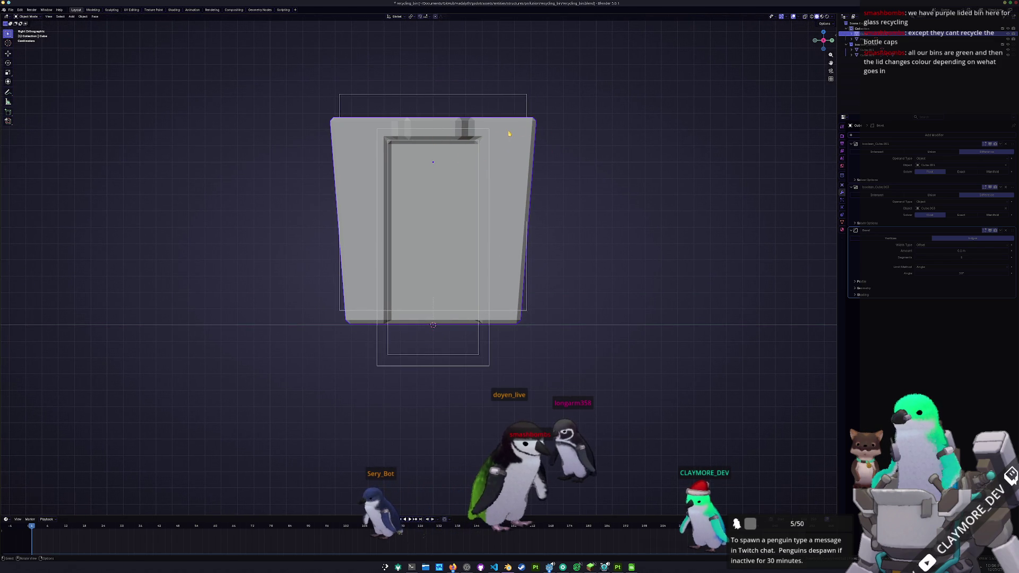
{"action": "middle_click_drag", "start_coordinate": [509, 134], "coordinate": [830, 173]}
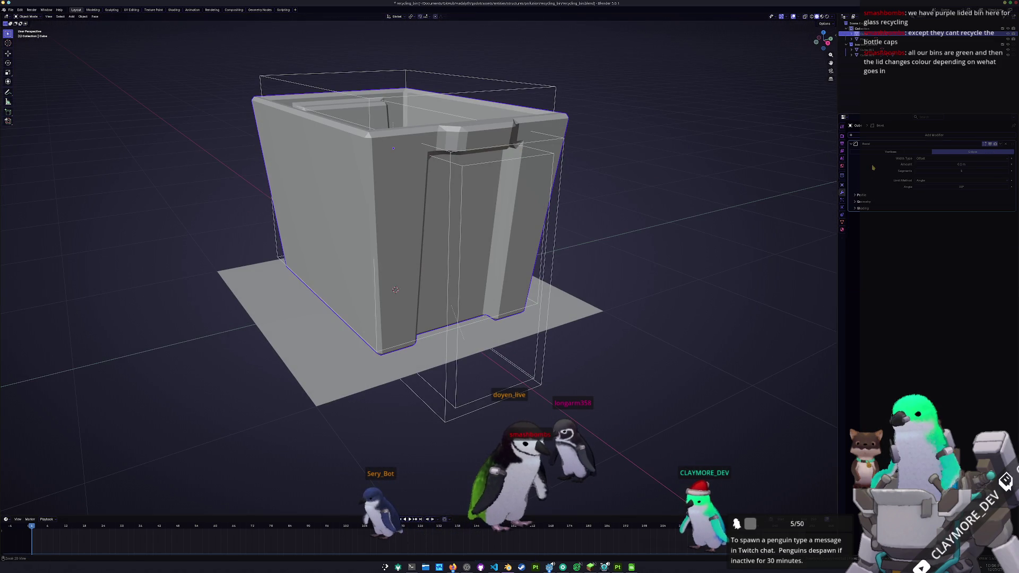
{"action": "key", "text": "KP_3"}
{"action": "scroll", "coordinate": [651, 193], "scroll_direction": "up", "scroll_amount": 2}
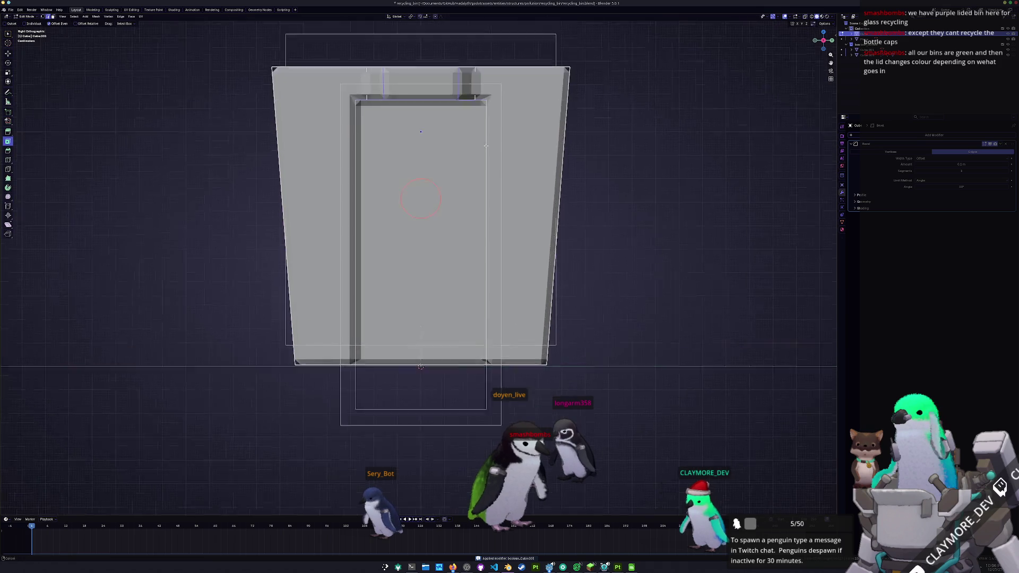
{"action": "middle_click_drag", "start_coordinate": [488, 125], "coordinate": [381, 209], "text": "shift"}
{"action": "left_click", "coordinate": [381, 210]}
{"action": "key", "text": "alt+z"}
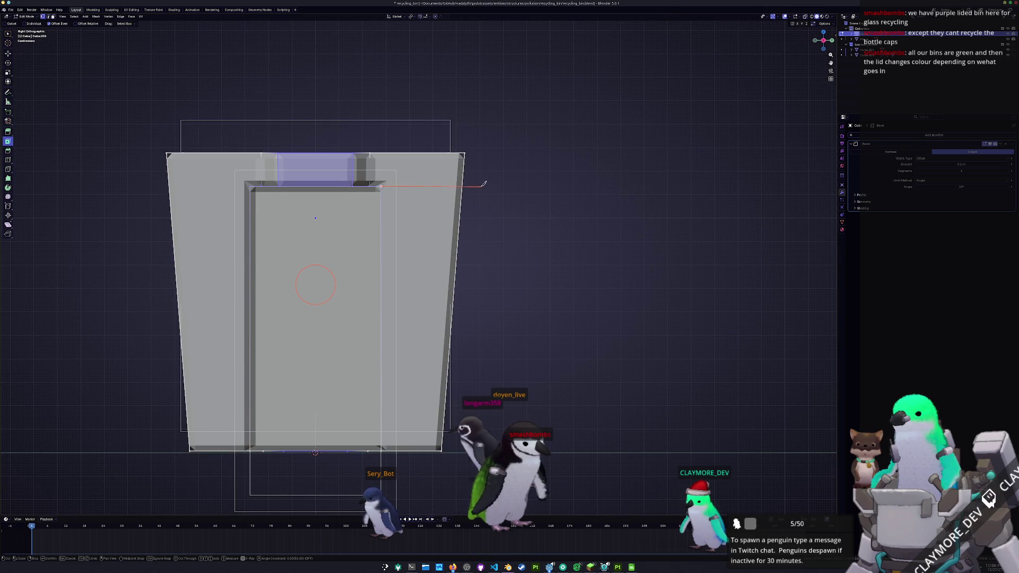
Step: Add an edge loop near the bin's top and resize it vertically
{"action": "middle_click_drag", "start_coordinate": [483, 184], "coordinate": [476, 189]}
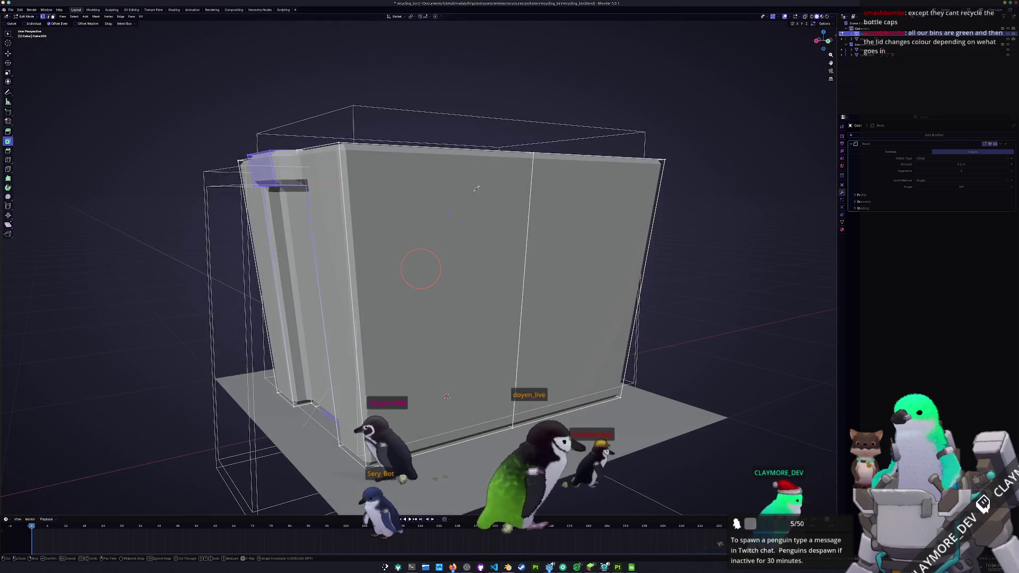
{"action": "scroll", "coordinate": [476, 188], "scroll_direction": "down", "scroll_amount": 2}
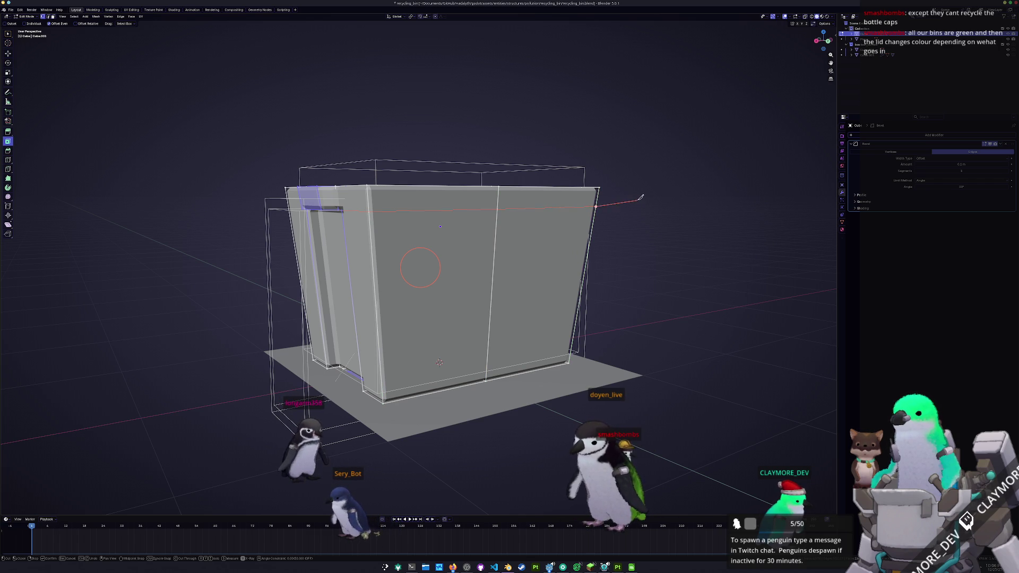
{"action": "middle_click_drag", "start_coordinate": [439, 362], "coordinate": [481, 363]}
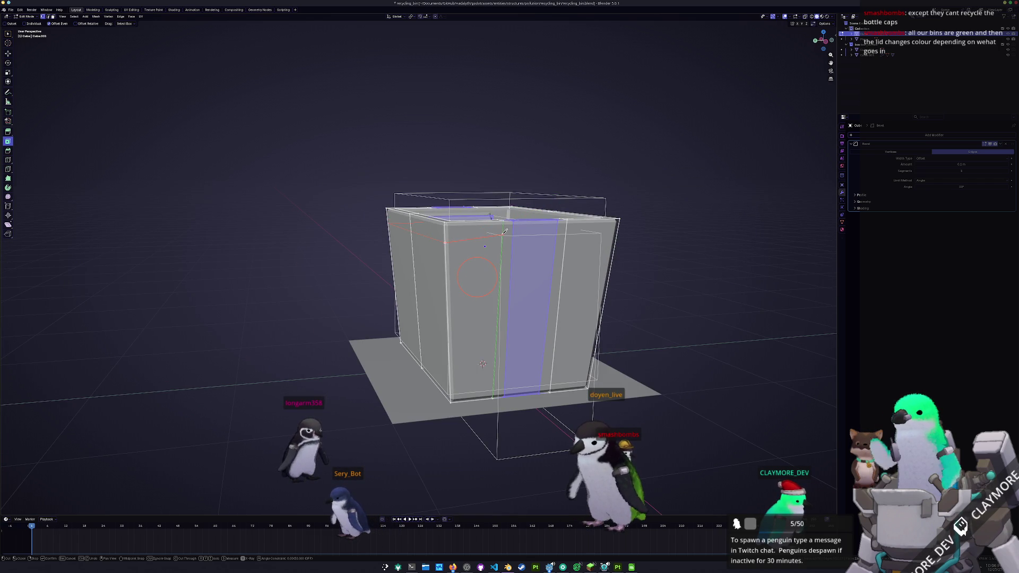
{"action": "middle_click_drag", "start_coordinate": [505, 235], "coordinate": [389, 235]}
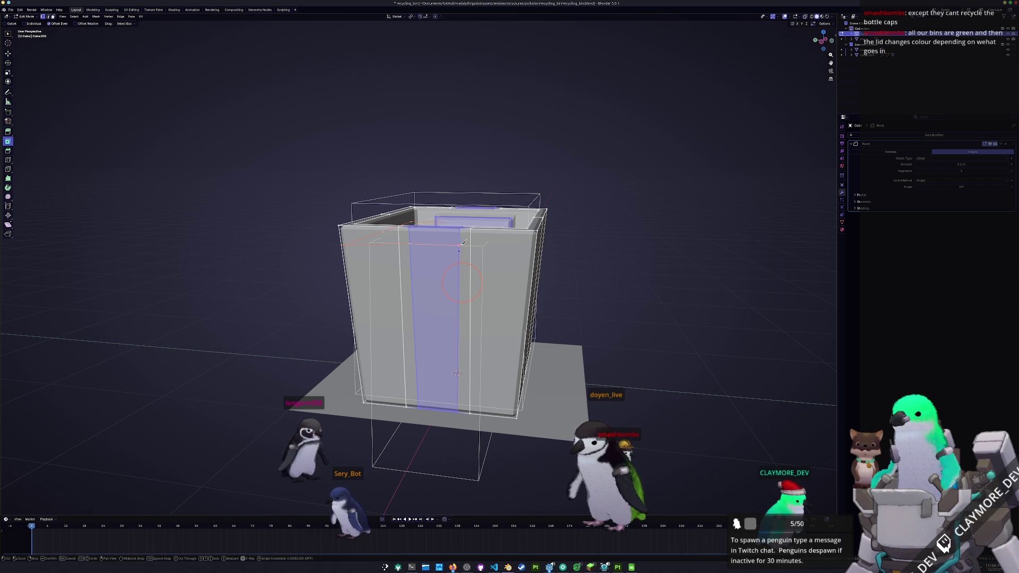
{"action": "middle_click_drag", "start_coordinate": [470, 245], "coordinate": [418, 231]}
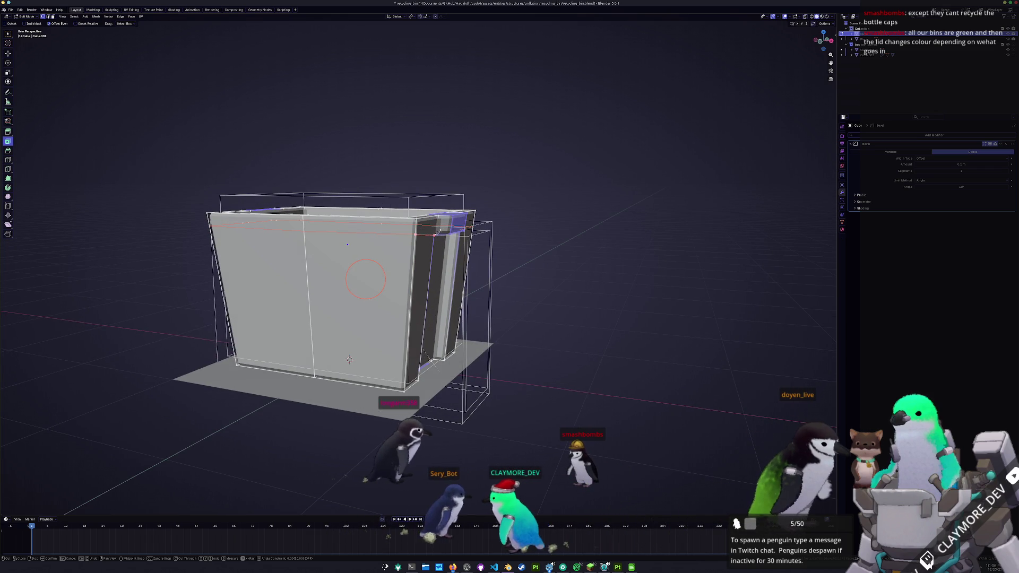
{"action": "left_click_drag", "start_coordinate": [364, 278], "coordinate": [354, 270]}
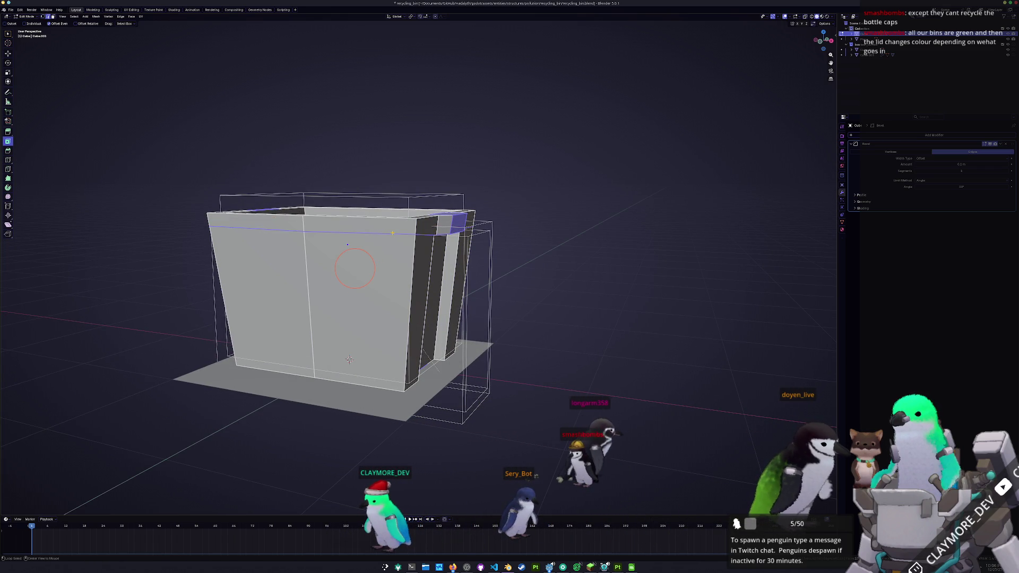
{"action": "scroll", "coordinate": [348, 243], "scroll_direction": "up", "scroll_amount": 2}
{"action": "key", "text": "s"}
{"action": "left_click", "coordinate": [333, 240]}
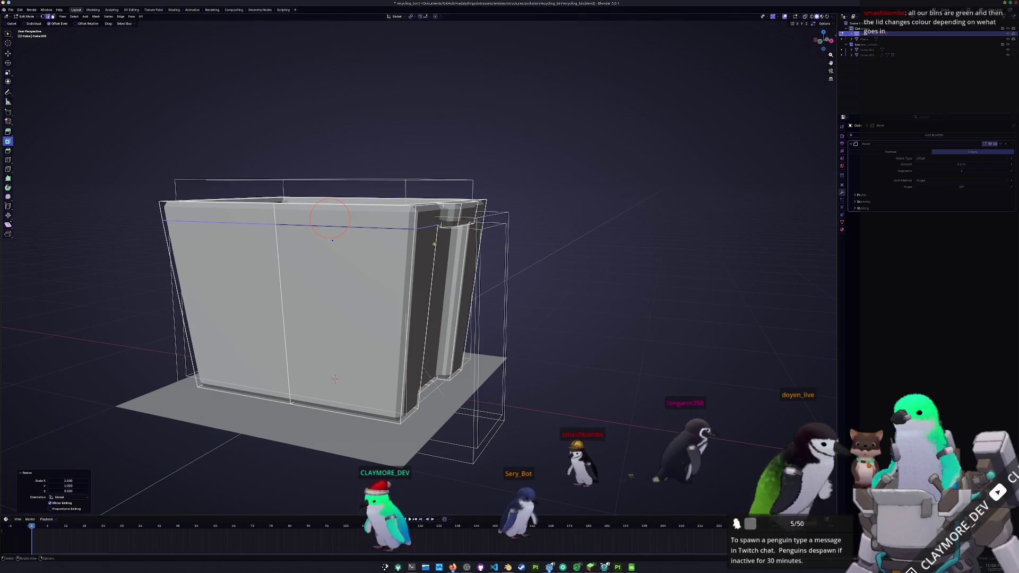
{"action": "left_click", "coordinate": [424, 248]}
Step: Confirm the tapered body scale, then start moving the top edge loop down along Z
{"action": "middle_click_drag", "start_coordinate": [425, 248], "coordinate": [582, 206]}
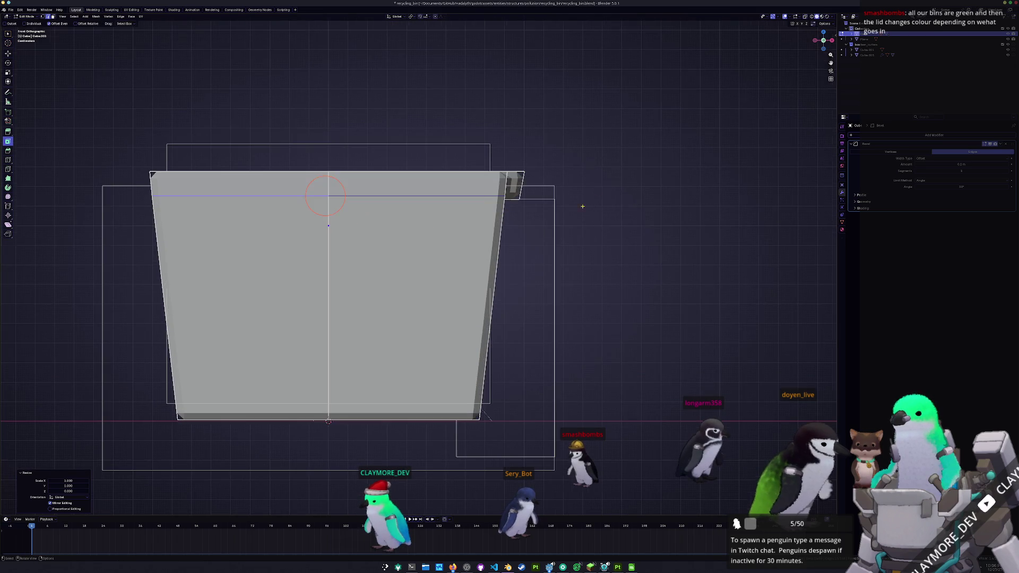
{"action": "left_click", "coordinate": [600, 191]}
{"action": "middle_click_drag", "start_coordinate": [569, 193], "coordinate": [500, 159]}
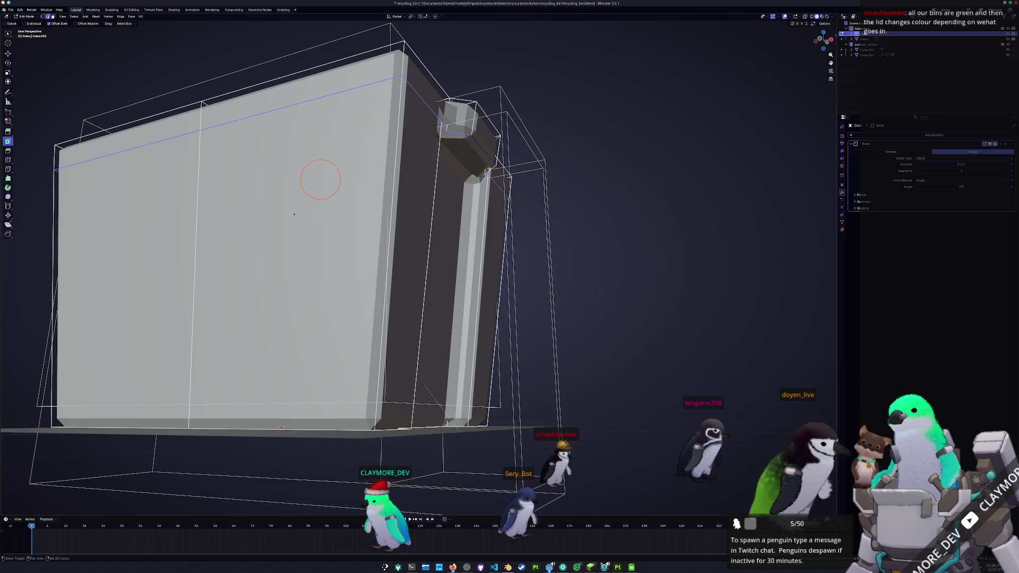
{"action": "left_click", "coordinate": [493, 173]}
{"action": "key", "text": "KP_3"}
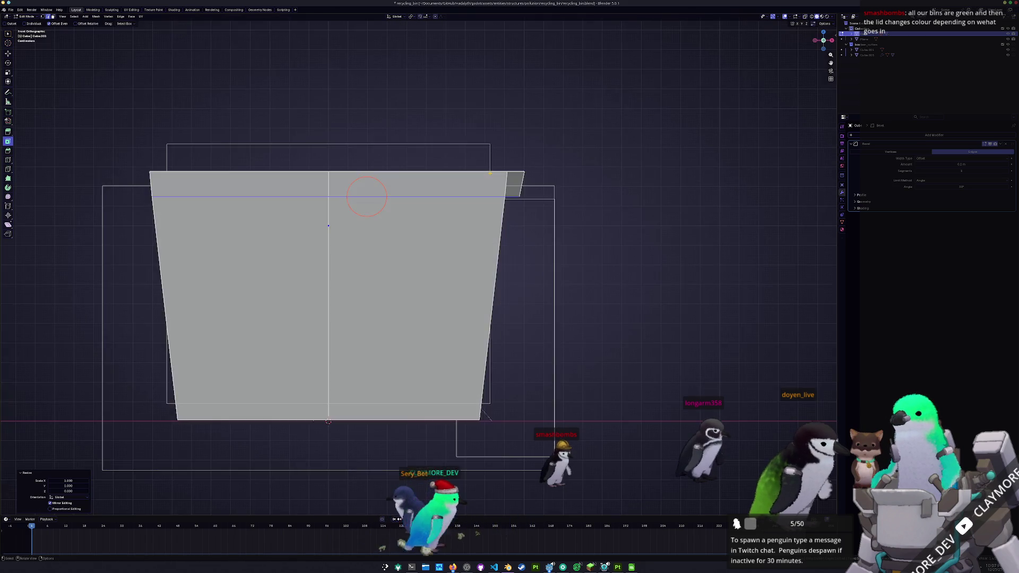
{"action": "key", "text": "KP_1"}
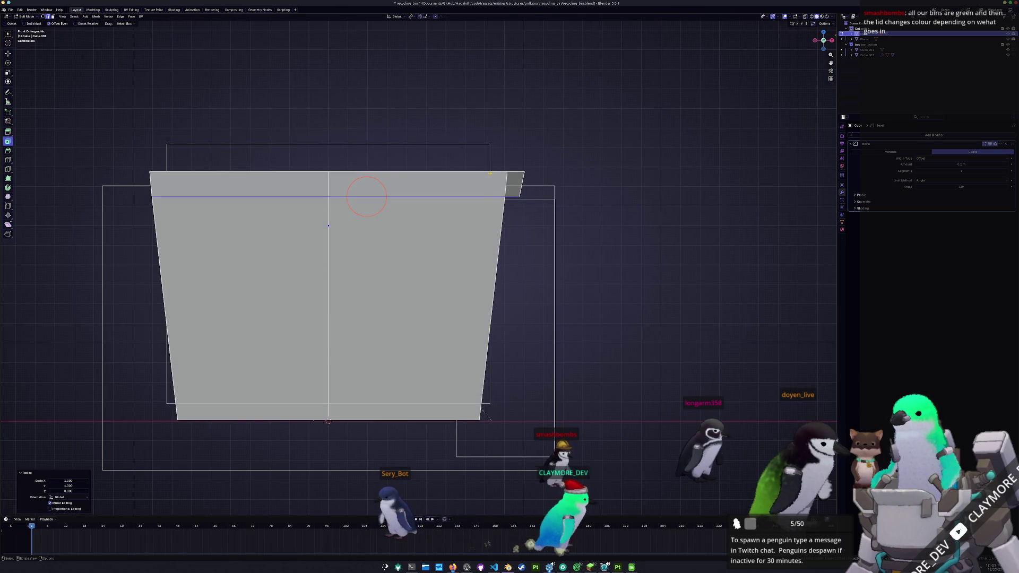
{"action": "key", "text": "g"}
{"action": "key", "text": "z"}
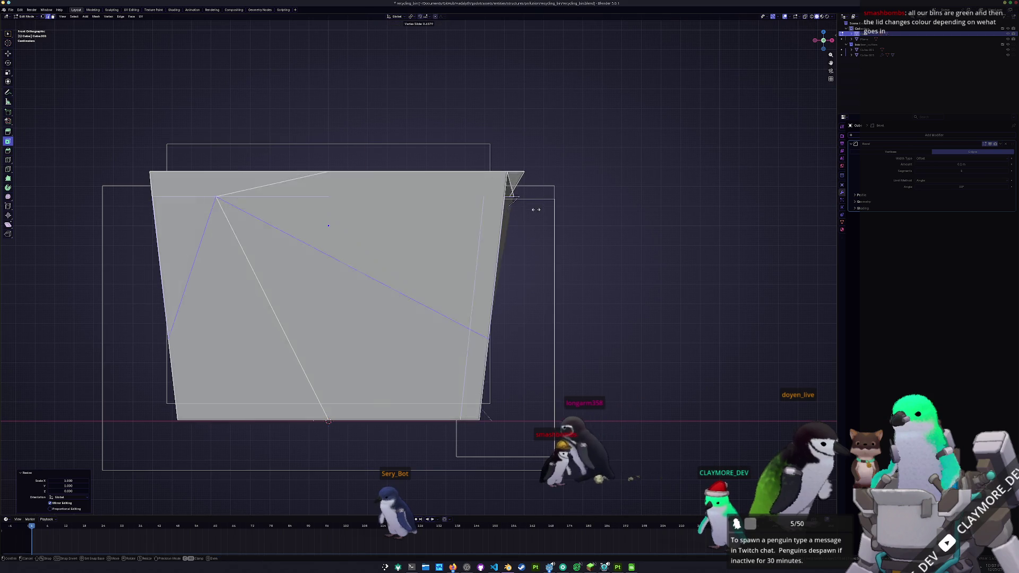
Step: Lower the top loop, inset, and delete the left half of the mesh
{"action": "left_click", "coordinate": [532, 216]}
{"action": "scroll", "coordinate": [532, 216], "scroll_direction": "down", "scroll_amount": 2}
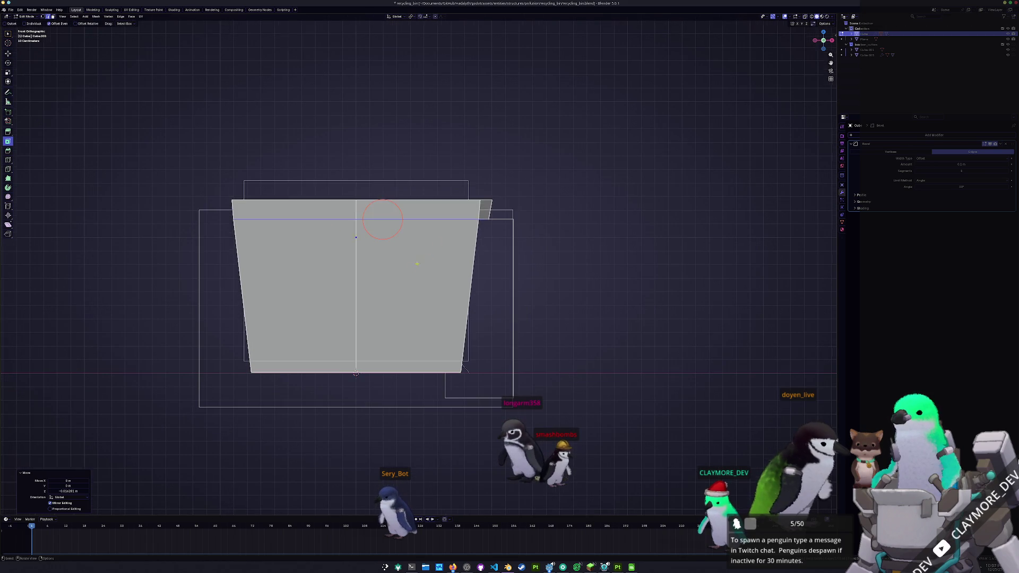
{"action": "key", "text": "i"}
{"action": "left_click", "coordinate": [249, 263]}
{"action": "key", "text": "x"}
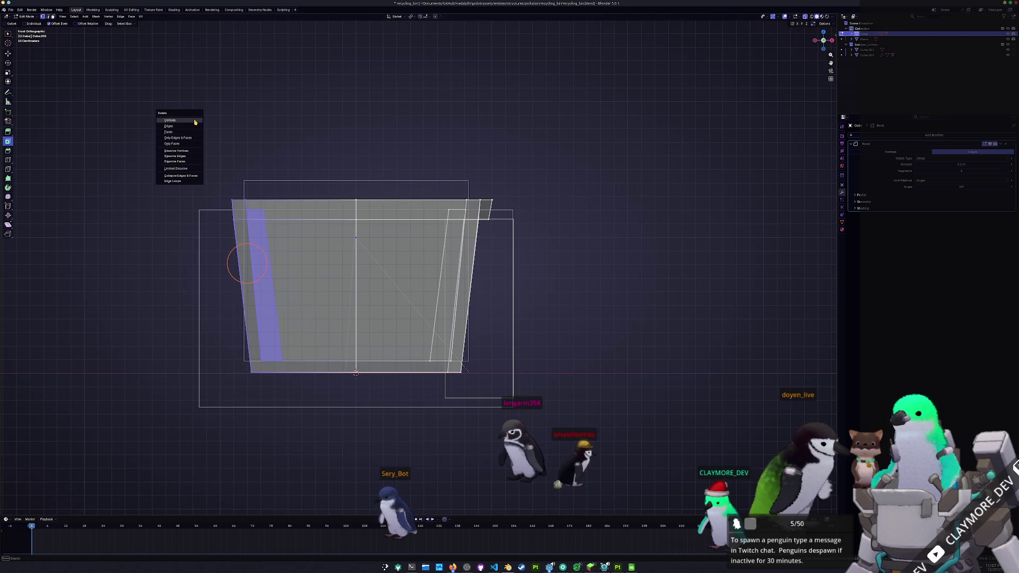
{"action": "left_click", "coordinate": [194, 121]}
{"action": "key", "text": "Tab"}
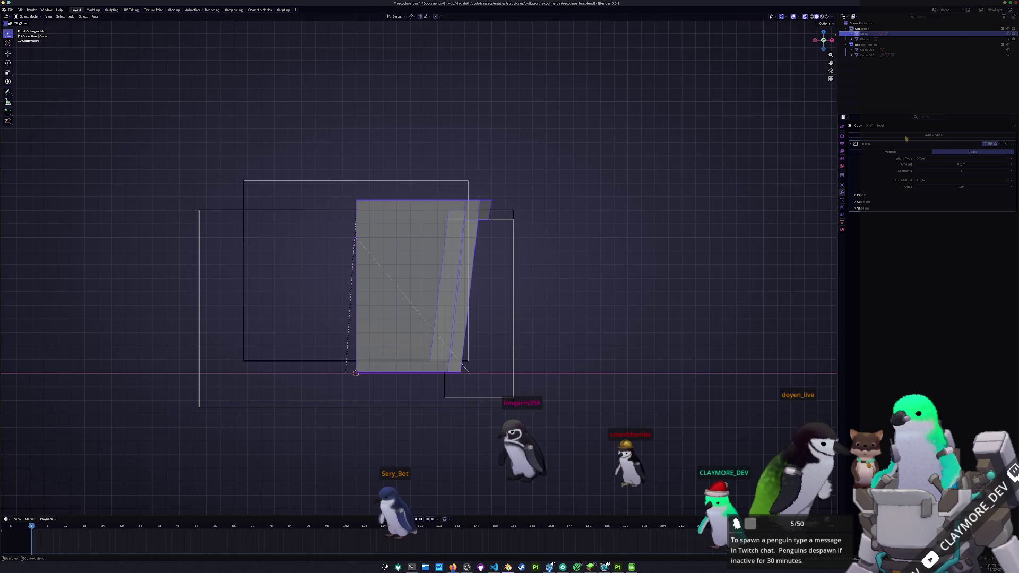
Step: Add a Mirror modifier and move it up the modifier stack
{"action": "left_click", "coordinate": [950, 197]}
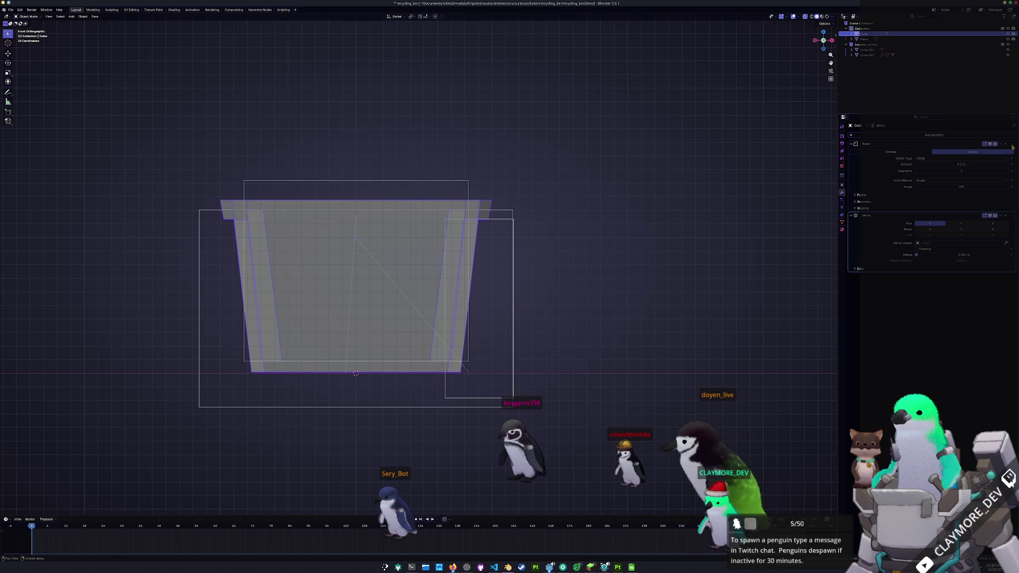
{"action": "left_click_drag", "start_coordinate": [1001, 268], "coordinate": [939, 166]}
{"action": "key", "text": "alt+z"}
{"action": "mouse_move", "coordinate": [616, 276]}
{"action": "middle_mouse_down"}
{"action": "mouse_move", "coordinate": [596, 295]}
{"action": "mouse_move", "coordinate": [534, 268]}
{"action": "middle_mouse_up"}
Step: Delete the wireframe box, then select all bin geometry for merging
{"action": "left_click", "coordinate": [500, 256]}
{"action": "key", "text": "Delete"}
{"action": "left_click", "coordinate": [471, 188]}
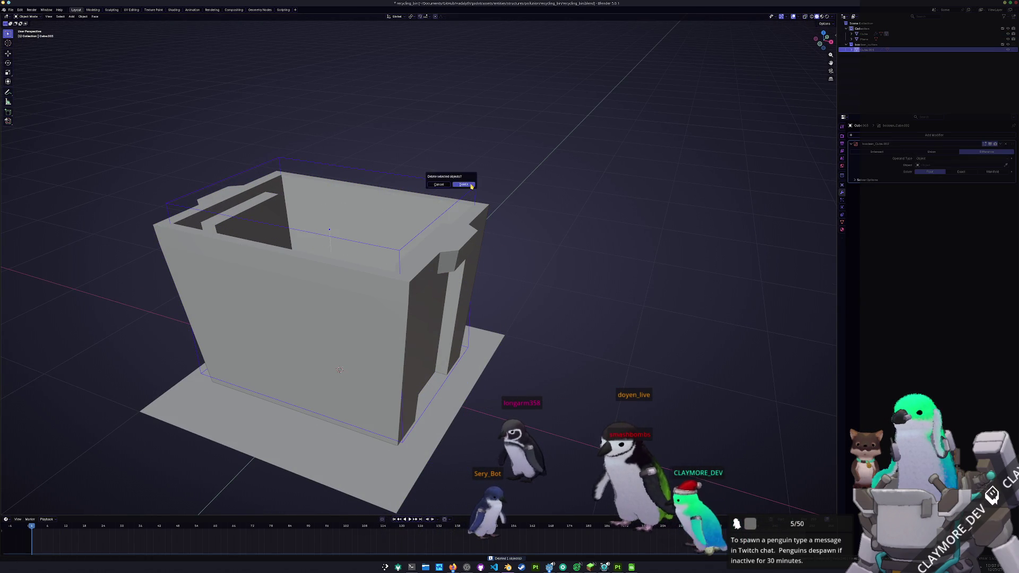
{"action": "mouse_move", "coordinate": [472, 187]}
{"action": "middle_mouse_down"}
{"action": "mouse_move", "coordinate": [442, 207]}
{"action": "mouse_move", "coordinate": [538, 190]}
{"action": "middle_mouse_up"}
{"action": "key", "text": "Tab"}
{"action": "key", "text": "a"}
{"action": "right_click", "coordinate": [538, 190]}
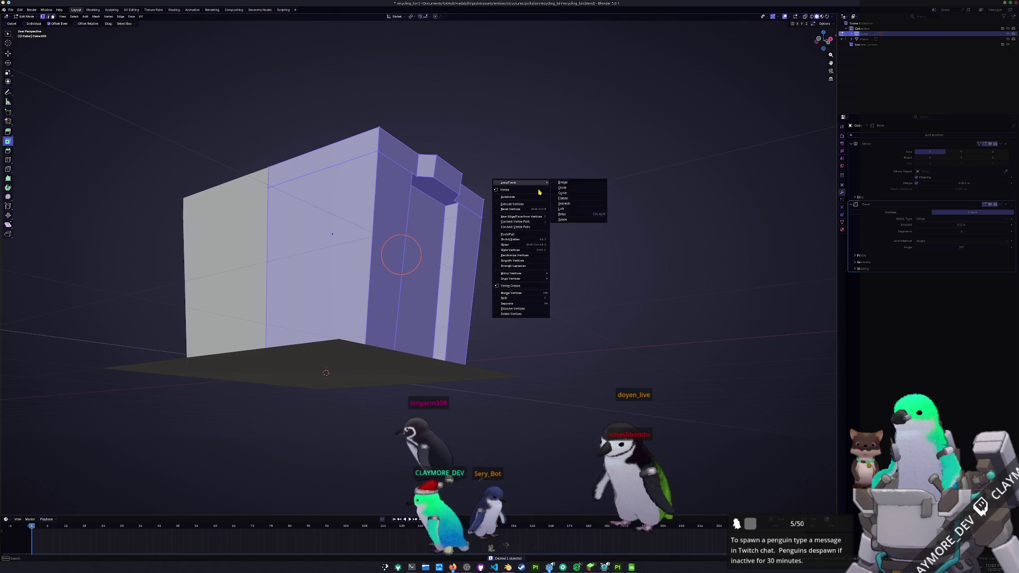
{"action": "mouse_move", "coordinate": [511, 294]}
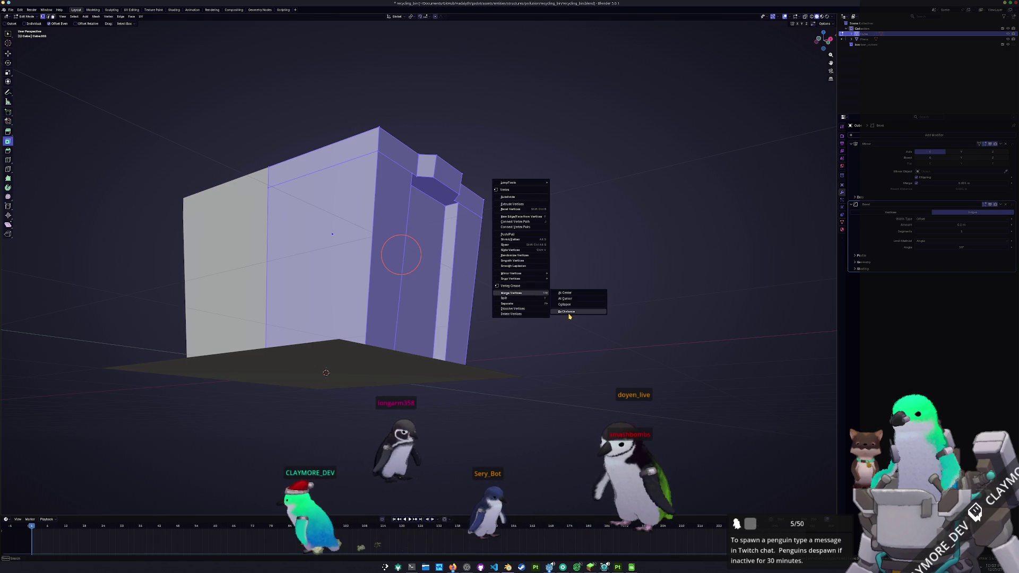
Step: Merge the bin's overlapping vertices by distance and inspect the result
{"action": "left_click", "coordinate": [569, 314]}
{"action": "mouse_move", "coordinate": [461, 197]}
{"action": "middle_mouse_down"}
{"action": "mouse_move", "coordinate": [321, 188]}
{"action": "mouse_move", "coordinate": [322, 216]}
{"action": "middle_mouse_up"}
{"action": "key", "text": "alt+a"}
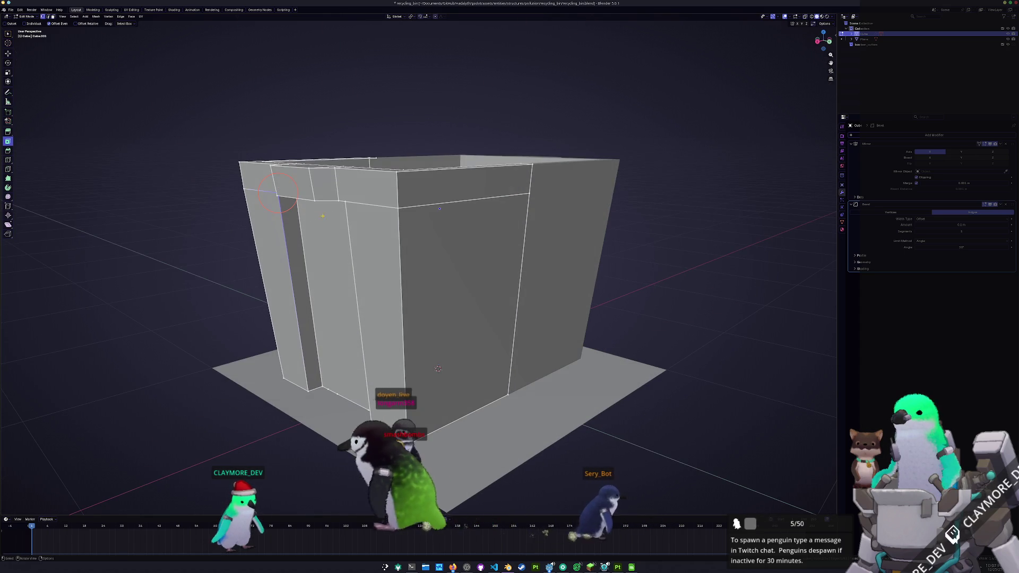
{"action": "middle_click_drag", "start_coordinate": [414, 200], "coordinate": [456, 181]}
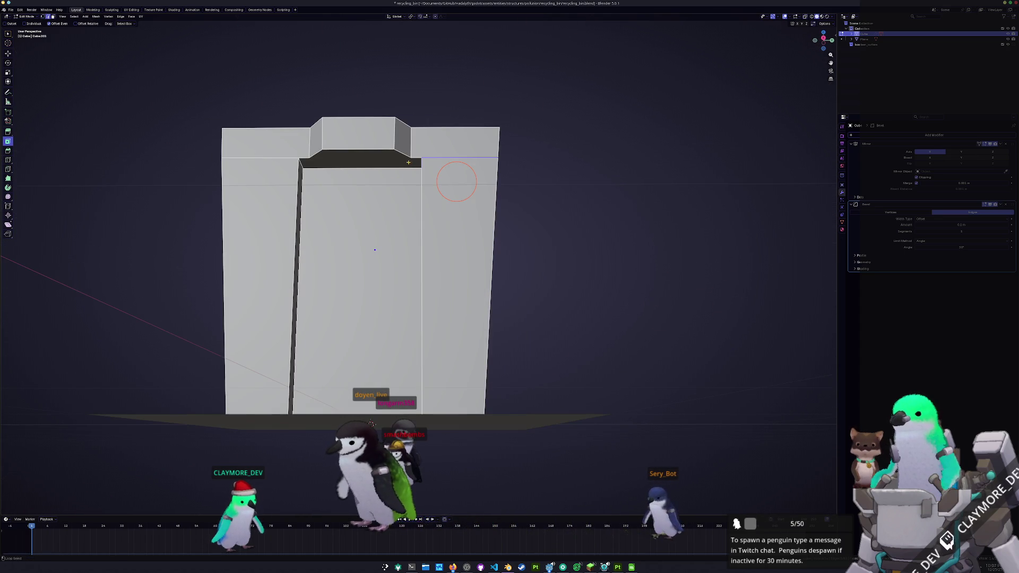
{"action": "middle_click_drag", "start_coordinate": [370, 423], "coordinate": [317, 420]}
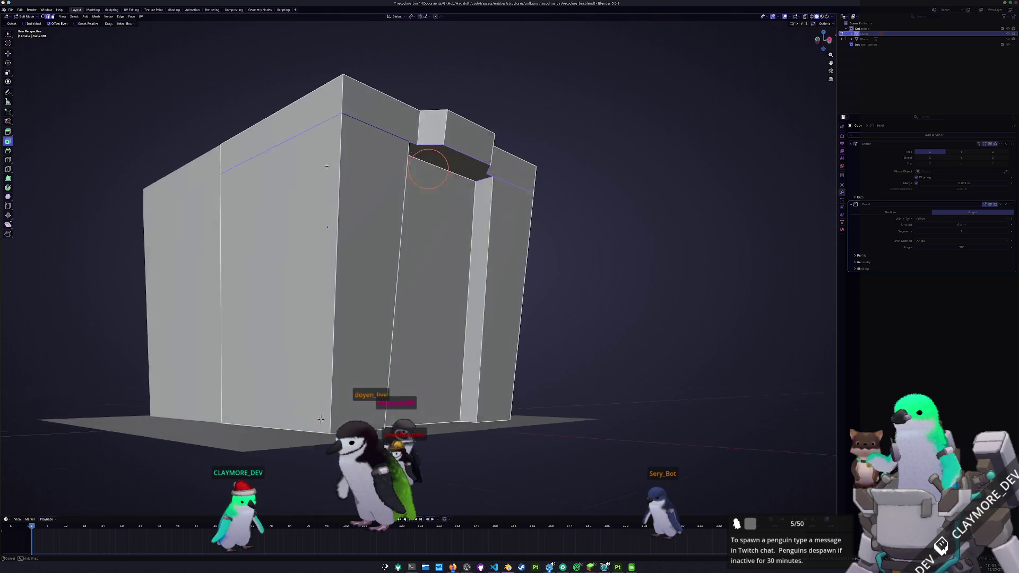
{"action": "scroll", "coordinate": [317, 420], "scroll_direction": "up", "scroll_amount": 2}
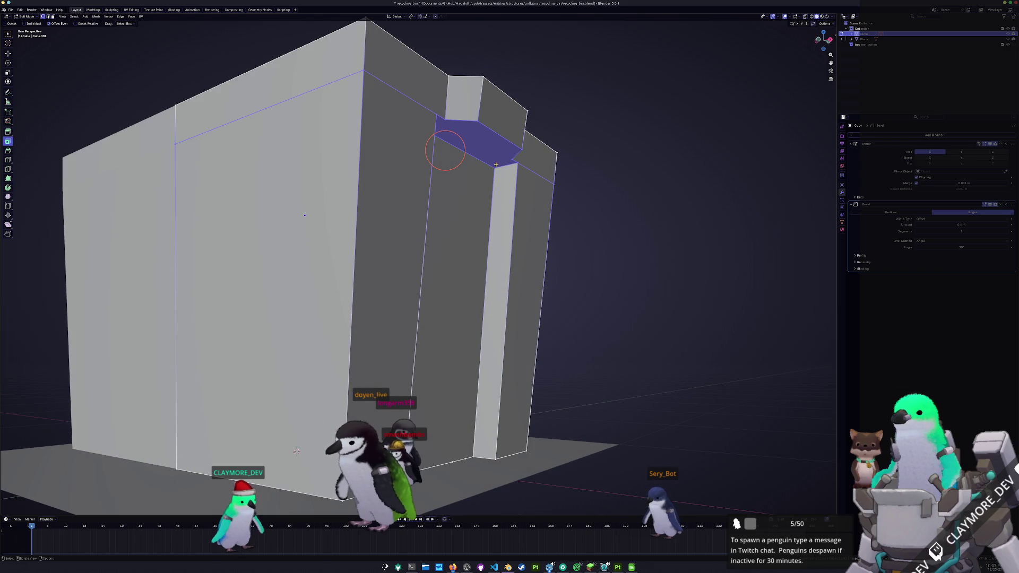
{"action": "key", "text": "Tab"}
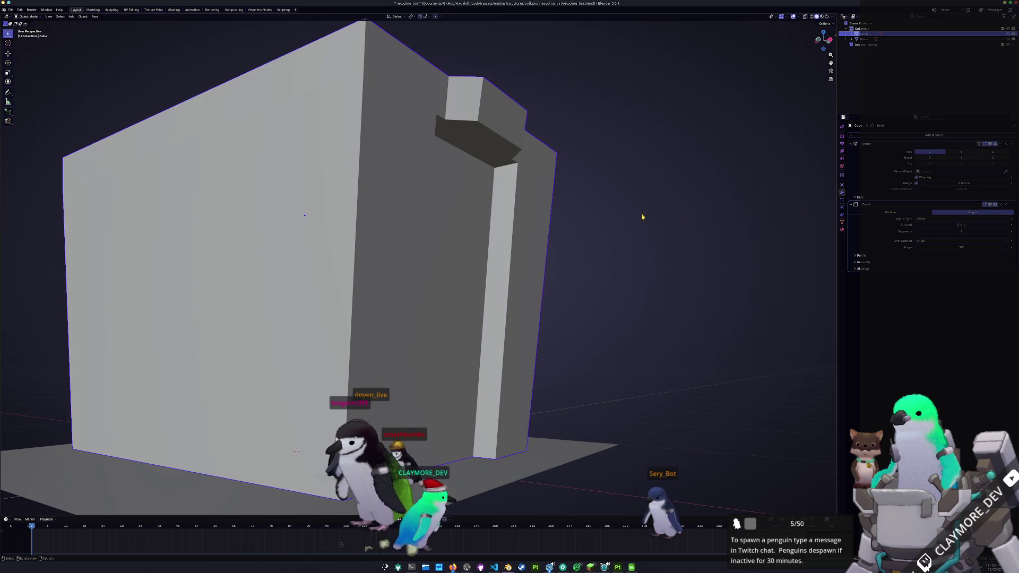
Step: Move the selected top face vertically to a new height
{"action": "key", "text": "Tab"}
{"action": "middle_click_drag", "start_coordinate": [642, 216], "coordinate": [443, 164]}
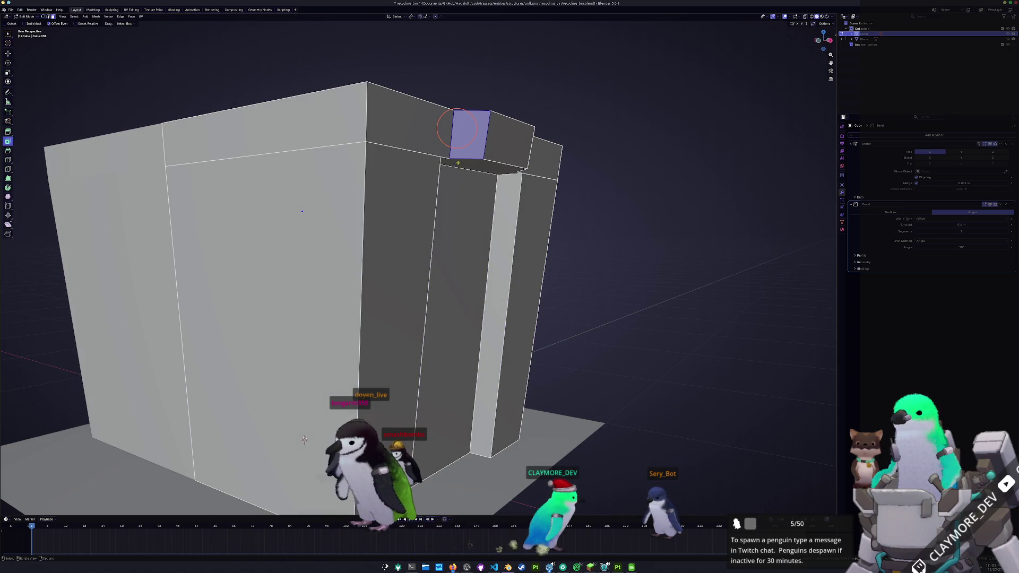
{"action": "key", "text": "g"}
{"action": "key", "text": "z"}
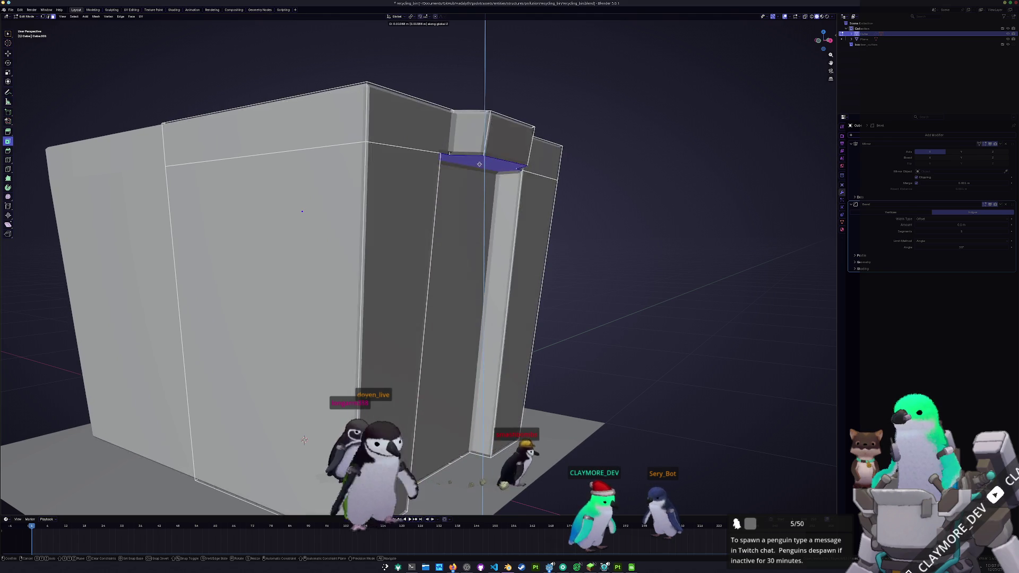
{"action": "left_click", "coordinate": [476, 200]}
{"action": "middle_click_drag", "start_coordinate": [476, 201], "coordinate": [413, 213]}
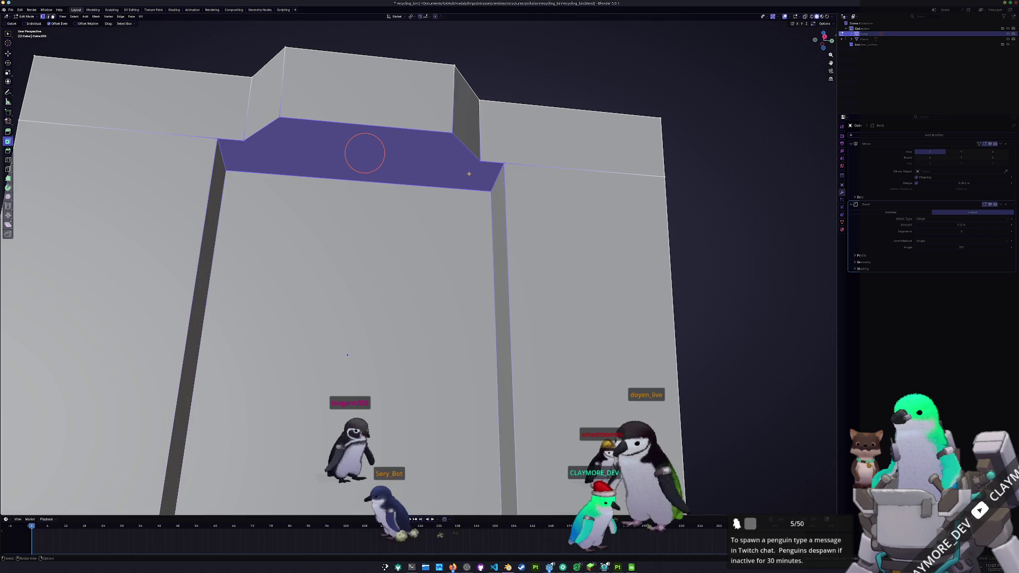
Step: Move the next rim selection vertically along Z
{"action": "middle_click_drag", "start_coordinate": [413, 212], "coordinate": [481, 163]}
{"action": "left_click", "coordinate": [481, 164]}
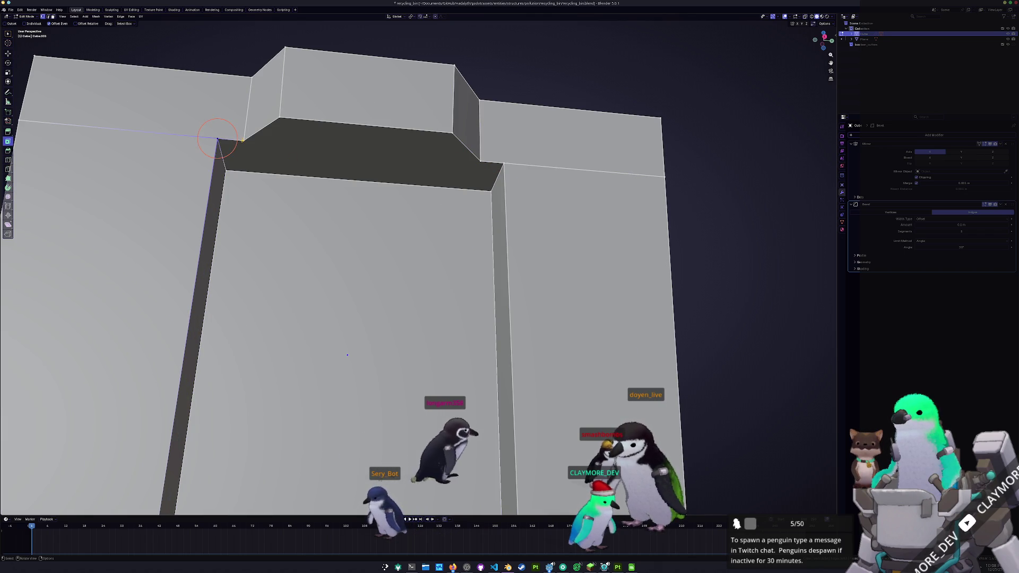
{"action": "mouse_move", "coordinate": [348, 355]}
{"action": "middle_mouse_down"}
{"action": "mouse_move", "coordinate": [433, 435]}
{"action": "mouse_move", "coordinate": [414, 157]}
{"action": "middle_mouse_up"}
{"action": "scroll", "coordinate": [433, 434], "scroll_direction": "up", "scroll_amount": 3}
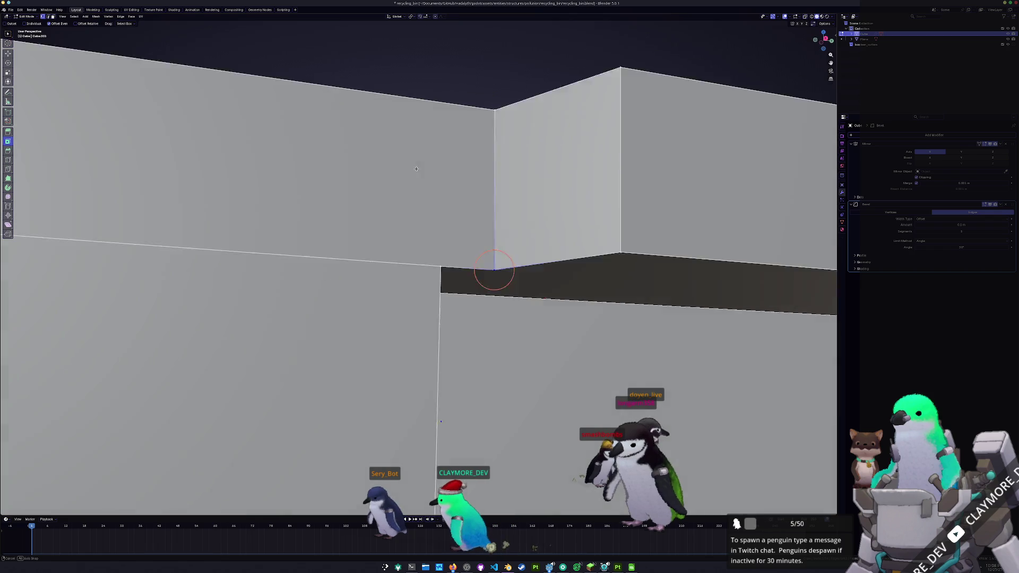
{"action": "key", "text": "g"}
{"action": "key", "text": "z"}
{"action": "left_click", "coordinate": [417, 148]}
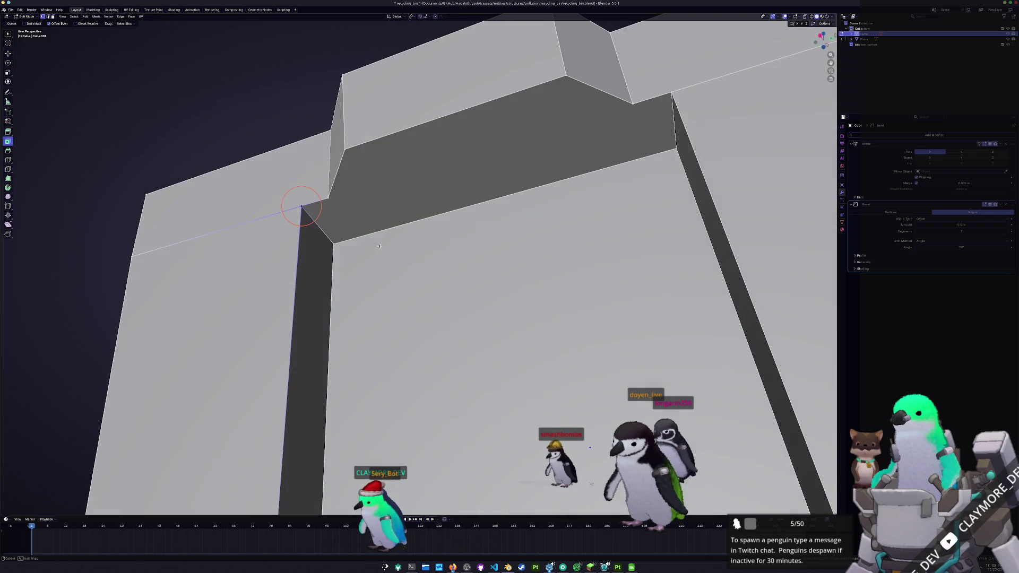
{"action": "middle_click_drag", "start_coordinate": [478, 189], "coordinate": [299, 209]}
Step: Select the notch corner geometry, set its rim height along Z, and enable X-ray
{"action": "left_click", "coordinate": [336, 237]}
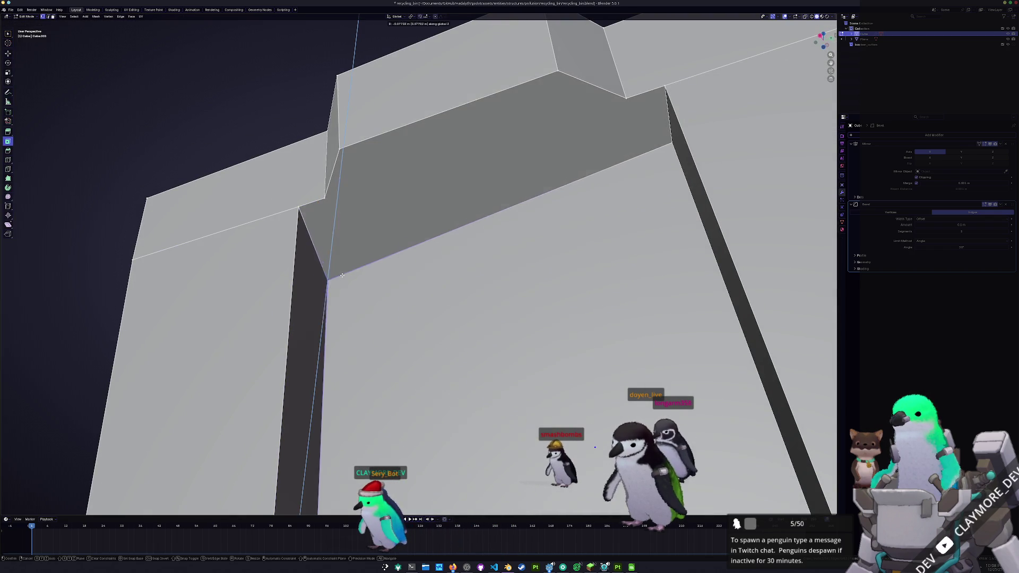
{"action": "left_click", "coordinate": [328, 199]}
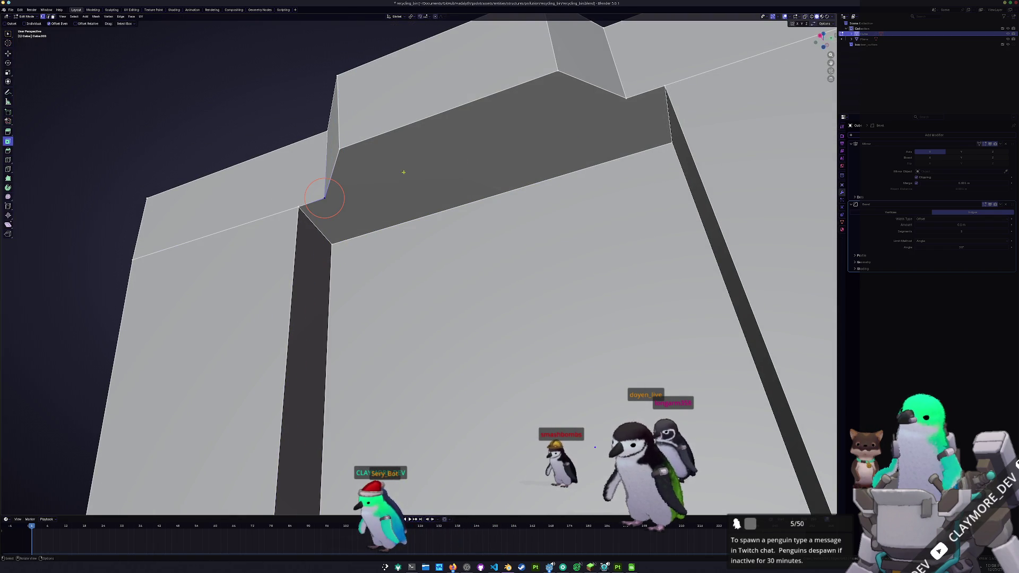
{"action": "scroll", "coordinate": [324, 198], "scroll_direction": "down", "scroll_amount": 5}
{"action": "key", "text": "g"}
{"action": "key", "text": "z"}
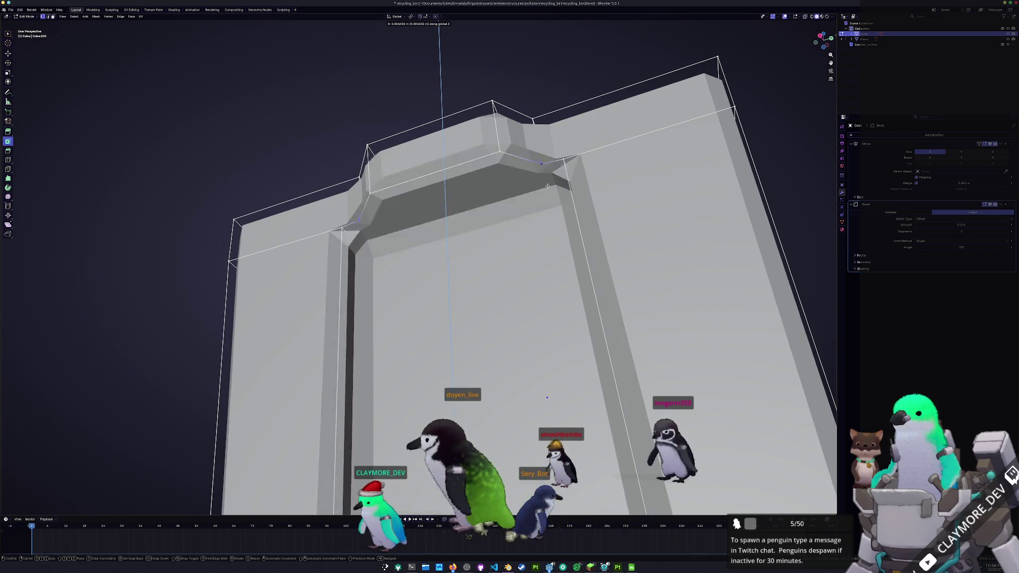
{"action": "left_click", "coordinate": [445, 195]}
{"action": "key", "text": "alt+z"}
{"action": "mouse_move", "coordinate": [442, 255]}
{"action": "middle_mouse_down"}
{"action": "mouse_move", "coordinate": [382, 313]}
{"action": "mouse_move", "coordinate": [363, 302]}
{"action": "mouse_move", "coordinate": [475, 318]}
{"action": "middle_mouse_up"}
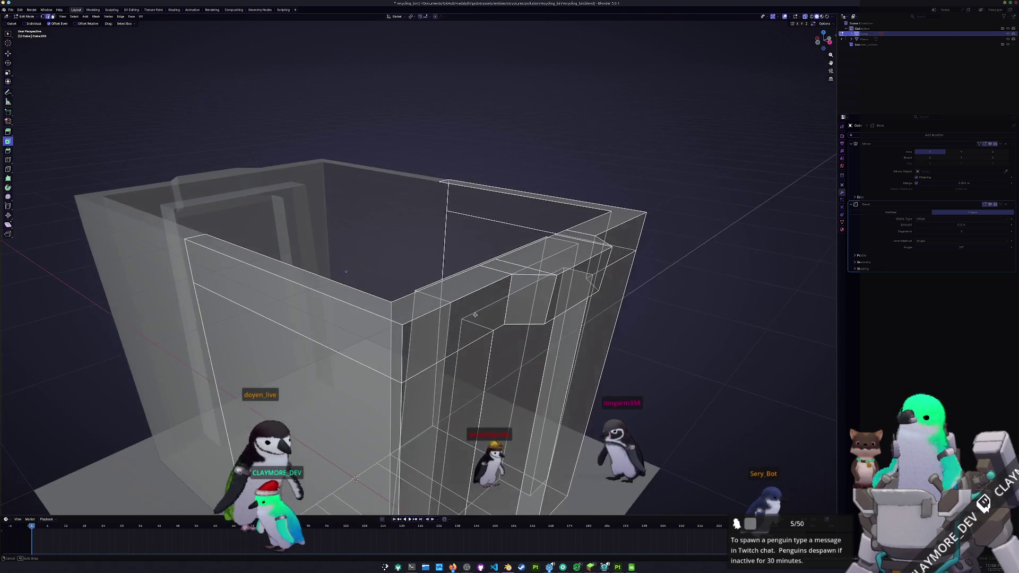
Step: Toggle X-ray and select one of the bin's upper edge loops
{"action": "key", "text": "alt+z"}
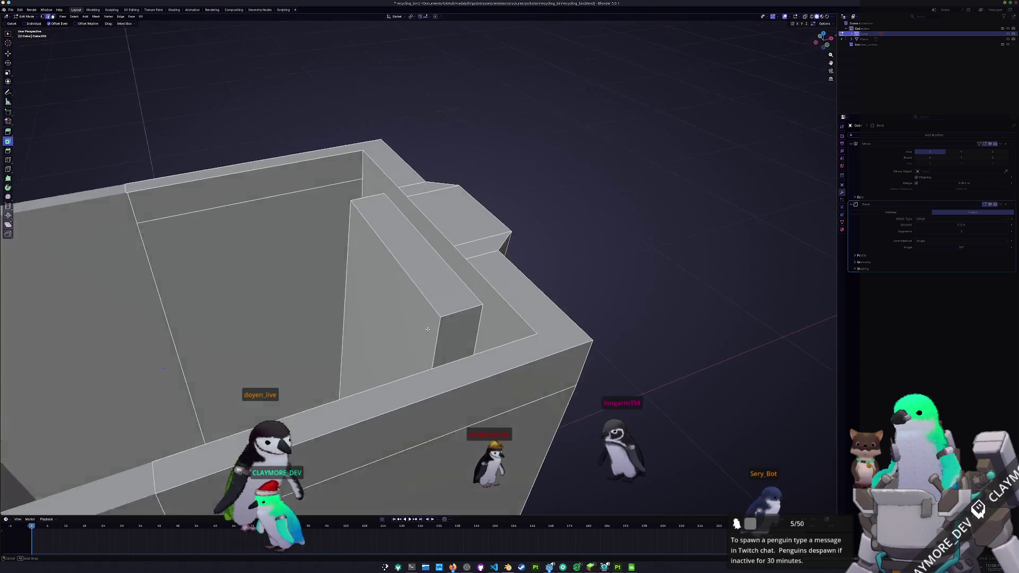
{"action": "mouse_move", "coordinate": [474, 318]}
{"action": "middle_mouse_down"}
{"action": "mouse_move", "coordinate": [380, 322]}
{"action": "mouse_move", "coordinate": [419, 337]}
{"action": "mouse_move", "coordinate": [376, 303]}
{"action": "middle_mouse_up"}
{"action": "key", "text": "alt+z"}
{"action": "scroll", "coordinate": [434, 342], "scroll_direction": "down", "scroll_amount": 2}
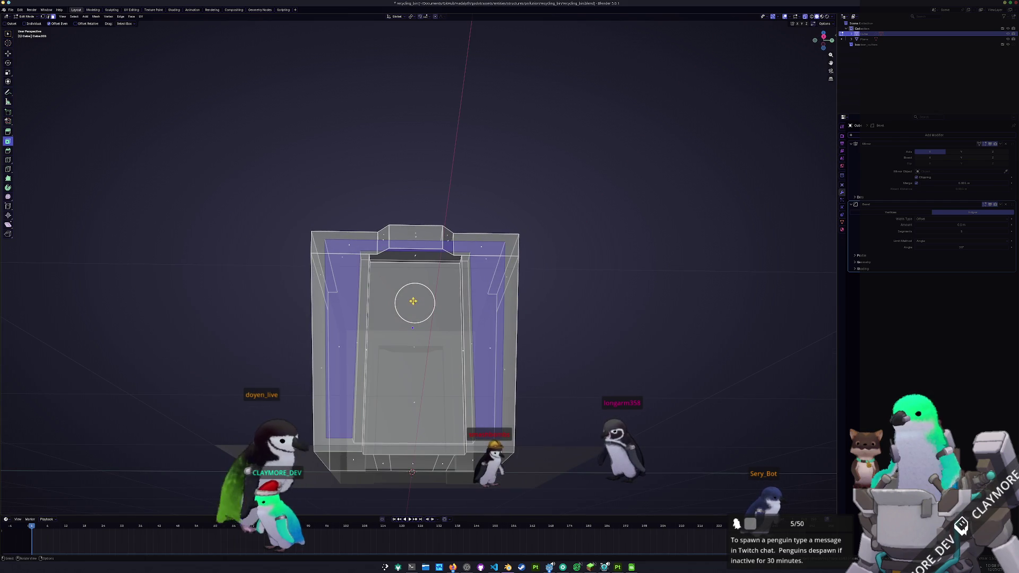
{"action": "left_click", "coordinate": [415, 340]}
{"action": "mouse_move", "coordinate": [422, 345]}
{"action": "middle_mouse_down"}
{"action": "mouse_move", "coordinate": [451, 329]}
{"action": "mouse_move", "coordinate": [435, 333]}
{"action": "middle_mouse_up"}
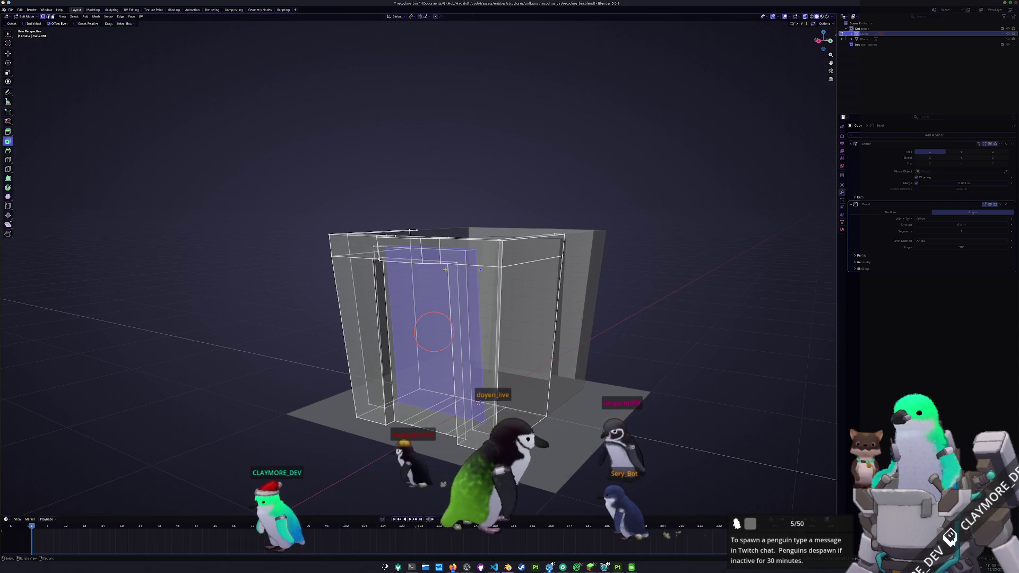
{"action": "left_click", "coordinate": [450, 262], "text": "alt"}
{"action": "scroll", "coordinate": [451, 263], "scroll_direction": "up", "scroll_amount": 4}
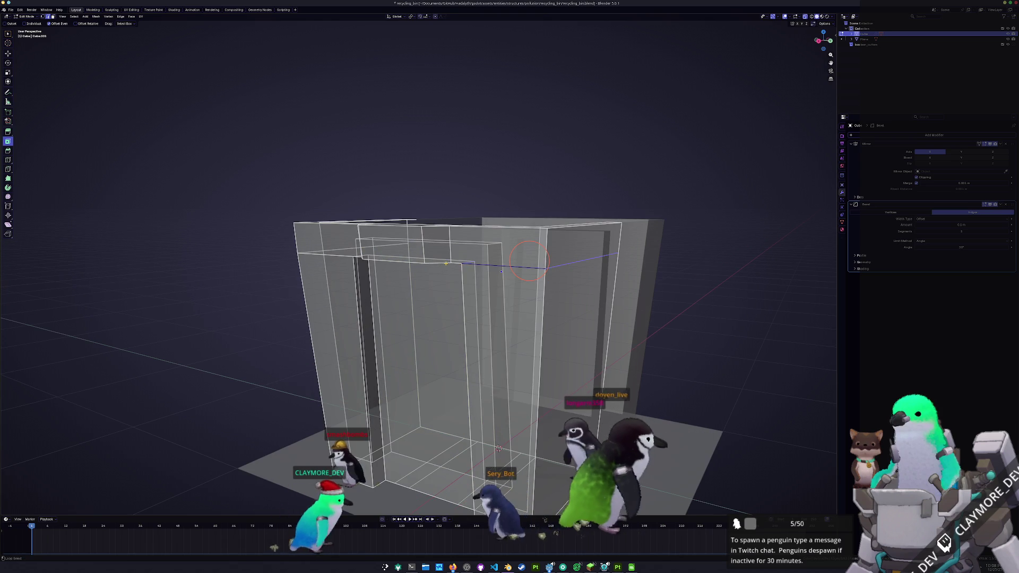
Step: Lower the edge loop along Z, return to Object Mode, and turn X-ray off
{"action": "key", "text": "g"}
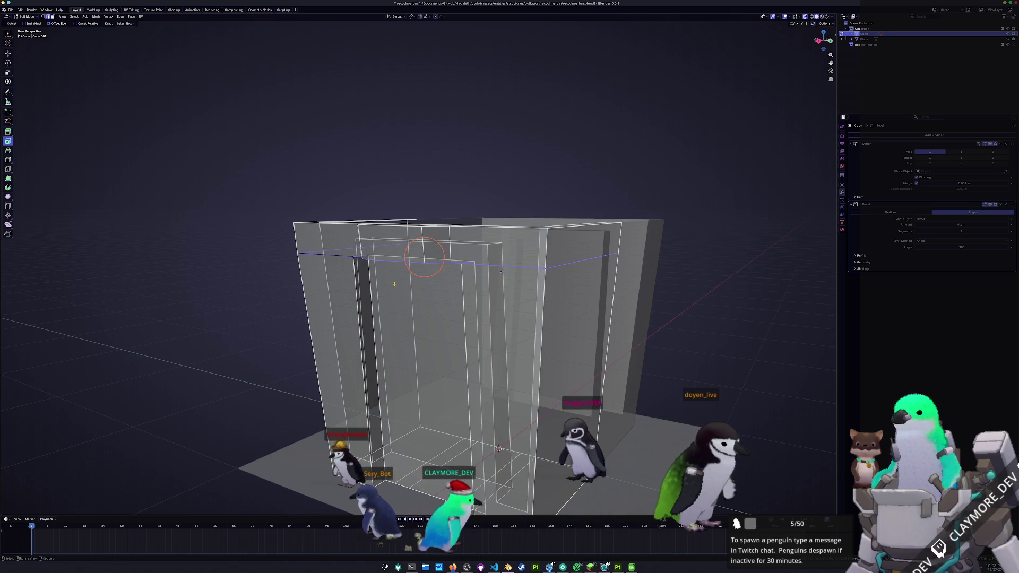
{"action": "key", "text": "z"}
{"action": "left_click", "coordinate": [390, 294]}
{"action": "key", "text": "Tab"}
{"action": "key", "text": "alt+z"}
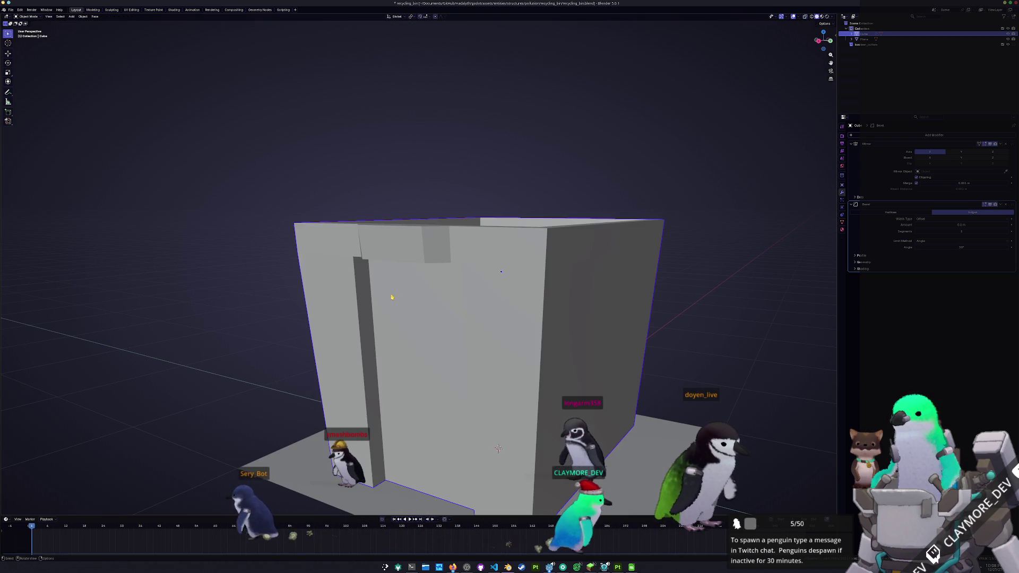
Step: Enter Edit Mode and try insetting the whole mesh, then cancel the inset
{"action": "key", "text": "g"}
{"action": "key", "text": "z"}
{"action": "key", "text": "Escape"}
{"action": "key", "text": "Tab"}
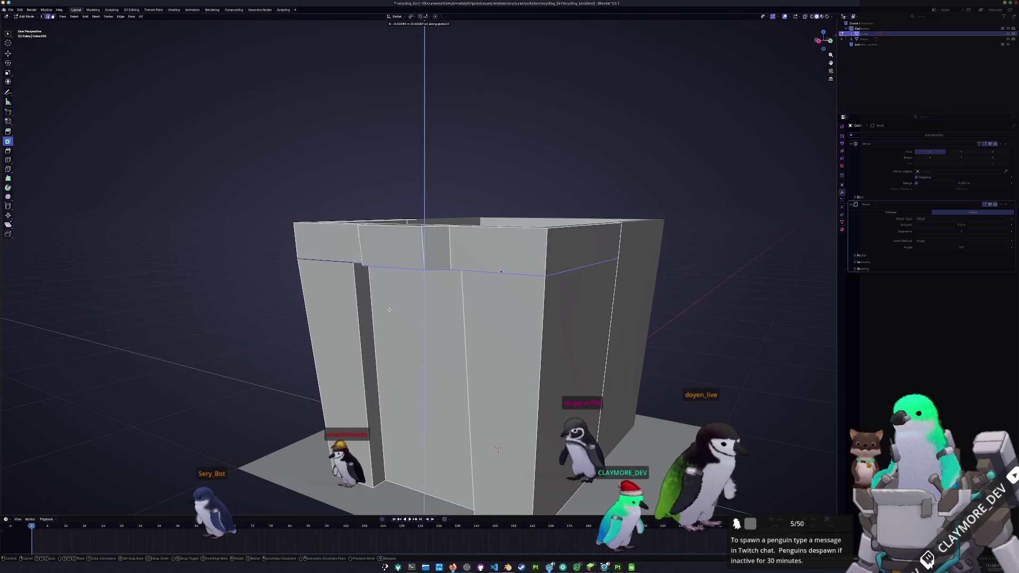
{"action": "left_click", "coordinate": [388, 320]}
{"action": "key", "text": "i"}
{"action": "middle_click_drag", "start_coordinate": [388, 321], "coordinate": [464, 244]}
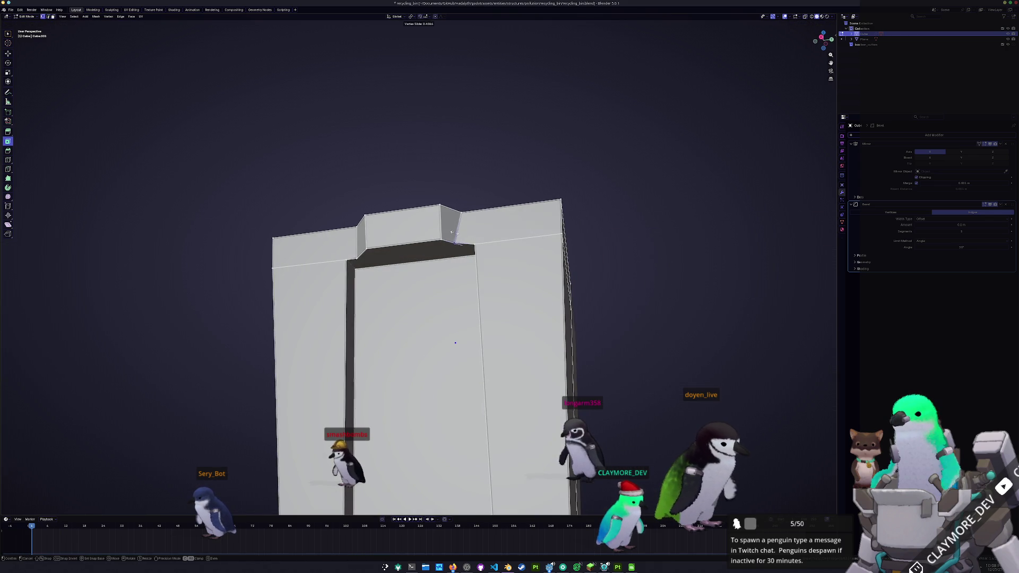
{"action": "key", "text": "a"}
{"action": "key", "text": "i"}
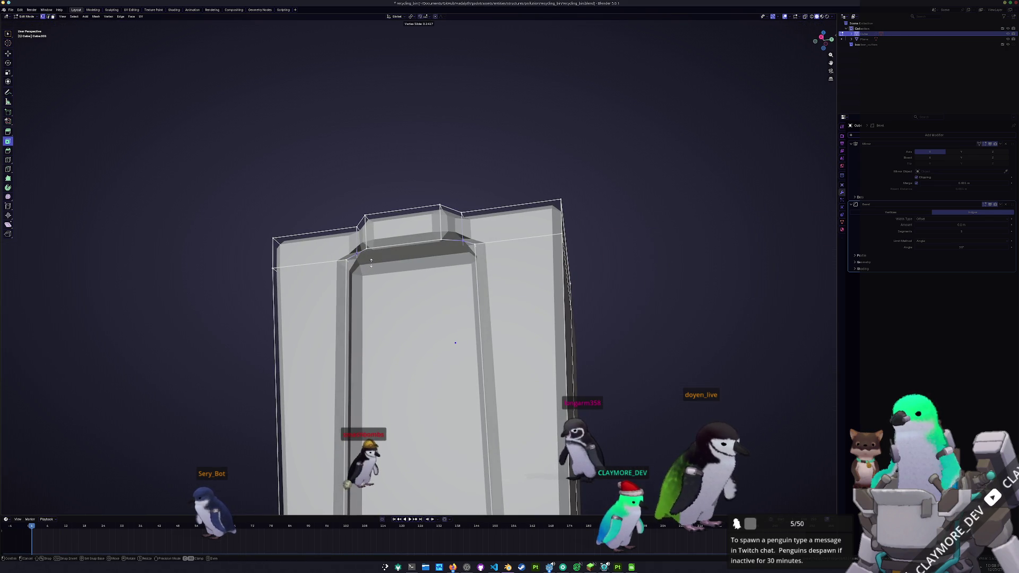
{"action": "right_click", "coordinate": [371, 260]}
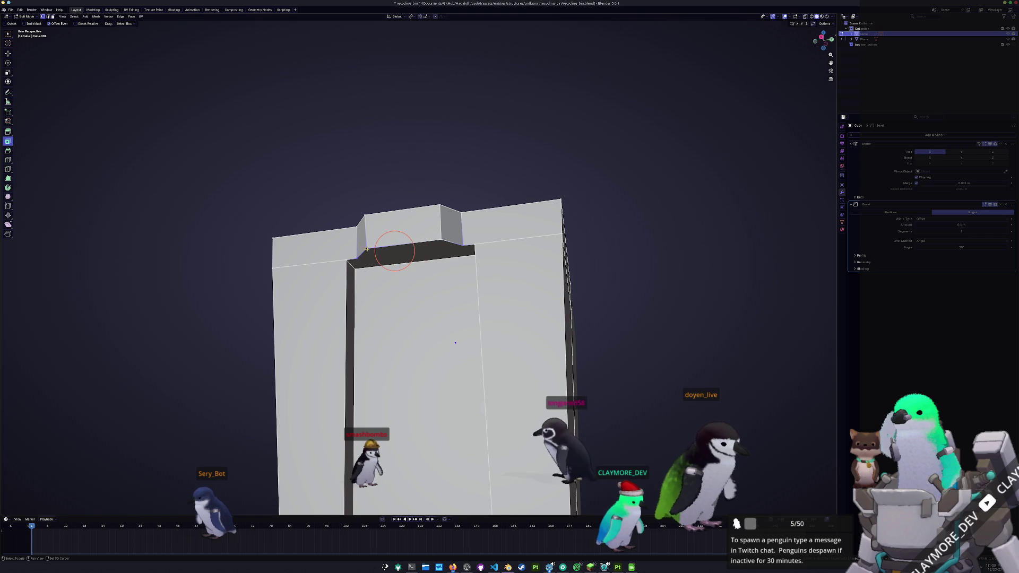
Step: Move the selection down along Z and undo the front doorway recess
{"action": "key", "text": "a"}
{"action": "key", "text": "g"}
{"action": "key", "text": "z"}
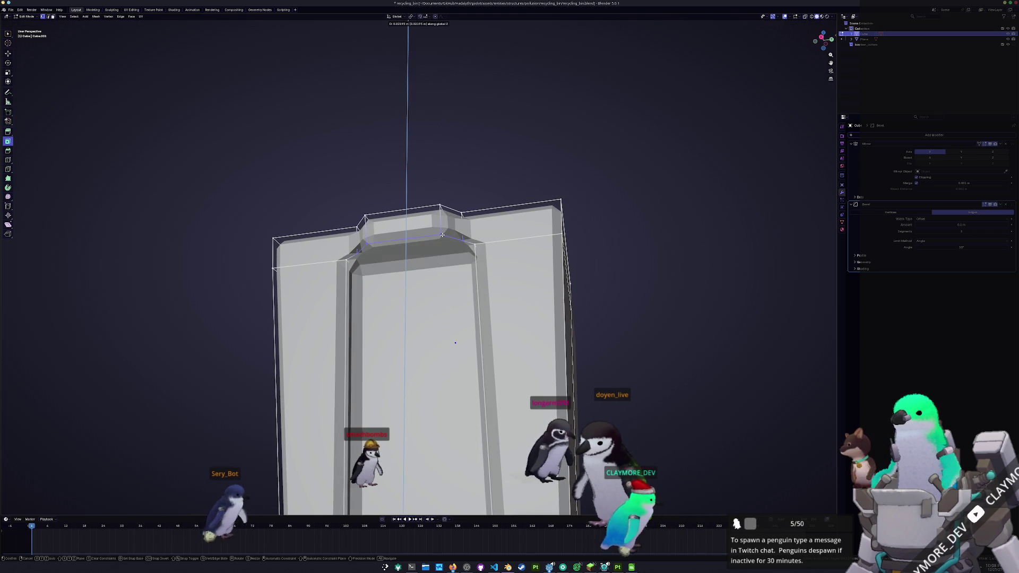
{"action": "left_click", "coordinate": [442, 233]}
{"action": "mouse_move", "coordinate": [443, 233]}
{"action": "middle_mouse_down"}
{"action": "mouse_move", "coordinate": [368, 311]}
{"action": "mouse_move", "coordinate": [439, 302]}
{"action": "middle_mouse_up"}
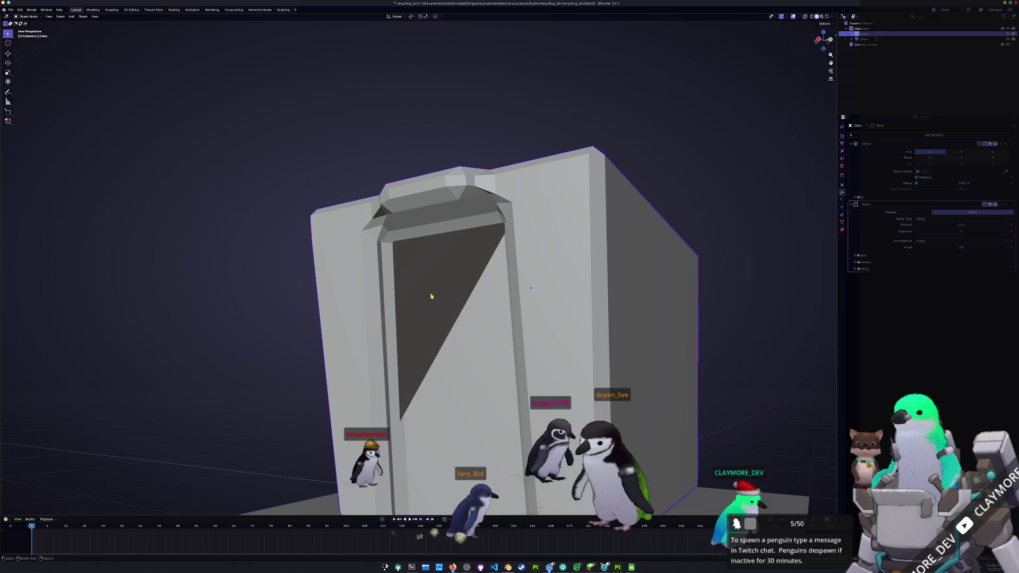
{"action": "scroll", "coordinate": [438, 302], "scroll_direction": "down", "scroll_amount": 3}
{"action": "middle_click_drag", "start_coordinate": [439, 302], "coordinate": [389, 349]}
{"action": "middle_click_drag", "start_coordinate": [507, 377], "coordinate": [517, 421]}
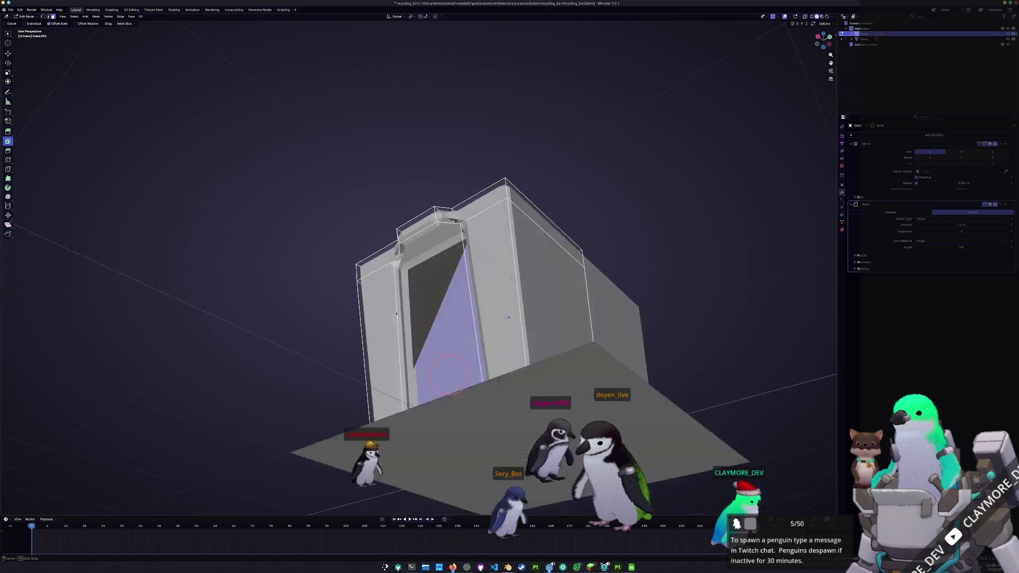
{"action": "key", "text": "ctrl+z"}
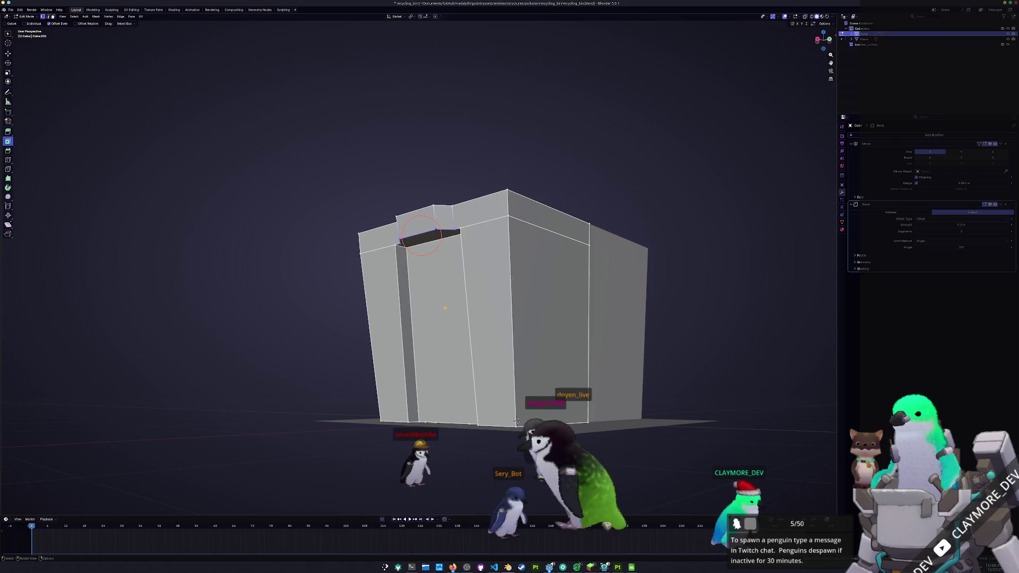
Step: With X-ray on, delete and dissolve the unwanted doorway faces and edges
{"action": "middle_click_drag", "start_coordinate": [515, 421], "coordinate": [462, 424]}
{"action": "left_click", "coordinate": [462, 424]}
{"action": "mouse_move", "coordinate": [438, 338]}
{"action": "middle_mouse_down"}
{"action": "mouse_move", "coordinate": [483, 335]}
{"action": "mouse_move", "coordinate": [468, 318]}
{"action": "mouse_move", "coordinate": [462, 274]}
{"action": "mouse_move", "coordinate": [427, 257]}
{"action": "mouse_move", "coordinate": [420, 321]}
{"action": "mouse_move", "coordinate": [432, 410]}
{"action": "middle_mouse_up"}
{"action": "key", "text": "alt+z"}
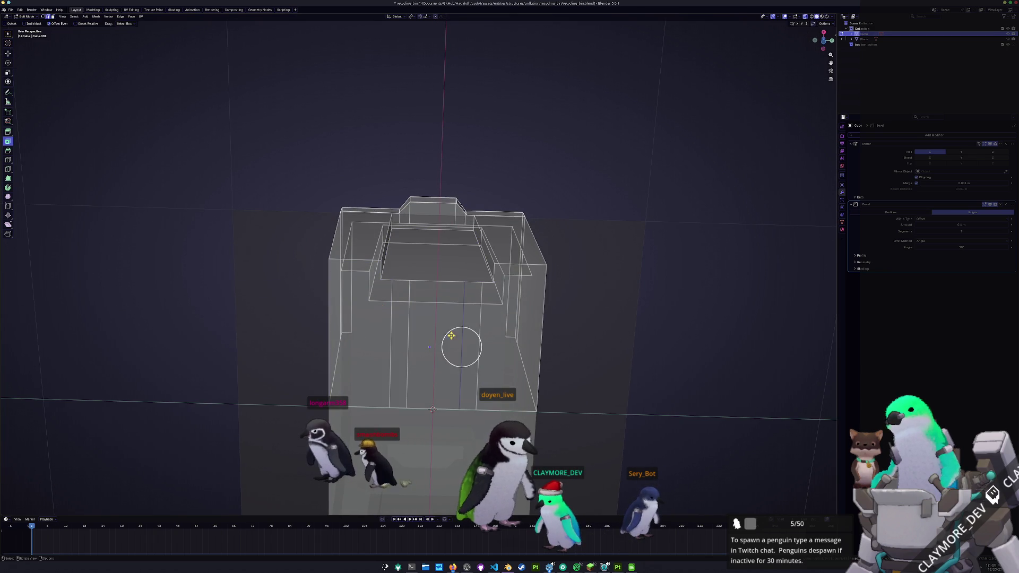
{"action": "left_click", "coordinate": [475, 351]}
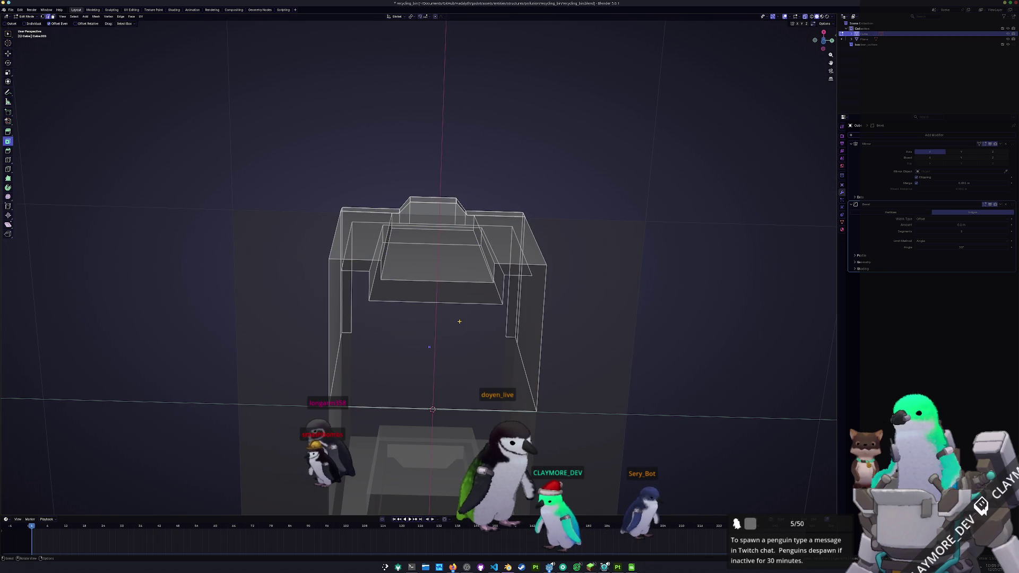
{"action": "key", "text": "x"}
{"action": "left_click", "coordinate": [444, 363]}
Step: Orbit around the hollowed bin to inspect it and turn X-ray off
{"action": "mouse_move", "coordinate": [444, 363]}
{"action": "middle_mouse_down"}
{"action": "mouse_move", "coordinate": [438, 346]}
{"action": "mouse_move", "coordinate": [417, 411]}
{"action": "middle_mouse_up"}
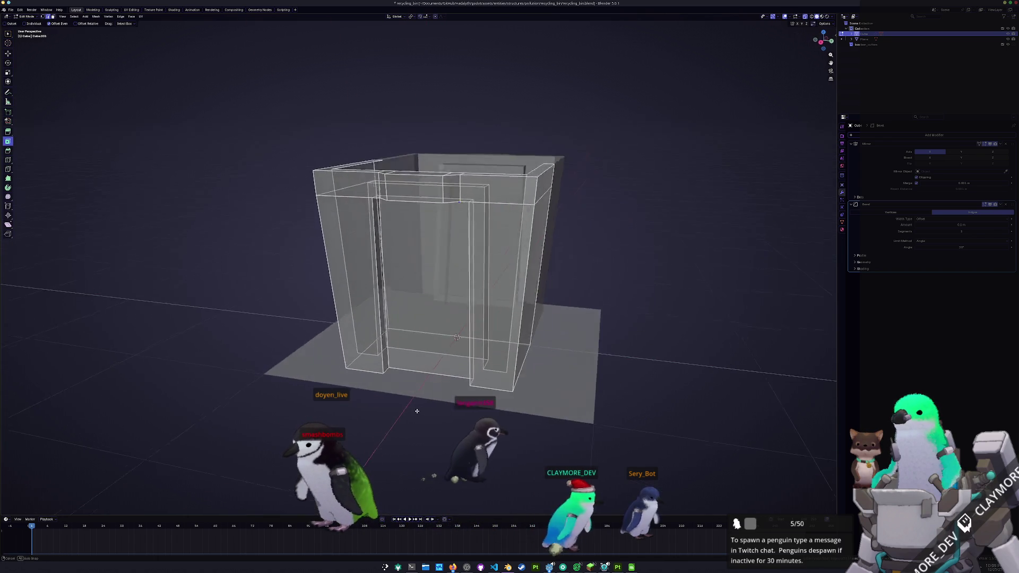
{"action": "scroll", "coordinate": [417, 411], "scroll_direction": "up", "scroll_amount": 3}
{"action": "middle_click_drag", "start_coordinate": [416, 411], "coordinate": [478, 446]}
{"action": "scroll", "coordinate": [529, 478], "scroll_direction": "up", "scroll_amount": 3}
{"action": "middle_click_drag", "start_coordinate": [433, 312], "coordinate": [452, 326]}
{"action": "middle_click_drag", "start_coordinate": [459, 341], "coordinate": [508, 219]}
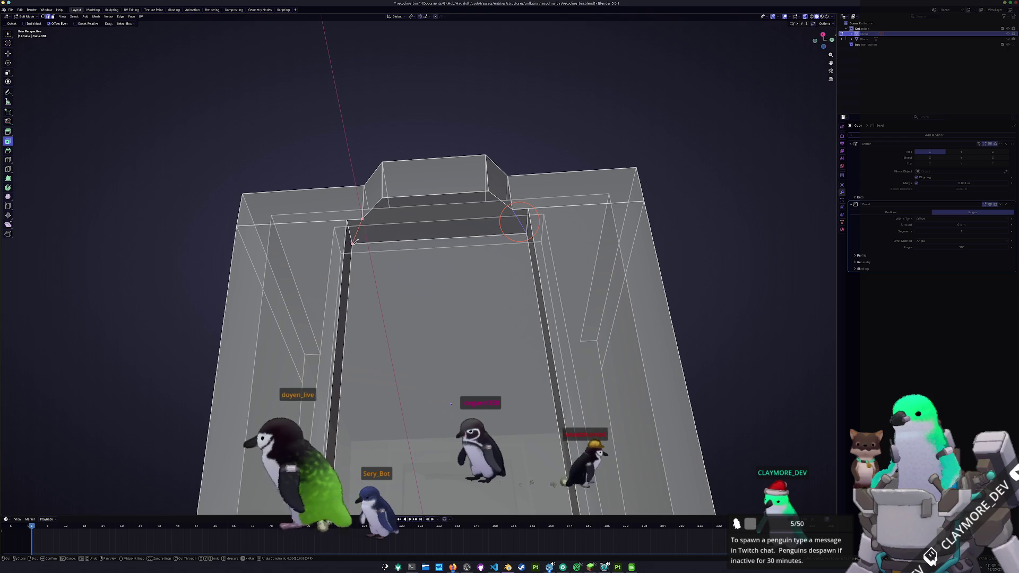
{"action": "key", "text": "alt+z"}
{"action": "key", "text": "alt+z"}
{"action": "key", "text": "alt+z"}
{"action": "middle_click_drag", "start_coordinate": [451, 404], "coordinate": [446, 341]}
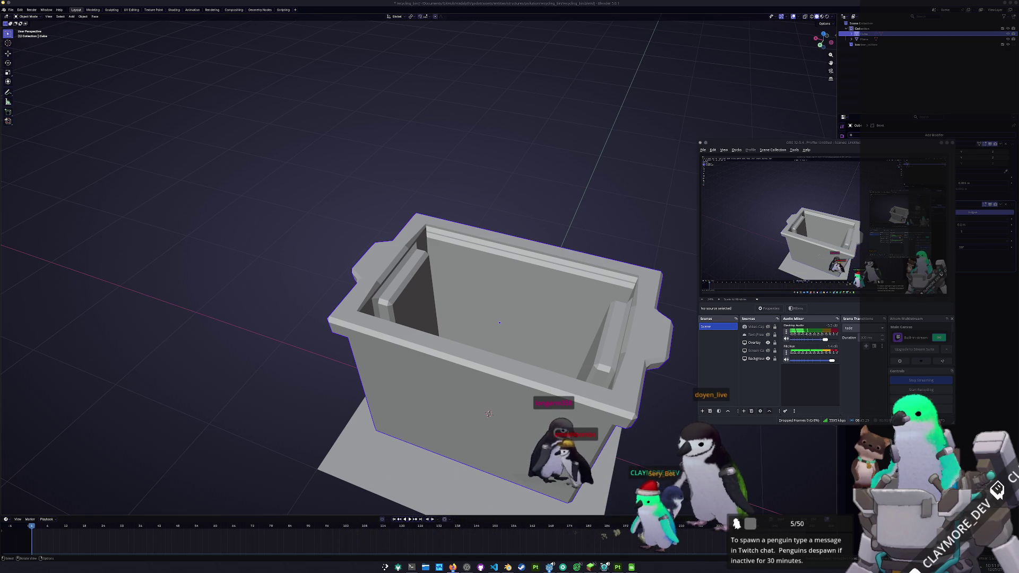
Step: Orbit around the bin and enter Edit Mode close up on the rim-rib corner
{"action": "left_click", "coordinate": [489, 414]}
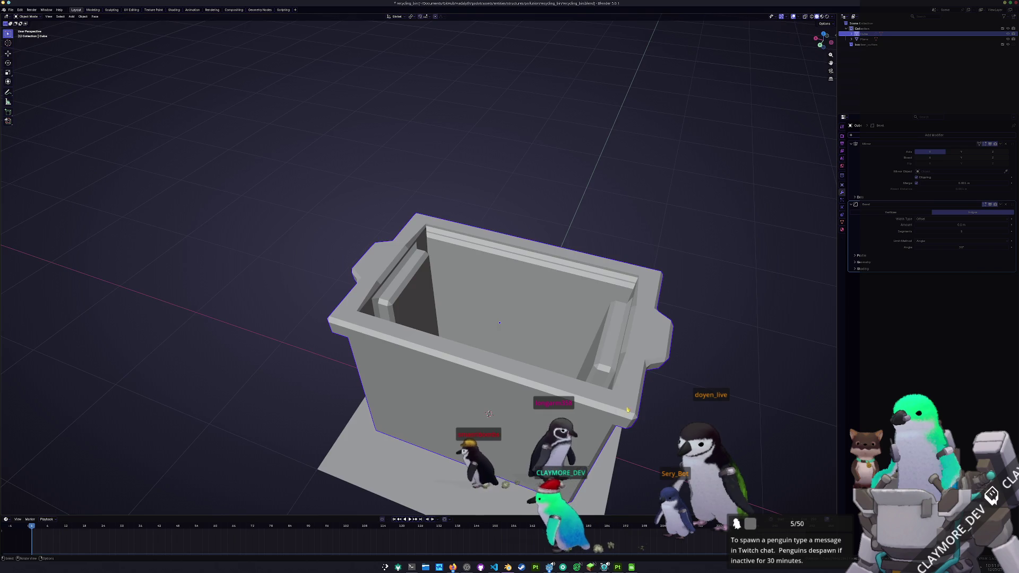
{"action": "middle_click_drag", "start_coordinate": [489, 413], "coordinate": [481, 408]}
{"action": "key", "text": "Tab"}
{"action": "key", "text": "Tab"}
{"action": "scroll", "coordinate": [615, 356], "scroll_direction": "down", "scroll_amount": 3}
{"action": "middle_click_drag", "start_coordinate": [615, 357], "coordinate": [761, 262]}
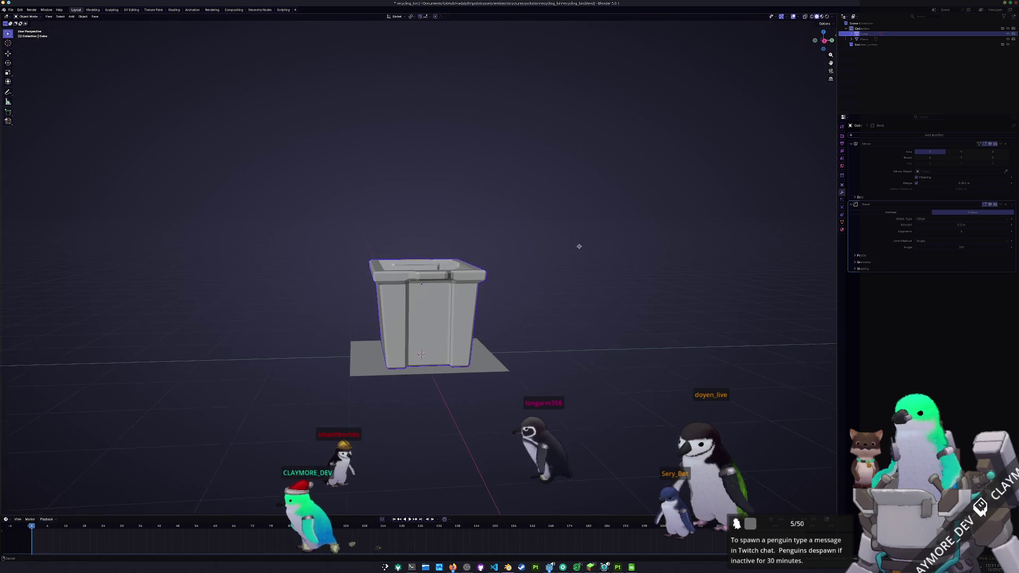
{"action": "middle_click_drag", "start_coordinate": [578, 243], "coordinate": [628, 275]}
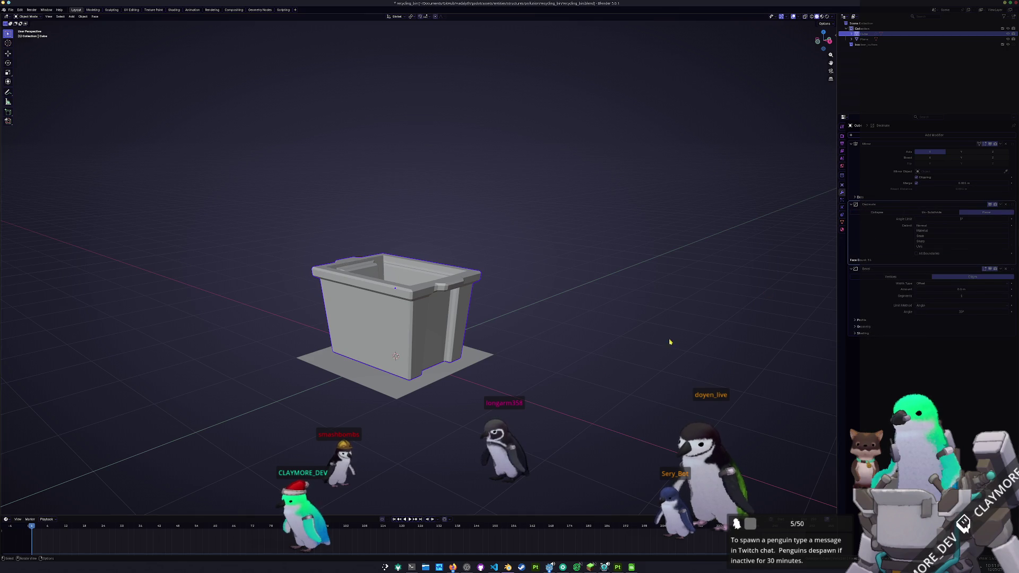
{"action": "scroll", "coordinate": [670, 343], "scroll_direction": "up", "scroll_amount": 3}
{"action": "middle_click_drag", "start_coordinate": [669, 342], "coordinate": [723, 278]}
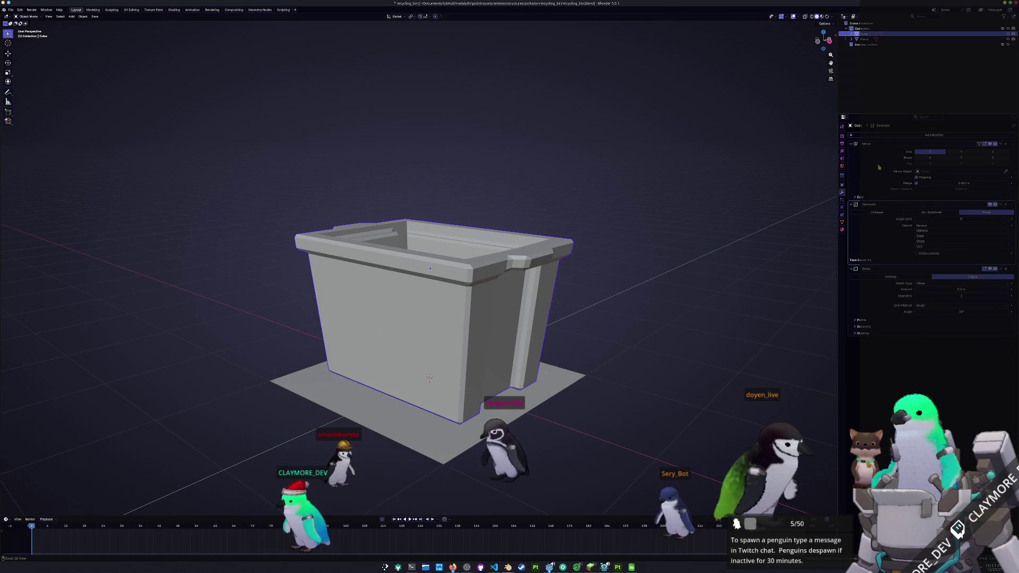
{"action": "key", "text": "Tab"}
{"action": "mouse_move", "coordinate": [429, 377]}
{"action": "middle_mouse_down"}
{"action": "mouse_move", "coordinate": [539, 252]}
{"action": "mouse_move", "coordinate": [422, 121]}
{"action": "mouse_move", "coordinate": [414, 192]}
{"action": "middle_mouse_up"}
{"action": "scroll", "coordinate": [434, 135], "scroll_direction": "up", "scroll_amount": 3}
{"action": "scroll", "coordinate": [434, 136], "scroll_direction": "up", "scroll_amount": 2}
{"action": "scroll", "coordinate": [434, 135], "scroll_direction": "up", "scroll_amount": 2}
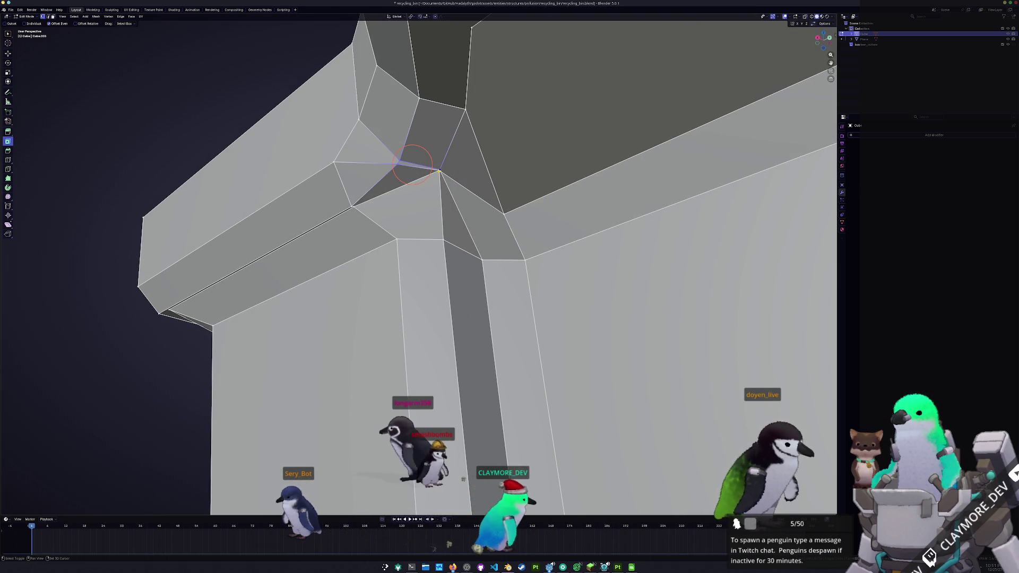
{"action": "scroll", "coordinate": [438, 173], "scroll_direction": "down", "scroll_amount": 2}
Step: Check the bin in object mode, then return to mesh editing with X-ray to see through the rim corner
{"action": "middle_click_drag", "start_coordinate": [438, 172], "coordinate": [425, 217]}
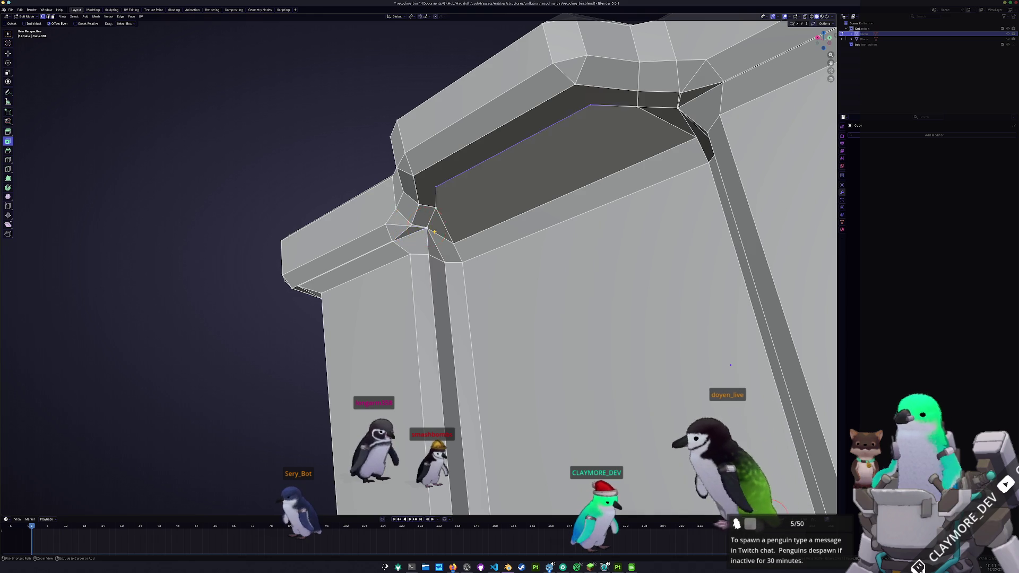
{"action": "key", "text": "Tab"}
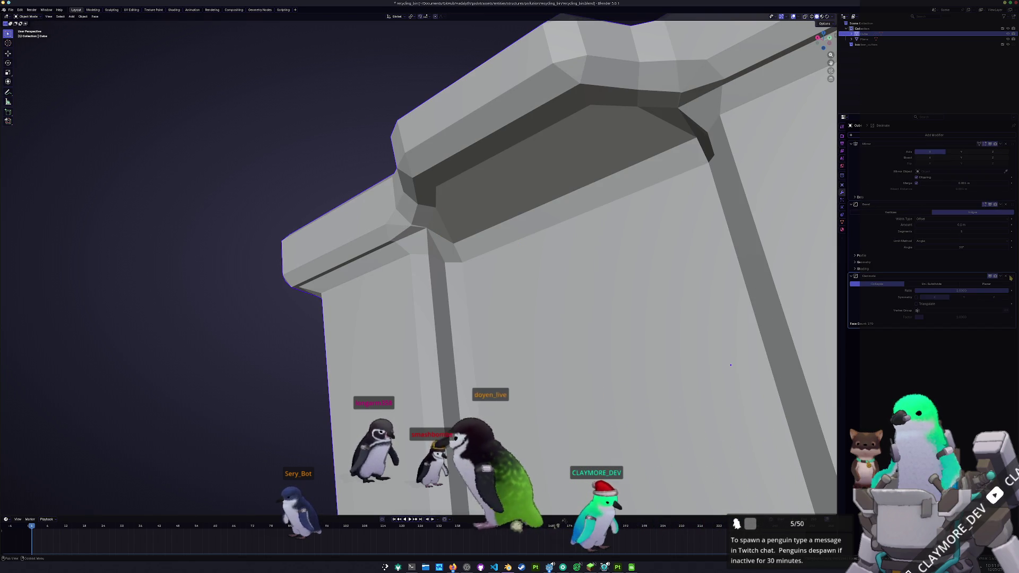
{"action": "key", "text": "Tab"}
{"action": "key", "text": "alt+a"}
{"action": "middle_click_drag", "start_coordinate": [427, 239], "coordinate": [446, 231]}
{"action": "key", "text": "alt+z"}
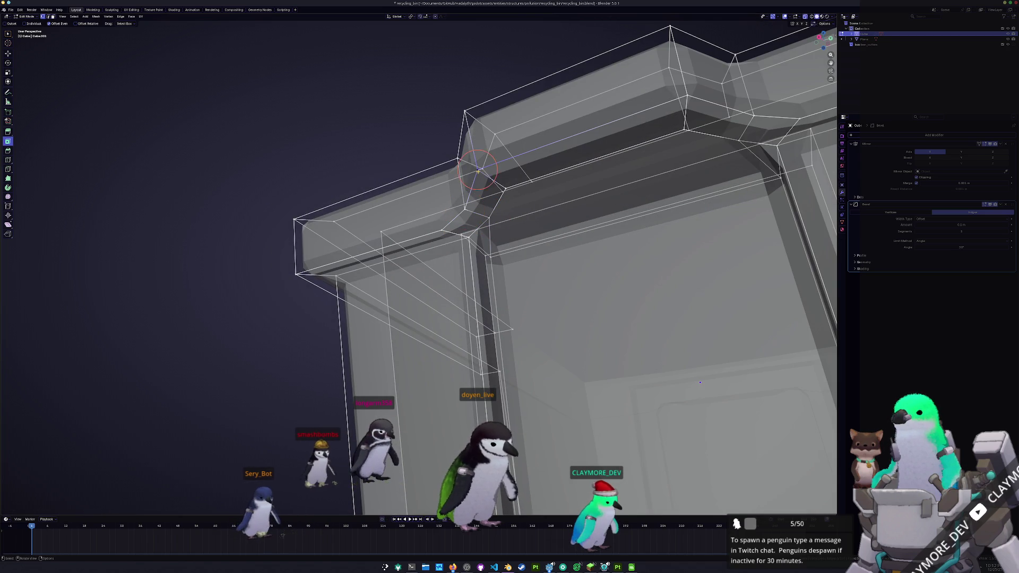
Step: Inspect the bevelled rim corner above the ribs, place the 3D cursor there, and return to object view
{"action": "mouse_move", "coordinate": [505, 188]}
{"action": "middle_mouse_down"}
{"action": "mouse_move", "coordinate": [603, 126]}
{"action": "mouse_move", "coordinate": [585, 119]}
{"action": "middle_mouse_up"}
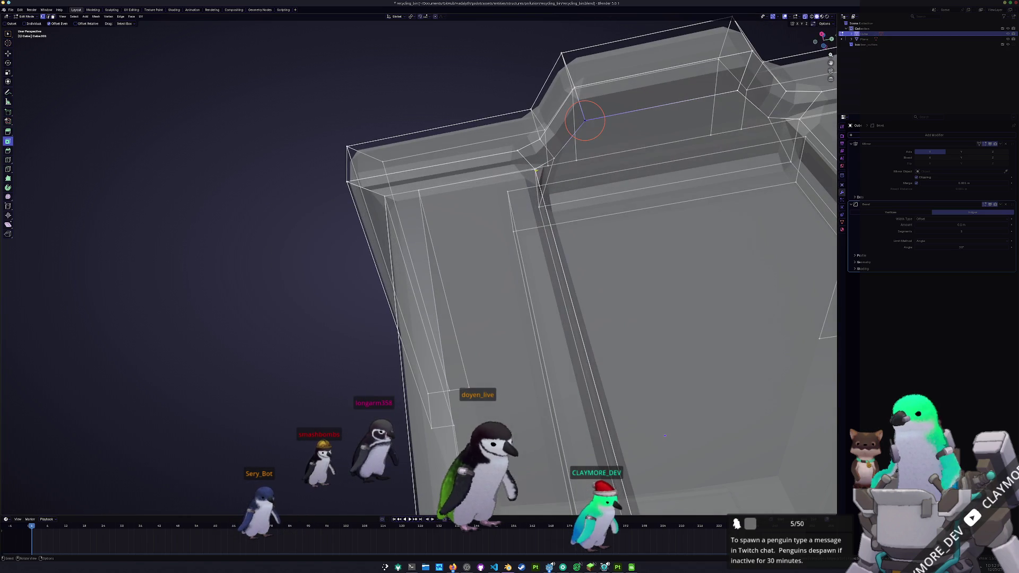
{"action": "middle_click_drag", "start_coordinate": [547, 166], "coordinate": [521, 213]}
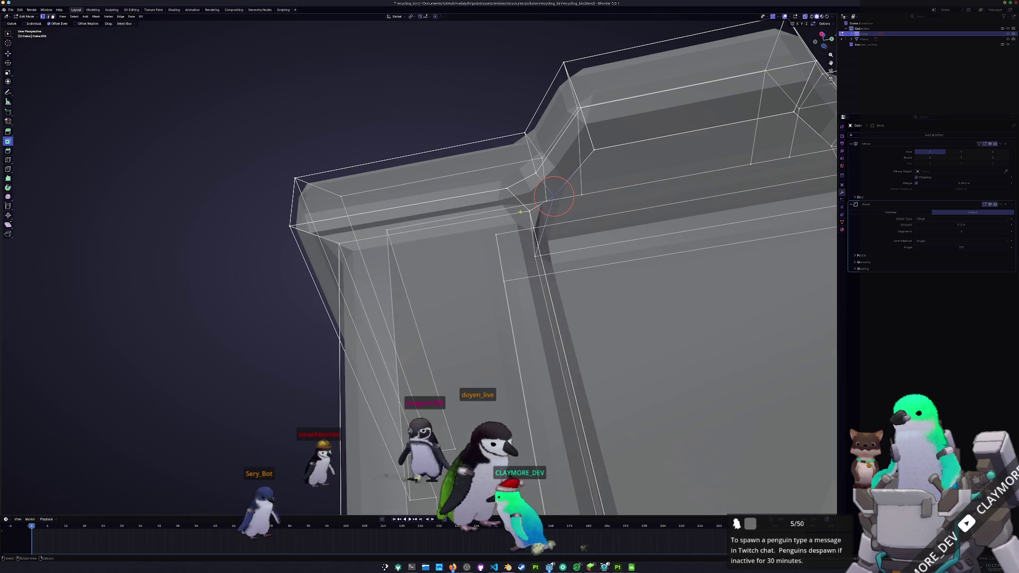
{"action": "middle_click_drag", "start_coordinate": [531, 254], "coordinate": [433, 256]}
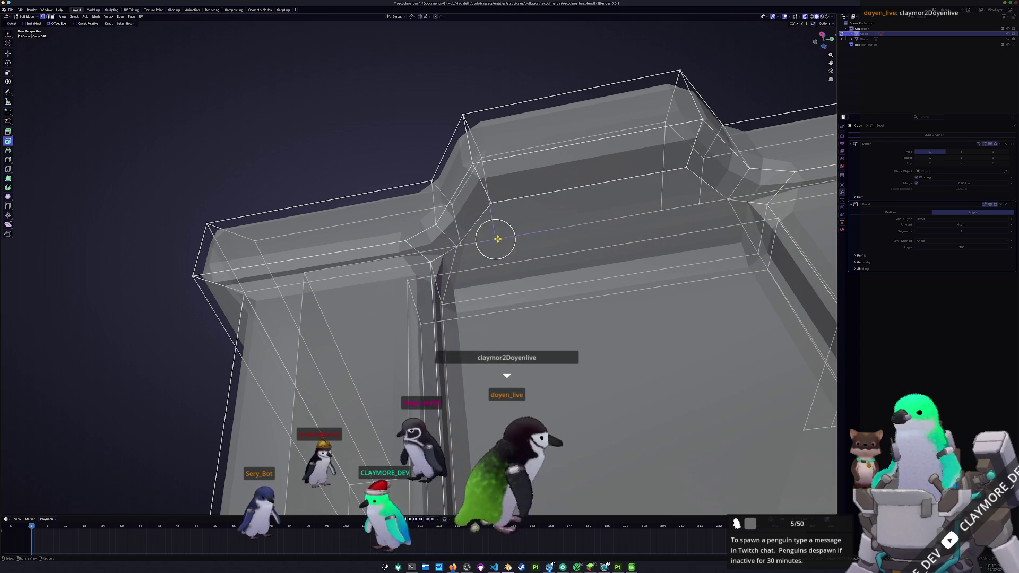
{"action": "right_click", "coordinate": [491, 204], "text": "shift"}
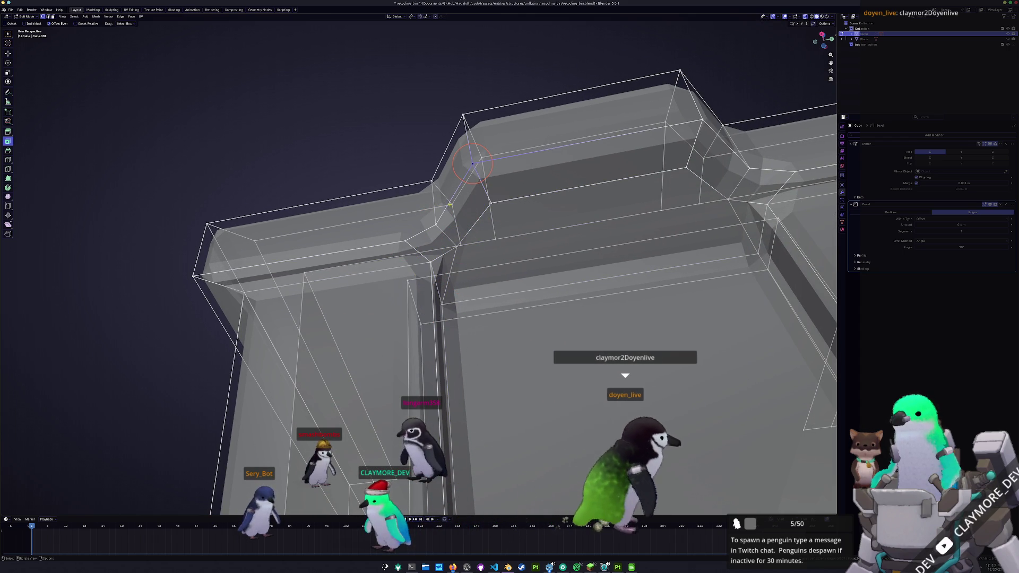
{"action": "right_click", "coordinate": [435, 223], "text": "shift"}
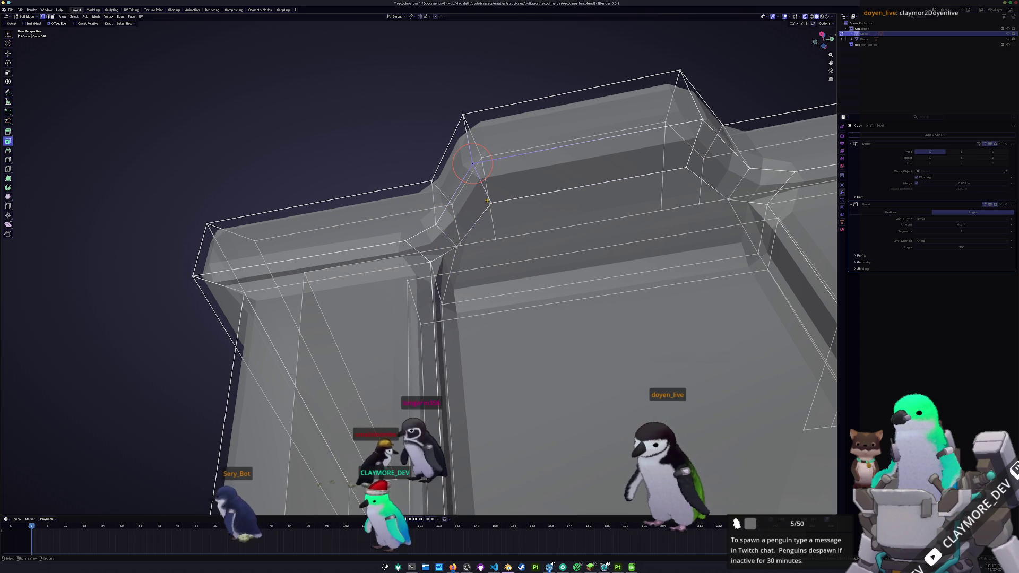
{"action": "scroll", "coordinate": [540, 205], "scroll_direction": "down", "scroll_amount": 3}
{"action": "key", "text": "Tab"}
{"action": "mouse_move", "coordinate": [526, 231]}
{"action": "middle_mouse_down"}
{"action": "mouse_move", "coordinate": [542, 282]}
{"action": "mouse_move", "coordinate": [527, 234]}
{"action": "middle_mouse_up"}
{"action": "scroll", "coordinate": [526, 233], "scroll_direction": "up", "scroll_amount": 2}
{"action": "scroll", "coordinate": [526, 233], "scroll_direction": "up", "scroll_amount": 1}
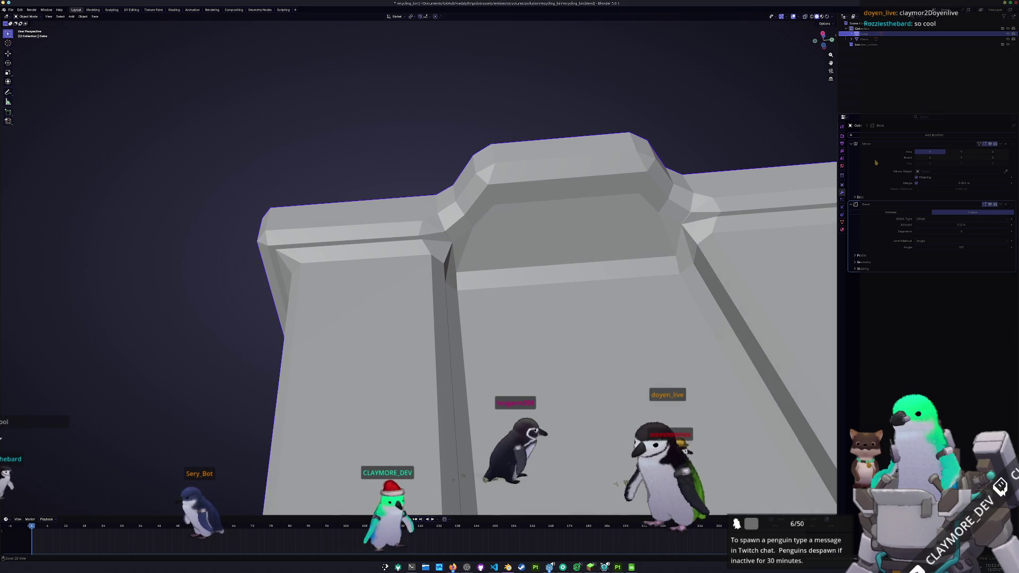
Step: Remove the bin's first modifier, slide the rim corner vertex along its edge, then bring up the game window
{"action": "key", "text": "ctrl+a"}
{"action": "key", "text": "Tab"}
{"action": "mouse_move", "coordinate": [494, 263]}
{"action": "middle_mouse_down"}
{"action": "mouse_move", "coordinate": [480, 221]}
{"action": "mouse_move", "coordinate": [439, 239]}
{"action": "middle_mouse_up"}
{"action": "scroll", "coordinate": [476, 226], "scroll_direction": "up", "scroll_amount": 3}
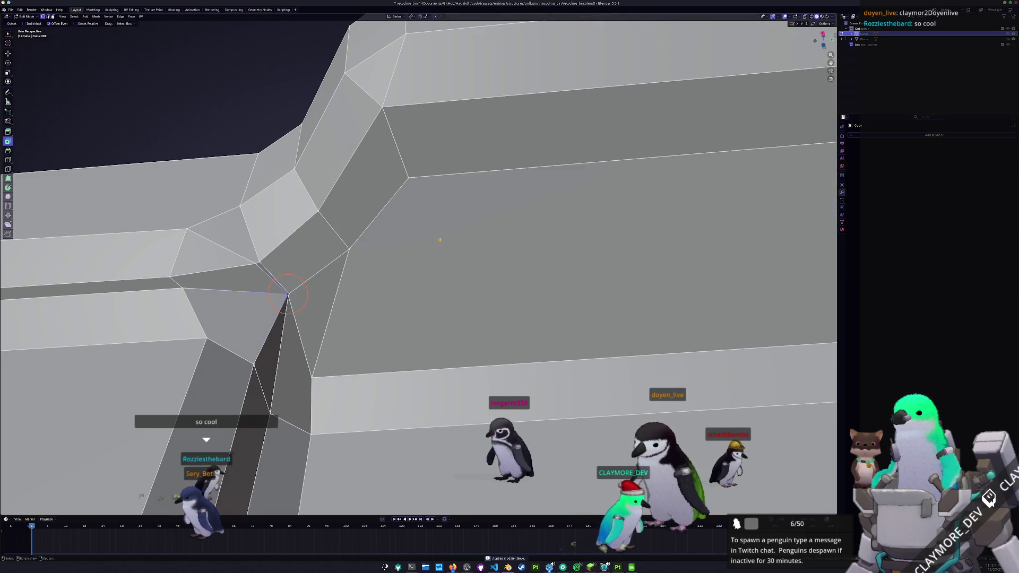
{"action": "left_click", "coordinate": [429, 240]}
{"action": "middle_click_drag", "start_coordinate": [305, 291], "coordinate": [360, 275], "text": "shift"}
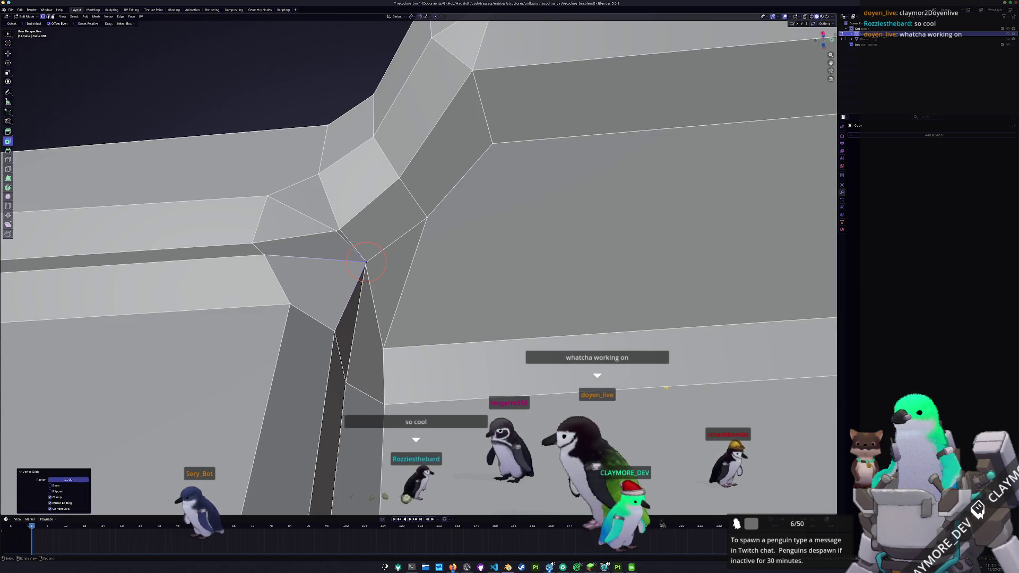
{"action": "key", "text": "alt+Tab"}
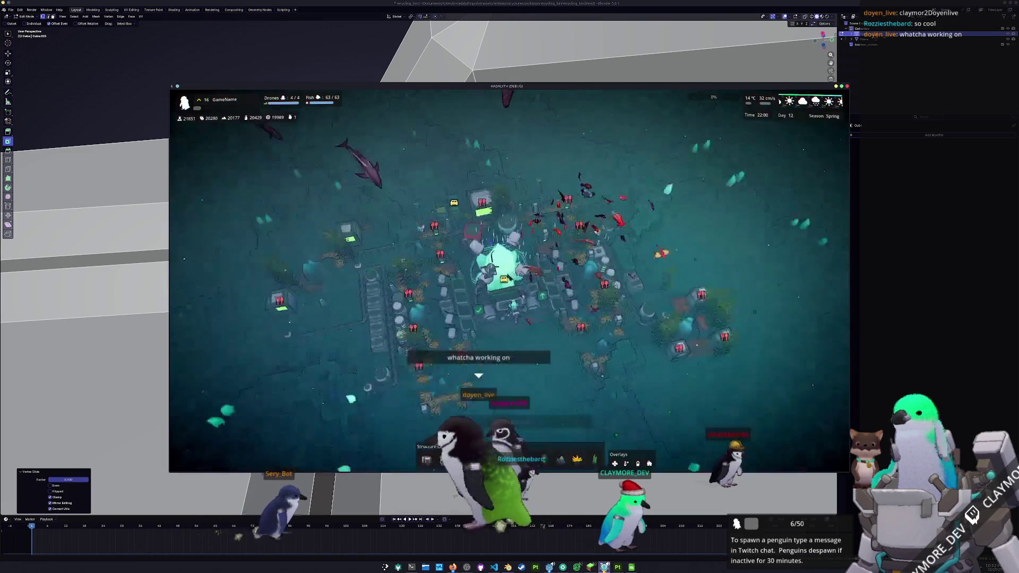
Step: Move and rotate the game camera and show the pollution overlay on the map
{"action": "key", "text": "s"}
{"action": "key", "text": "d"}
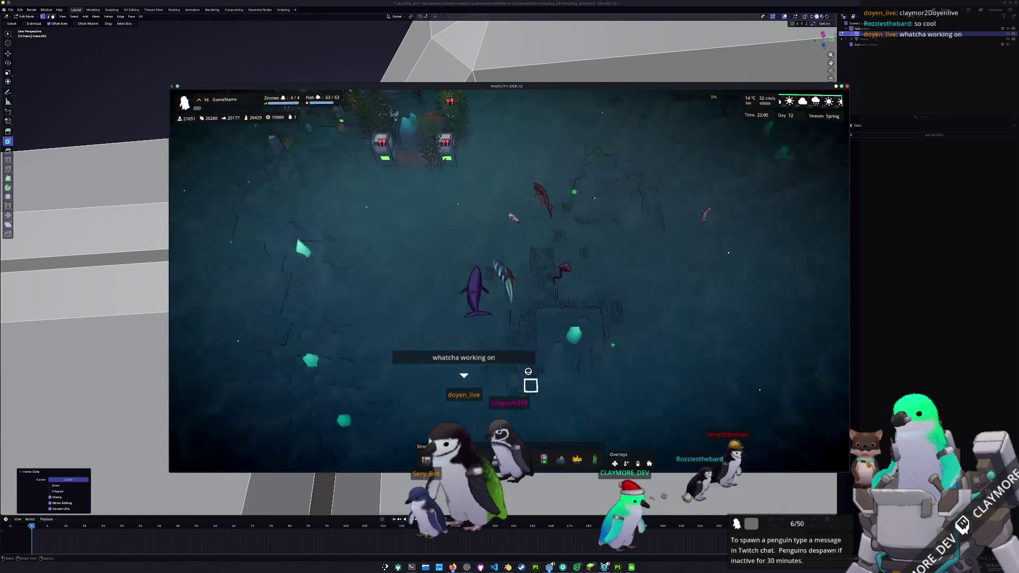
{"action": "scroll", "coordinate": [531, 385], "scroll_direction": "up", "scroll_amount": 3}
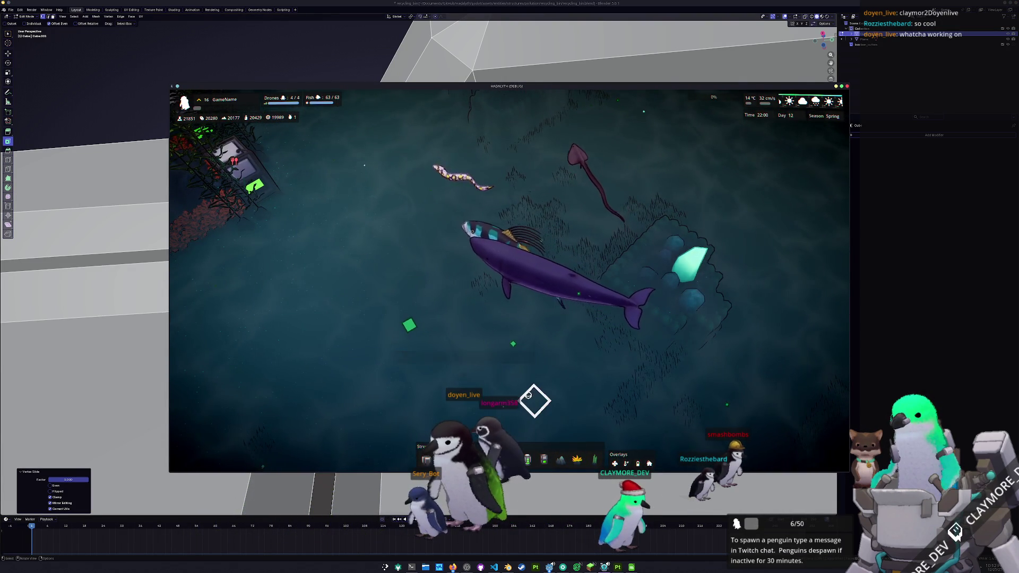
{"action": "key", "text": "e"}
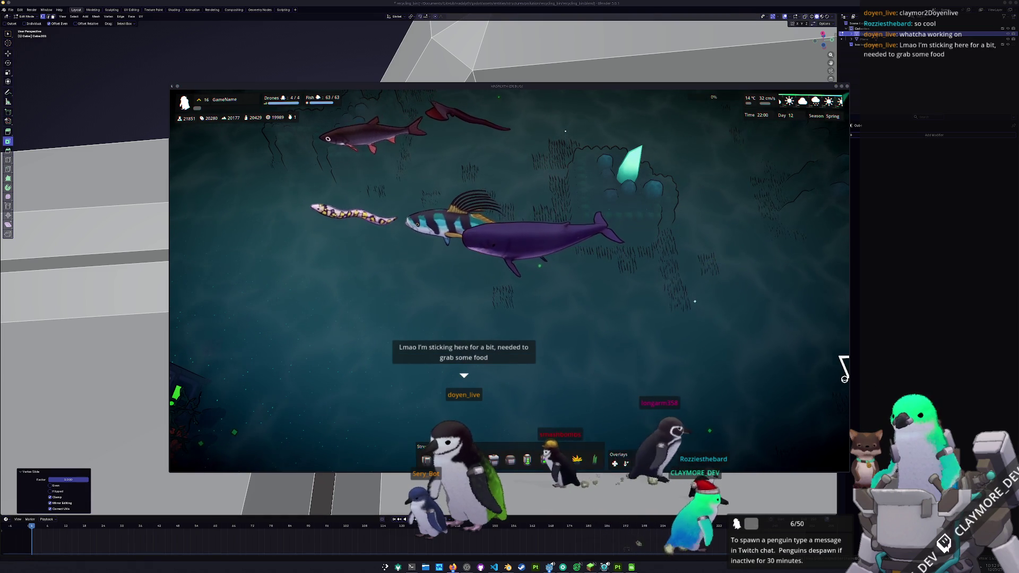
{"action": "scroll", "coordinate": [590, 384], "scroll_direction": "down", "scroll_amount": 3}
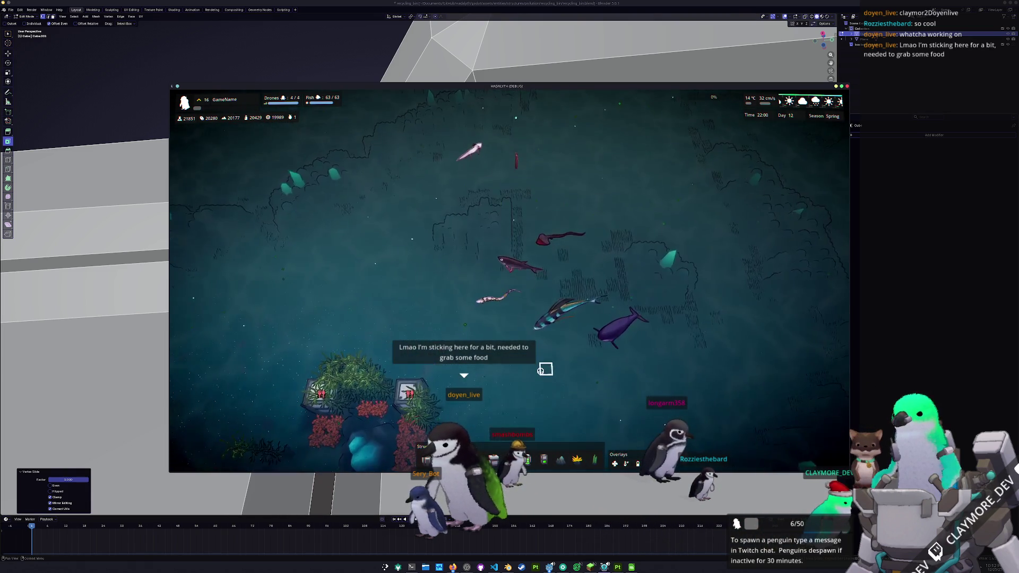
{"action": "scroll", "coordinate": [544, 369], "scroll_direction": "up", "scroll_amount": 3}
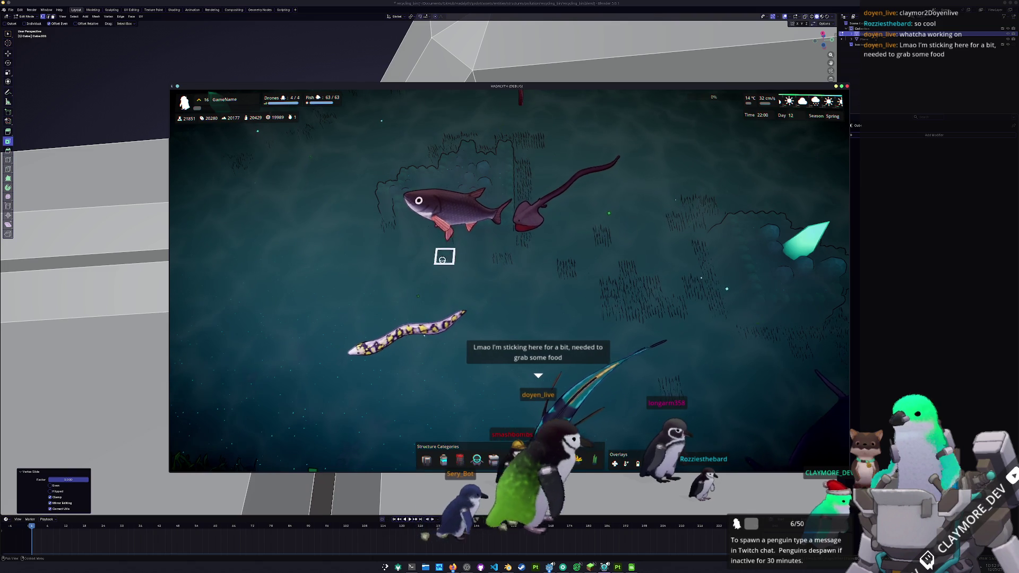
{"action": "scroll", "coordinate": [420, 257], "scroll_direction": "down", "scroll_amount": 3}
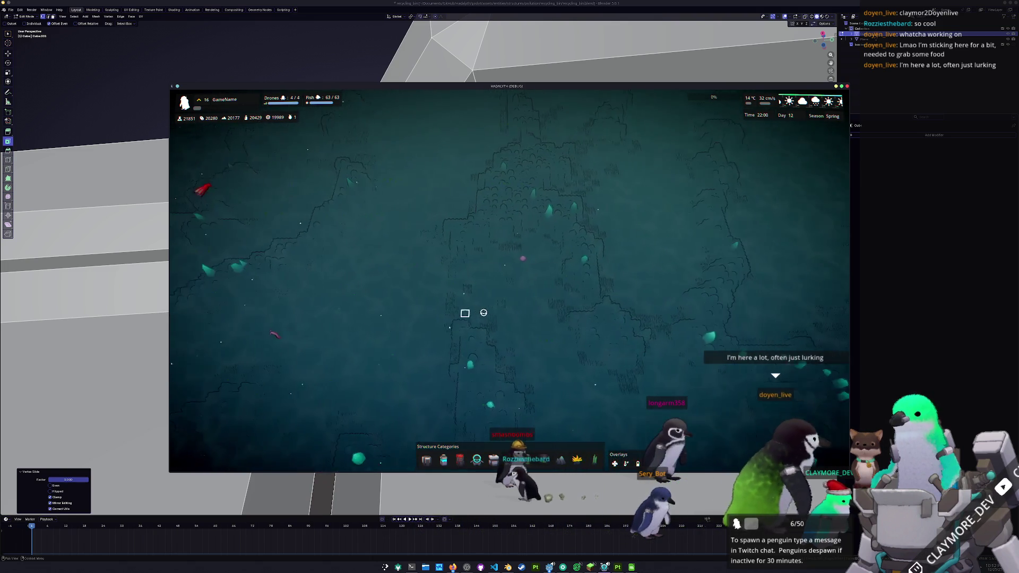
{"action": "scroll", "coordinate": [513, 309], "scroll_direction": "up", "scroll_amount": 4}
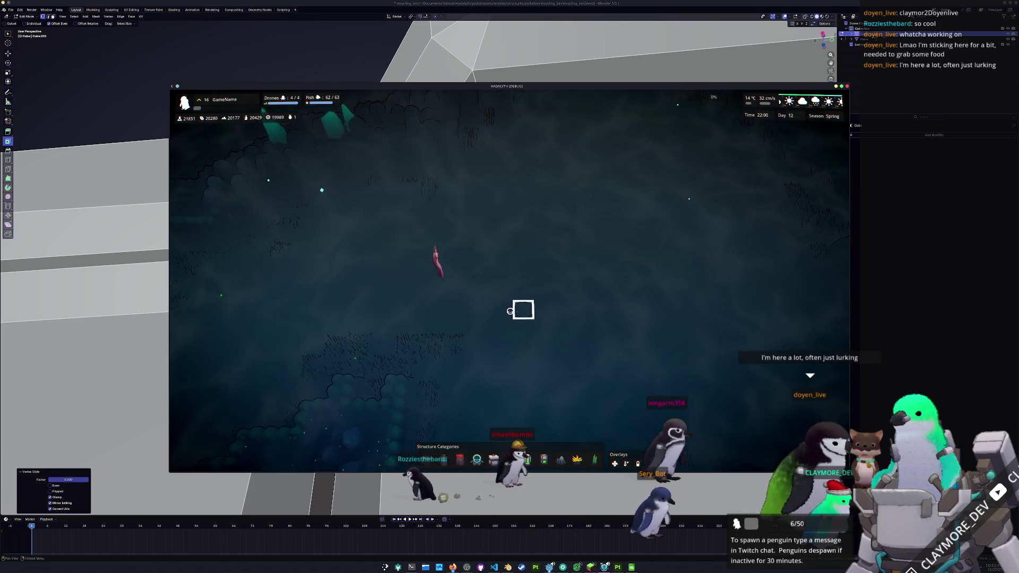
{"action": "scroll", "coordinate": [571, 309], "scroll_direction": "down", "scroll_amount": 4}
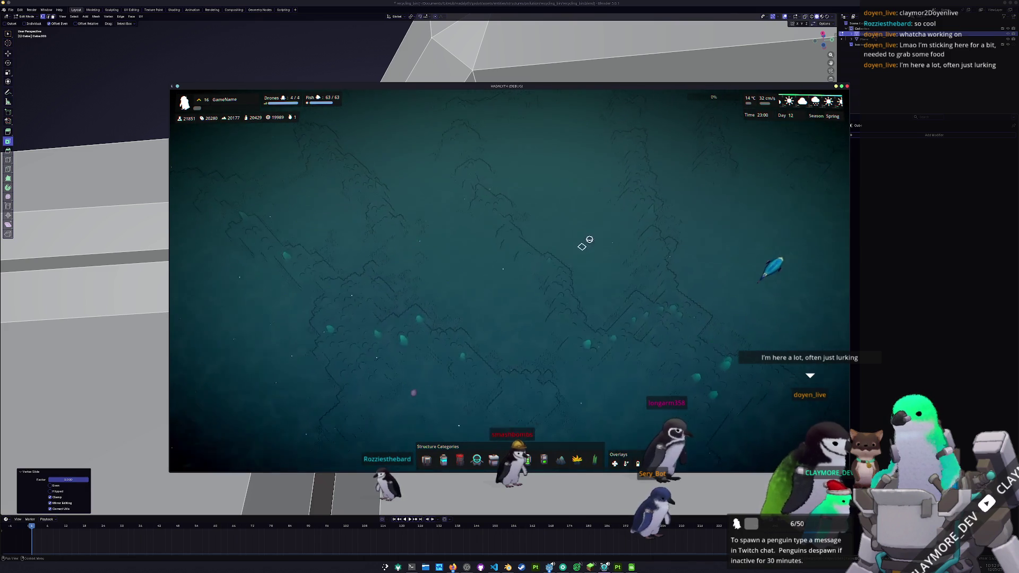
{"action": "key", "text": "o"}
{"action": "key", "text": "o"}
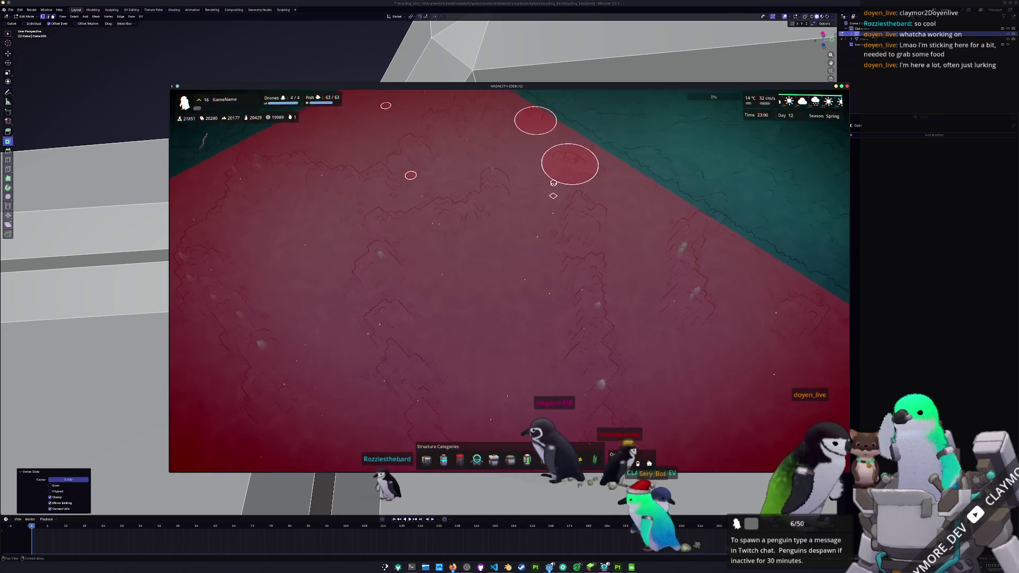
Step: Inspect the car's pollution details, hide the overlay again, and close the game back to Blender
{"action": "left_click", "coordinate": [568, 178]}
{"action": "scroll", "coordinate": [545, 274], "scroll_direction": "up", "scroll_amount": 3}
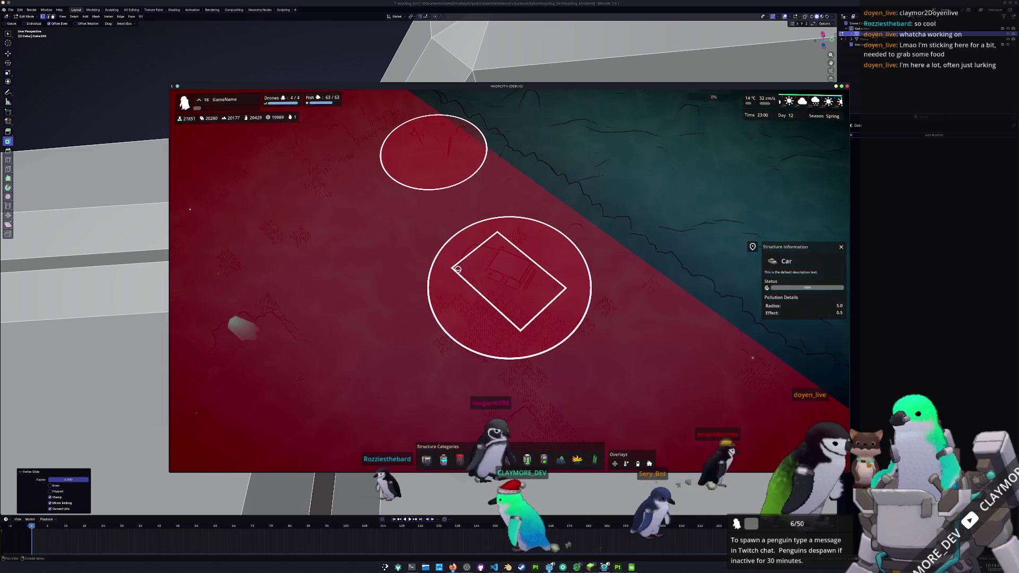
{"action": "left_click", "coordinate": [448, 318]}
{"action": "key", "text": "o"}
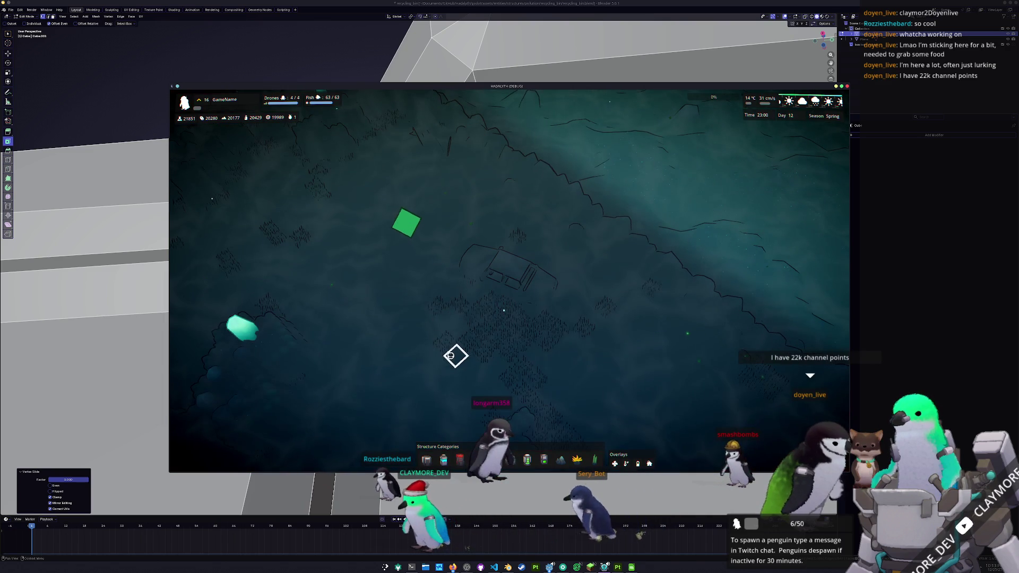
{"action": "scroll", "coordinate": [457, 350], "scroll_direction": "up", "scroll_amount": 2}
{"action": "scroll", "coordinate": [446, 358], "scroll_direction": "up", "scroll_amount": 3}
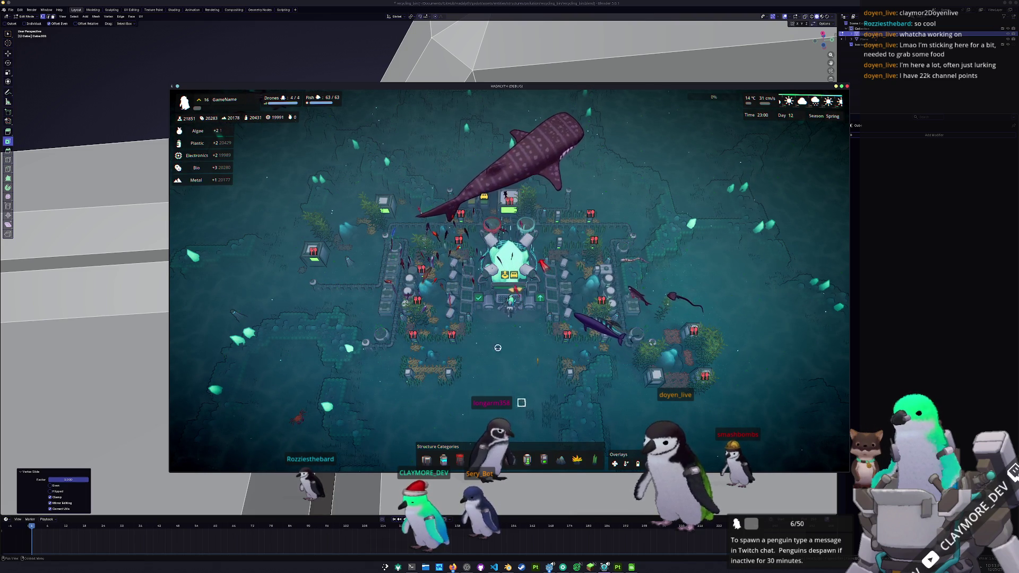
{"action": "left_click", "coordinate": [69, 78]}
{"action": "scroll", "coordinate": [425, 282], "scroll_direction": "down", "scroll_amount": 3}
{"action": "scroll", "coordinate": [426, 283], "scroll_direction": "up", "scroll_amount": 3}
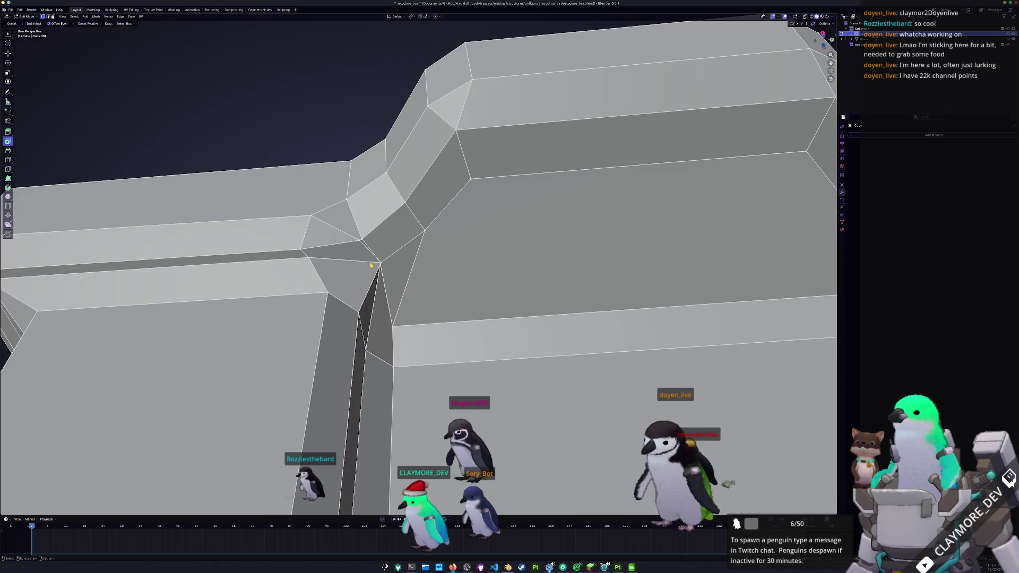
Step: Merge the selected rim-corner vertices into one point from the vertex context menu
{"action": "middle_click_drag", "start_coordinate": [384, 264], "coordinate": [607, 257]}
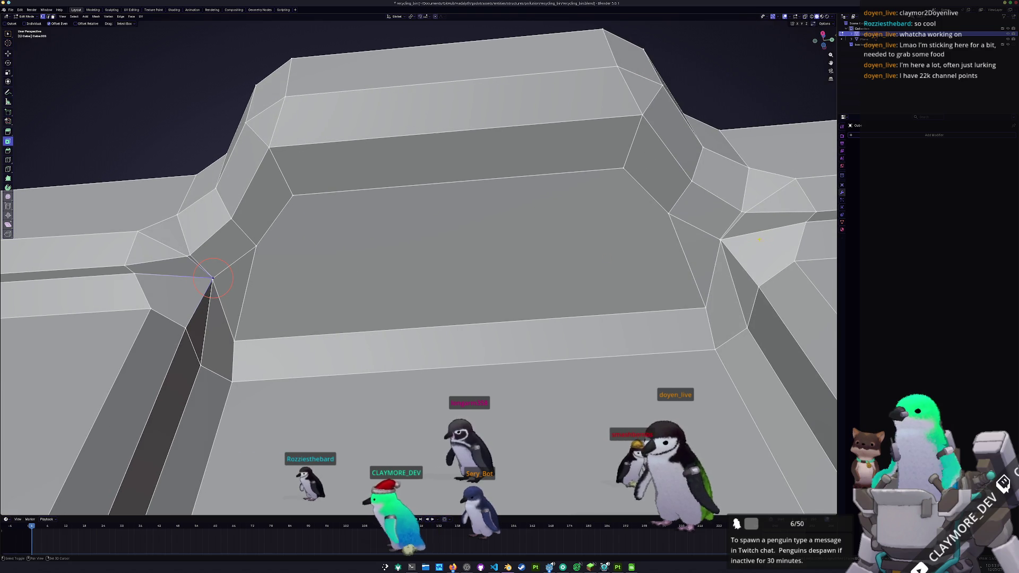
{"action": "right_click", "coordinate": [711, 233]}
{"action": "left_click", "coordinate": [741, 245]}
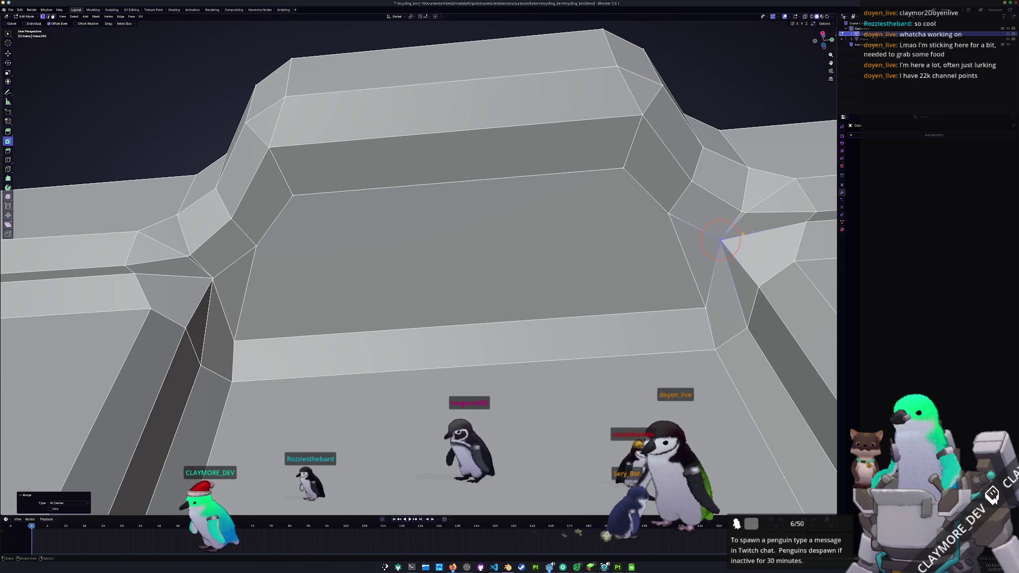
{"action": "right_click", "coordinate": [719, 199]}
{"action": "key", "text": "Escape"}
{"action": "middle_click_drag", "start_coordinate": [746, 199], "coordinate": [374, 231]}
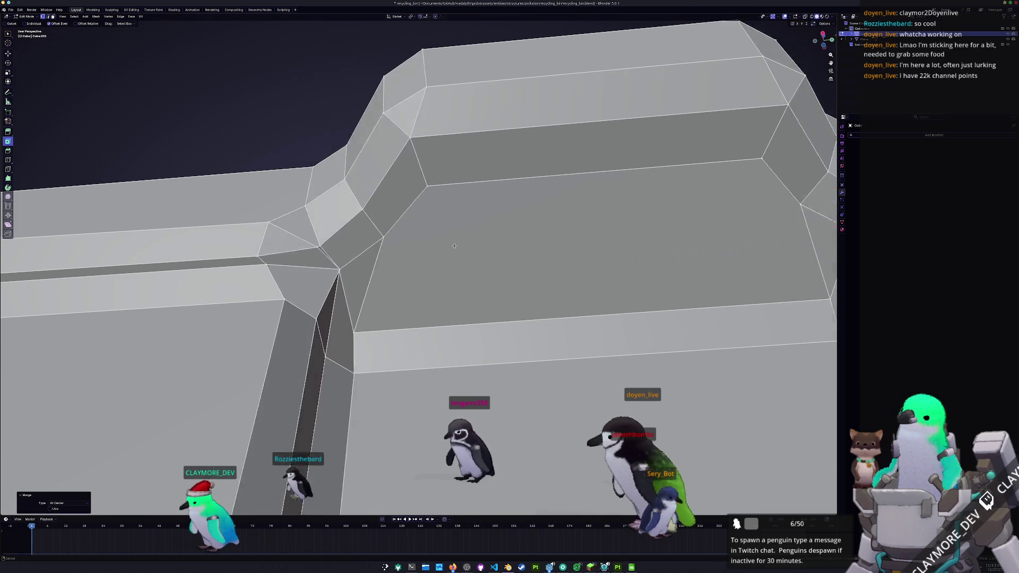
{"action": "right_click", "coordinate": [373, 231]}
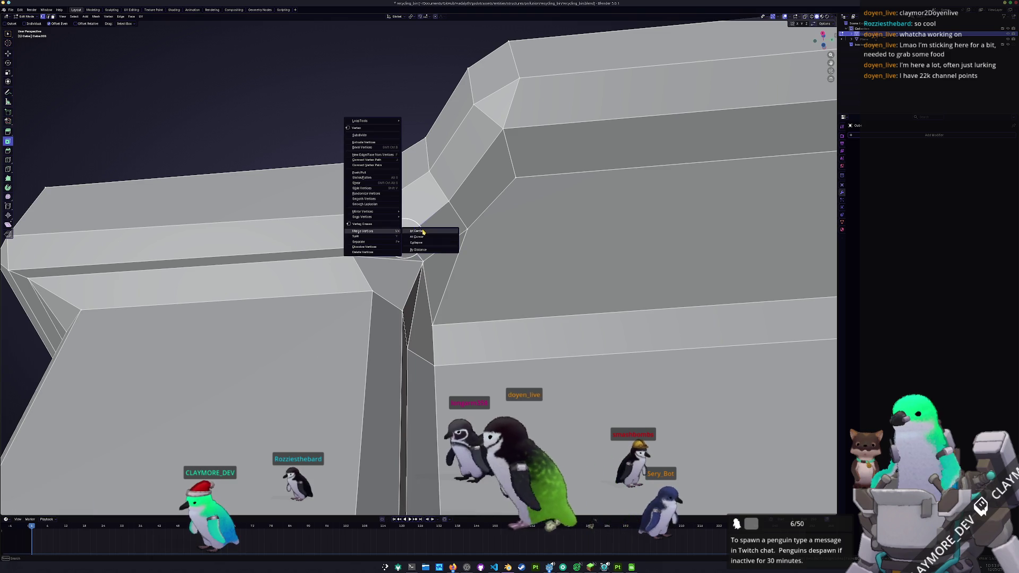
{"action": "key", "text": "Escape"}
{"action": "right_click", "coordinate": [417, 257]}
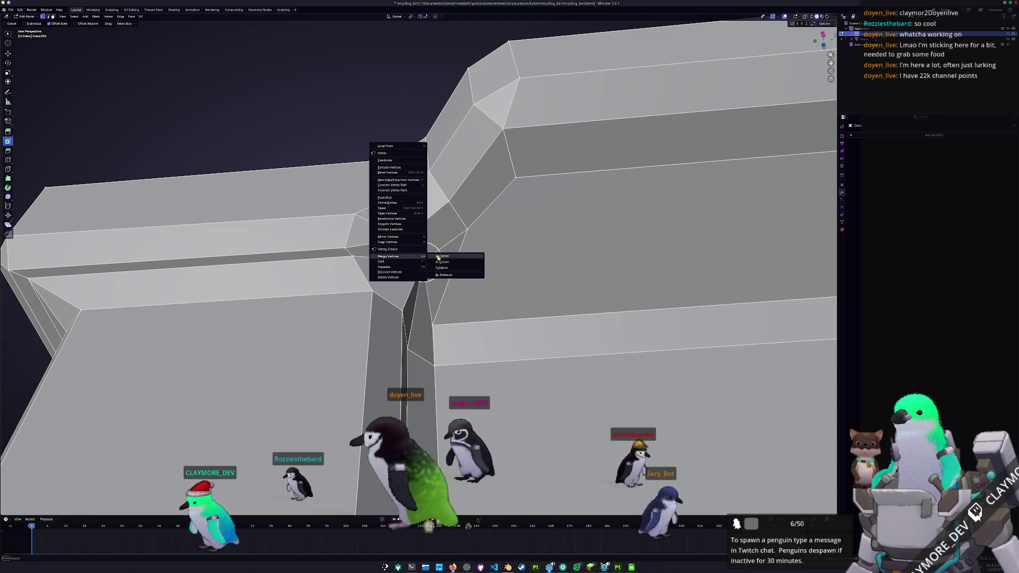
{"action": "left_click", "coordinate": [416, 257]}
Step: In X-ray view, merge further corner vertices at center, separate a stray one, and check the whole bin
{"action": "key", "text": "alt+z"}
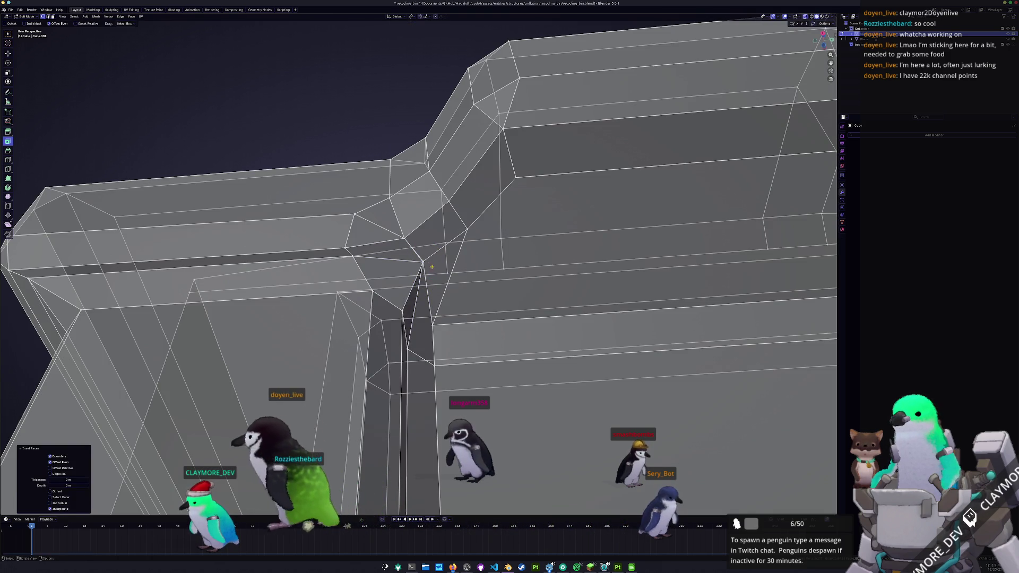
{"action": "right_click", "coordinate": [411, 256]}
{"action": "left_click", "coordinate": [434, 252]}
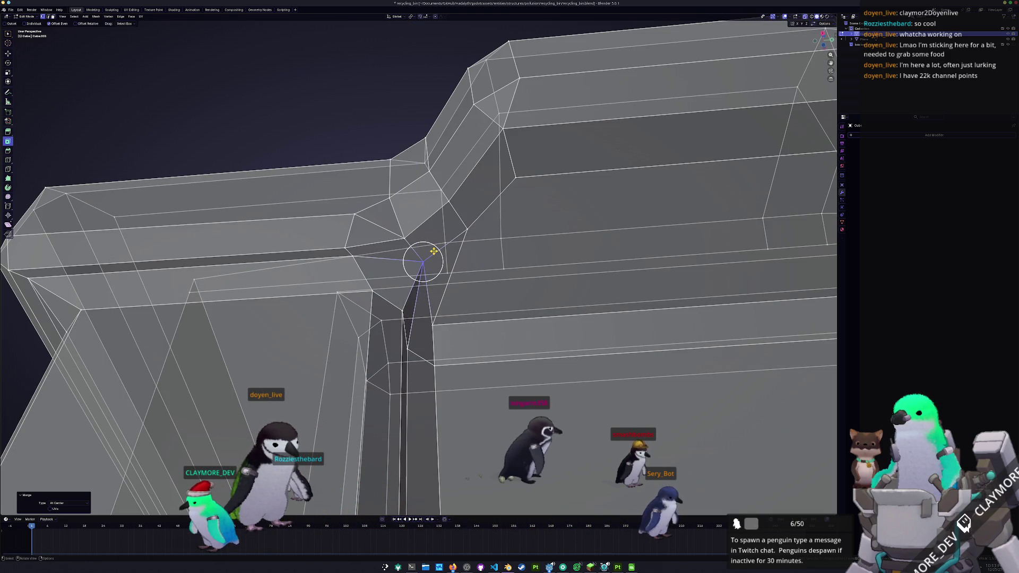
{"action": "left_click", "coordinate": [404, 233]}
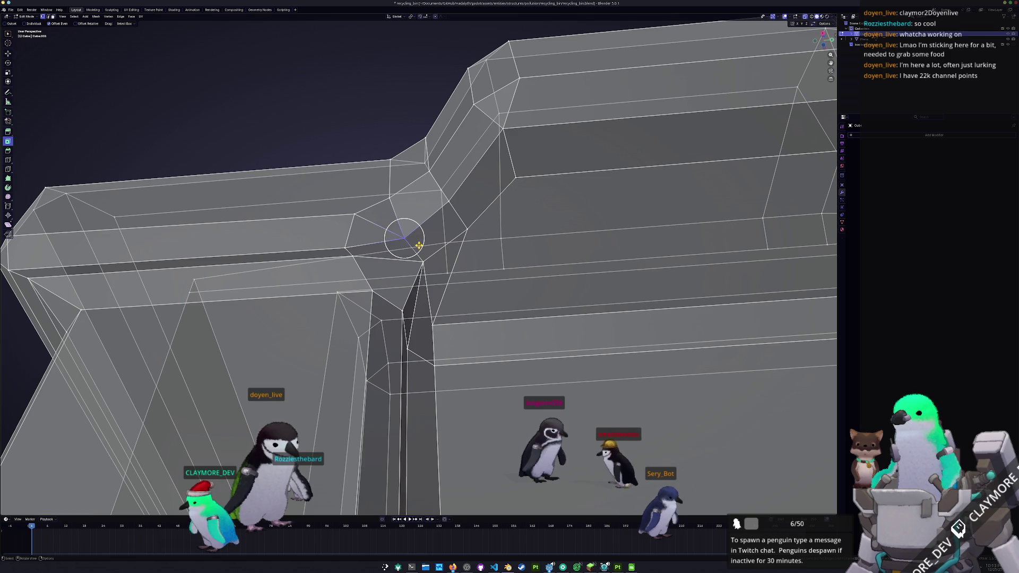
{"action": "right_click", "coordinate": [405, 239]}
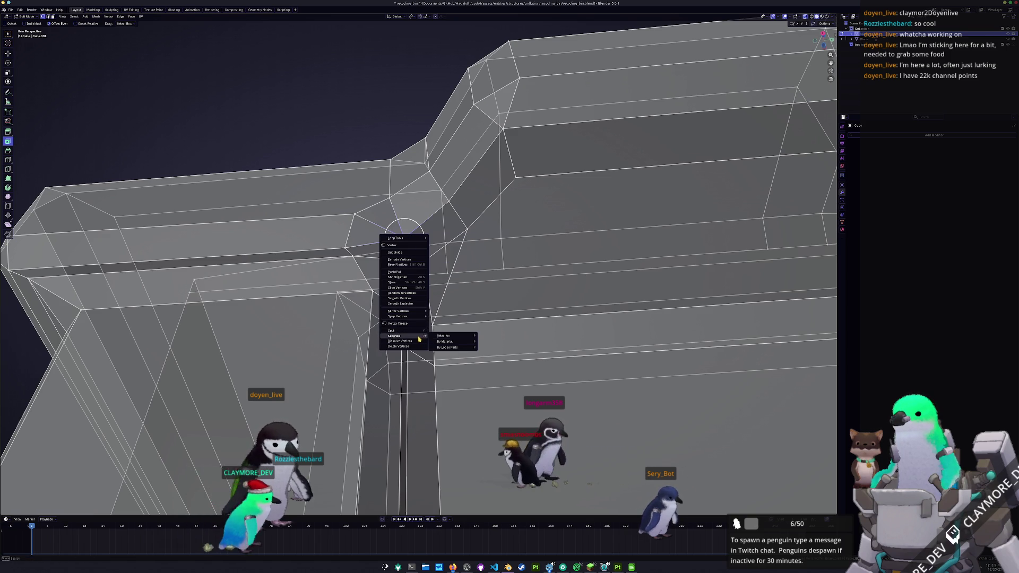
{"action": "left_click", "coordinate": [448, 338]}
{"action": "mouse_move", "coordinate": [510, 287]}
{"action": "middle_mouse_down"}
{"action": "mouse_move", "coordinate": [485, 255]}
{"action": "mouse_move", "coordinate": [502, 239]}
{"action": "mouse_move", "coordinate": [498, 251]}
{"action": "middle_mouse_up"}
{"action": "left_click", "coordinate": [495, 253]}
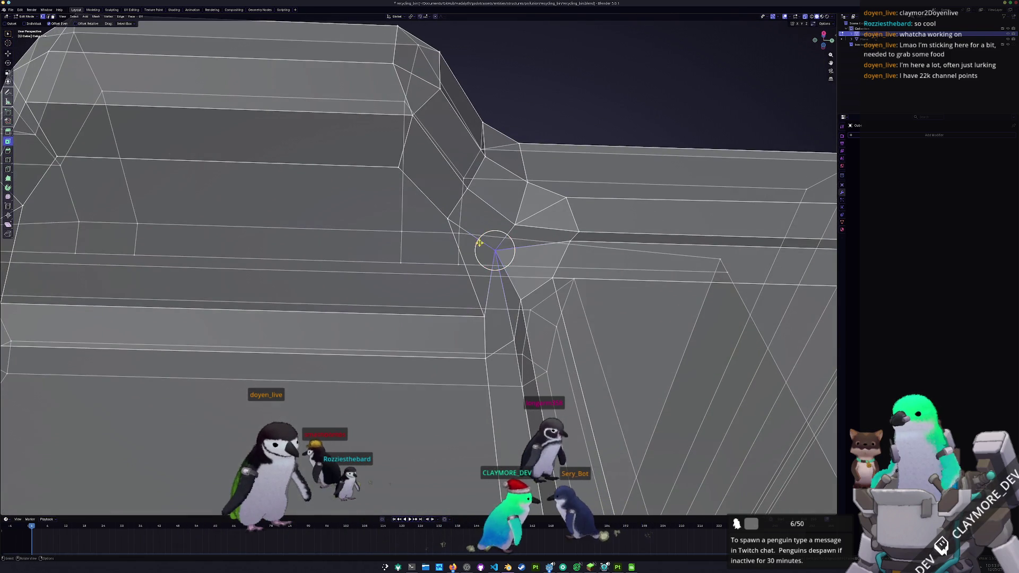
{"action": "scroll", "coordinate": [509, 216], "scroll_direction": "down", "scroll_amount": 5}
{"action": "scroll", "coordinate": [510, 217], "scroll_direction": "down", "scroll_amount": 3}
{"action": "middle_click_drag", "start_coordinate": [399, 263], "coordinate": [323, 297]}
{"action": "key", "text": "Tab"}
{"action": "key", "text": "Tab"}
{"action": "scroll", "coordinate": [399, 222], "scroll_direction": "up", "scroll_amount": 5}
{"action": "scroll", "coordinate": [400, 221], "scroll_direction": "up", "scroll_amount": 2}
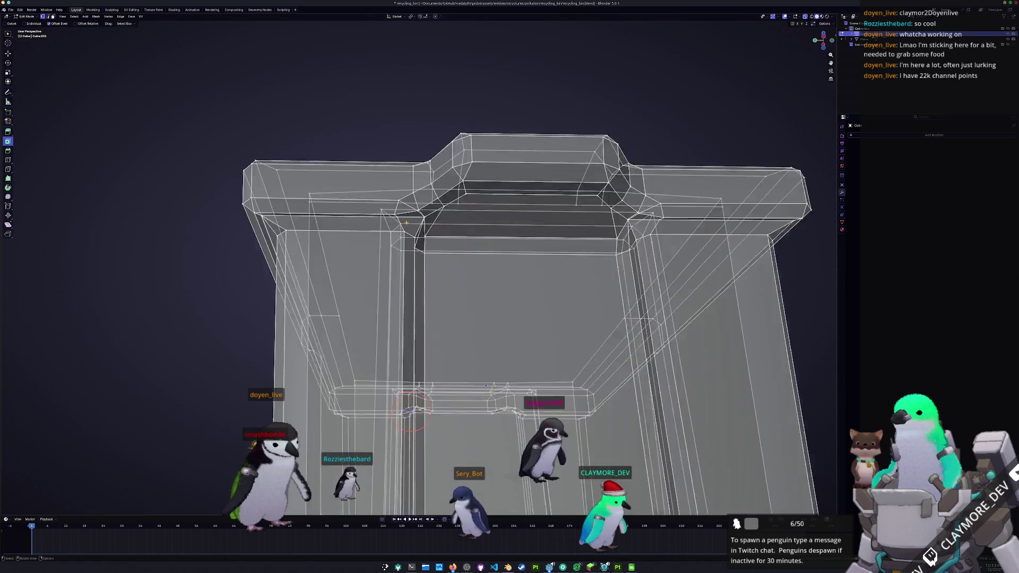
{"action": "scroll", "coordinate": [400, 222], "scroll_direction": "up", "scroll_amount": 3}
Step: Merge the remaining inner rim vertex pairs at their centers and return to object mode
{"action": "right_click", "coordinate": [334, 171]}
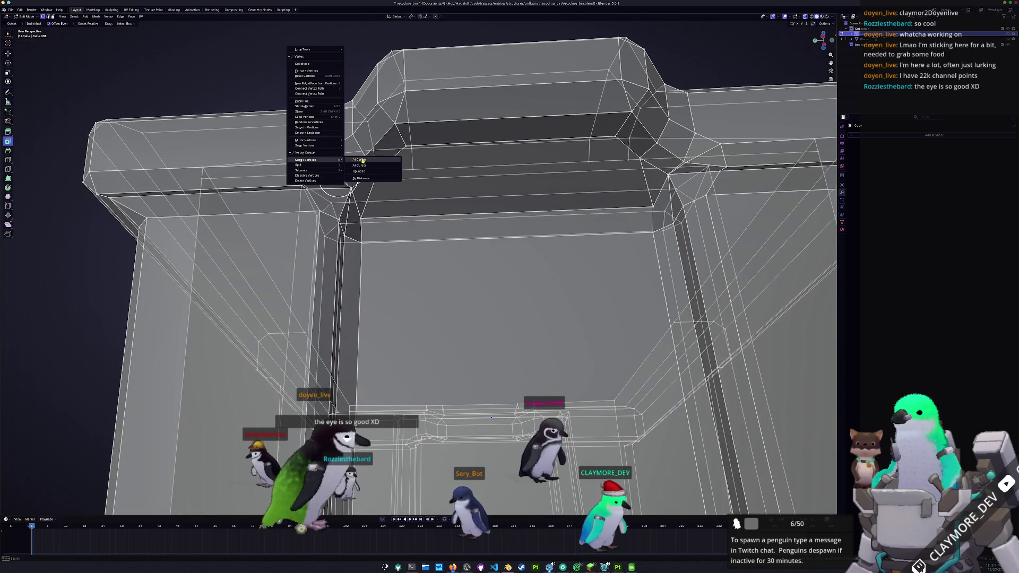
{"action": "left_click", "coordinate": [364, 181]}
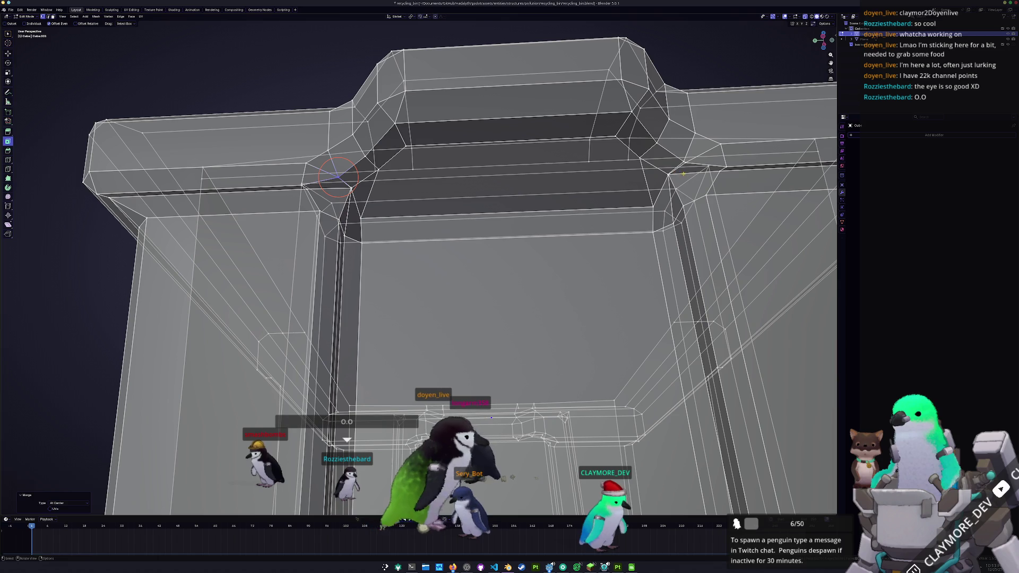
{"action": "right_click", "coordinate": [669, 155]}
{"action": "mouse_move", "coordinate": [641, 155]}
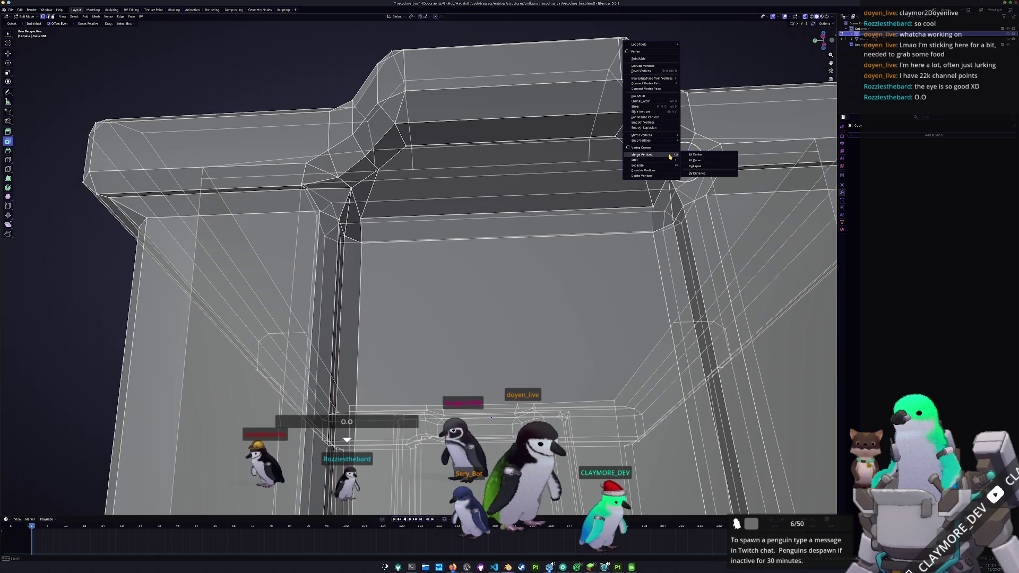
{"action": "left_click", "coordinate": [699, 155]}
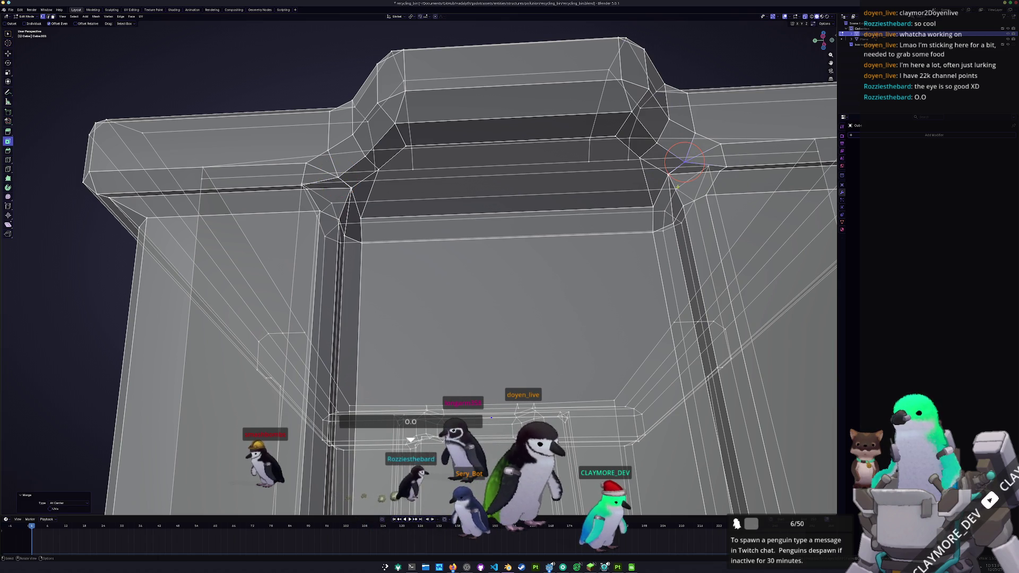
{"action": "left_click", "coordinate": [661, 166]}
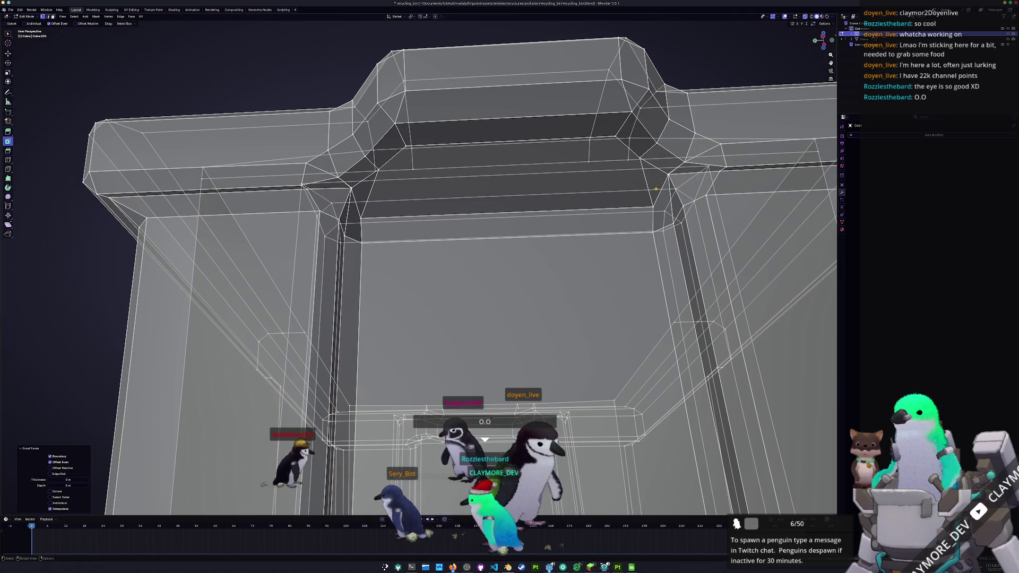
{"action": "right_click", "coordinate": [661, 167]}
{"action": "mouse_move", "coordinate": [652, 166]}
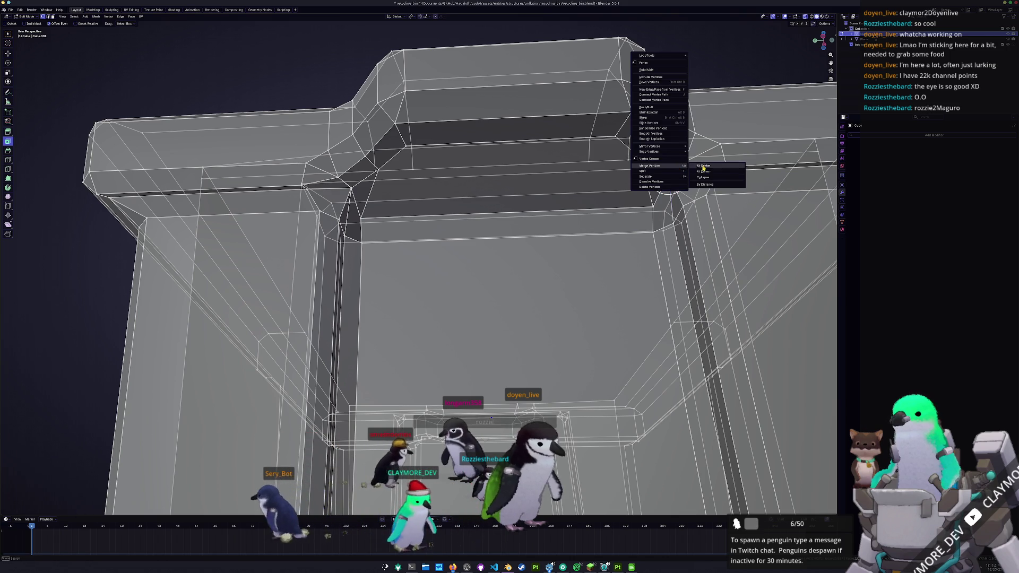
{"action": "left_click", "coordinate": [704, 169]}
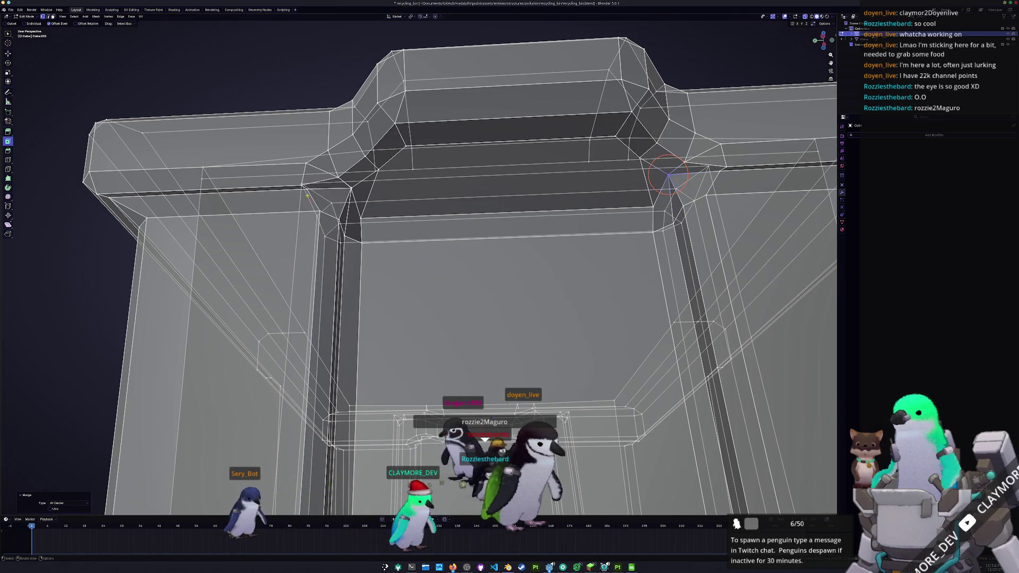
{"action": "left_click", "coordinate": [341, 183]}
{"action": "right_click", "coordinate": [341, 183]}
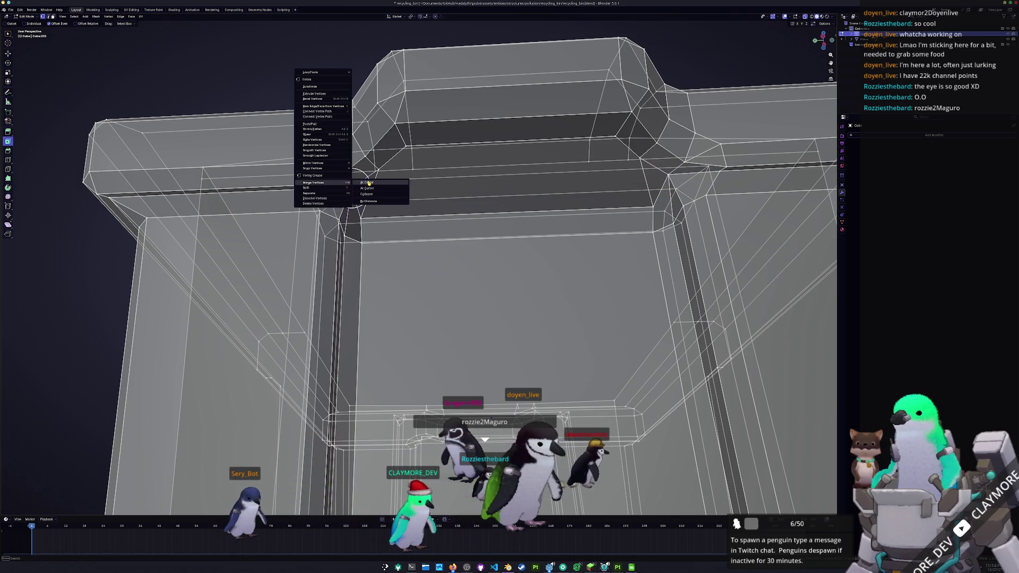
{"action": "left_click", "coordinate": [368, 183]}
{"action": "scroll", "coordinate": [415, 257], "scroll_direction": "down", "scroll_amount": 3}
{"action": "scroll", "coordinate": [415, 257], "scroll_direction": "down", "scroll_amount": 3}
{"action": "scroll", "coordinate": [415, 258], "scroll_direction": "down", "scroll_amount": 2}
{"action": "key", "text": "Tab"}
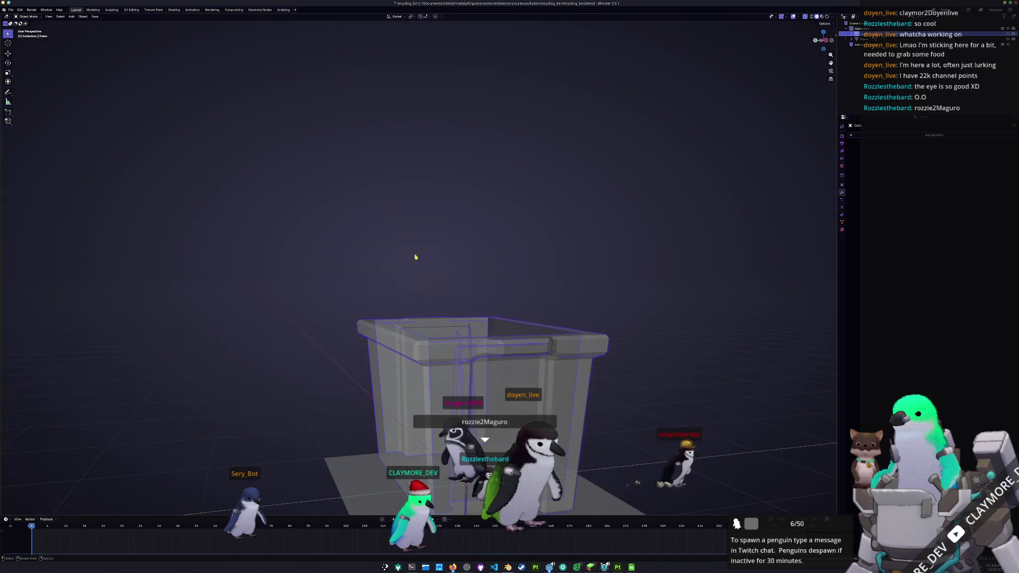
{"action": "scroll", "coordinate": [429, 279], "scroll_direction": "up", "scroll_amount": 1}
{"action": "scroll", "coordinate": [443, 301], "scroll_direction": "up", "scroll_amount": 2}
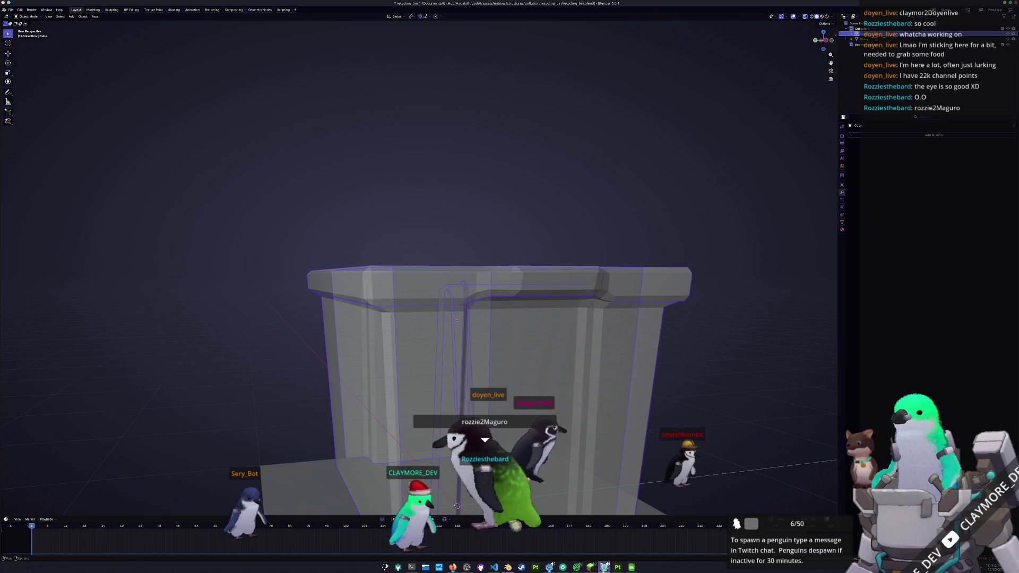
{"action": "key", "text": "alt+Tab"}
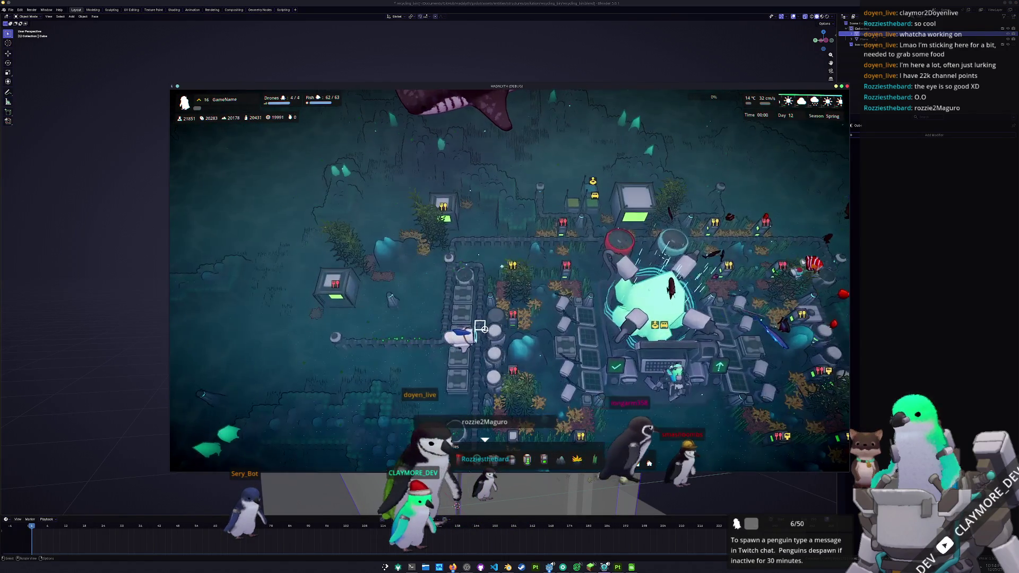
{"action": "scroll", "coordinate": [480, 327], "scroll_direction": "up", "scroll_amount": 3}
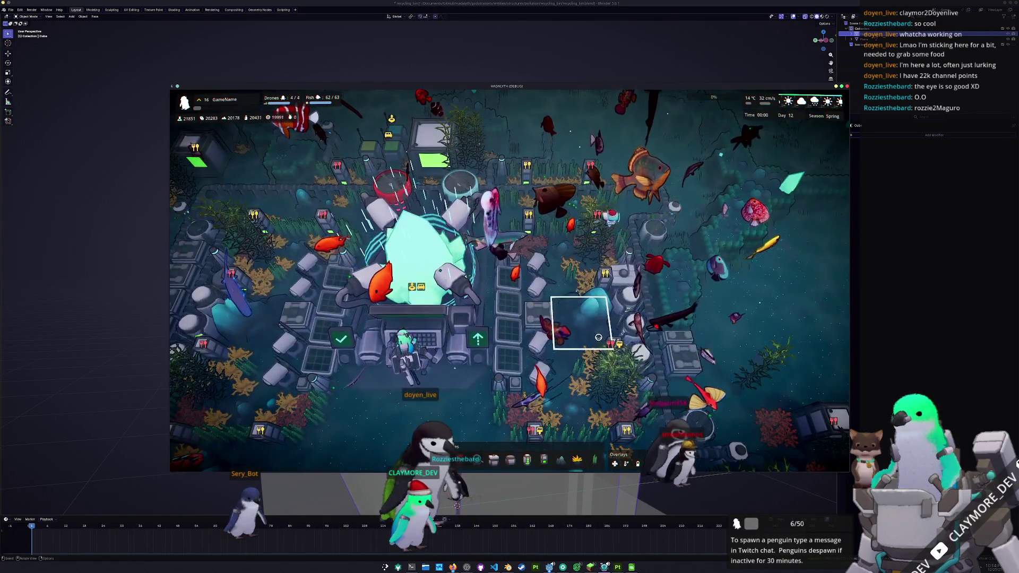
{"action": "key", "text": "w"}
{"action": "key", "text": "d"}
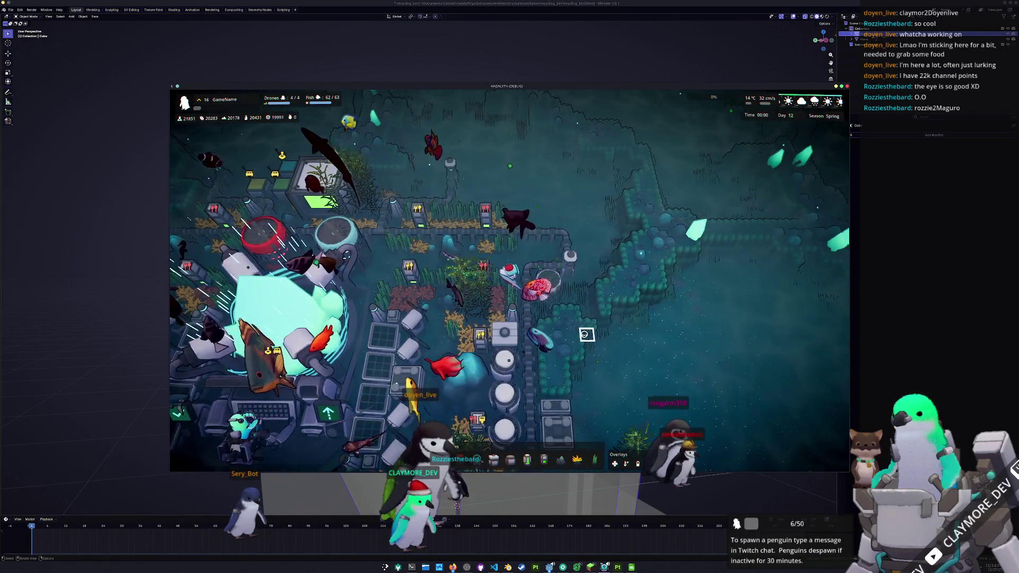
{"action": "scroll", "coordinate": [586, 333], "scroll_direction": "up", "scroll_amount": 2}
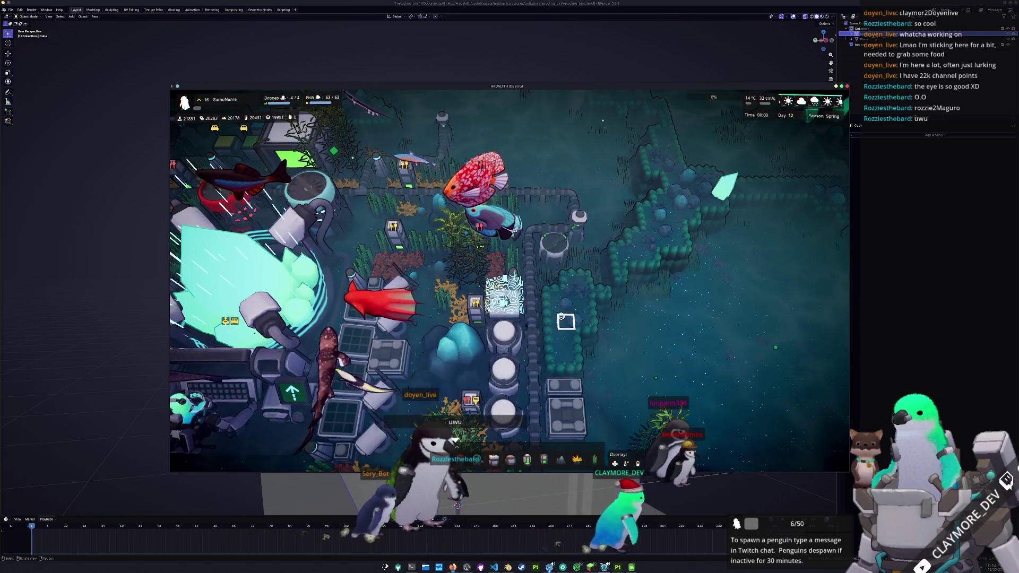
{"action": "scroll", "coordinate": [566, 321], "scroll_direction": "down", "scroll_amount": 5}
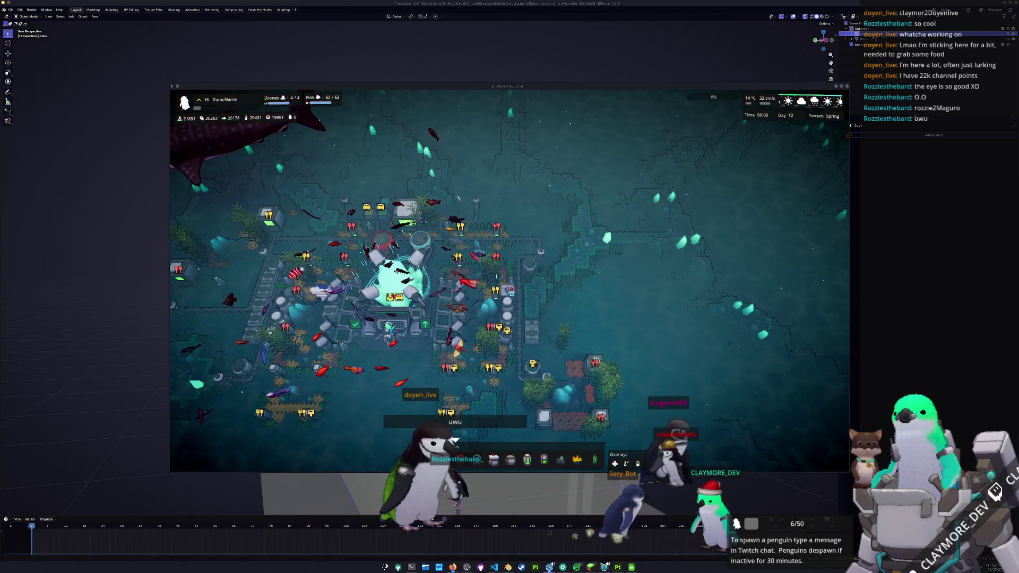
{"action": "left_click_drag", "start_coordinate": [390, 417], "coordinate": [502, 402]}
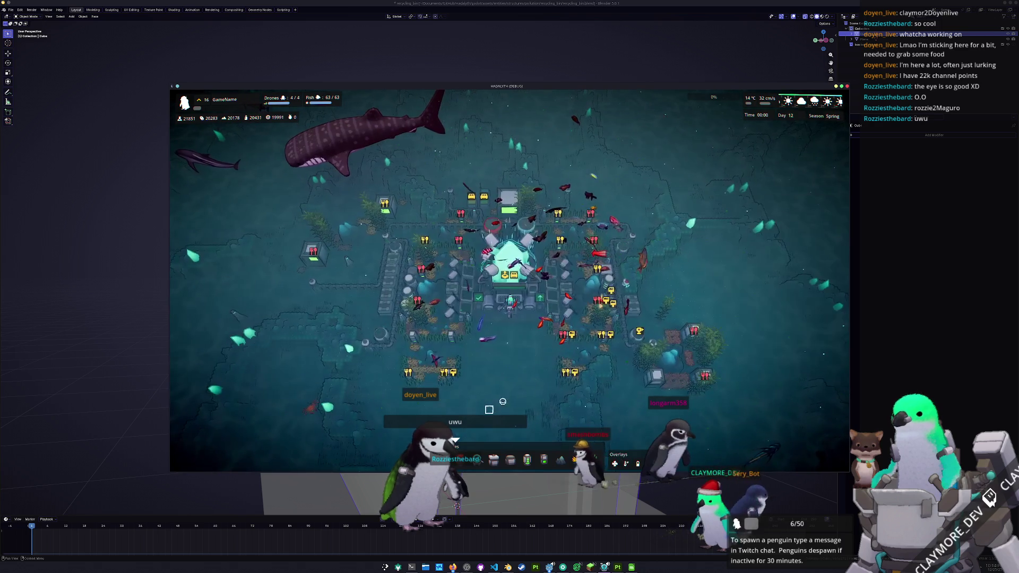
{"action": "key", "text": "alt+F4"}
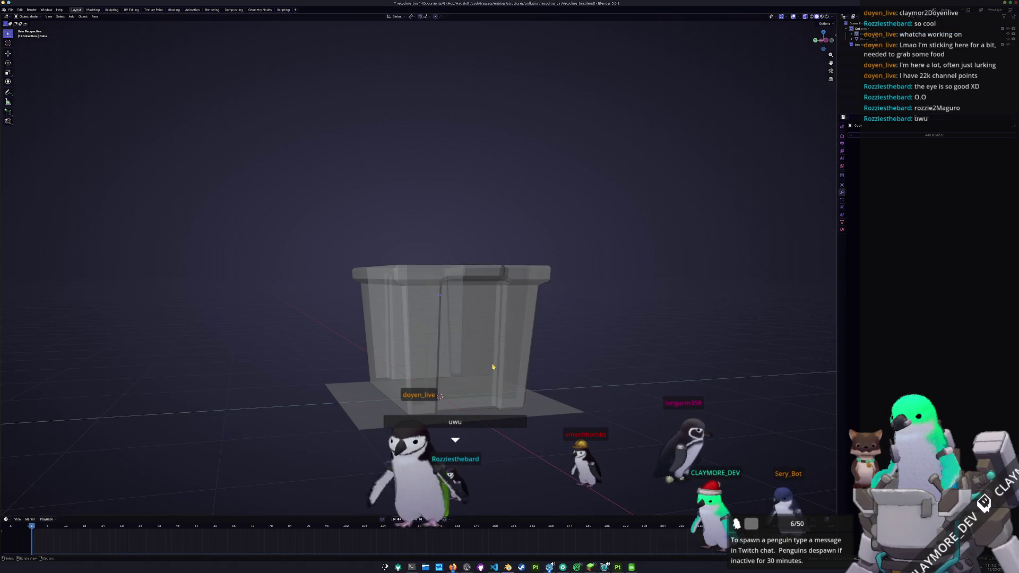
Step: Turn the bin display opaque again in edit mode and return to object mode viewed from above
{"action": "key", "text": "Tab"}
{"action": "key", "text": "alt+z"}
{"action": "scroll", "coordinate": [489, 350], "scroll_direction": "up", "scroll_amount": 5}
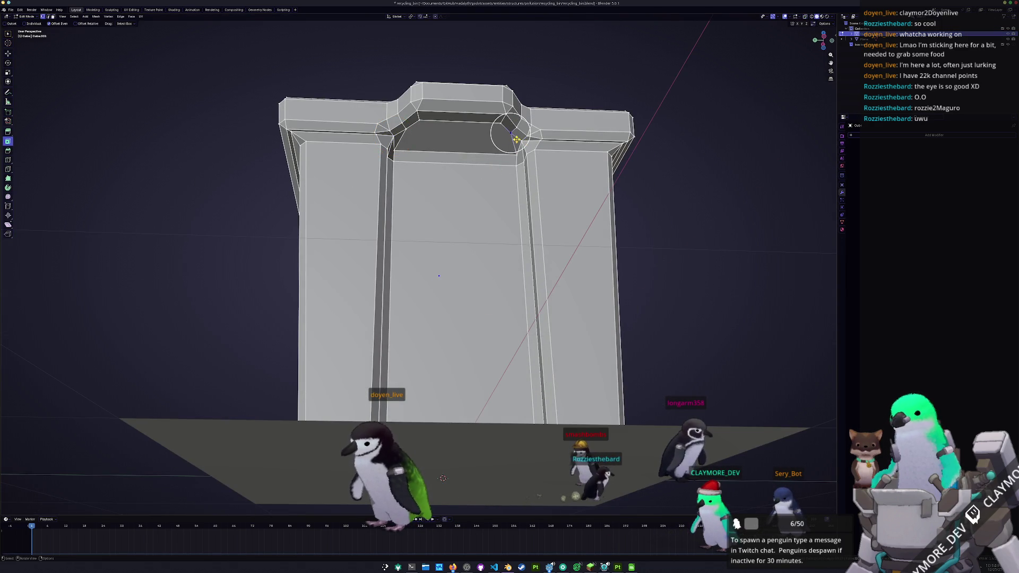
{"action": "scroll", "coordinate": [502, 166], "scroll_direction": "down", "scroll_amount": 4}
{"action": "key", "text": "Tab"}
{"action": "scroll", "coordinate": [493, 199], "scroll_direction": "down", "scroll_amount": 3}
{"action": "middle_click_drag", "start_coordinate": [491, 244], "coordinate": [635, 245]}
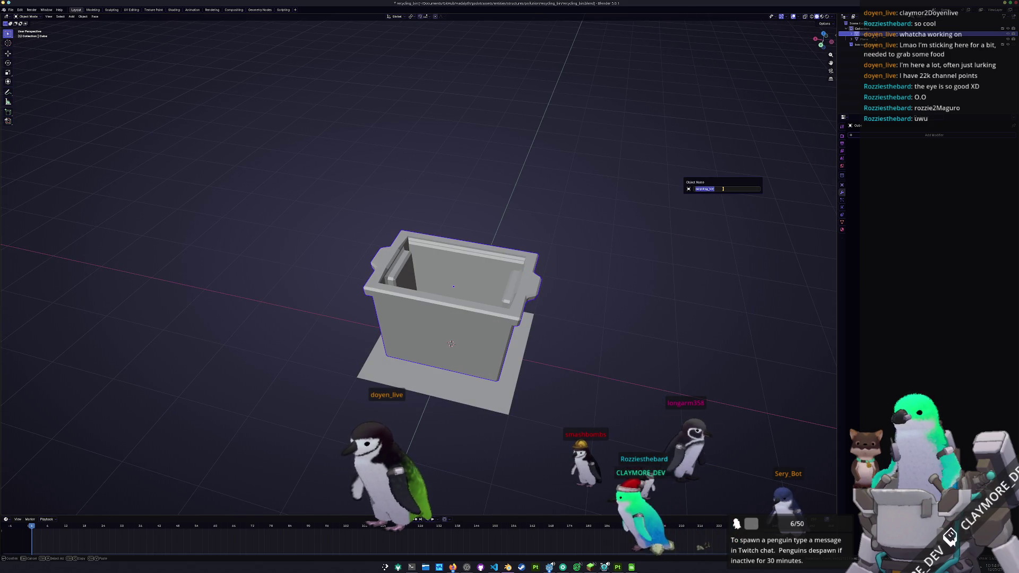
Step: Confirm the recycling_bin name and create a new material for the bin in Material Properties
{"action": "key", "text": "Return"}
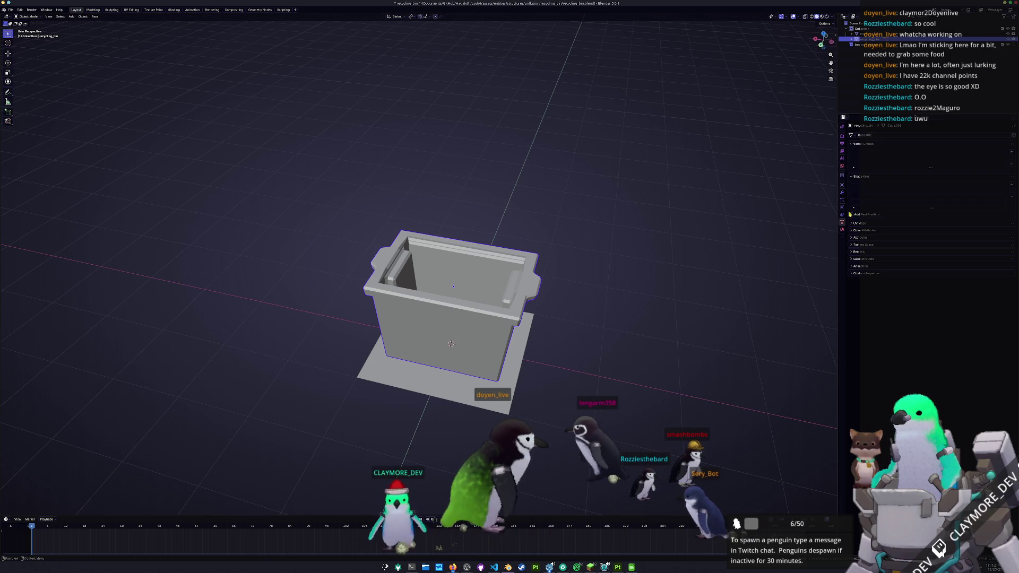
{"action": "left_click", "coordinate": [843, 230]}
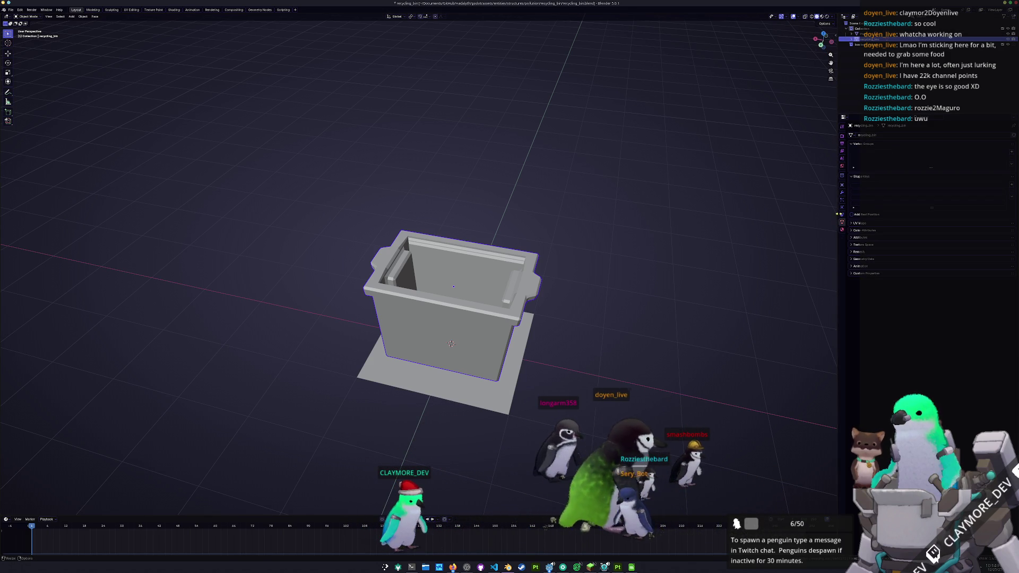
{"action": "left_click", "coordinate": [881, 157]}
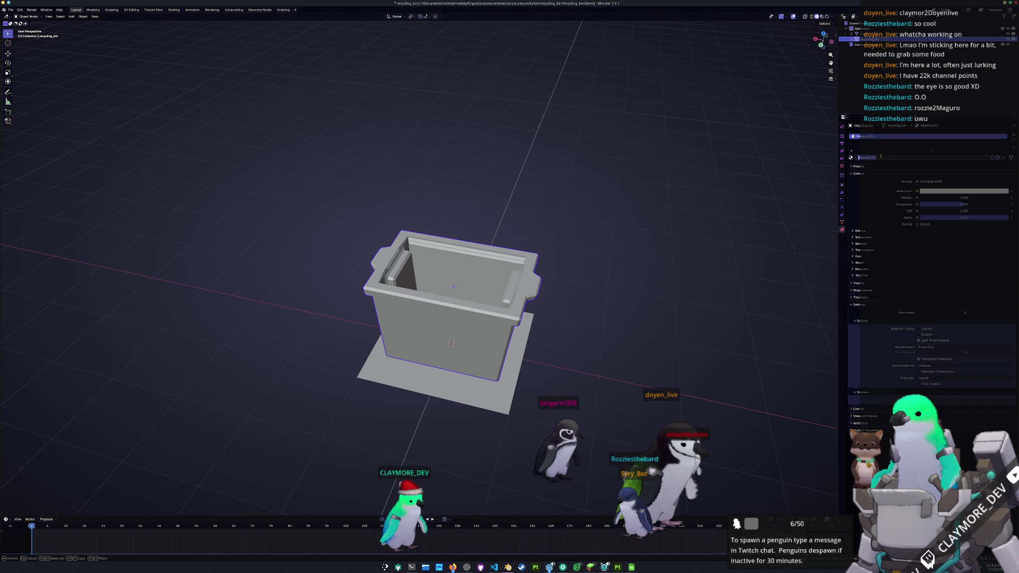
{"action": "middle_click_drag", "start_coordinate": [524, 293], "coordinate": [510, 281]}
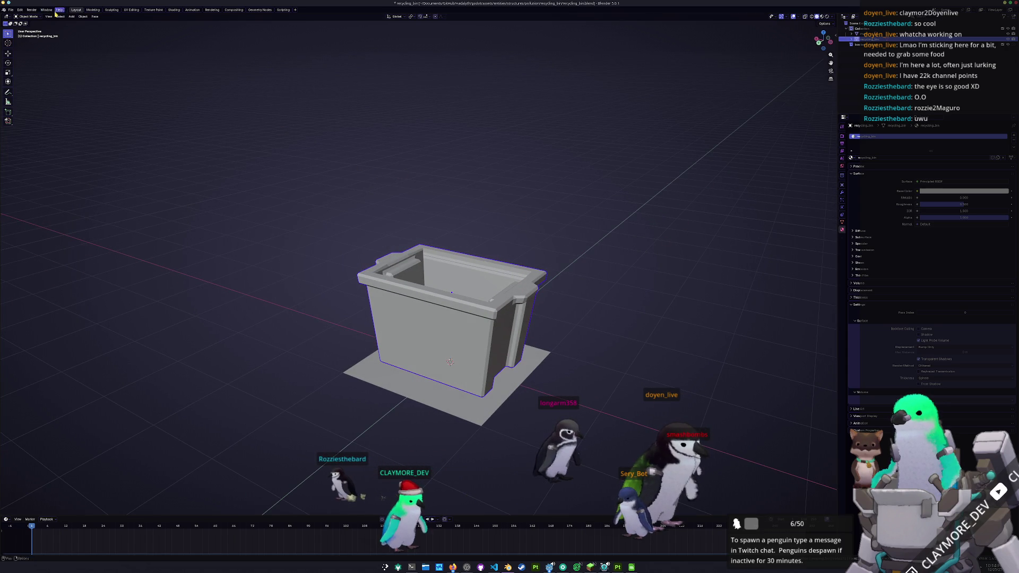
Step: In the UV Editing workspace, unwrap all the bin's faces with Smart UV Project
{"action": "left_click", "coordinate": [130, 10]}
{"action": "scroll", "coordinate": [578, 43], "scroll_direction": "up", "scroll_amount": 5}
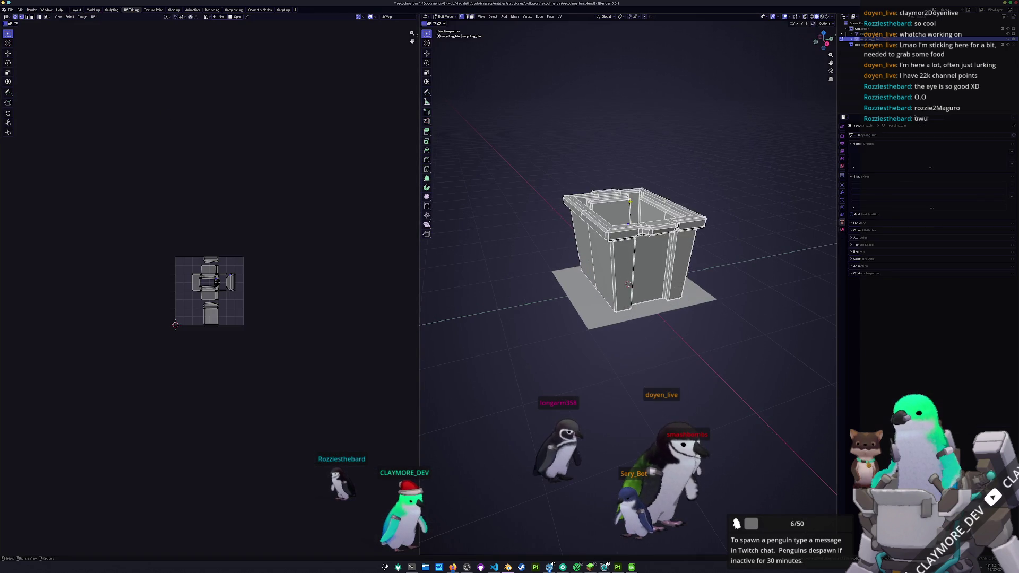
{"action": "key", "text": "a"}
{"action": "left_click", "coordinate": [560, 17]}
{"action": "left_click", "coordinate": [566, 35]}
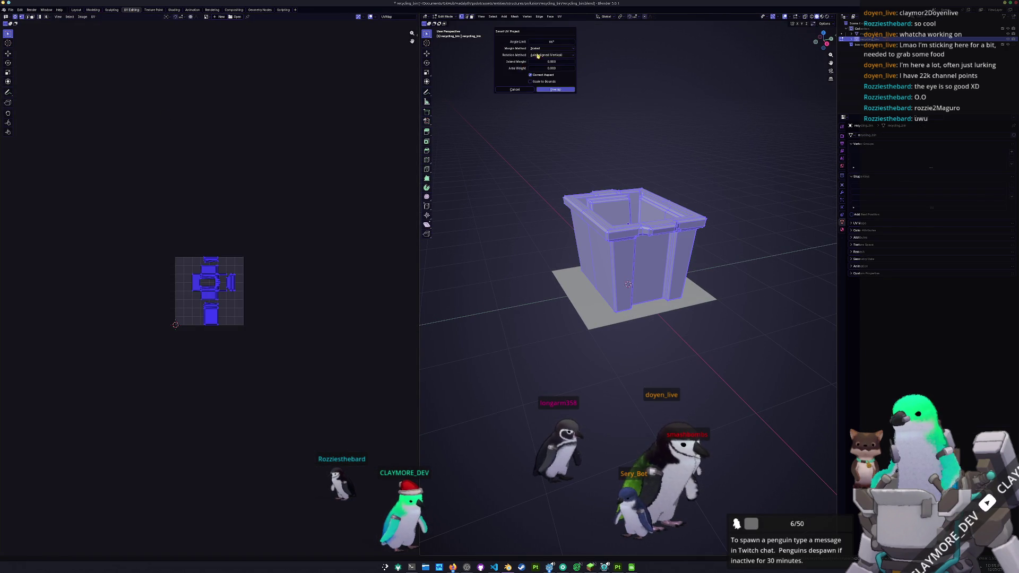
{"action": "left_click", "coordinate": [560, 89]}
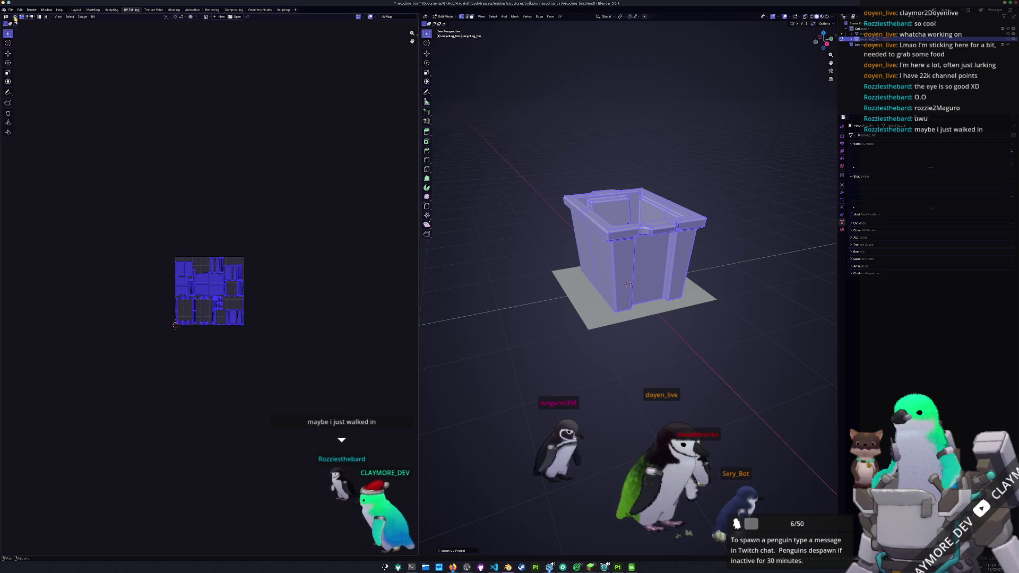
{"action": "scroll", "coordinate": [228, 221], "scroll_direction": "up", "scroll_amount": 5}
Step: Pack the UV islands tightly with UVPackmaster, then apply the bin's transforms in object mode
{"action": "key", "text": "n"}
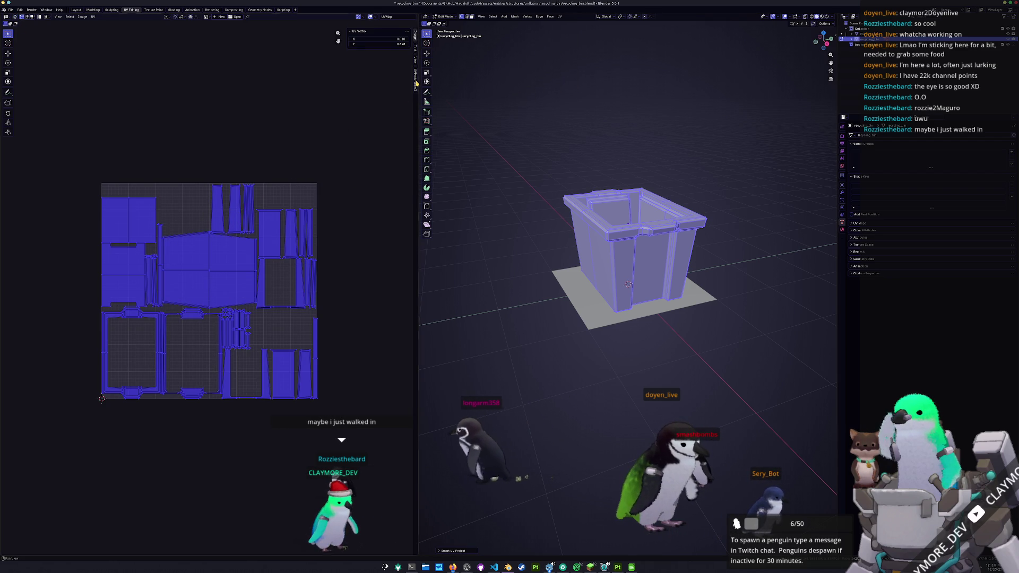
{"action": "left_click", "coordinate": [415, 83]}
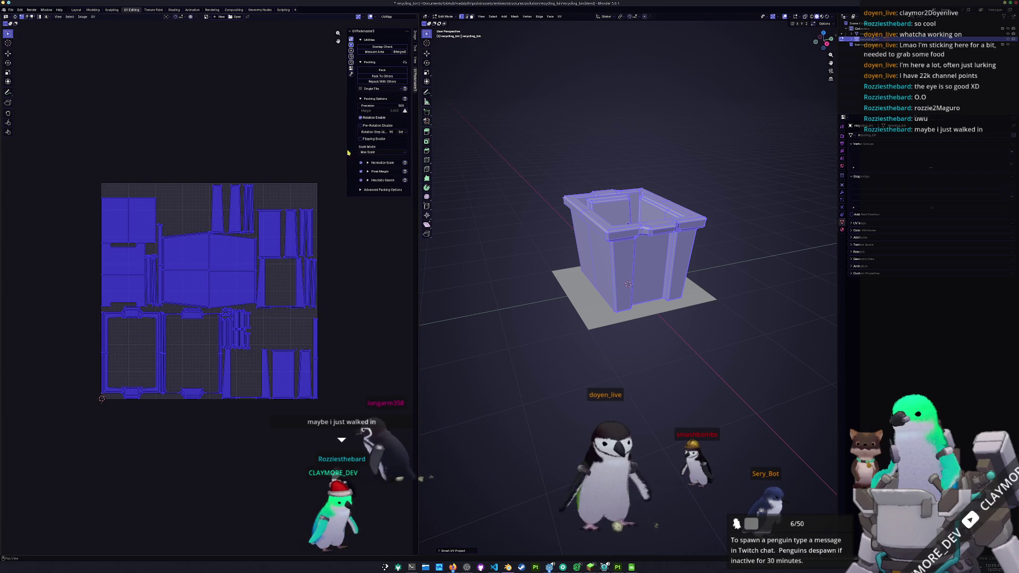
{"action": "left_click", "coordinate": [381, 74]}
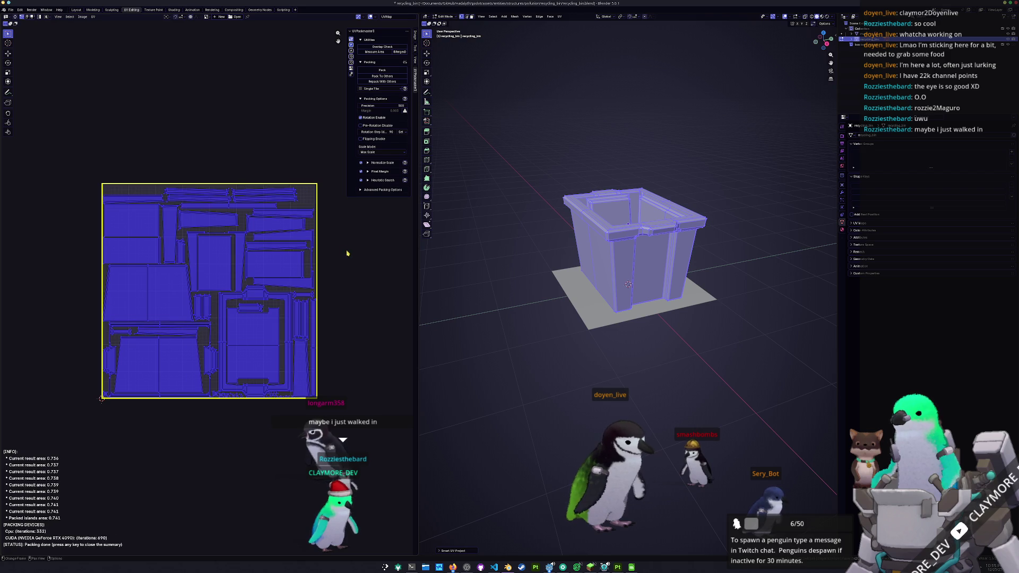
{"action": "key", "text": "Tab"}
{"action": "key", "text": "ctrl+a"}
{"action": "left_click", "coordinate": [549, 244]}
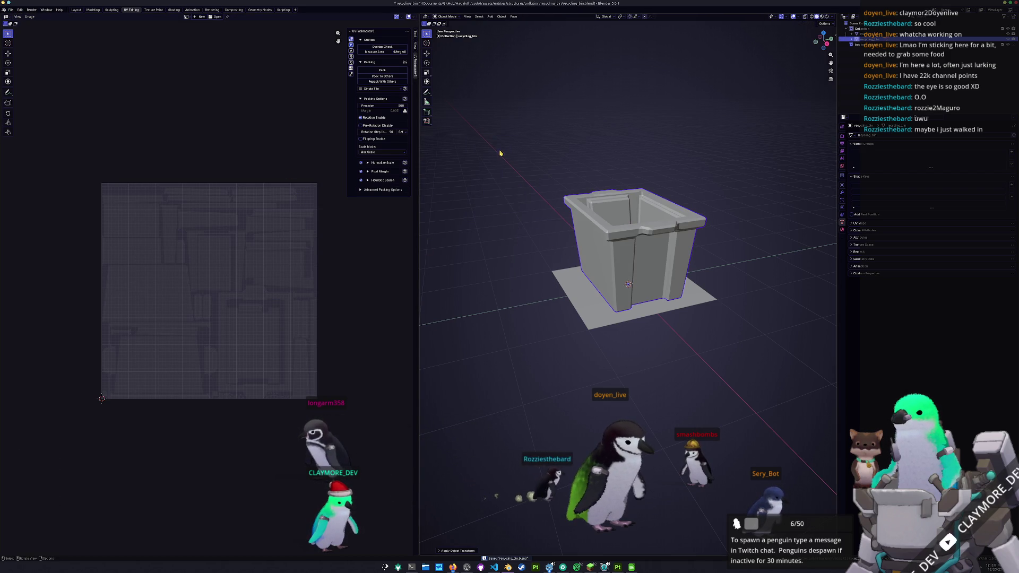
{"action": "scroll", "coordinate": [493, 152], "scroll_direction": "up", "scroll_amount": 2}
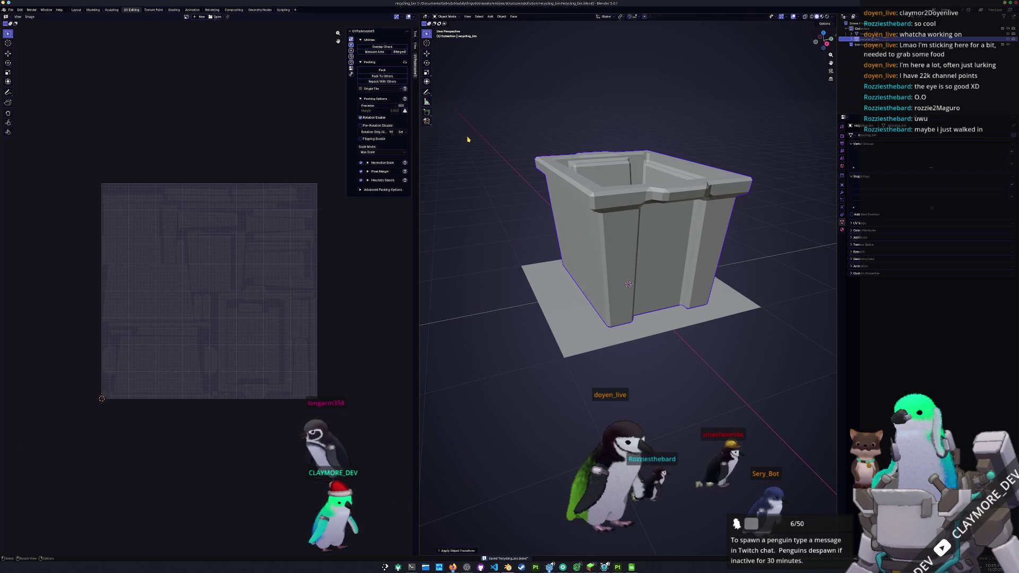
Step: View the bin from the front and above and try a vertical move, cancelling it
{"action": "key", "text": "KP_1"}
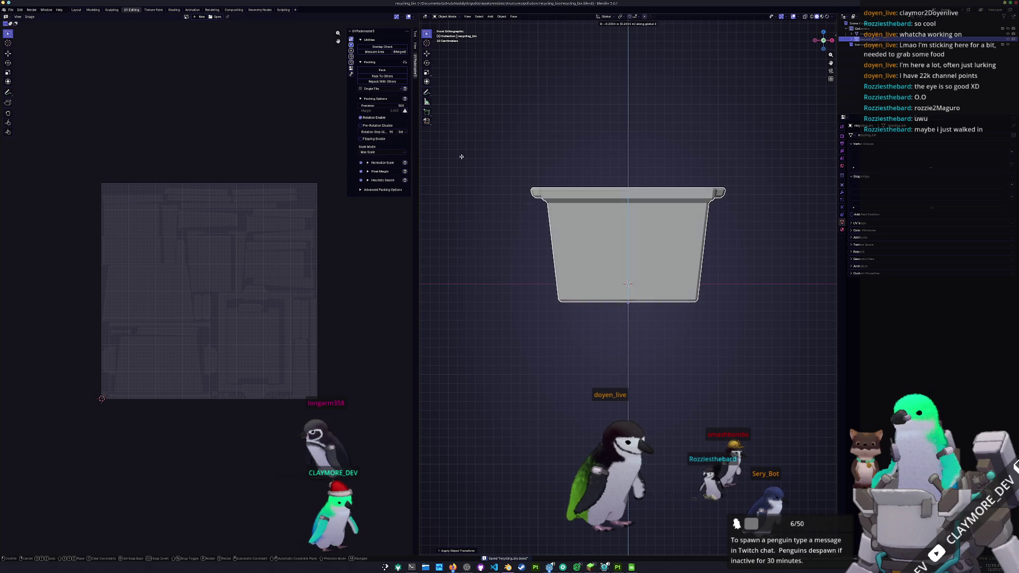
{"action": "mouse_move", "coordinate": [521, 166]}
{"action": "middle_mouse_down"}
{"action": "mouse_move", "coordinate": [708, 199]}
{"action": "mouse_move", "coordinate": [708, 160]}
{"action": "mouse_move", "coordinate": [757, 180]}
{"action": "middle_mouse_up"}
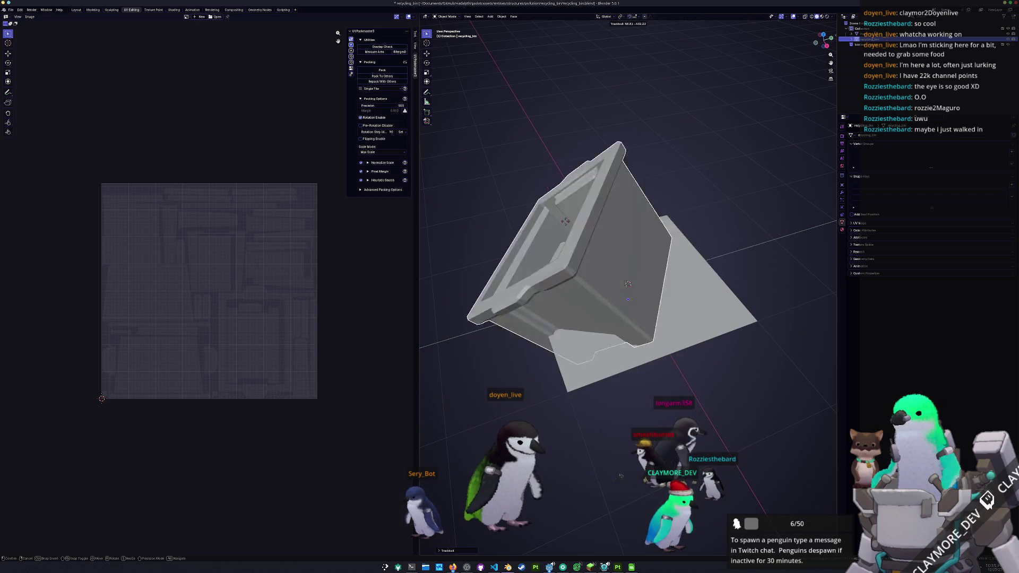
{"action": "left_click", "coordinate": [593, 301]}
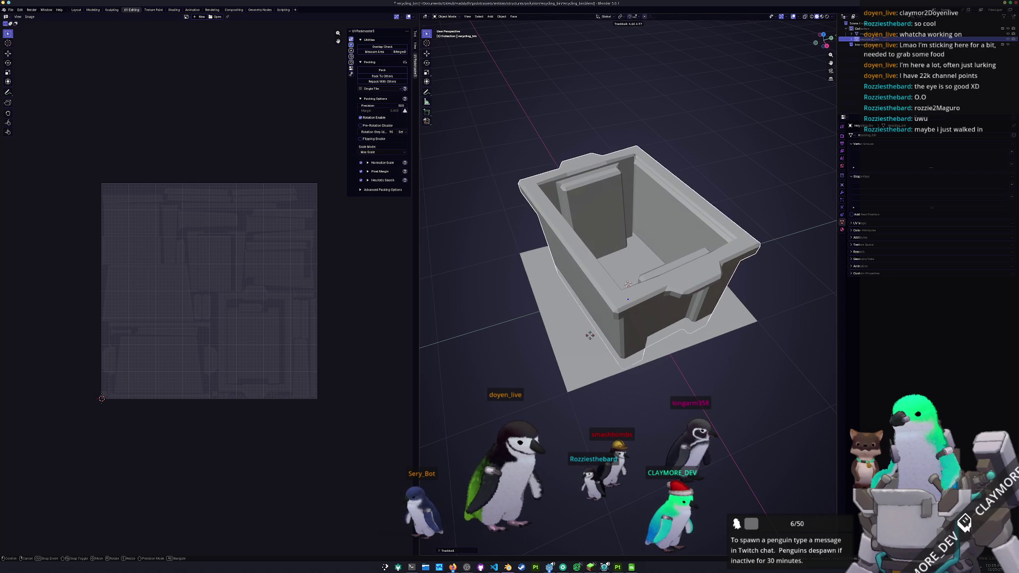
{"action": "middle_click_drag", "start_coordinate": [514, 388], "coordinate": [534, 390]}
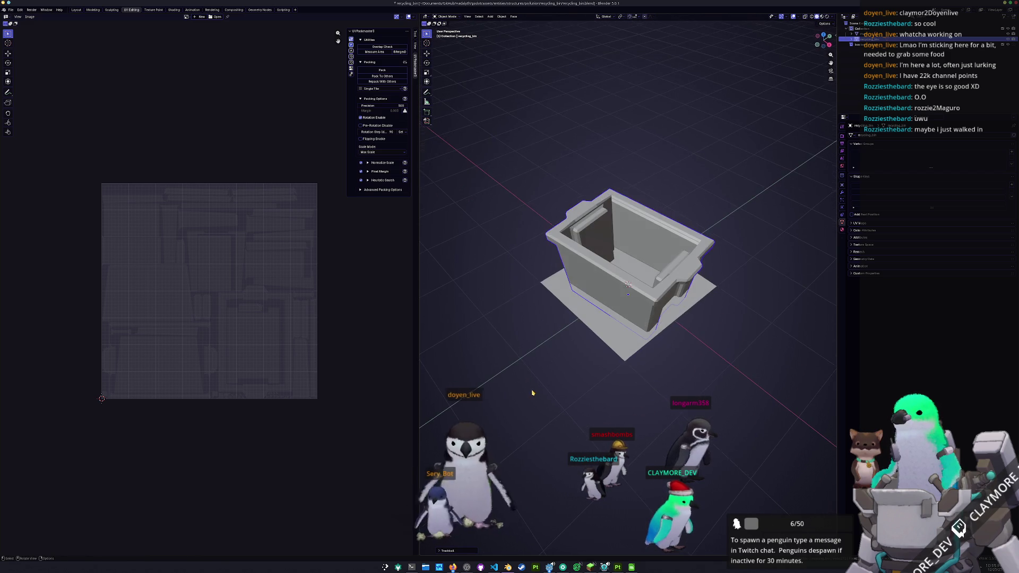
{"action": "key", "text": "g"}
{"action": "key", "text": "z"}
{"action": "key", "text": "Escape"}
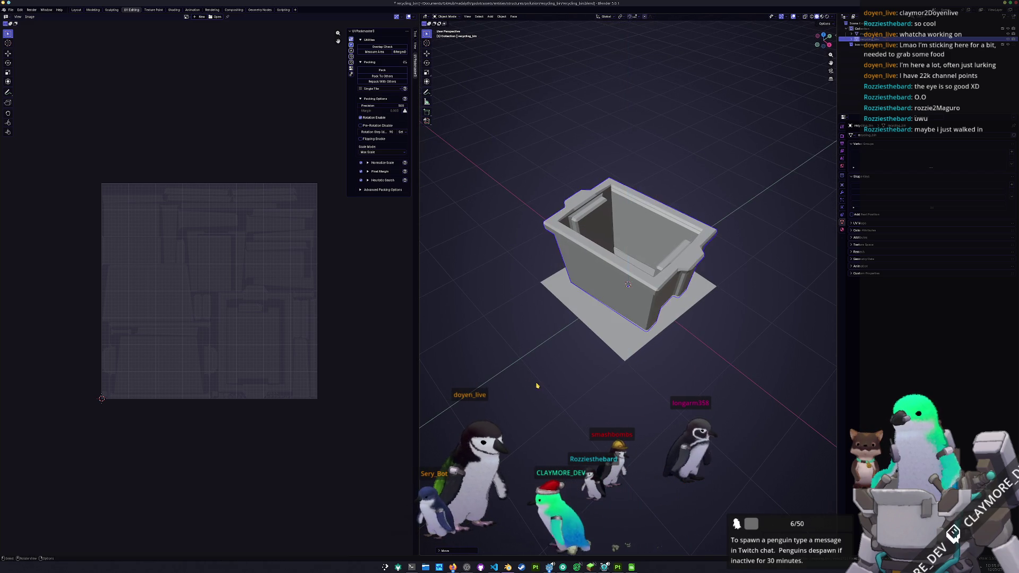
{"action": "middle_click_drag", "start_coordinate": [536, 386], "coordinate": [766, 360]}
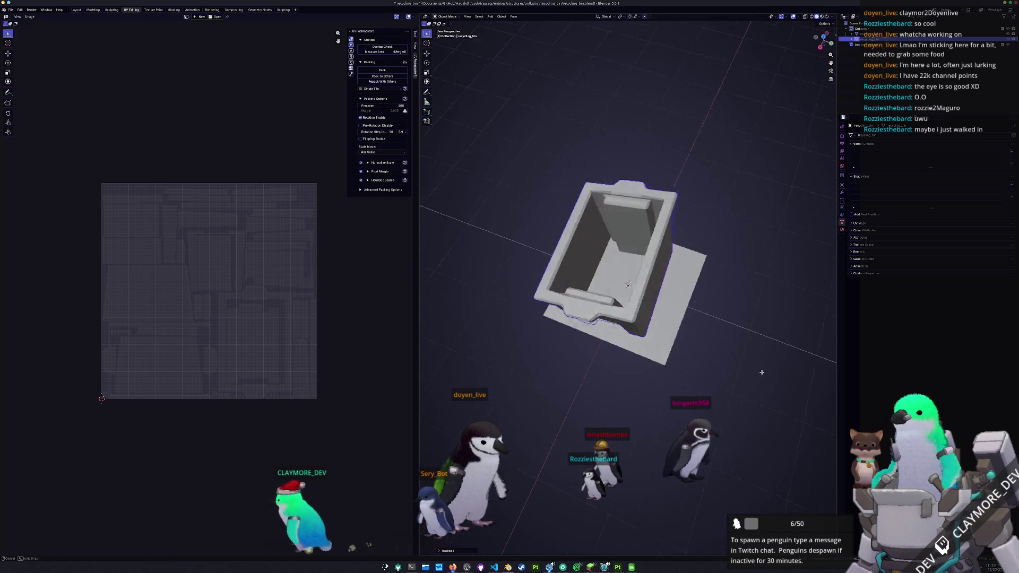
Step: Move the bin along Y and X in top view, confirm the position, and apply its object transform
{"action": "key", "text": "g"}
{"action": "key", "text": "y"}
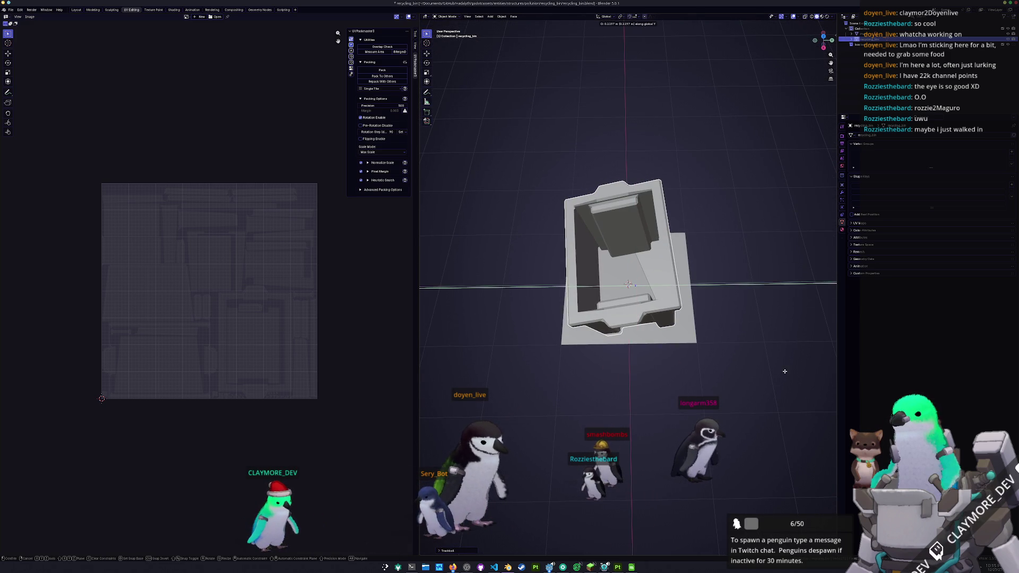
{"action": "key", "text": "KP_7"}
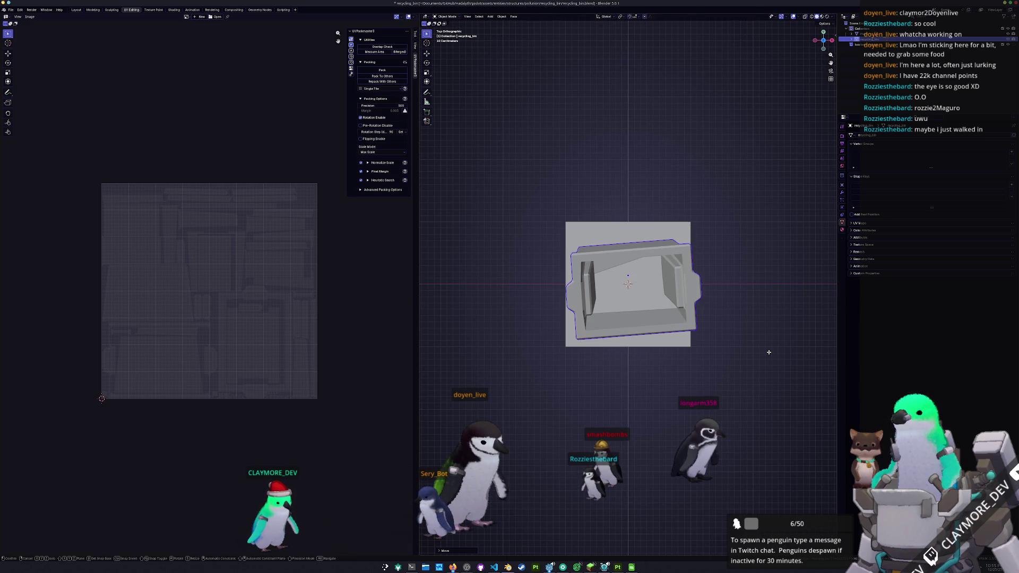
{"action": "key", "text": "x"}
{"action": "key", "text": "y"}
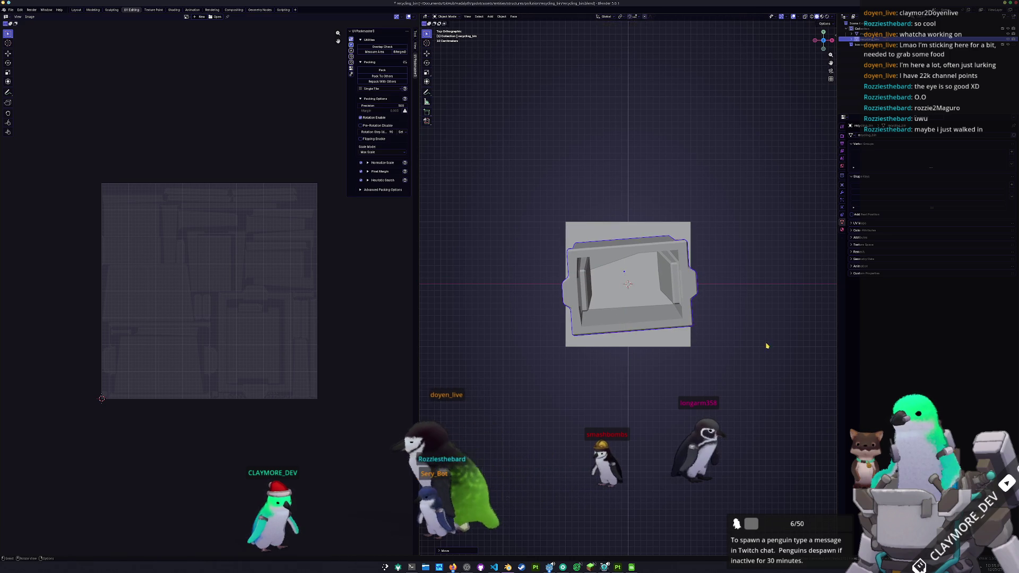
{"action": "key", "text": "x"}
{"action": "left_click", "coordinate": [763, 344]}
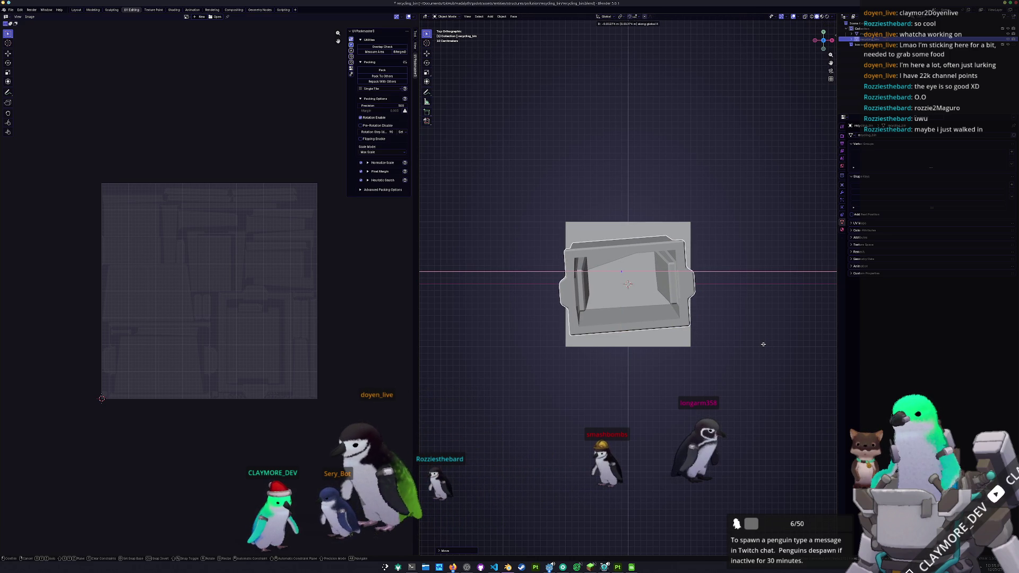
{"action": "left_click", "coordinate": [765, 344]}
{"action": "key", "text": "ctrl+a"}
{"action": "left_click", "coordinate": [766, 347]}
{"action": "mouse_move", "coordinate": [764, 347]}
{"action": "middle_mouse_down"}
{"action": "mouse_move", "coordinate": [483, 188]}
{"action": "mouse_move", "coordinate": [475, 174]}
{"action": "mouse_move", "coordinate": [451, 175]}
{"action": "mouse_move", "coordinate": [428, 200]}
{"action": "mouse_move", "coordinate": [481, 196]}
{"action": "middle_mouse_up"}
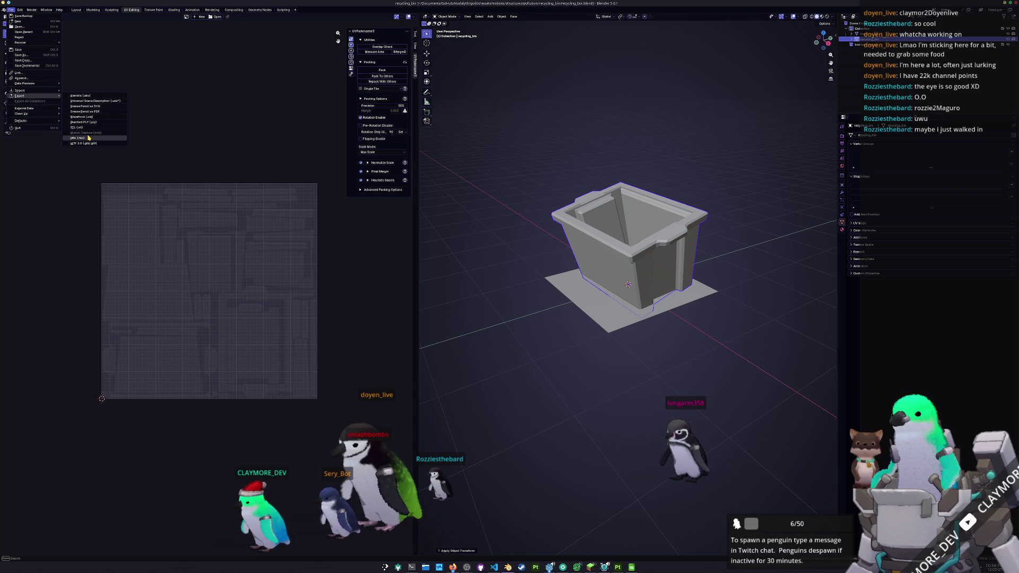
Step: Export the bin mesh as FBX with the entered file name and switch to Substance Painter
{"action": "left_click", "coordinate": [89, 137]}
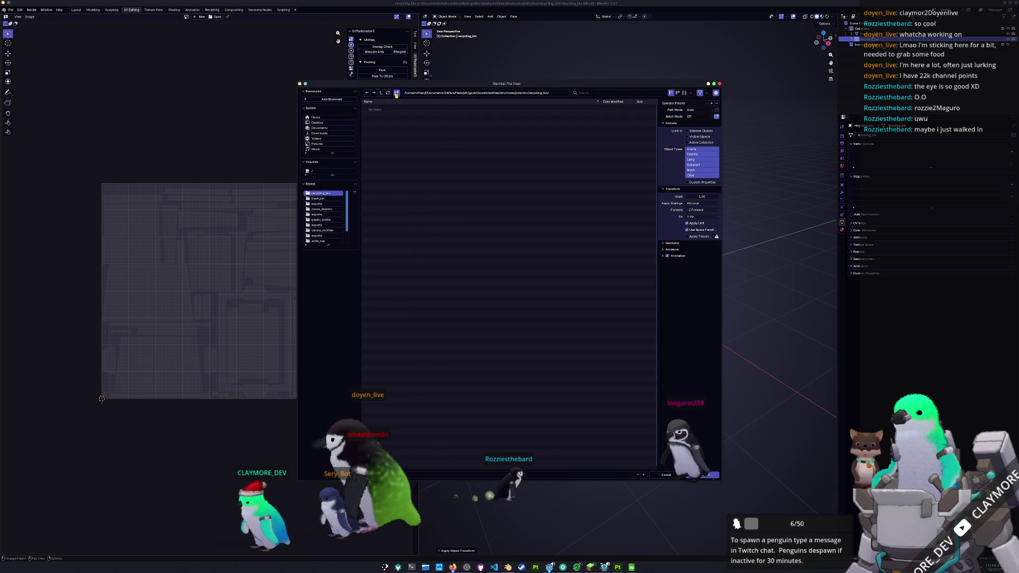
{"action": "key", "text": "Return"}
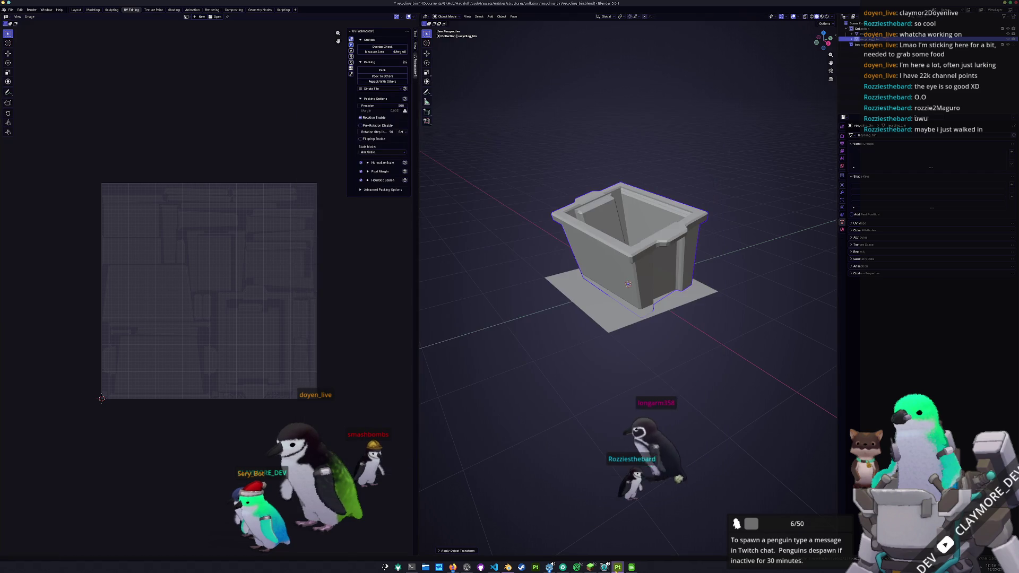
{"action": "key", "text": "alt+Tab"}
Step: Create a new Painter project from the exported bin FBX, discarding the old trash bin project
{"action": "key", "text": "f"}
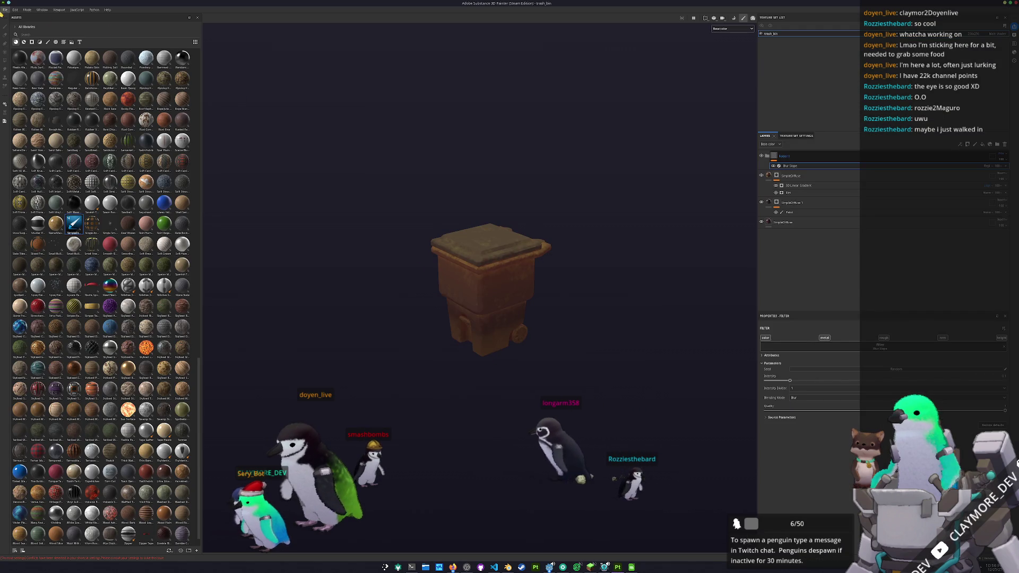
{"action": "left_click", "coordinate": [4, 10]}
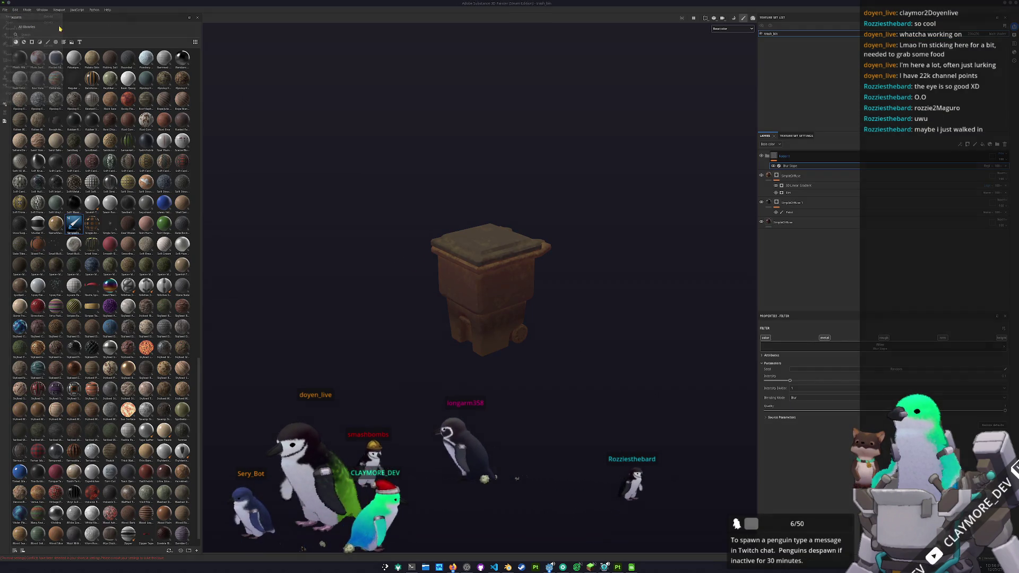
{"action": "left_click", "coordinate": [566, 225]}
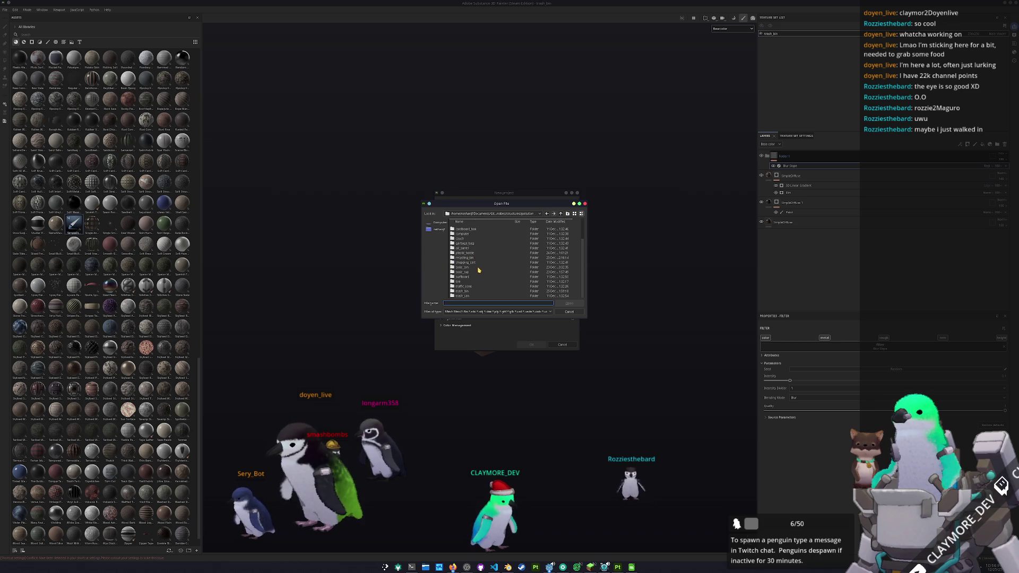
{"action": "double_click", "coordinate": [473, 260]}
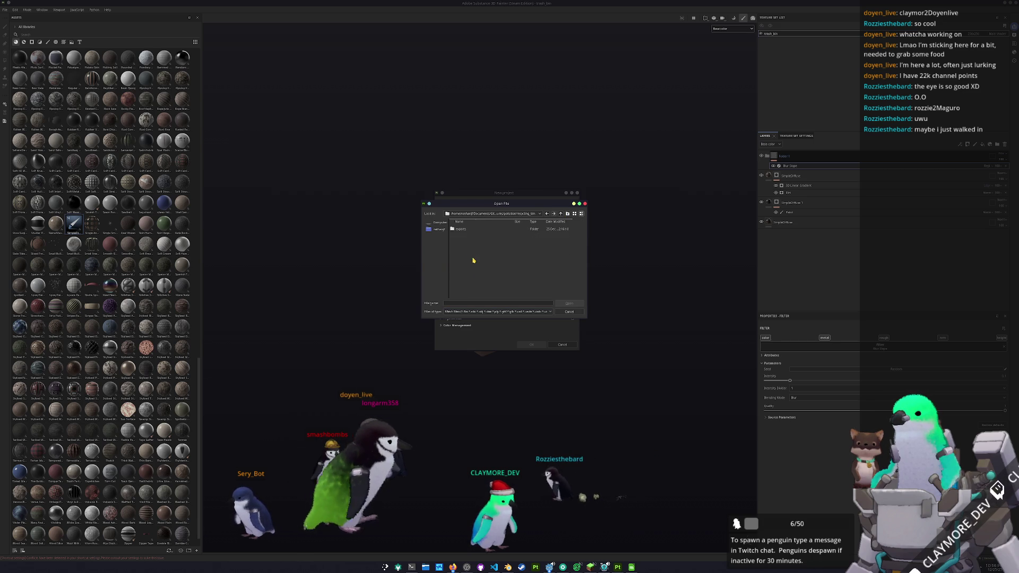
{"action": "double_click", "coordinate": [455, 228]}
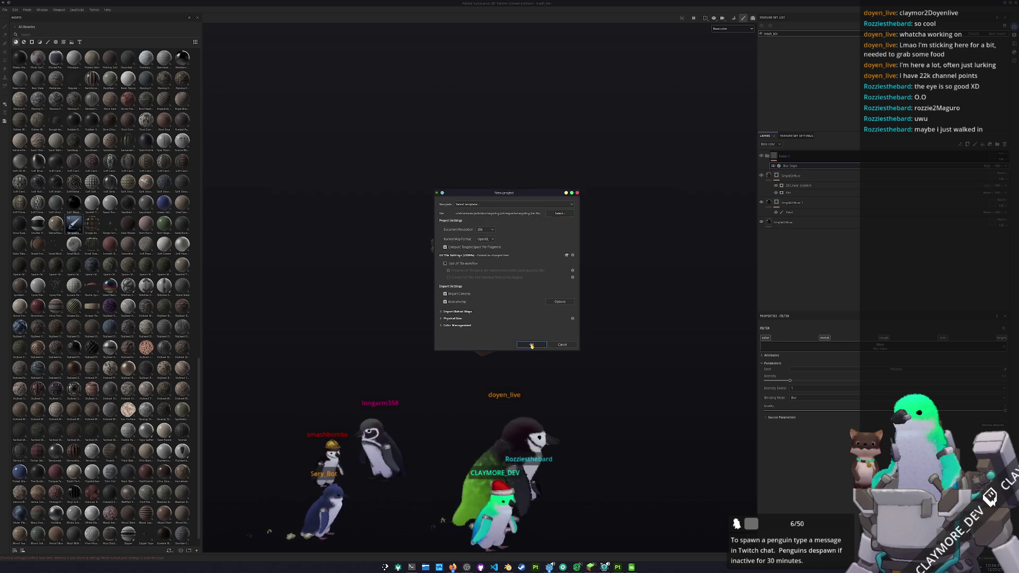
{"action": "left_click", "coordinate": [532, 344]}
{"action": "left_click", "coordinate": [485, 282]}
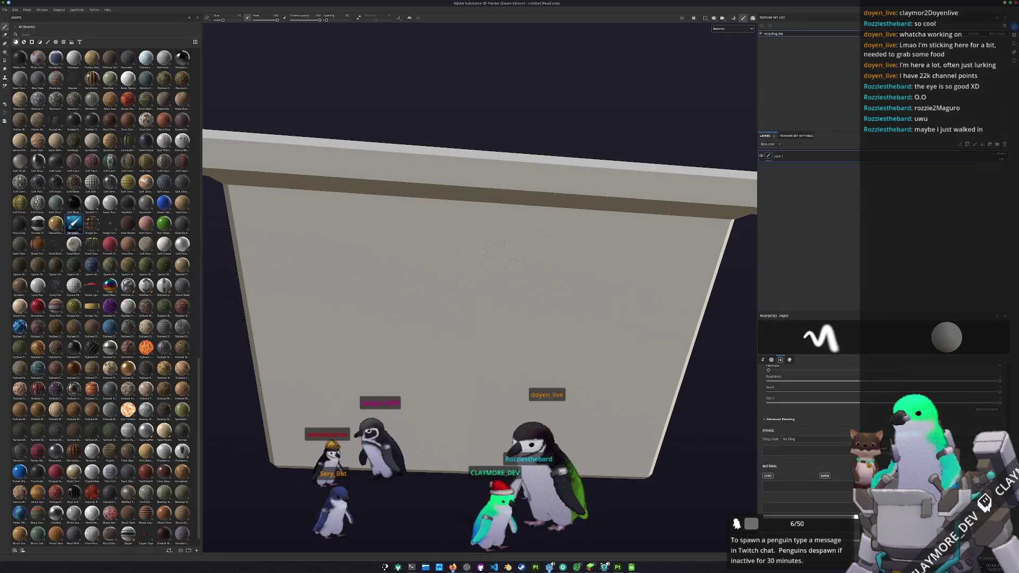
Step: Frame the imported bin from above, then return to Blender and select all its faces
{"action": "key", "text": "f"}
{"action": "mouse_move", "coordinate": [507, 250]}
{"action": "left_mouse_down", "text": "alt"}
{"action": "mouse_move", "coordinate": [521, 388]}
{"action": "mouse_move", "coordinate": [511, 434]}
{"action": "left_mouse_up", "text": "alt"}
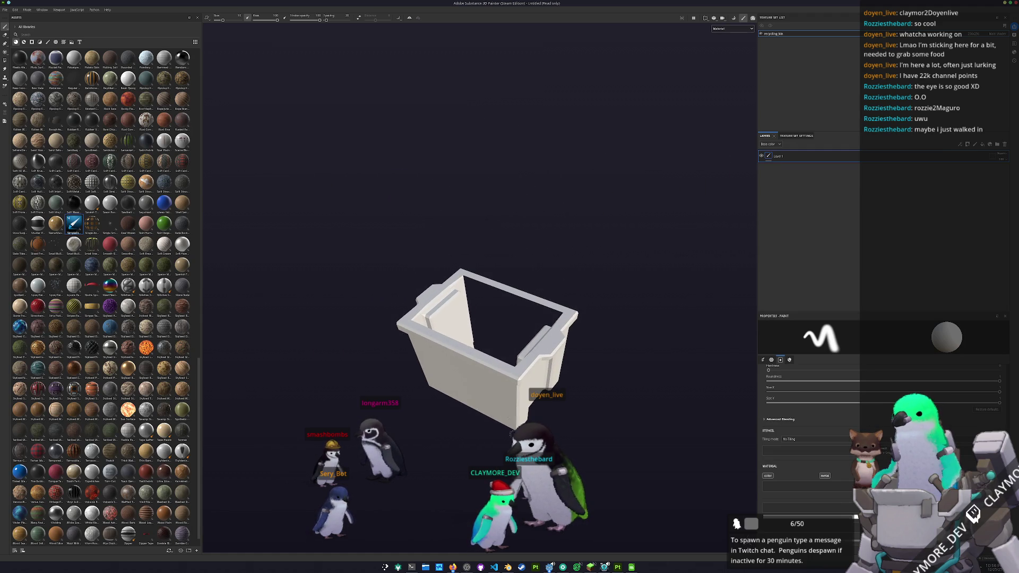
{"action": "key", "text": "alt+Tab"}
{"action": "key", "text": "a"}
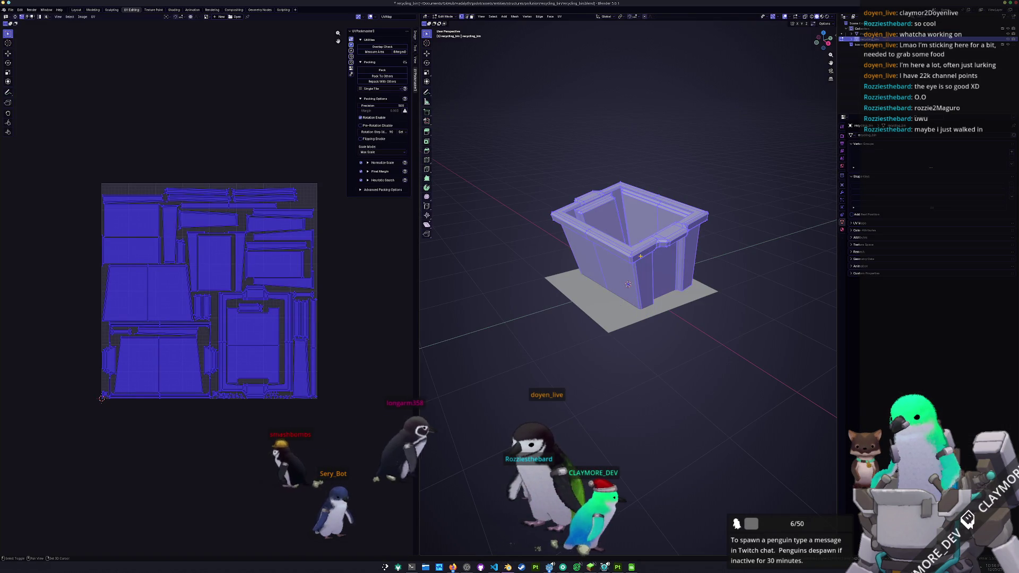
Step: Apply the bin's transforms, save the Blender file and re-export the FBX over the old file
{"action": "key", "text": "Tab"}
{"action": "key", "text": "ctrl+a"}
{"action": "left_click", "coordinate": [629, 284]}
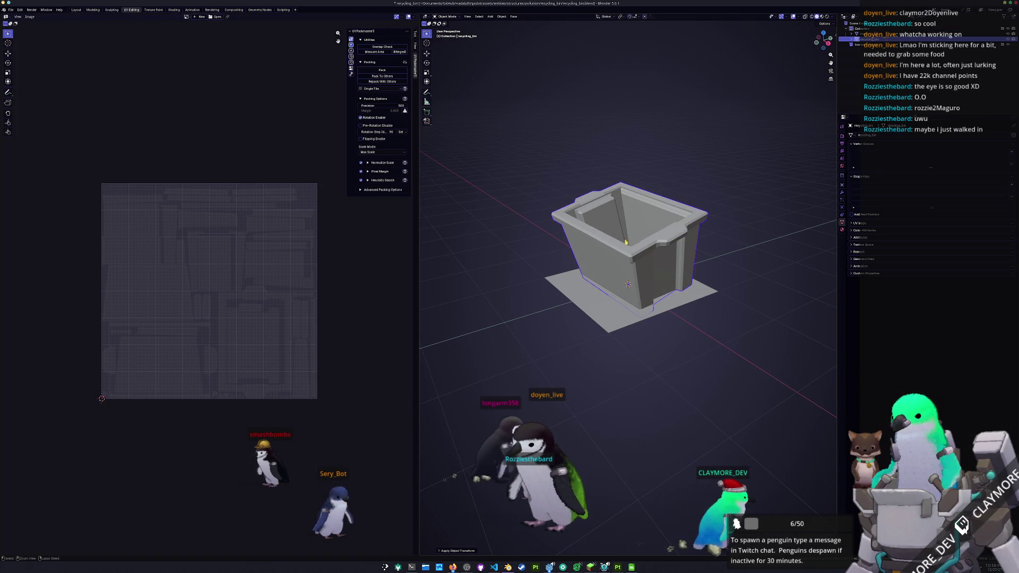
{"action": "key", "text": "ctrl+s"}
{"action": "left_click", "coordinate": [11, 10]}
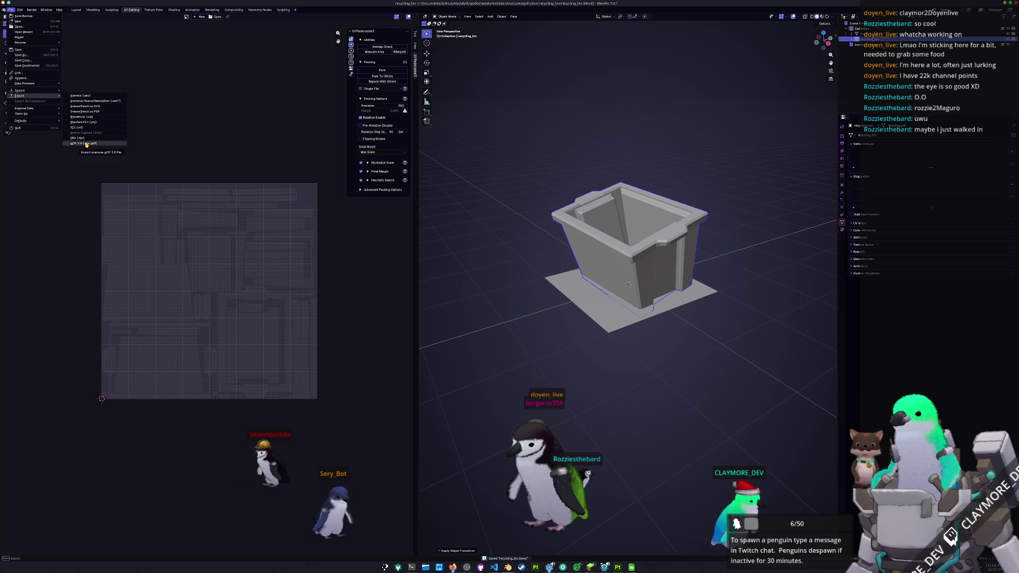
{"action": "left_click", "coordinate": [86, 139]}
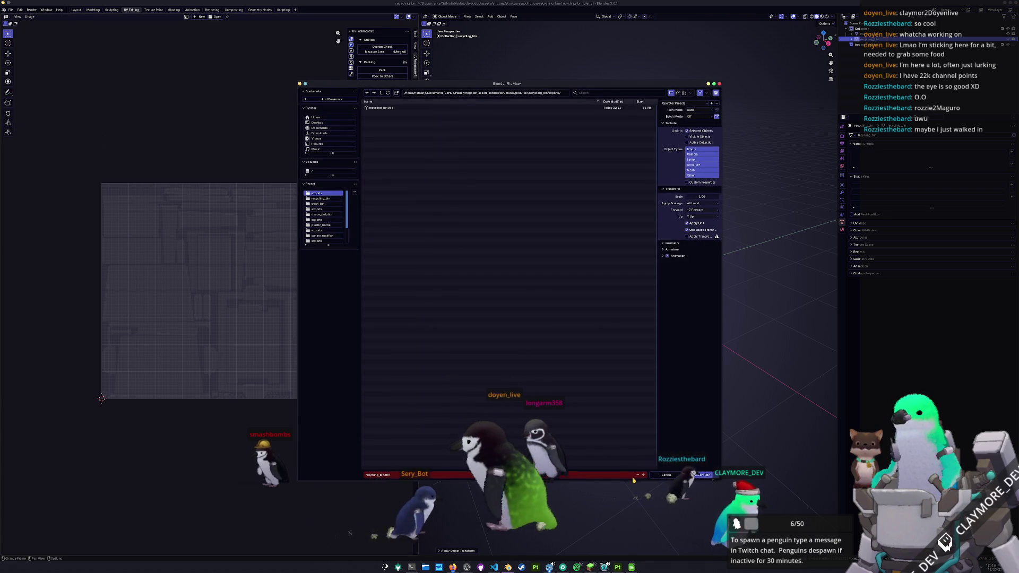
{"action": "key", "text": "Return"}
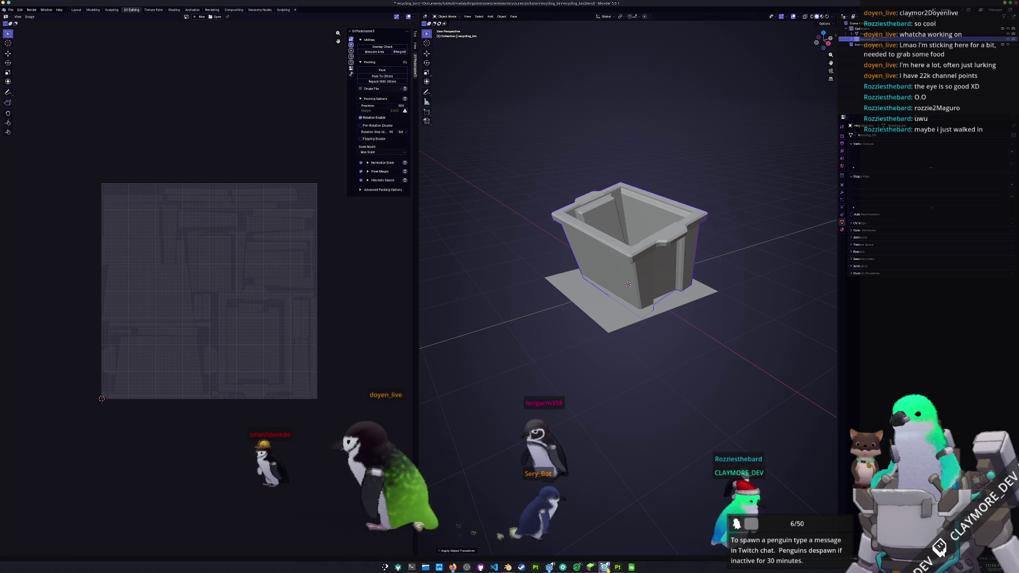
Step: Check the re-exported bin in Substance Painter, then return to Blender and edit the whole mesh from above
{"action": "key", "text": "alt+Tab"}
{"action": "scroll", "coordinate": [576, 412], "scroll_direction": "up", "scroll_amount": 5}
{"action": "scroll", "coordinate": [575, 411], "scroll_direction": "down", "scroll_amount": 3}
{"action": "mouse_move", "coordinate": [575, 410]}
{"action": "left_mouse_down", "text": "alt"}
{"action": "mouse_move", "coordinate": [575, 394]}
{"action": "mouse_move", "coordinate": [546, 417]}
{"action": "mouse_move", "coordinate": [388, 326]}
{"action": "left_mouse_up", "text": "alt"}
{"action": "scroll", "coordinate": [576, 394], "scroll_direction": "up", "scroll_amount": 3}
{"action": "scroll", "coordinate": [575, 393], "scroll_direction": "down", "scroll_amount": 2}
{"action": "middle_click_drag", "start_coordinate": [387, 326], "coordinate": [591, 412], "text": "alt"}
{"action": "mouse_move", "coordinate": [592, 414]}
{"action": "left_mouse_down", "text": "alt"}
{"action": "mouse_move", "coordinate": [701, 427]}
{"action": "mouse_move", "coordinate": [605, 398]}
{"action": "left_mouse_up", "text": "alt"}
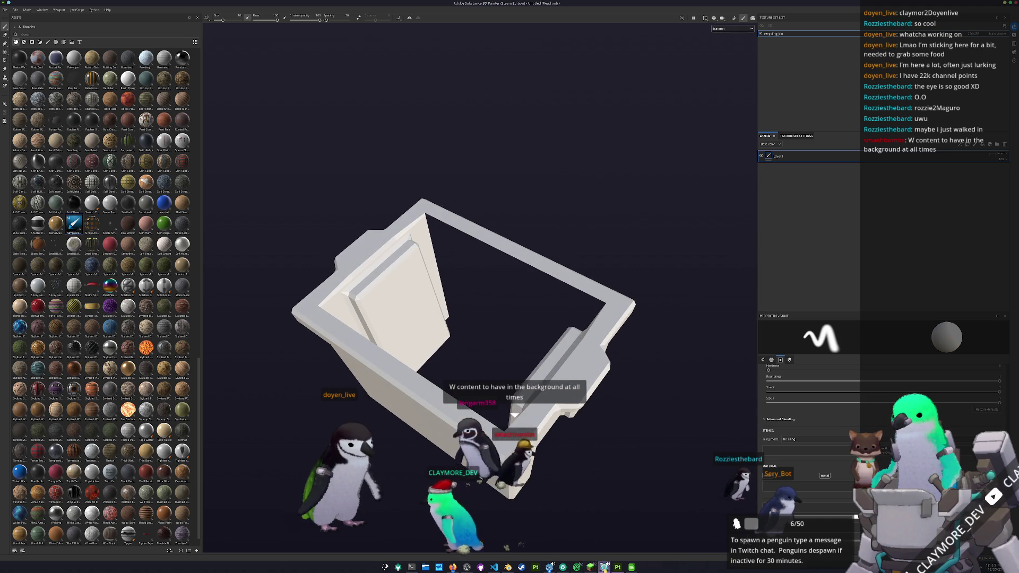
{"action": "key", "text": "alt+Tab"}
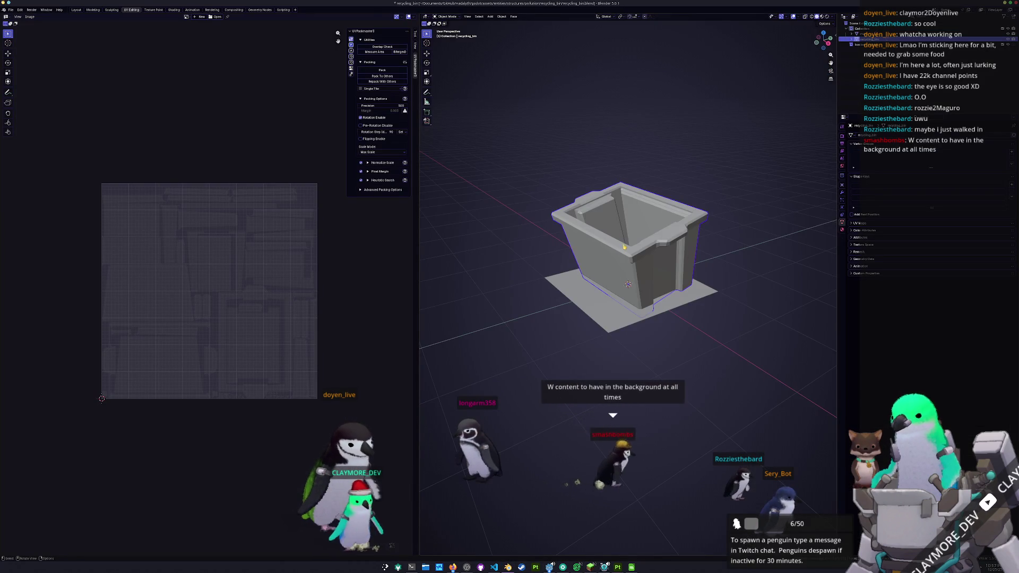
{"action": "key", "text": "Tab"}
{"action": "middle_click_drag", "start_coordinate": [629, 263], "coordinate": [682, 131]}
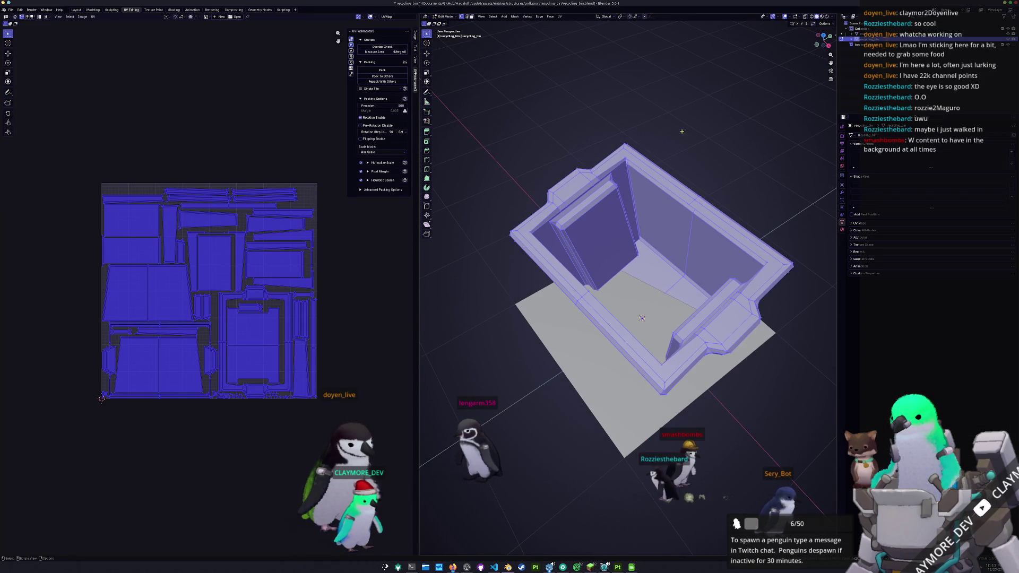
Step: Switch the viewport lighting to MatCap with the normal-colour matcap and view the bin side-on
{"action": "left_click", "coordinate": [825, 16]}
{"action": "left_click", "coordinate": [831, 43]}
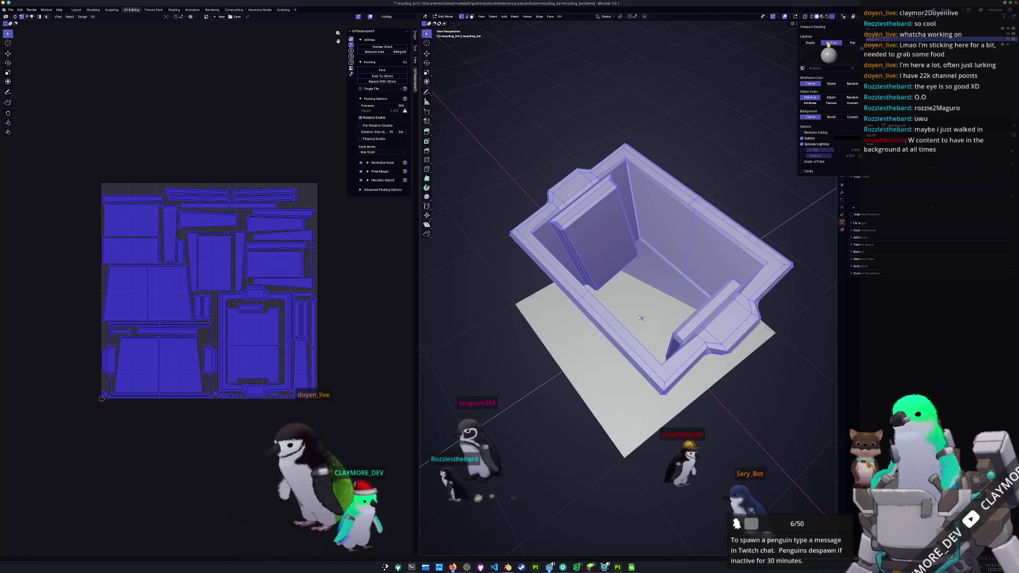
{"action": "left_click", "coordinate": [829, 54]}
{"action": "left_click", "coordinate": [832, 87]}
{"action": "mouse_move", "coordinate": [699, 196]}
{"action": "middle_mouse_down"}
{"action": "mouse_move", "coordinate": [598, 227]}
{"action": "mouse_move", "coordinate": [659, 245]}
{"action": "mouse_move", "coordinate": [619, 237]}
{"action": "mouse_move", "coordinate": [588, 255]}
{"action": "mouse_move", "coordinate": [597, 246]}
{"action": "mouse_move", "coordinate": [615, 263]}
{"action": "mouse_move", "coordinate": [588, 315]}
{"action": "mouse_move", "coordinate": [609, 302]}
{"action": "mouse_move", "coordinate": [595, 295]}
{"action": "mouse_move", "coordinate": [645, 259]}
{"action": "middle_mouse_up"}
{"action": "key", "text": "Tab"}
{"action": "key", "text": "Tab"}
{"action": "scroll", "coordinate": [597, 247], "scroll_direction": "up", "scroll_amount": 5}
Step: Toggle X-ray to find the stray triangular faces inside the bin and remove them
{"action": "key", "text": "alt+z"}
{"action": "mouse_move", "coordinate": [678, 544]}
{"action": "middle_mouse_down"}
{"action": "mouse_move", "coordinate": [549, 522]}
{"action": "mouse_move", "coordinate": [589, 487]}
{"action": "middle_mouse_up"}
{"action": "key", "text": "alt+z"}
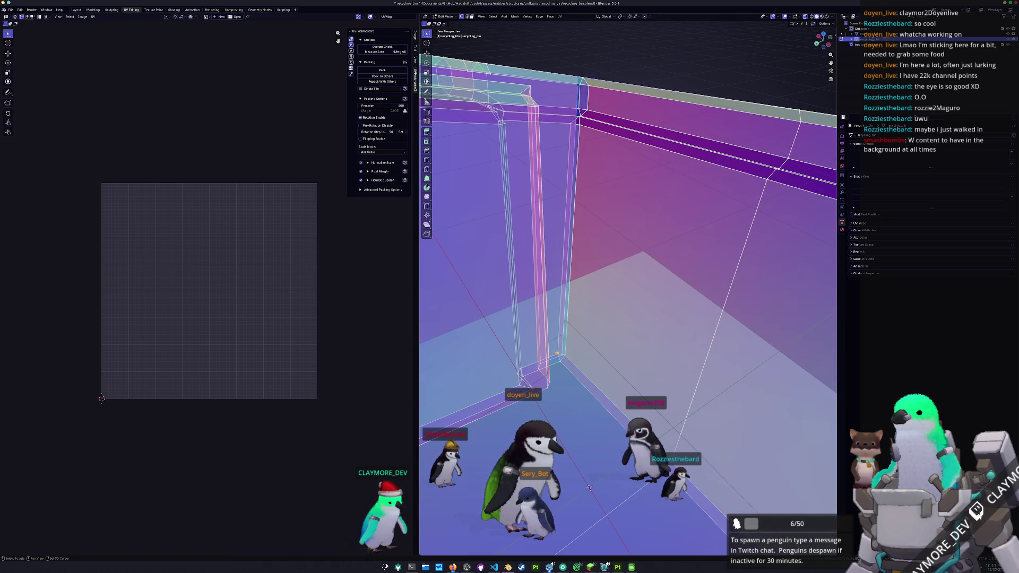
{"action": "scroll", "coordinate": [589, 487], "scroll_direction": "down", "scroll_amount": 6}
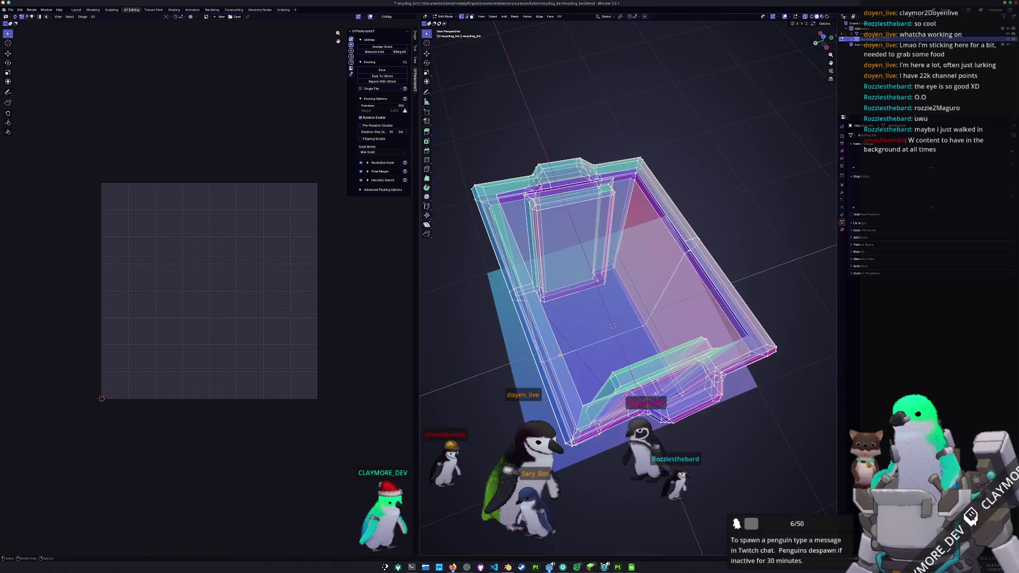
{"action": "middle_click_drag", "start_coordinate": [589, 487], "coordinate": [589, 341]}
{"action": "key", "text": "alt+z"}
{"action": "key", "text": "ctrl+z"}
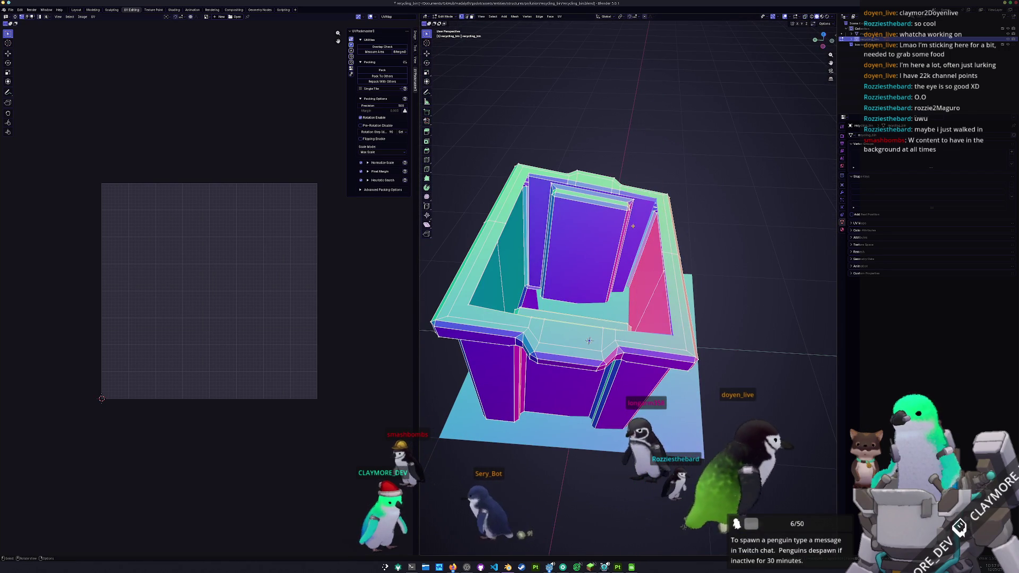
{"action": "key", "text": "Tab"}
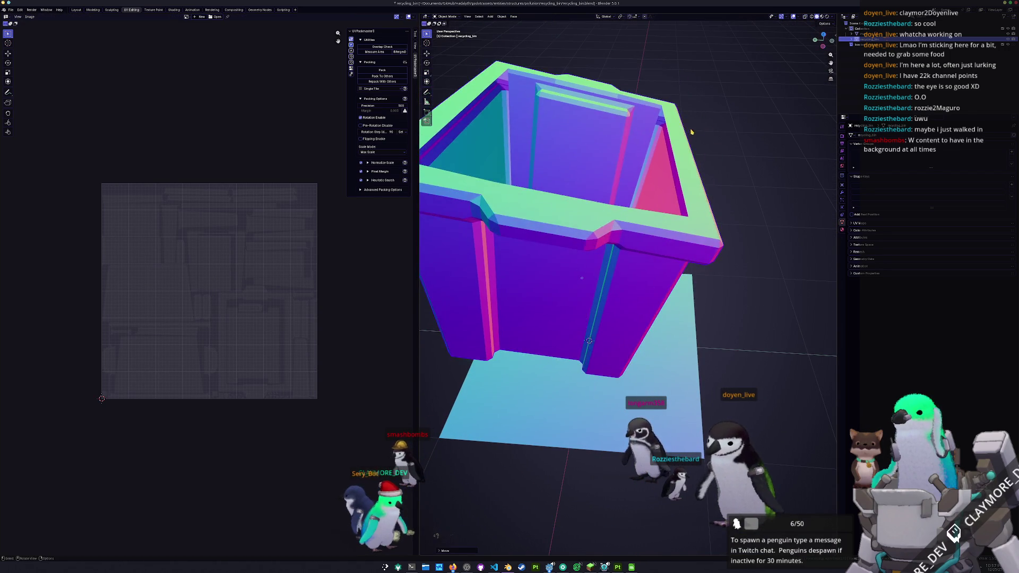
{"action": "middle_click_drag", "start_coordinate": [705, 174], "coordinate": [682, 174]}
{"action": "scroll", "coordinate": [682, 173], "scroll_direction": "up", "scroll_amount": 2}
{"action": "key", "text": "Tab"}
{"action": "scroll", "coordinate": [591, 245], "scroll_direction": "up", "scroll_amount": 3}
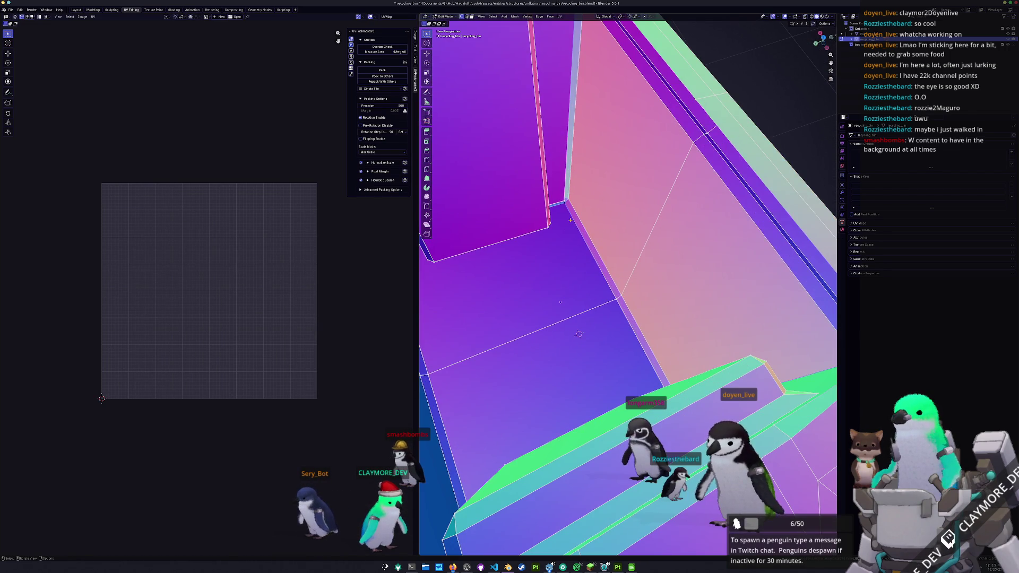
Step: In plain grey shading, inspect the inner wall corner faces and their UV islands
{"action": "key", "text": "z"}
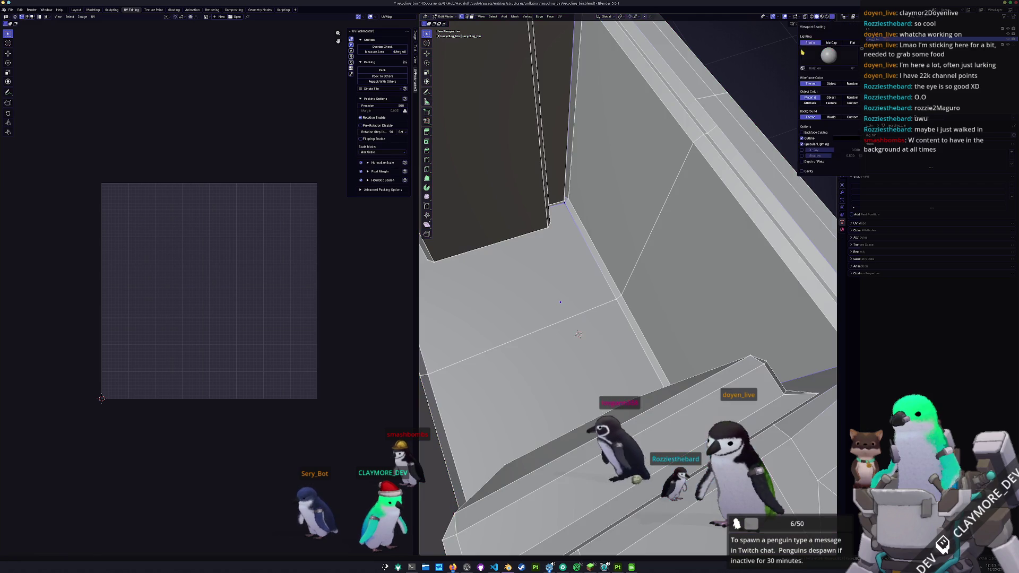
{"action": "mouse_move", "coordinate": [598, 270]}
{"action": "middle_mouse_down"}
{"action": "mouse_move", "coordinate": [576, 306]}
{"action": "mouse_move", "coordinate": [597, 311]}
{"action": "middle_mouse_up"}
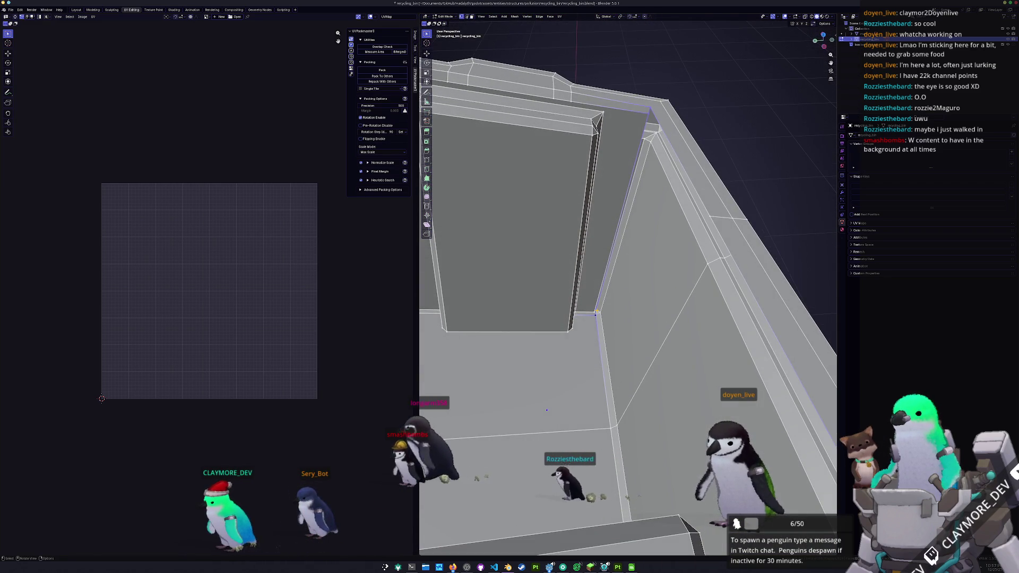
{"action": "mouse_move", "coordinate": [558, 446]}
{"action": "middle_mouse_down"}
{"action": "mouse_move", "coordinate": [562, 457]}
{"action": "mouse_move", "coordinate": [651, 446]}
{"action": "middle_mouse_up"}
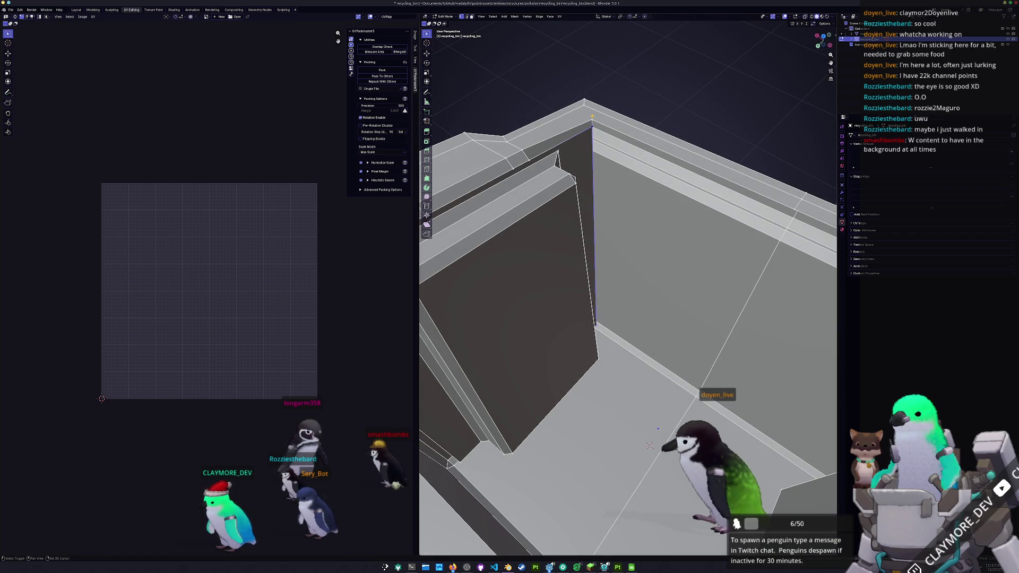
{"action": "middle_click_drag", "start_coordinate": [651, 446], "coordinate": [623, 305]}
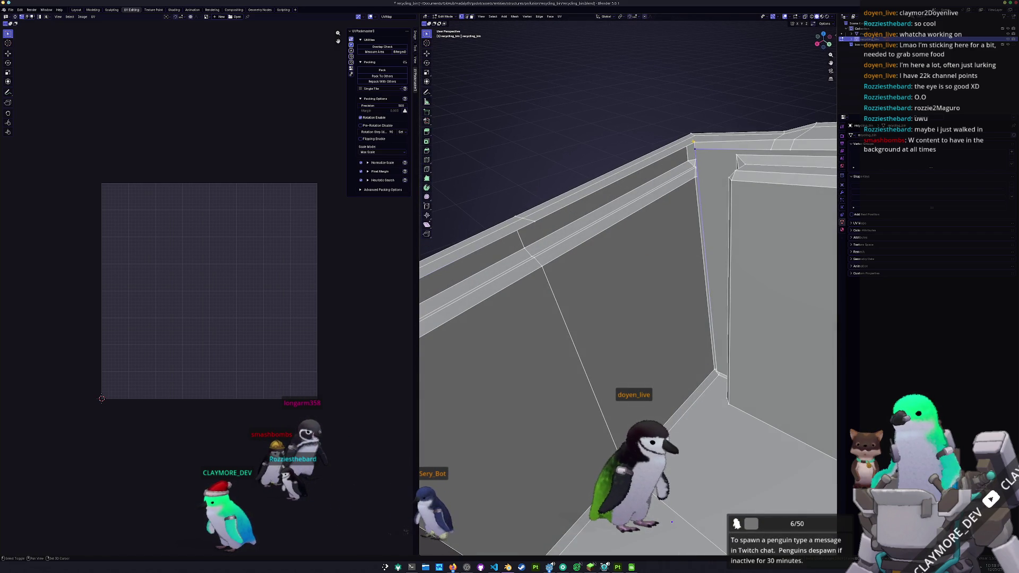
{"action": "left_click", "coordinate": [713, 387]}
{"action": "mouse_move", "coordinate": [713, 386]}
{"action": "middle_mouse_down"}
{"action": "mouse_move", "coordinate": [591, 268]}
{"action": "mouse_move", "coordinate": [638, 213]}
{"action": "mouse_move", "coordinate": [778, 203]}
{"action": "middle_mouse_up"}
{"action": "key", "text": "alt+a"}
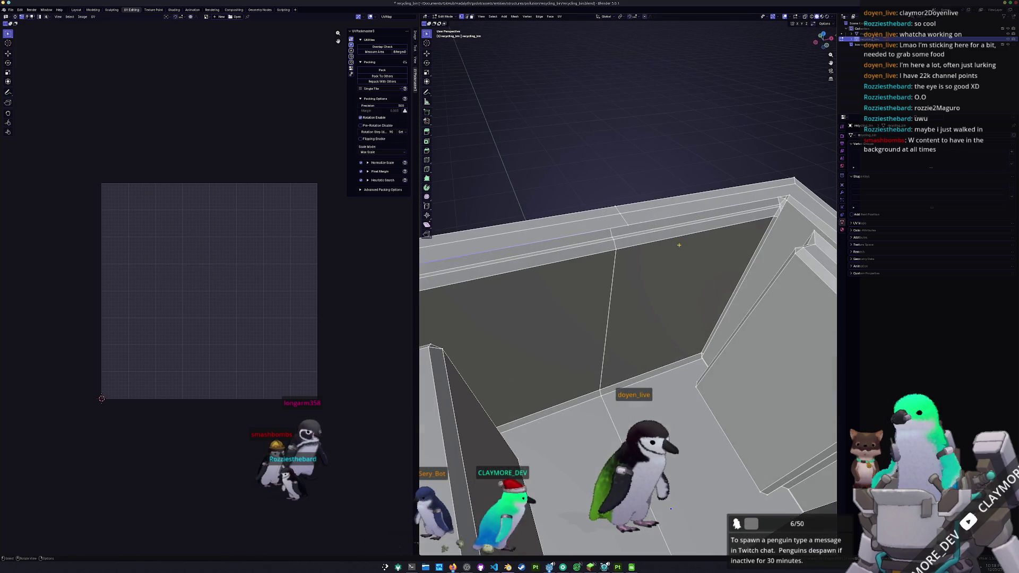
{"action": "left_click", "coordinate": [773, 212], "text": "shift"}
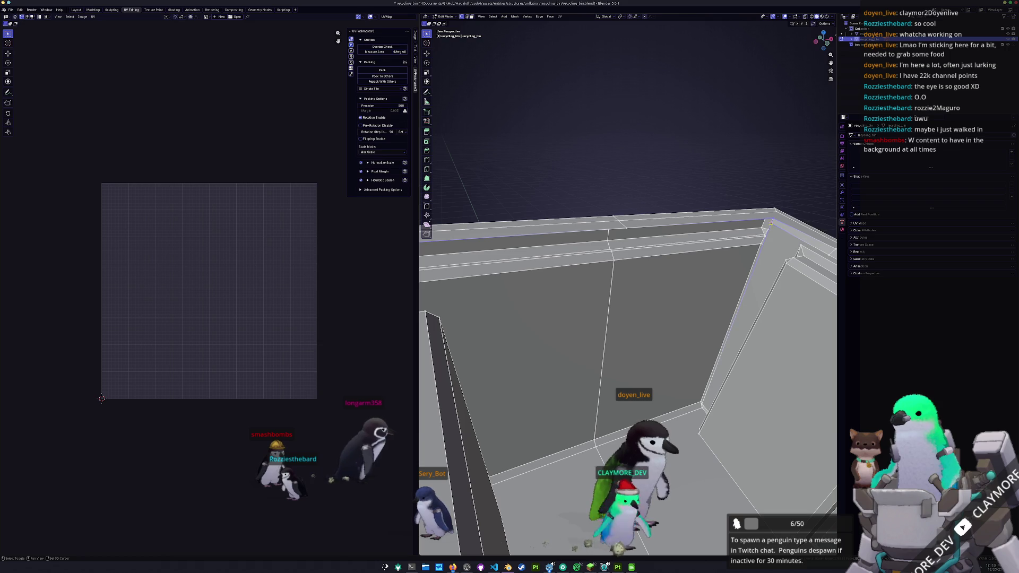
Step: Check another wall face and the floor face's UVs, then select every face for re-unwrapping
{"action": "middle_click_drag", "start_coordinate": [702, 404], "coordinate": [615, 372]}
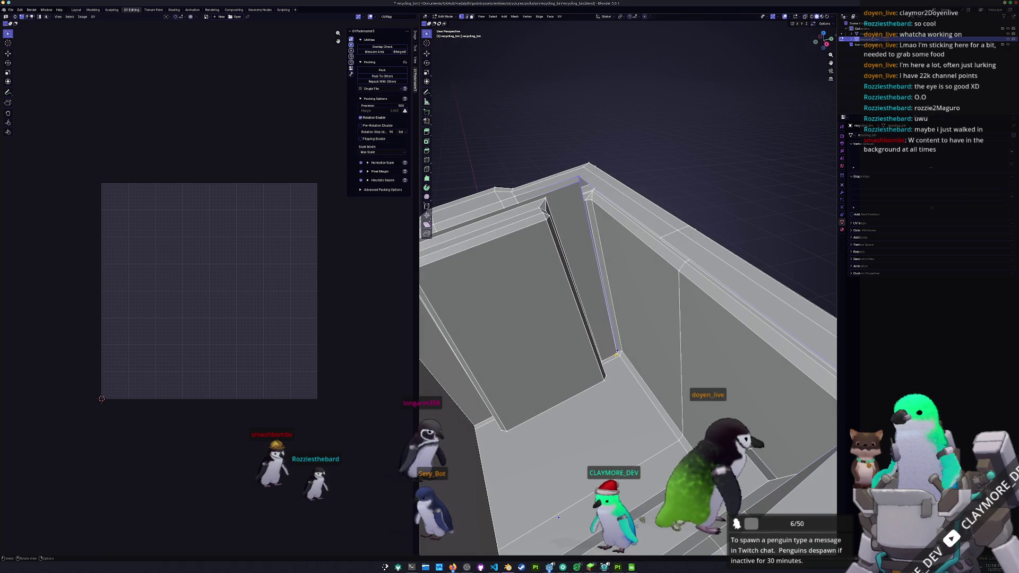
{"action": "mouse_move", "coordinate": [632, 368]}
{"action": "middle_mouse_down"}
{"action": "mouse_move", "coordinate": [677, 335]}
{"action": "mouse_move", "coordinate": [697, 385]}
{"action": "mouse_move", "coordinate": [689, 547]}
{"action": "mouse_move", "coordinate": [676, 414]}
{"action": "mouse_move", "coordinate": [660, 448]}
{"action": "middle_mouse_up"}
{"action": "left_click", "coordinate": [677, 319]}
{"action": "key", "text": "alt+a"}
{"action": "left_click", "coordinate": [677, 414]}
{"action": "scroll", "coordinate": [669, 441], "scroll_direction": "down", "scroll_amount": 5}
{"action": "key", "text": "a"}
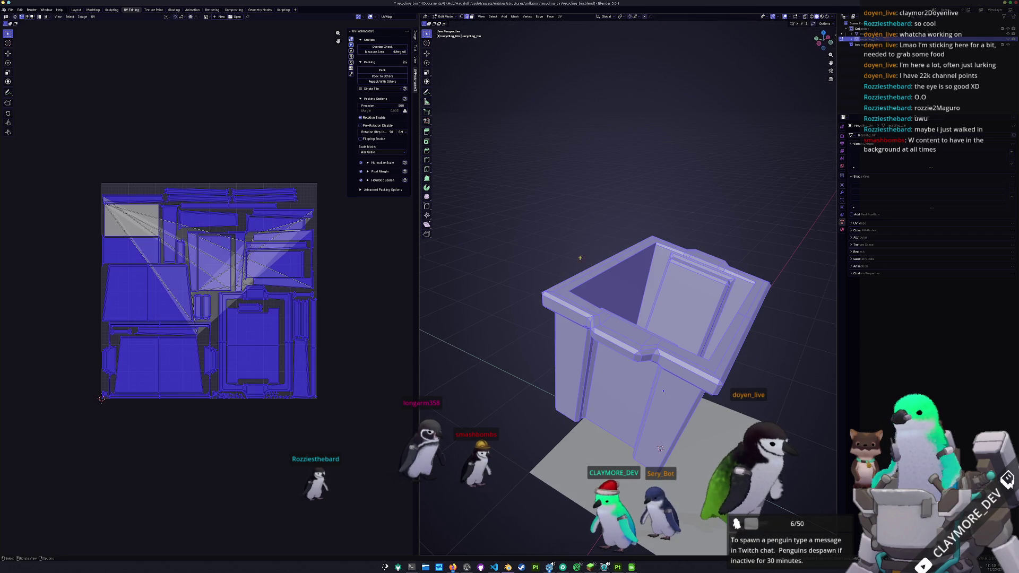
Step: Unwrap the bin, re-project it with Smart UV Project into rectangular islands and pack them into the square
{"action": "left_click", "coordinate": [562, 16]}
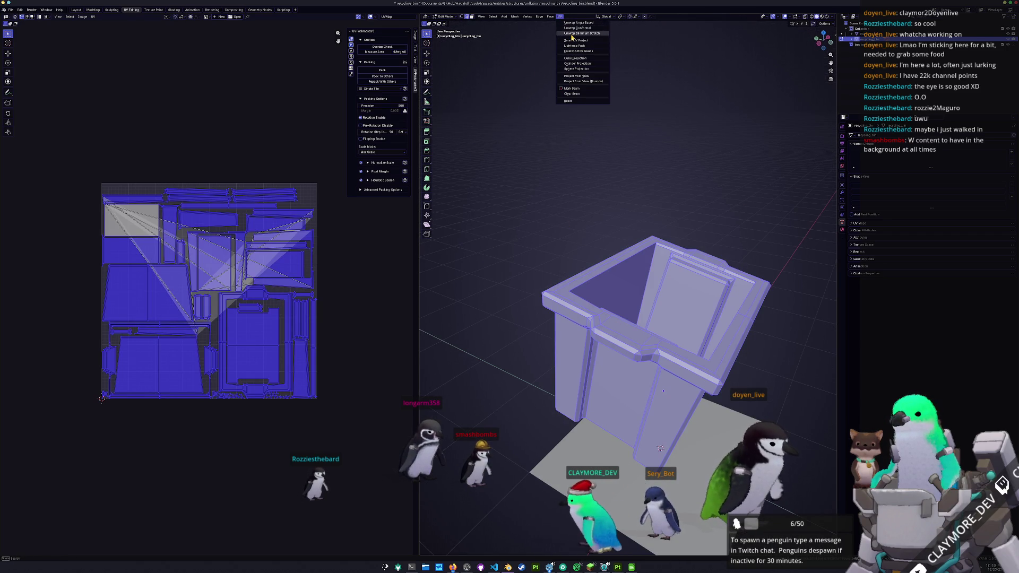
{"action": "left_click", "coordinate": [572, 34]}
{"action": "left_click", "coordinate": [559, 17]}
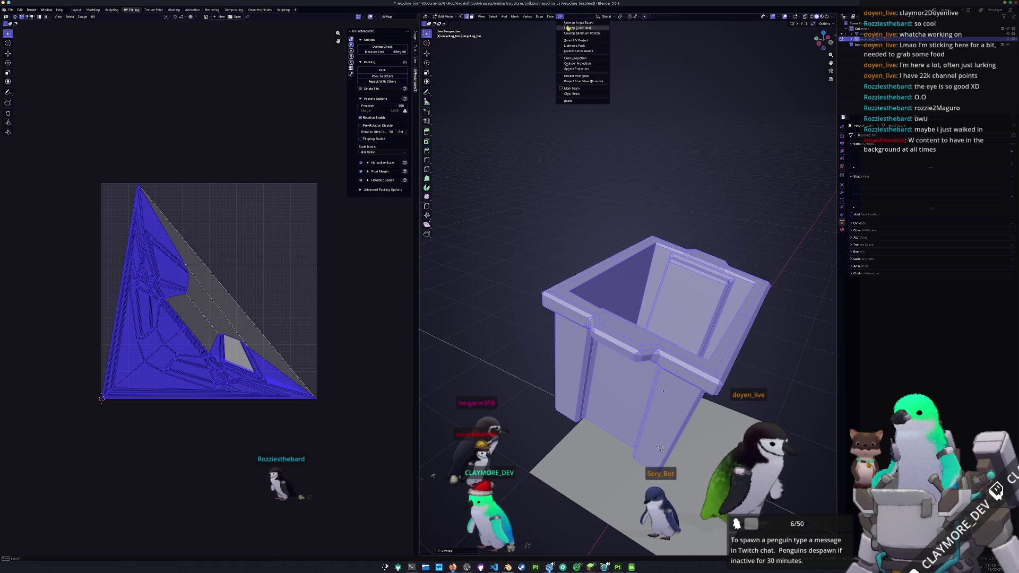
{"action": "left_click", "coordinate": [574, 42]}
{"action": "left_click", "coordinate": [555, 92]}
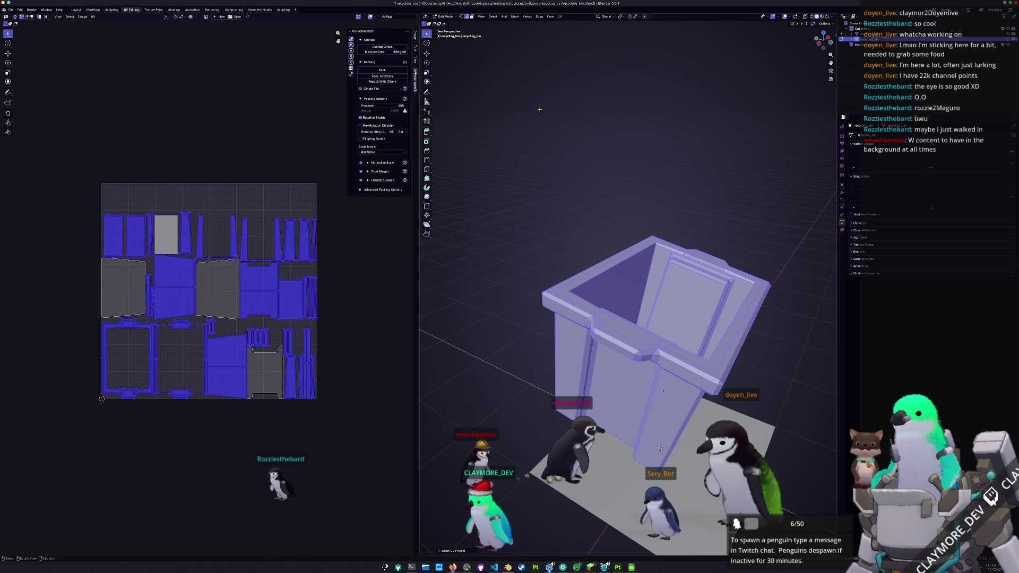
{"action": "scroll", "coordinate": [255, 231], "scroll_direction": "up", "scroll_amount": 3}
{"action": "scroll", "coordinate": [310, 91], "scroll_direction": "down", "scroll_amount": 2}
{"action": "left_click", "coordinate": [383, 70]}
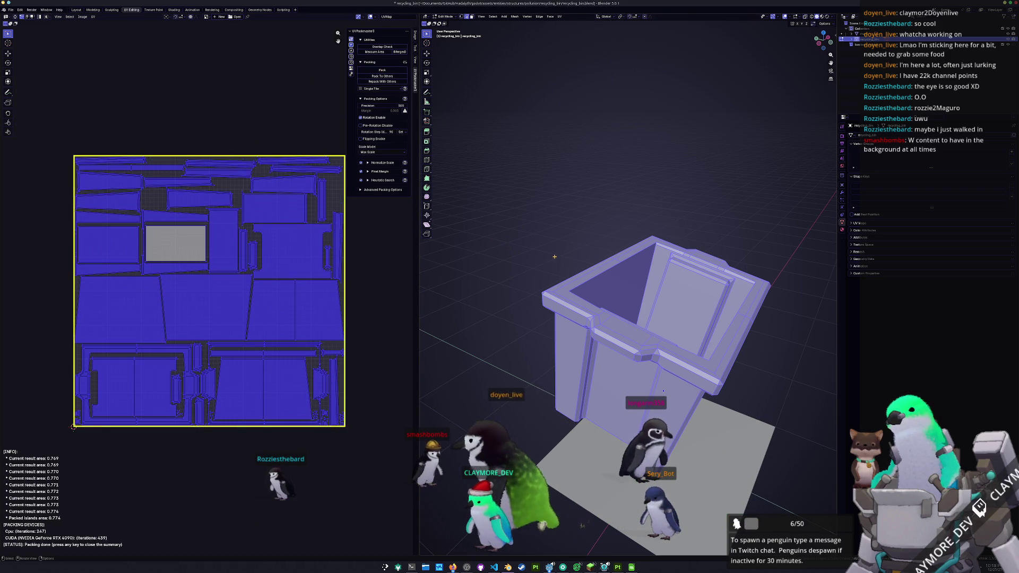
Step: Leave editing and move the bin object back to the world origin
{"action": "key", "text": "Tab"}
{"action": "key", "text": "alt+g"}
{"action": "key", "text": "ctrl+a"}
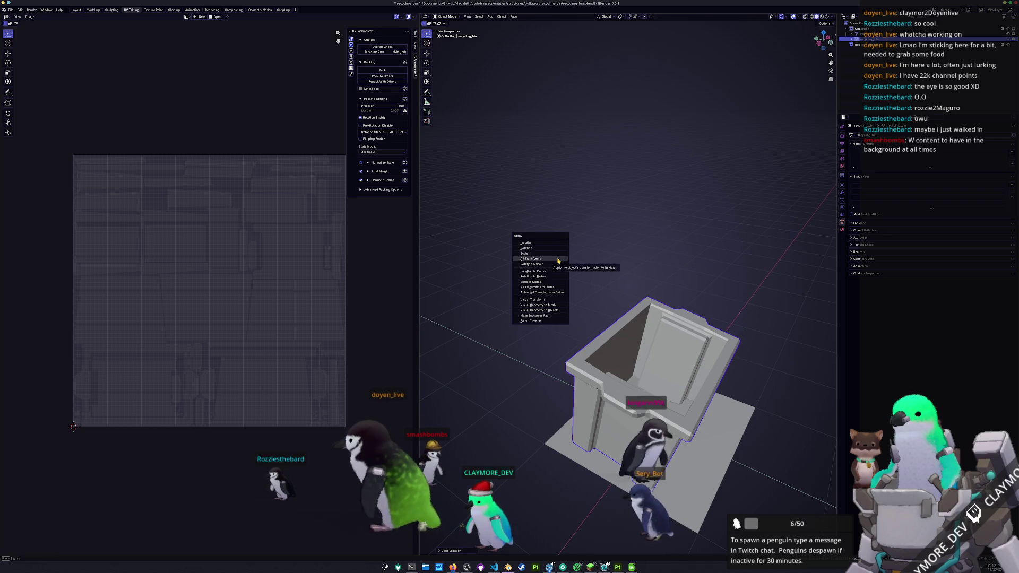
Step: Apply all transforms to the bin and give it Shade Auto Smooth
{"action": "left_click", "coordinate": [558, 259]}
{"action": "mouse_move", "coordinate": [496, 232]}
{"action": "middle_mouse_down"}
{"action": "mouse_move", "coordinate": [460, 258]}
{"action": "mouse_move", "coordinate": [571, 319]}
{"action": "mouse_move", "coordinate": [549, 365]}
{"action": "mouse_move", "coordinate": [546, 348]}
{"action": "middle_mouse_up"}
{"action": "right_click", "coordinate": [571, 319]}
{"action": "left_click", "coordinate": [571, 318]}
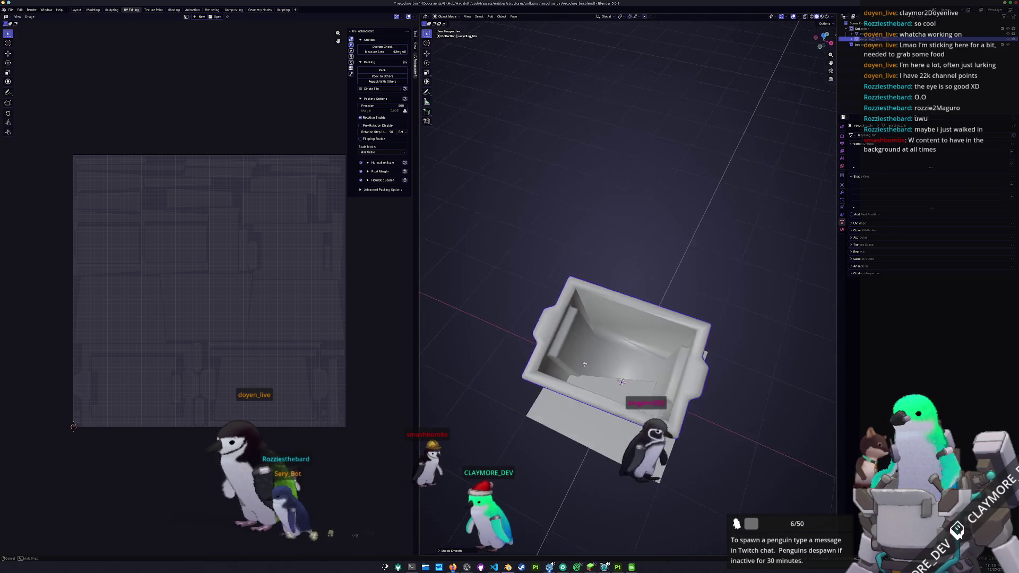
{"action": "right_click", "coordinate": [547, 349]}
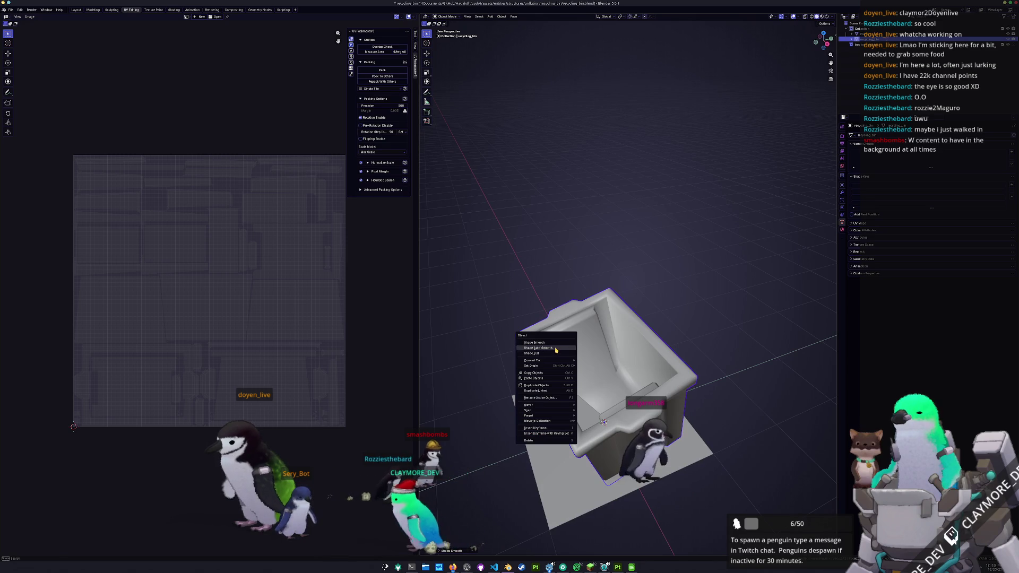
{"action": "left_click", "coordinate": [555, 351]}
{"action": "middle_click_drag", "start_coordinate": [556, 351], "coordinate": [565, 353]}
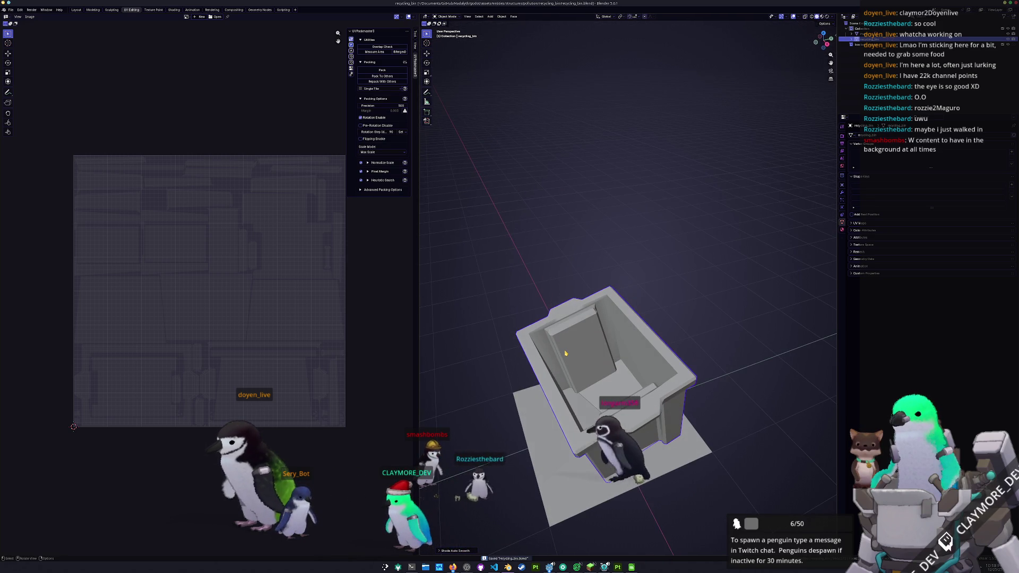
{"action": "right_click", "coordinate": [566, 353]}
{"action": "left_click", "coordinate": [565, 345]}
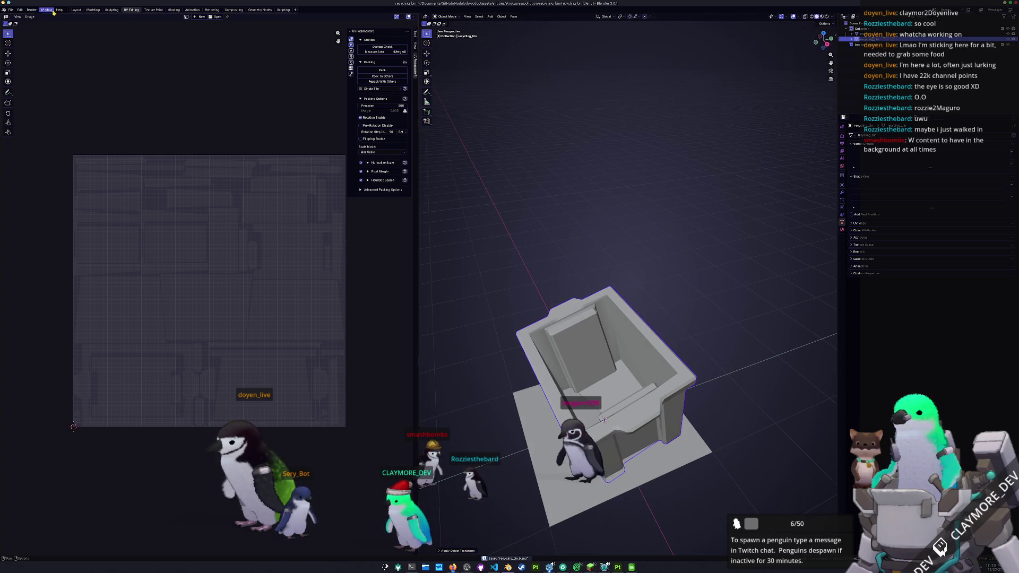
Step: Export the bin as FBX and switch over to Substance Painter
{"action": "left_click", "coordinate": [11, 10]}
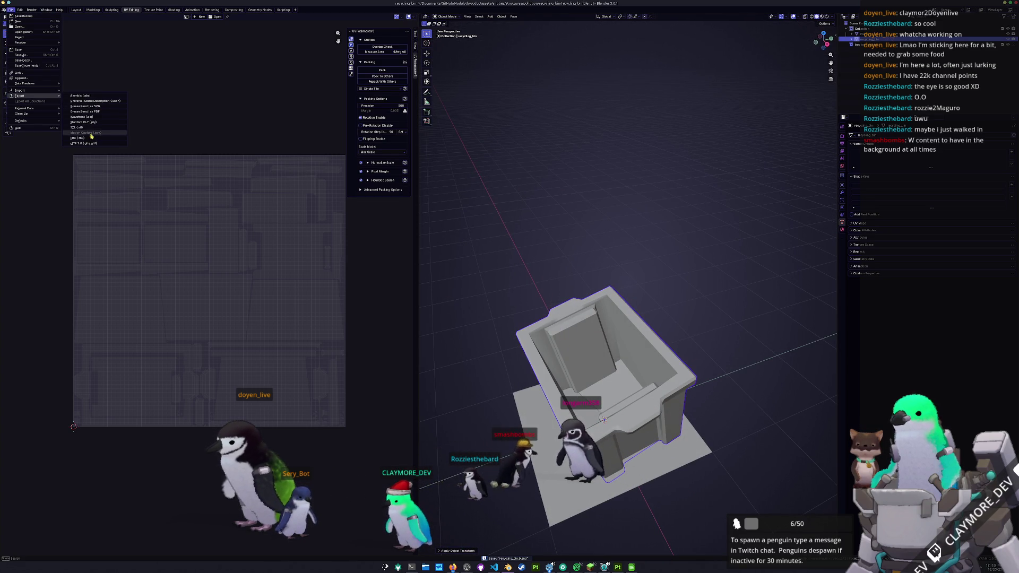
{"action": "left_click", "coordinate": [90, 140]}
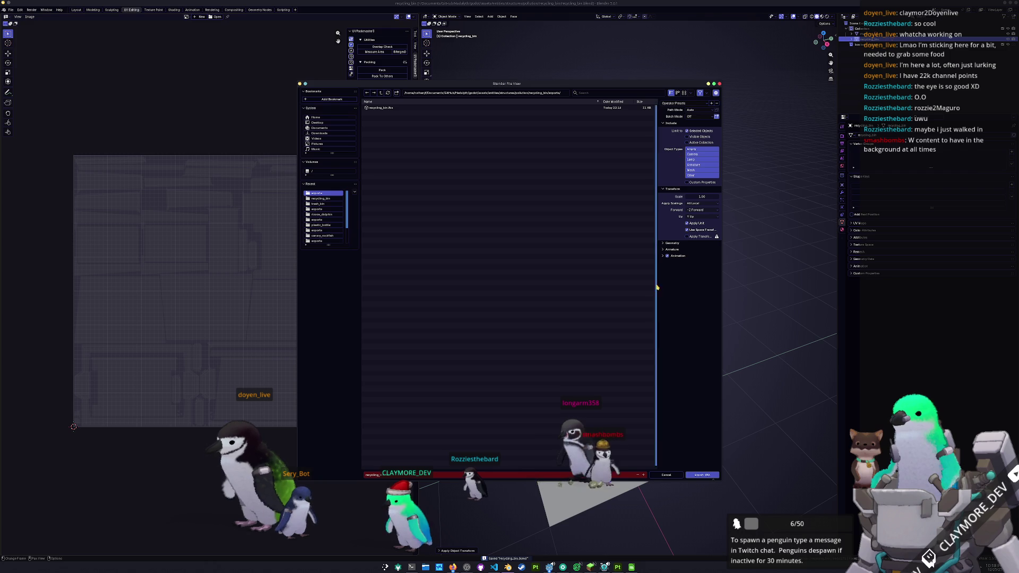
{"action": "left_click", "coordinate": [701, 476]}
{"action": "key", "text": "alt+Tab"}
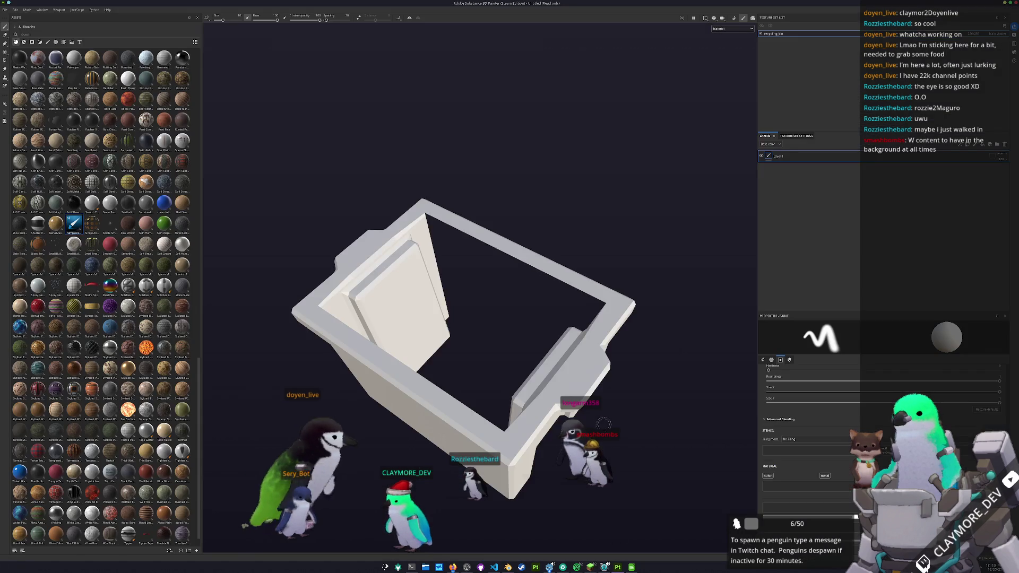
{"action": "scroll", "coordinate": [517, 276], "scroll_direction": "down", "scroll_amount": 5}
Step: Bake the bin's mesh maps, return to painting and drop a gold fill layer onto the mesh
{"action": "left_click_drag", "start_coordinate": [510, 286], "coordinate": [517, 276], "text": "alt"}
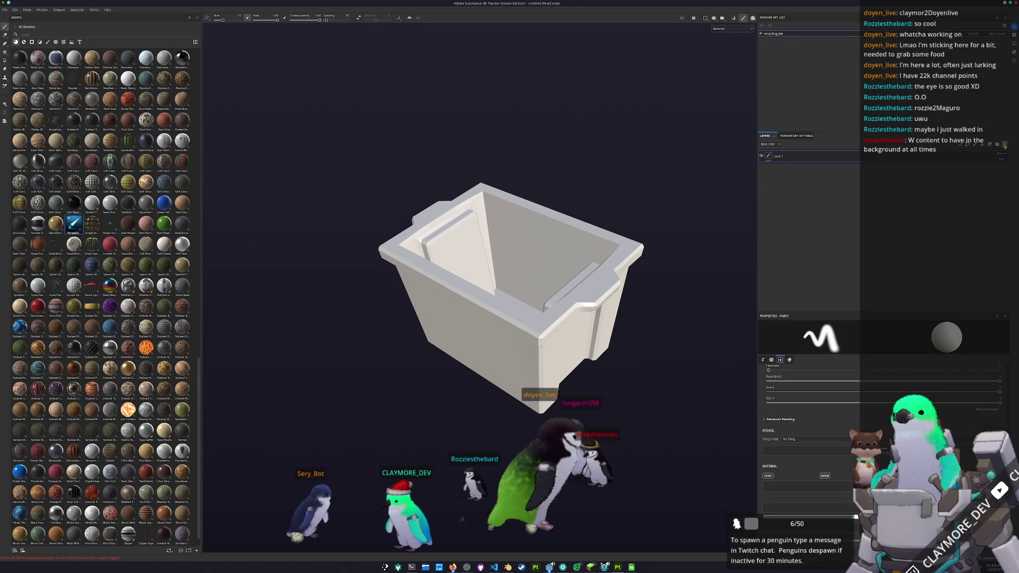
{"action": "key", "text": "ctrl+shift+b"}
{"action": "left_click", "coordinate": [622, 541]}
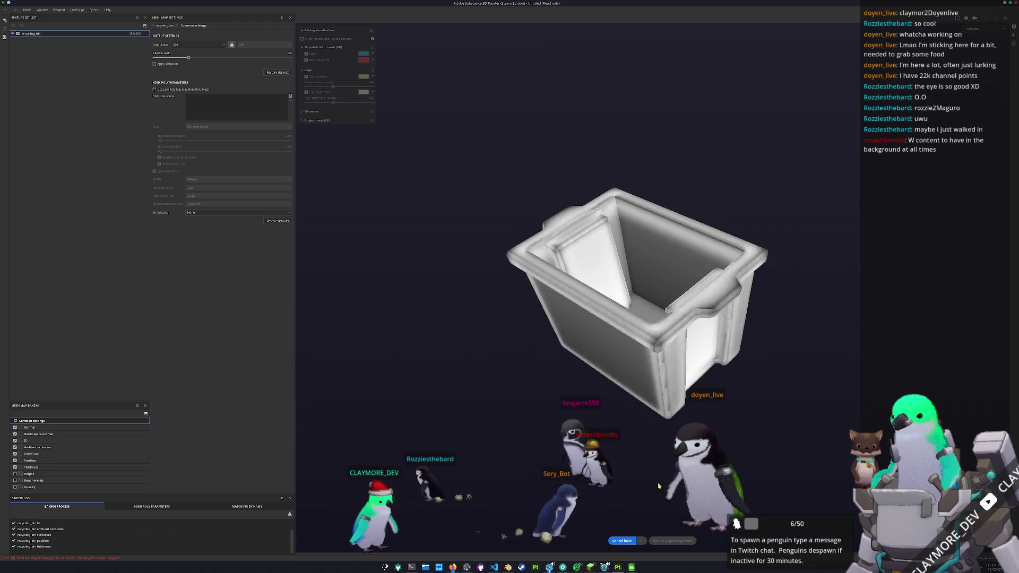
{"action": "left_click", "coordinate": [681, 540]}
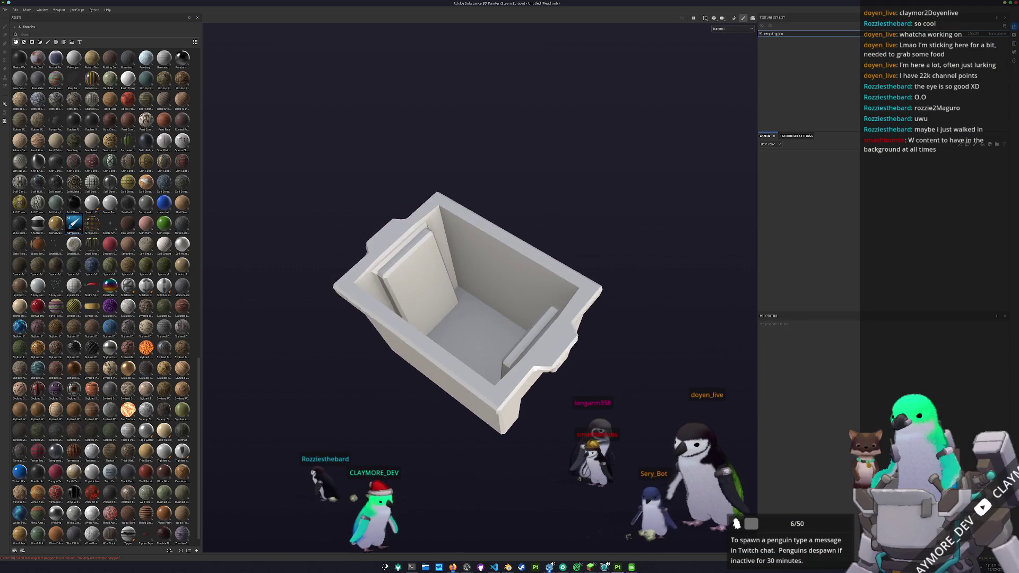
{"action": "scroll", "coordinate": [112, 342], "scroll_direction": "down", "scroll_amount": 1}
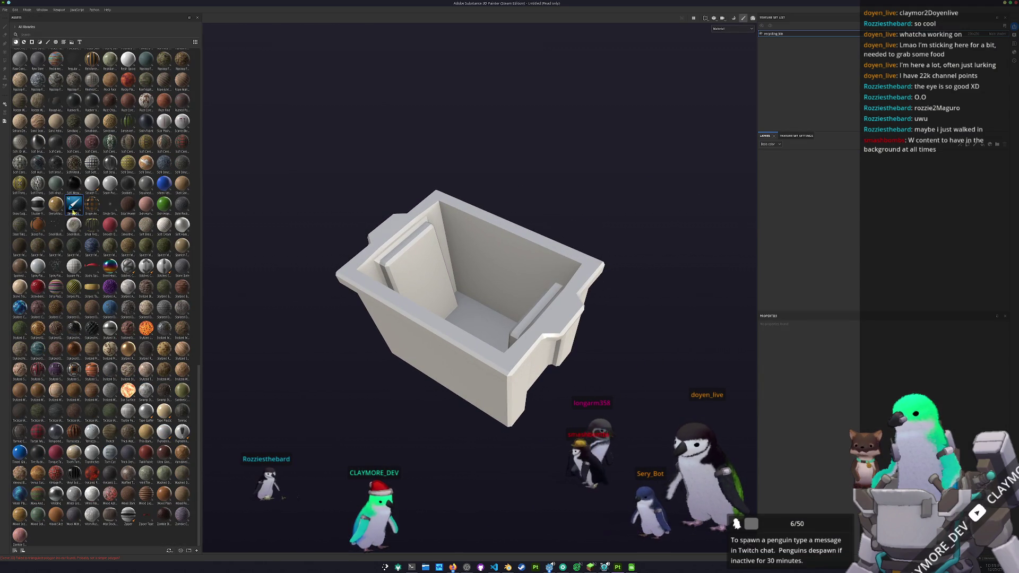
{"action": "left_click_drag", "start_coordinate": [841, 181], "coordinate": [841, 181]}
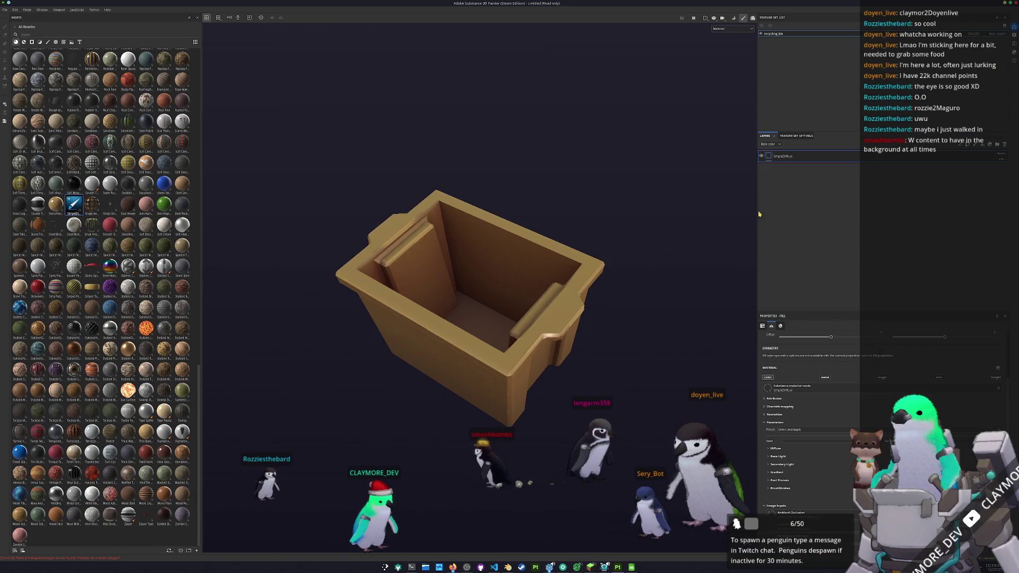
Step: Sample the bin's green from the reference photo and set the fill layer's base colour to it
{"action": "mouse_move", "coordinate": [517, 239]}
{"action": "left_mouse_down", "text": "alt"}
{"action": "mouse_move", "coordinate": [563, 243]}
{"action": "mouse_move", "coordinate": [564, 253]}
{"action": "mouse_move", "coordinate": [622, 239]}
{"action": "mouse_move", "coordinate": [614, 231]}
{"action": "left_mouse_up", "text": "alt"}
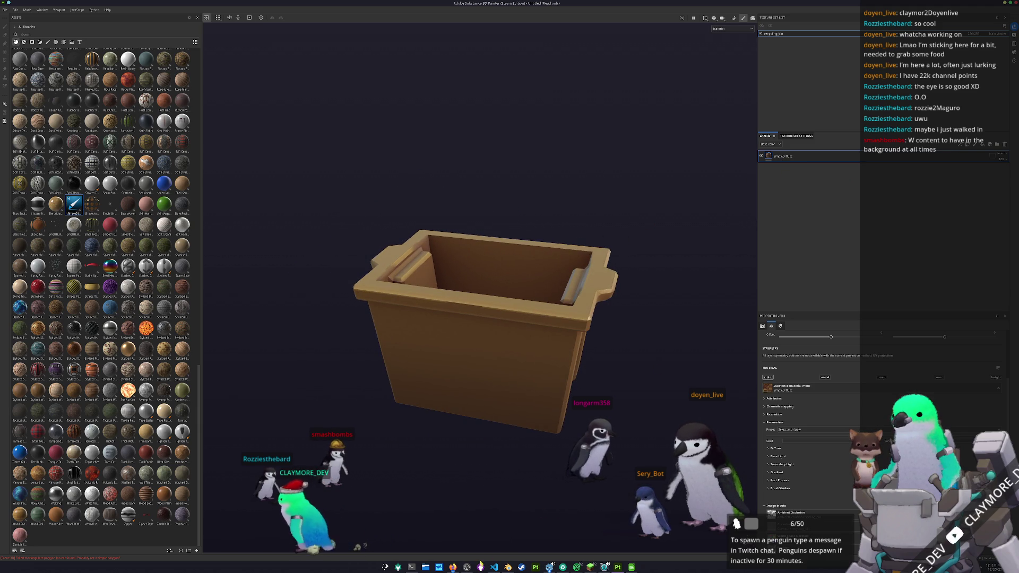
{"action": "mouse_move", "coordinate": [452, 567]}
{"action": "left_click", "coordinate": [535, 518]}
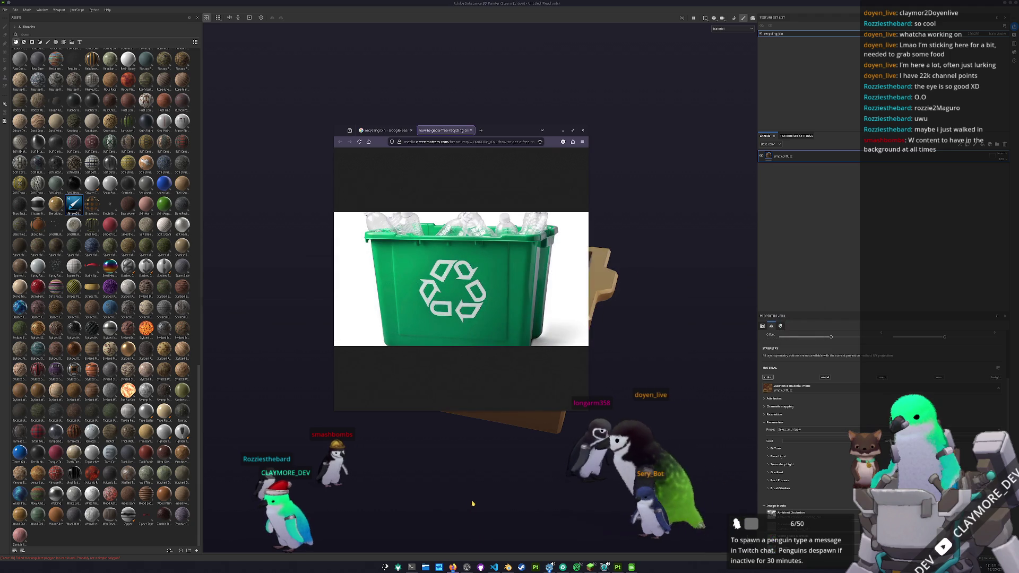
{"action": "key", "text": "super"}
{"action": "type", "text": "kcolor"}
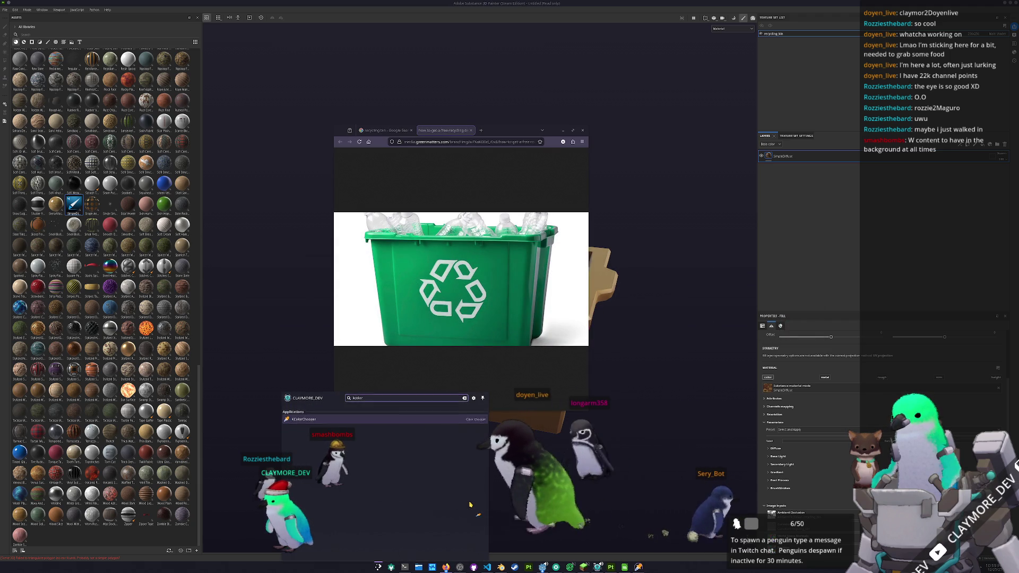
{"action": "key", "text": "Return"}
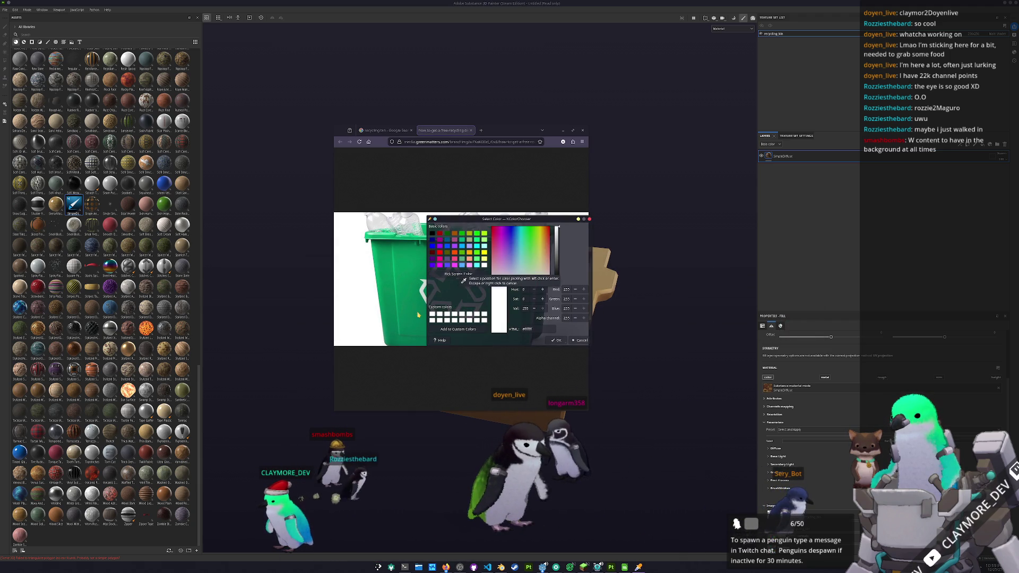
{"action": "left_click", "coordinate": [782, 316]}
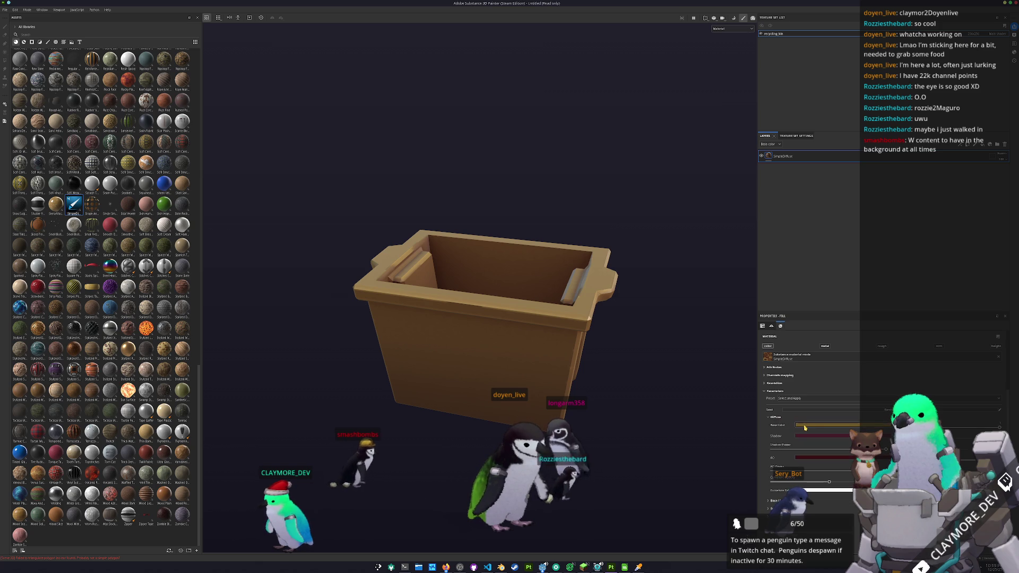
{"action": "left_click", "coordinate": [805, 425]}
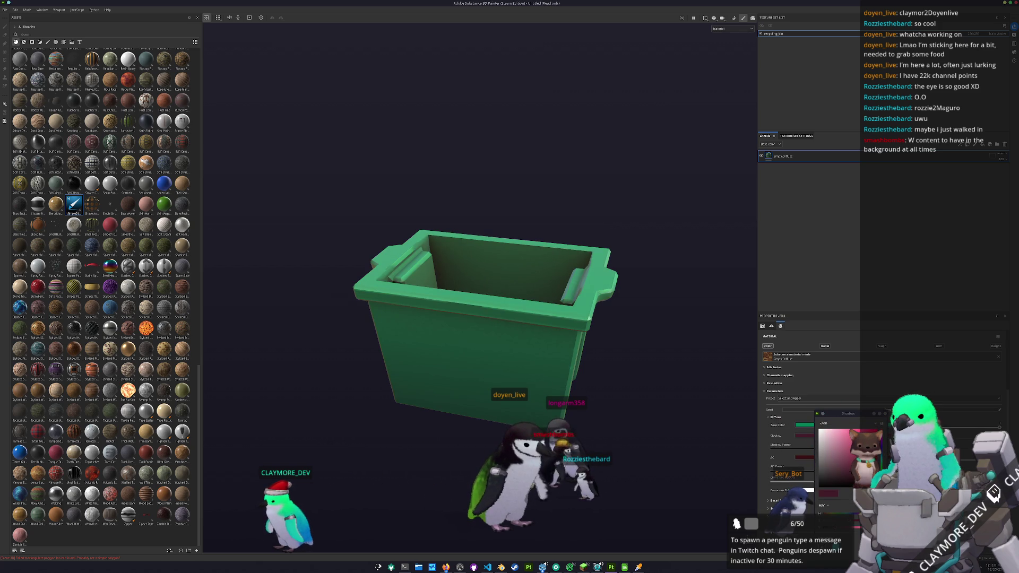
{"action": "left_click_drag", "start_coordinate": [860, 446], "coordinate": [860, 434]}
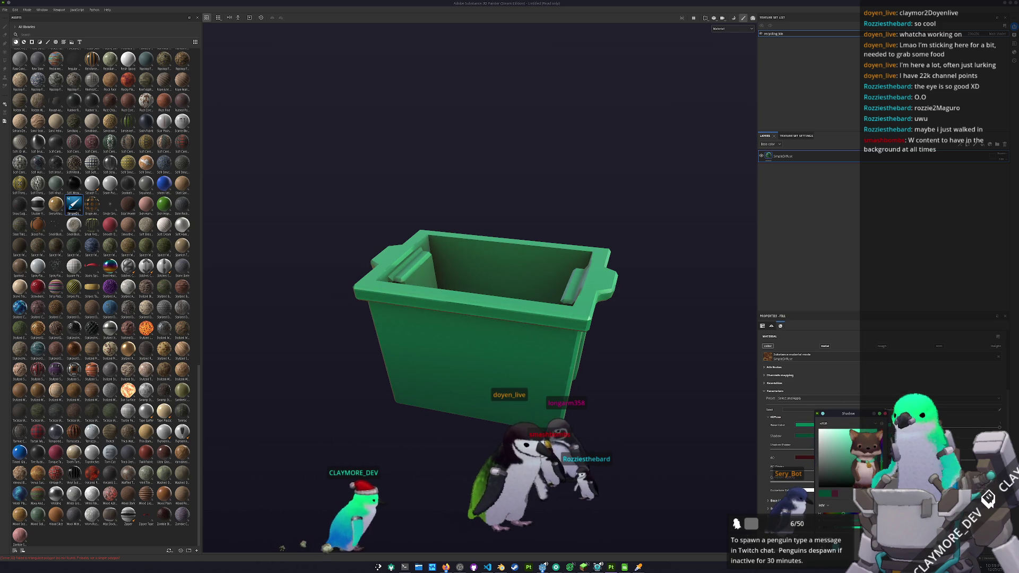
{"action": "left_click", "coordinate": [806, 460]}
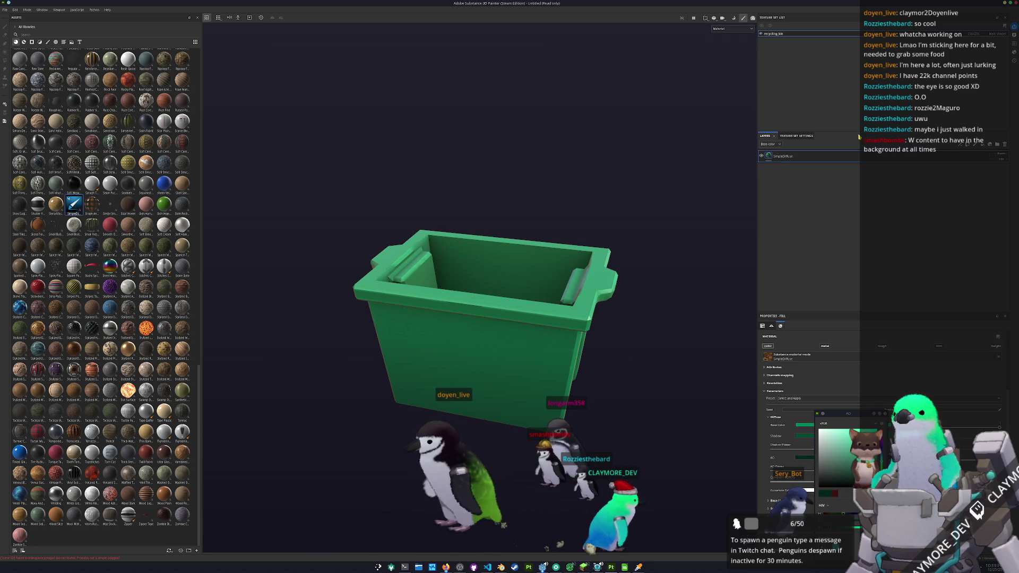
Step: Preview the bin in base colour only and add a second layer on top of the stack
{"action": "left_click", "coordinate": [731, 28]}
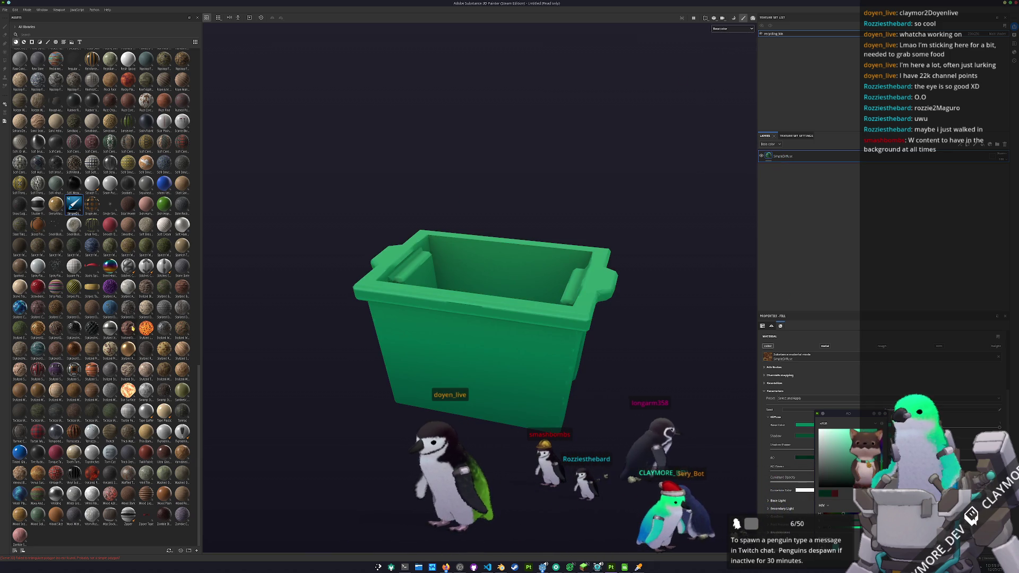
{"action": "left_click_drag", "start_coordinate": [76, 209], "coordinate": [788, 168]}
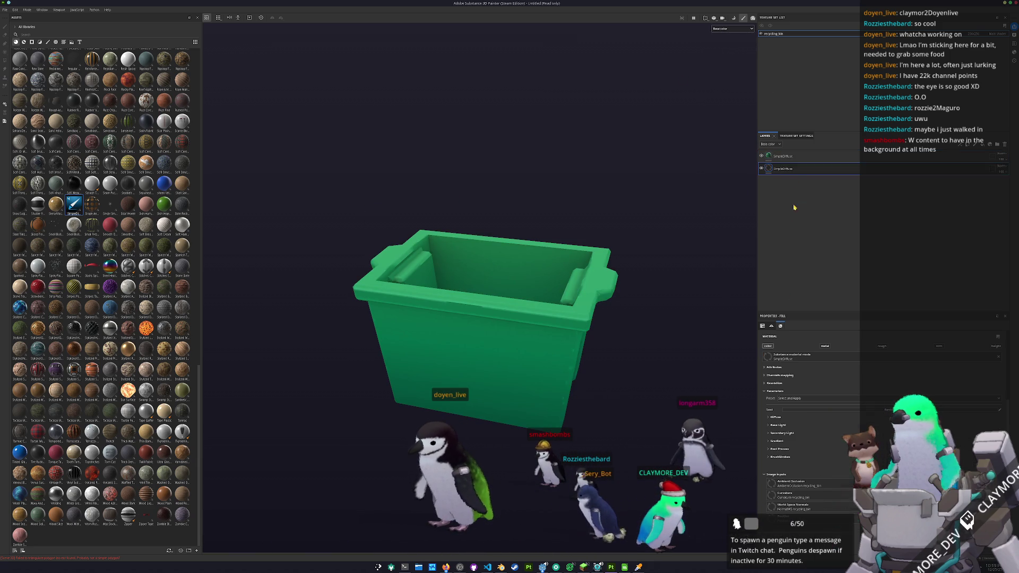
{"action": "left_click", "coordinate": [792, 153]}
Step: Mask the layer with a Dirt generator and reduce the dirt amount inside the bin
{"action": "key", "text": "1"}
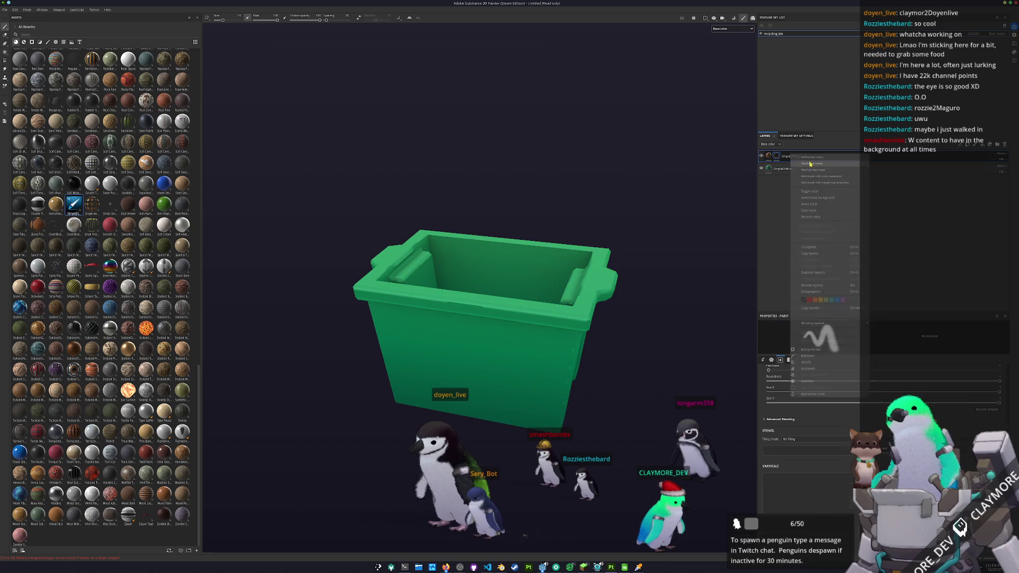
{"action": "right_click", "coordinate": [777, 156]}
{"action": "left_click", "coordinate": [804, 326]}
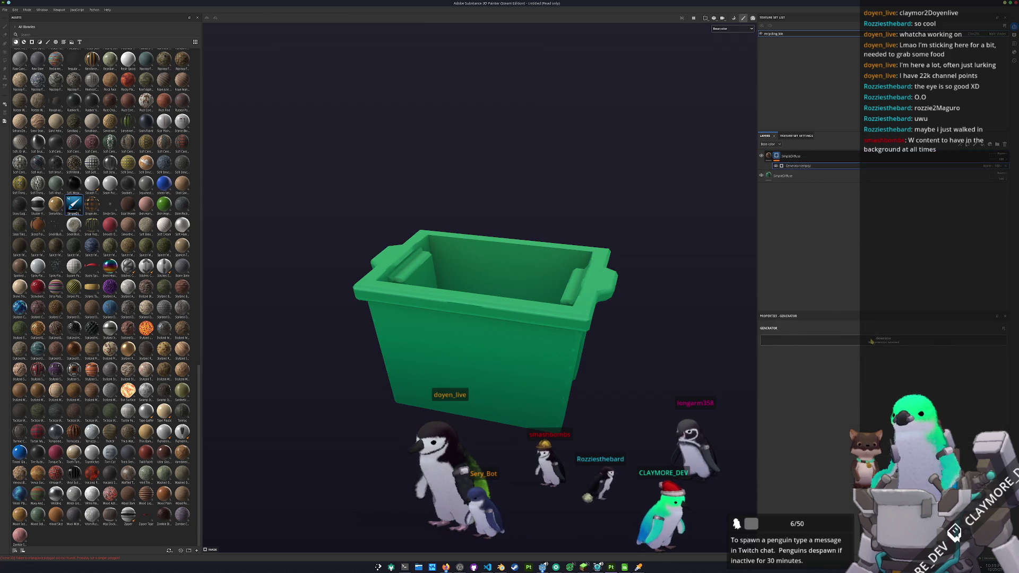
{"action": "left_click", "coordinate": [894, 371]}
{"action": "left_click_drag", "start_coordinate": [621, 358], "coordinate": [650, 406], "text": "alt"}
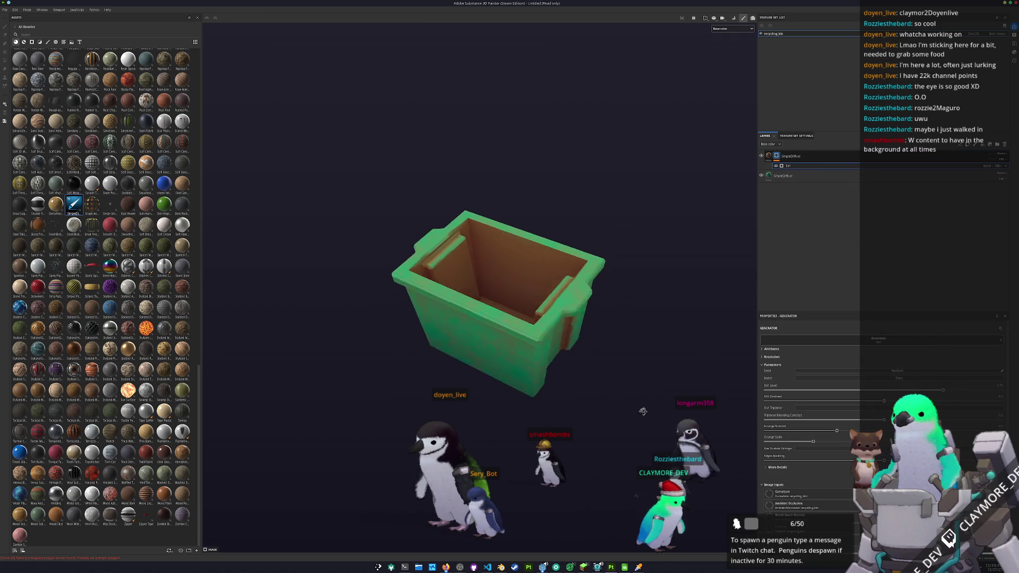
{"action": "left_click_drag", "start_coordinate": [938, 392], "coordinate": [871, 388]}
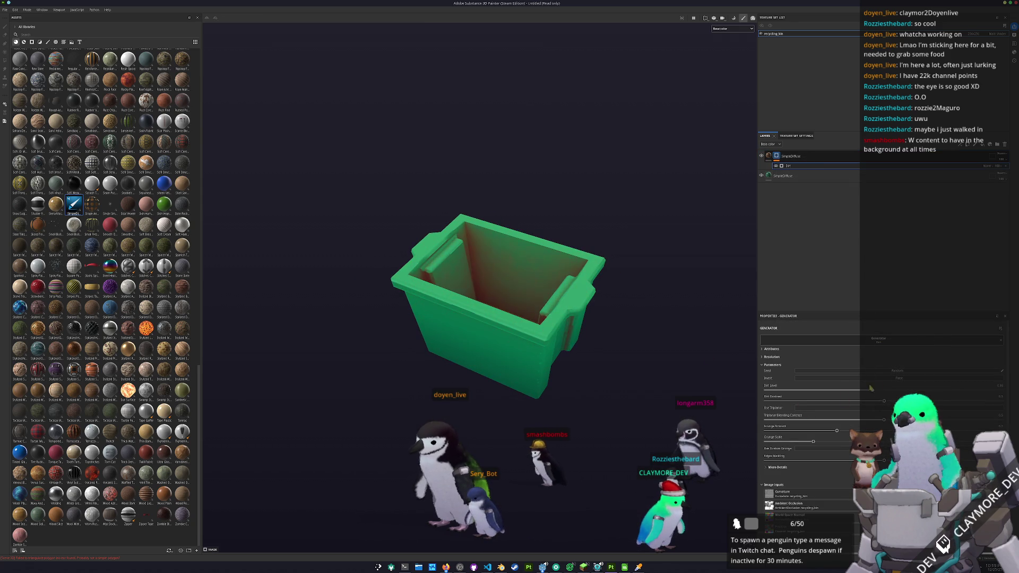
{"action": "mouse_move", "coordinate": [658, 305]}
{"action": "left_mouse_down", "text": "alt"}
{"action": "mouse_move", "coordinate": [664, 371]}
{"action": "mouse_move", "coordinate": [649, 272]}
{"action": "mouse_move", "coordinate": [419, 298]}
{"action": "mouse_move", "coordinate": [660, 249]}
{"action": "left_mouse_up", "text": "alt"}
Step: Mask the top layer with an inverted 3D Linear Gradient so green fades to brown toward the base
{"action": "left_click", "coordinate": [768, 158]}
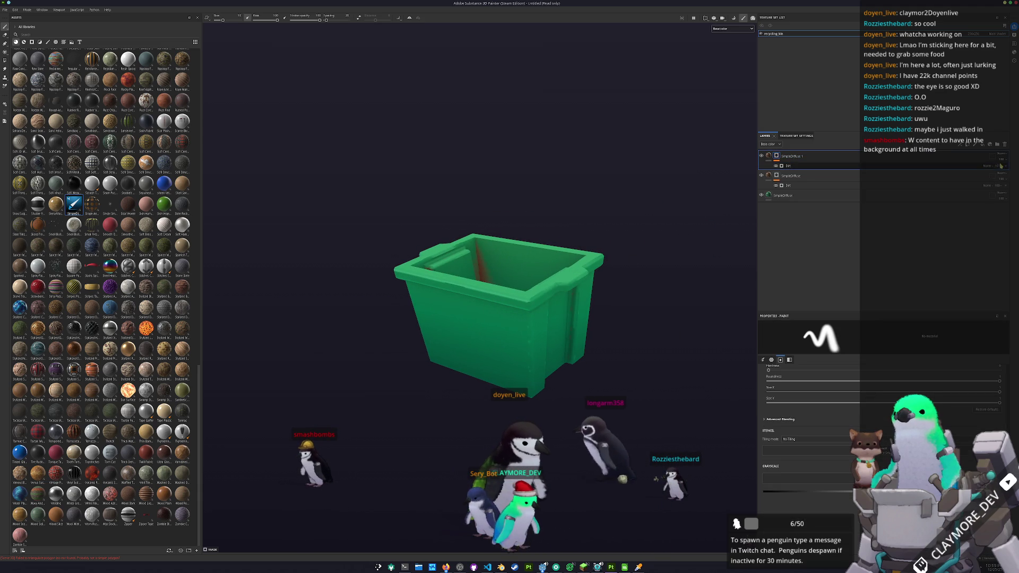
{"action": "right_click", "coordinate": [778, 157]}
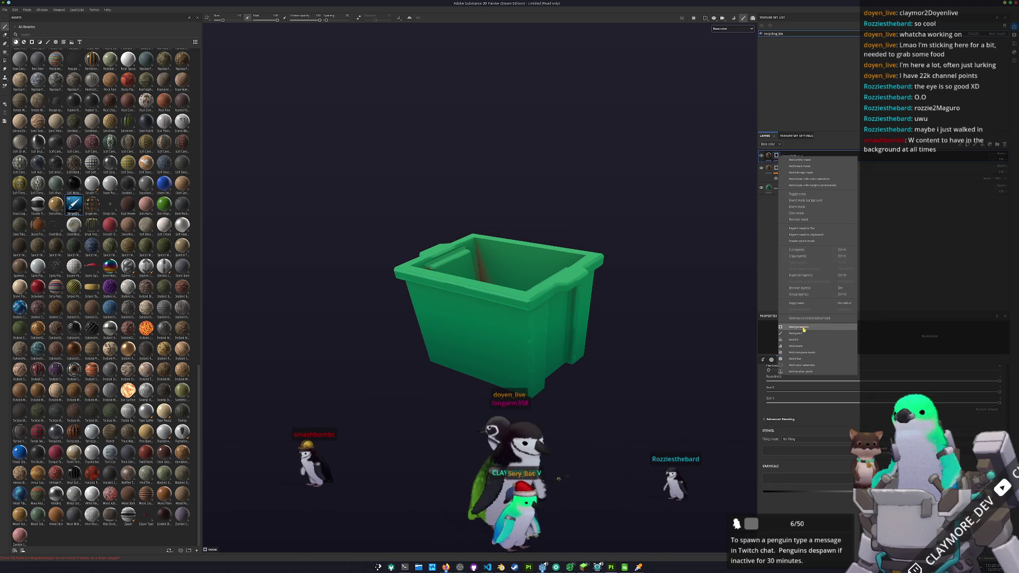
{"action": "left_click", "coordinate": [803, 329]}
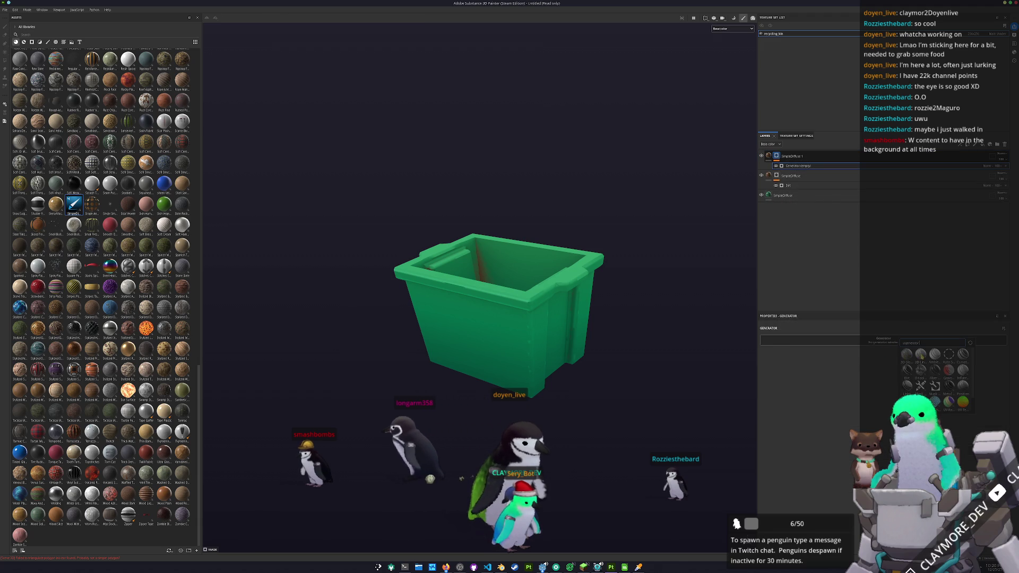
{"action": "left_click", "coordinate": [906, 353]}
{"action": "left_click", "coordinate": [889, 372]}
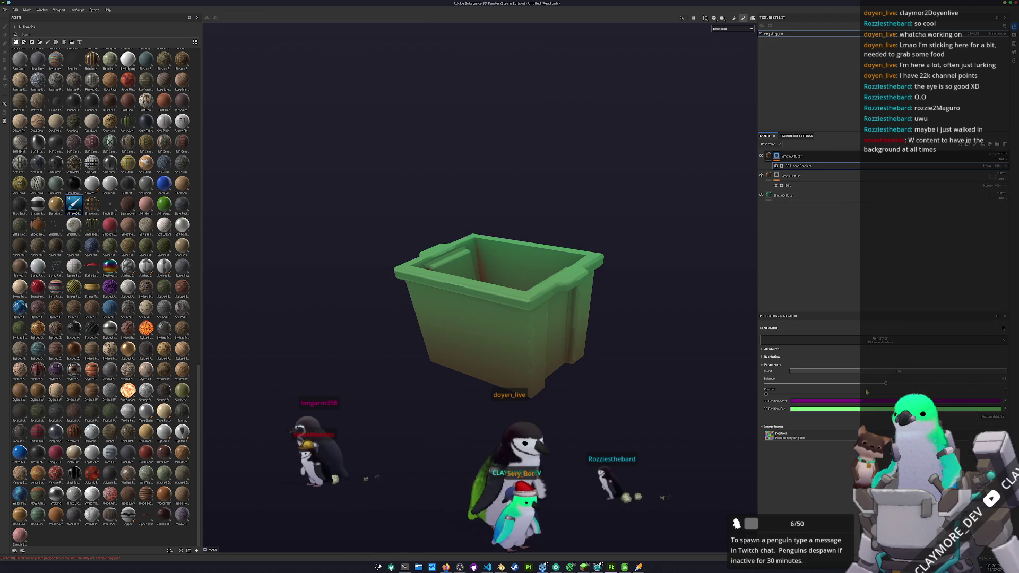
{"action": "left_click_drag", "start_coordinate": [879, 384], "coordinate": [890, 382]}
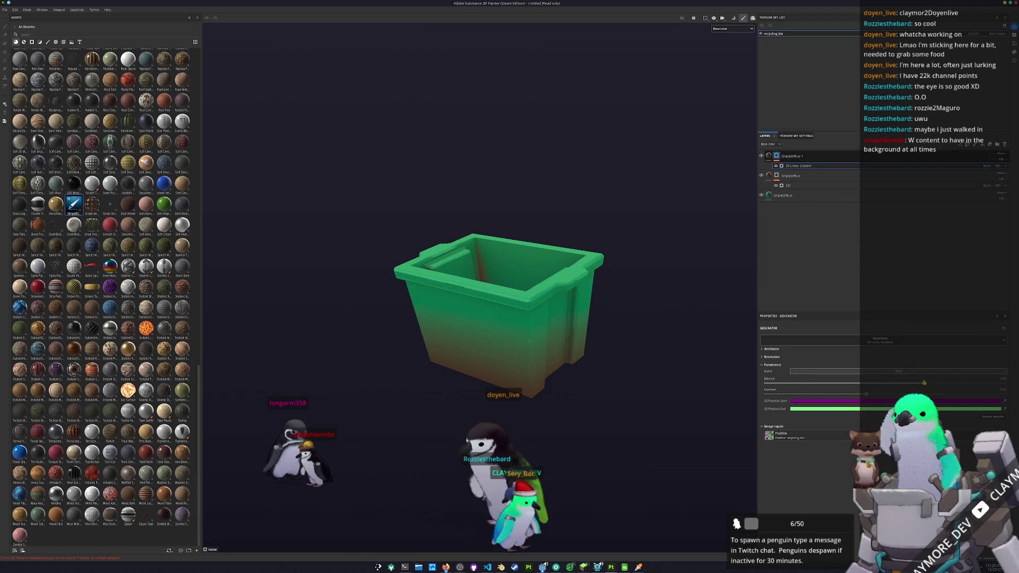
{"action": "mouse_move", "coordinate": [596, 303]}
{"action": "left_mouse_down", "text": "alt"}
{"action": "mouse_move", "coordinate": [612, 298]}
{"action": "mouse_move", "coordinate": [596, 316]}
{"action": "left_mouse_up", "text": "alt"}
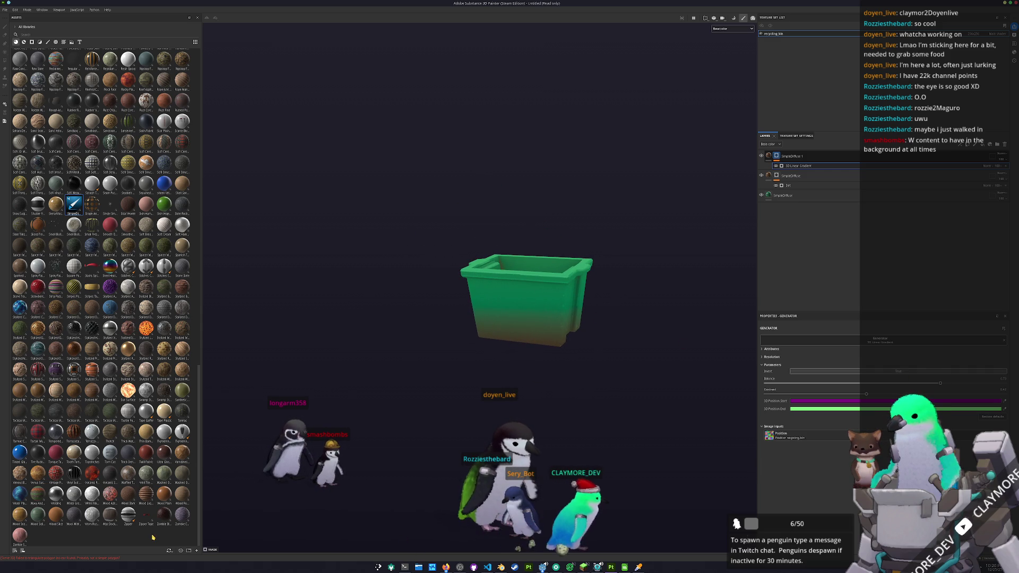
{"action": "left_click", "coordinate": [197, 550]}
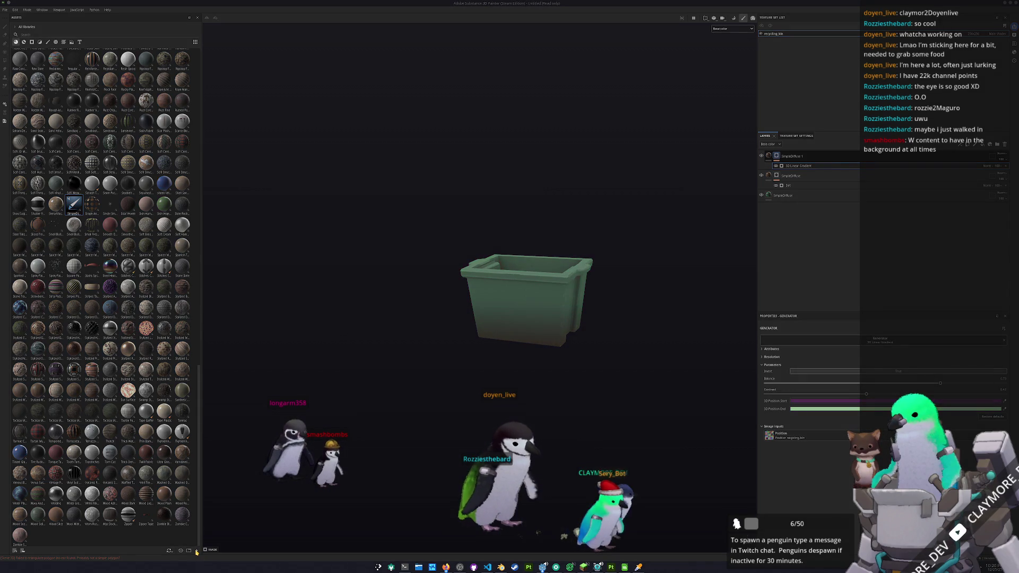
Step: Browse to integrity.png, set it as an alpha resource and import it into the project
{"action": "left_click_drag", "start_coordinate": [445, 198], "coordinate": [517, 222]}
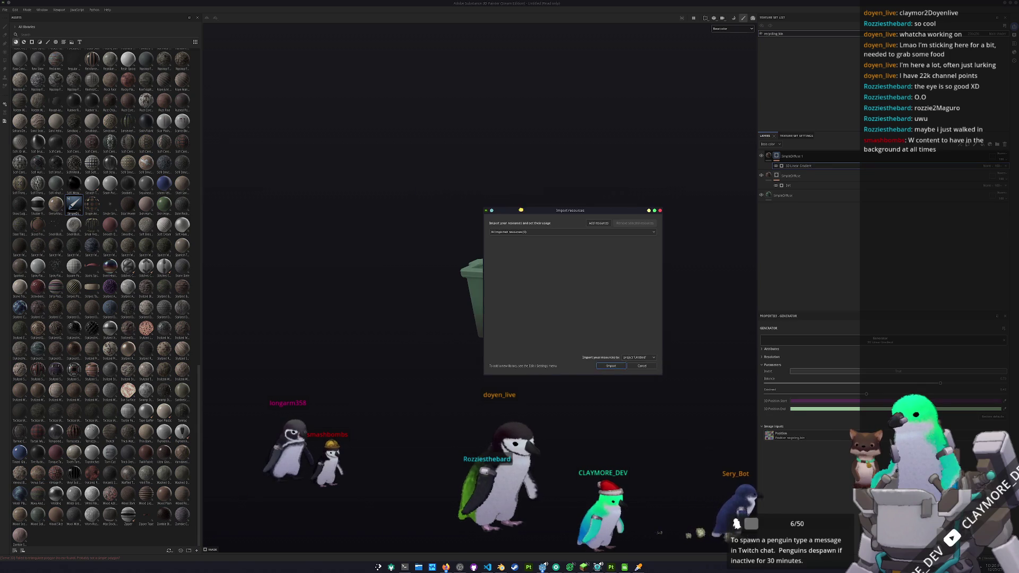
{"action": "left_click", "coordinate": [603, 224]}
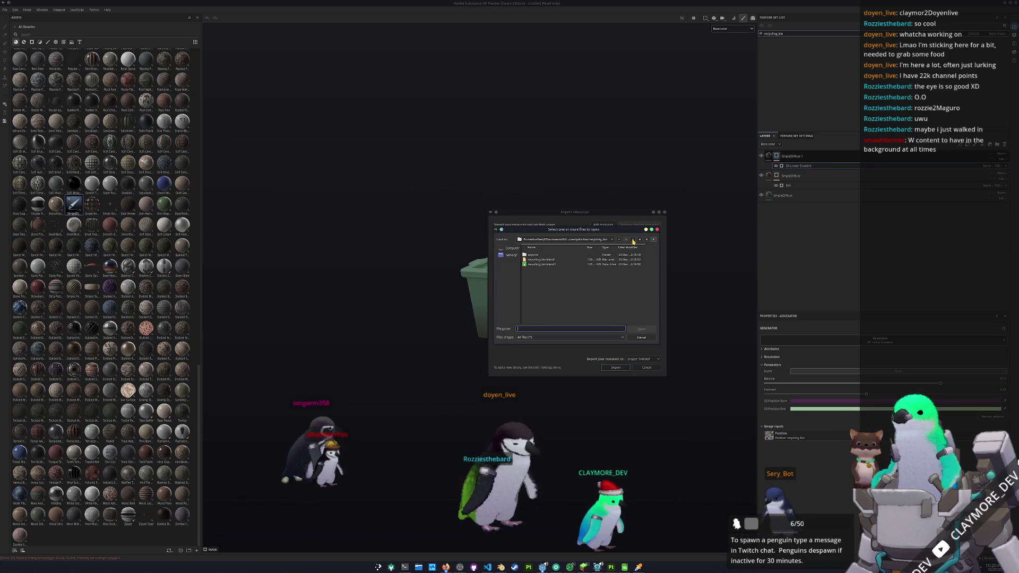
{"action": "left_click", "coordinate": [633, 240]}
{"action": "double_click", "coordinate": [533, 294]}
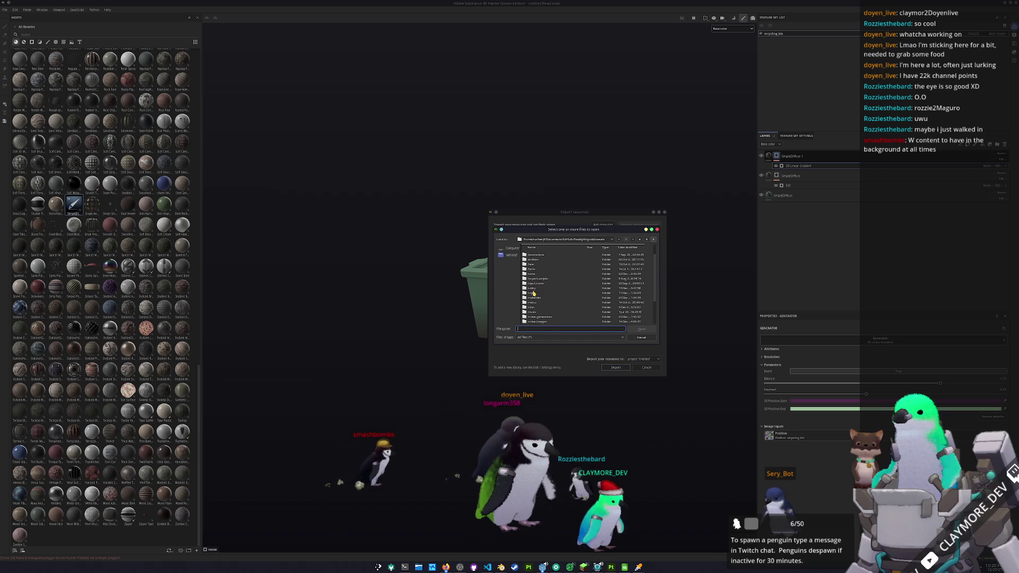
{"action": "double_click", "coordinate": [538, 280]}
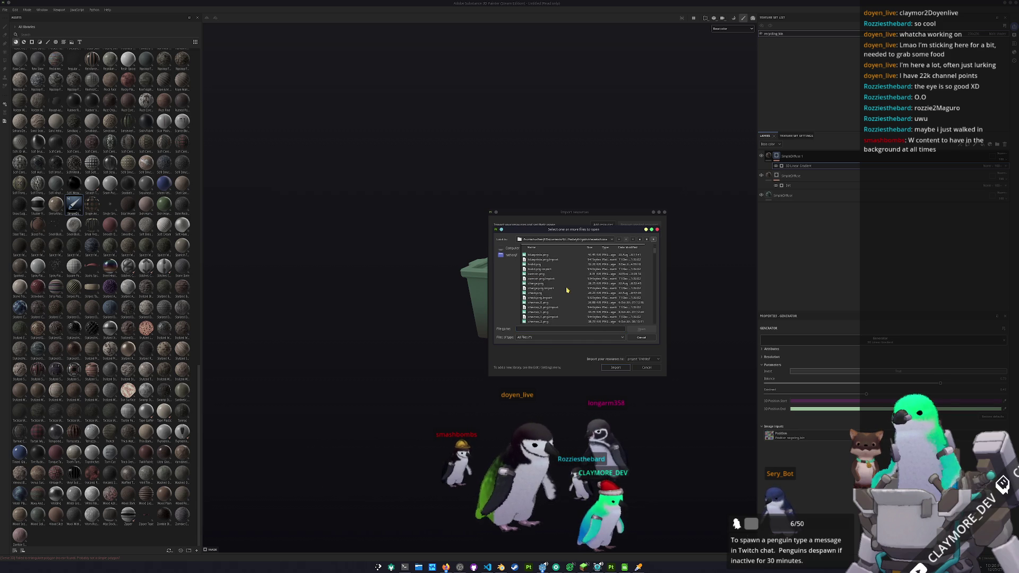
{"action": "scroll", "coordinate": [572, 307], "scroll_direction": "down", "scroll_amount": 3}
{"action": "scroll", "coordinate": [571, 307], "scroll_direction": "down", "scroll_amount": 3}
{"action": "scroll", "coordinate": [571, 309], "scroll_direction": "up", "scroll_amount": 3}
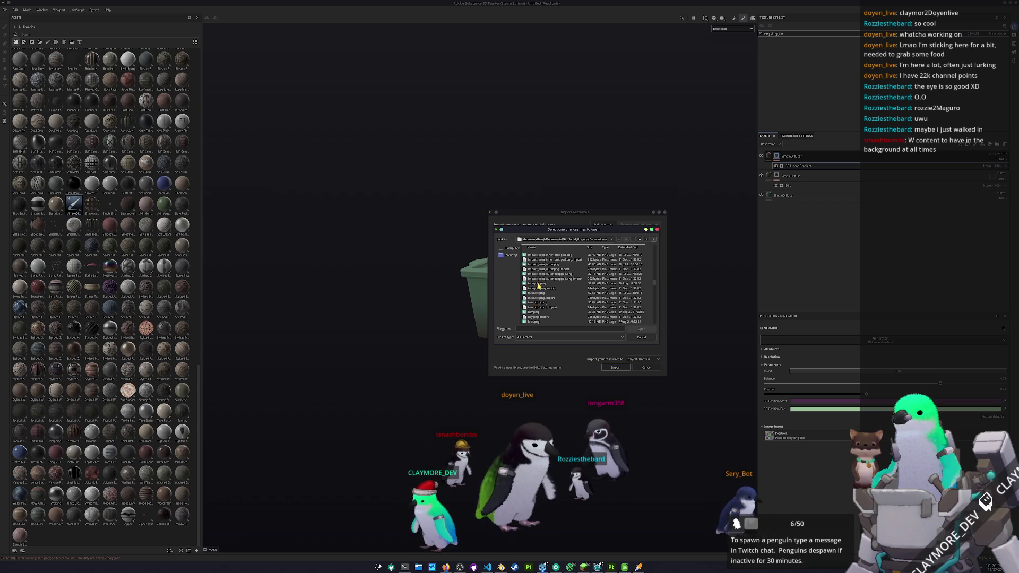
{"action": "double_click", "coordinate": [539, 285]}
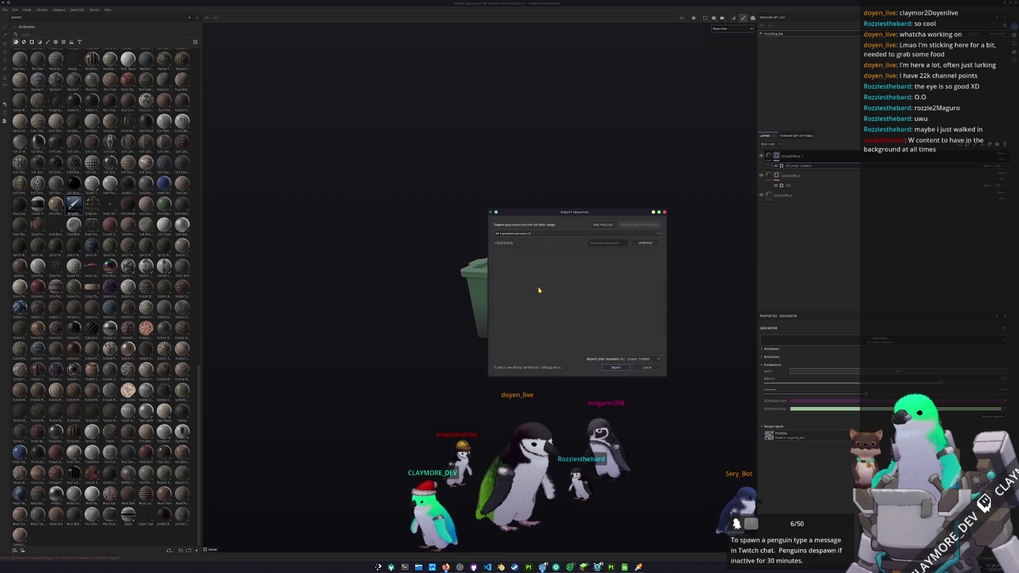
{"action": "left_click", "coordinate": [645, 256]}
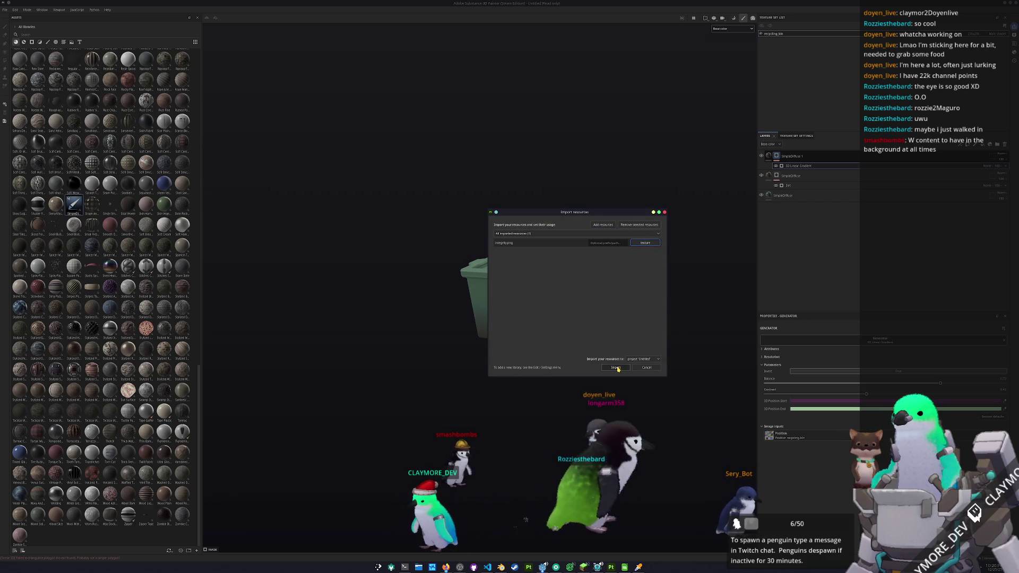
{"action": "left_click", "coordinate": [615, 368]}
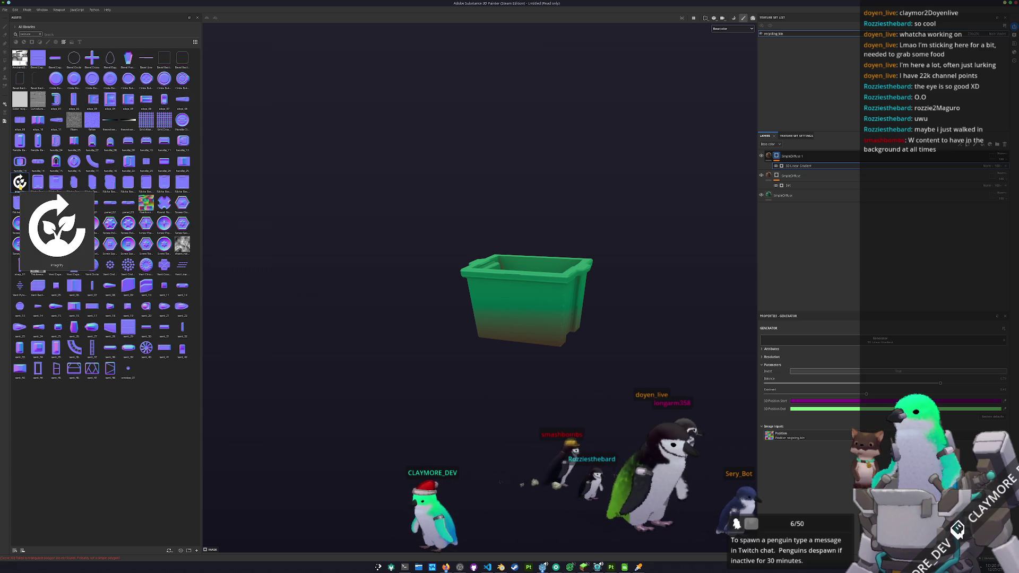
Step: Drop the integrity logo onto the bin's front as a decal and show its 3D projection settings
{"action": "left_click_drag", "start_coordinate": [20, 182], "coordinate": [474, 348]}
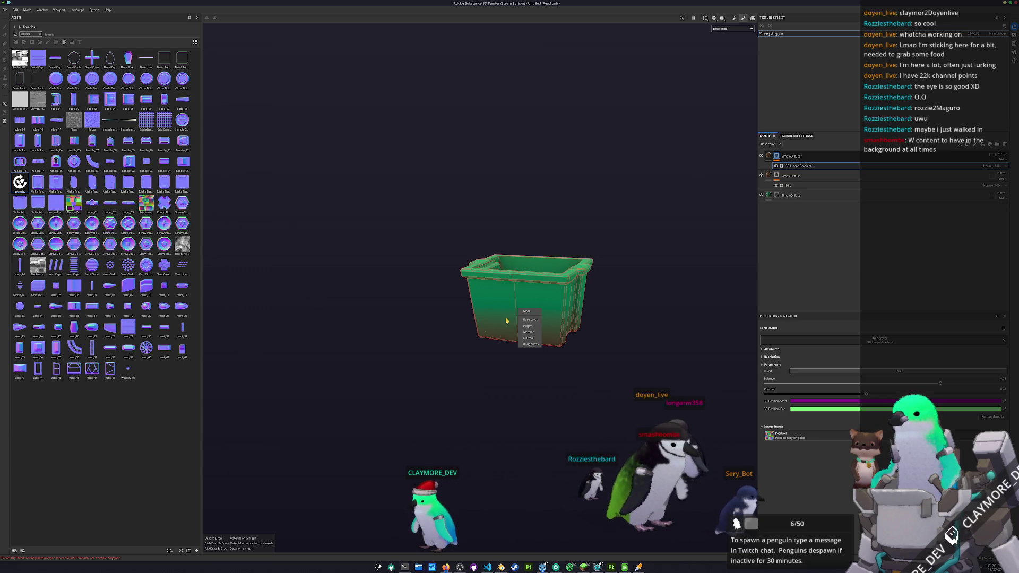
{"action": "left_click_drag", "start_coordinate": [531, 320], "coordinate": [530, 321]}
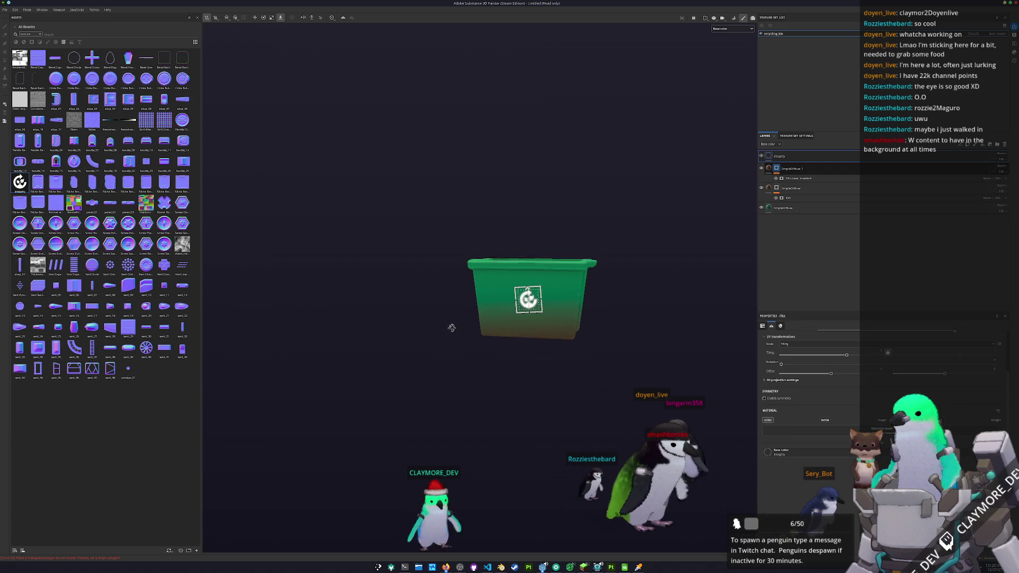
{"action": "scroll", "coordinate": [453, 326], "scroll_direction": "up", "scroll_amount": 2}
{"action": "scroll", "coordinate": [488, 298], "scroll_direction": "up", "scroll_amount": 3}
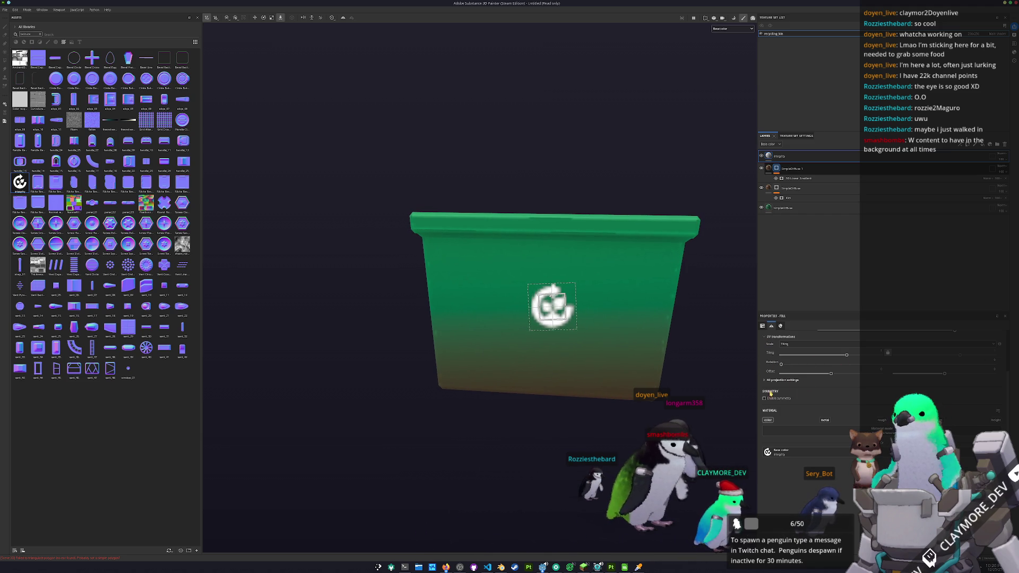
{"action": "left_click", "coordinate": [777, 380]}
{"action": "scroll", "coordinate": [788, 426], "scroll_direction": "down", "scroll_amount": 1}
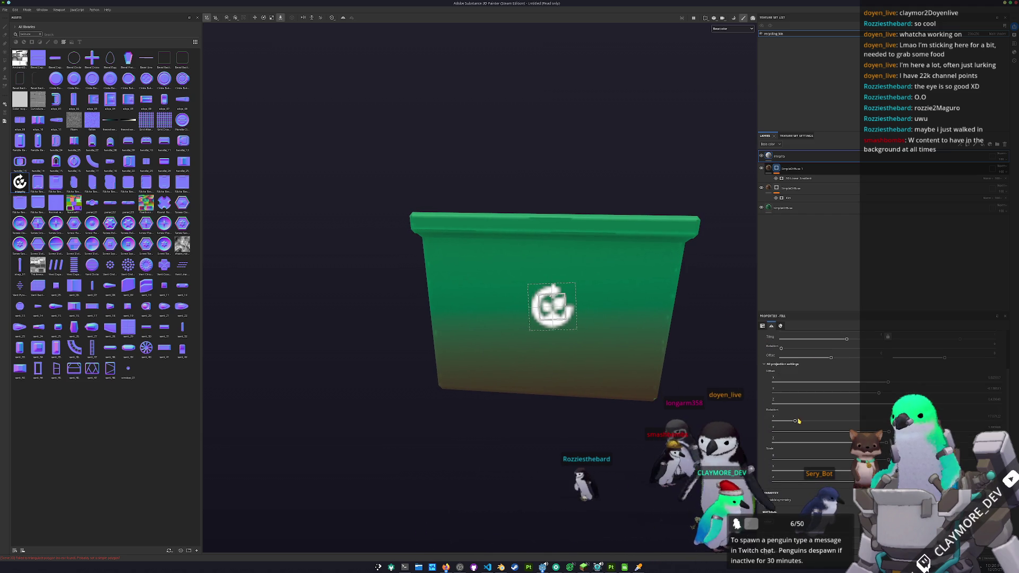
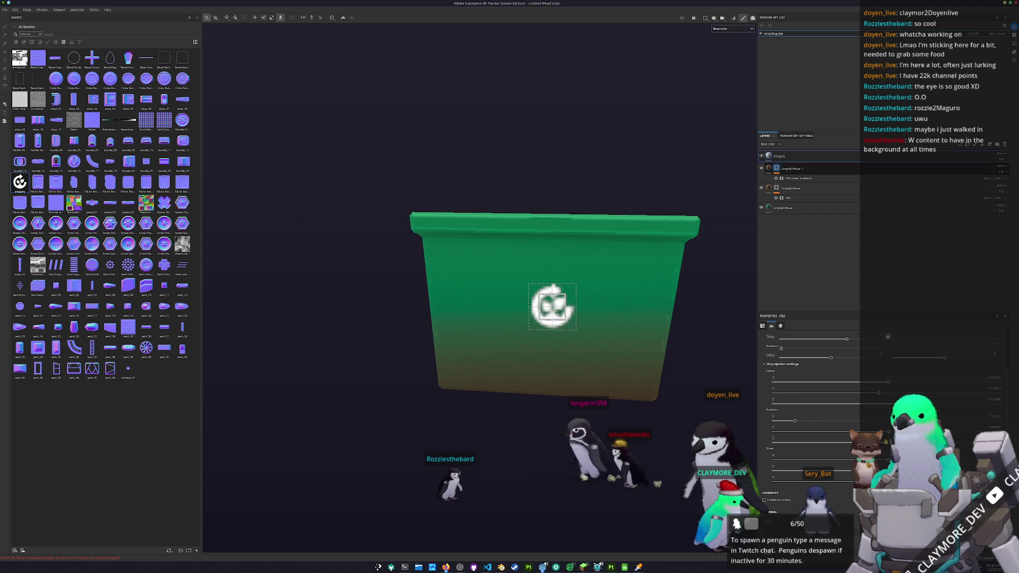
Step: Scale the recycling logo projection up with the gizmo handles until it fills the bin's front face
{"action": "right_click_drag", "start_coordinate": [552, 304], "coordinate": [621, 305]}
{"action": "right_click_drag", "start_coordinate": [552, 304], "coordinate": [552, 263]}
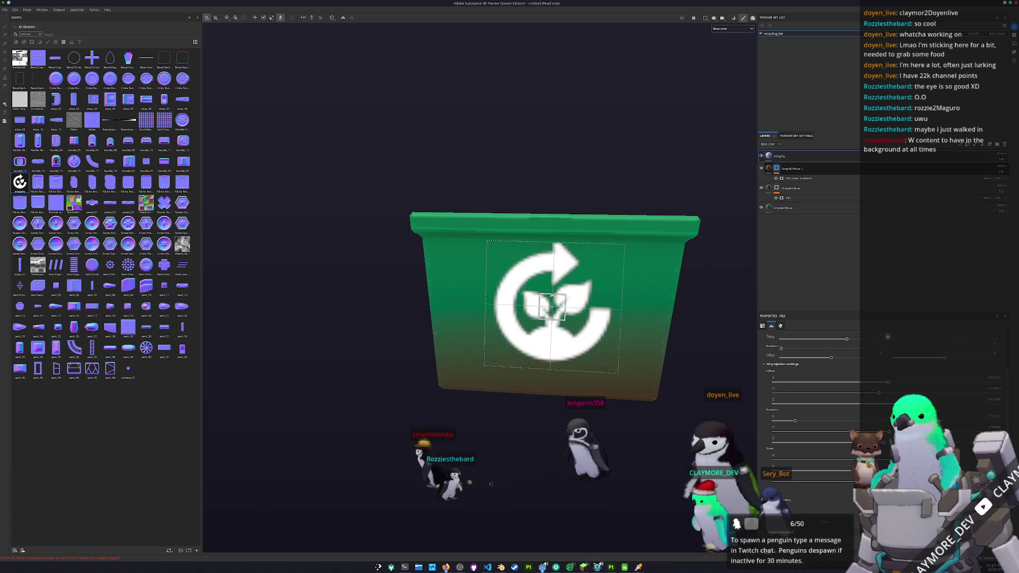
{"action": "right_click_drag", "start_coordinate": [551, 305], "coordinate": [551, 291]}
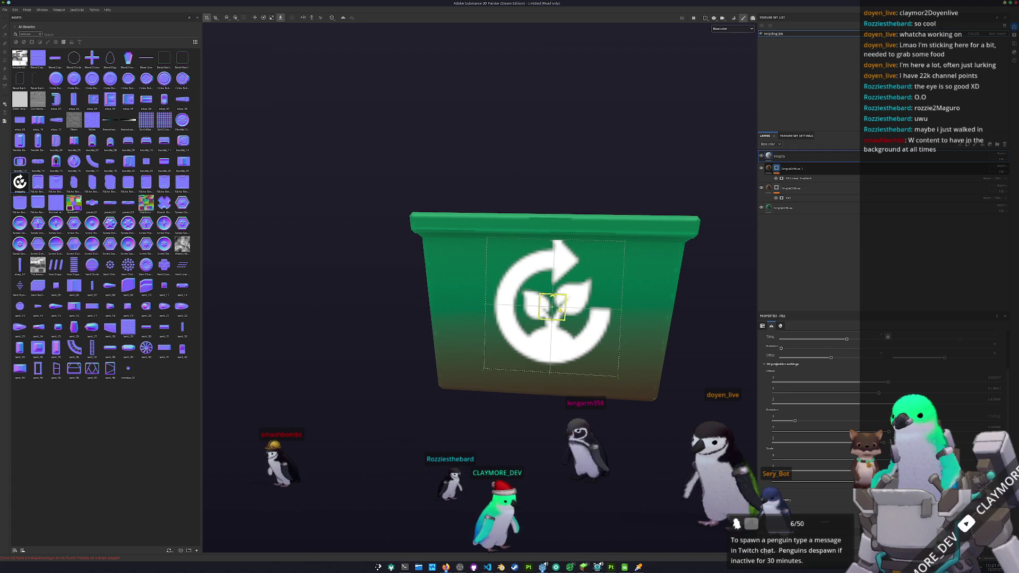
{"action": "left_click_drag", "start_coordinate": [551, 304], "coordinate": [639, 271]}
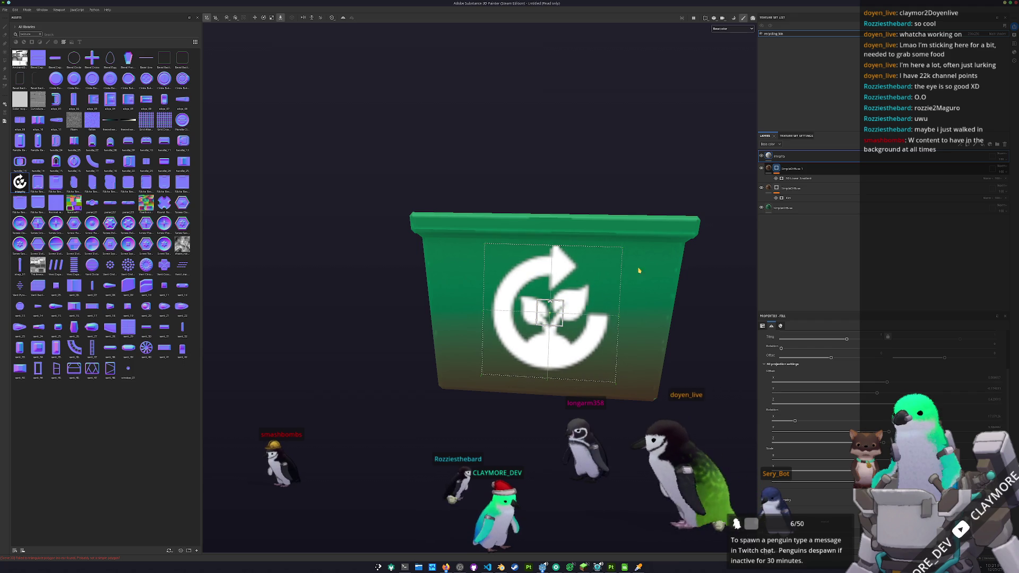
{"action": "mouse_move", "coordinate": [653, 292]}
{"action": "left_mouse_down", "text": "alt"}
{"action": "mouse_move", "coordinate": [548, 377]}
{"action": "mouse_move", "coordinate": [681, 359]}
{"action": "left_mouse_up", "text": "alt"}
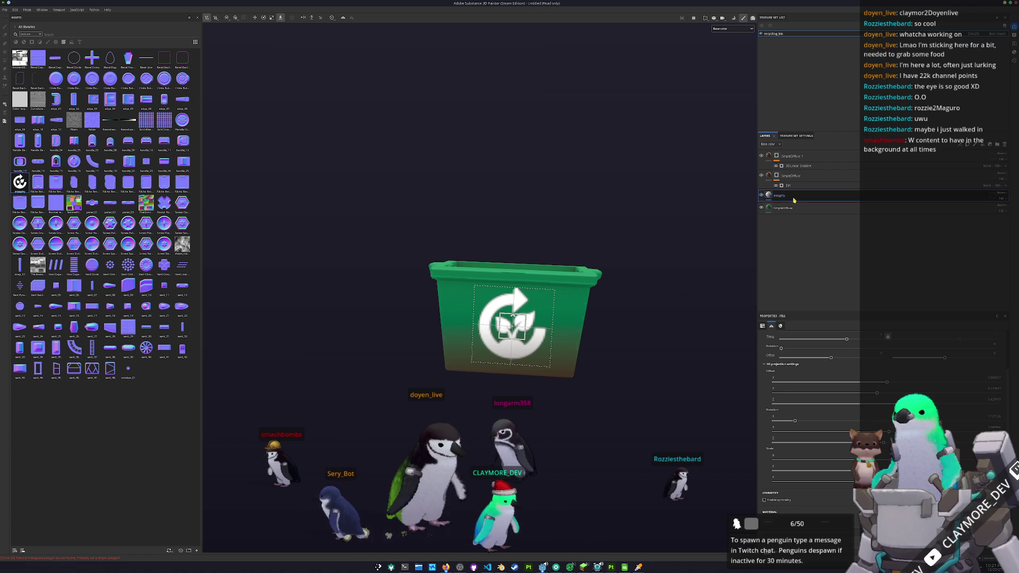
Step: Rotate the projected recycle logo about 20° so it sits upright on the bin front
{"action": "mouse_move", "coordinate": [658, 298]}
{"action": "left_mouse_down", "text": "alt"}
{"action": "mouse_move", "coordinate": [477, 324]}
{"action": "mouse_move", "coordinate": [492, 372]}
{"action": "left_mouse_up", "text": "alt"}
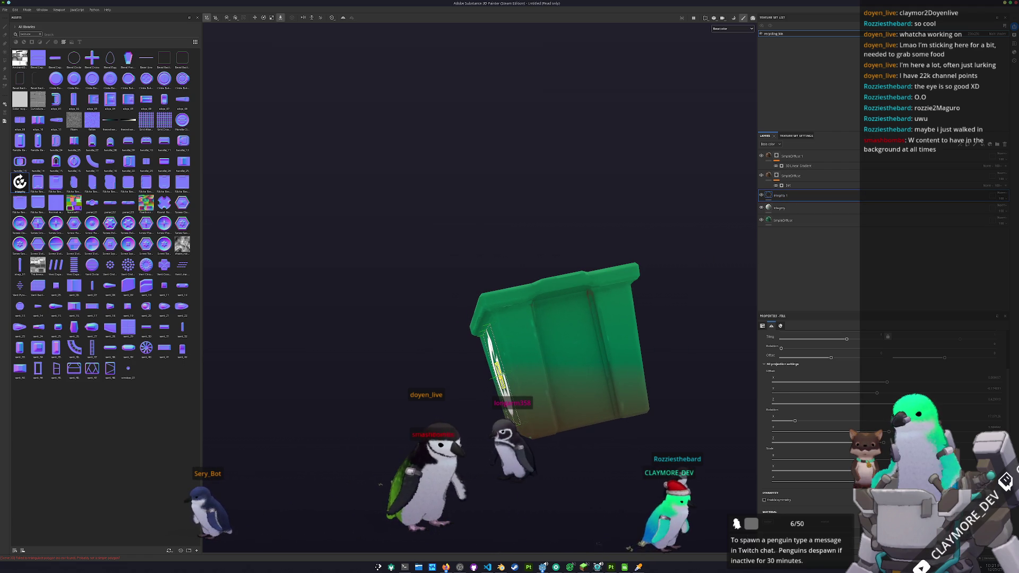
{"action": "mouse_move", "coordinate": [499, 386]}
{"action": "left_mouse_down", "text": "alt"}
{"action": "mouse_move", "coordinate": [590, 479]}
{"action": "mouse_move", "coordinate": [744, 427]}
{"action": "left_mouse_up", "text": "alt"}
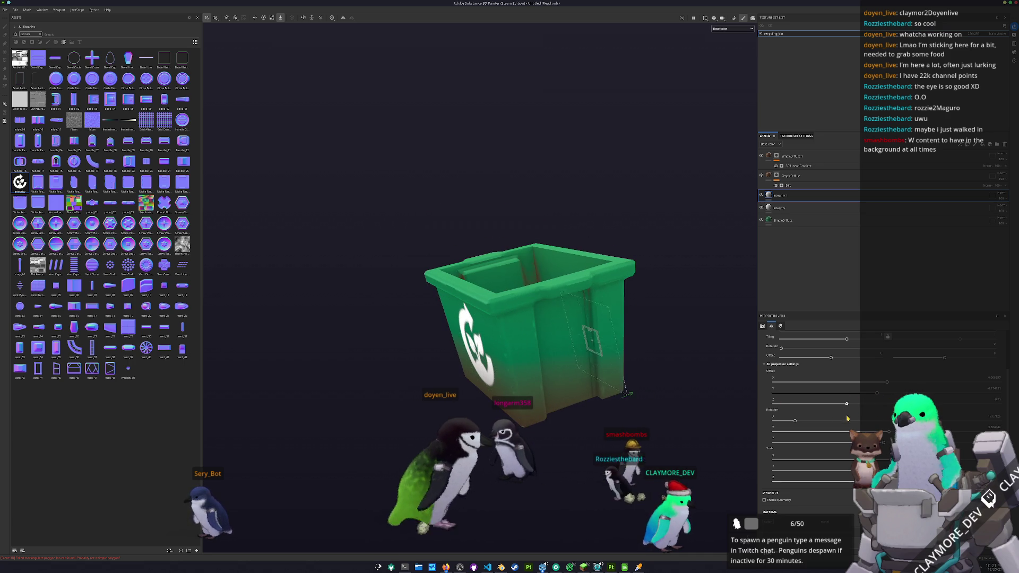
{"action": "mouse_move", "coordinate": [748, 423]}
{"action": "left_mouse_down", "text": "alt"}
{"action": "mouse_move", "coordinate": [653, 423]}
{"action": "mouse_move", "coordinate": [526, 380]}
{"action": "left_mouse_up", "text": "alt"}
{"action": "scroll", "coordinate": [585, 409], "scroll_direction": "up", "scroll_amount": 2}
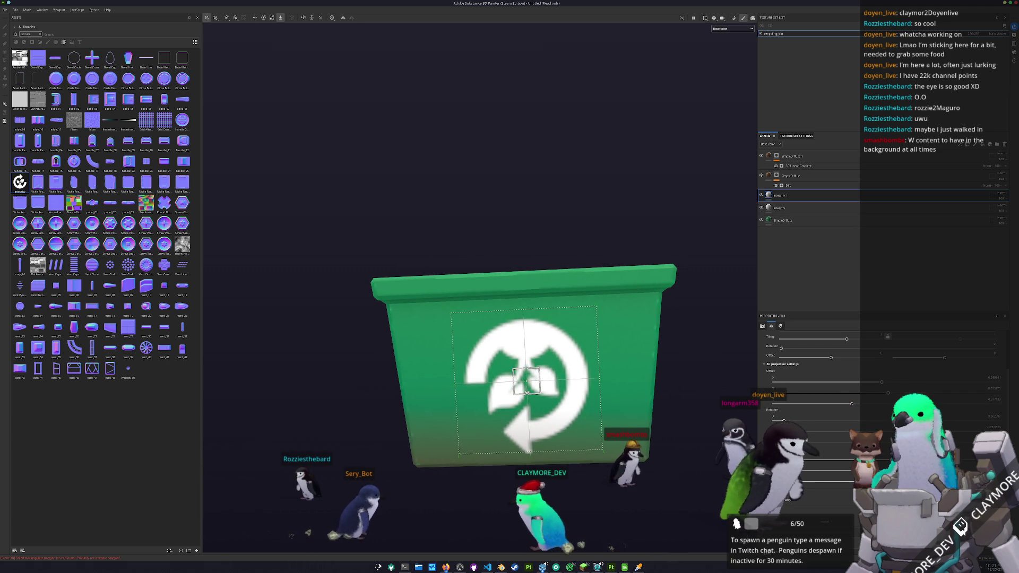
{"action": "mouse_move", "coordinate": [797, 440]}
{"action": "left_mouse_down"}
{"action": "mouse_move", "coordinate": [826, 438]}
{"action": "mouse_move", "coordinate": [796, 440]}
{"action": "left_mouse_up"}
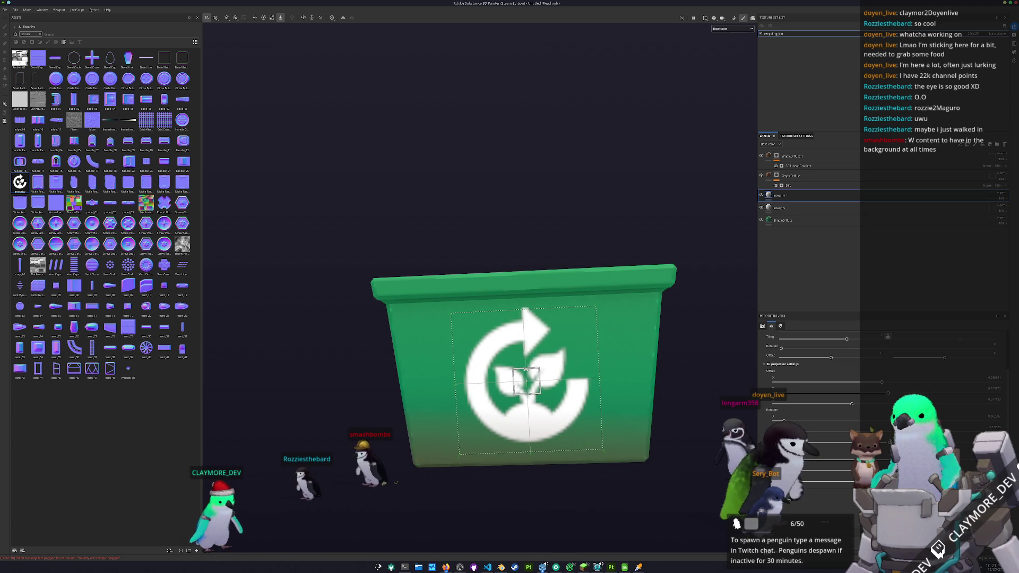
{"action": "scroll", "coordinate": [526, 369], "scroll_direction": "down", "scroll_amount": 3}
Step: Create a new folder in the layer stack
{"action": "mouse_move", "coordinate": [587, 415]}
{"action": "left_mouse_down", "text": "alt"}
{"action": "mouse_move", "coordinate": [535, 375]}
{"action": "mouse_move", "coordinate": [509, 375]}
{"action": "left_mouse_up", "text": "alt"}
{"action": "double_click", "coordinate": [803, 199]}
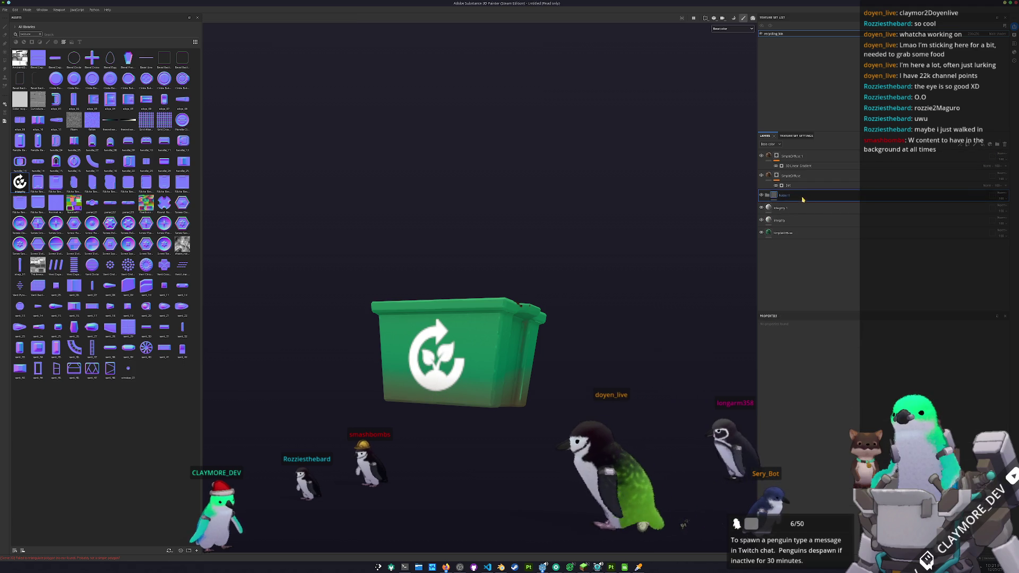
Step: Move Folder 1 to the top of the stack and add a Filter layer inside it
{"action": "left_click_drag", "start_coordinate": [802, 199], "coordinate": [802, 156]}
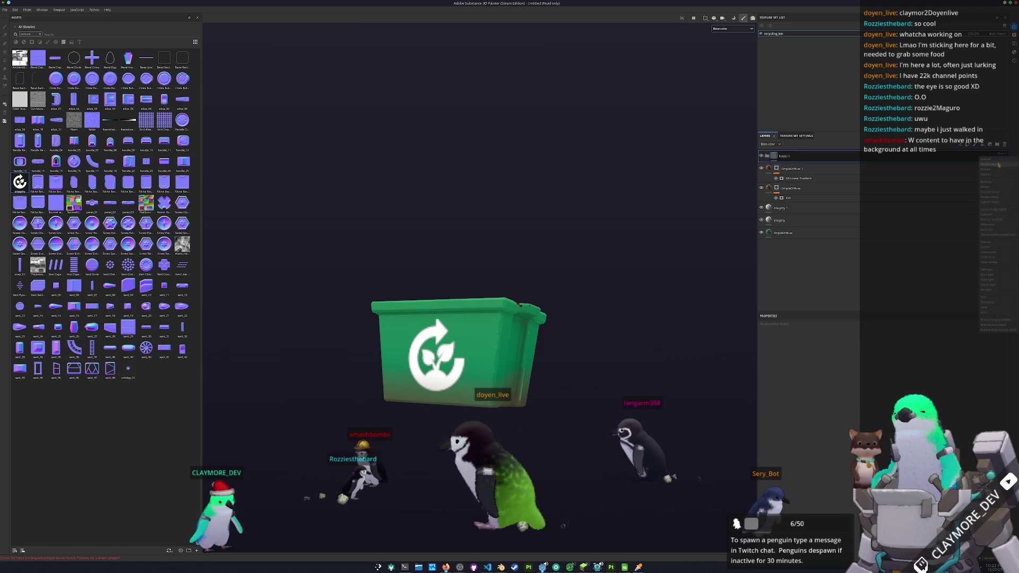
{"action": "left_click", "coordinate": [998, 164]}
{"action": "left_click", "coordinate": [959, 144]}
{"action": "left_click", "coordinate": [885, 367]}
{"action": "scroll", "coordinate": [581, 316], "scroll_direction": "down", "scroll_amount": 2}
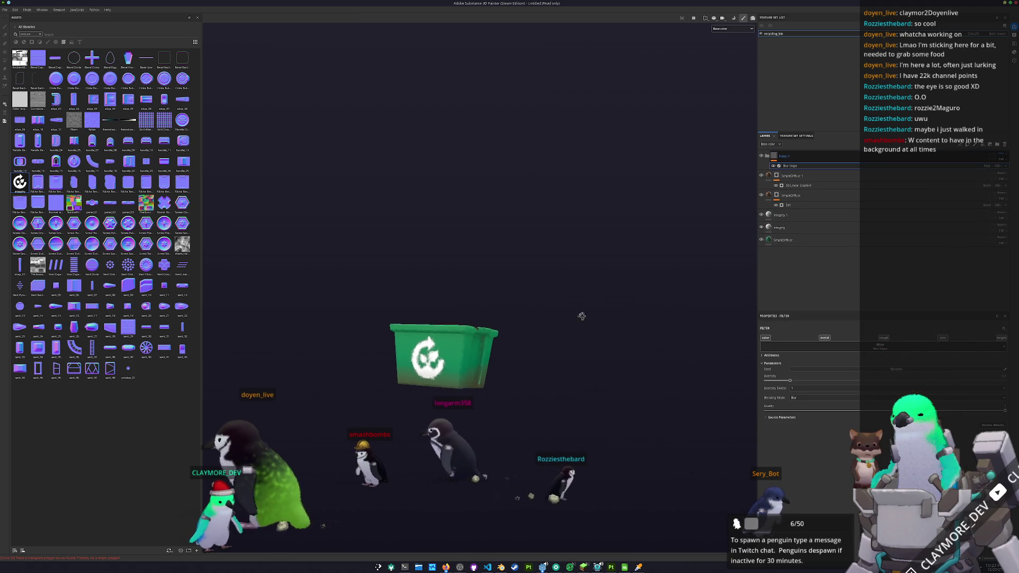
{"action": "left_click_drag", "start_coordinate": [581, 316], "coordinate": [551, 424], "text": "alt"}
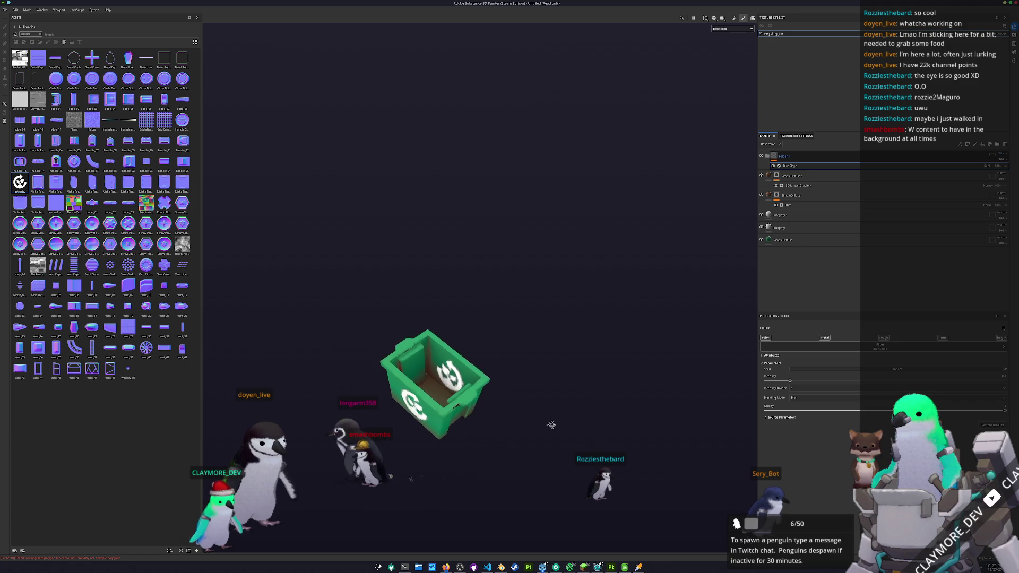
{"action": "scroll", "coordinate": [576, 419], "scroll_direction": "up", "scroll_amount": 3}
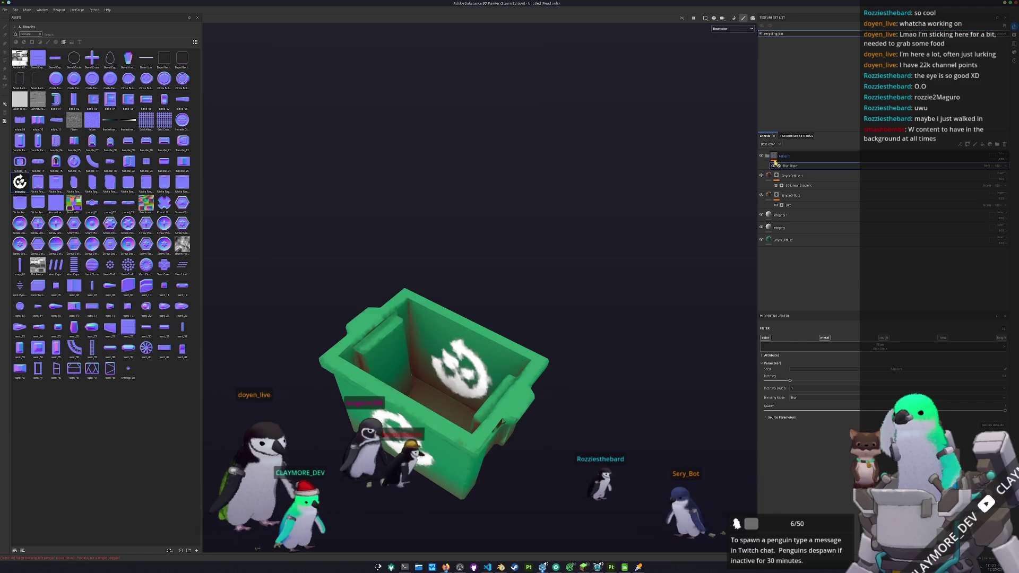
Step: Duplicate the bottom green SimpleDiffuse fill and move the copy above the logo layers
{"action": "left_click", "coordinate": [776, 215]}
{"action": "mouse_move", "coordinate": [557, 319]}
{"action": "left_mouse_down", "text": "alt"}
{"action": "mouse_move", "coordinate": [463, 400]}
{"action": "mouse_move", "coordinate": [558, 342]}
{"action": "left_mouse_up", "text": "alt"}
{"action": "scroll", "coordinate": [511, 373], "scroll_direction": "up", "scroll_amount": 3}
{"action": "left_click", "coordinate": [784, 239]}
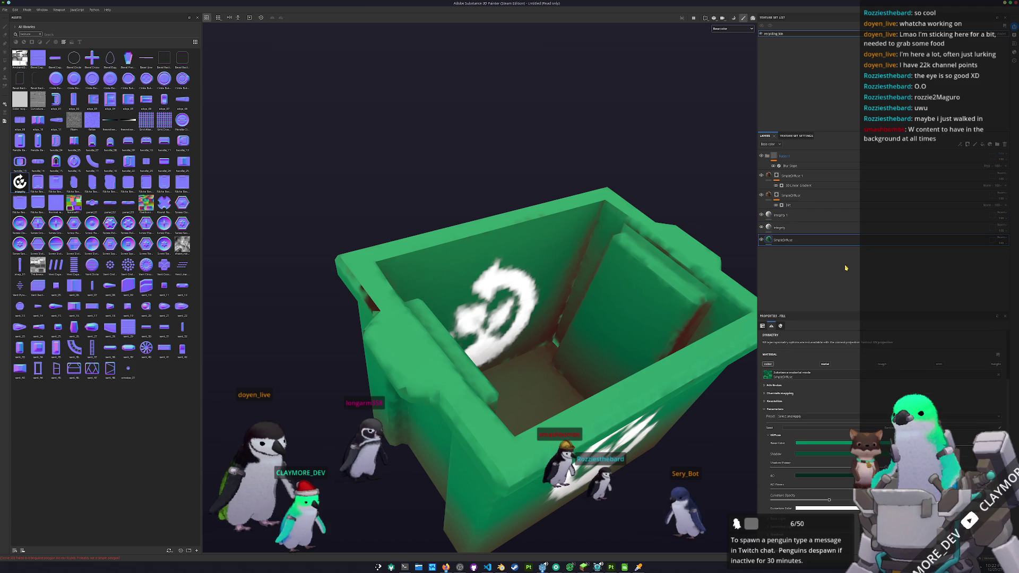
{"action": "left_click_drag", "start_coordinate": [791, 209], "coordinate": [789, 208]}
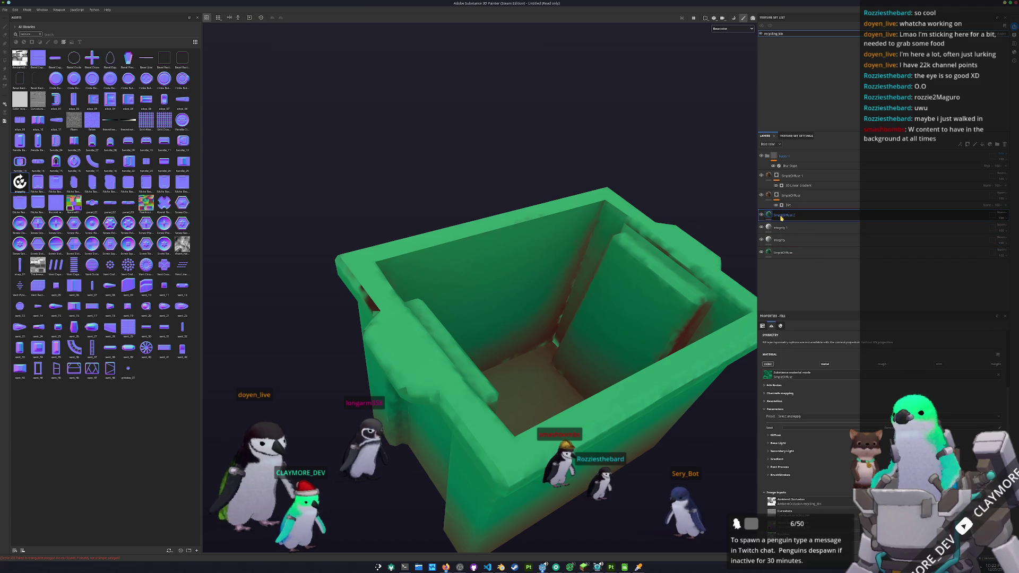
Step: Mask SimpleDiffuse 2 with a paint layer, polygon-fill the inner back wall to hide the logo, and start saving
{"action": "left_click", "coordinate": [784, 216]}
{"action": "right_click", "coordinate": [780, 220]}
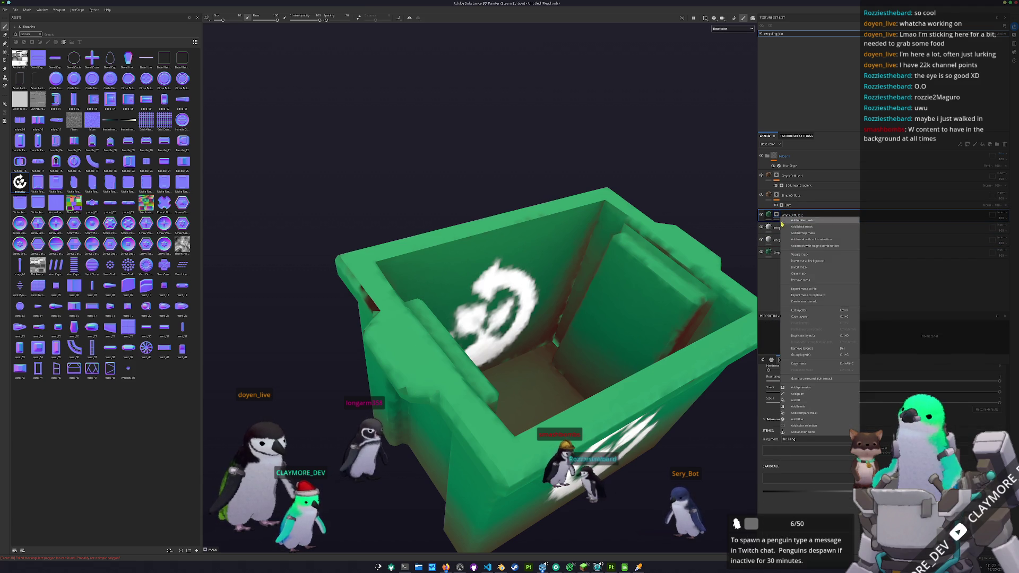
{"action": "left_click", "coordinate": [806, 396]}
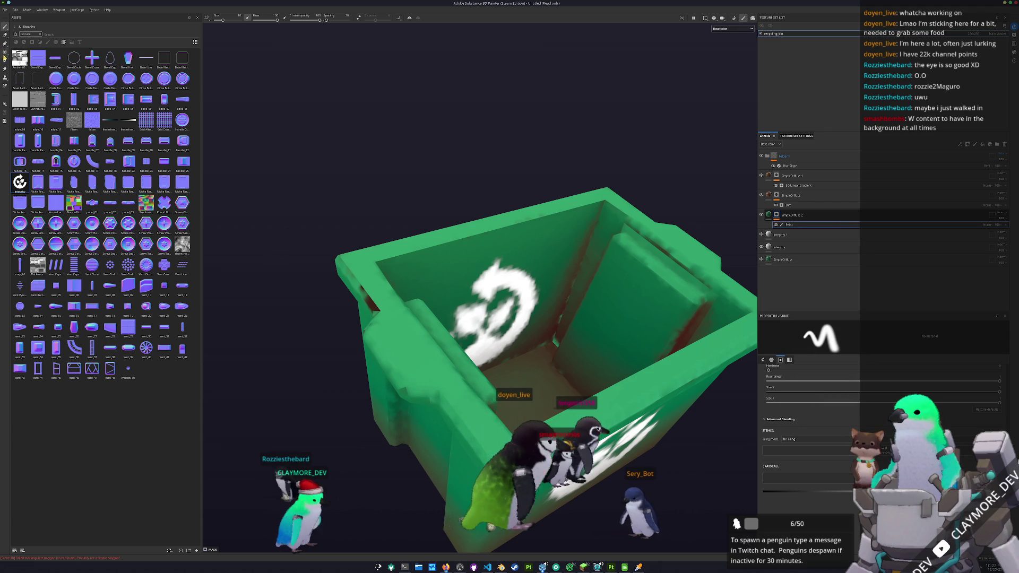
{"action": "key", "text": "4"}
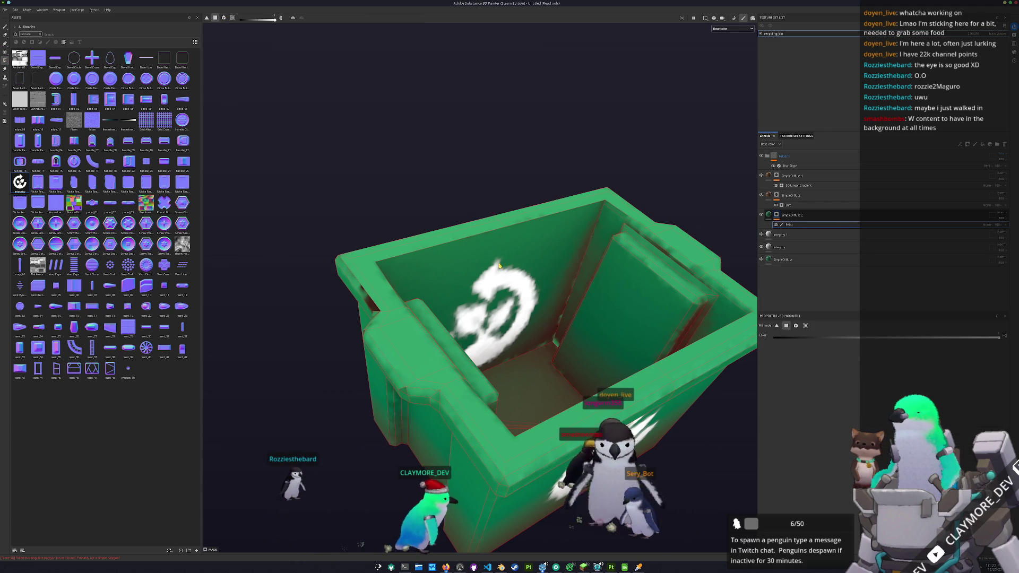
{"action": "left_click", "coordinate": [511, 261]}
{"action": "left_click_drag", "start_coordinate": [572, 278], "coordinate": [627, 294], "text": "alt"}
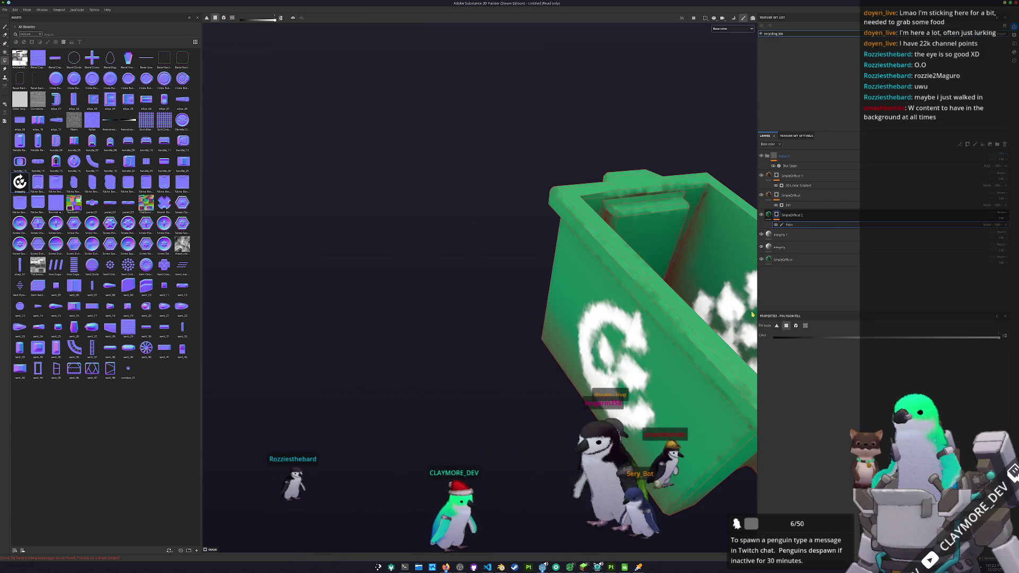
{"action": "key", "text": "ctrl+s"}
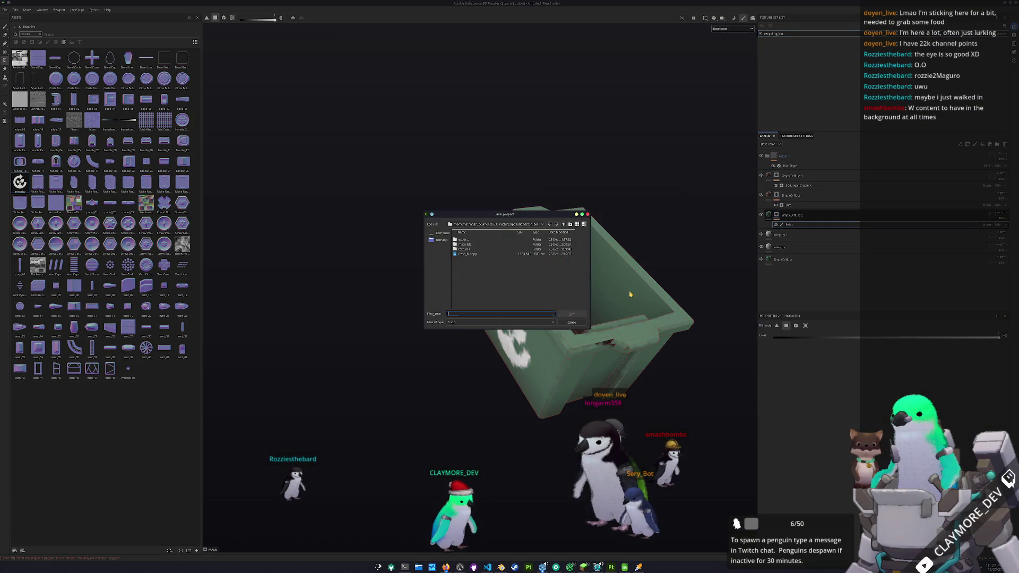
Step: Save the project as recycling_bin in the recycling_bin exports folder
{"action": "left_click", "coordinate": [525, 224]}
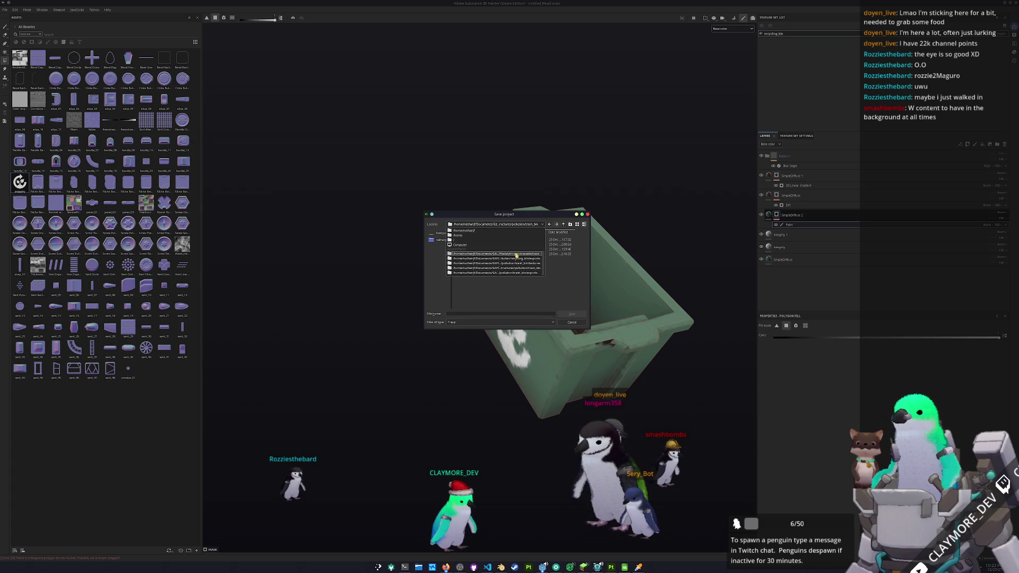
{"action": "left_click", "coordinate": [525, 259]}
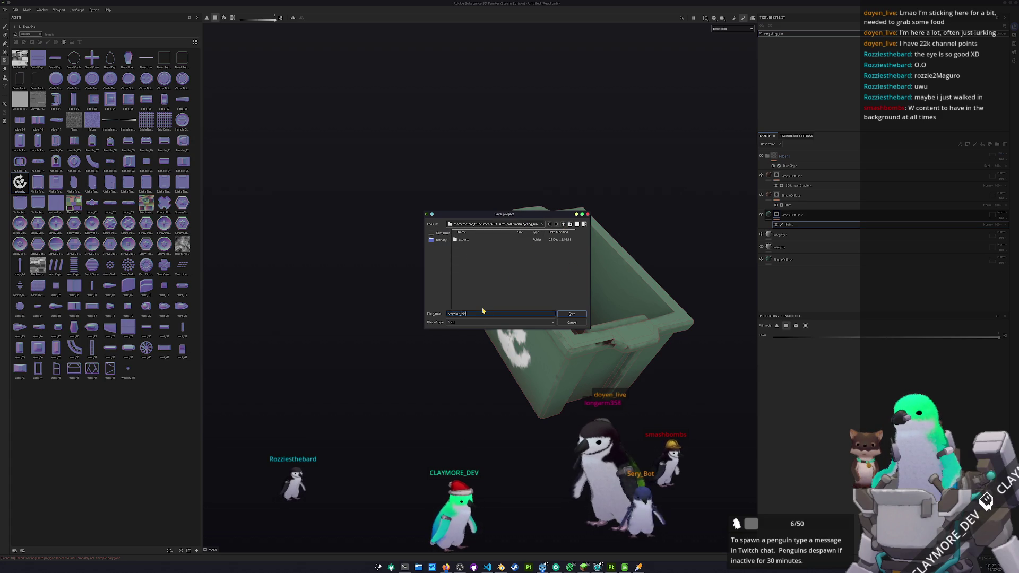
{"action": "key", "text": "Return"}
{"action": "left_click_drag", "start_coordinate": [482, 311], "coordinate": [551, 275], "text": "alt"}
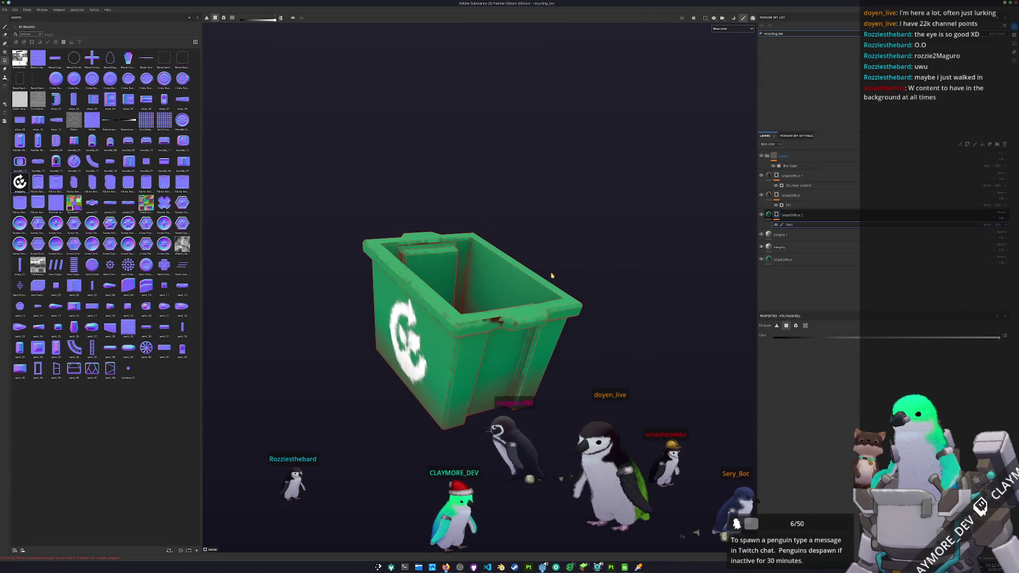
Step: Set the texture export output to the recycling_bin project's textures folder
{"action": "key", "text": "ctrl+shift+e"}
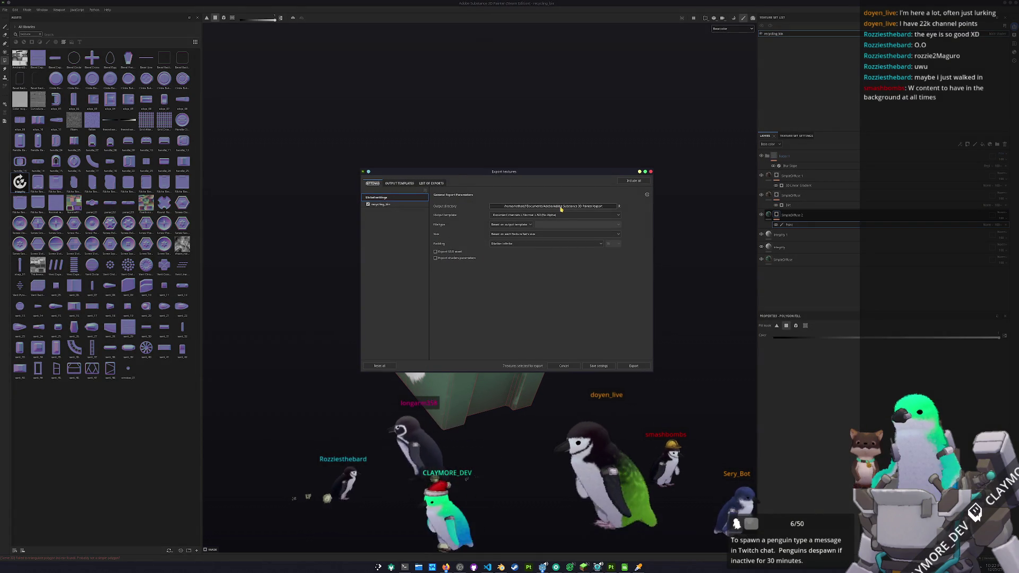
{"action": "left_click", "coordinate": [562, 209]}
{"action": "left_click", "coordinate": [513, 228]}
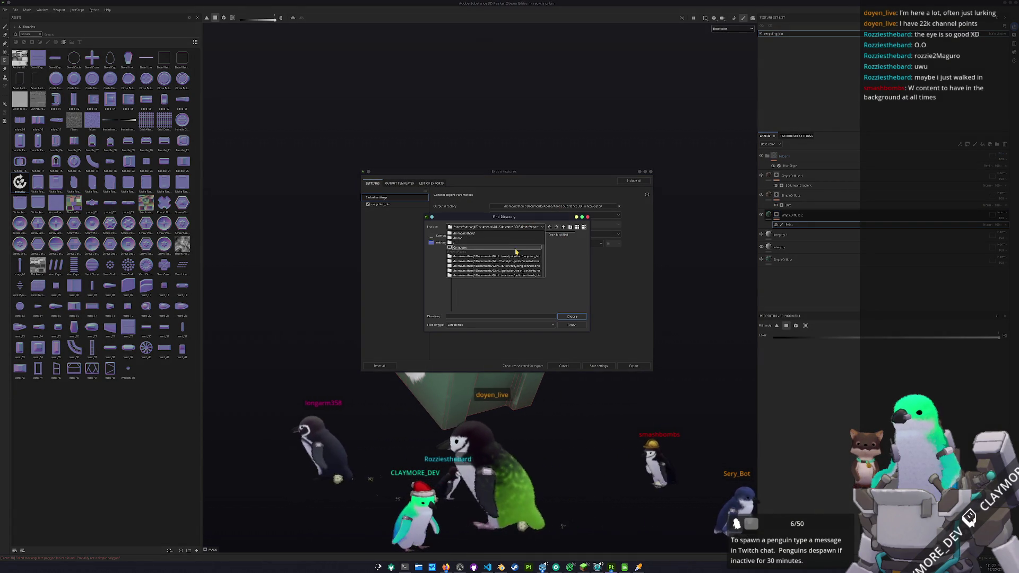
{"action": "left_click", "coordinate": [518, 260]}
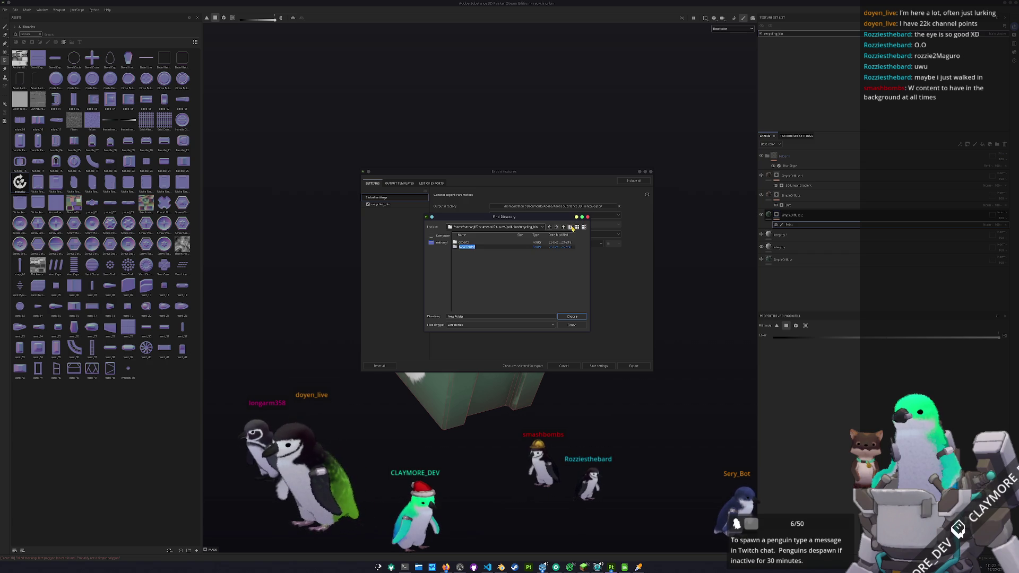
{"action": "type", "text": "textures"}
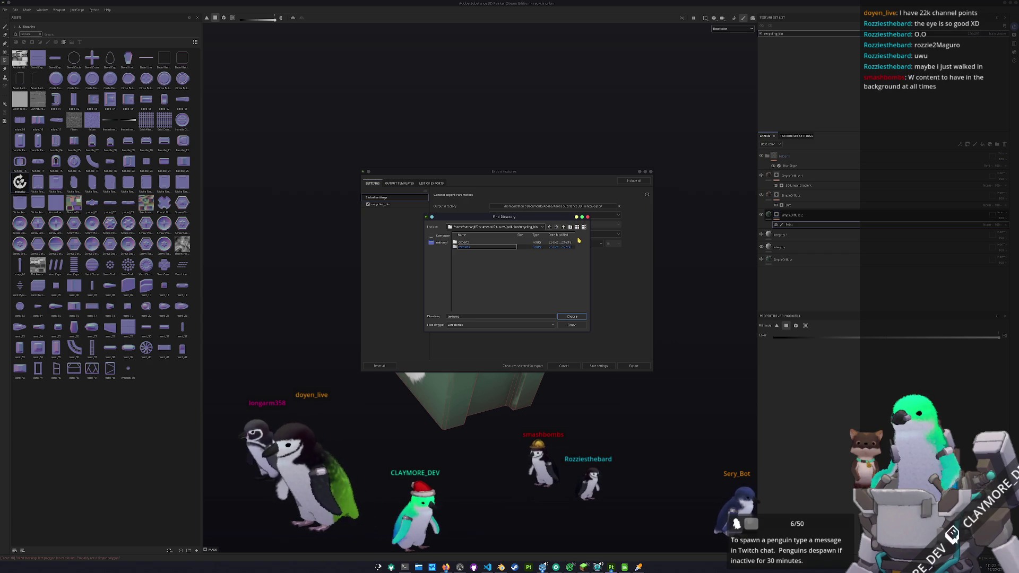
{"action": "left_click", "coordinate": [570, 319]}
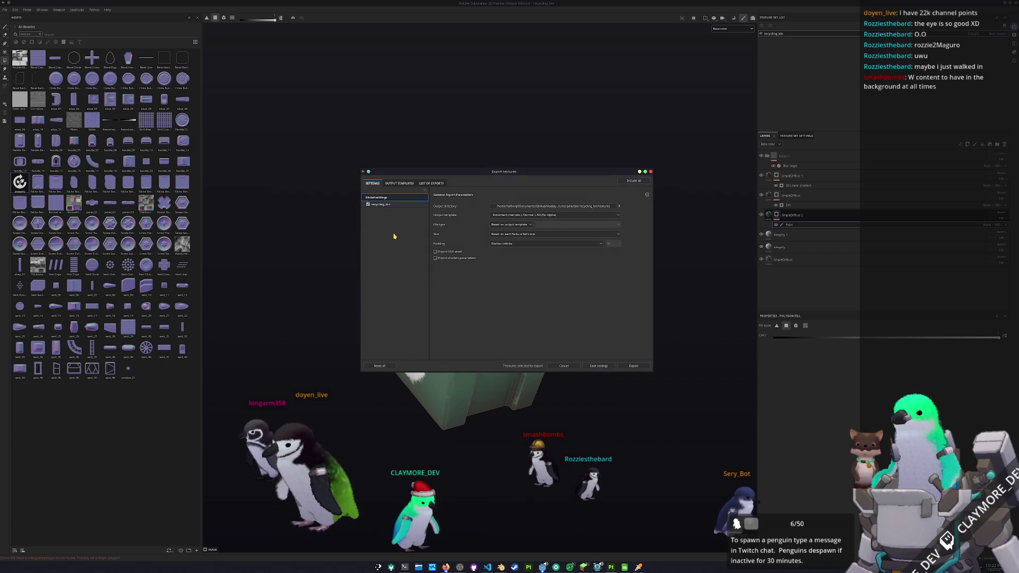
Step: Include the normal map in the recycling_bin outputs and export the textures
{"action": "left_click", "coordinate": [373, 205]}
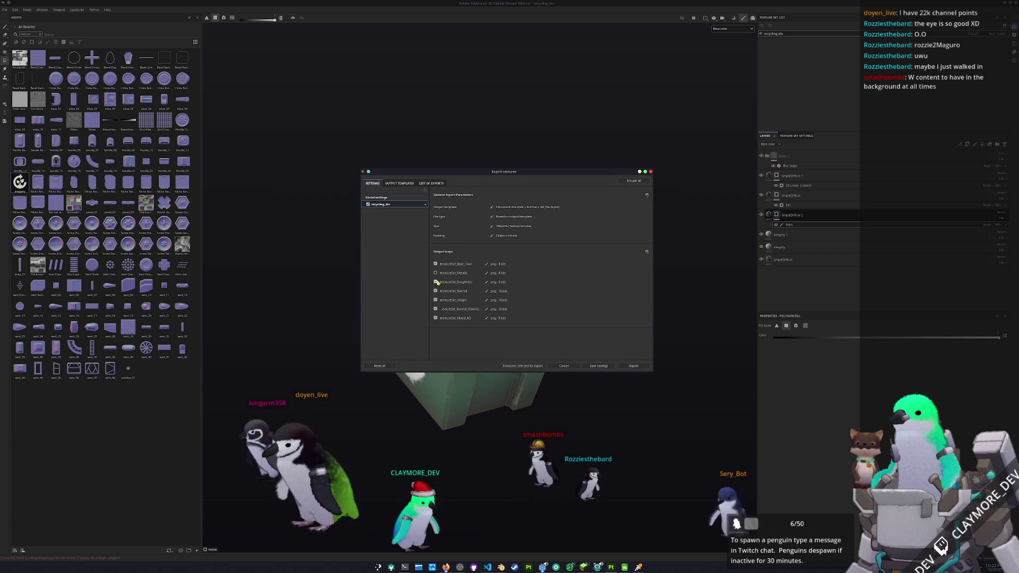
{"action": "left_click", "coordinate": [436, 309]}
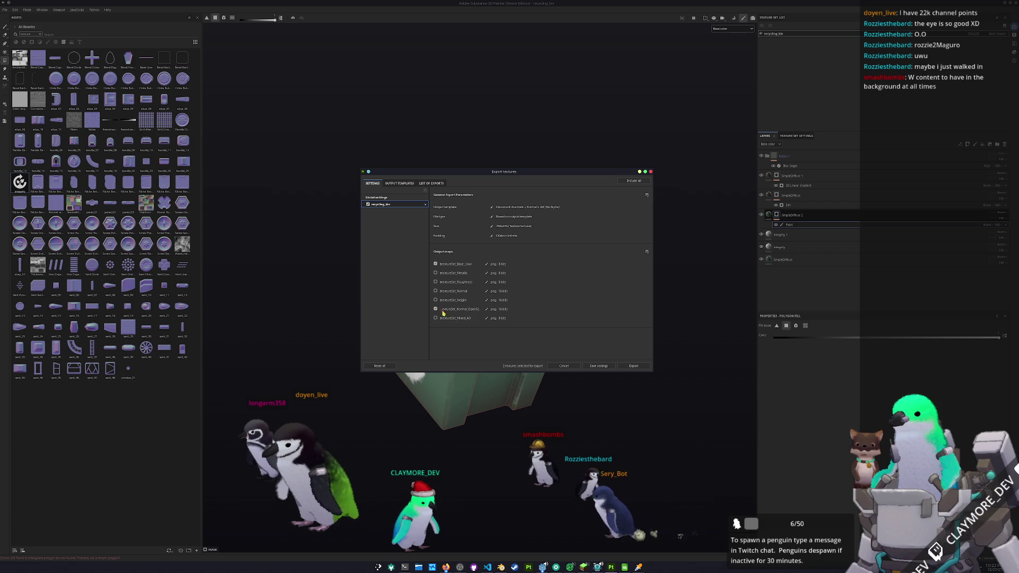
{"action": "left_click", "coordinate": [633, 366]}
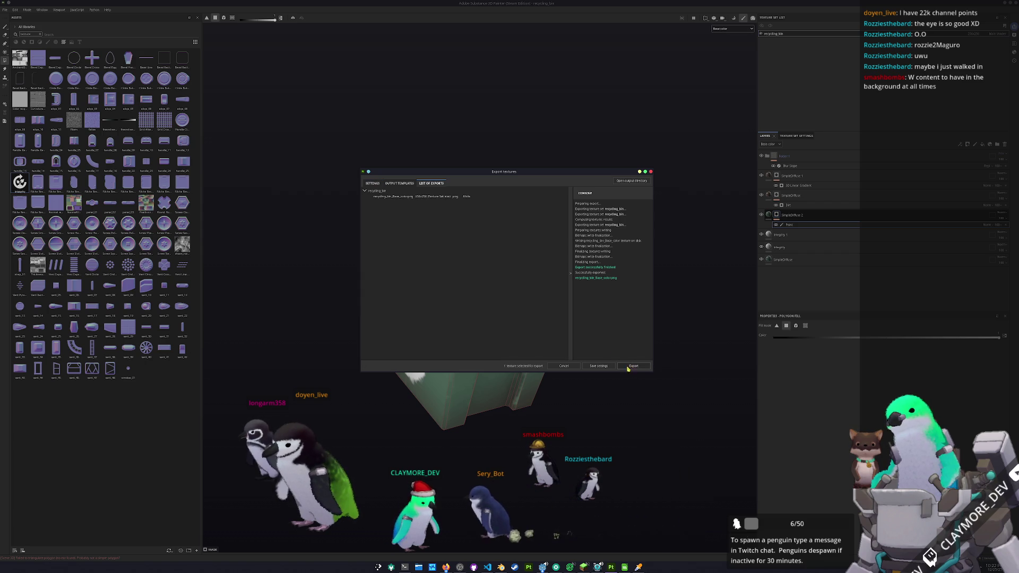
{"action": "left_click", "coordinate": [565, 365]}
{"action": "middle_click_drag", "start_coordinate": [571, 359], "coordinate": [579, 438]}
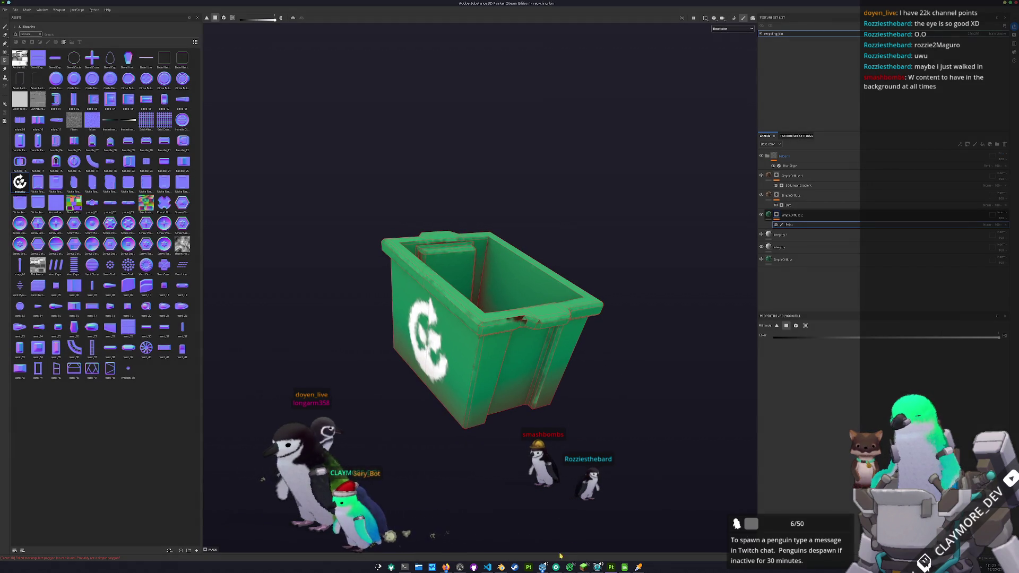
Step: Switch to Godot to glance at the FileSystem, then over to the structure stats spreadsheet
{"action": "key", "text": "alt+Tab"}
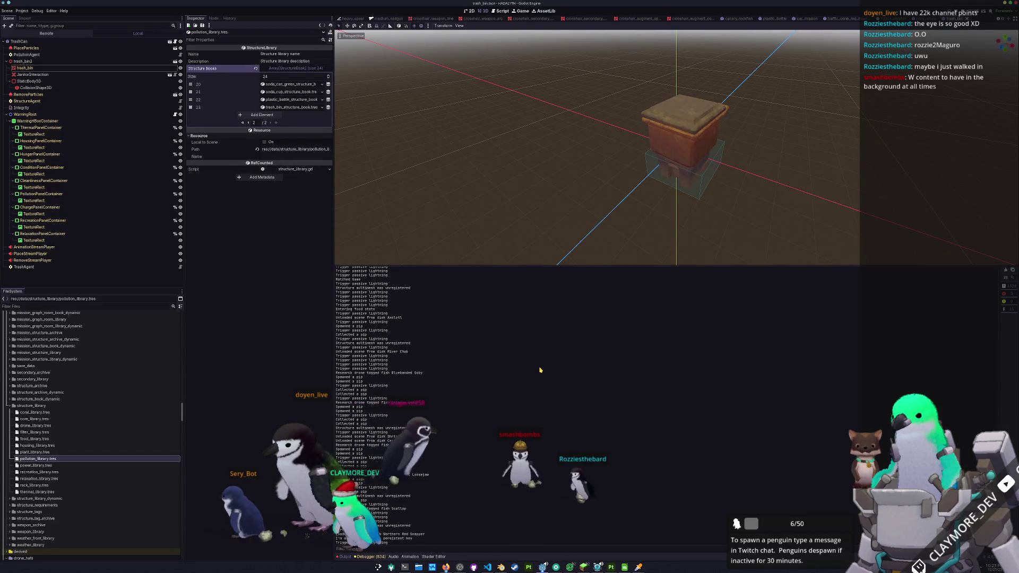
{"action": "scroll", "coordinate": [86, 428], "scroll_direction": "down", "scroll_amount": 5}
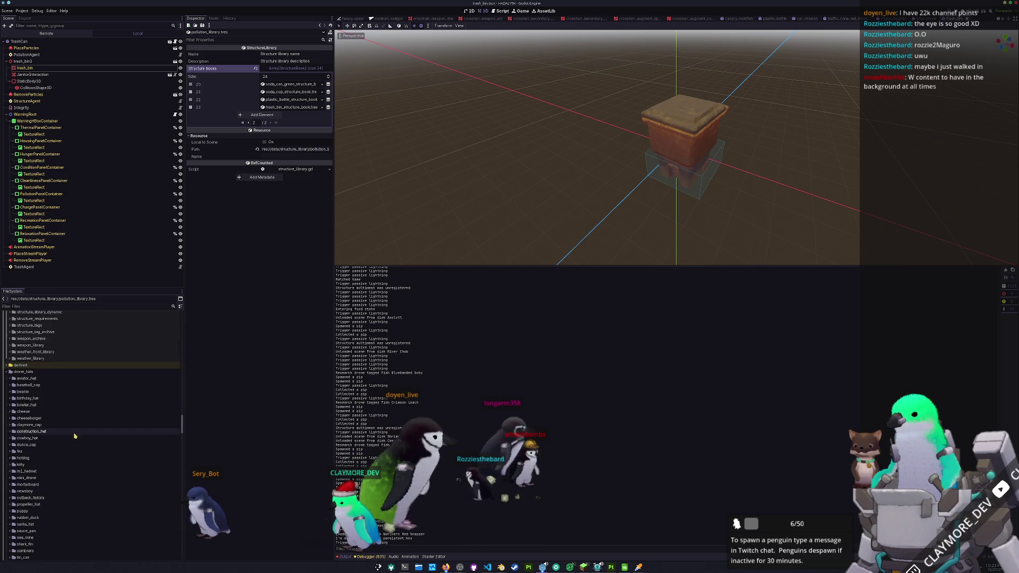
{"action": "scroll", "coordinate": [75, 432], "scroll_direction": "down", "scroll_amount": 5}
{"action": "key", "text": "alt+Tab"}
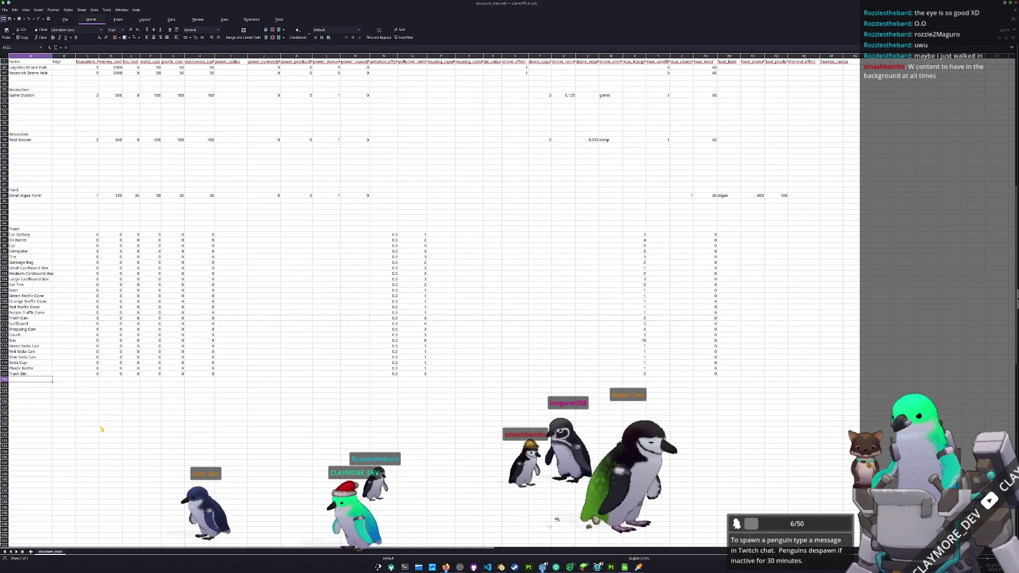
Step: Copy the Trash bin row into the row below, name it Recycling Bin, and return to Godot
{"action": "key", "text": "ctrl+shift+Right"}
{"action": "key", "text": "ctrl+shift+Right"}
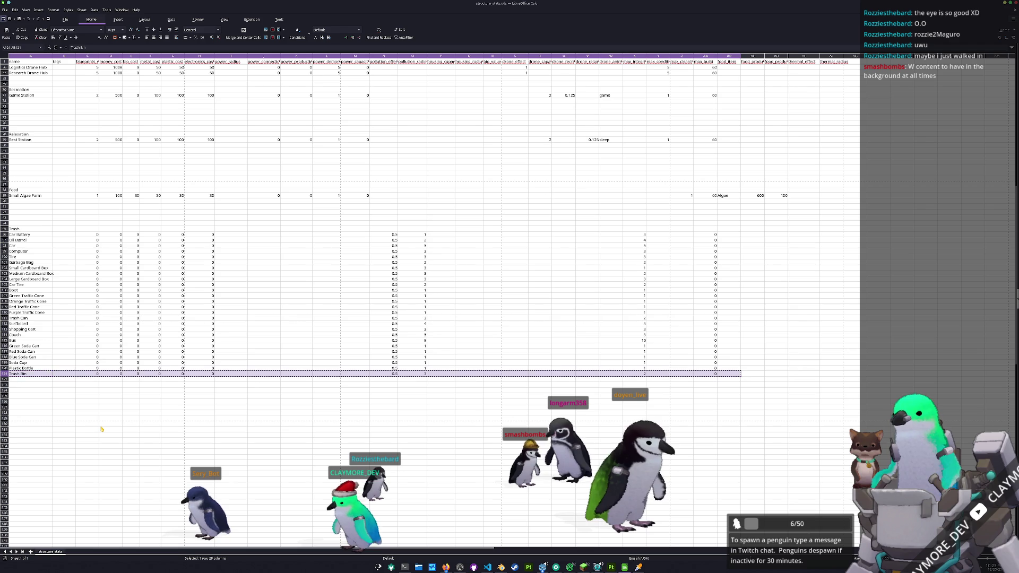
{"action": "key", "text": "Down"}
{"action": "key", "text": "ctrl+v"}
{"action": "key", "text": "Home"}
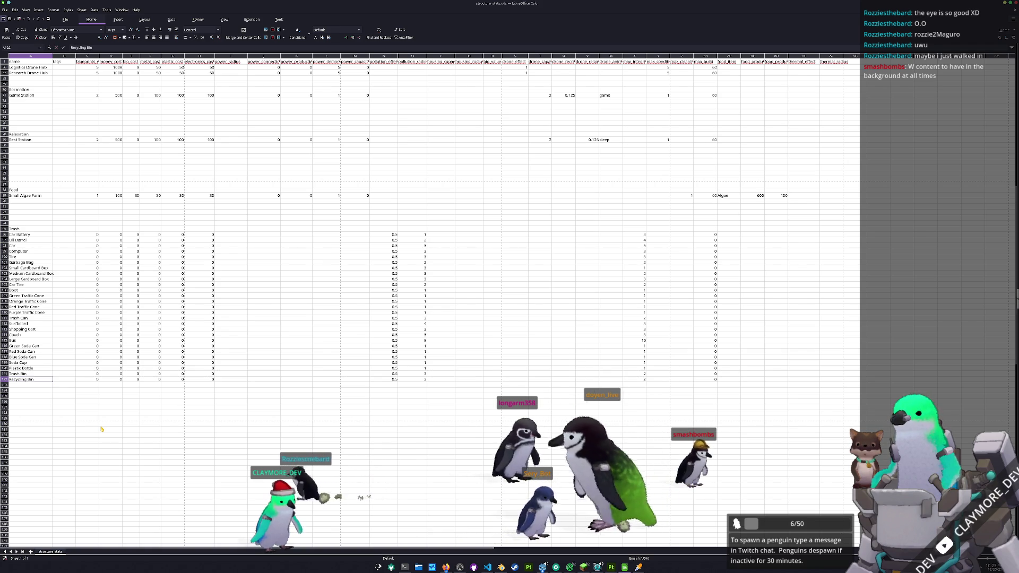
{"action": "left_click", "coordinate": [368, 418]}
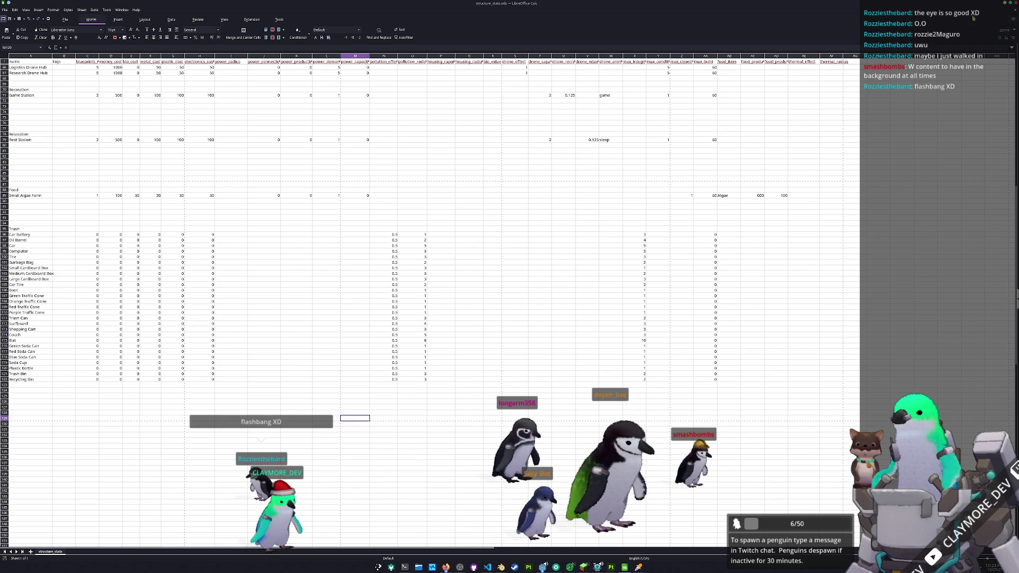
{"action": "key", "text": "alt+Tab"}
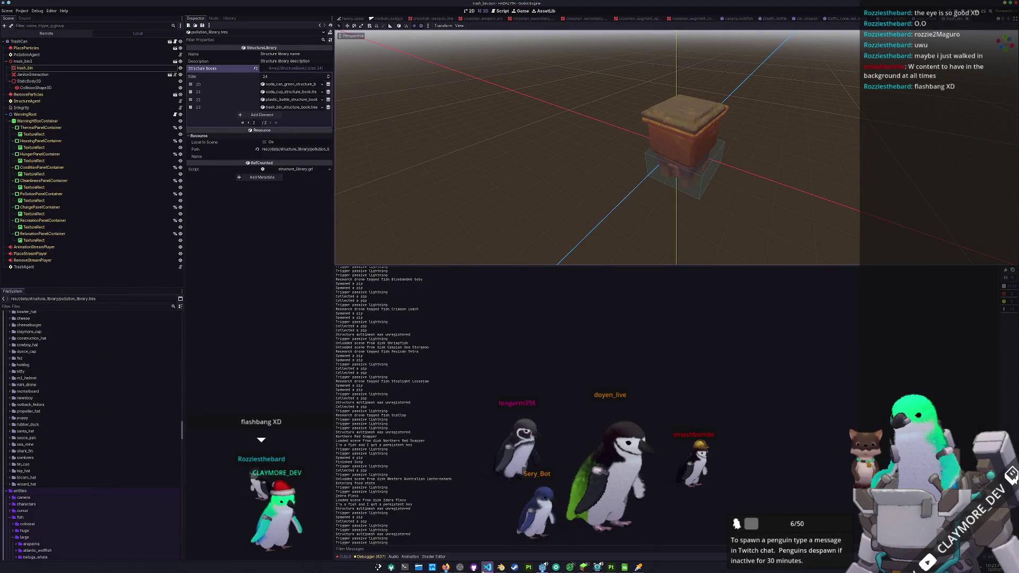
Step: Run the python data-generation wrapper script in Konsole and return to Godot
{"action": "left_click", "coordinate": [405, 567]}
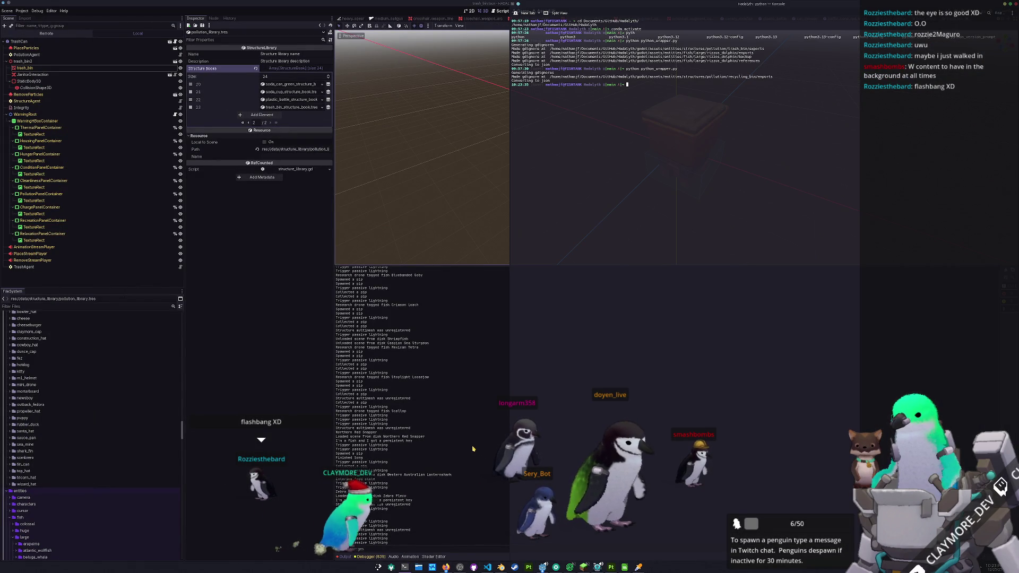
{"action": "key", "text": "alt+Tab"}
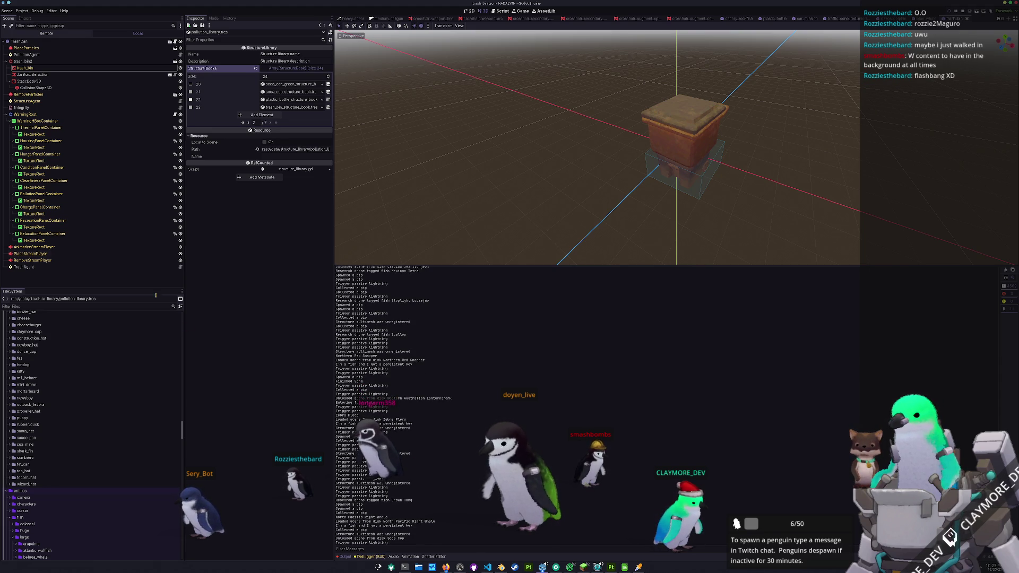
{"action": "scroll", "coordinate": [78, 435], "scroll_direction": "down", "scroll_amount": 5}
{"action": "scroll", "coordinate": [79, 446], "scroll_direction": "down", "scroll_amount": 3}
{"action": "scroll", "coordinate": [76, 454], "scroll_direction": "down", "scroll_amount": 3}
{"action": "scroll", "coordinate": [71, 468], "scroll_direction": "down", "scroll_amount": 5}
Step: Name the trash bin structure stats 'Trash Bin', delete Trash Can.png, and start duplicating the trash_bin folder
{"action": "left_click", "coordinate": [60, 423]}
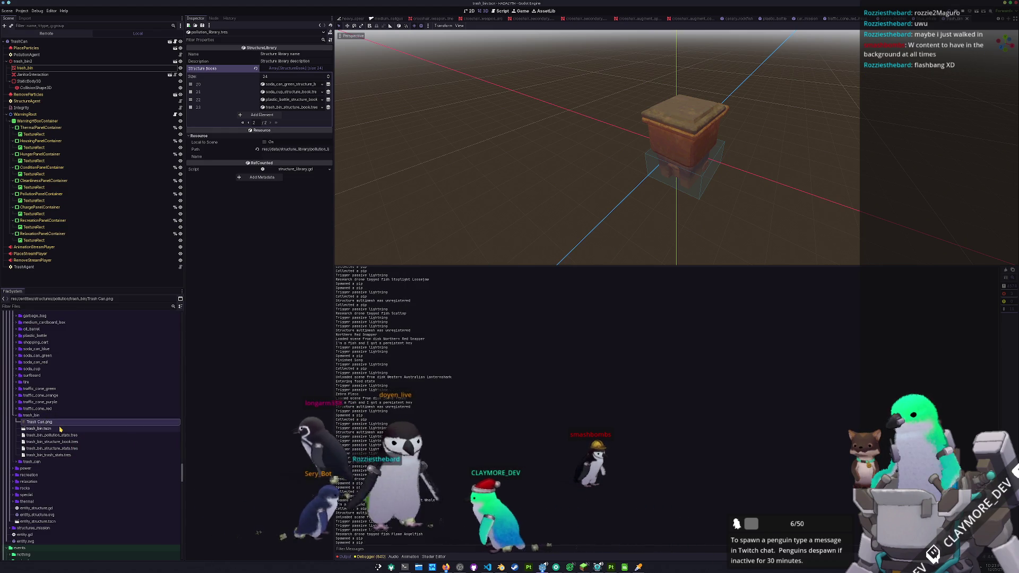
{"action": "left_click", "coordinate": [53, 455]}
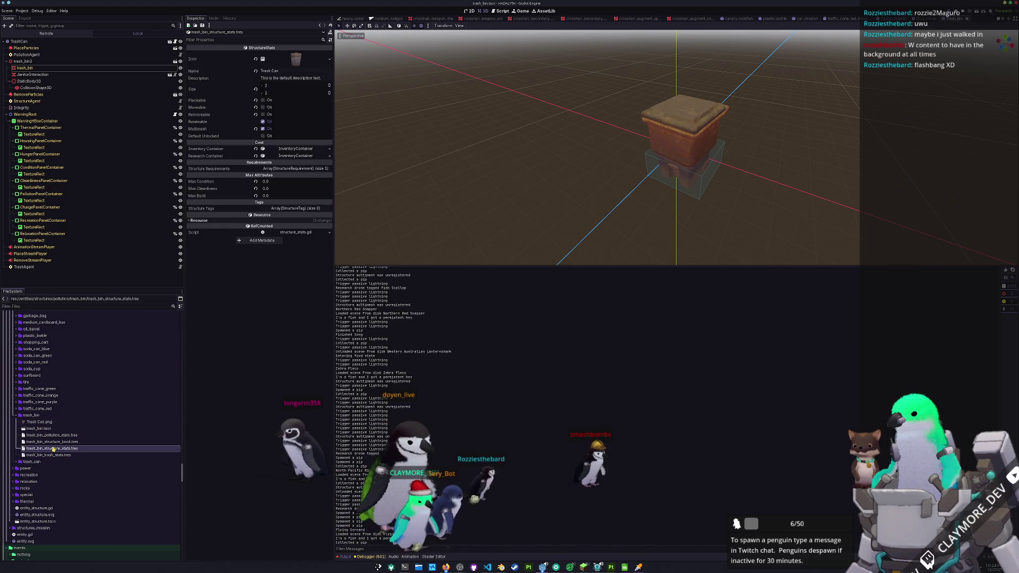
{"action": "type", "text": "t"}
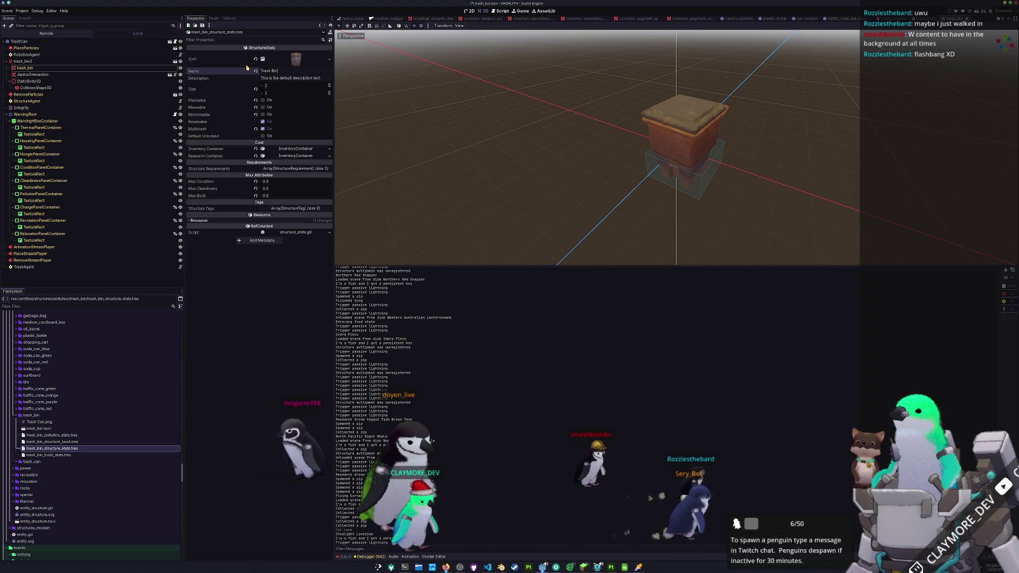
{"action": "left_click", "coordinate": [47, 422]}
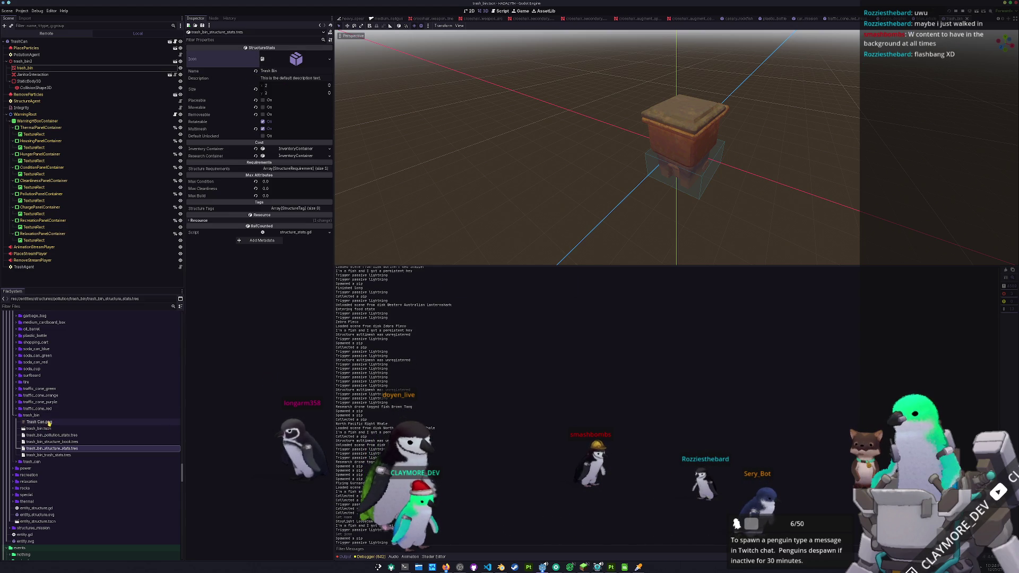
{"action": "key", "text": "Delete"}
{"action": "key", "text": "Return"}
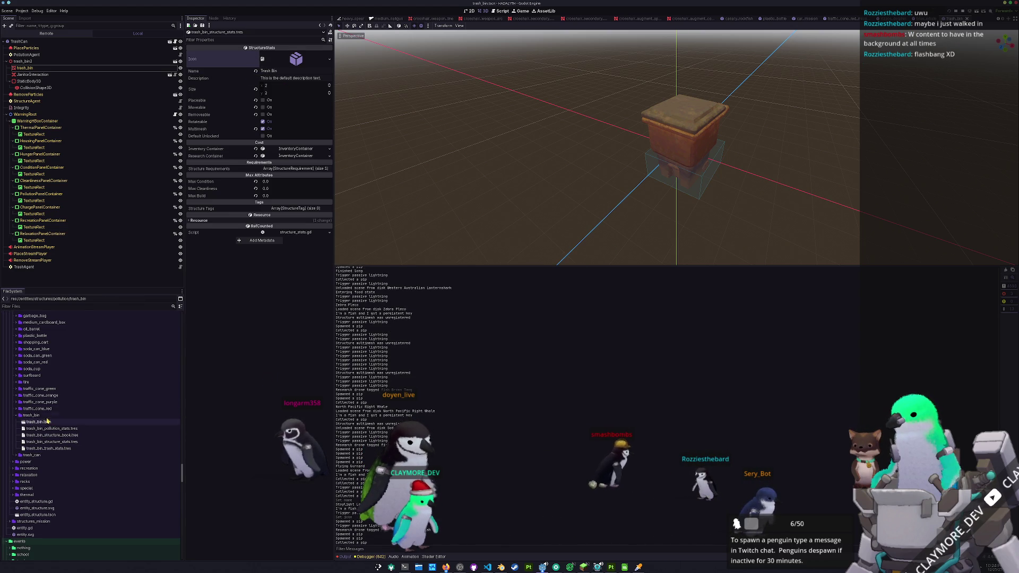
{"action": "key", "text": "ctrl+d"}
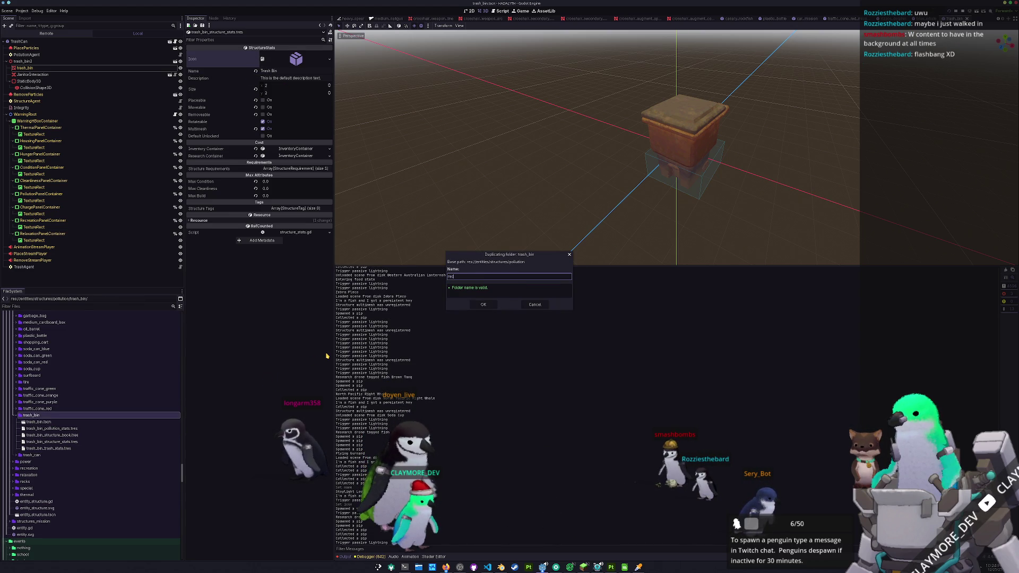
{"action": "type", "text": "ycling_bin"}
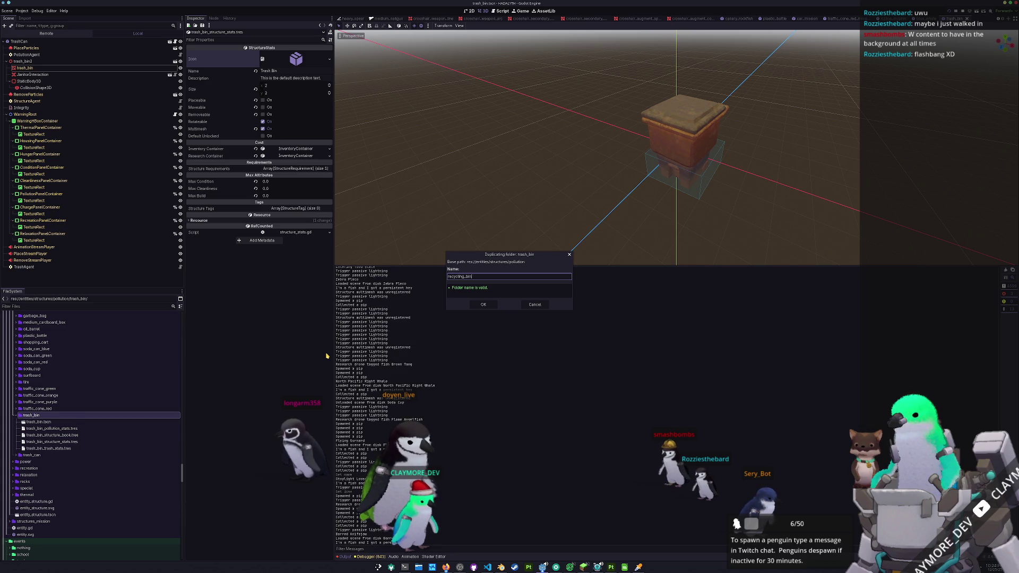
Step: Create the recycling_bin folder and rename its scene and pollution stats files to recycling_bin
{"action": "key", "text": "Return"}
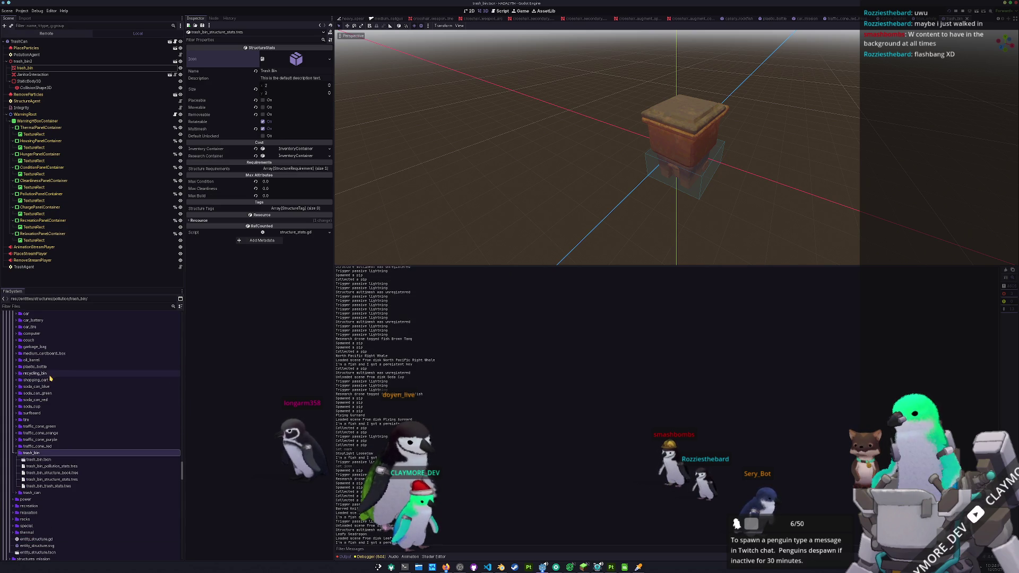
{"action": "double_click", "coordinate": [41, 373]}
{"action": "left_click", "coordinate": [50, 380]}
{"action": "key", "text": "F2"}
{"action": "type", "text": "recycling_bin.tscn"}
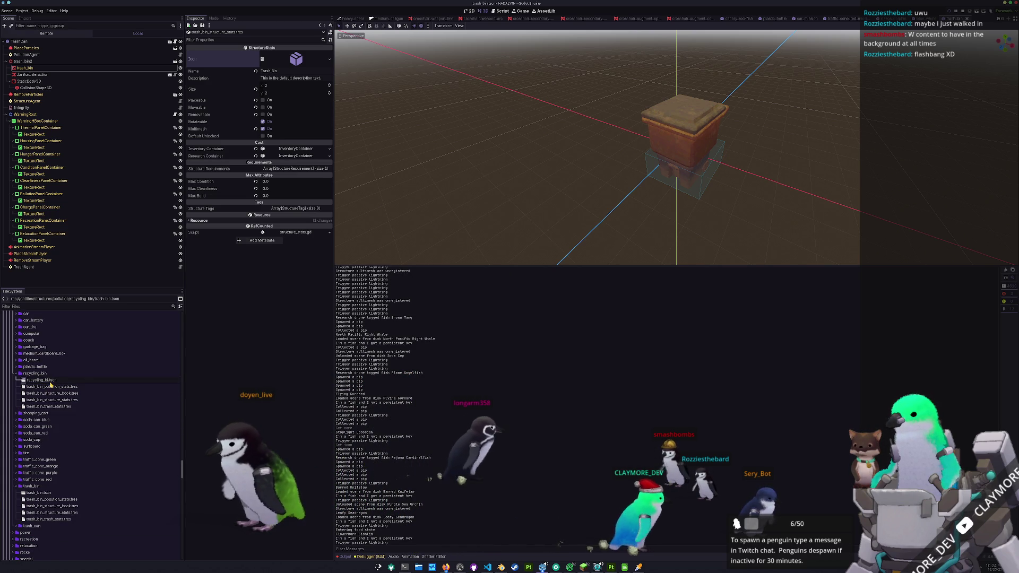
{"action": "key", "text": "Return"}
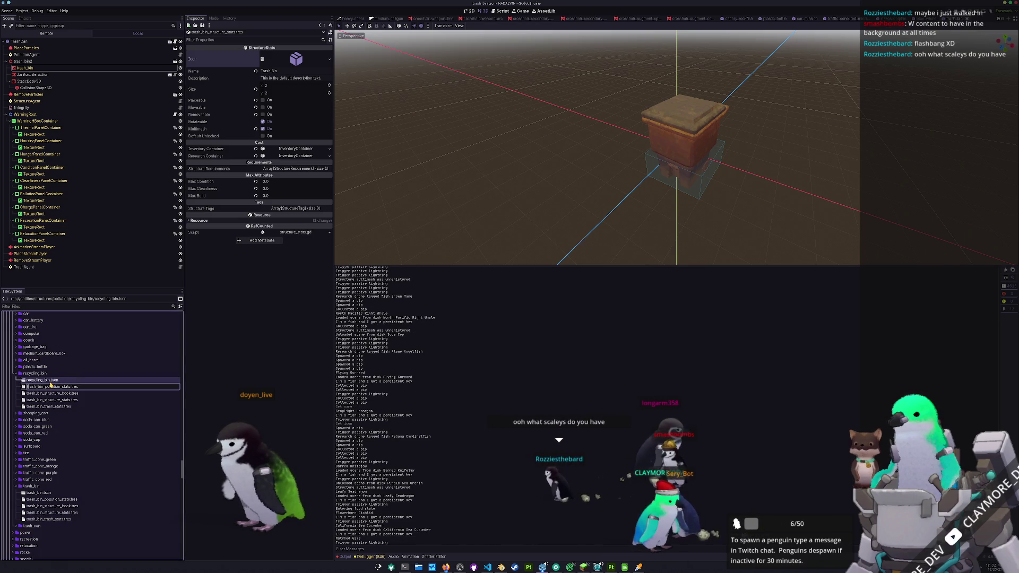
{"action": "type", "text": "recycling"}
{"action": "key", "text": "Return"}
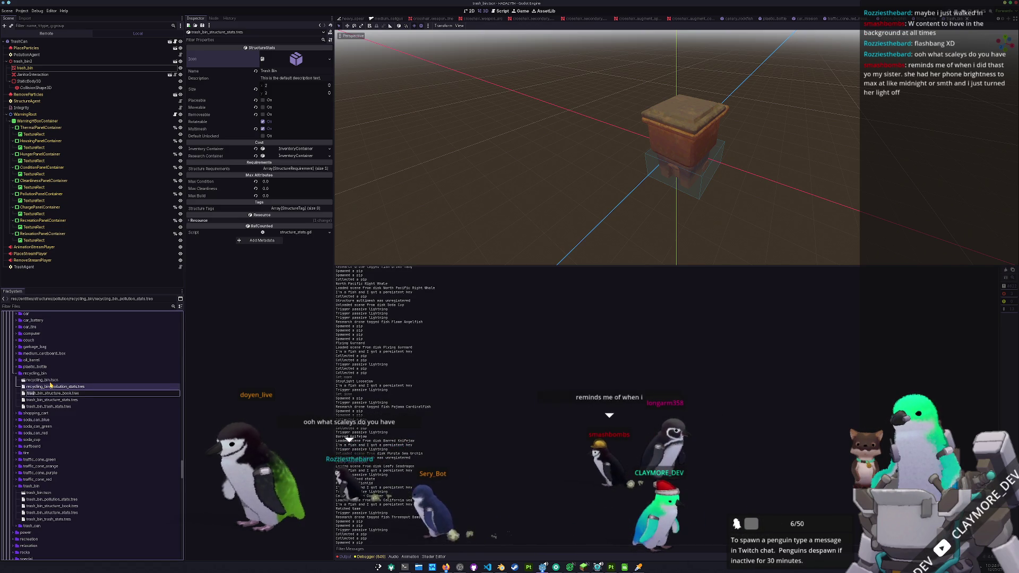
{"action": "type", "text": "recycling"}
Step: Rename the structure book, structure stats and trash stats files to recycling_bin and open recycling_bin.tscn
{"action": "key", "text": "Return"}
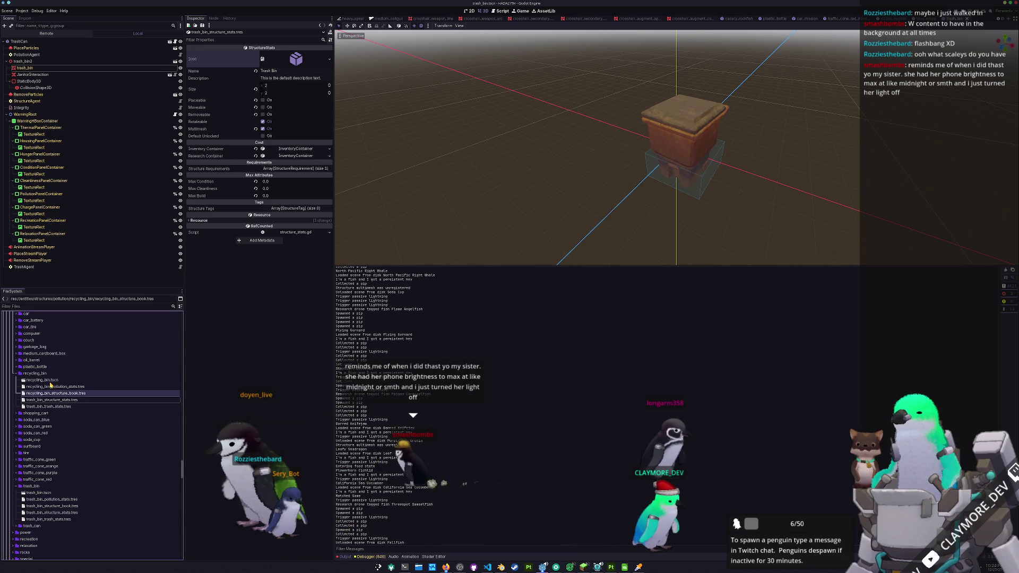
{"action": "type", "text": "recycling"}
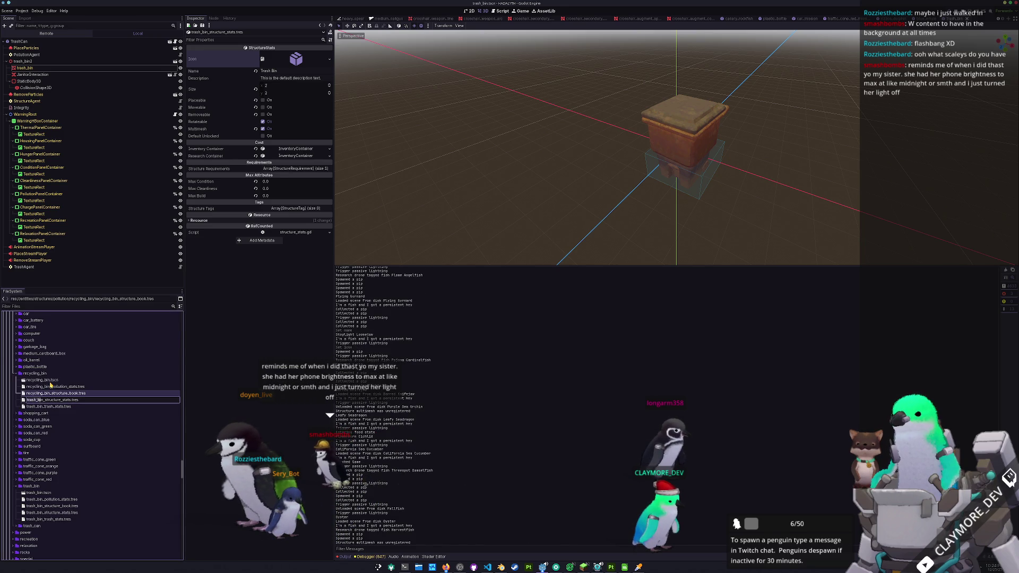
{"action": "key", "text": "Return"}
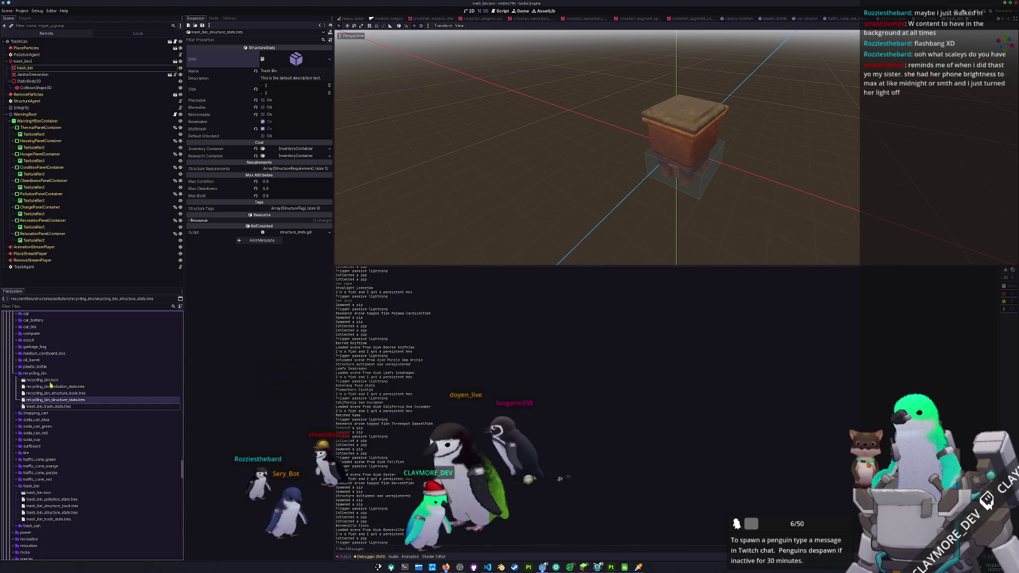
{"action": "key", "text": "Down"}
{"action": "key", "text": "F2"}
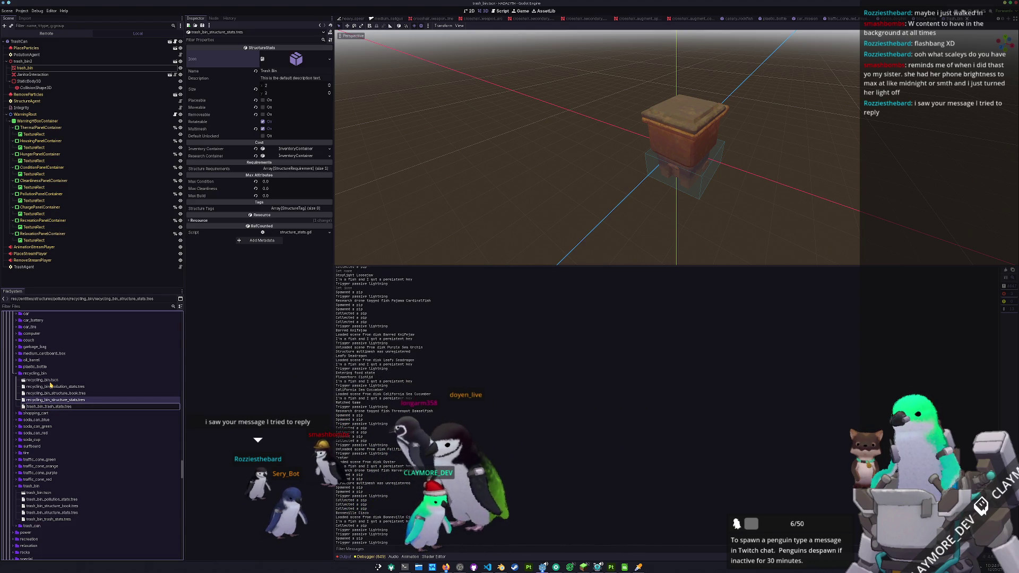
{"action": "key", "text": "Return"}
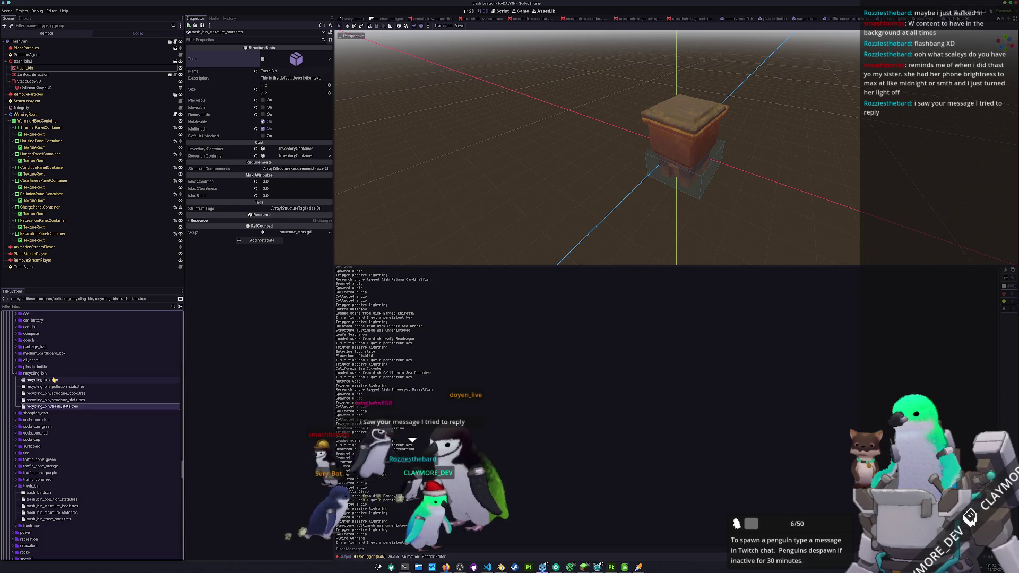
{"action": "double_click", "coordinate": [54, 381]}
{"action": "scroll", "coordinate": [382, 144], "scroll_direction": "down", "scroll_amount": 5}
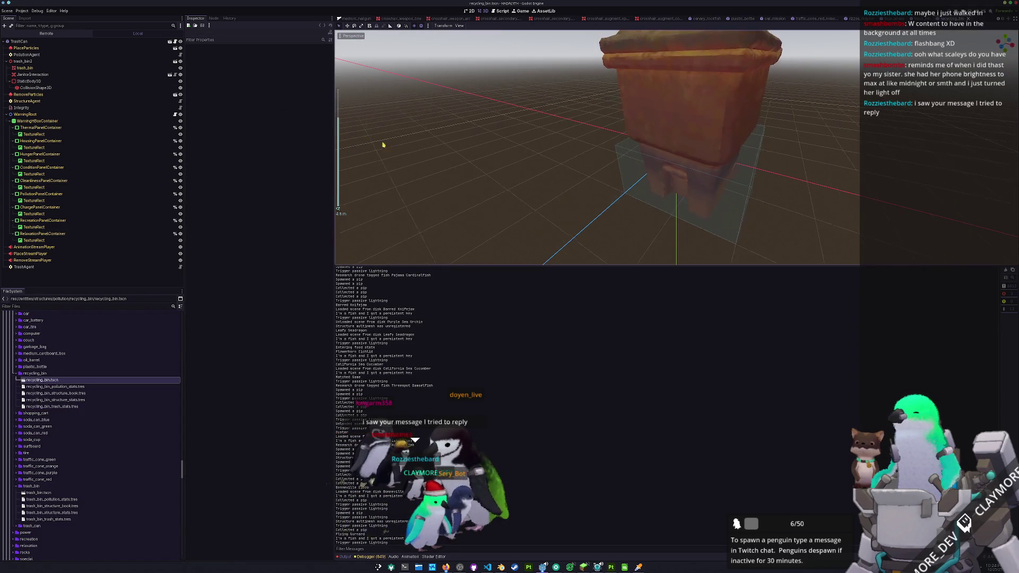
{"action": "scroll", "coordinate": [462, 173], "scroll_direction": "down", "scroll_amount": 4}
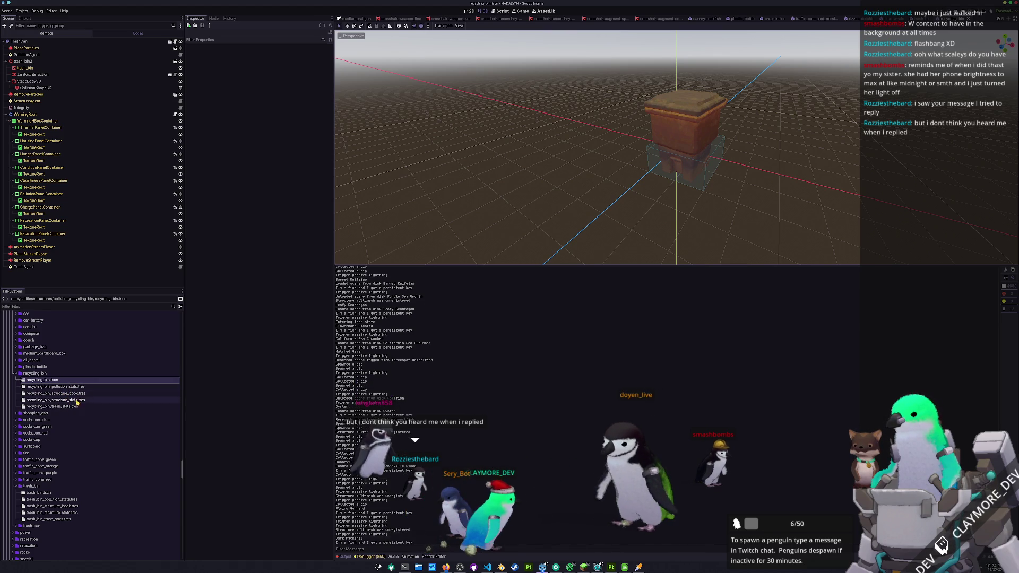
{"action": "scroll", "coordinate": [71, 399], "scroll_direction": "up", "scroll_amount": 2}
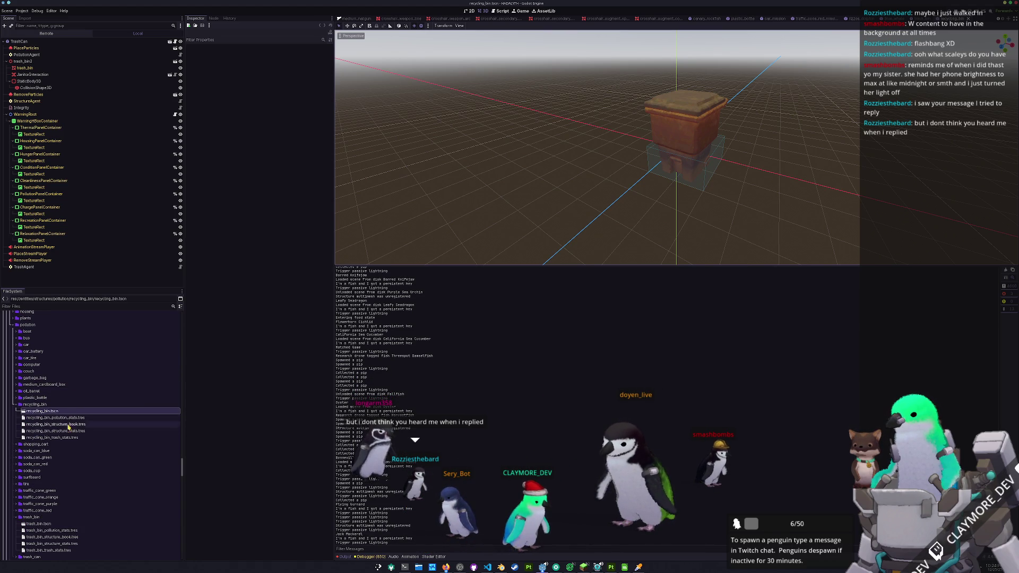
{"action": "scroll", "coordinate": [76, 439], "scroll_direction": "up", "scroll_amount": 3}
{"action": "scroll", "coordinate": [67, 440], "scroll_direction": "up", "scroll_amount": 3}
{"action": "scroll", "coordinate": [64, 441], "scroll_direction": "up", "scroll_amount": 3}
{"action": "scroll", "coordinate": [64, 441], "scroll_direction": "up", "scroll_amount": 3}
{"action": "scroll", "coordinate": [64, 441], "scroll_direction": "up", "scroll_amount": 3}
{"action": "scroll", "coordinate": [65, 439], "scroll_direction": "up", "scroll_amount": 3}
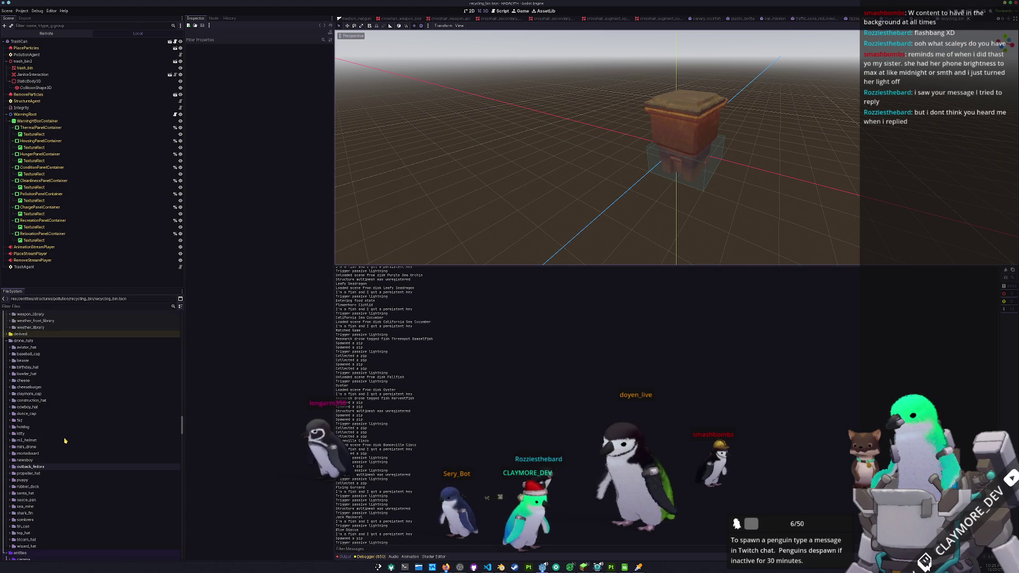
{"action": "scroll", "coordinate": [65, 438], "scroll_direction": "up", "scroll_amount": 3}
{"action": "scroll", "coordinate": [67, 437], "scroll_direction": "up", "scroll_amount": 3}
{"action": "scroll", "coordinate": [67, 436], "scroll_direction": "up", "scroll_amount": 5}
{"action": "scroll", "coordinate": [76, 438], "scroll_direction": "up", "scroll_amount": 5}
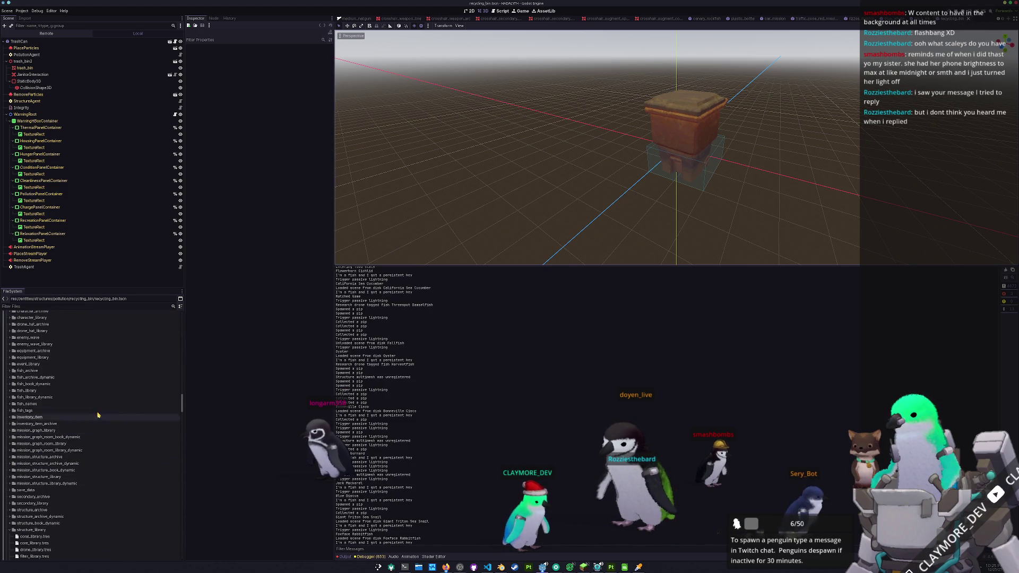
{"action": "scroll", "coordinate": [98, 415], "scroll_direction": "down", "scroll_amount": 5}
{"action": "scroll", "coordinate": [69, 386], "scroll_direction": "down", "scroll_amount": 5}
{"action": "scroll", "coordinate": [64, 388], "scroll_direction": "down", "scroll_amount": 5}
{"action": "scroll", "coordinate": [61, 388], "scroll_direction": "down", "scroll_amount": 5}
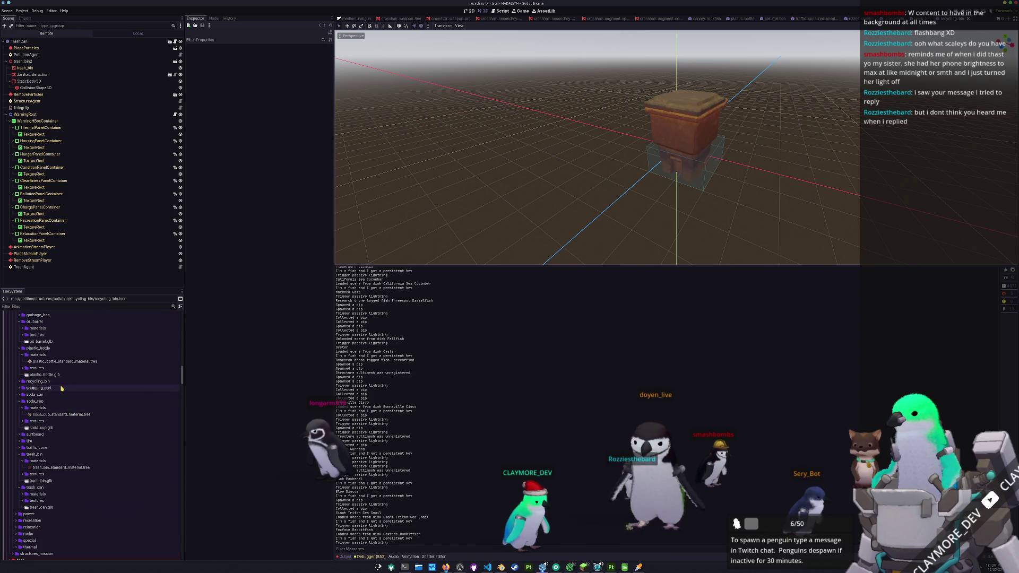
Step: Bring up the context options for the recycling_bin folder under structures/pollution
{"action": "left_click", "coordinate": [38, 462]}
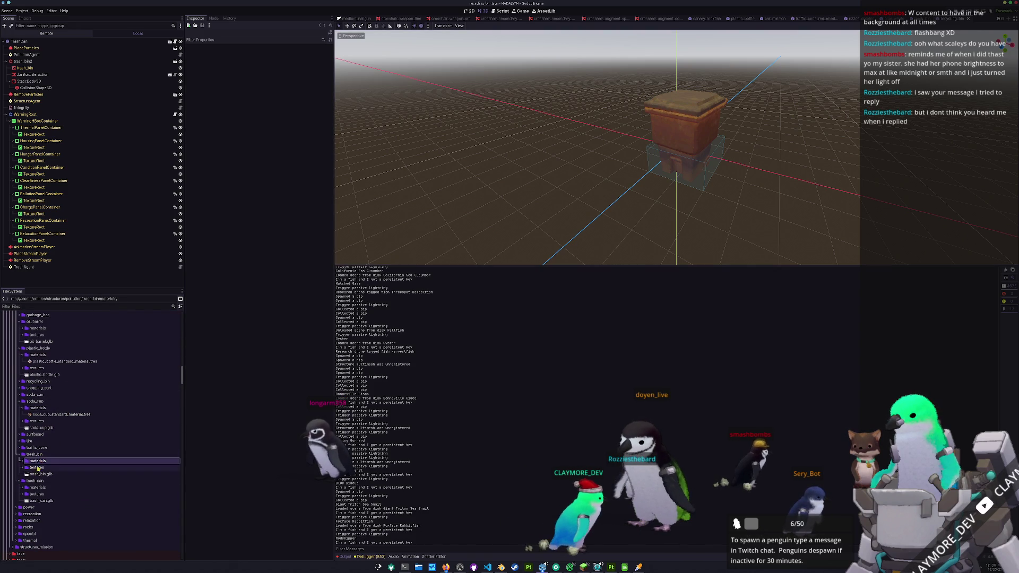
{"action": "scroll", "coordinate": [41, 461], "scroll_direction": "up", "scroll_amount": 2}
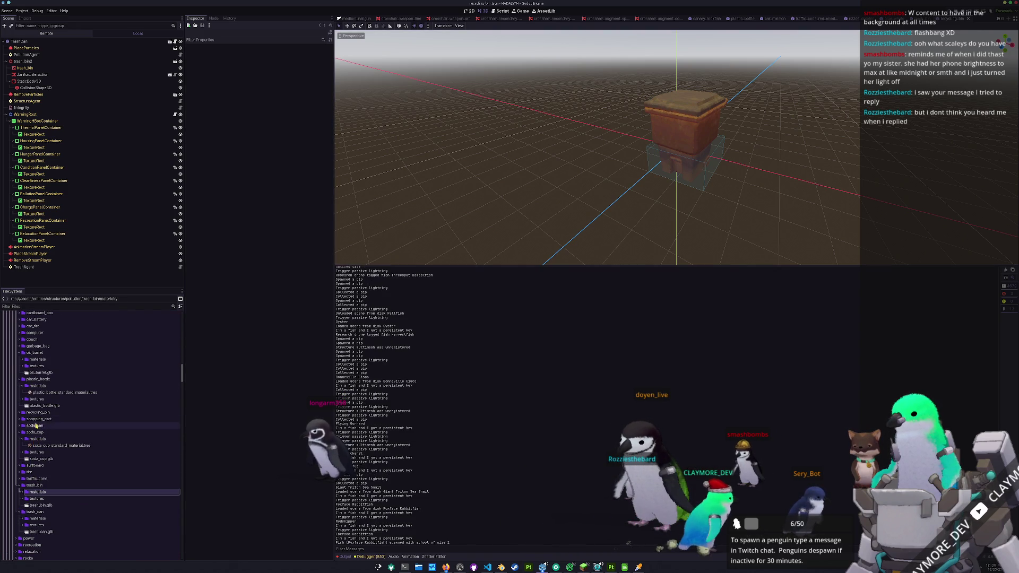
{"action": "left_click", "coordinate": [44, 413]}
{"action": "right_click", "coordinate": [44, 415]}
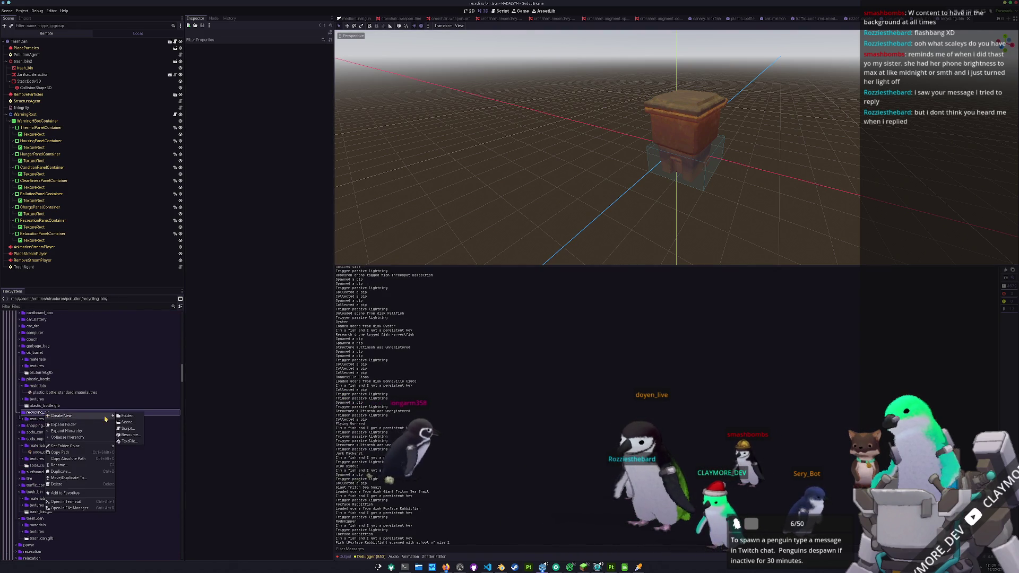
Step: Create a materials folder and a StandardMaterial3D saved in it as recycling_bin.tres
{"action": "left_click", "coordinate": [124, 415]}
{"action": "type", "text": "materials"}
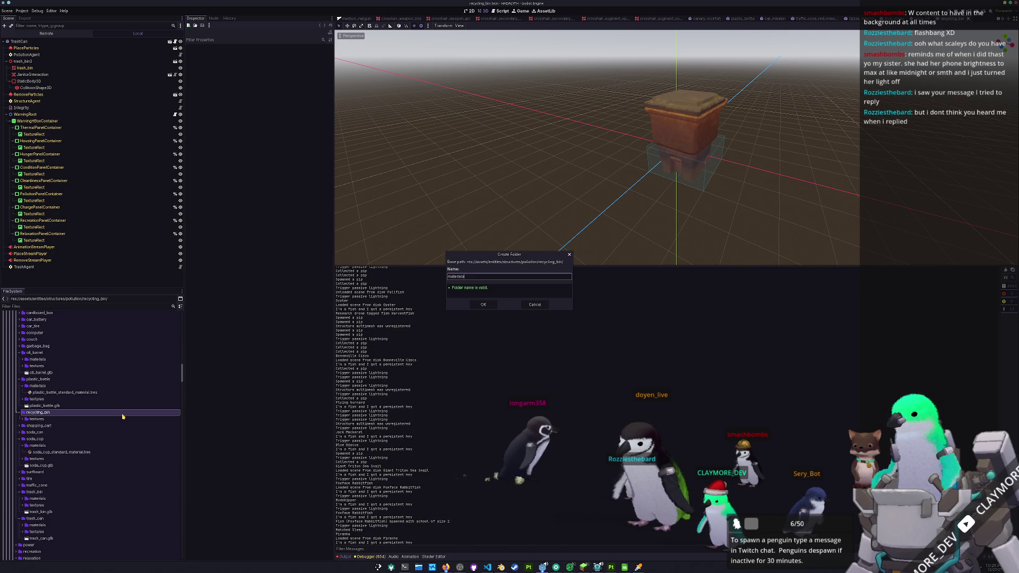
{"action": "key", "text": "Return"}
{"action": "right_click", "coordinate": [45, 419]}
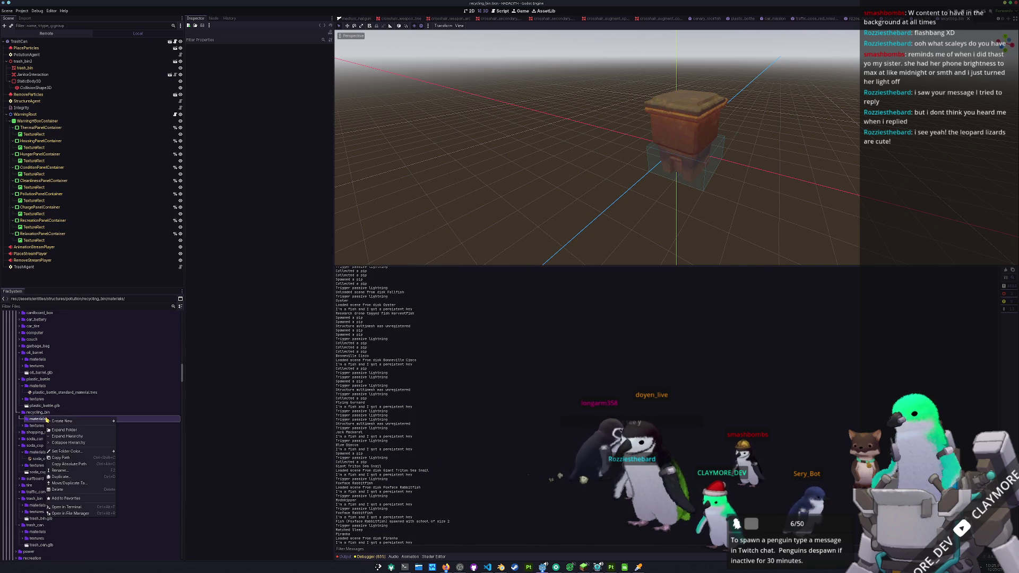
{"action": "left_click", "coordinate": [130, 442]}
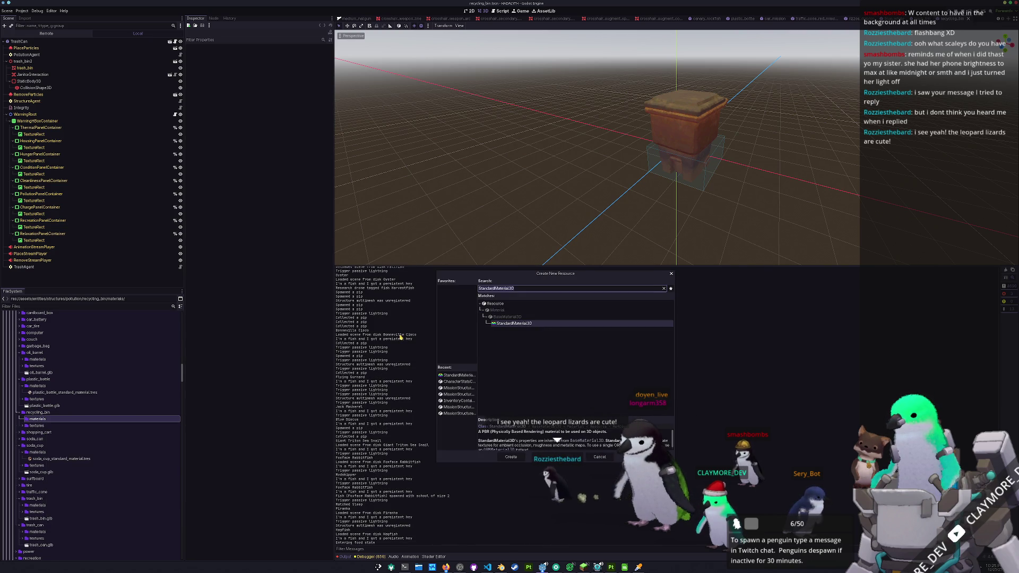
{"action": "left_click", "coordinate": [511, 457]}
{"action": "type", "text": "recycling_bin.tres"}
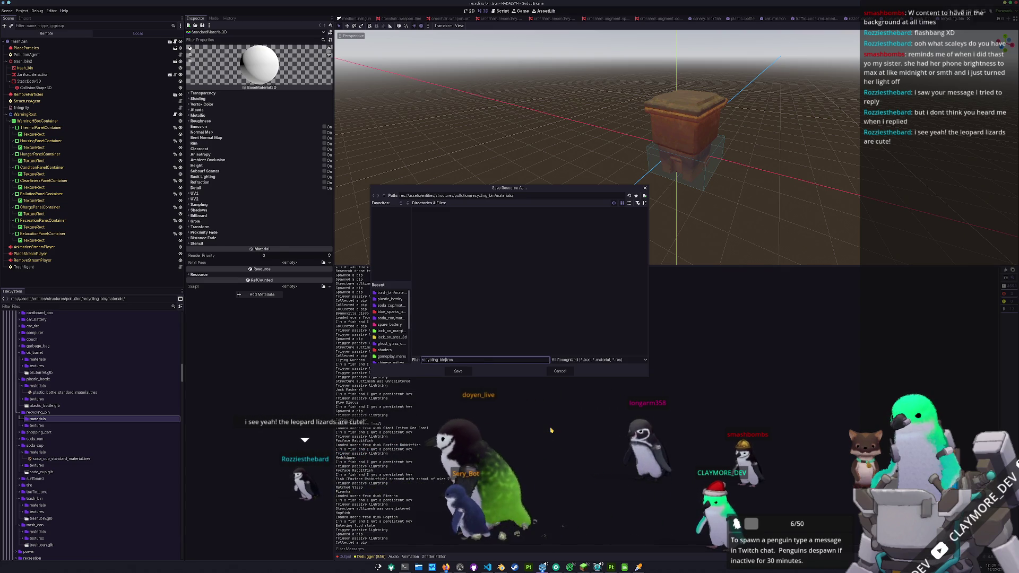
{"action": "key", "text": "Return"}
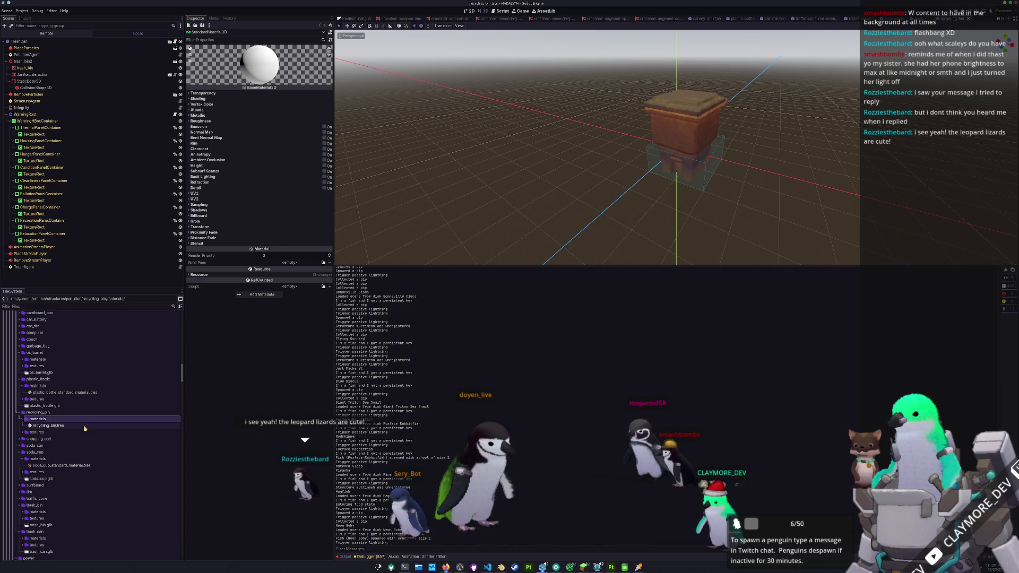
Step: Give the material the green albedo texture and Unshaded shading, then save it
{"action": "left_click", "coordinate": [295, 109]}
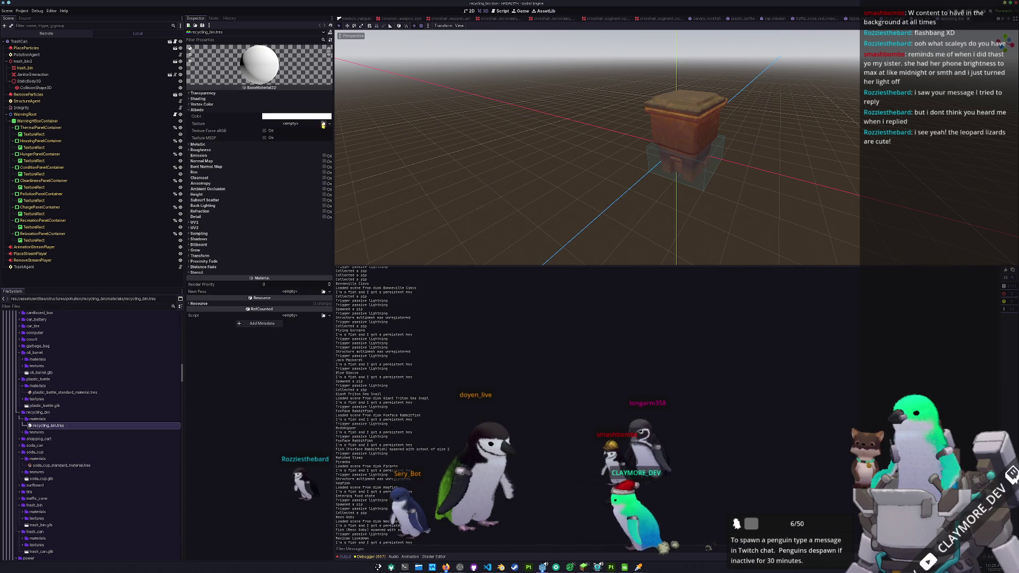
{"action": "left_click", "coordinate": [322, 125]}
{"action": "double_click", "coordinate": [464, 227]}
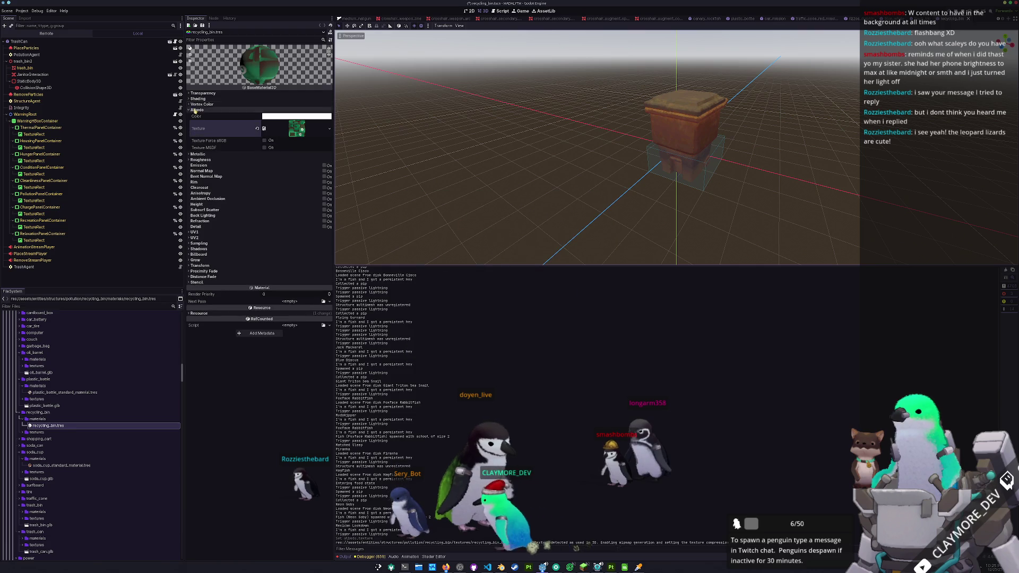
{"action": "left_click", "coordinate": [197, 98]}
{"action": "left_click", "coordinate": [294, 104]}
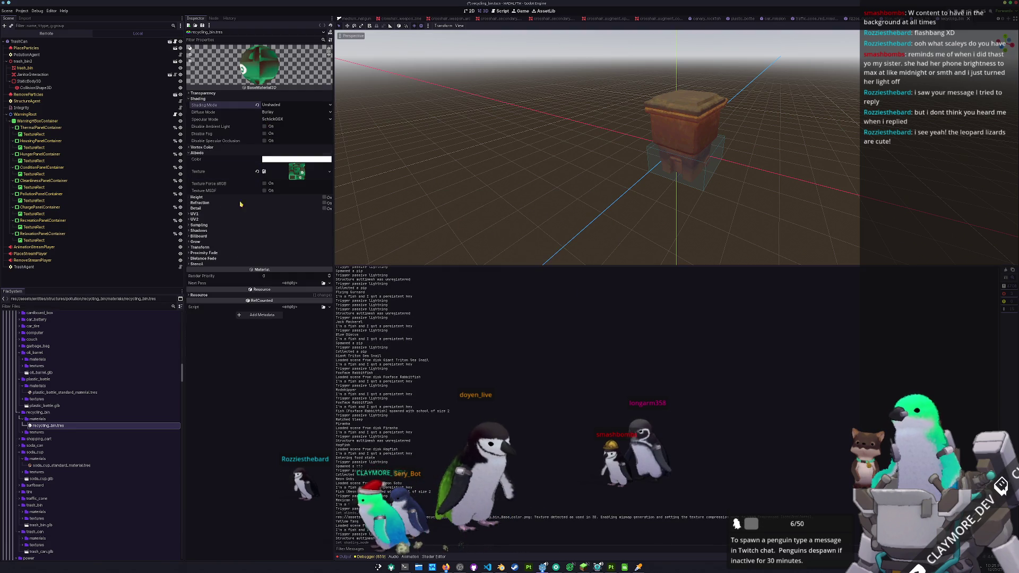
{"action": "key", "text": "ctrl+s"}
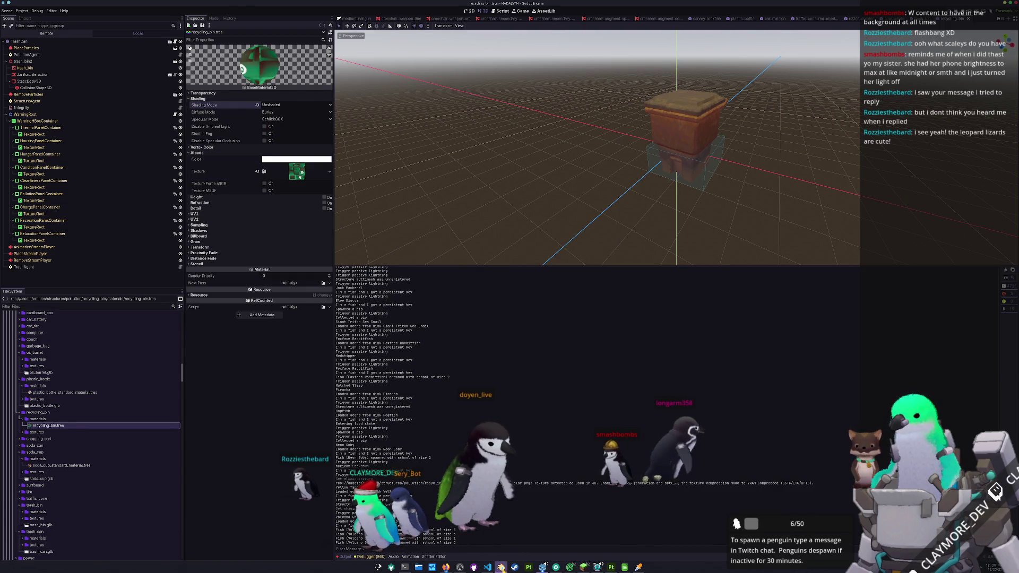
{"action": "left_click", "coordinate": [500, 567]}
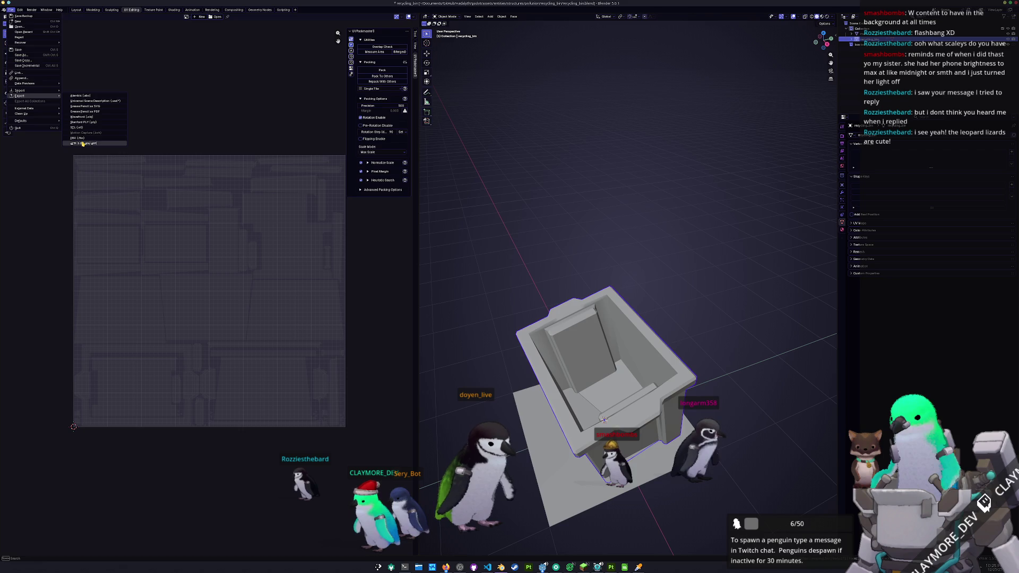
Step: Export the recycling bin as glTF 2.0 with the changed Images material option, then return to Godot
{"action": "left_click", "coordinate": [83, 143]}
{"action": "left_click", "coordinate": [670, 130]}
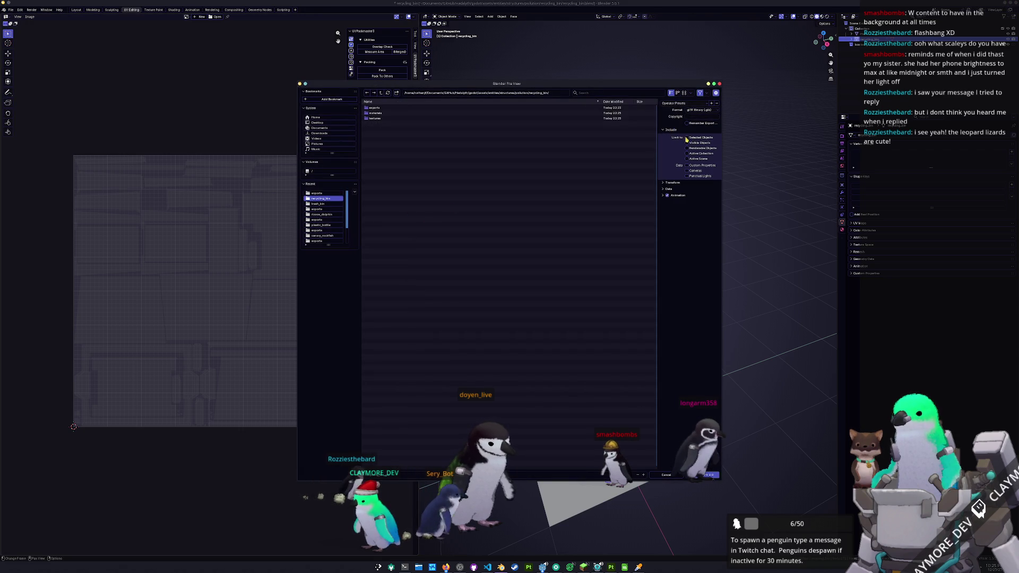
{"action": "left_click", "coordinate": [669, 189]}
{"action": "left_click", "coordinate": [671, 208]}
{"action": "left_click", "coordinate": [695, 223]}
{"action": "left_click", "coordinate": [686, 249]}
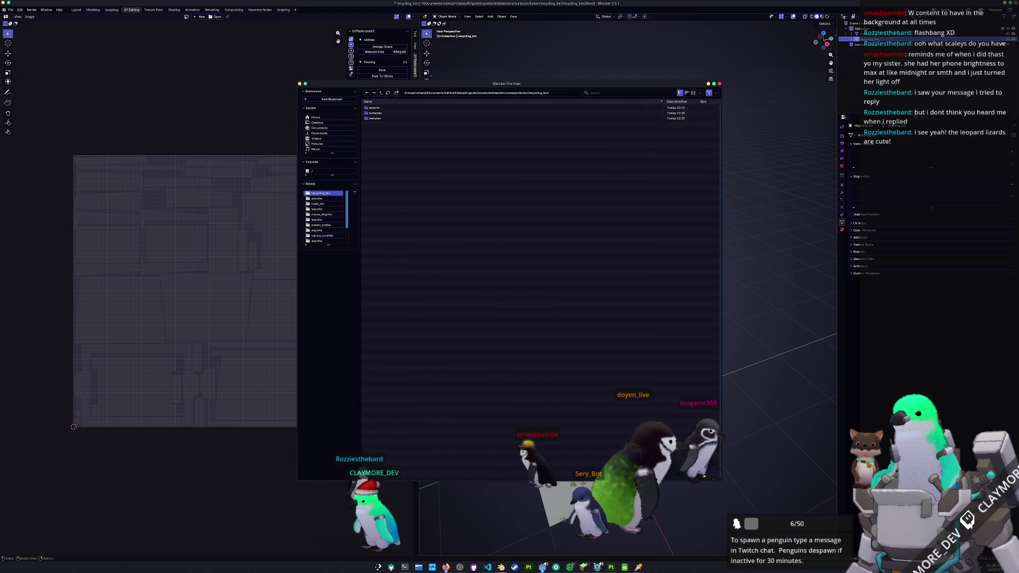
{"action": "key", "text": "Return"}
{"action": "key", "text": "alt+Tab"}
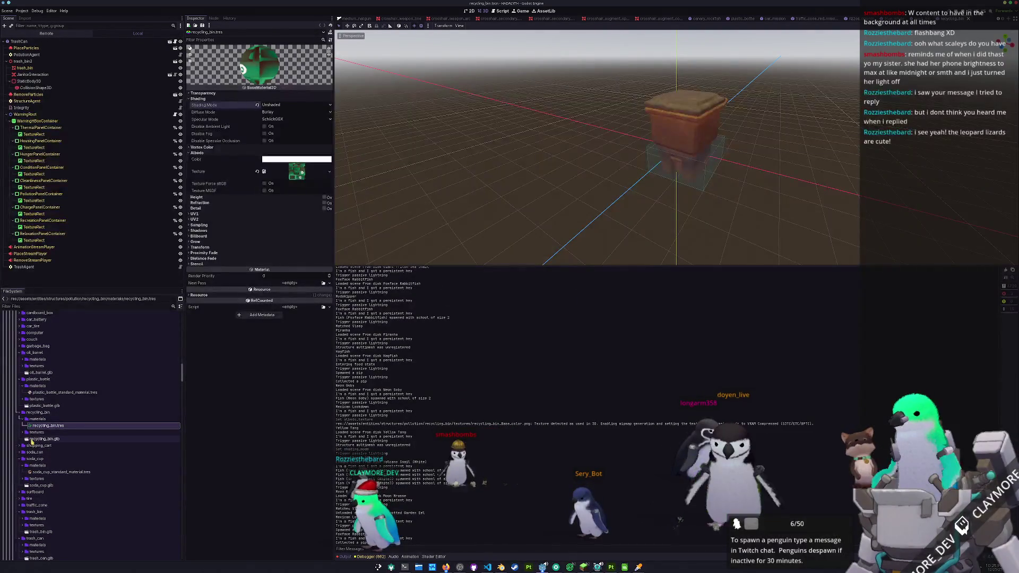
Step: Place the recycling_bin model into the scene on the old bin's spot and expose its child nodes
{"action": "left_click_drag", "start_coordinate": [133, 379], "coordinate": [24, 62]}
{"action": "key", "text": "KP_7"}
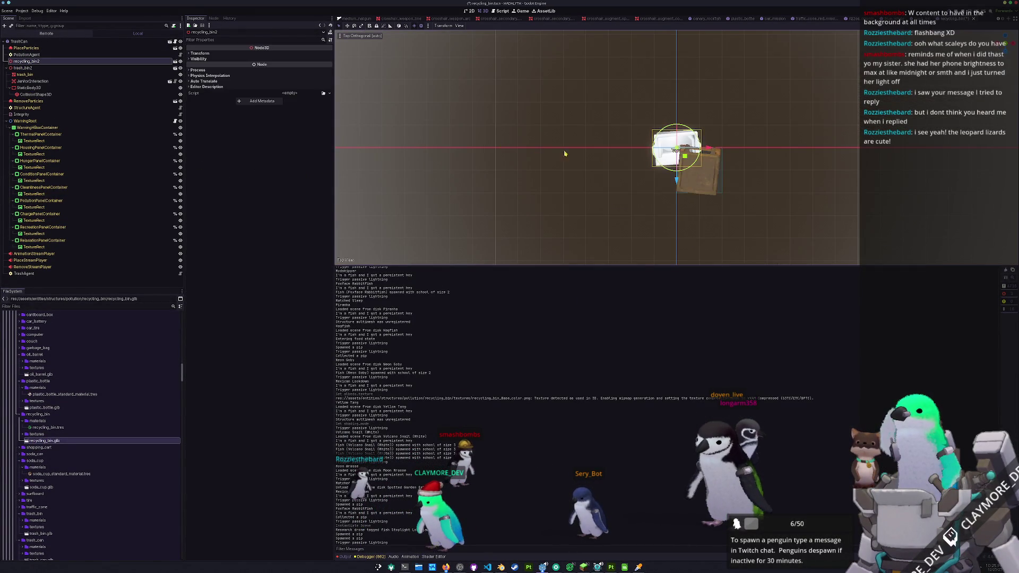
{"action": "scroll", "coordinate": [338, 209], "scroll_direction": "up", "scroll_amount": 4}
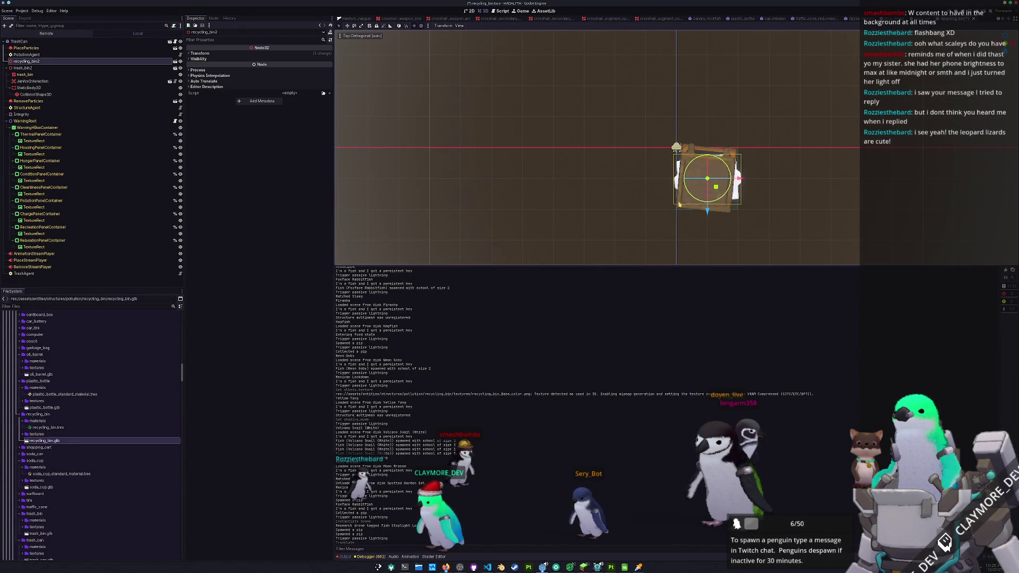
{"action": "middle_click_drag", "start_coordinate": [478, 160], "coordinate": [572, 149]}
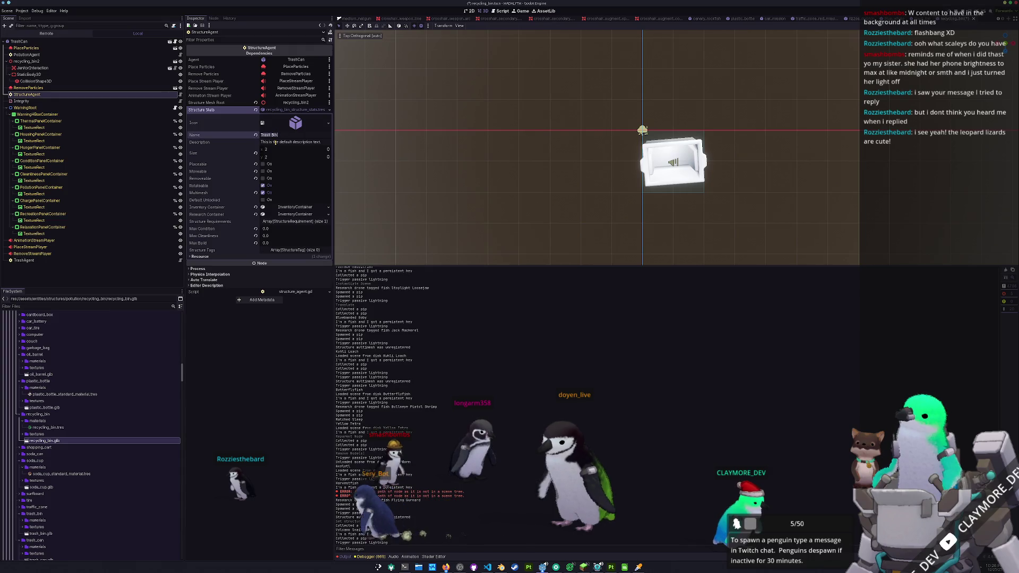
{"action": "type", "text": "Recycling Bin"}
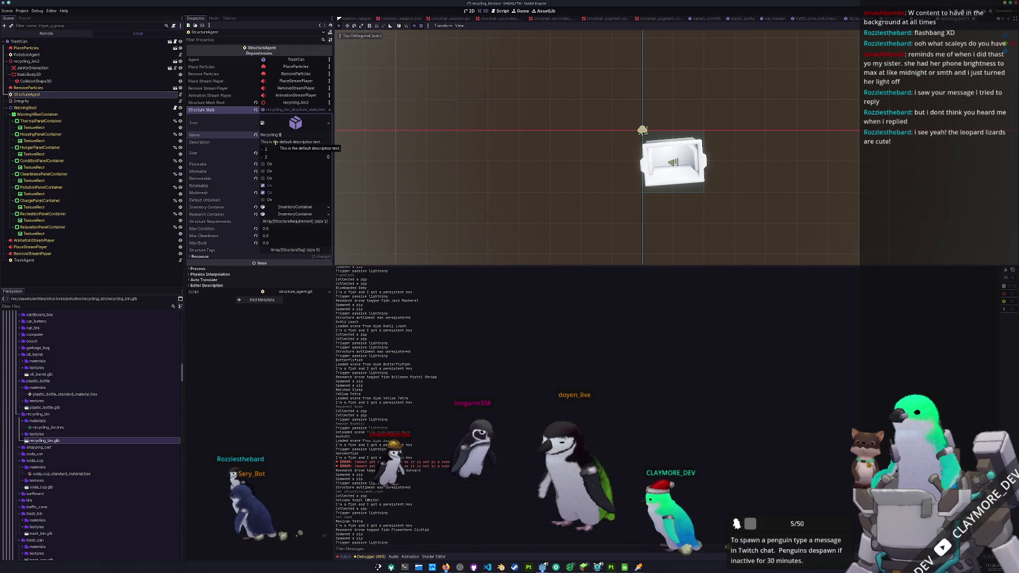
{"action": "left_click", "coordinate": [25, 61]}
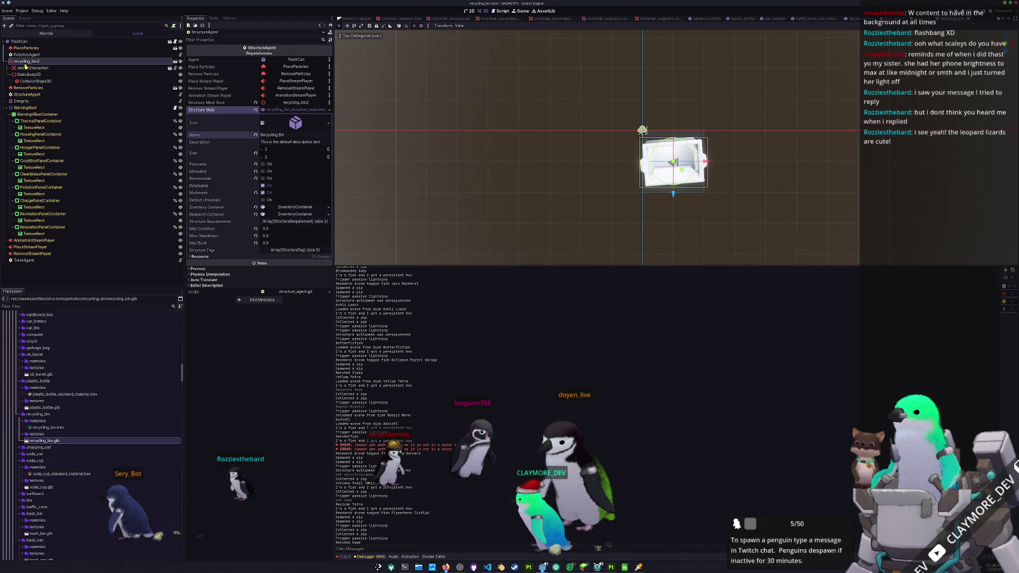
{"action": "right_click", "coordinate": [23, 62]}
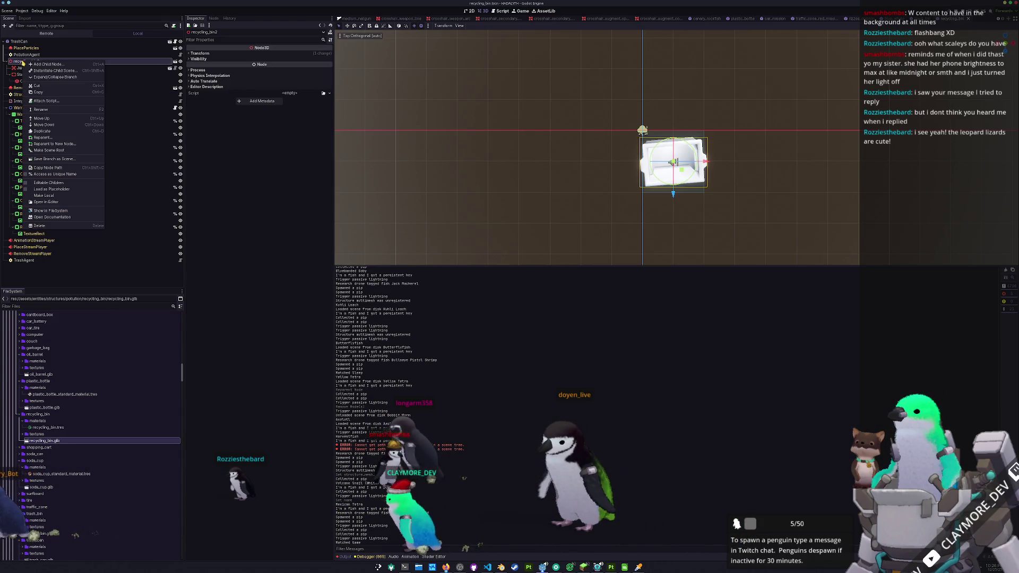
{"action": "left_click", "coordinate": [48, 182]}
Step: Assign the recycling_bin material as the mesh's material override and save the scene
{"action": "left_click", "coordinate": [158, 69]}
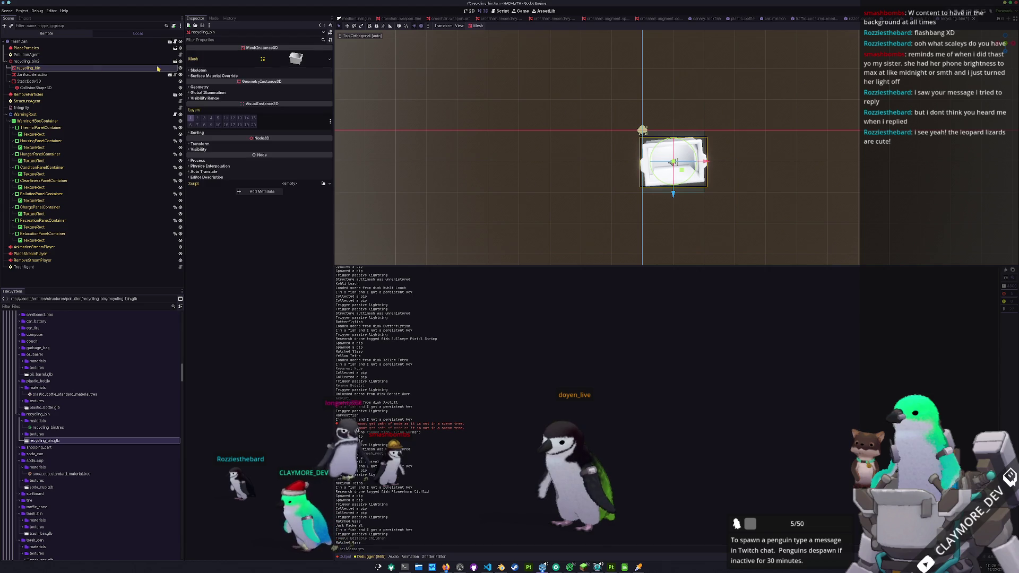
{"action": "left_click", "coordinate": [219, 87]}
{"action": "left_click", "coordinate": [323, 95]}
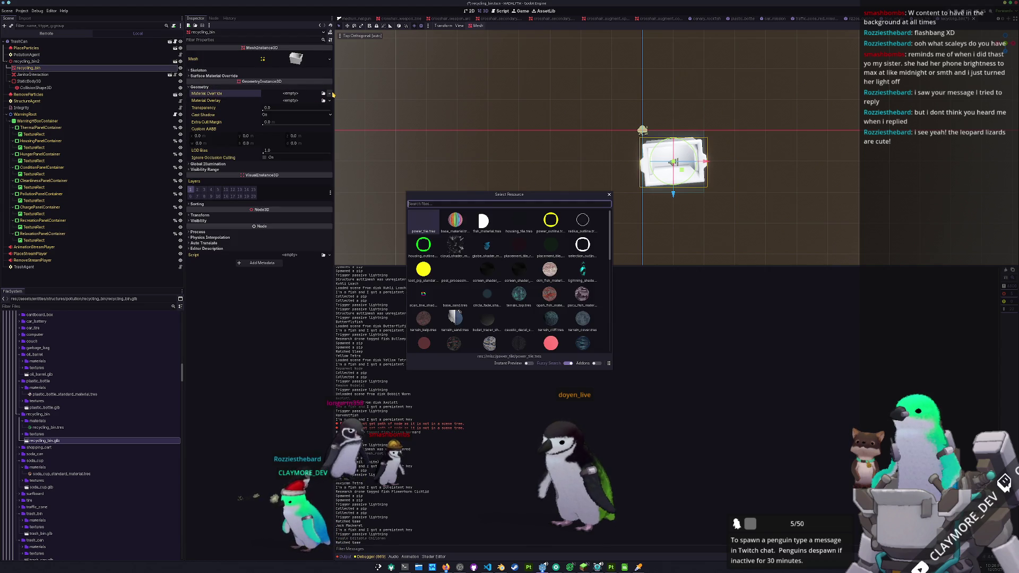
{"action": "type", "text": "recycling"}
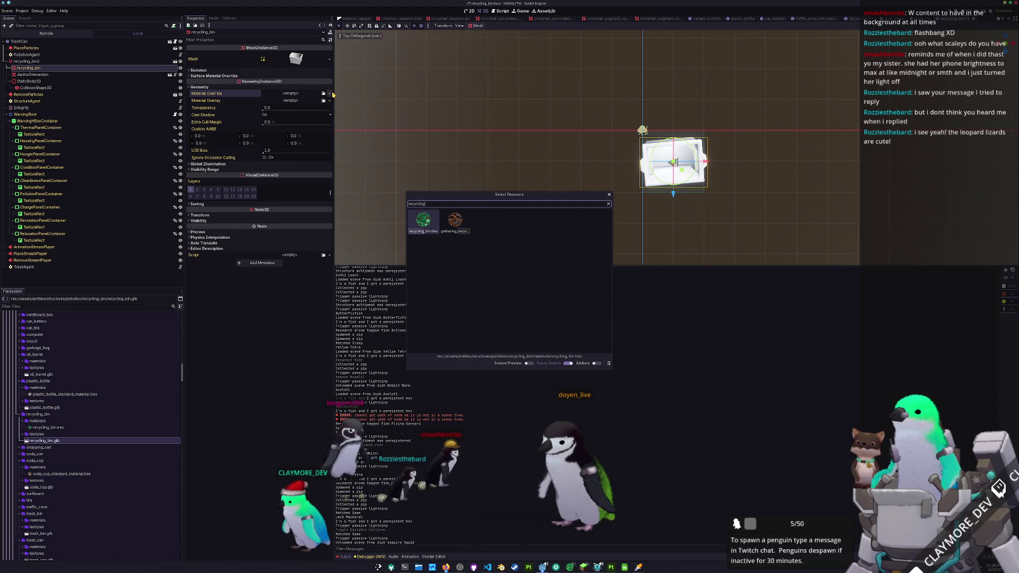
{"action": "key", "text": "Return"}
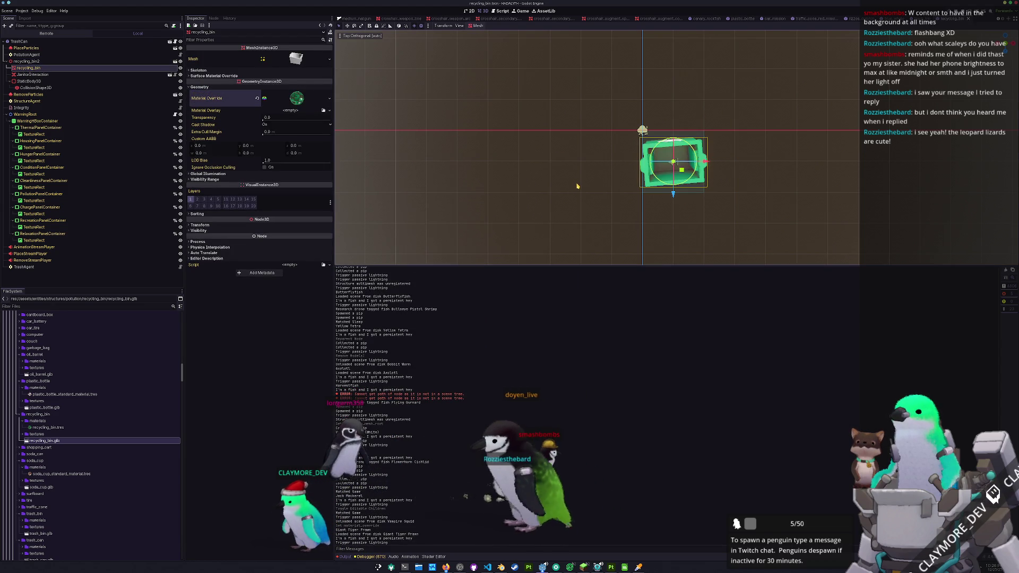
{"action": "left_click", "coordinate": [577, 189]}
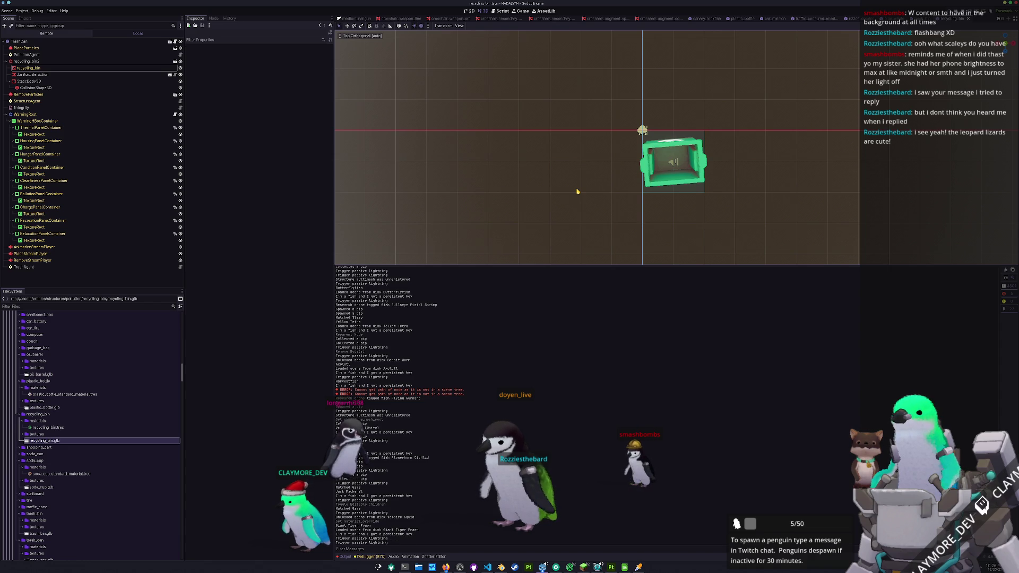
{"action": "scroll", "coordinate": [568, 191], "scroll_direction": "up", "scroll_amount": 3}
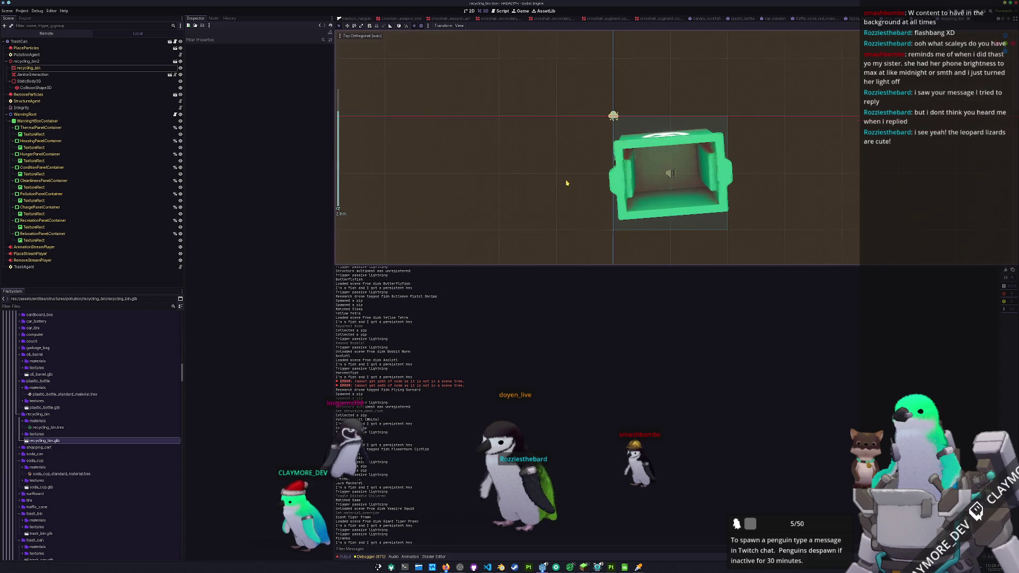
{"action": "scroll", "coordinate": [561, 188], "scroll_direction": "up", "scroll_amount": 2}
{"action": "middle_click_drag", "start_coordinate": [546, 96], "coordinate": [560, 150]}
{"action": "key", "text": "ctrl+s"}
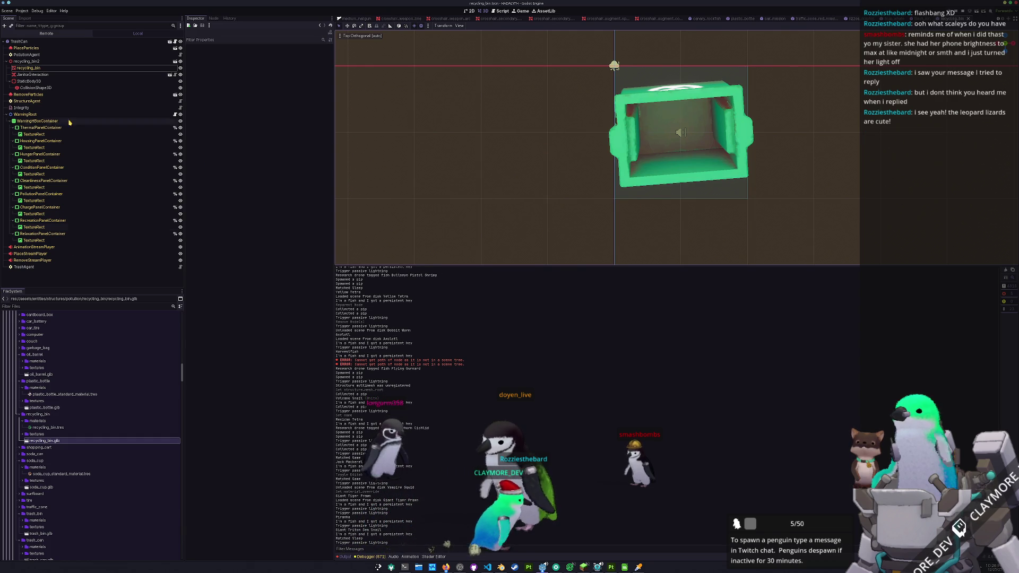
Step: Review the scene's agent, body, interaction and root nodes, save, and switch to the trash bin scene
{"action": "left_click", "coordinate": [46, 428]}
{"action": "left_click", "coordinate": [32, 267]}
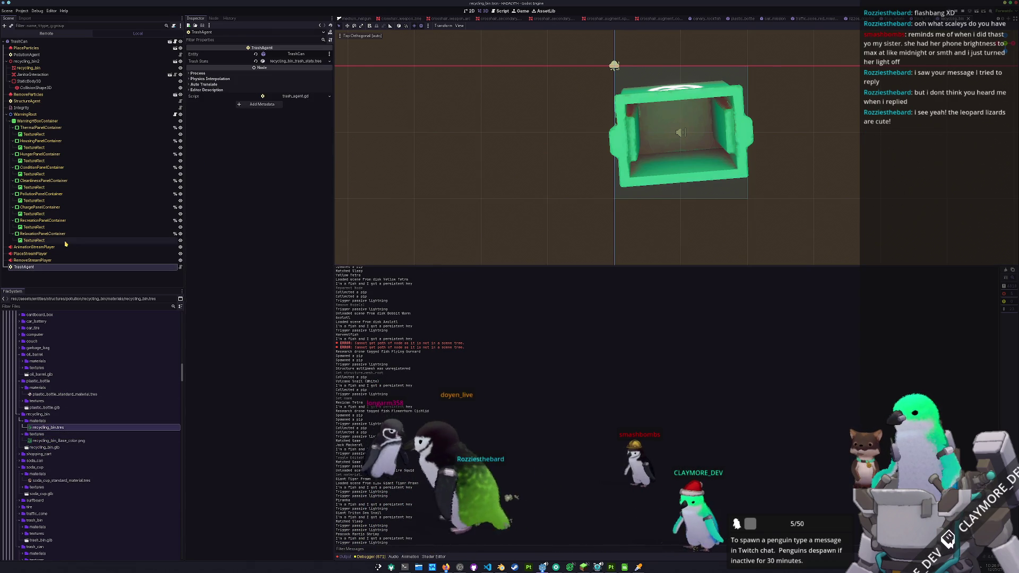
{"action": "left_click", "coordinate": [25, 100]}
{"action": "left_click", "coordinate": [288, 109]}
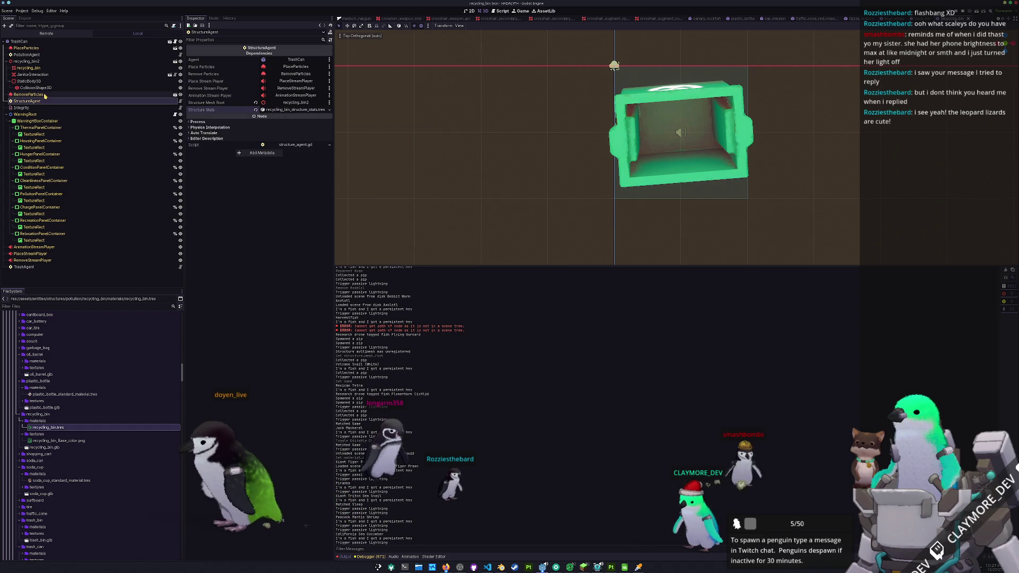
{"action": "left_click", "coordinate": [32, 81]}
{"action": "left_click", "coordinate": [42, 75]}
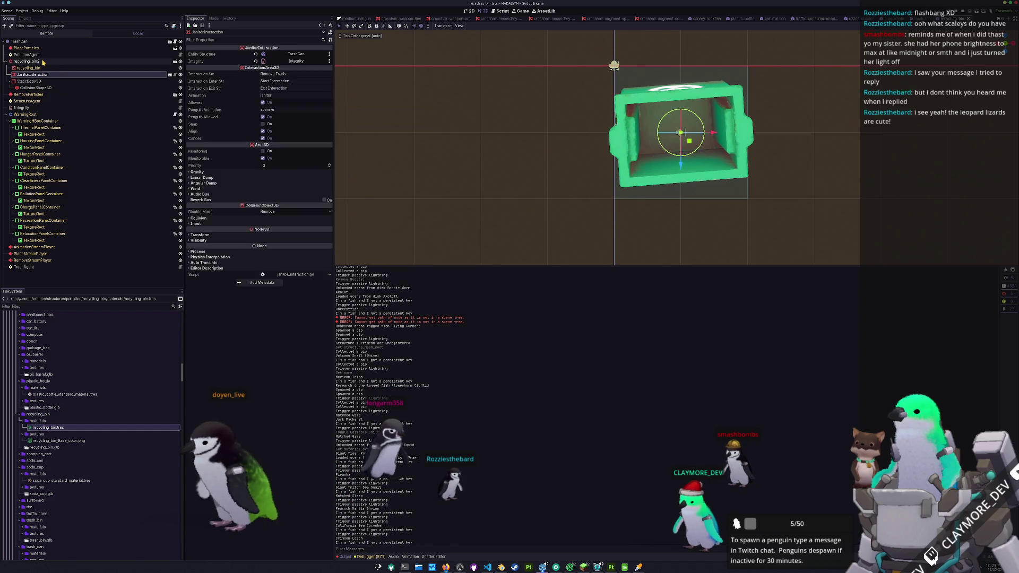
{"action": "left_click", "coordinate": [32, 61]}
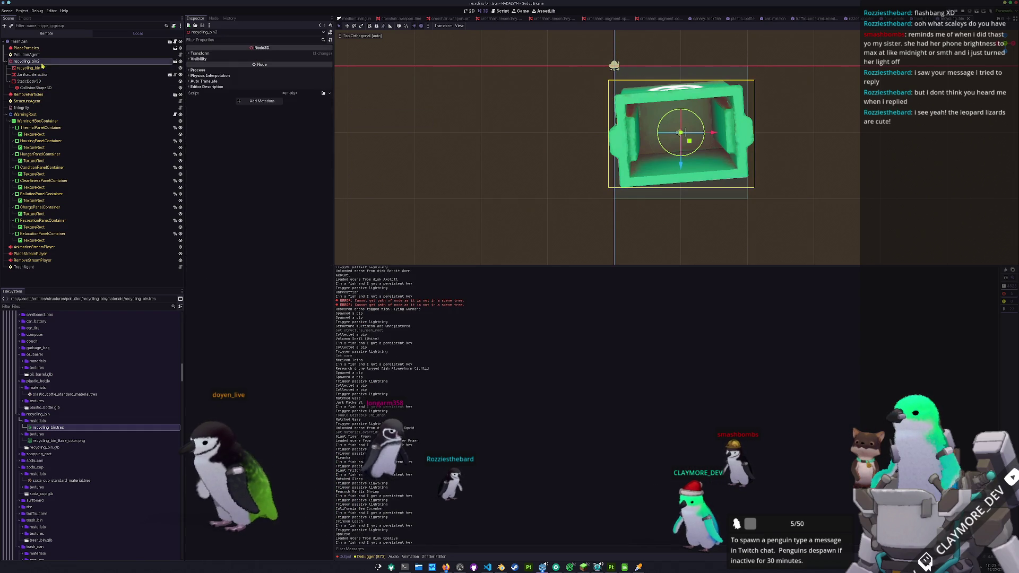
{"action": "left_click", "coordinate": [38, 41]}
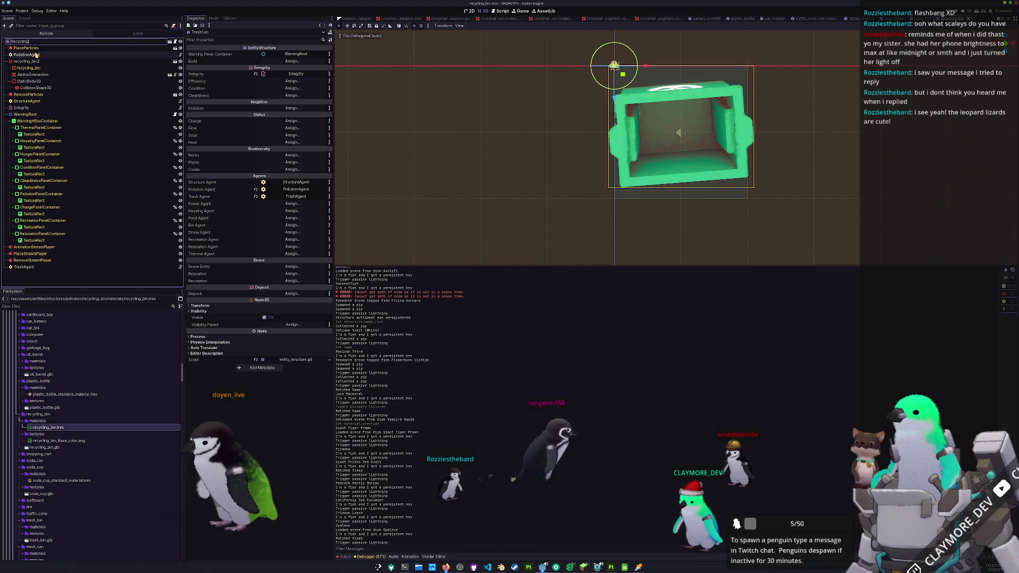
{"action": "key", "text": "ctrl+s"}
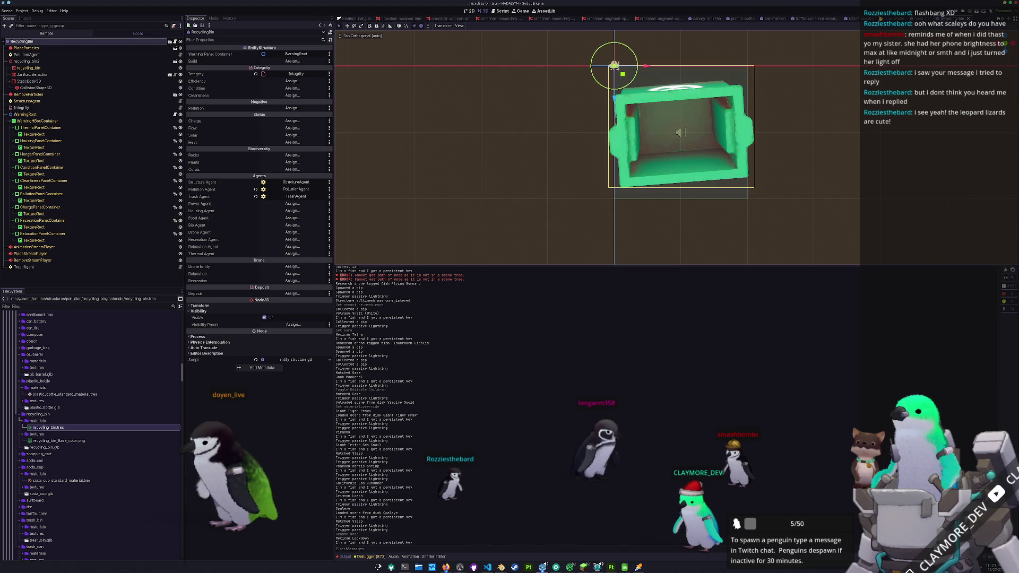
{"action": "key", "text": "ctrl+shift+w"}
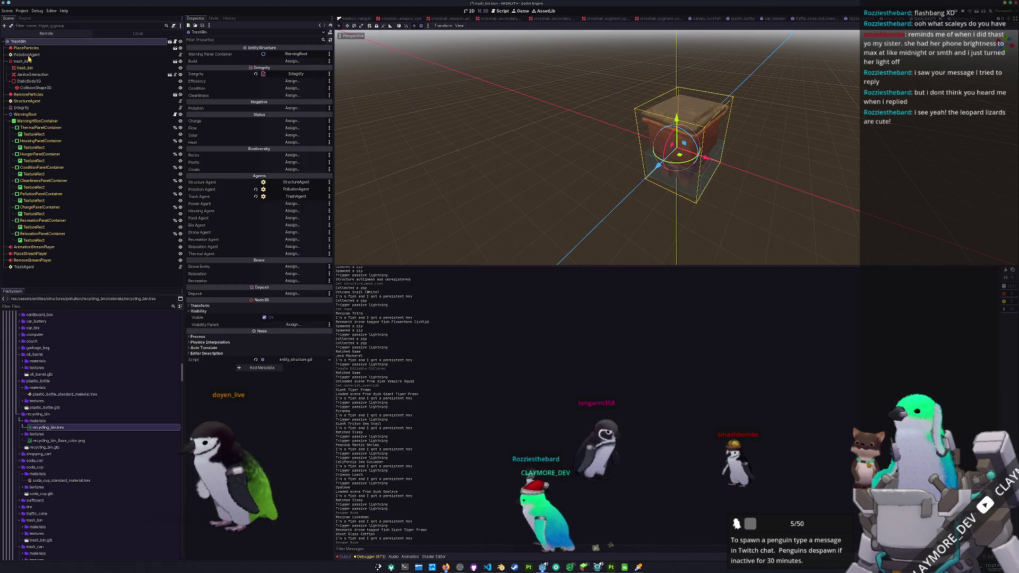
Step: Quick-open the batch_mission_structure_pollution scene
{"action": "key", "text": "alt+shift+o"}
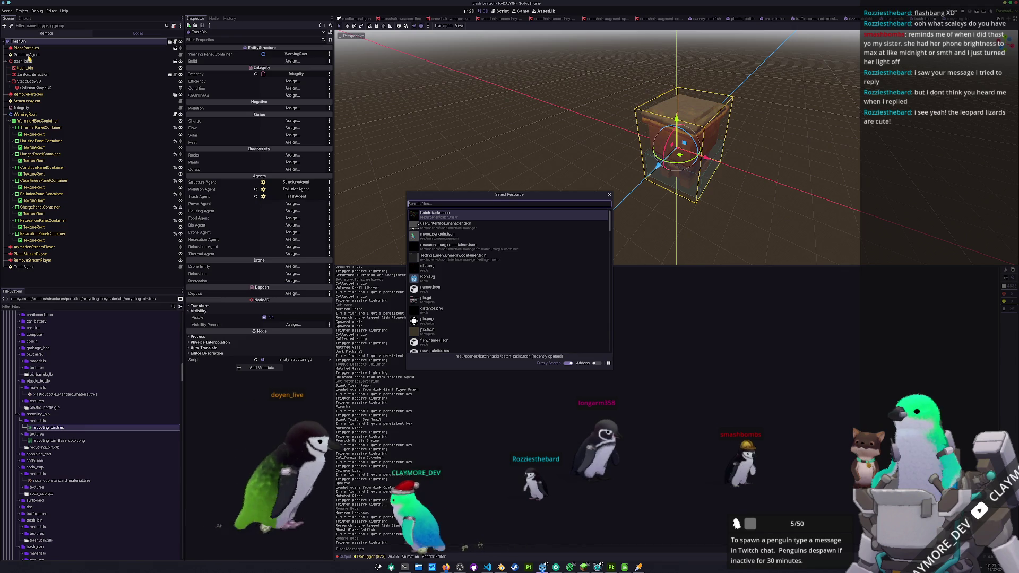
{"action": "type", "text": "batch_task"}
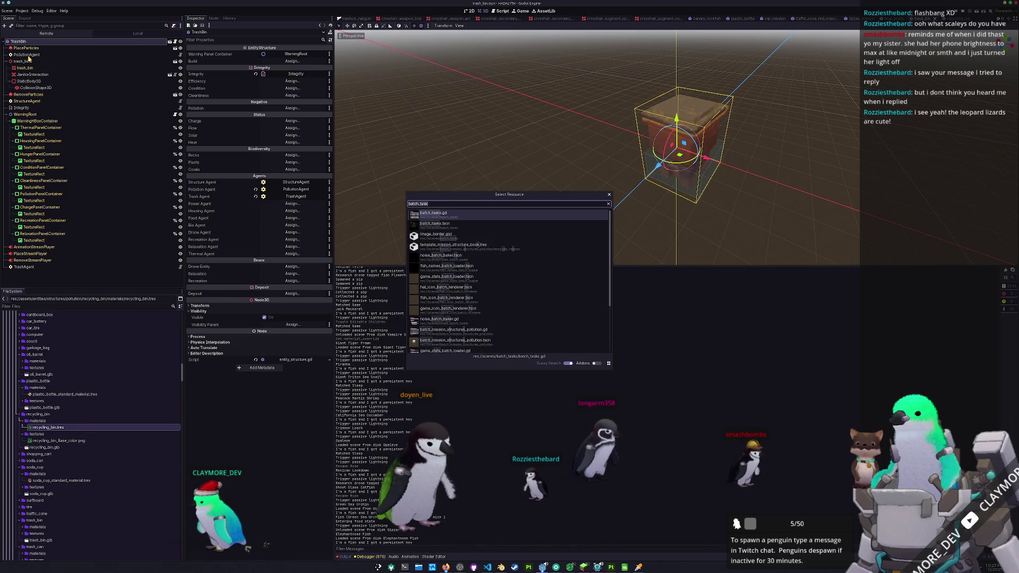
{"action": "key", "text": "ctrl+a"}
{"action": "key", "text": "BackSpace"}
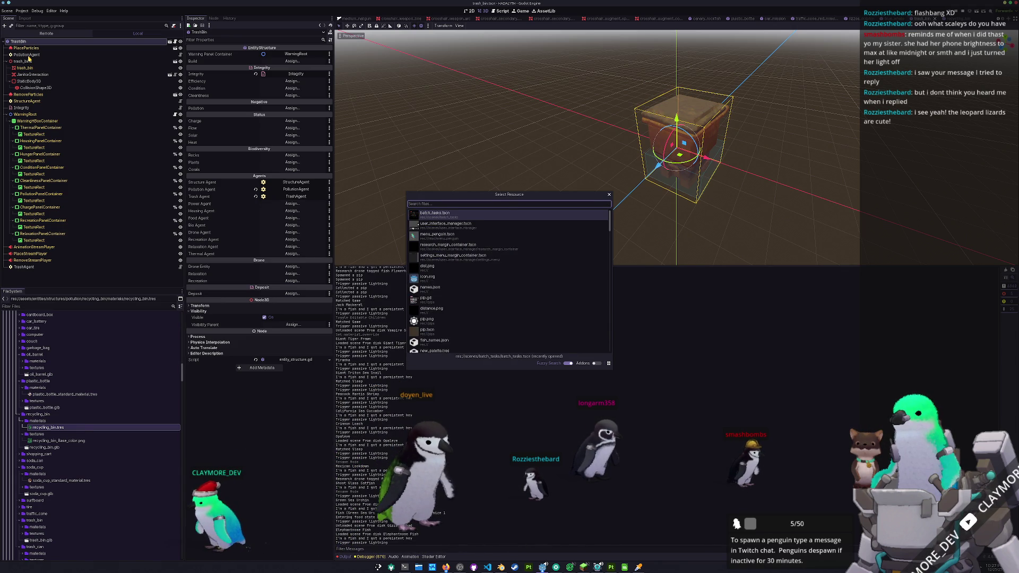
{"action": "type", "text": "mission"}
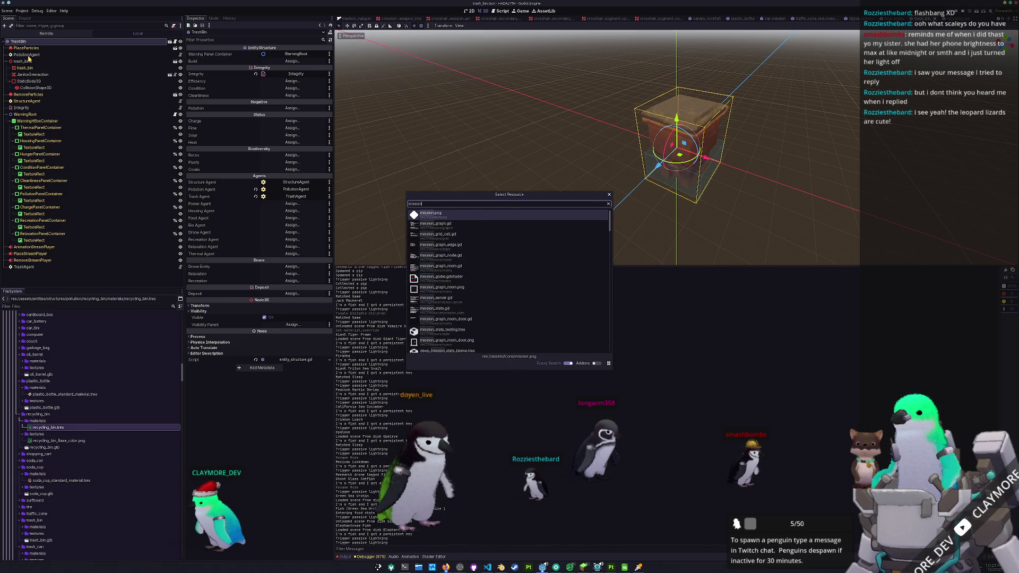
{"action": "key", "text": "ctrl+a"}
{"action": "type", "text": "batch_missio"}
{"action": "key", "text": "Down"}
{"action": "key", "text": "Return"}
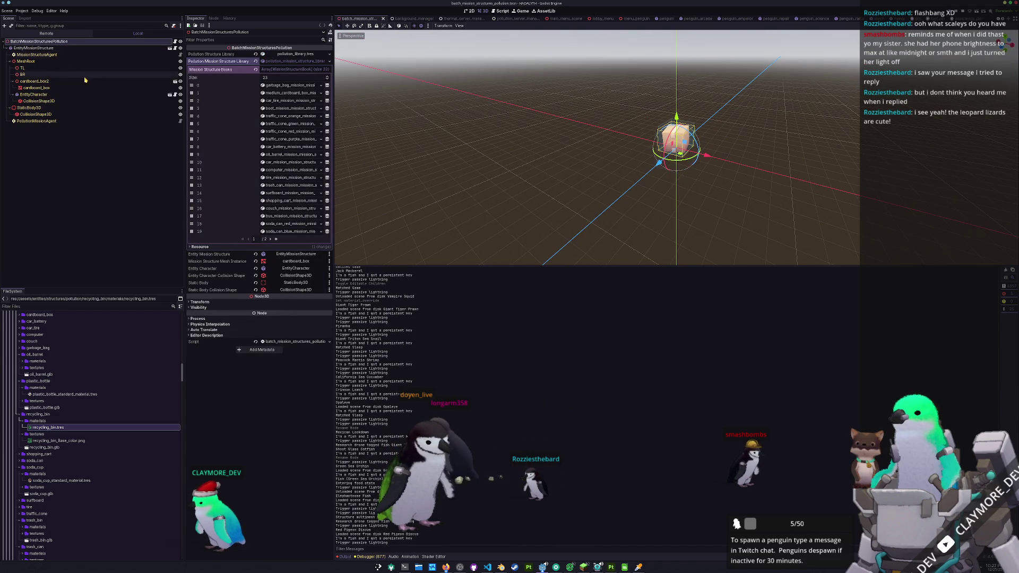
Step: Add recycling_bin_structure_book.tres as a new Structure Books element in the Pollution Structure Library and save
{"action": "left_click", "coordinate": [299, 63]}
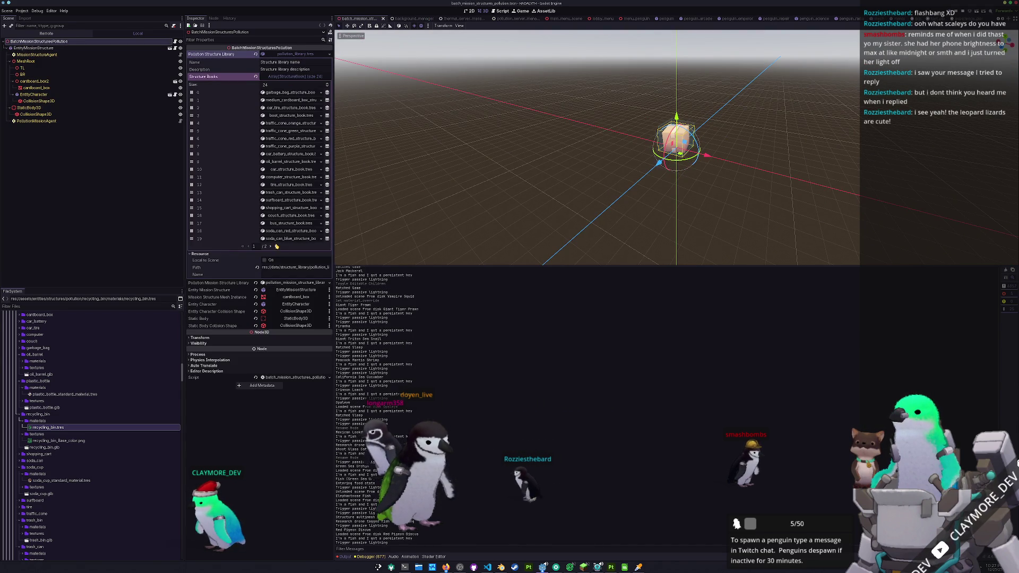
{"action": "left_click", "coordinate": [276, 246]}
{"action": "left_click", "coordinate": [240, 123]}
{"action": "left_click", "coordinate": [314, 123]}
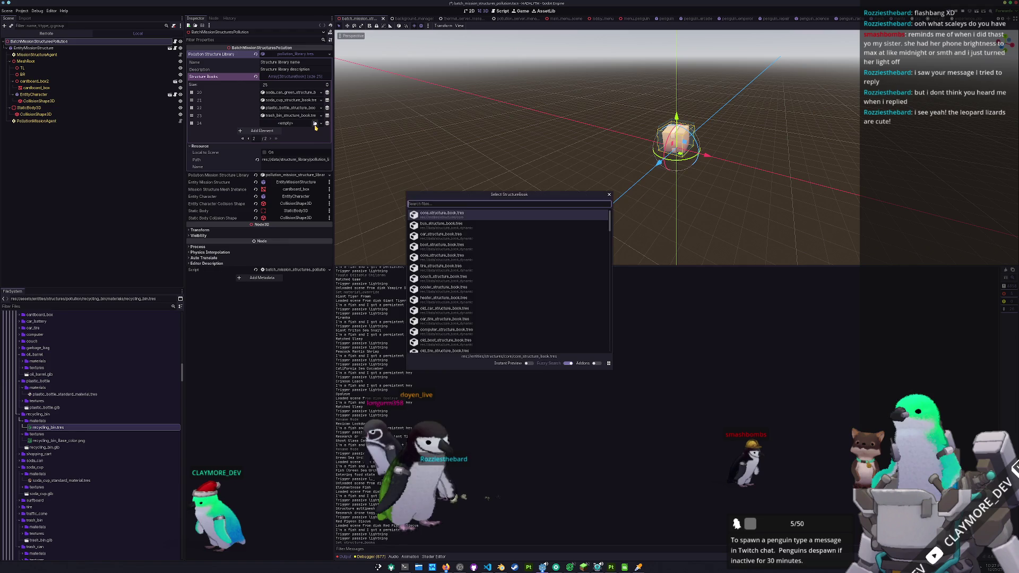
{"action": "type", "text": "recycling"}
{"action": "key", "text": "Return"}
{"action": "key", "text": "ctrl+s"}
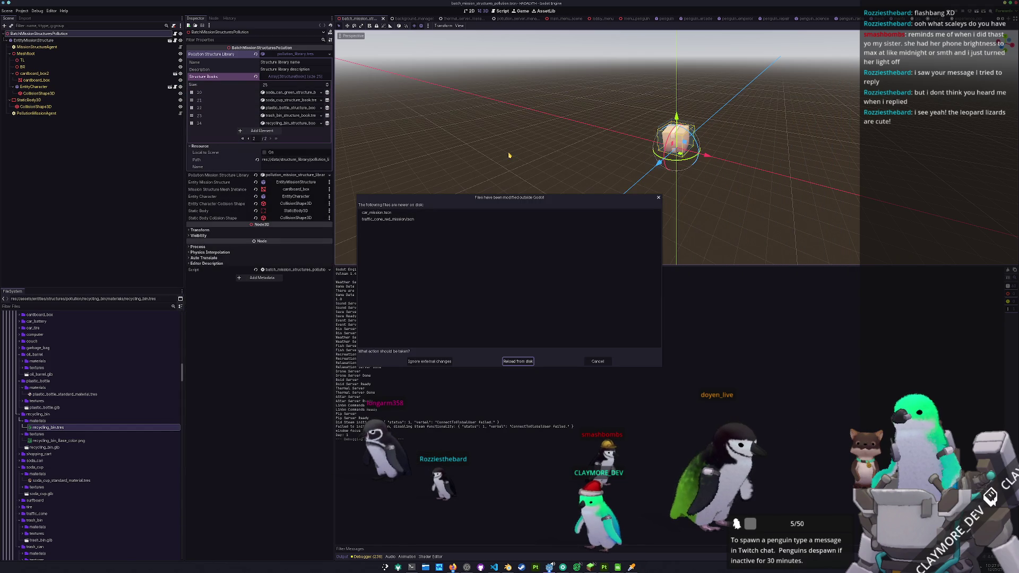
Step: Reload the externally modified files, quick-open batch_tasks.tscn and run it
{"action": "left_click", "coordinate": [517, 363]}
{"action": "key", "text": "shift+alt+o"}
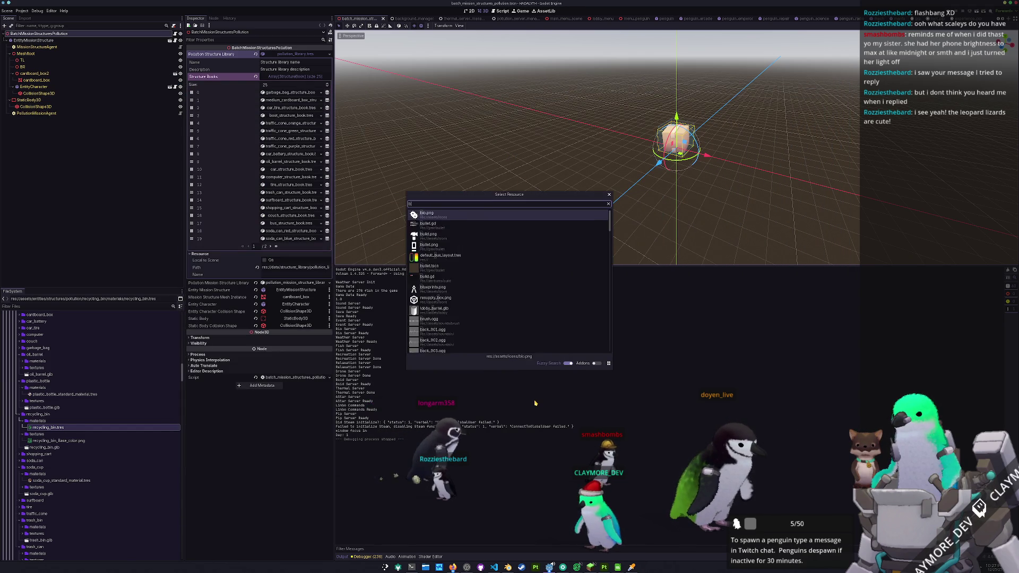
{"action": "type", "text": "batch_t"}
{"action": "key", "text": "Down"}
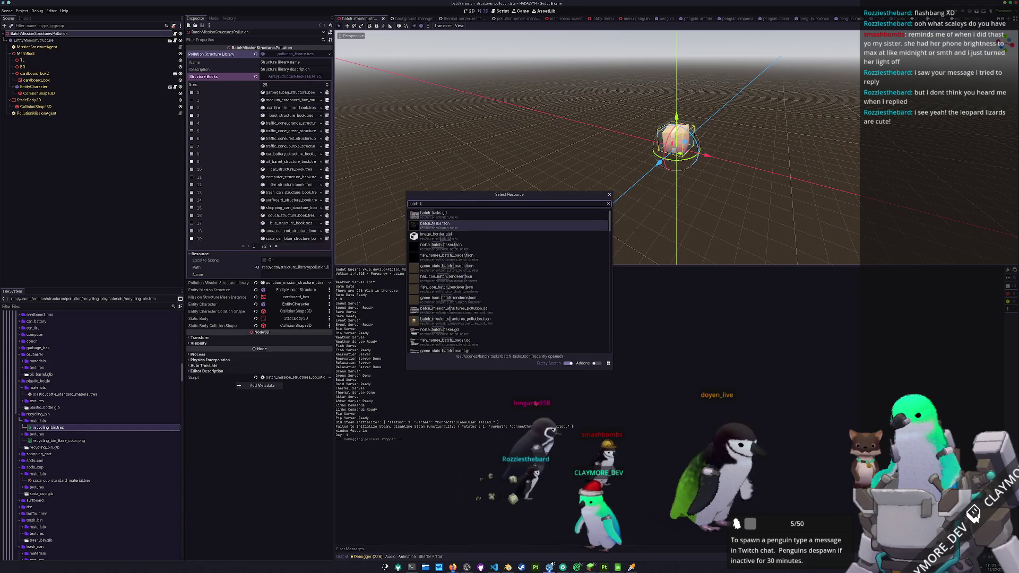
{"action": "key", "text": "Return"}
{"action": "key", "text": "F6"}
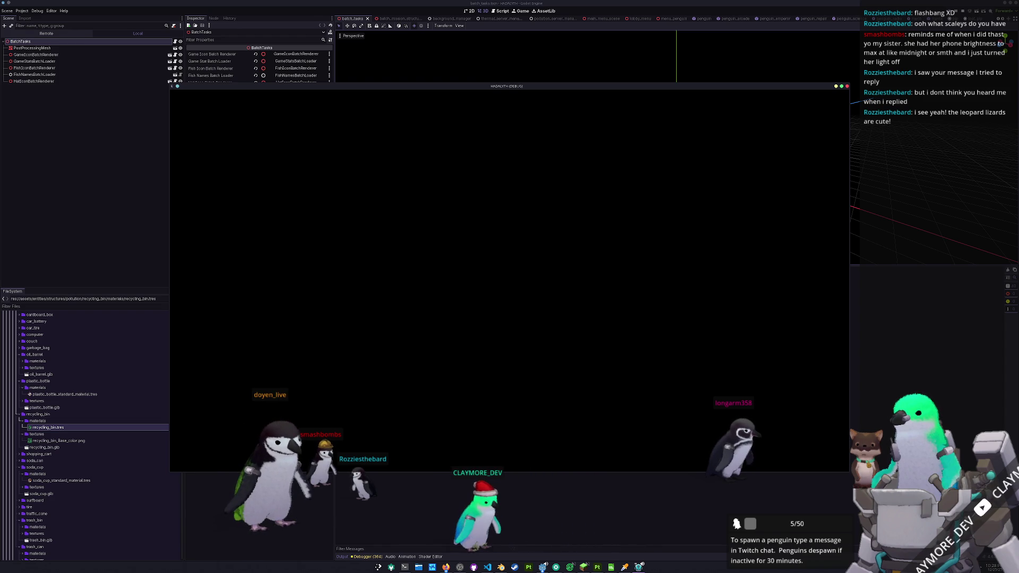
Step: Load save slot 1, walk the mech onto the teleport platform and dash east in the underwater level
{"action": "left_click", "coordinate": [505, 319]}
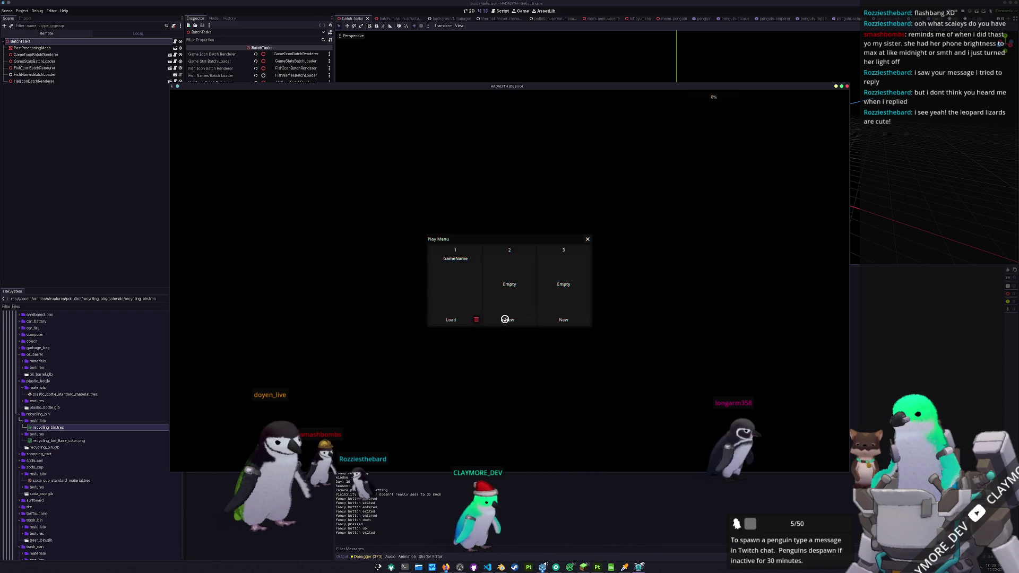
{"action": "left_click", "coordinate": [454, 319]}
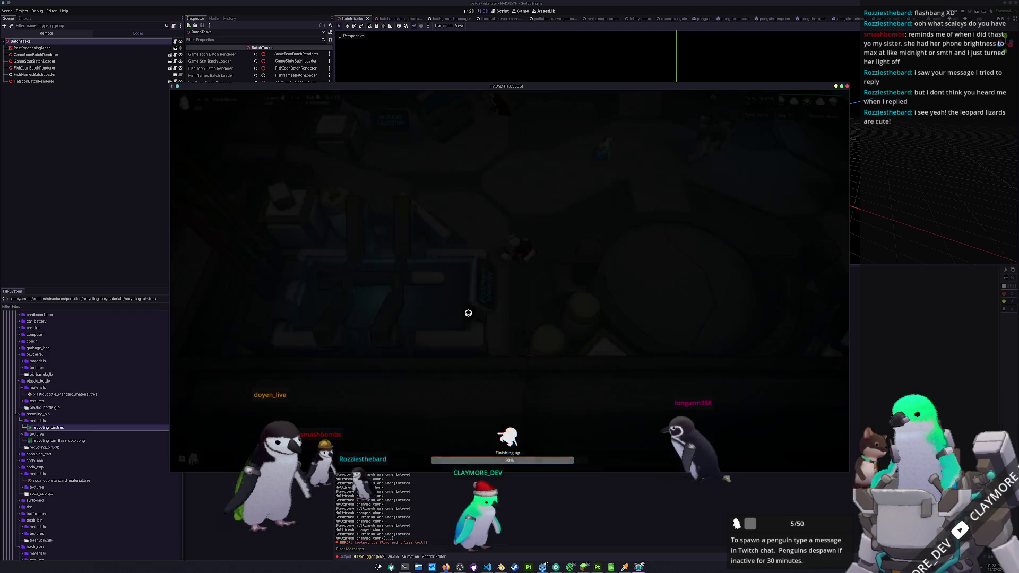
{"action": "key", "text": "s"}
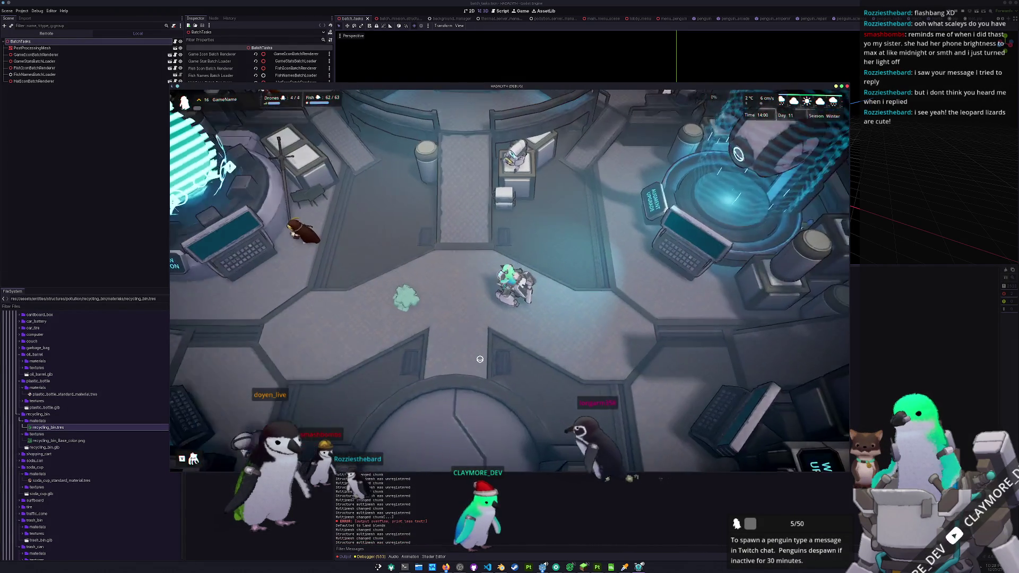
{"action": "key", "text": "s"}
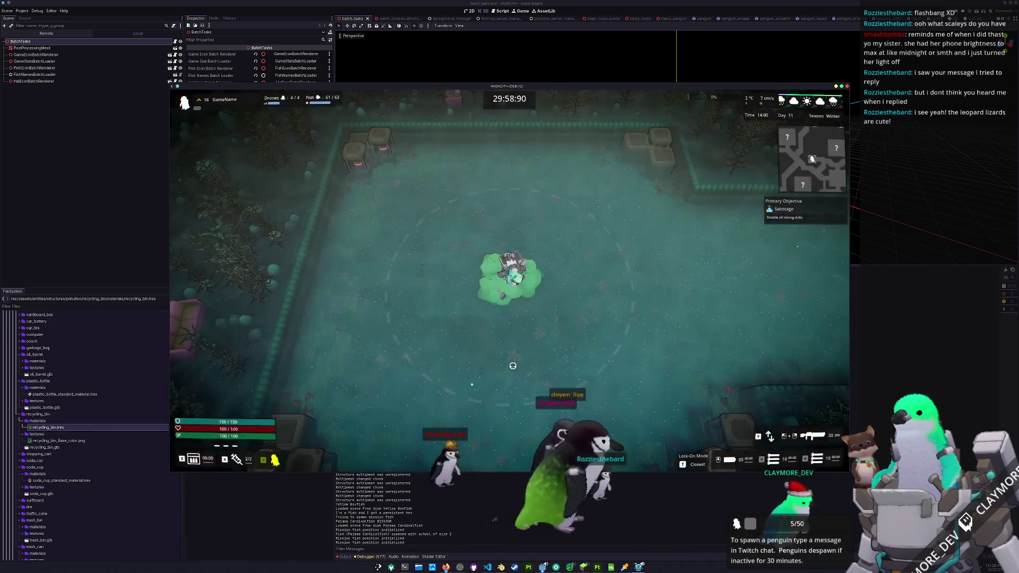
{"action": "key", "text": "d"}
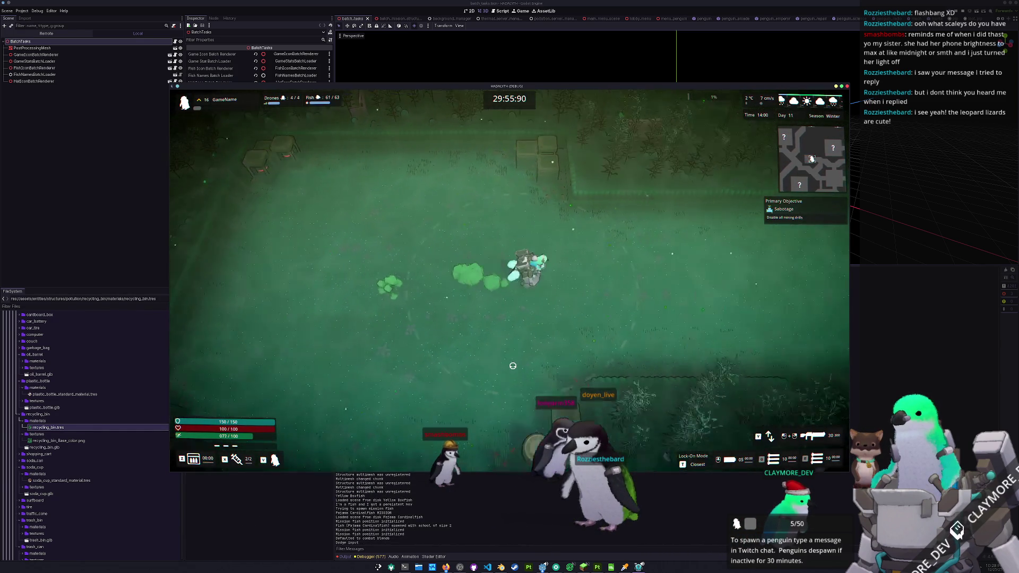
{"action": "key", "text": "space"}
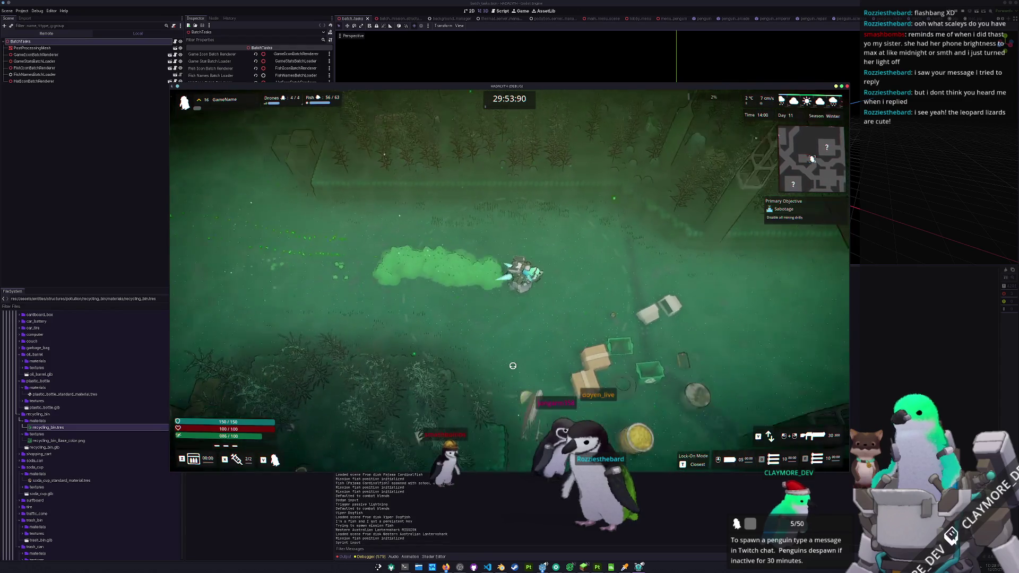
Step: Walk the character around the crate-strewn seabed in all directions with WASD
{"action": "key", "text": "d"}
{"action": "key", "text": "s"}
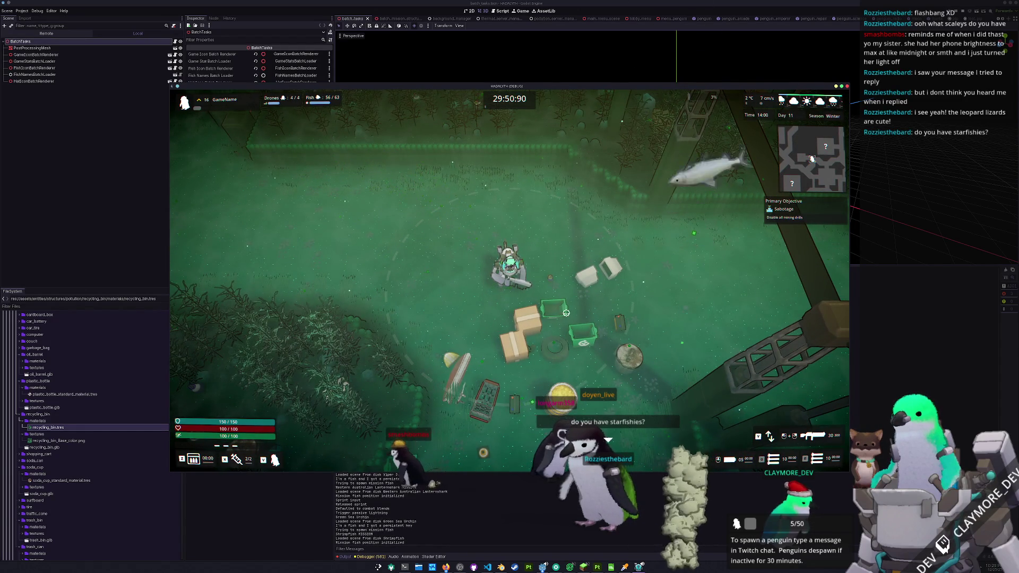
{"action": "key", "text": "s"}
{"action": "key", "text": "a"}
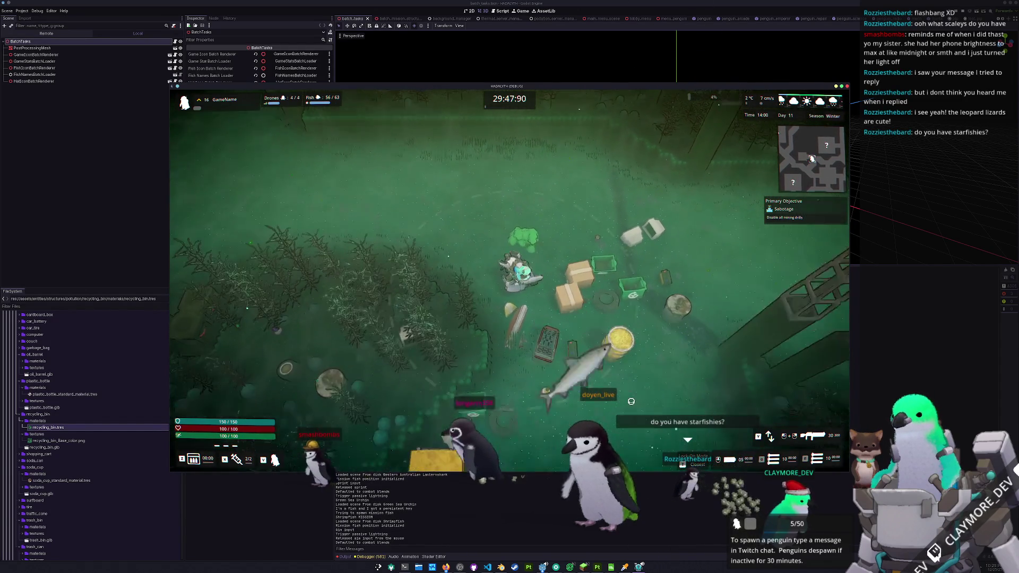
{"action": "key", "text": "d"}
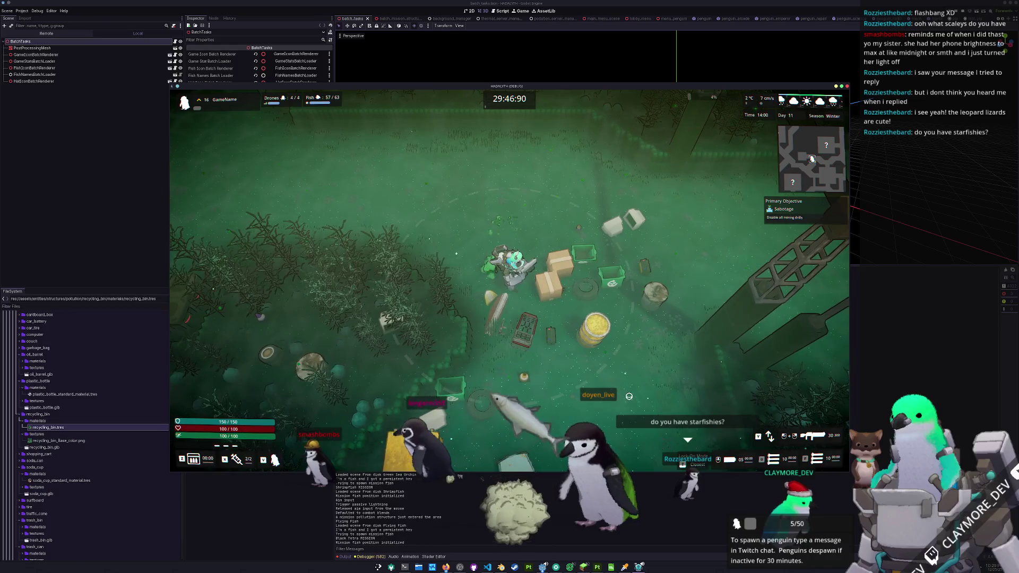
{"action": "key", "text": "w"}
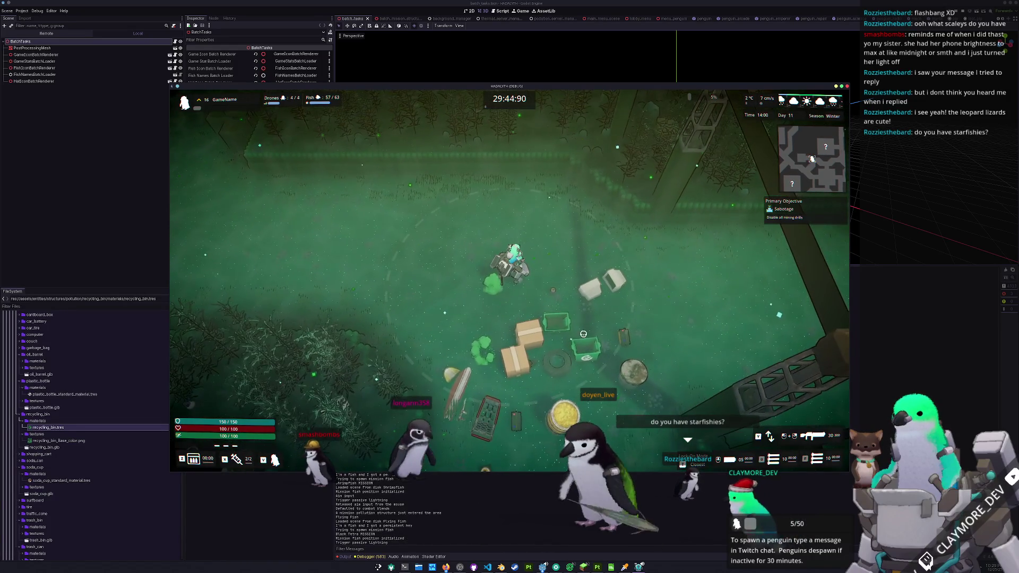
{"action": "key", "text": "d"}
{"action": "key", "text": "w"}
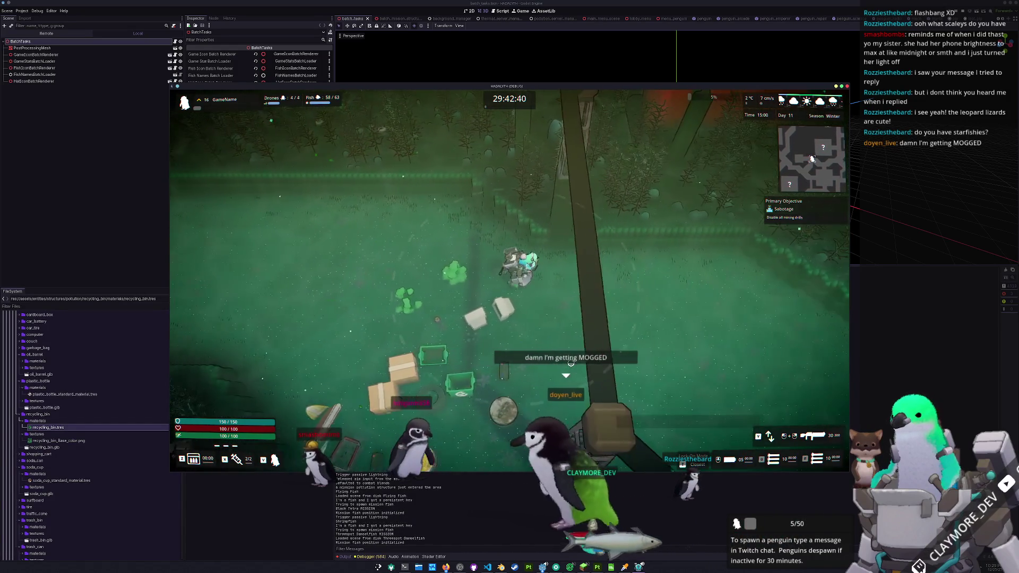
{"action": "key", "text": "d"}
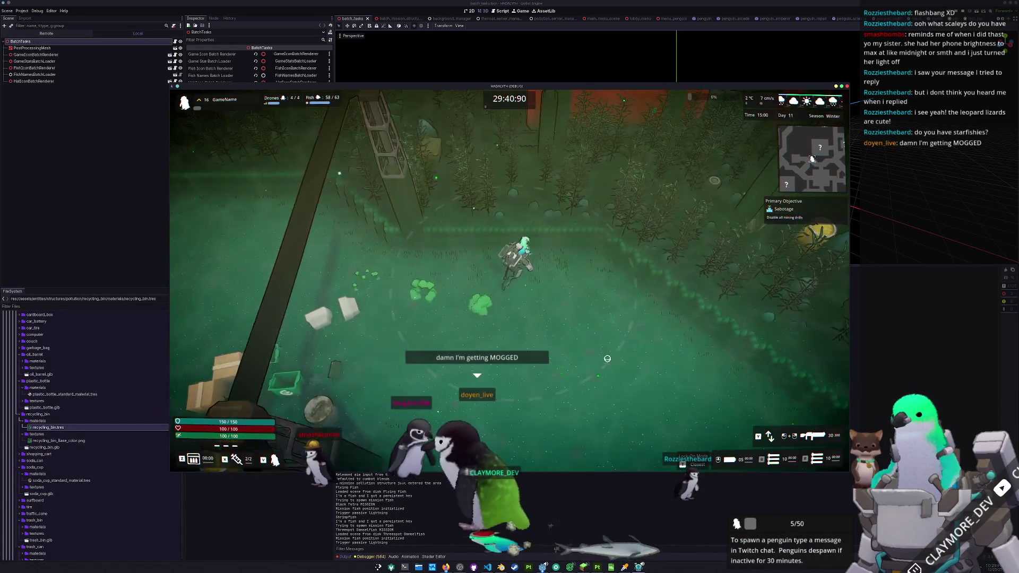
{"action": "key", "text": "a"}
{"action": "key", "text": "w"}
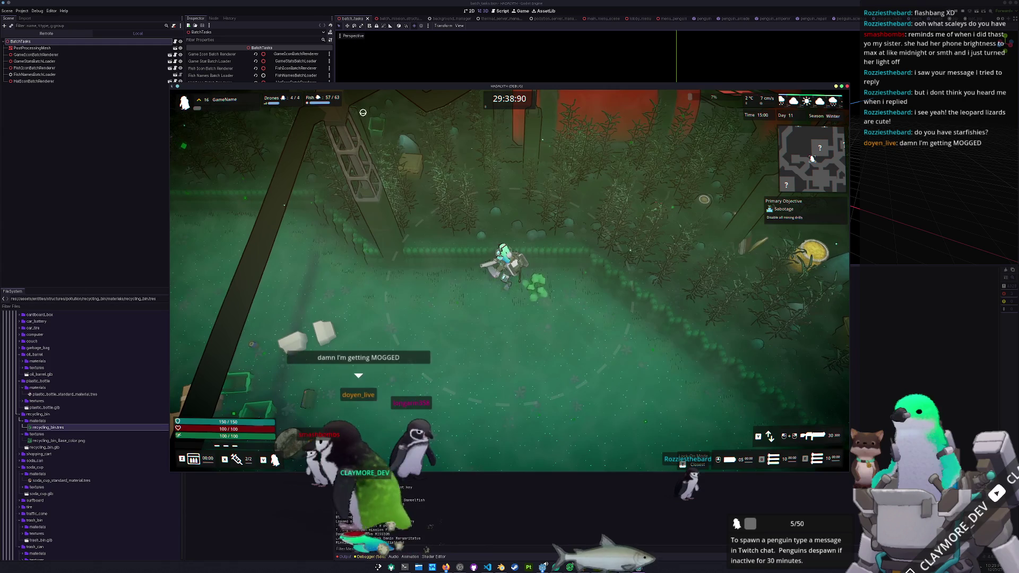
{"action": "key", "text": "a"}
{"action": "key", "text": "s"}
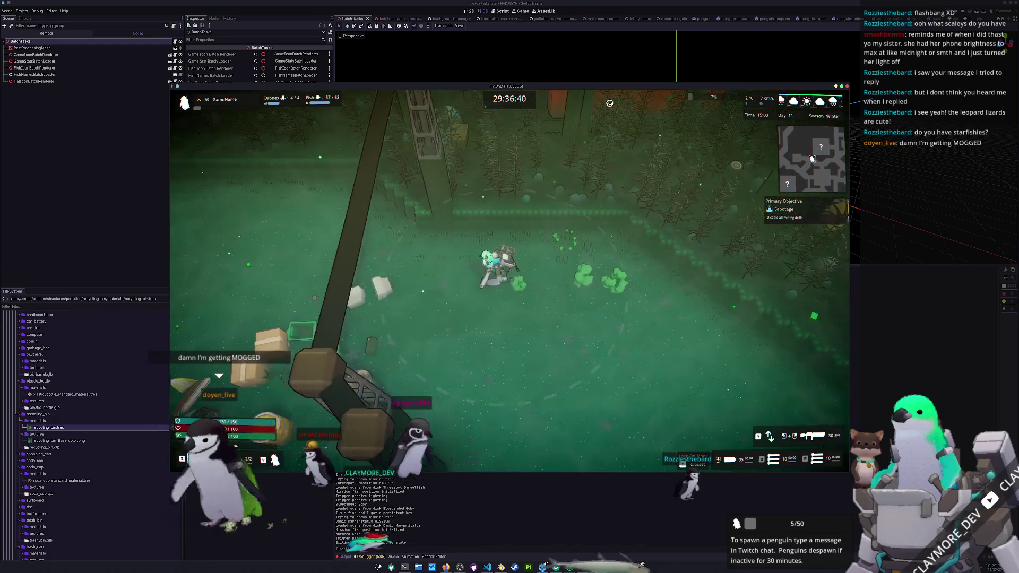
{"action": "key", "text": "w"}
{"action": "key", "text": "a"}
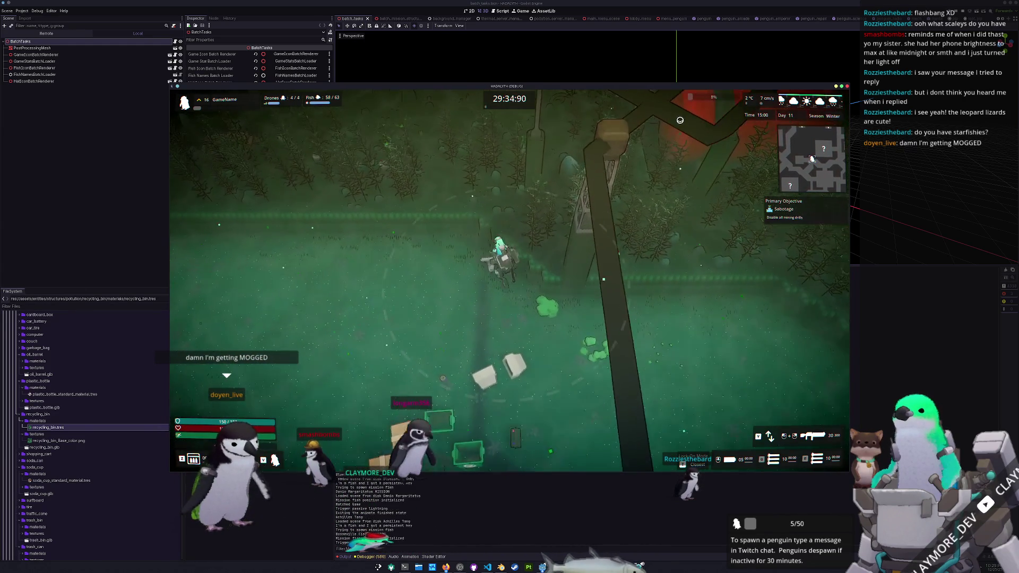
{"action": "key", "text": "a"}
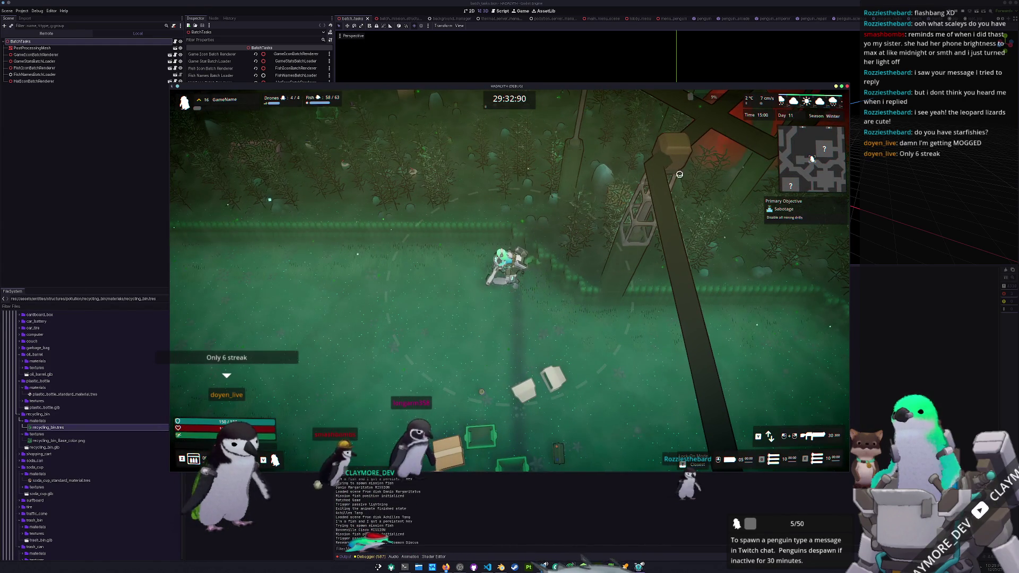
{"action": "key", "text": "s"}
{"action": "key", "text": "d"}
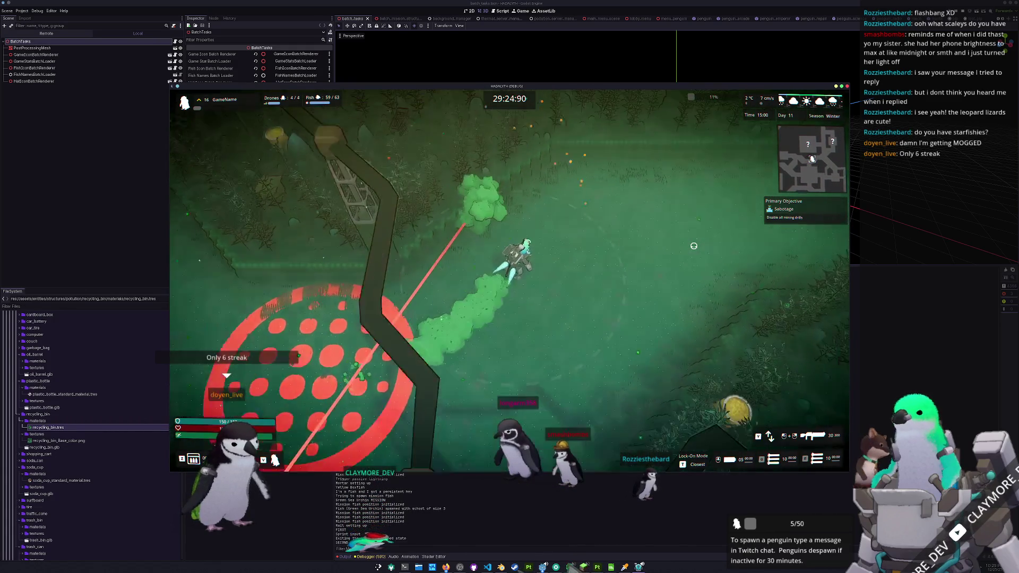
Step: Head north-east and east while spraying to reach the abandoned yellow bus
{"action": "key", "text": "w"}
{"action": "key", "text": "d"}
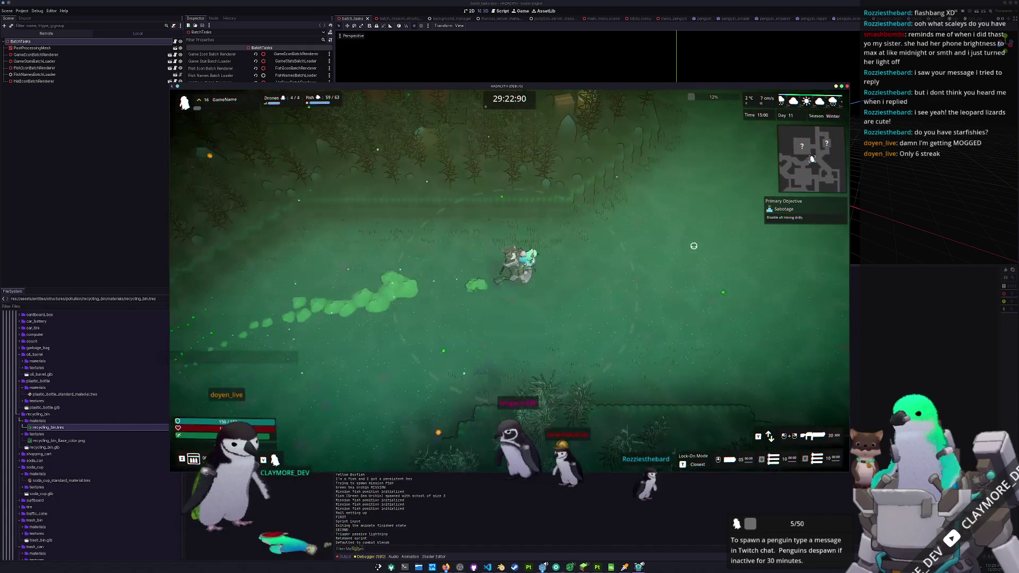
{"action": "key", "text": "d"}
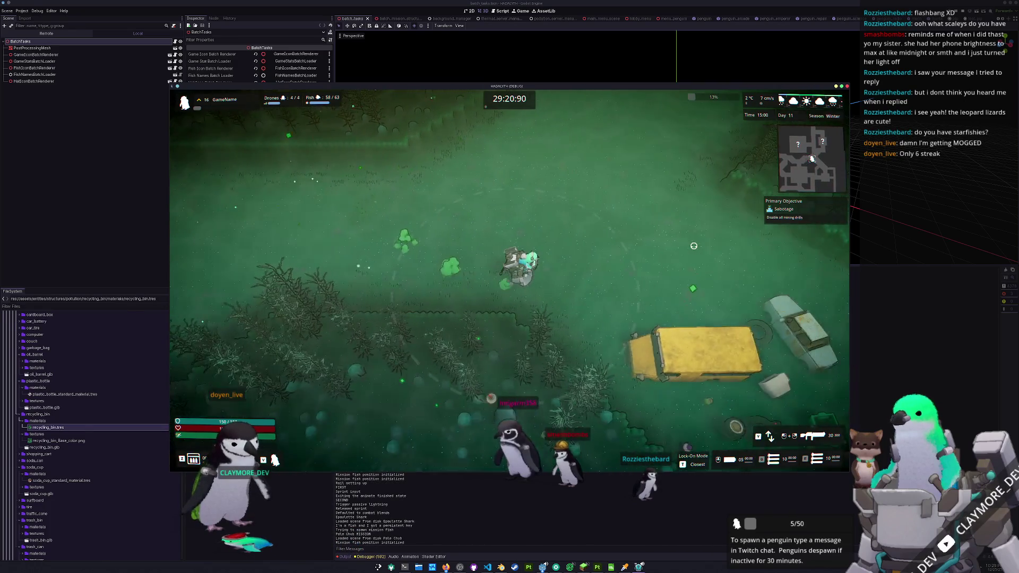
{"action": "key", "text": "d"}
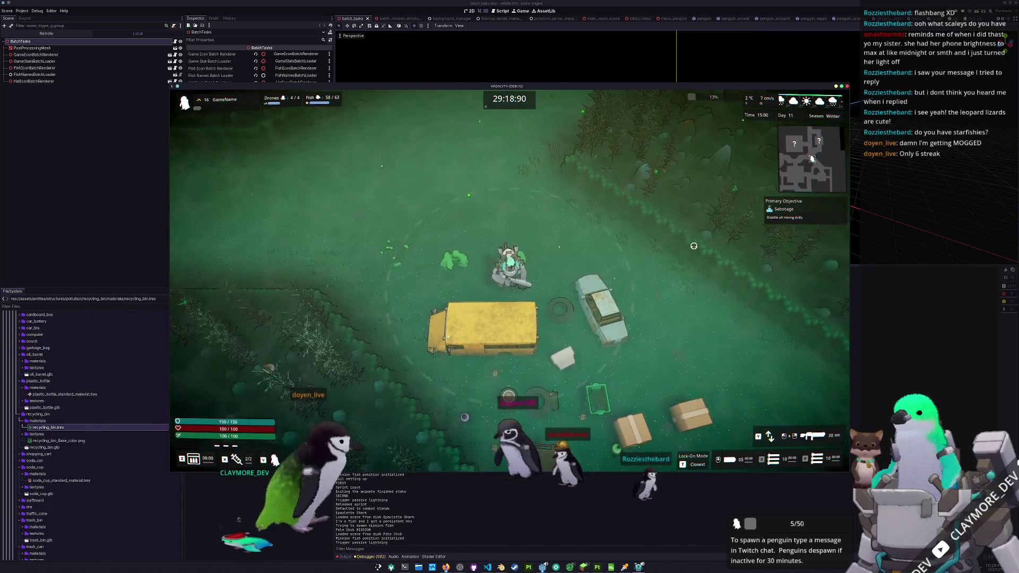
{"action": "key", "text": "a"}
{"action": "key", "text": "s"}
{"action": "key", "text": "d"}
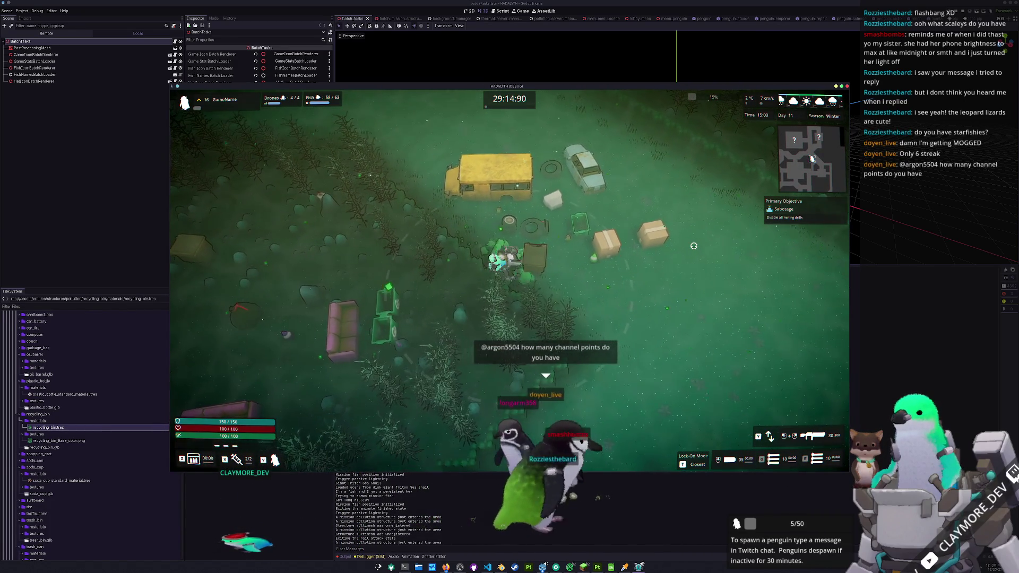
Step: Attack the nearby enemies, walk through the hedge maze corridors, then pause the game
{"action": "left_click_drag", "start_coordinate": [693, 246], "coordinate": [604, 331]}
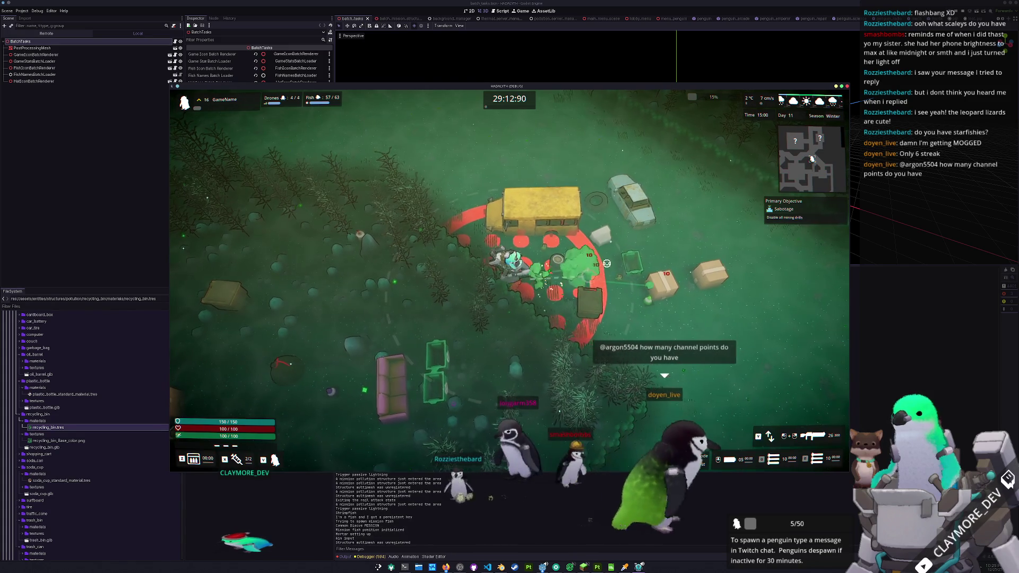
{"action": "key", "text": "d"}
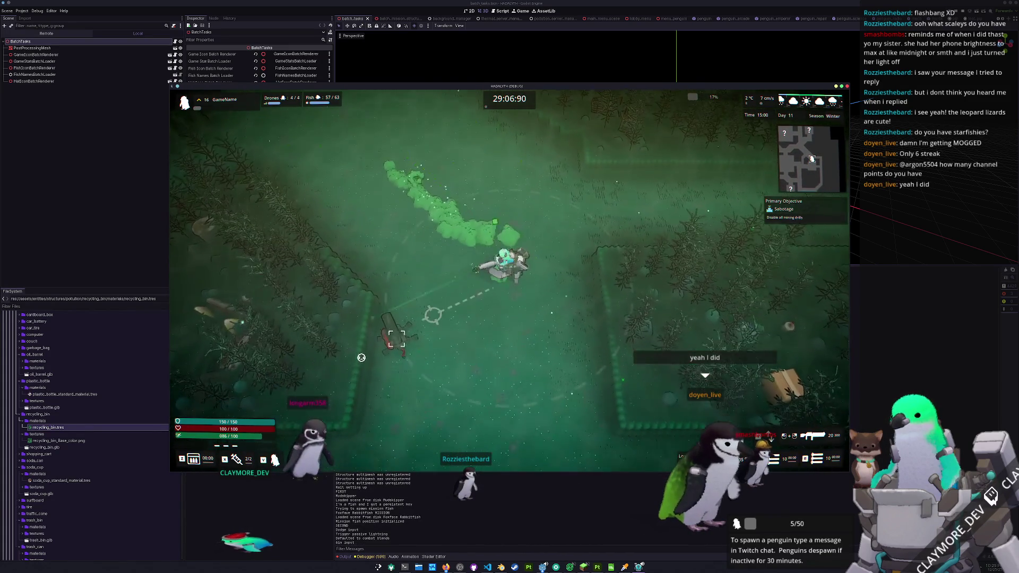
{"action": "key", "text": "s"}
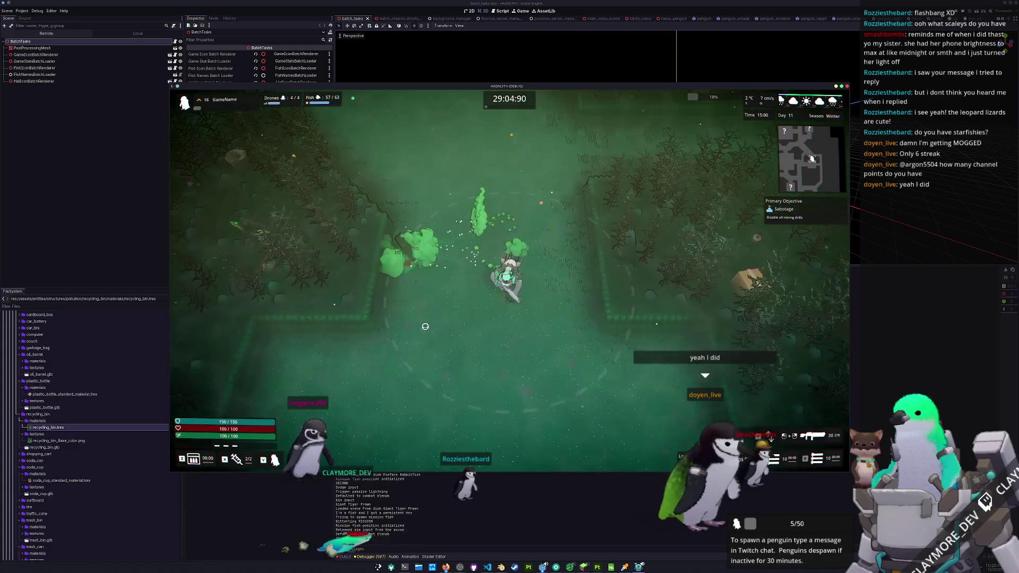
{"action": "key", "text": "d"}
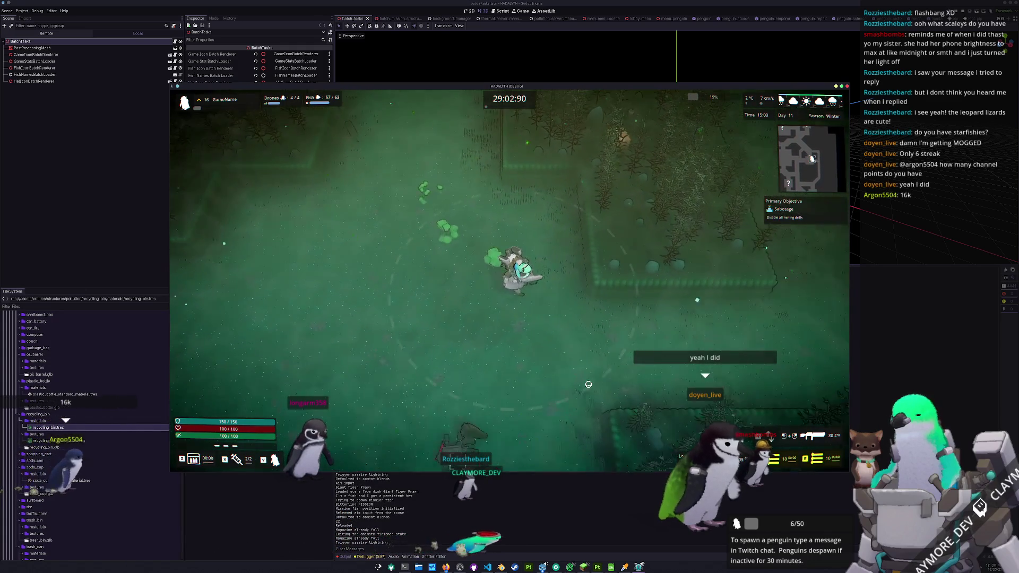
{"action": "key", "text": "w"}
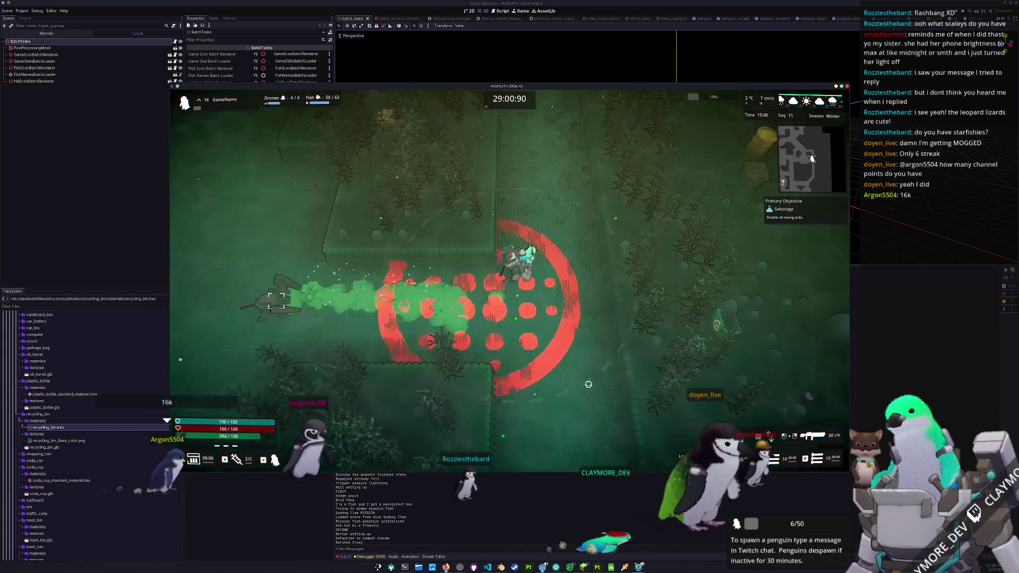
{"action": "key", "text": "s"}
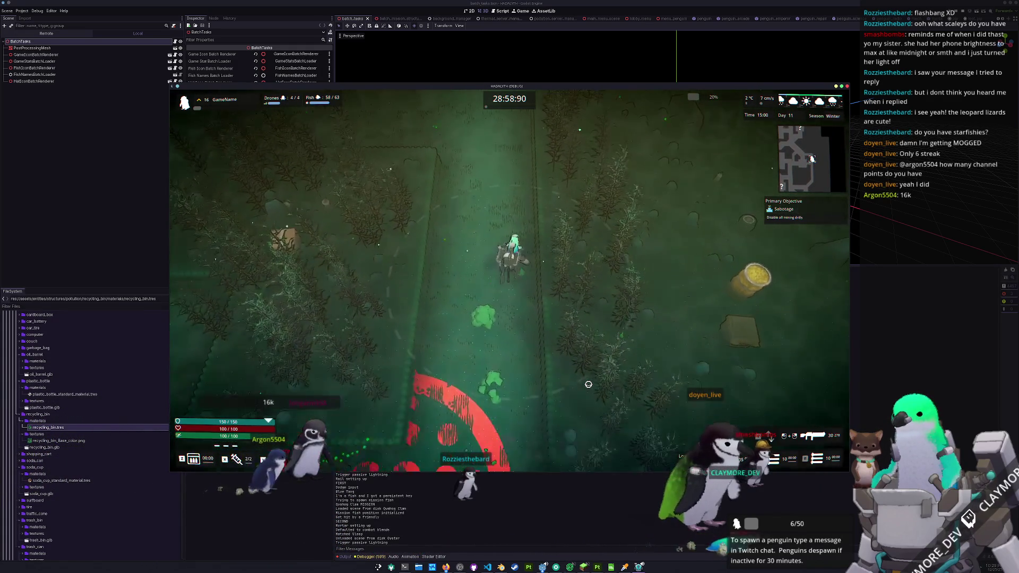
{"action": "key", "text": "s"}
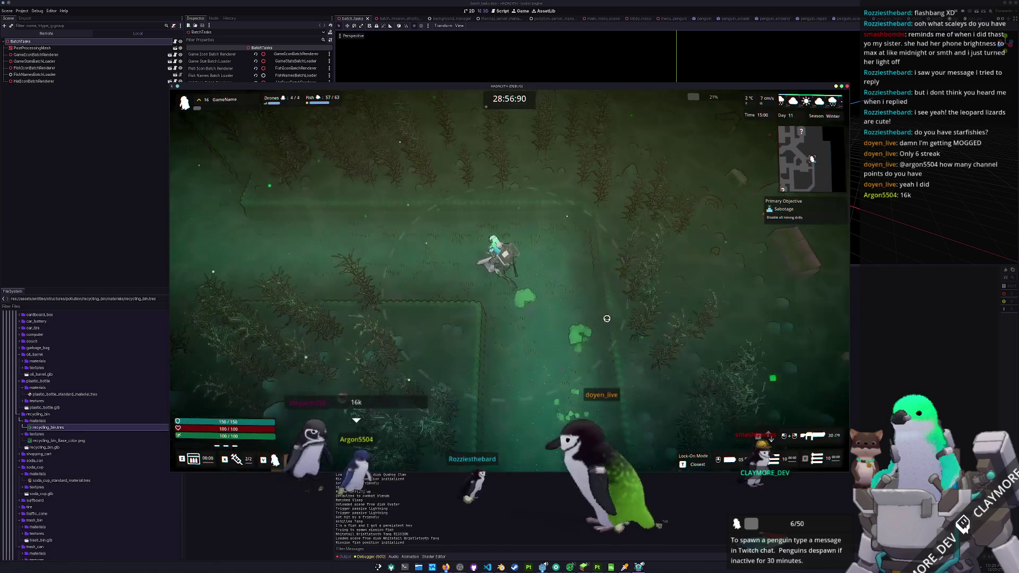
{"action": "key", "text": "a"}
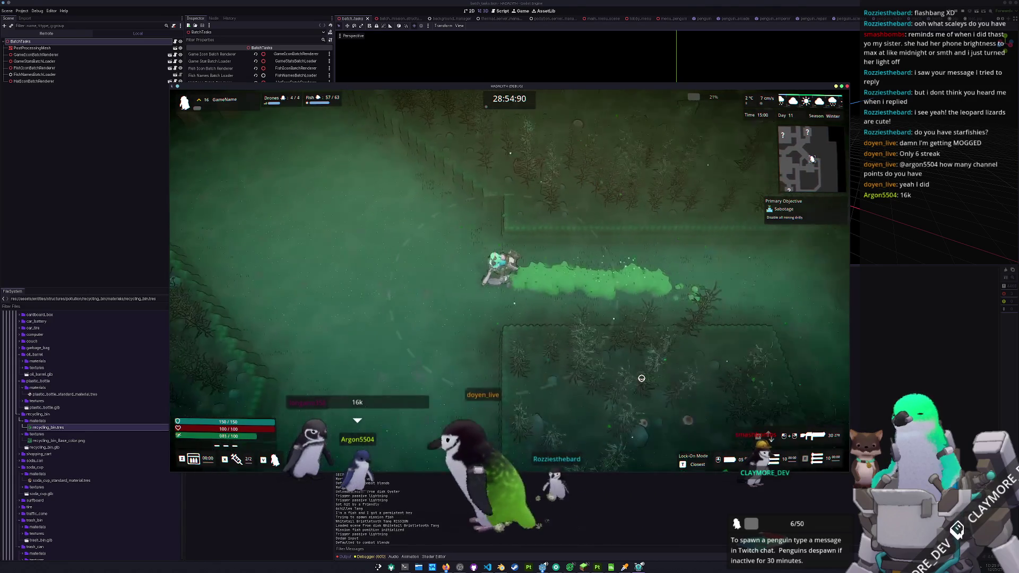
{"action": "key", "text": "Escape"}
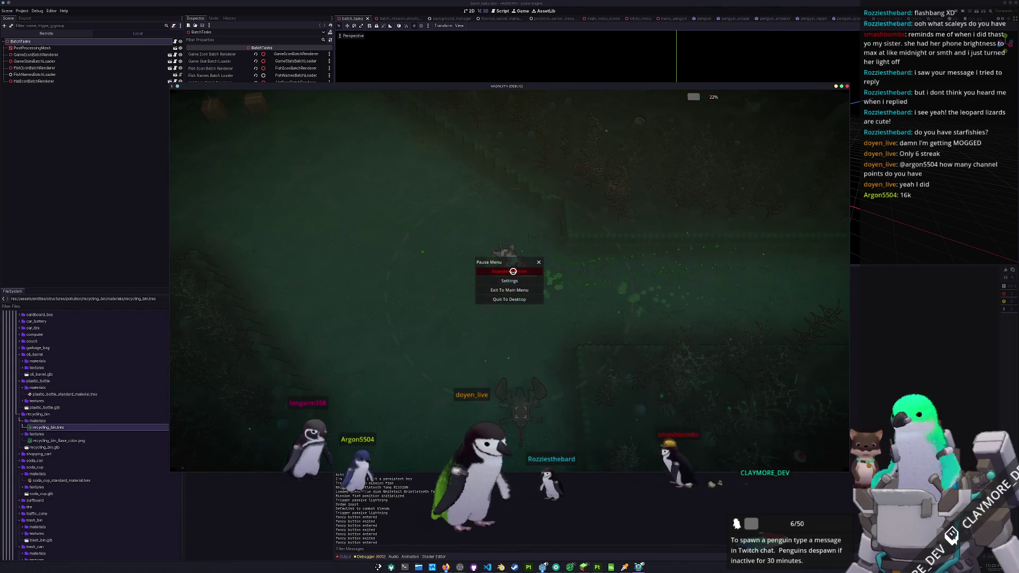
Step: Resume the game from the Pause Menu until the debugger halts in lock_on_area_3d.gd
{"action": "left_click", "coordinate": [512, 270]}
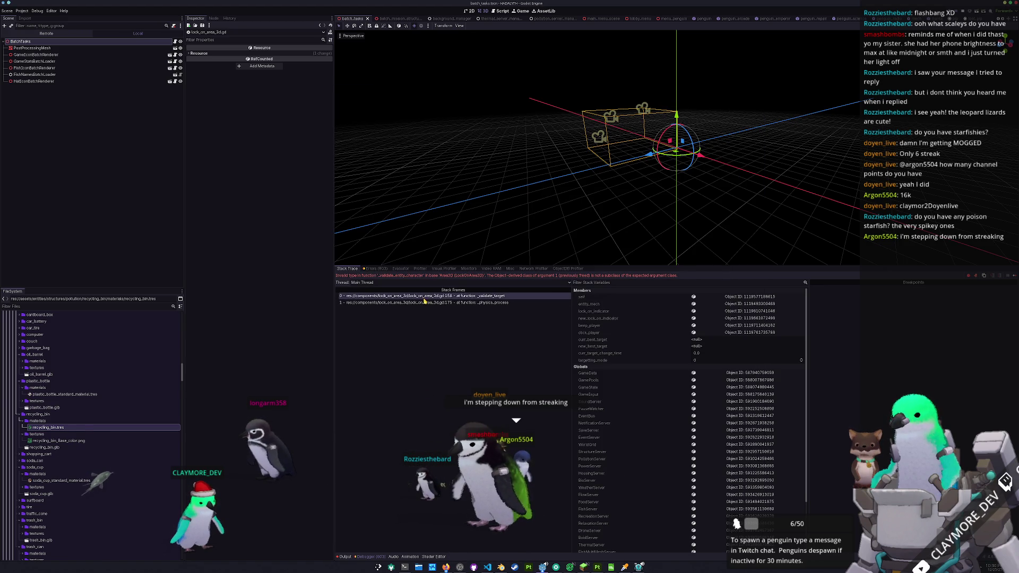
Step: Bring the lock_on_area_3d.gd code window to the front over Godot
{"action": "left_click", "coordinate": [489, 565]}
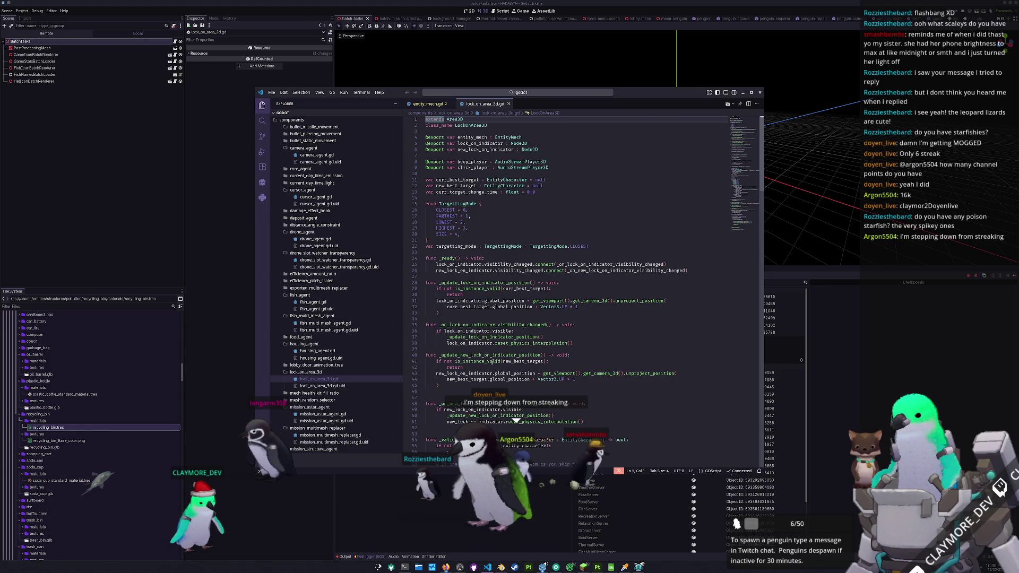
Step: Wrap the _validate_target call in an is_instance_valid(curr_best_target) check inside _physics_process
{"action": "key", "text": "super+Right"}
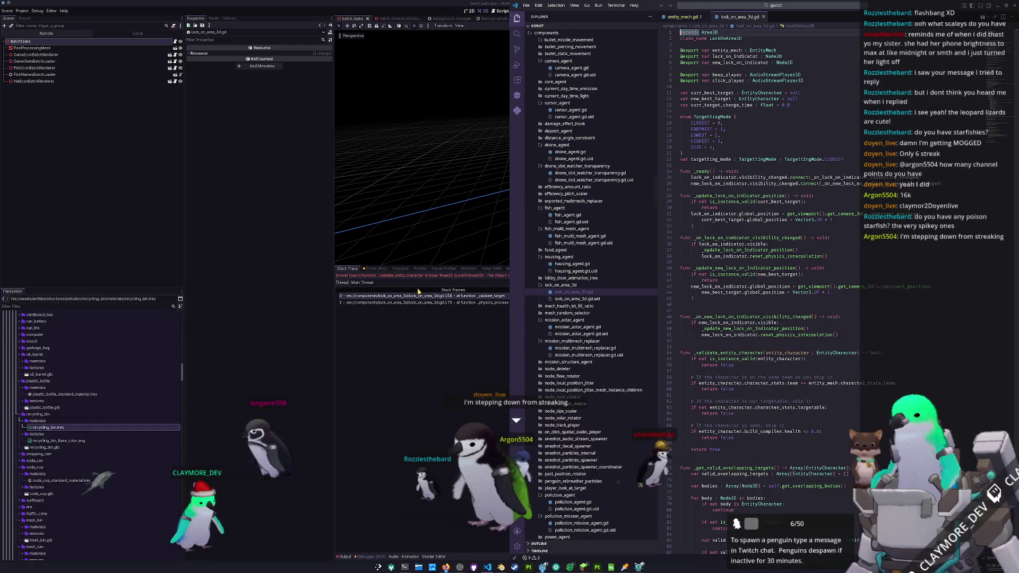
{"action": "left_click", "coordinate": [459, 303]}
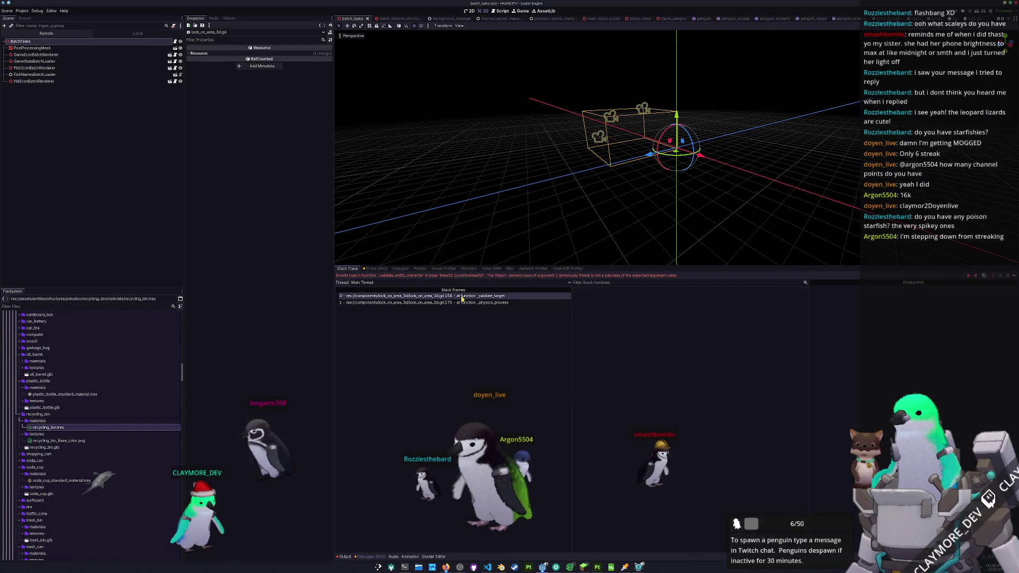
{"action": "key", "text": "alt+Tab"}
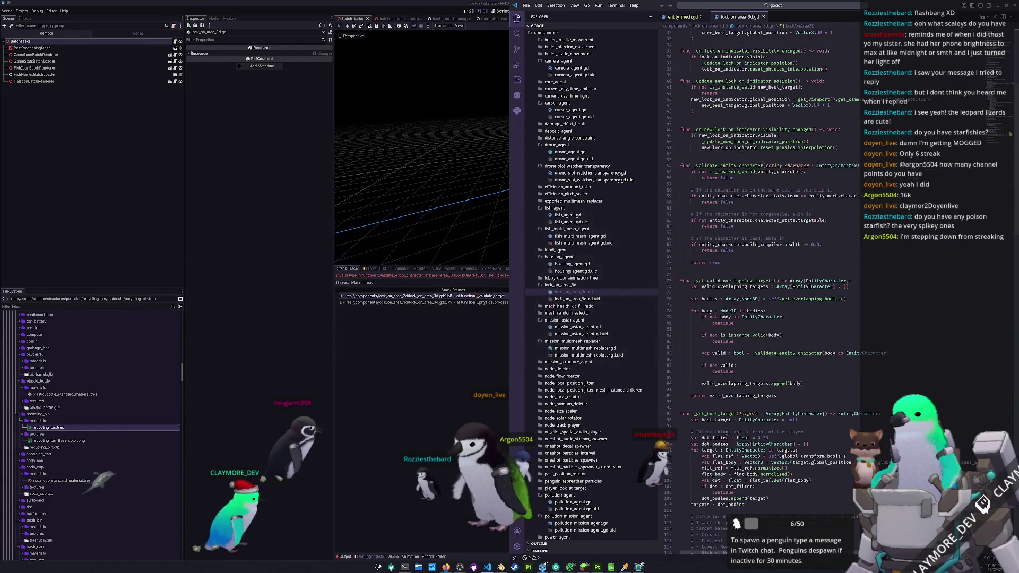
{"action": "scroll", "coordinate": [737, 338], "scroll_direction": "up", "scroll_amount": 10}
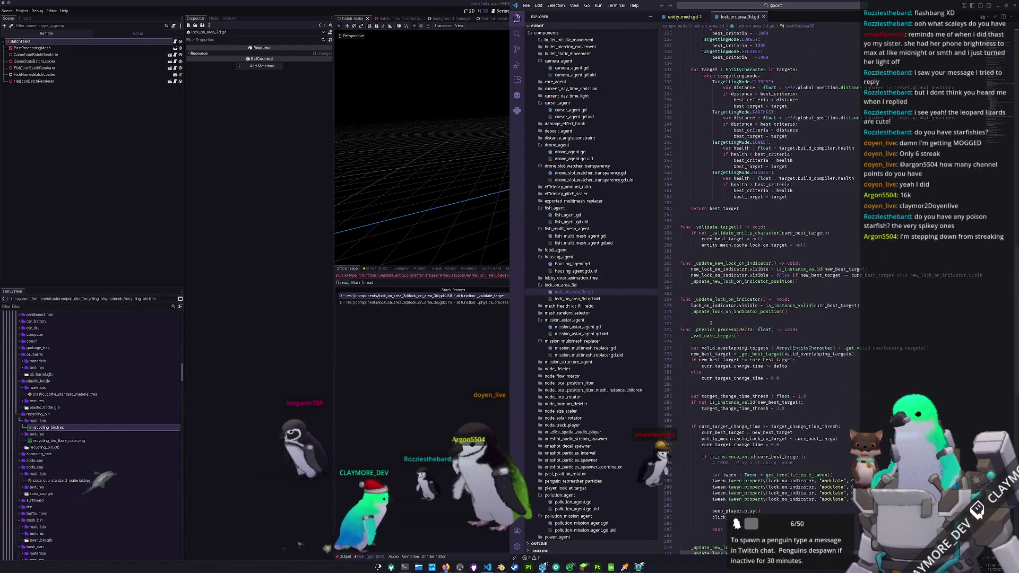
{"action": "left_click", "coordinate": [734, 348]}
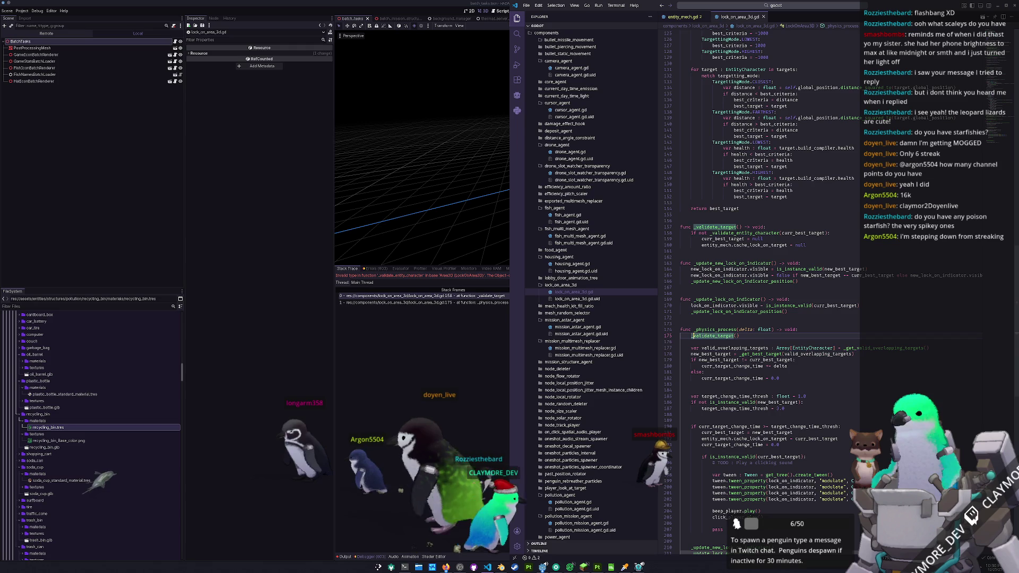
{"action": "key", "text": "Return"}
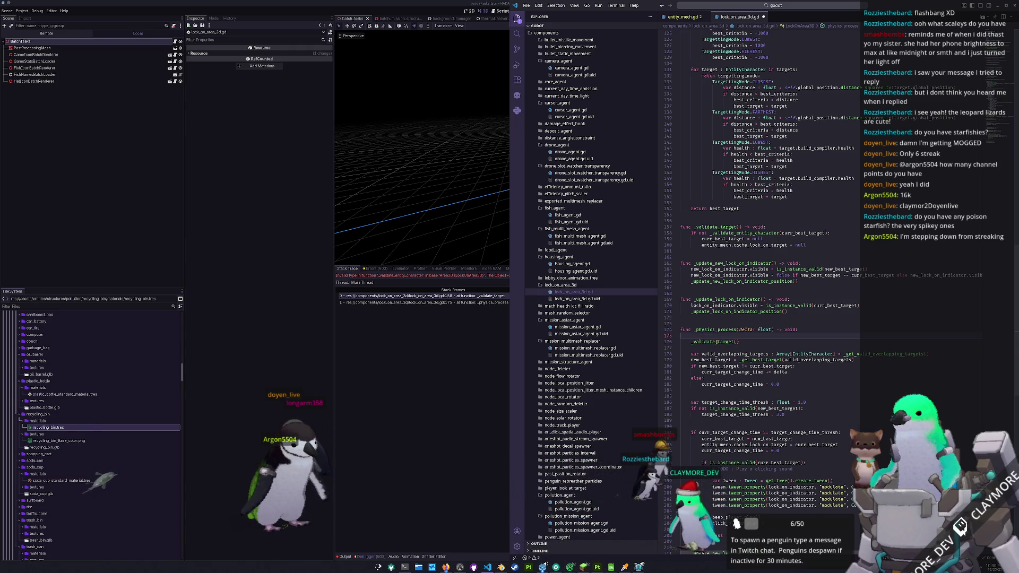
{"action": "type", "text": "if"}
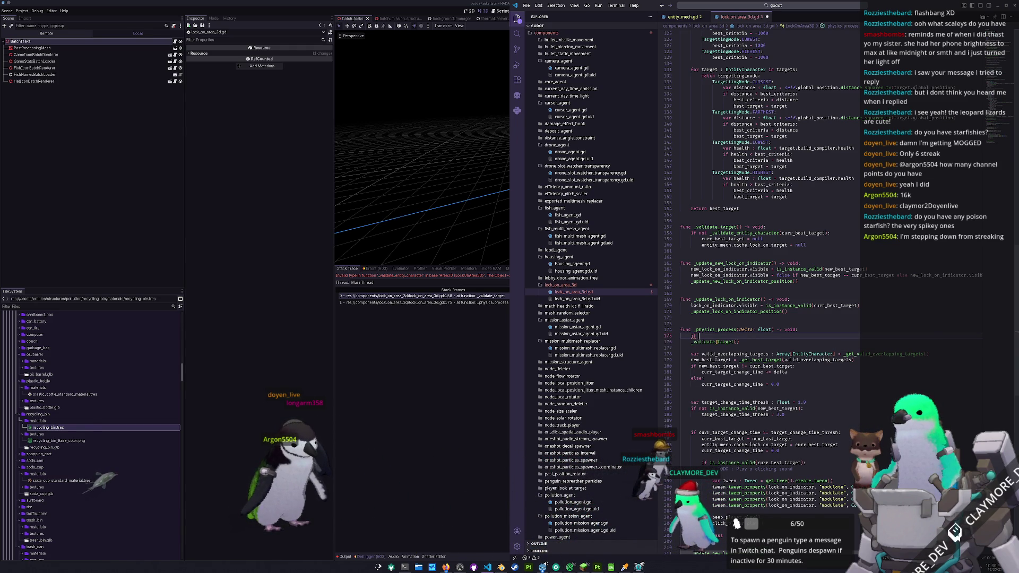
{"action": "type", "text": " is_instance_valid("}
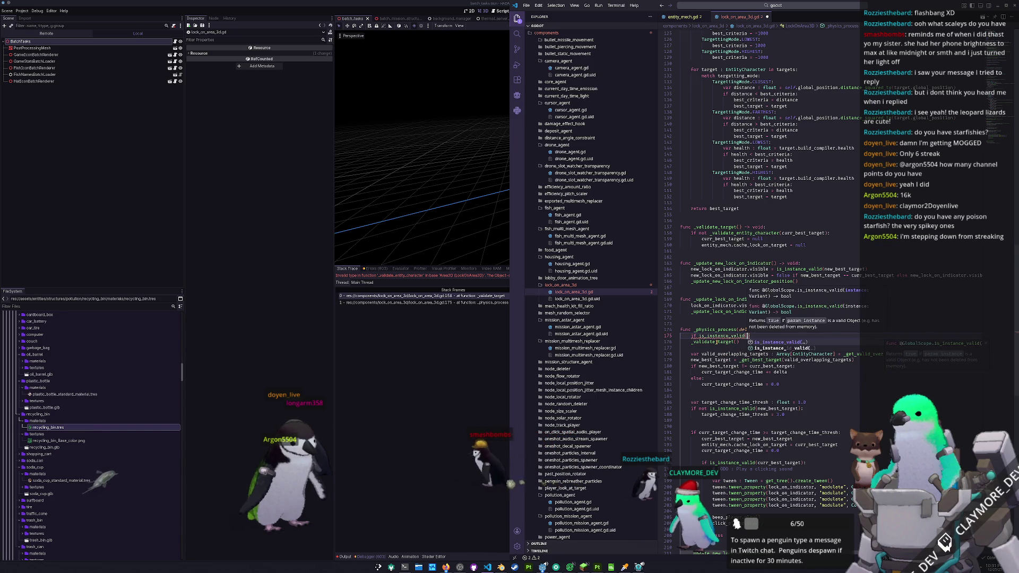
{"action": "key", "text": "Return"}
{"action": "type", "text": "curr_"}
{"action": "key", "text": "Return"}
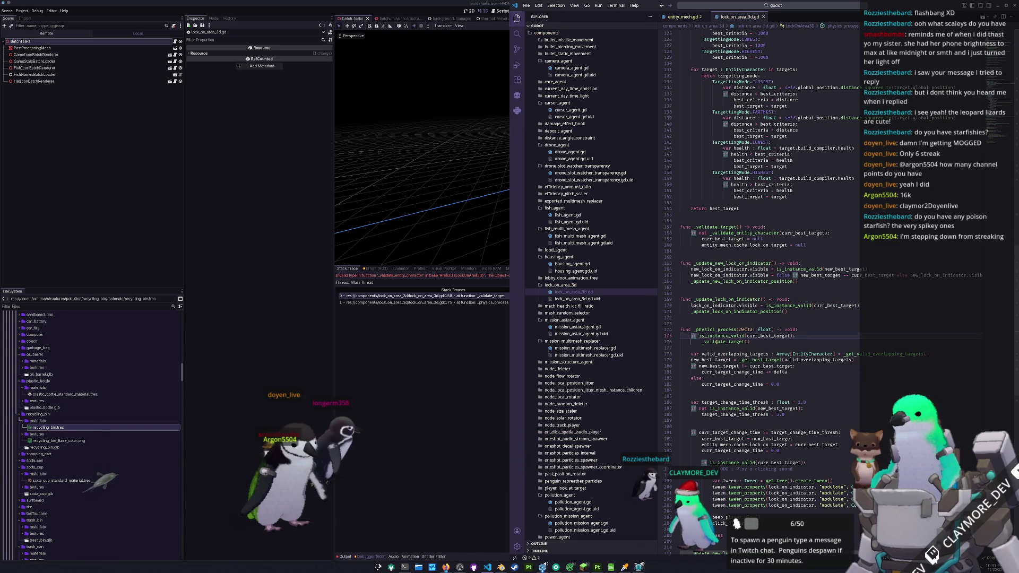
Step: Jump to the _validate_target definition and highlight its _validate_entity_character call
{"action": "left_click", "coordinate": [748, 341]}
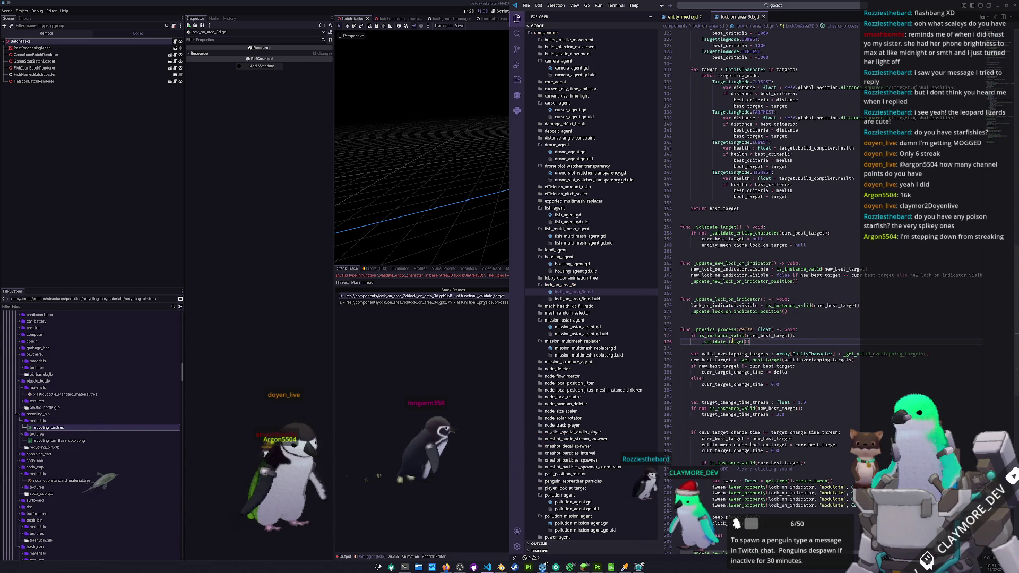
{"action": "left_click", "coordinate": [720, 341], "text": "ctrl"}
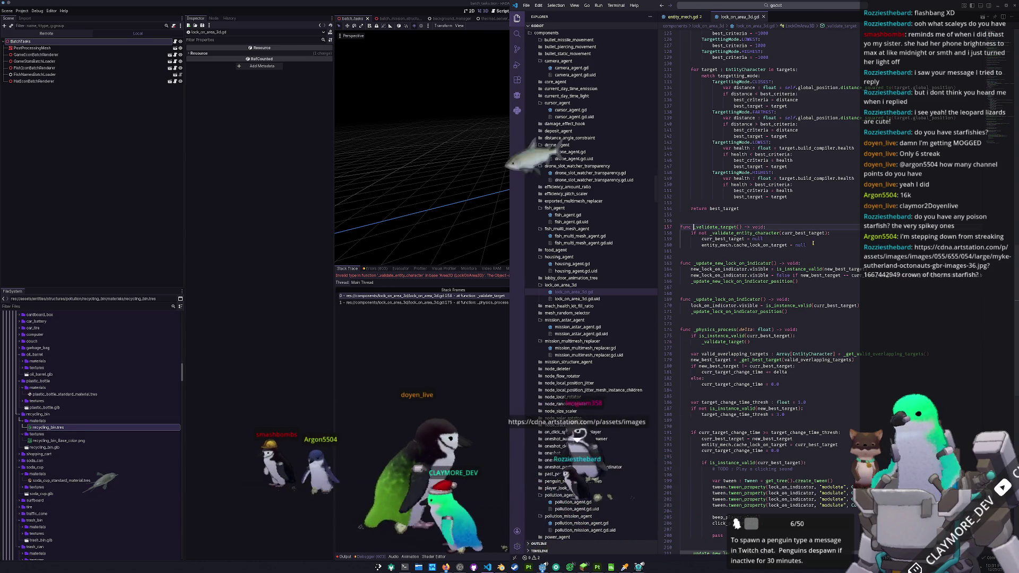
{"action": "mouse_move", "coordinate": [752, 233]}
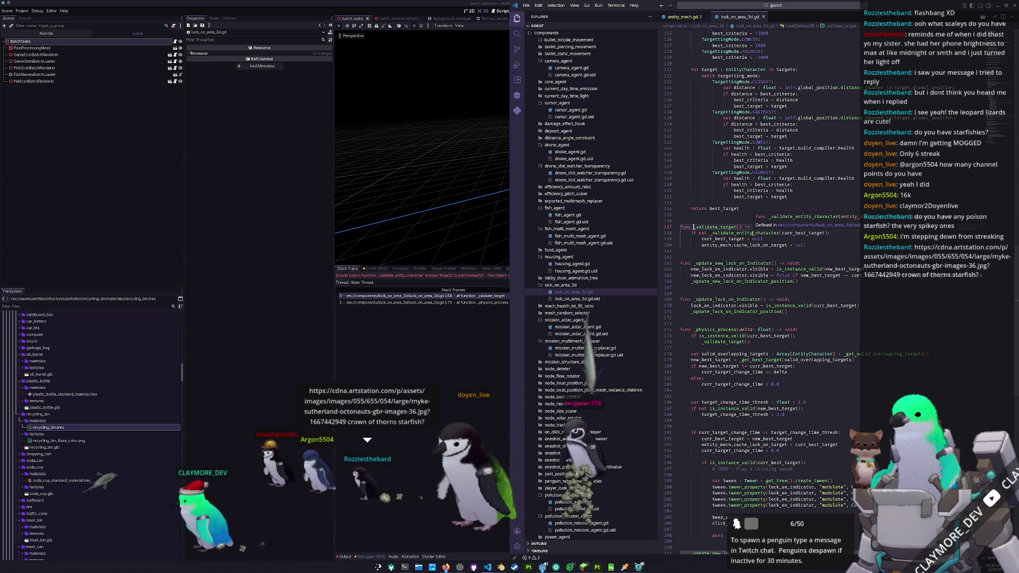
{"action": "double_click", "coordinate": [744, 233]}
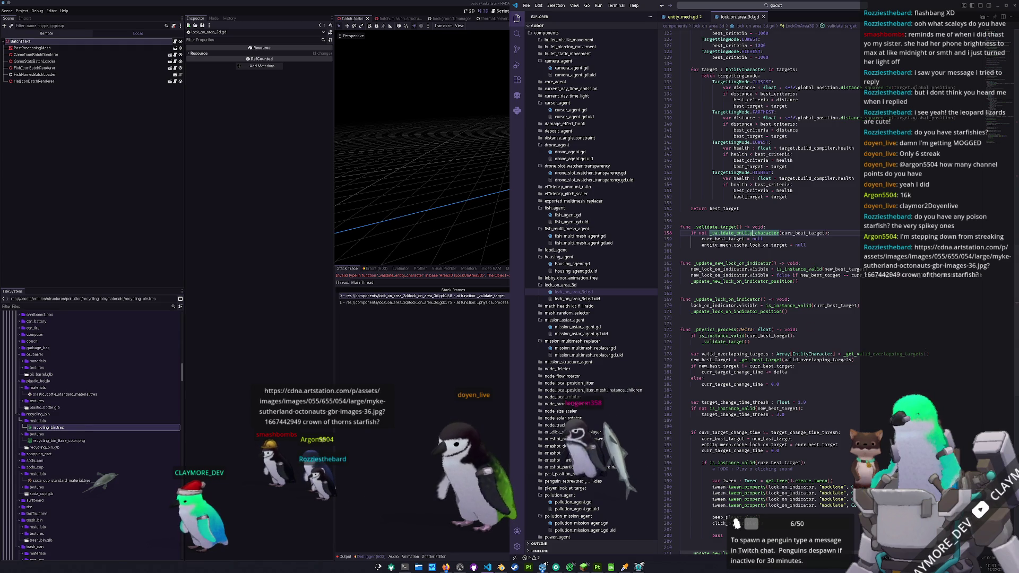
{"action": "key", "text": "alt+Tab"}
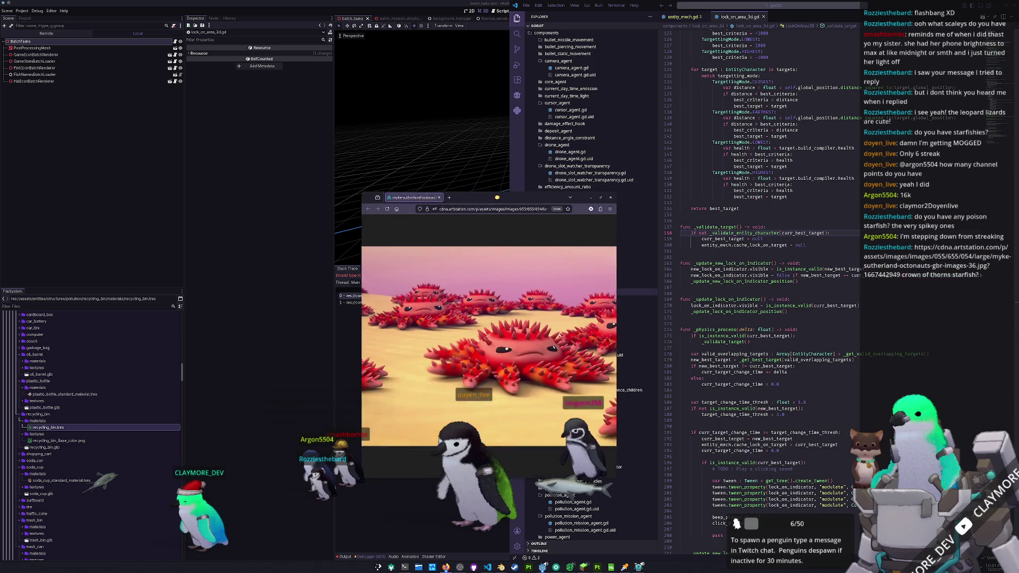
Step: Move the ArtStation starfish picture aside to view it, then close it
{"action": "left_click_drag", "start_coordinate": [523, 368], "coordinate": [239, 309]}
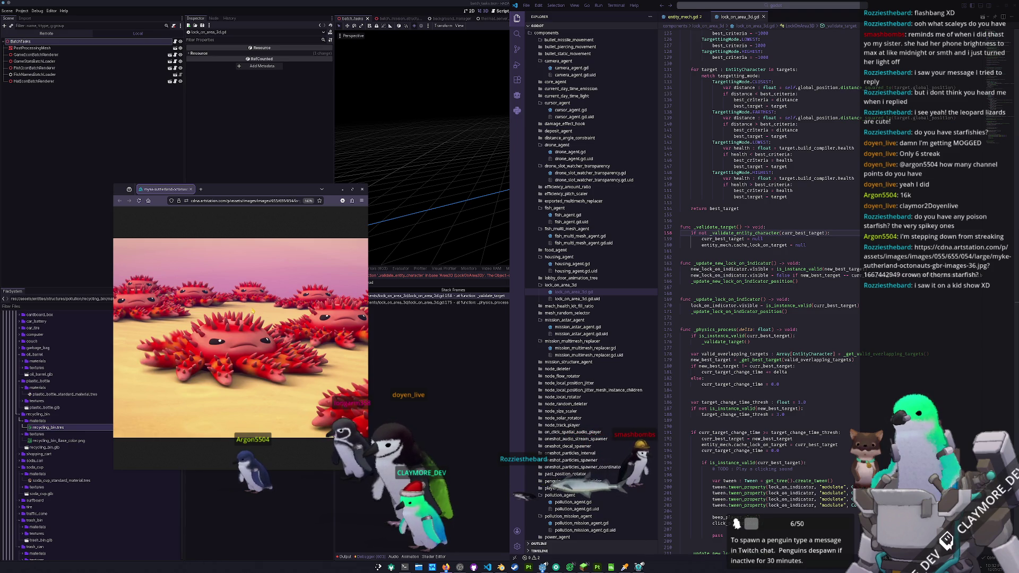
{"action": "left_click", "coordinate": [191, 189]}
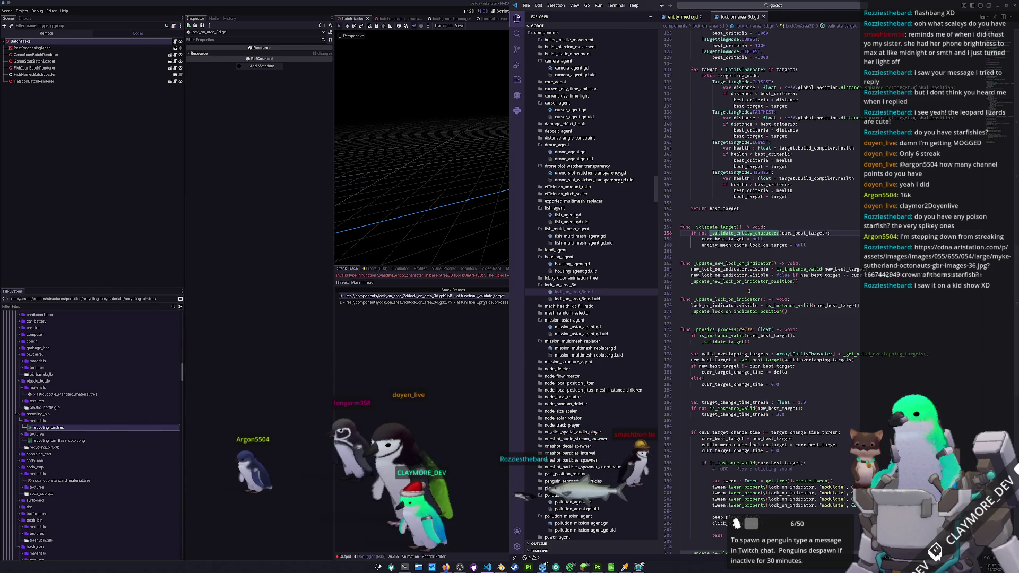
Step: Run the game with F5 and enter the Play Menu showing the three save slots
{"action": "left_click", "coordinate": [438, 391]}
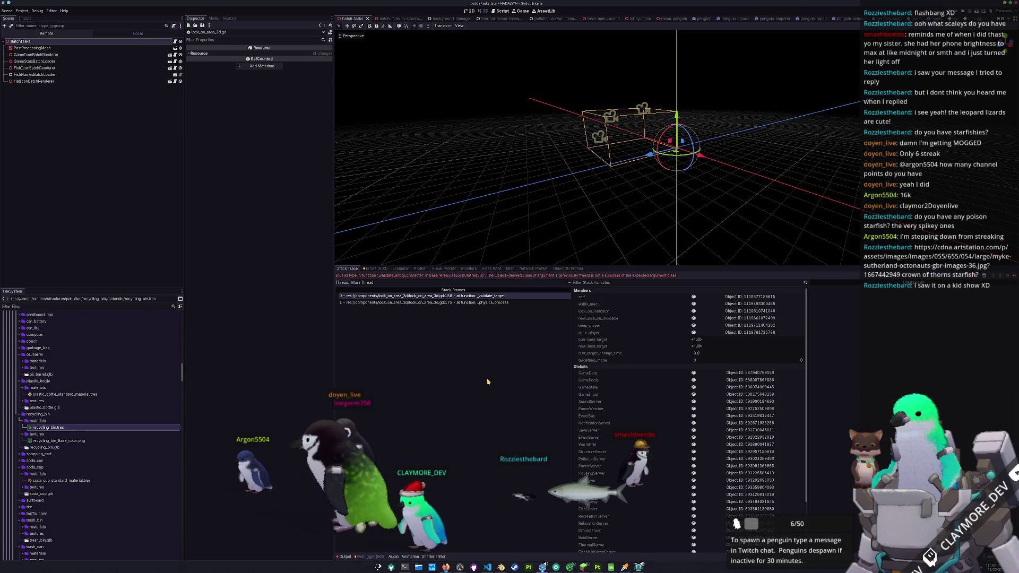
{"action": "key", "text": "F5"}
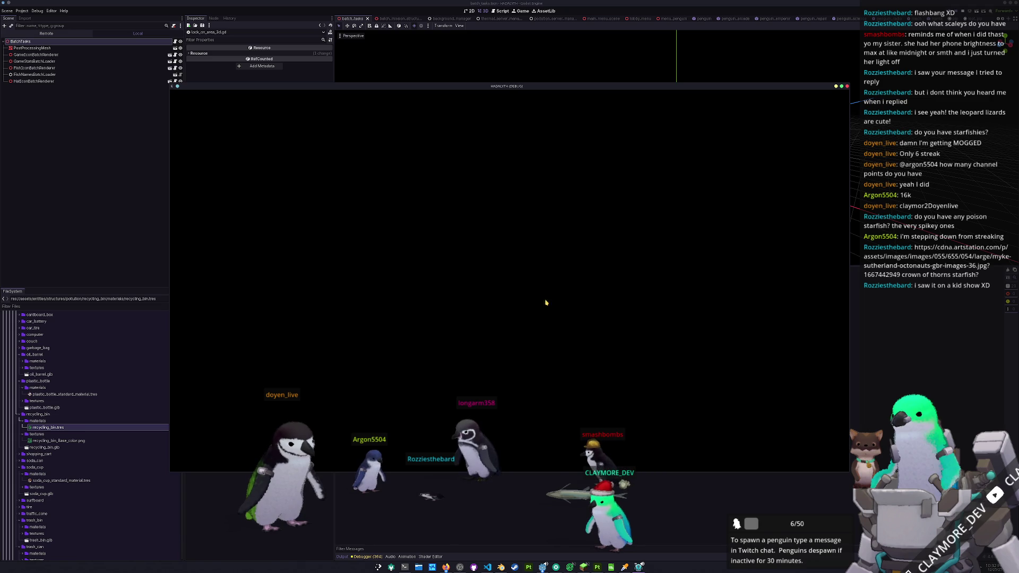
{"action": "left_click", "coordinate": [499, 320]}
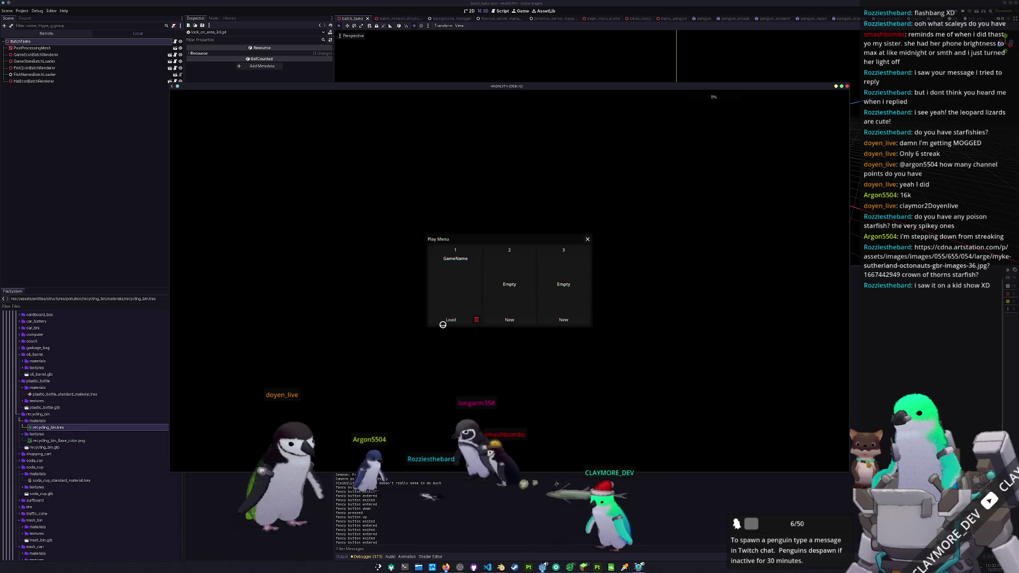
Step: Load the saved game in slot 1 and return to the code editor while the world generates
{"action": "left_click", "coordinate": [446, 320]}
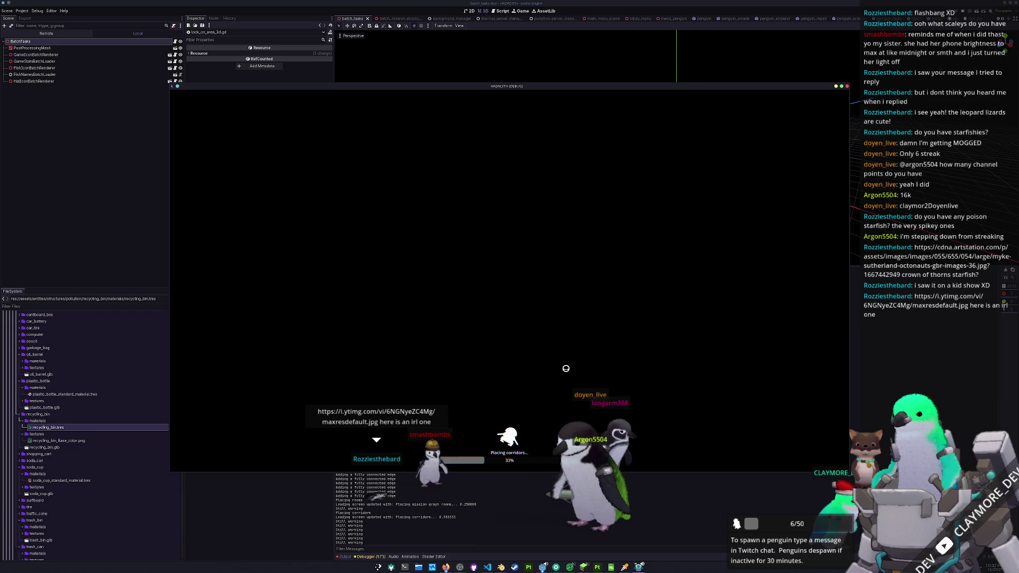
{"action": "key", "text": "alt+Tab"}
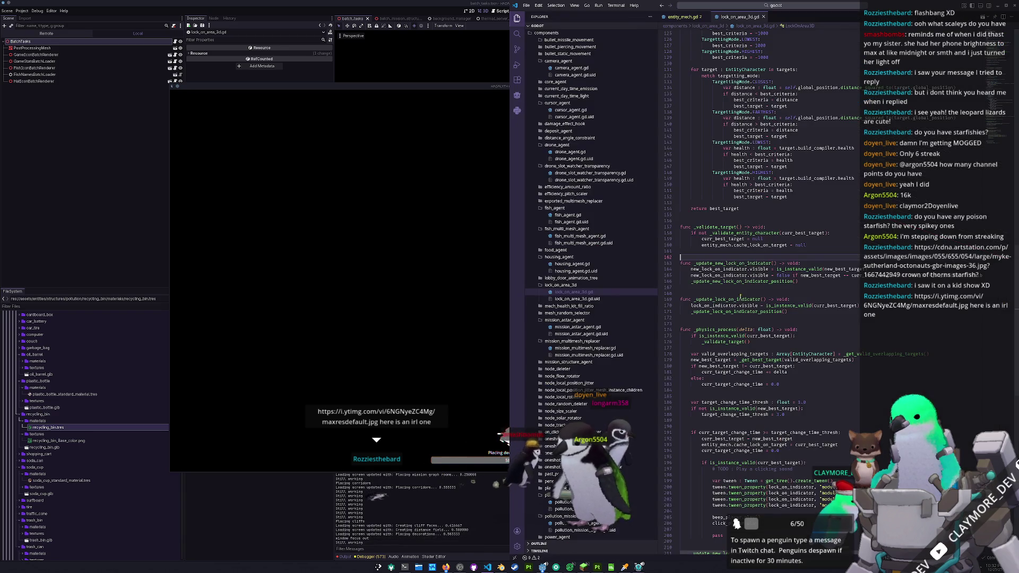
{"action": "double_click", "coordinate": [793, 232]}
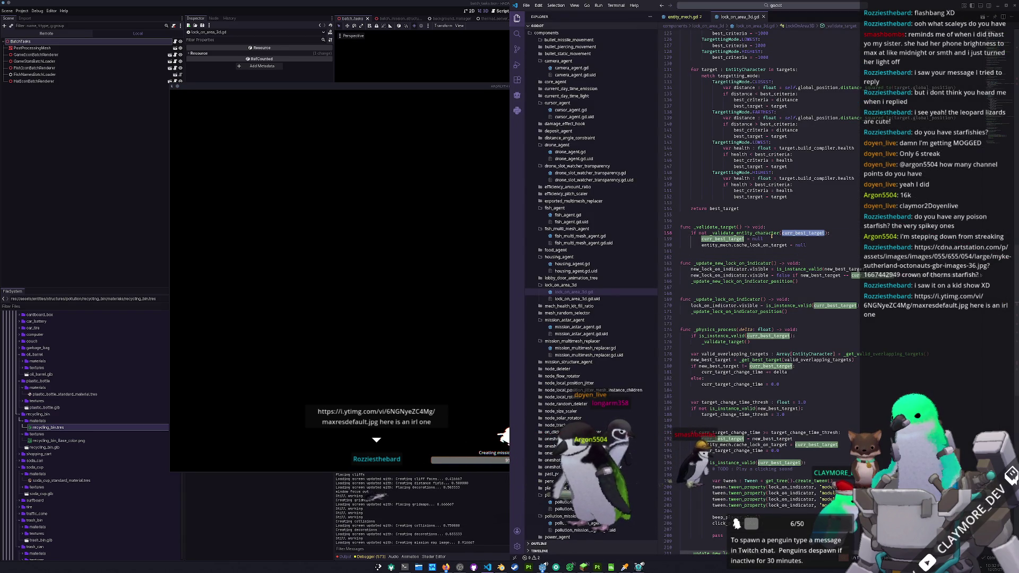
Step: Select the curr_best_target validity check expression on line 158
{"action": "left_click", "coordinate": [708, 233]}
{"action": "left_click_drag", "start_coordinate": [809, 233], "coordinate": [825, 233]}
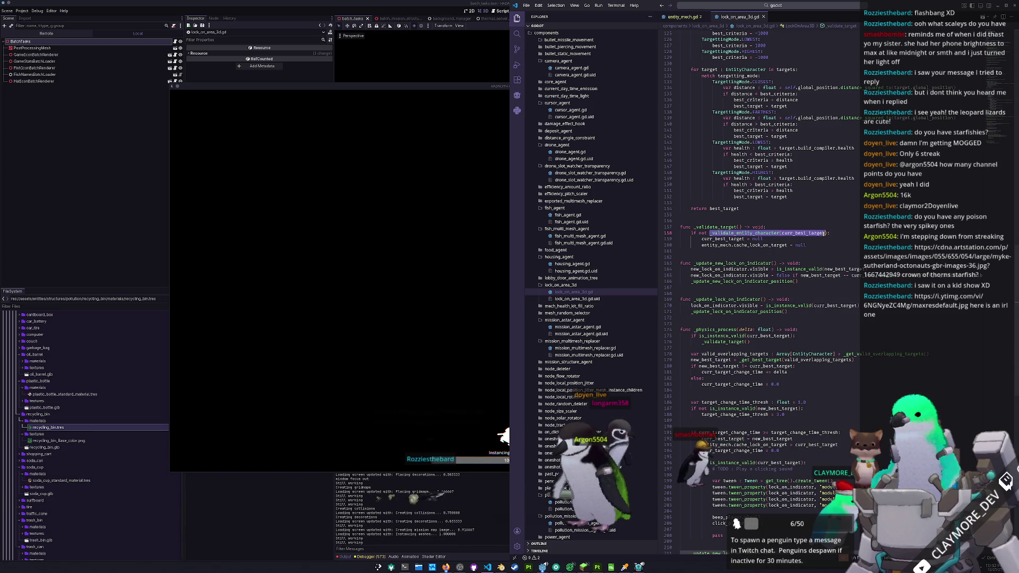
{"action": "double_click", "coordinate": [802, 232]}
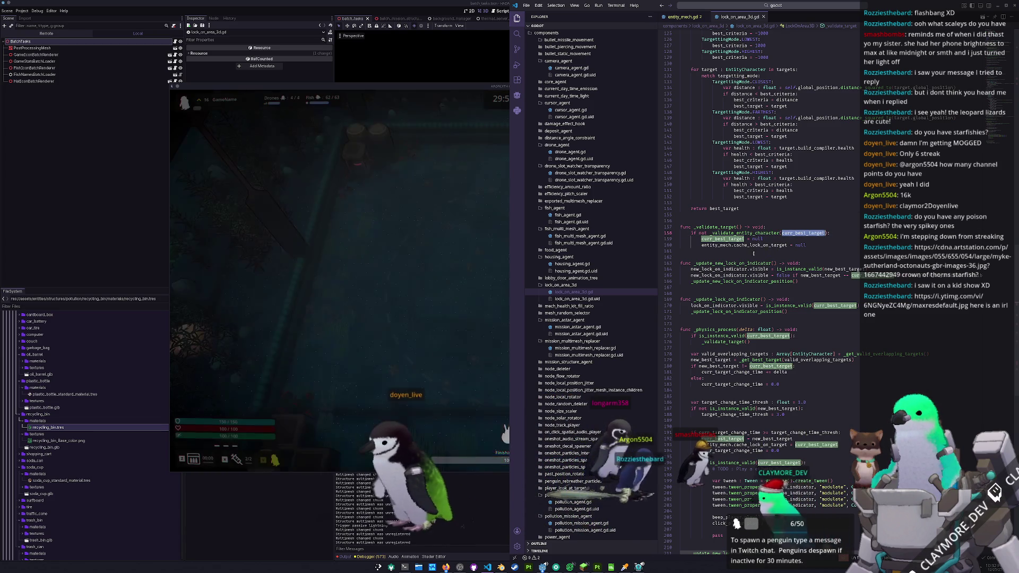
{"action": "scroll", "coordinate": [699, 265], "scroll_direction": "up", "scroll_amount": 4}
{"action": "scroll", "coordinate": [700, 265], "scroll_direction": "up", "scroll_amount": 4}
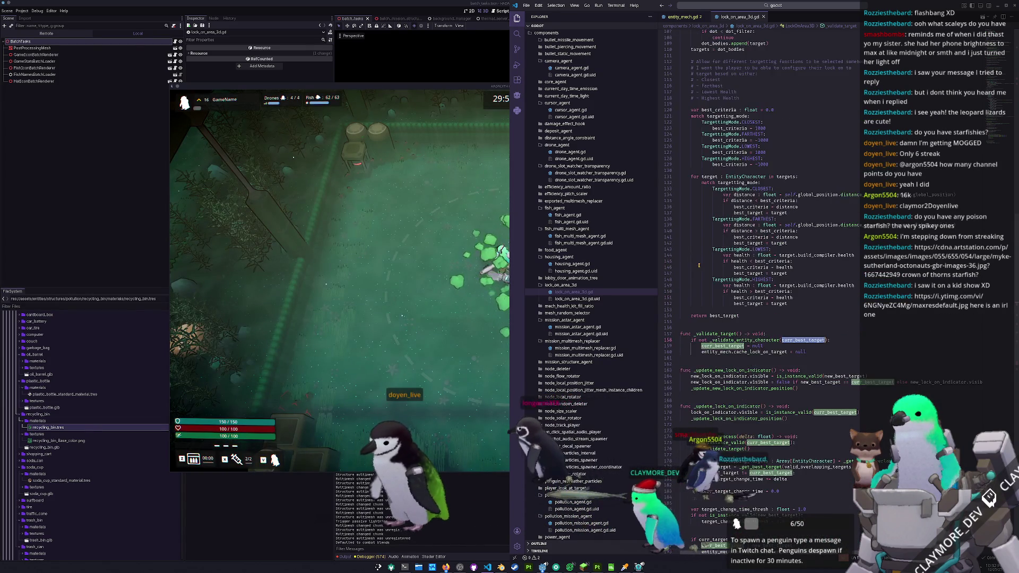
{"action": "scroll", "coordinate": [699, 265], "scroll_direction": "up", "scroll_amount": 4}
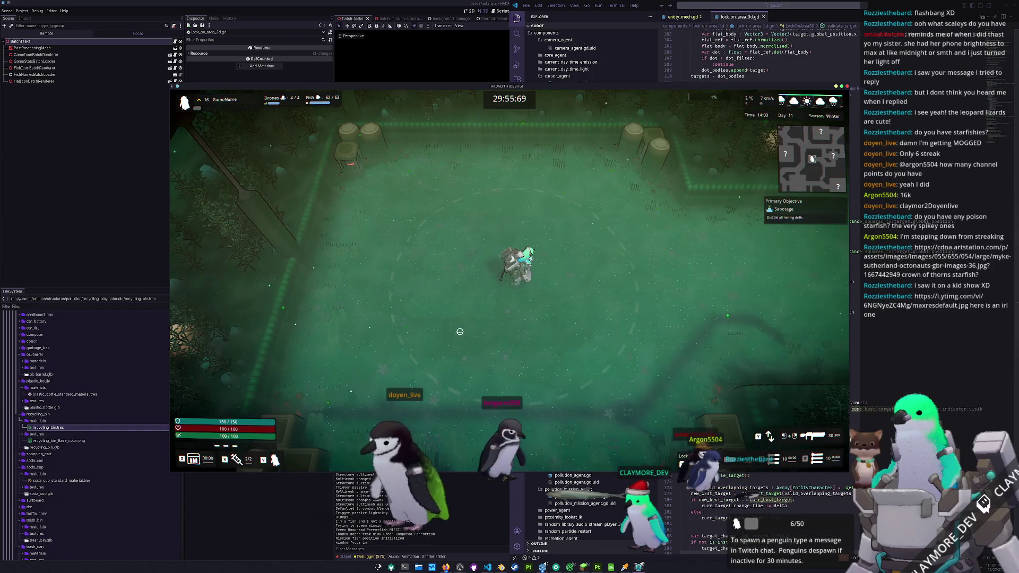
Step: Walk the character up past the crates and pipes and left to the mining drill
{"action": "key", "text": "d"}
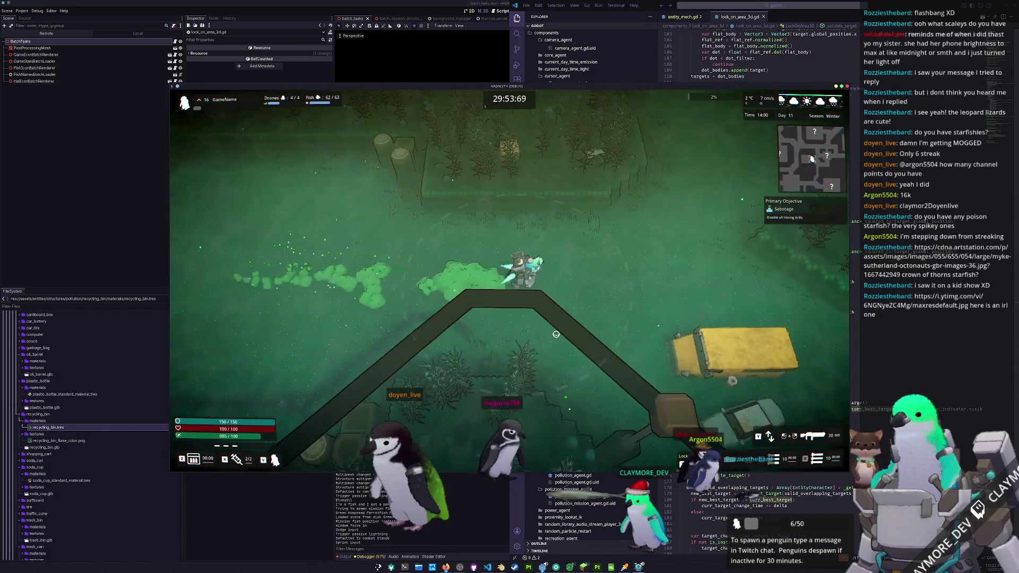
{"action": "key", "text": "w"}
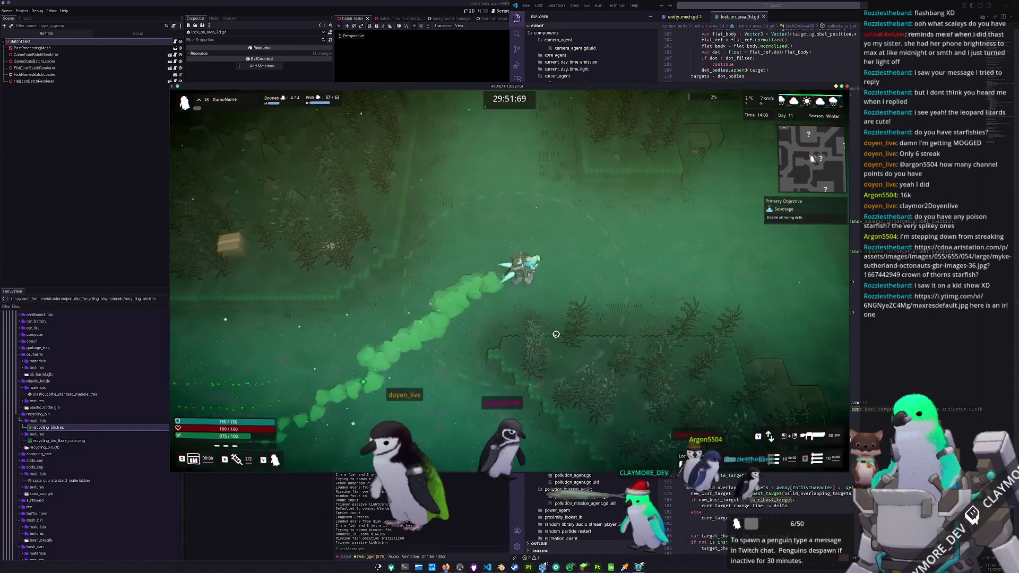
{"action": "key", "text": "w"}
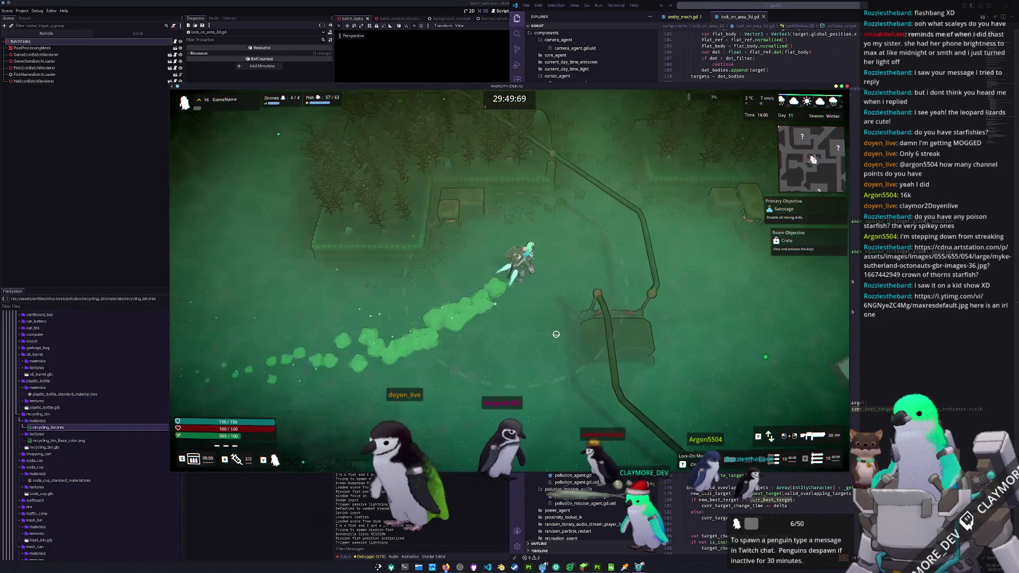
{"action": "key", "text": "w"}
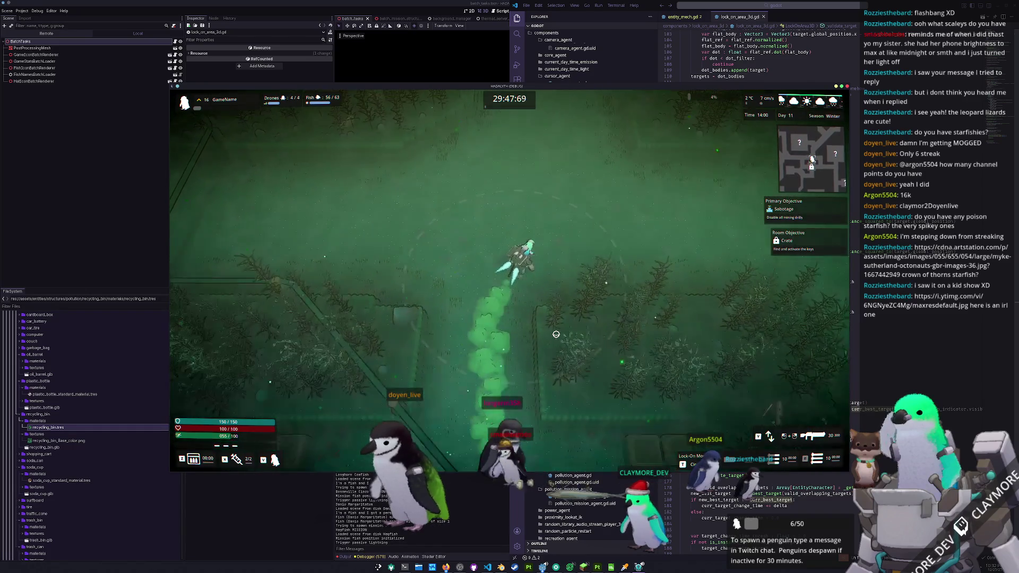
{"action": "key", "text": "w"}
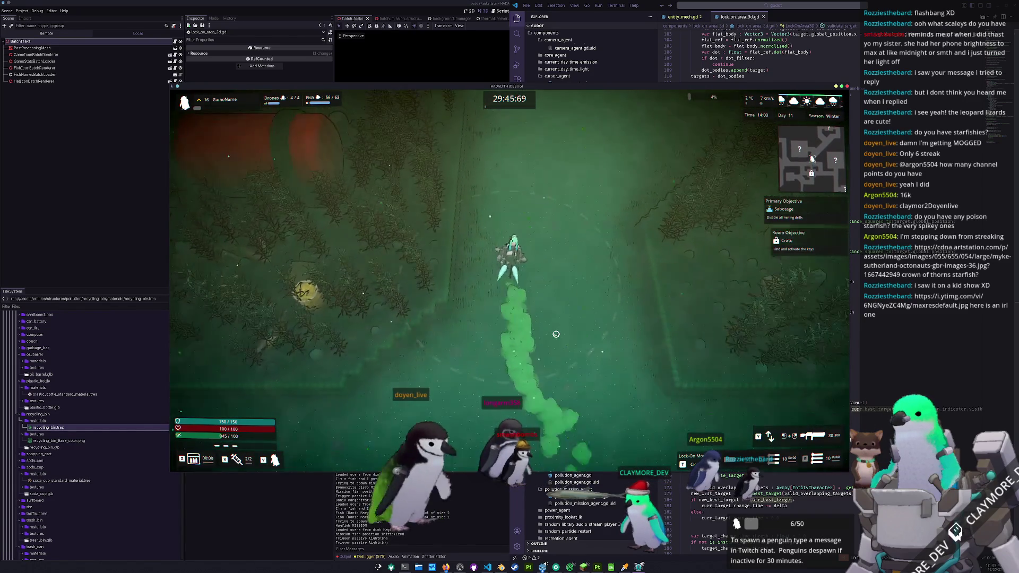
{"action": "key", "text": "a"}
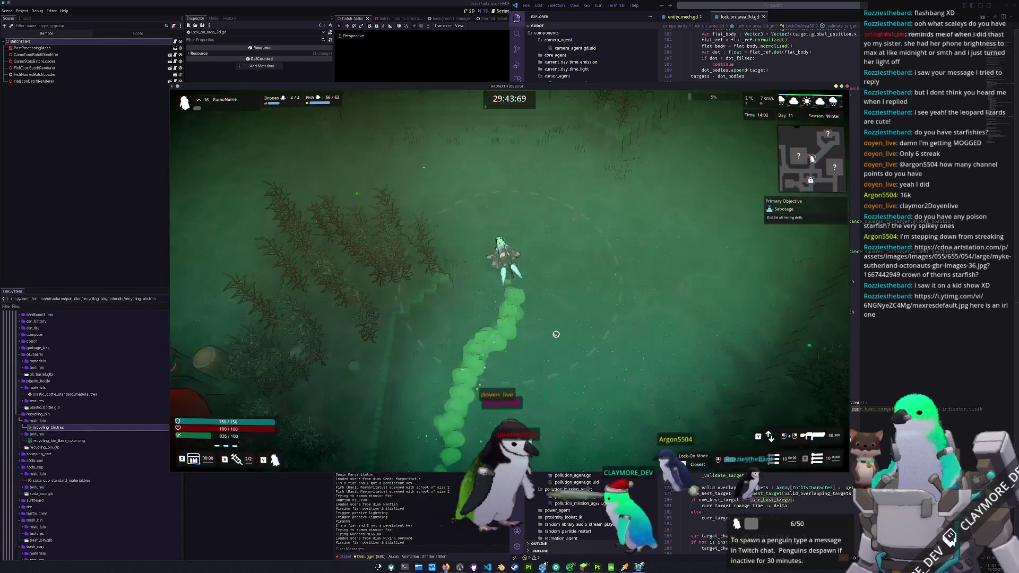
{"action": "key", "text": "a"}
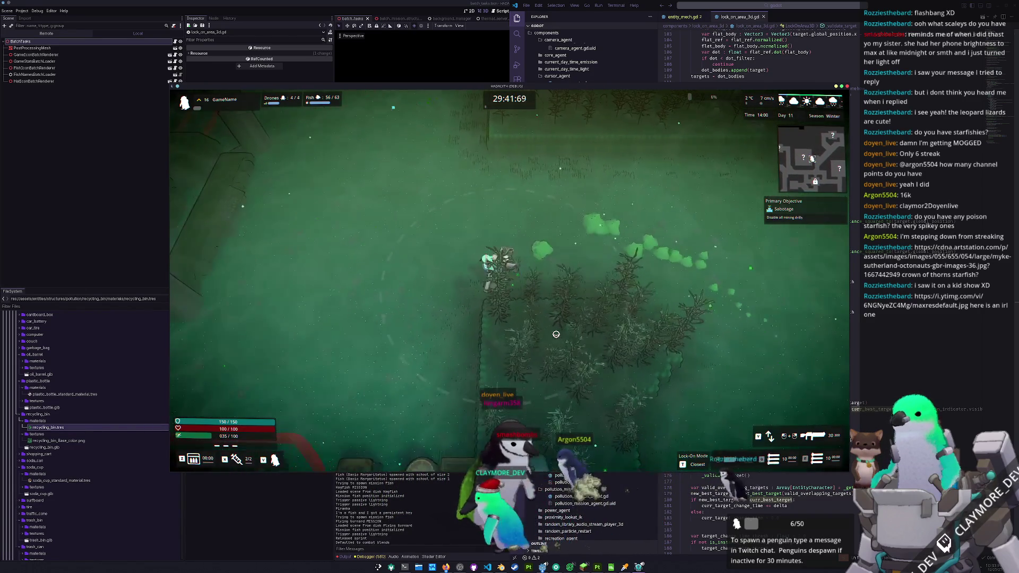
{"action": "key", "text": "a"}
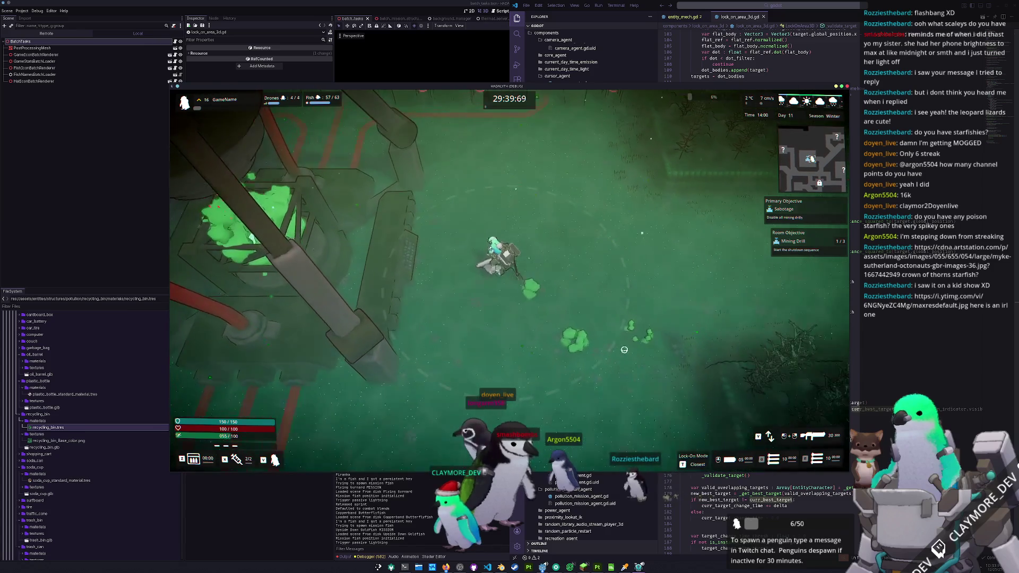
{"action": "key", "text": "a"}
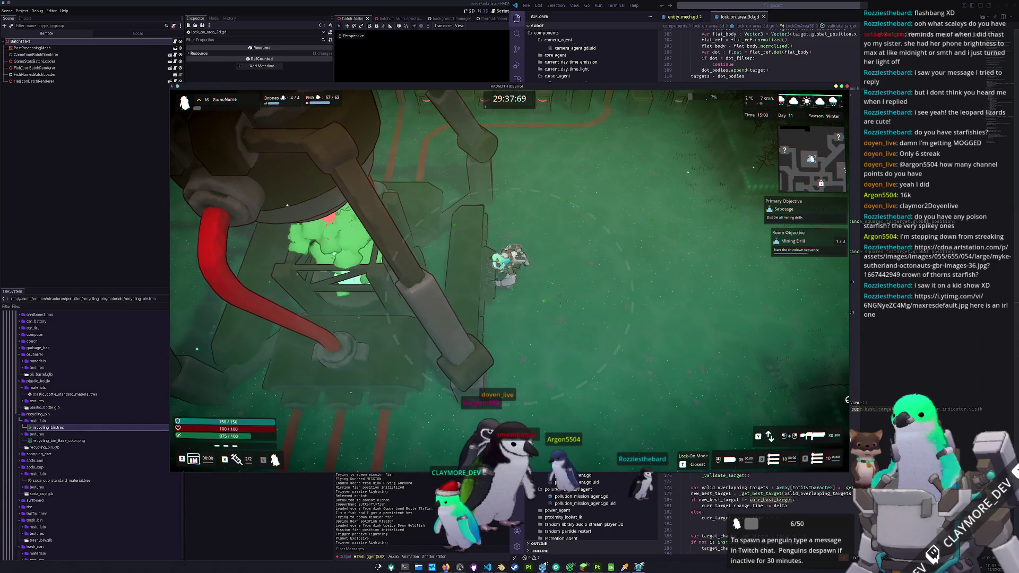
Step: Start the drill shutdown to reach objective stage 2 of 3, move across the red zone, then pause
{"action": "key", "text": "e"}
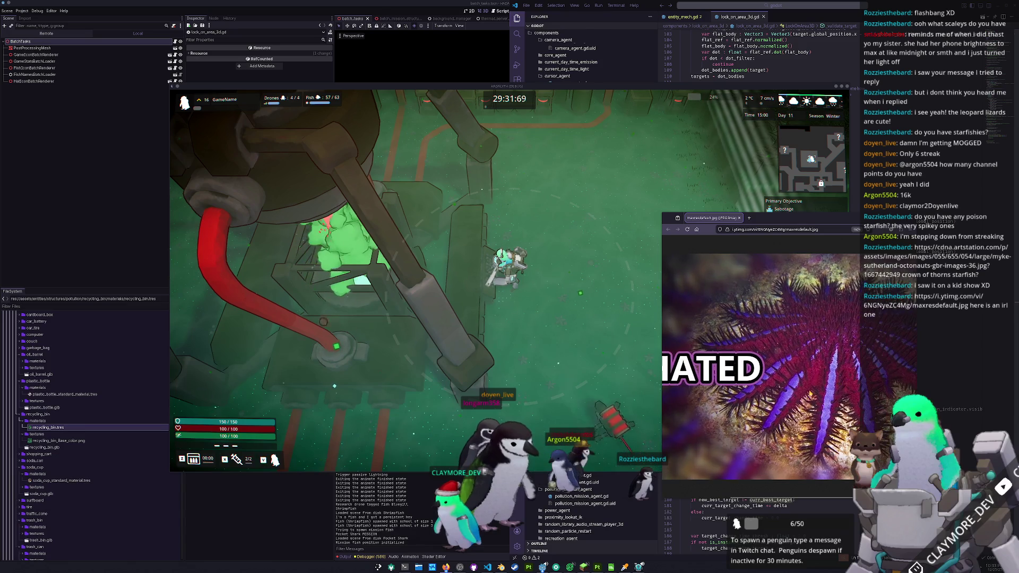
{"action": "key", "text": "s"}
{"action": "key", "text": "d"}
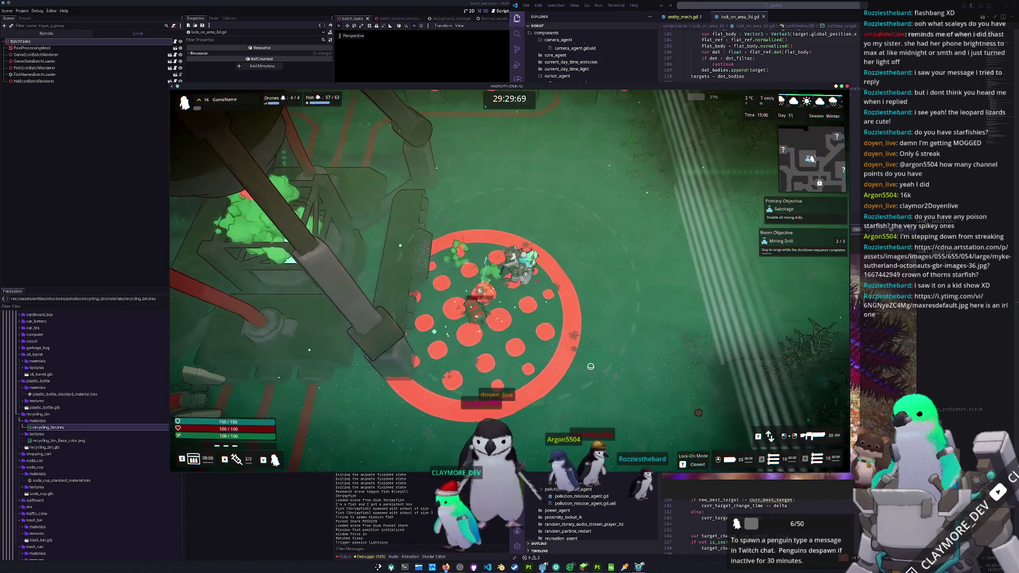
{"action": "key", "text": "w"}
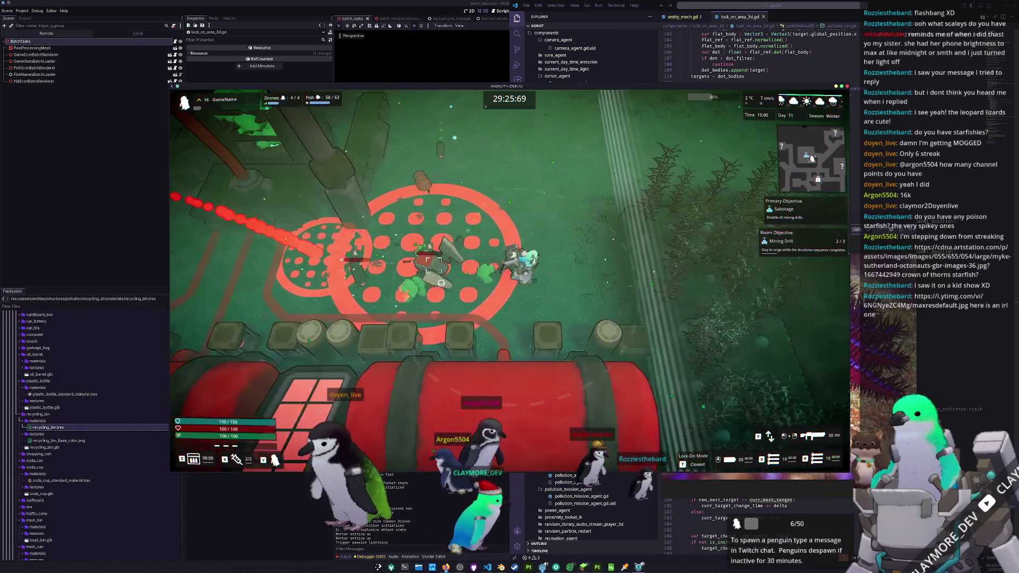
{"action": "key", "text": "Escape"}
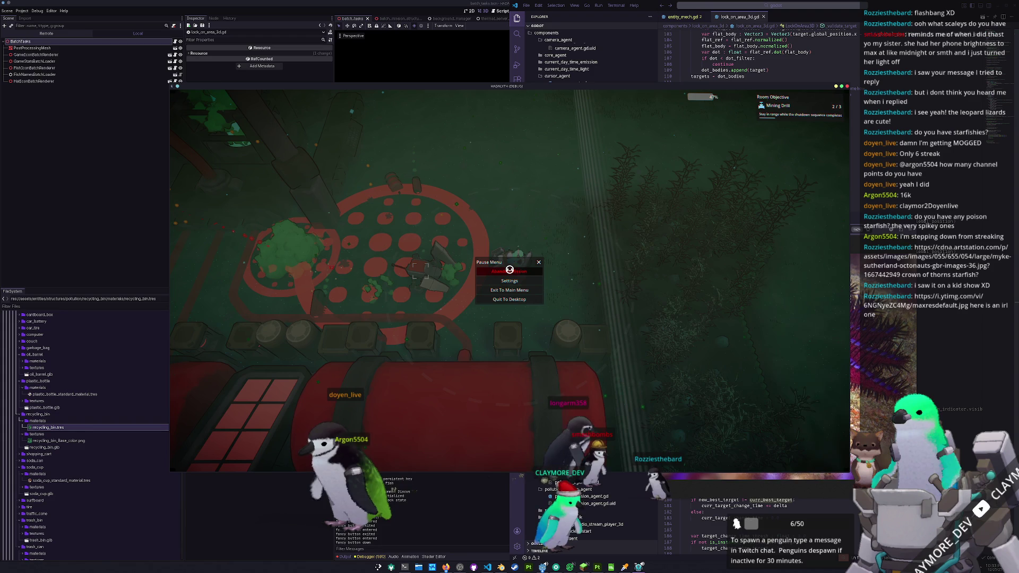
Step: Resume play, then choose Return From Mission on the Mission Failure panel
{"action": "key", "text": "Escape"}
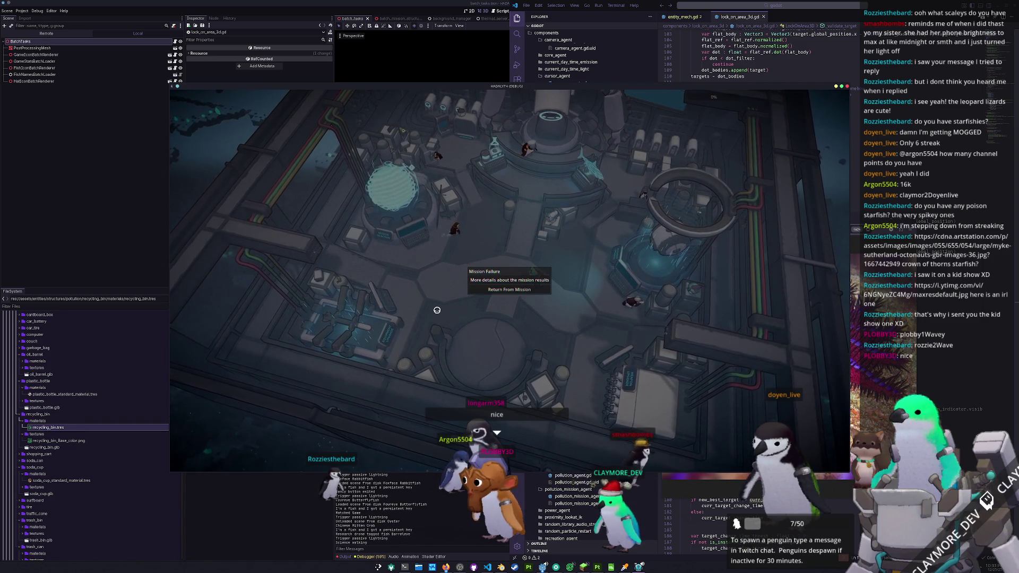
{"action": "left_click", "coordinate": [509, 289]}
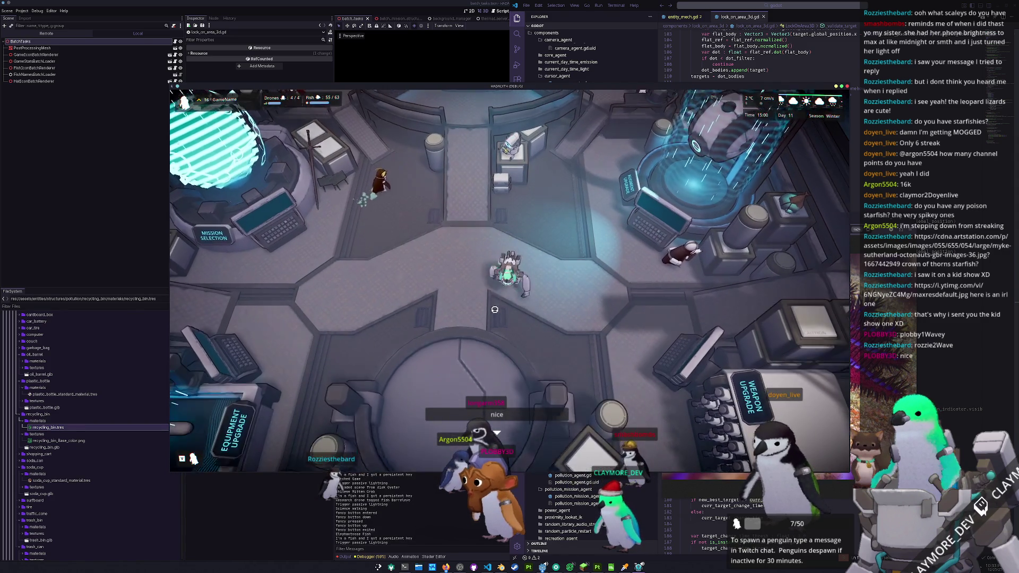
Step: Swim the diver off the platform and upward out of the base past the rocks and ridge
{"action": "key", "text": "s"}
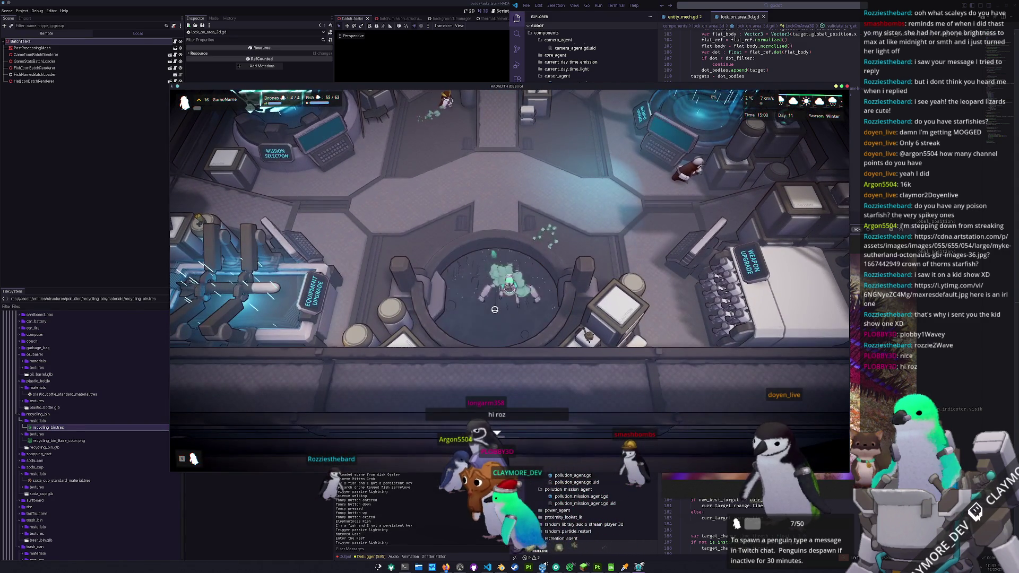
{"action": "key", "text": "a"}
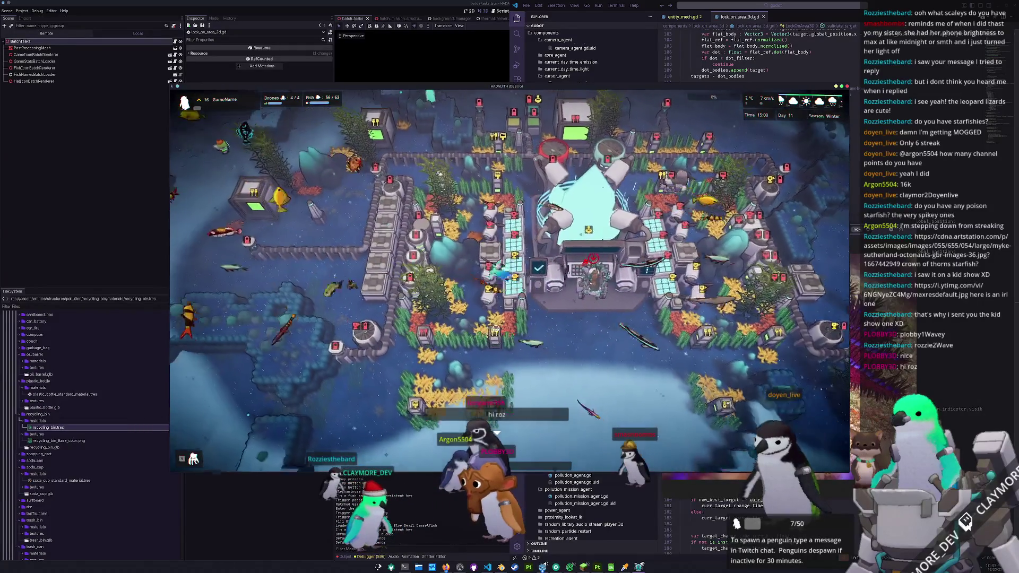
{"action": "key", "text": "w"}
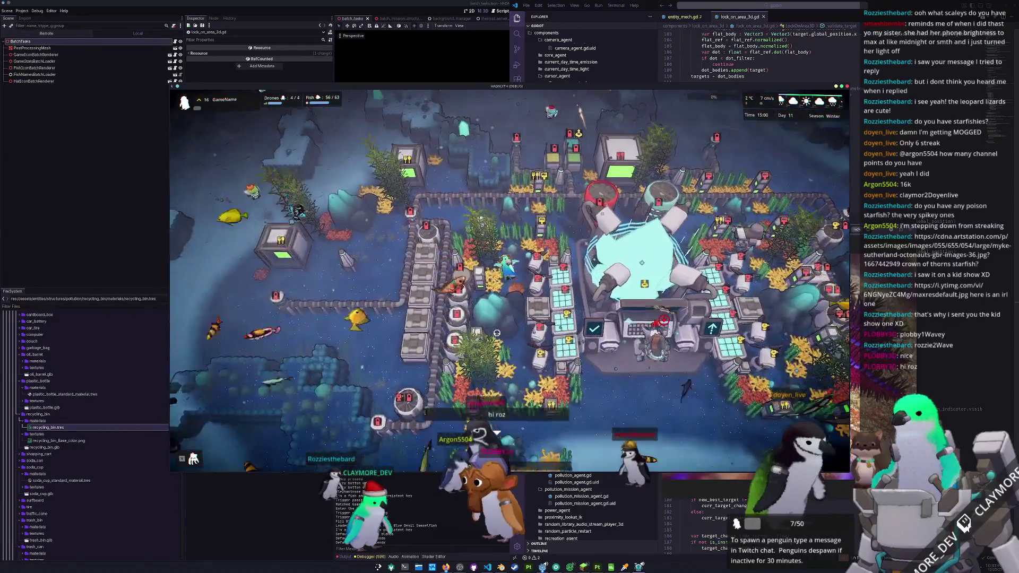
{"action": "key", "text": "w"}
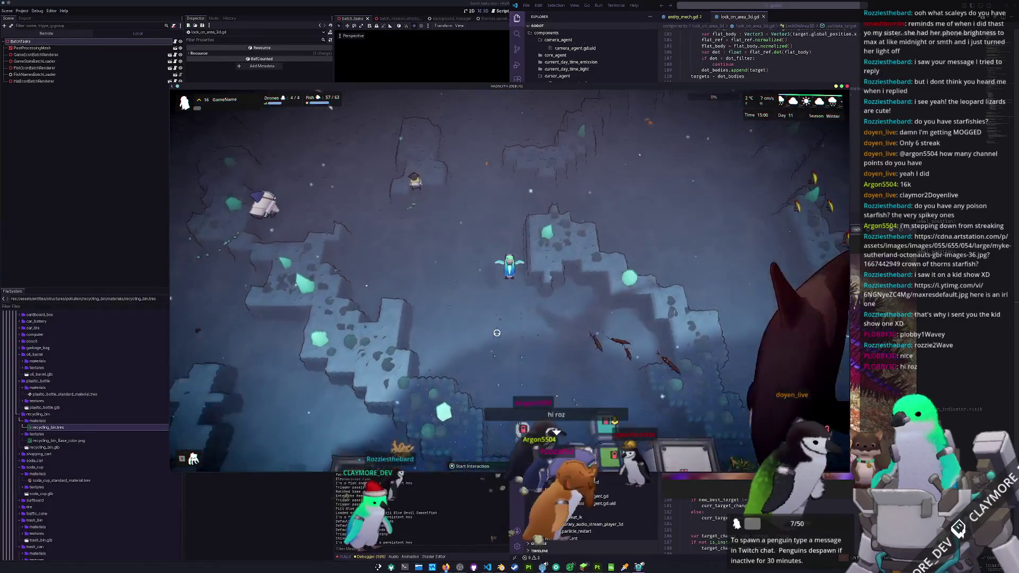
{"action": "key", "text": "w"}
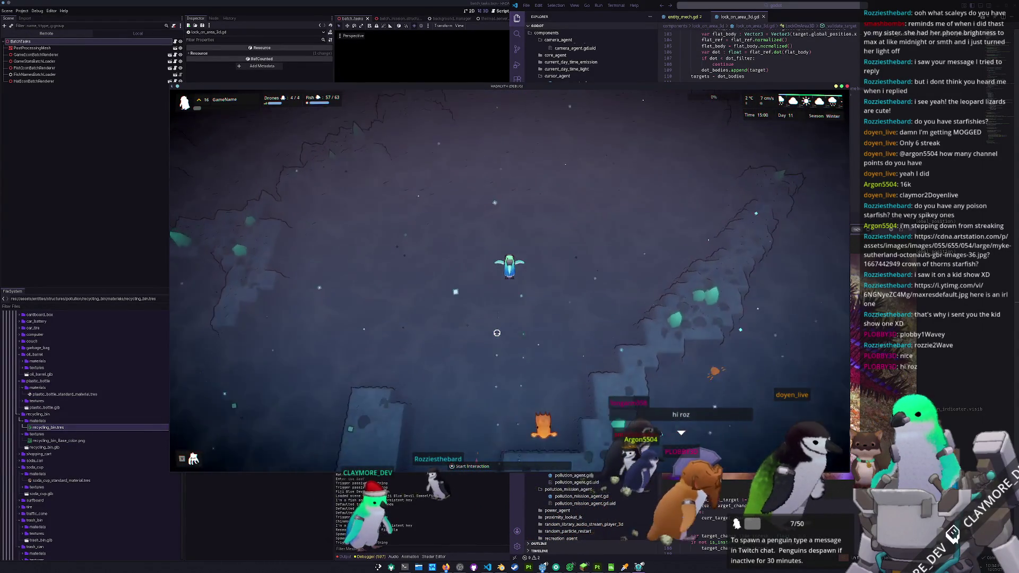
{"action": "key", "text": "w"}
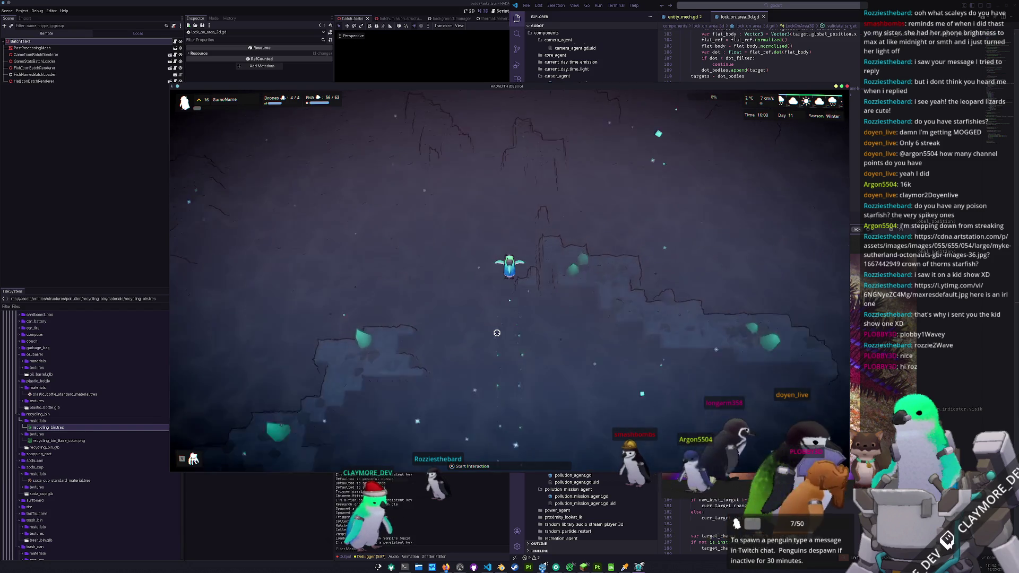
{"action": "key", "text": "w"}
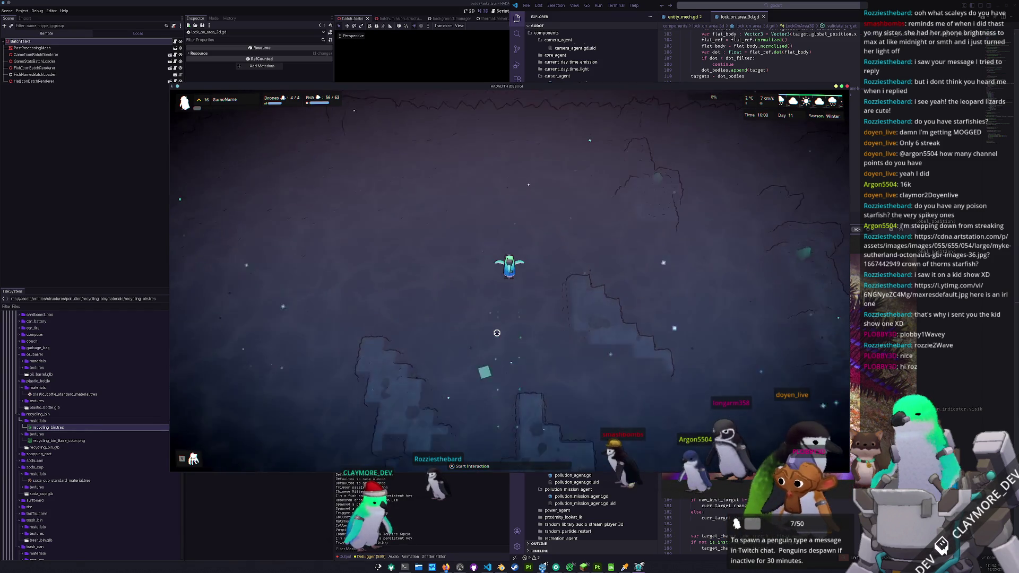
{"action": "key", "text": "w"}
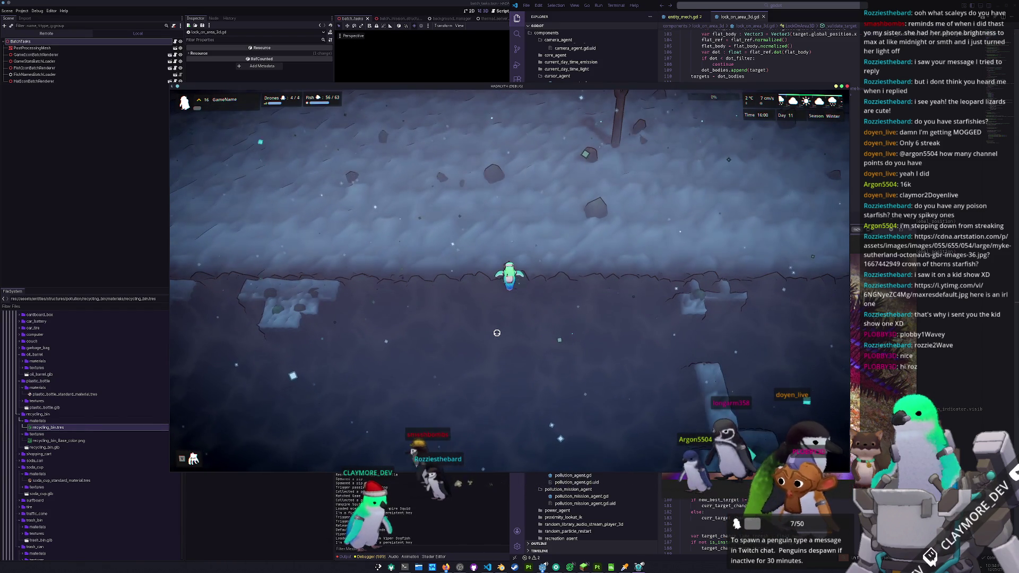
{"action": "key", "text": "w"}
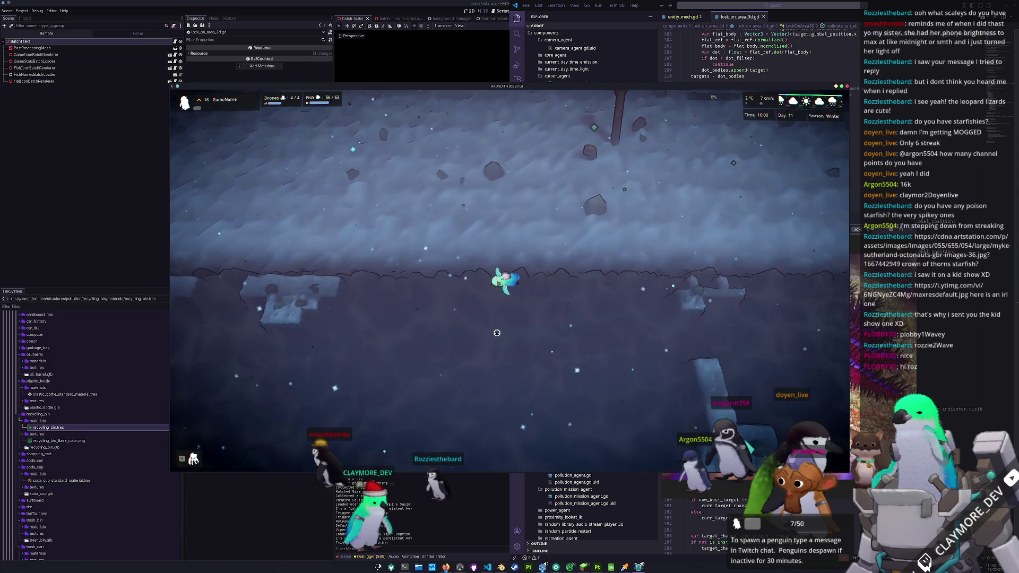
{"action": "key", "text": "w"}
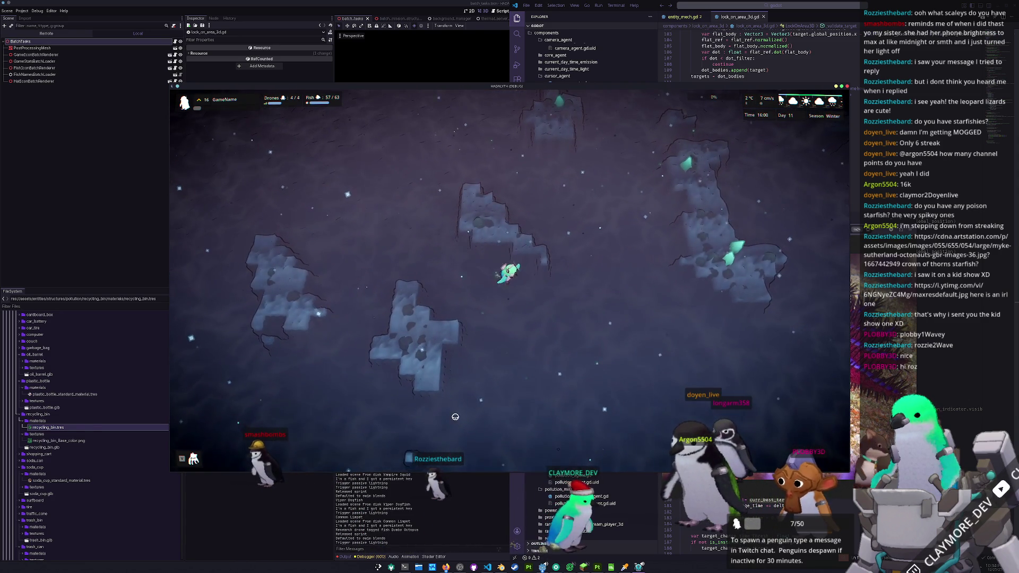
Step: Pause and use Unstuck to send the diver back to base, then switch to Blender
{"action": "key", "text": "Escape"}
{"action": "left_click", "coordinate": [509, 282]}
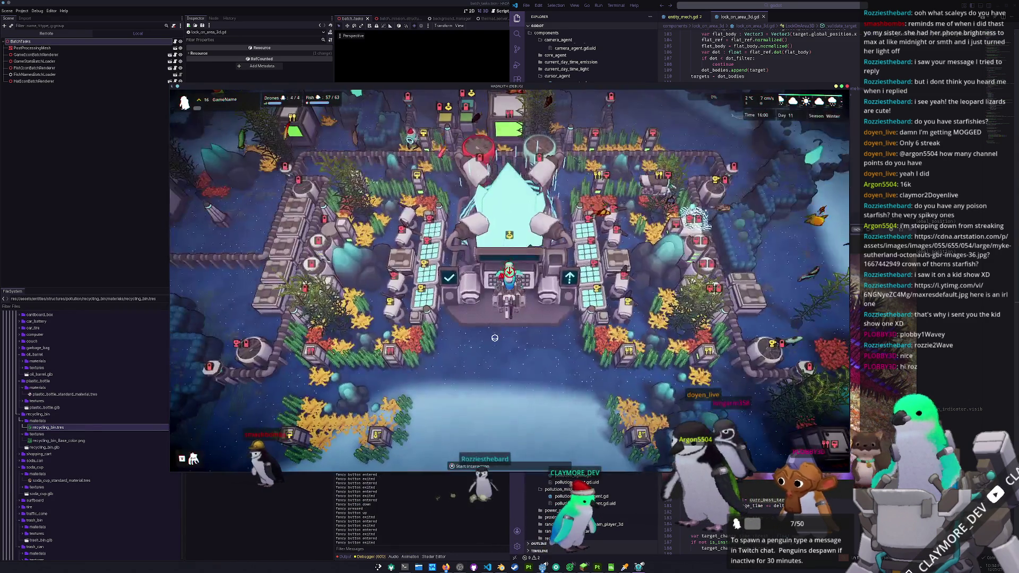
{"action": "key", "text": "alt+Tab"}
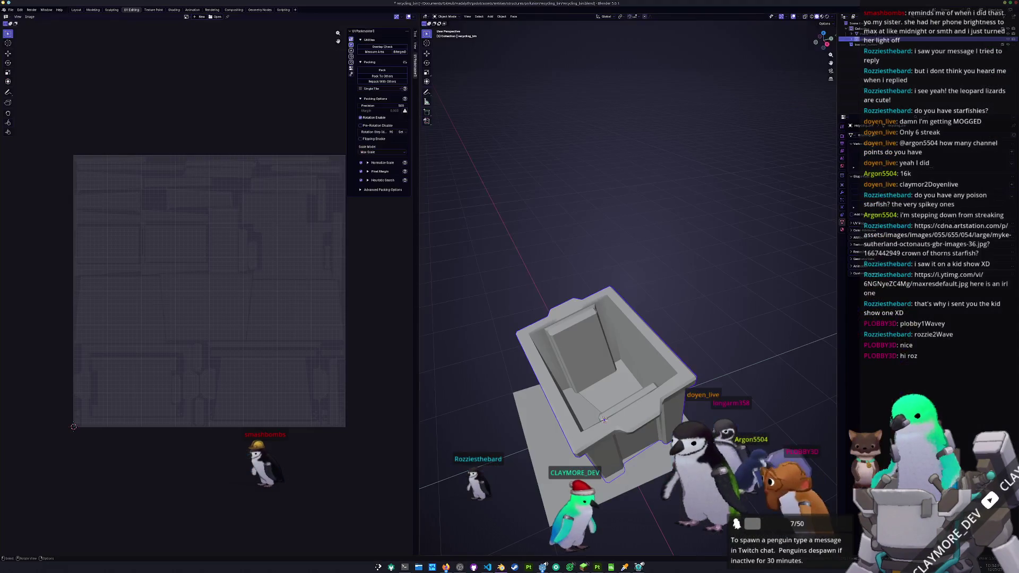
Step: Start a new General scene, saving the recycling bin file when prompted
{"action": "left_click", "coordinate": [11, 9]}
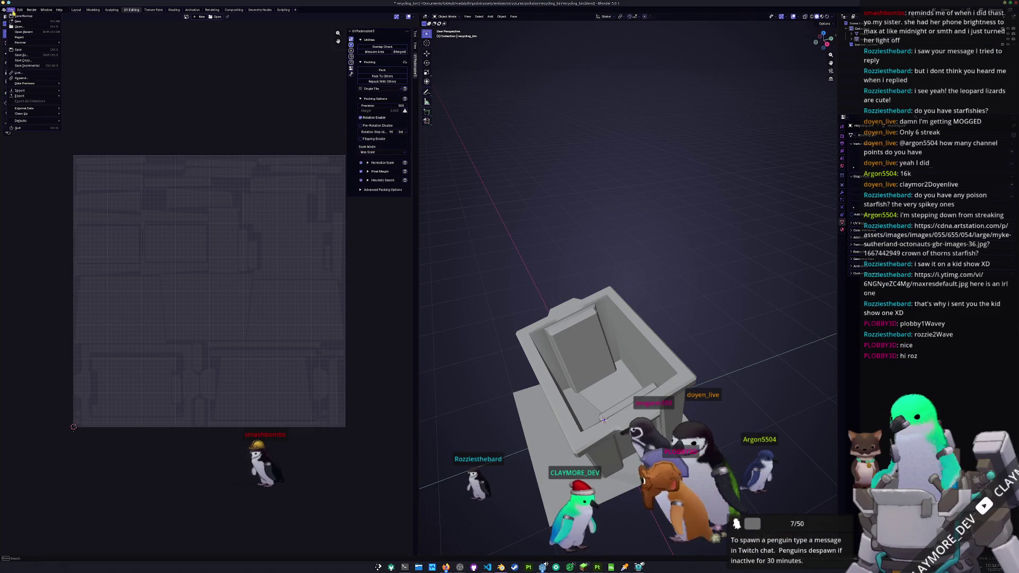
{"action": "left_click", "coordinate": [77, 22]}
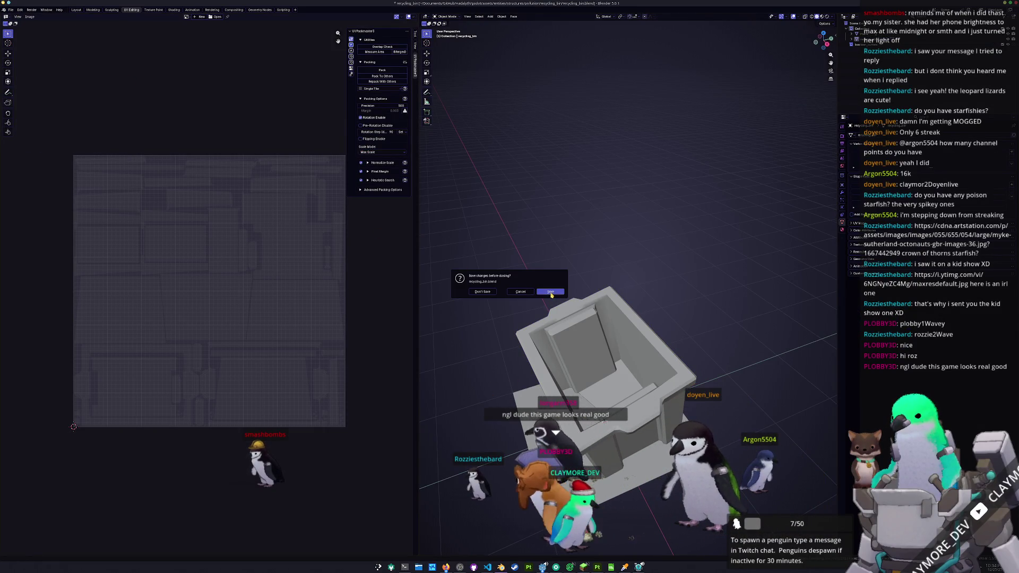
{"action": "left_click", "coordinate": [553, 292]}
Step: Delete the default cube and camera and bring up the save-as file browser
{"action": "key", "text": "a"}
{"action": "key", "text": "x"}
{"action": "left_click", "coordinate": [557, 288]}
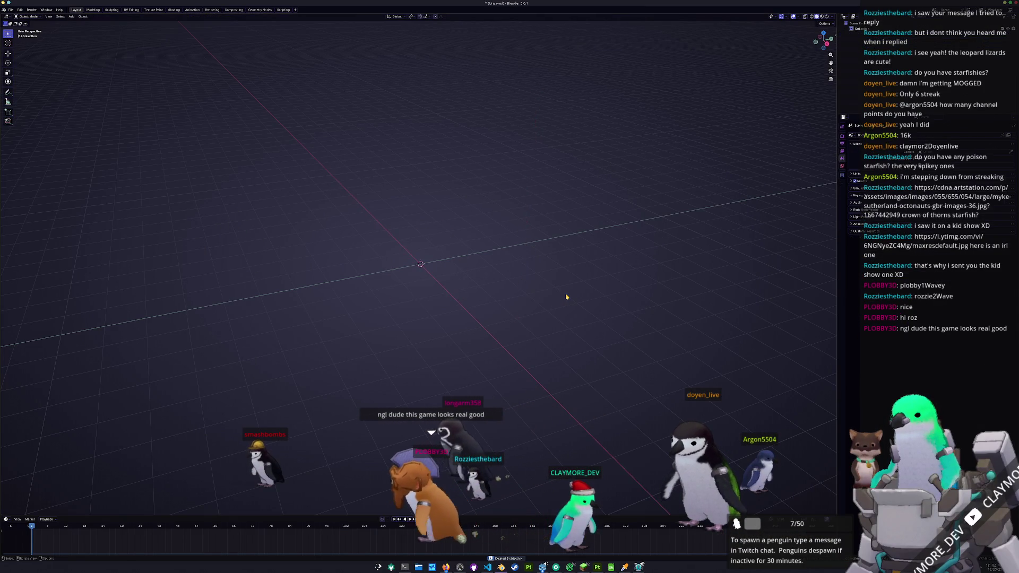
{"action": "key", "text": "ctrl+o"}
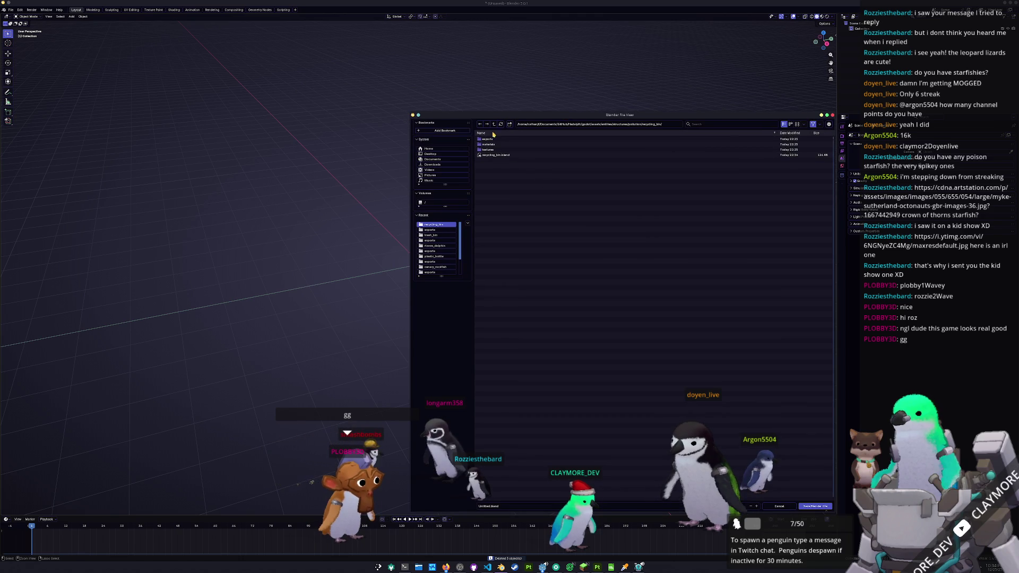
Step: Navigate up to the assets folder and into the folder holding the creature folders
{"action": "left_click", "coordinate": [492, 124]}
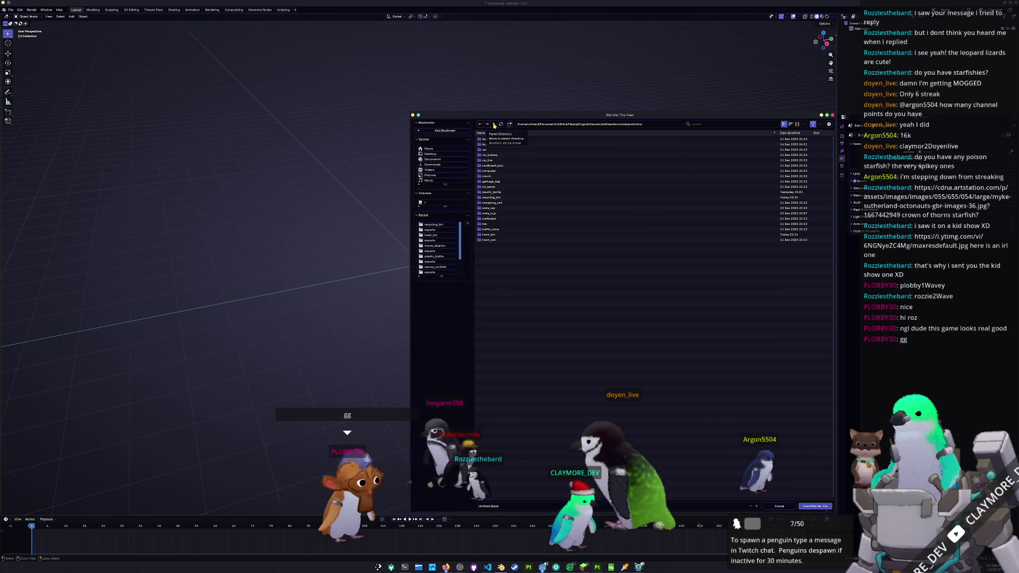
{"action": "left_click", "coordinate": [492, 125]}
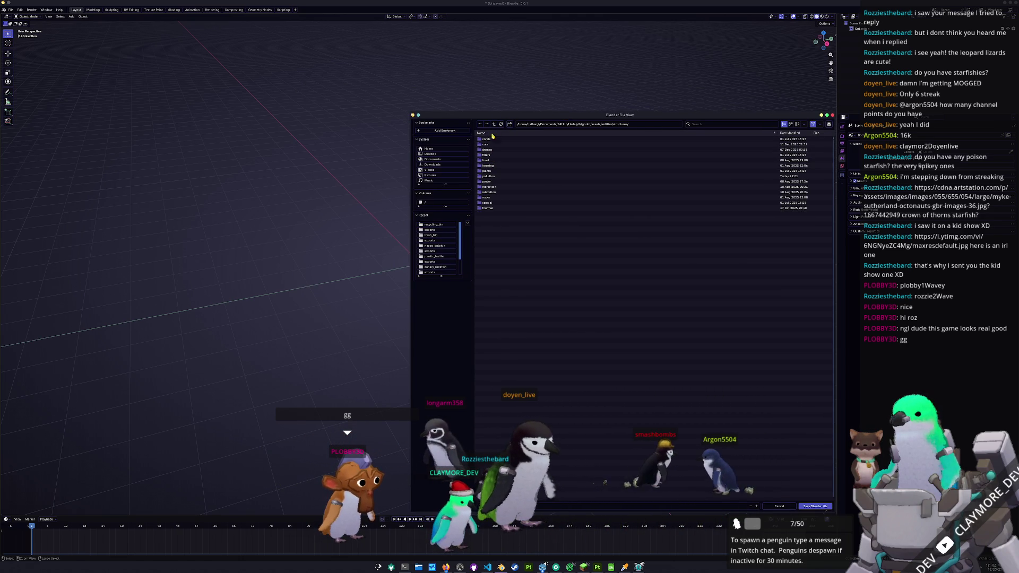
{"action": "double_click", "coordinate": [487, 160]}
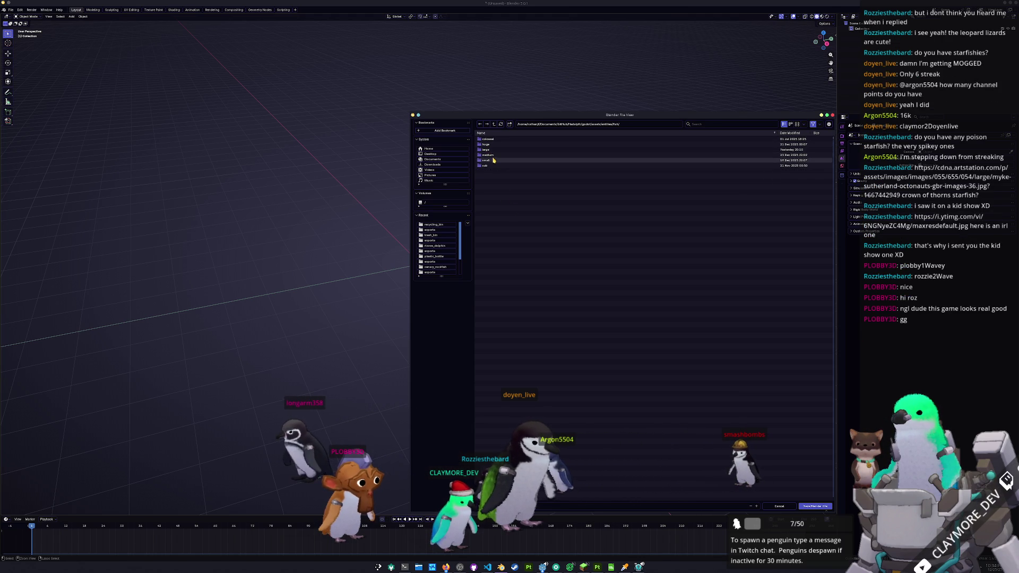
{"action": "double_click", "coordinate": [491, 164]}
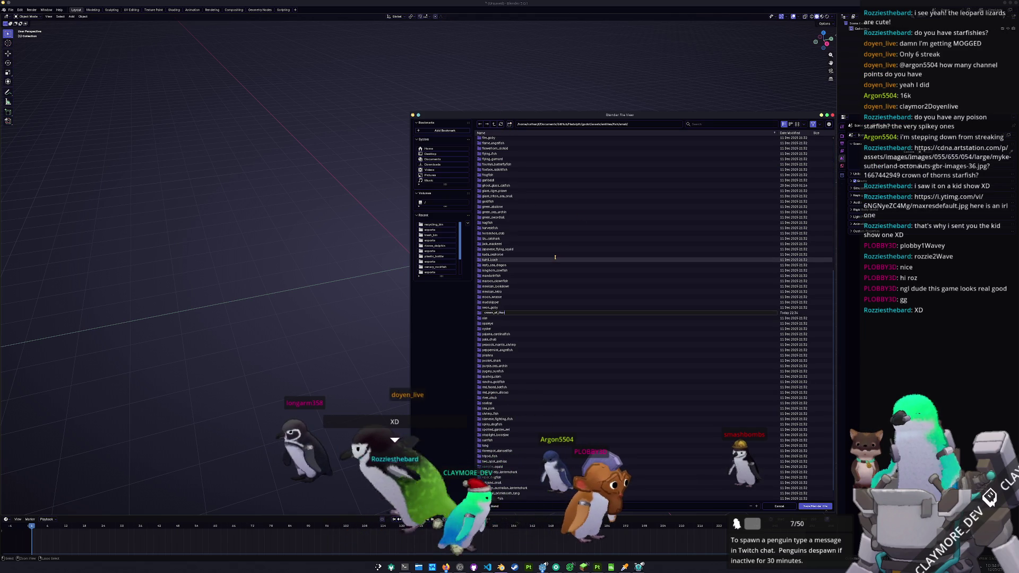
{"action": "type", "text": "ns_starfish"}
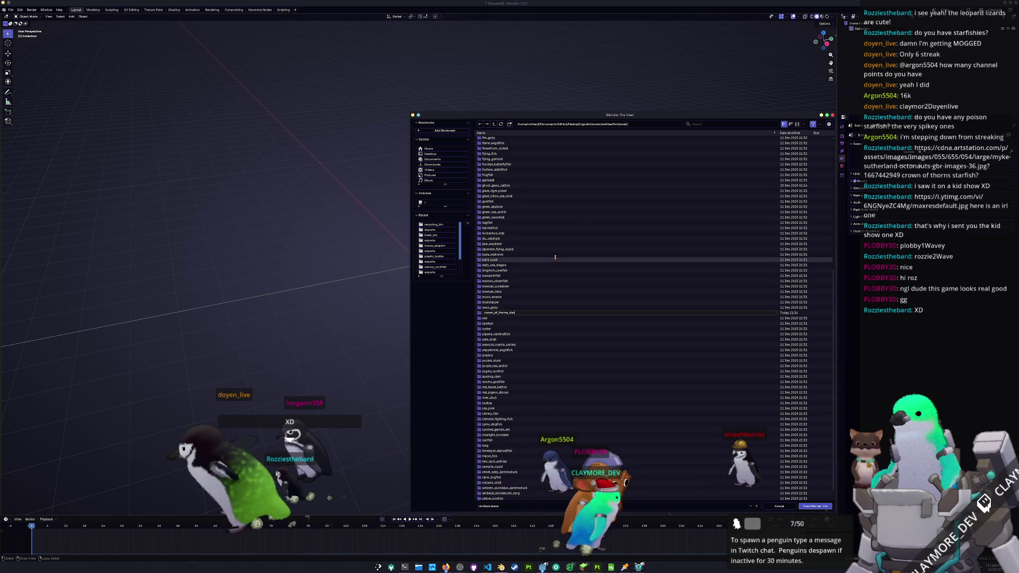
Step: Name the new folder crown_of_thorns_starfish, save the blend inside it, and switch to the image search
{"action": "key", "text": "Return"}
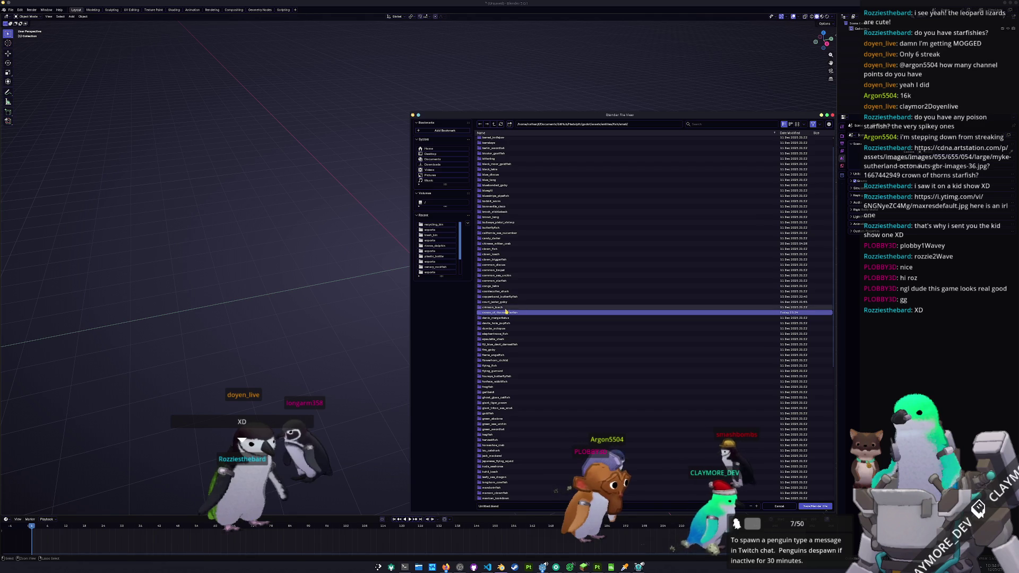
{"action": "left_click", "coordinate": [515, 314]}
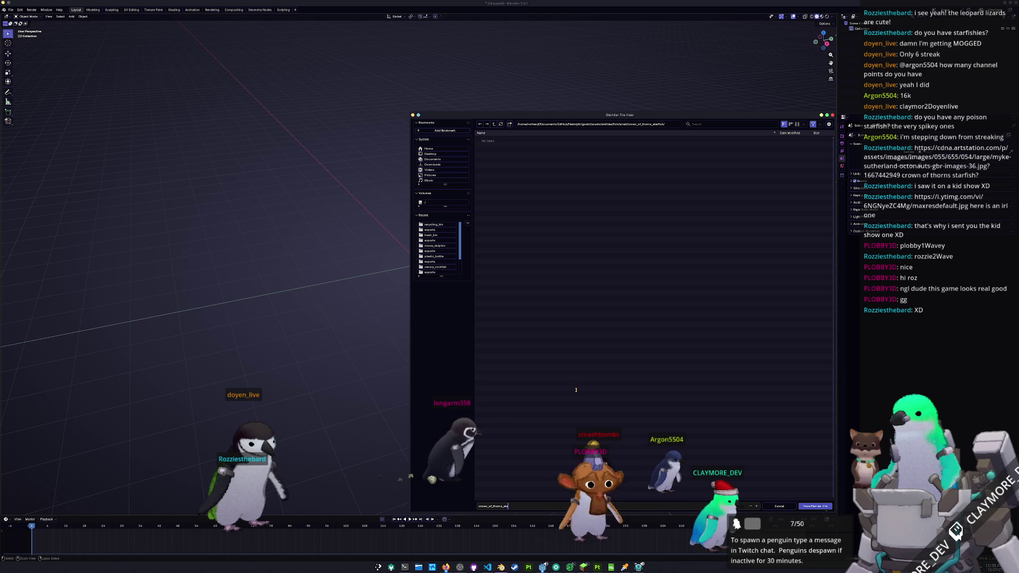
{"action": "key", "text": "Return"}
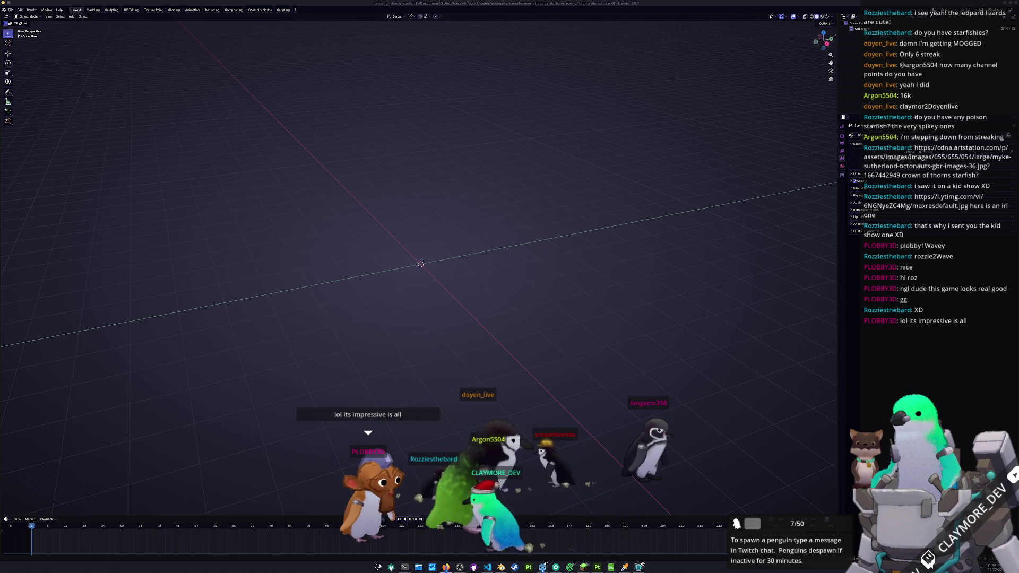
{"action": "key", "text": "alt+Tab"}
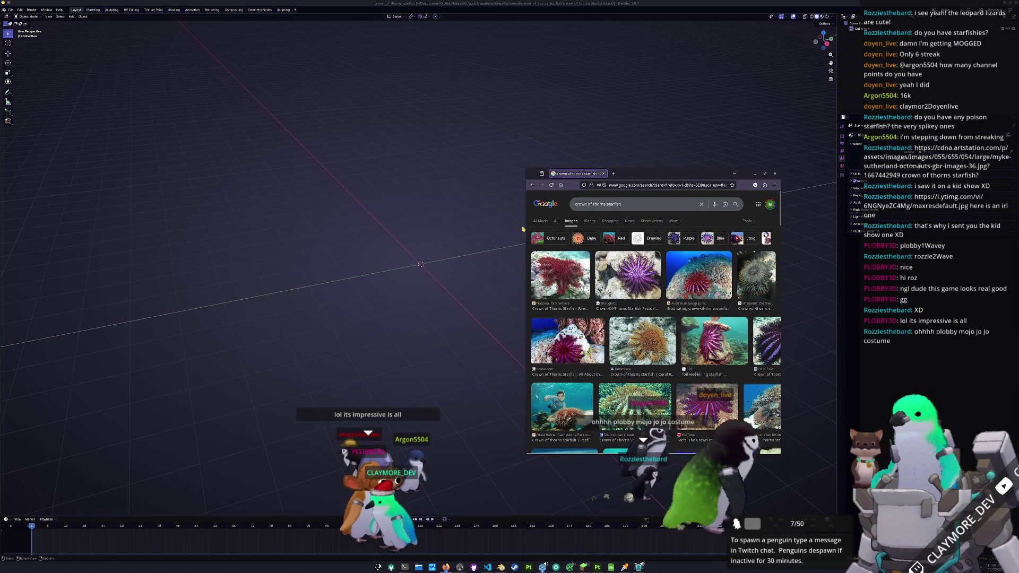
Step: Reposition the browser window and preview the first starfish results, including Sea Wonder and reef-killing photos
{"action": "left_click_drag", "start_coordinate": [526, 222], "coordinate": [432, 221]}
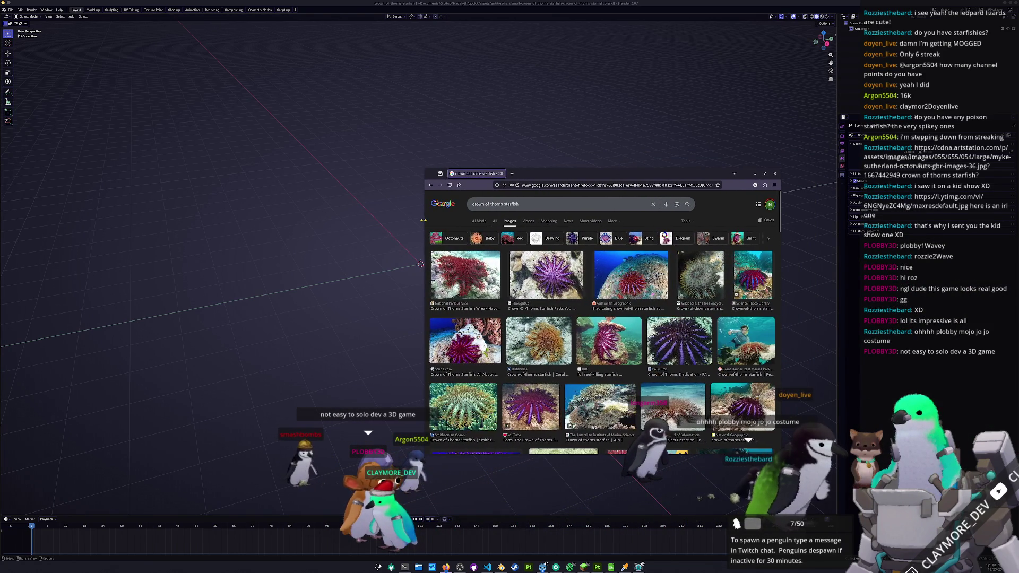
{"action": "mouse_move", "coordinate": [580, 174]}
{"action": "left_mouse_down"}
{"action": "mouse_move", "coordinate": [622, 215]}
{"action": "mouse_move", "coordinate": [641, 79]}
{"action": "left_mouse_up"}
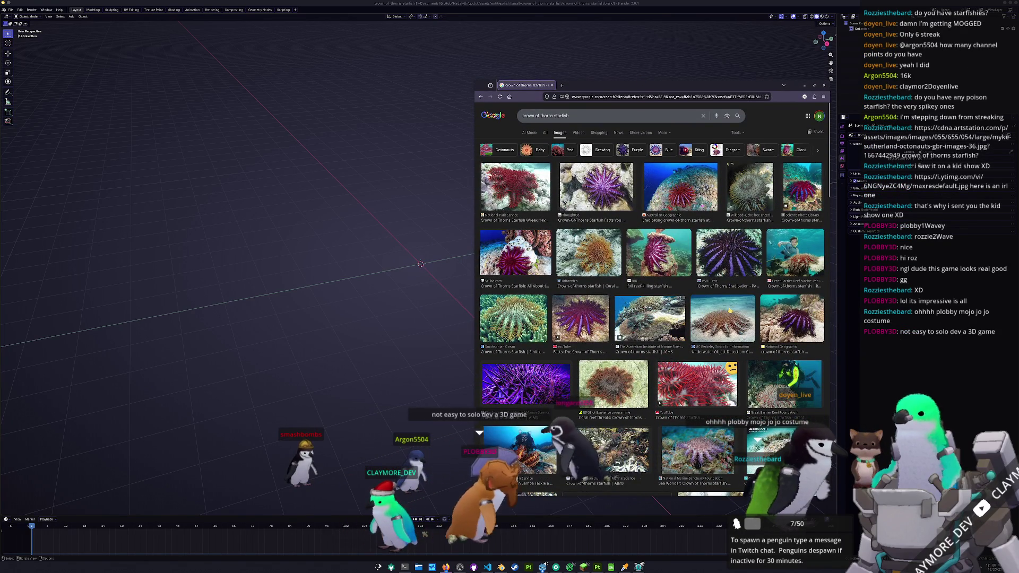
{"action": "left_click", "coordinate": [730, 311]}
{"action": "scroll", "coordinate": [629, 364], "scroll_direction": "down", "scroll_amount": 1}
{"action": "scroll", "coordinate": [627, 364], "scroll_direction": "down", "scroll_amount": 1}
{"action": "scroll", "coordinate": [628, 363], "scroll_direction": "down", "scroll_amount": 1}
{"action": "scroll", "coordinate": [628, 364], "scroll_direction": "down", "scroll_amount": 1}
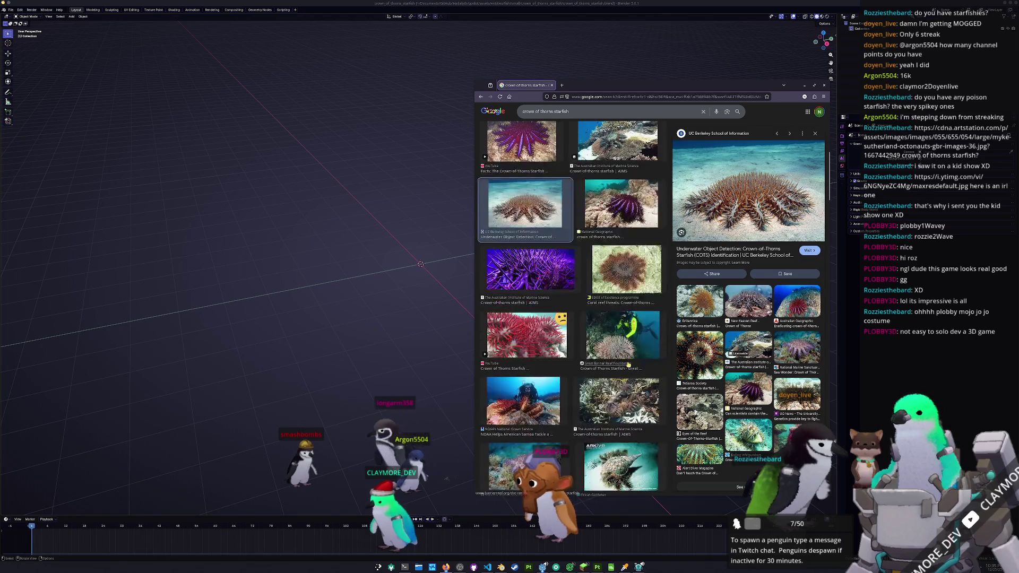
{"action": "scroll", "coordinate": [629, 364], "scroll_direction": "down", "scroll_amount": 1}
{"action": "scroll", "coordinate": [629, 364], "scroll_direction": "down", "scroll_amount": 1}
{"action": "scroll", "coordinate": [605, 390], "scroll_direction": "down", "scroll_amount": 1}
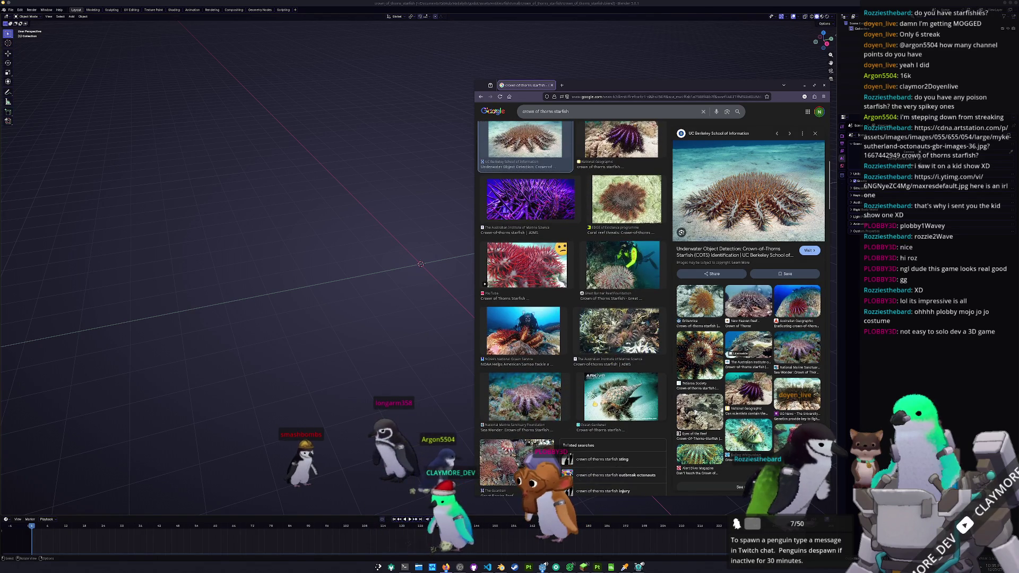
{"action": "left_click", "coordinate": [540, 397]}
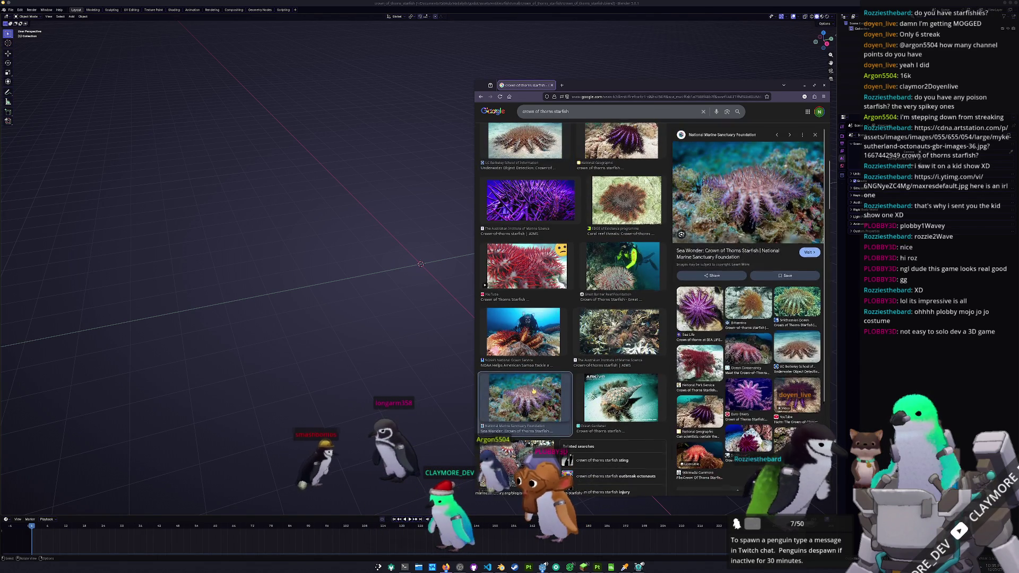
{"action": "scroll", "coordinate": [534, 394], "scroll_direction": "up", "scroll_amount": 3}
{"action": "scroll", "coordinate": [527, 389], "scroll_direction": "up", "scroll_amount": 1}
{"action": "scroll", "coordinate": [528, 382], "scroll_direction": "up", "scroll_amount": 1}
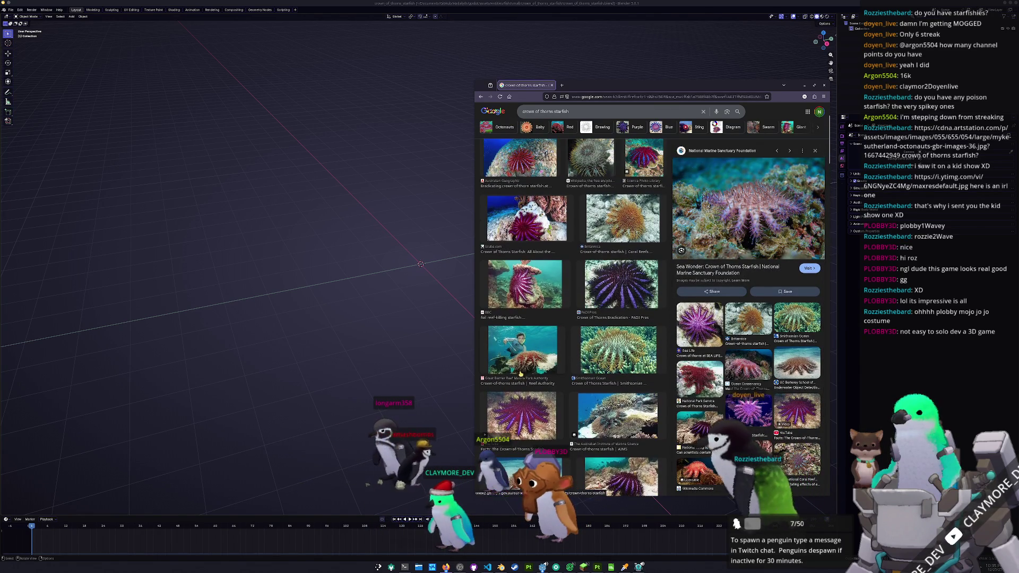
{"action": "scroll", "coordinate": [529, 354], "scroll_direction": "up", "scroll_amount": 1}
{"action": "left_click", "coordinate": [525, 355]}
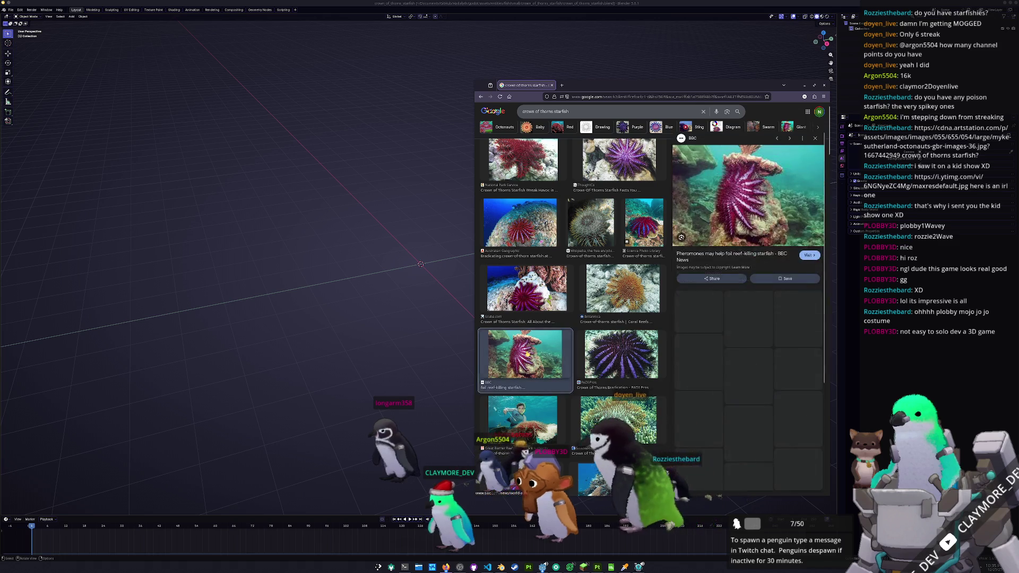
Step: Preview the Australian Geographic, red National Park Service, grey Wikipedia and purple starfish photos
{"action": "left_click", "coordinate": [520, 250]}
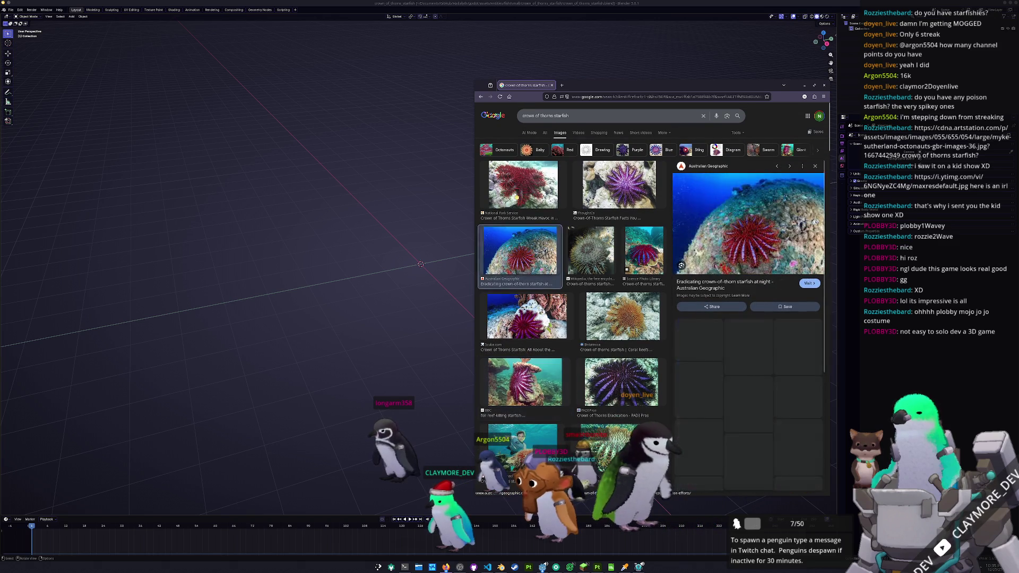
{"action": "left_click", "coordinate": [524, 187]}
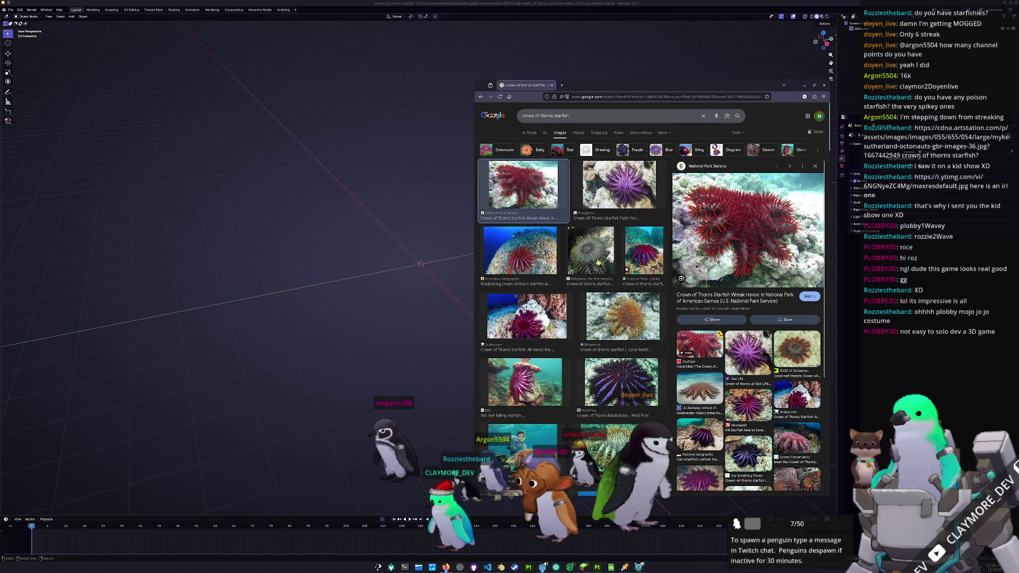
{"action": "left_click", "coordinate": [598, 263]}
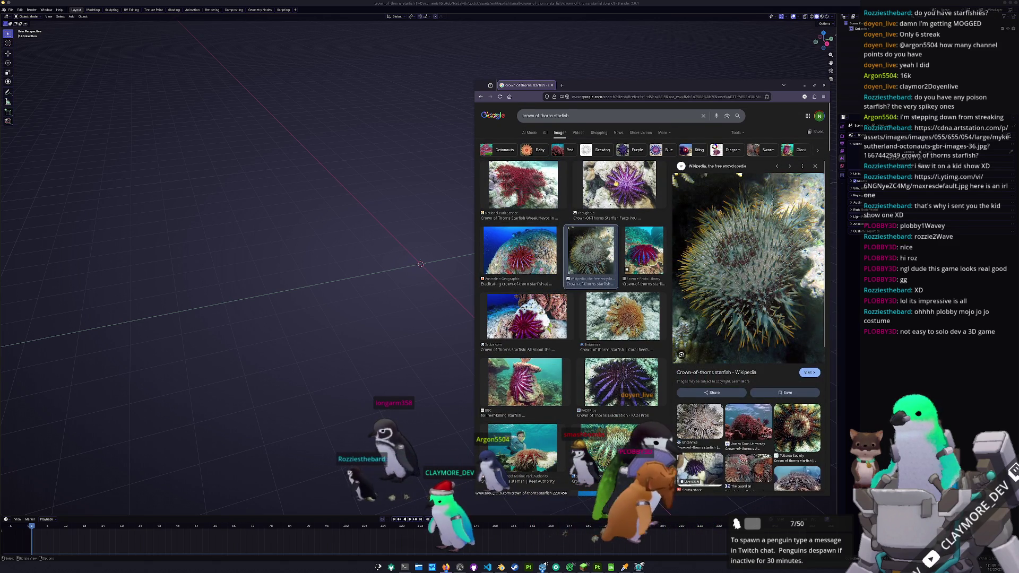
{"action": "left_click", "coordinate": [619, 187]}
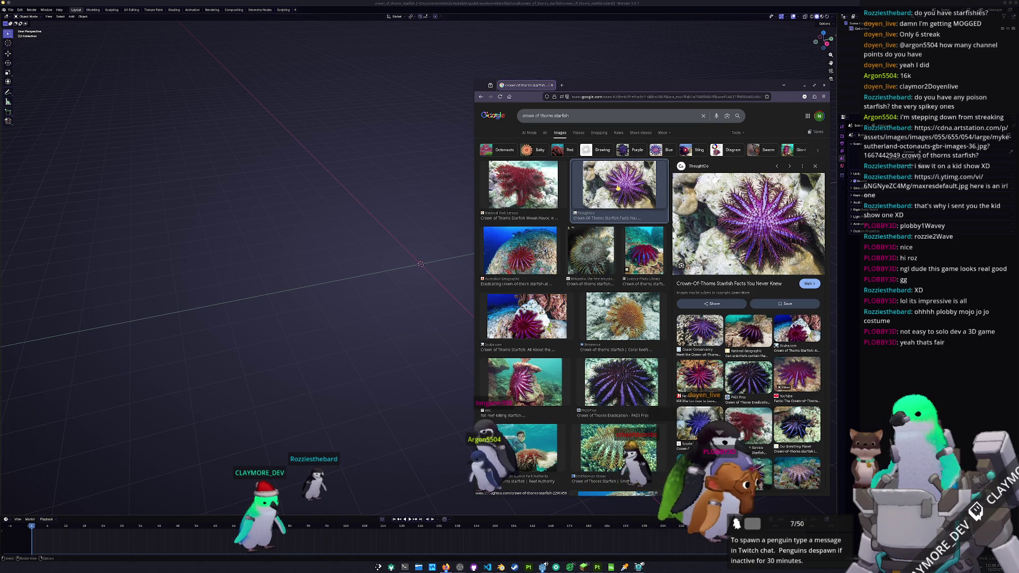
{"action": "scroll", "coordinate": [749, 235], "scroll_direction": "down", "scroll_amount": 2}
{"action": "scroll", "coordinate": [747, 240], "scroll_direction": "down", "scroll_amount": 1}
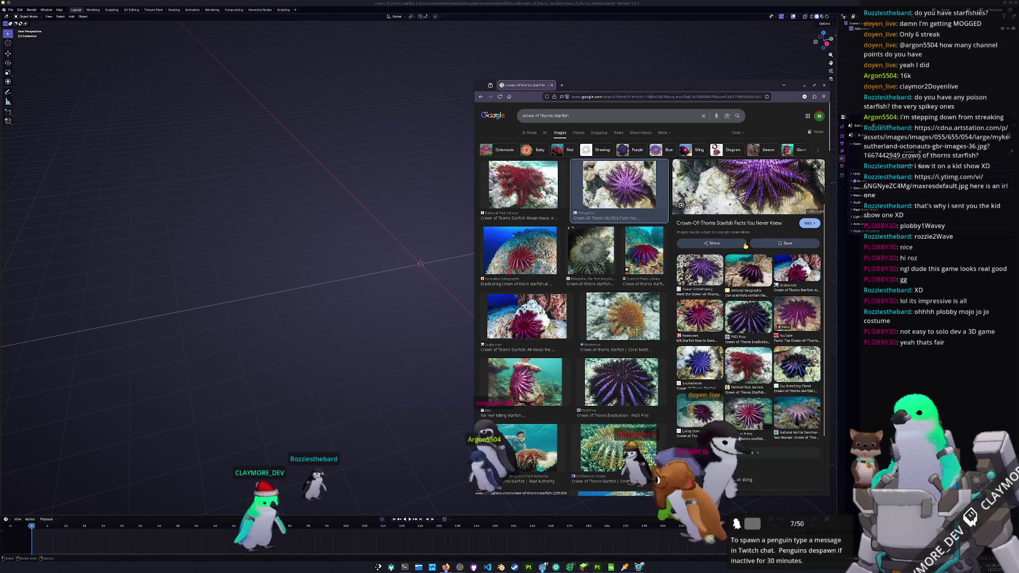
{"action": "scroll", "coordinate": [745, 243], "scroll_direction": "down", "scroll_amount": 1}
{"action": "scroll", "coordinate": [745, 246], "scroll_direction": "down", "scroll_amount": 1}
{"action": "scroll", "coordinate": [745, 245], "scroll_direction": "down", "scroll_amount": 1}
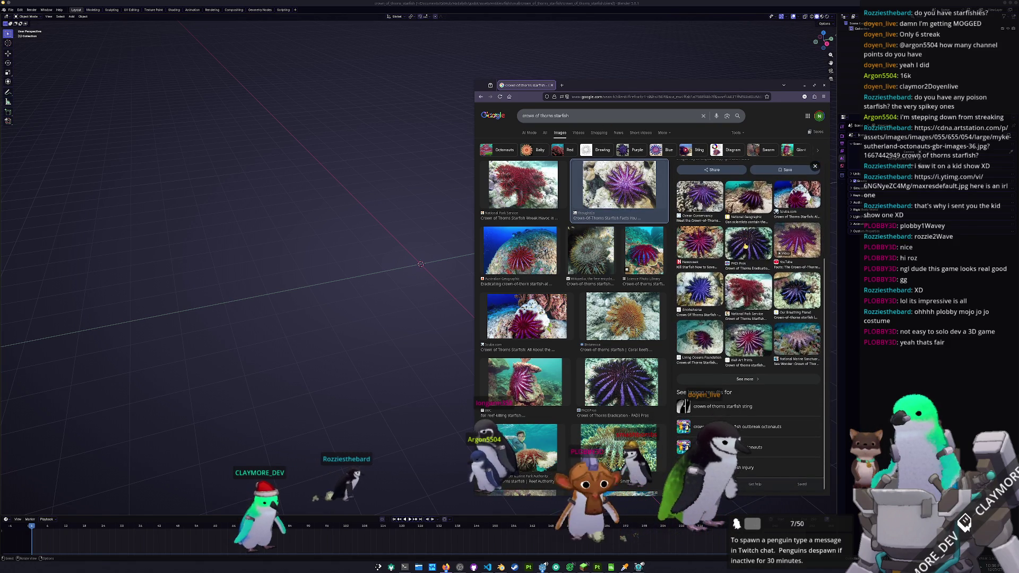
{"action": "scroll", "coordinate": [608, 348], "scroll_direction": "down", "scroll_amount": 3}
{"action": "scroll", "coordinate": [608, 348], "scroll_direction": "down", "scroll_amount": 3}
{"action": "scroll", "coordinate": [609, 348], "scroll_direction": "down", "scroll_amount": 3}
{"action": "scroll", "coordinate": [609, 348], "scroll_direction": "down", "scroll_amount": 3}
{"action": "scroll", "coordinate": [609, 349], "scroll_direction": "down", "scroll_amount": 3}
{"action": "scroll", "coordinate": [620, 340], "scroll_direction": "down", "scroll_amount": 2}
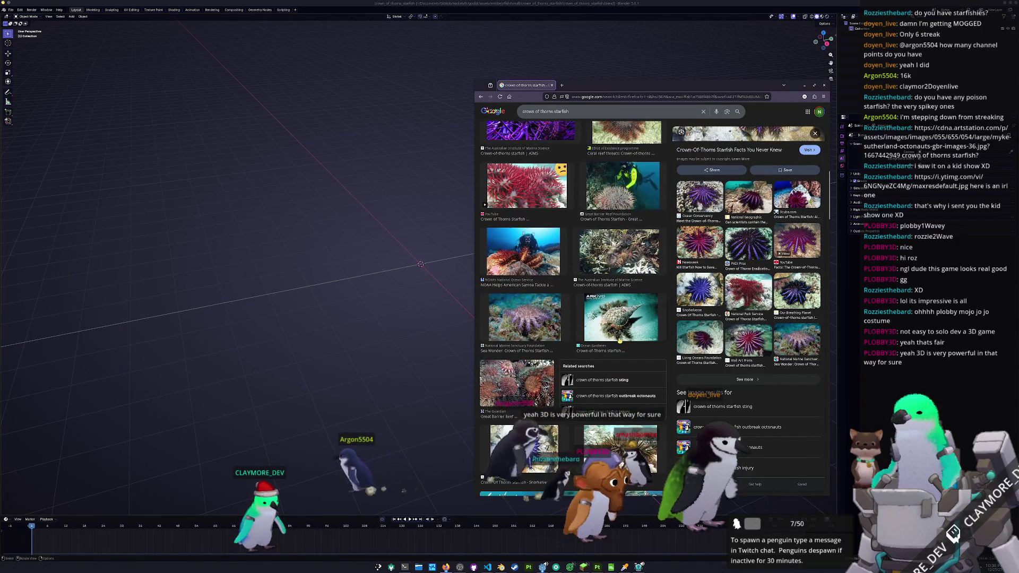
{"action": "scroll", "coordinate": [574, 318], "scroll_direction": "down", "scroll_amount": 2}
{"action": "scroll", "coordinate": [574, 318], "scroll_direction": "down", "scroll_amount": 2}
{"action": "scroll", "coordinate": [573, 319], "scroll_direction": "down", "scroll_amount": 2}
{"action": "scroll", "coordinate": [573, 319], "scroll_direction": "down", "scroll_amount": 1}
{"action": "scroll", "coordinate": [573, 319], "scroll_direction": "down", "scroll_amount": 2}
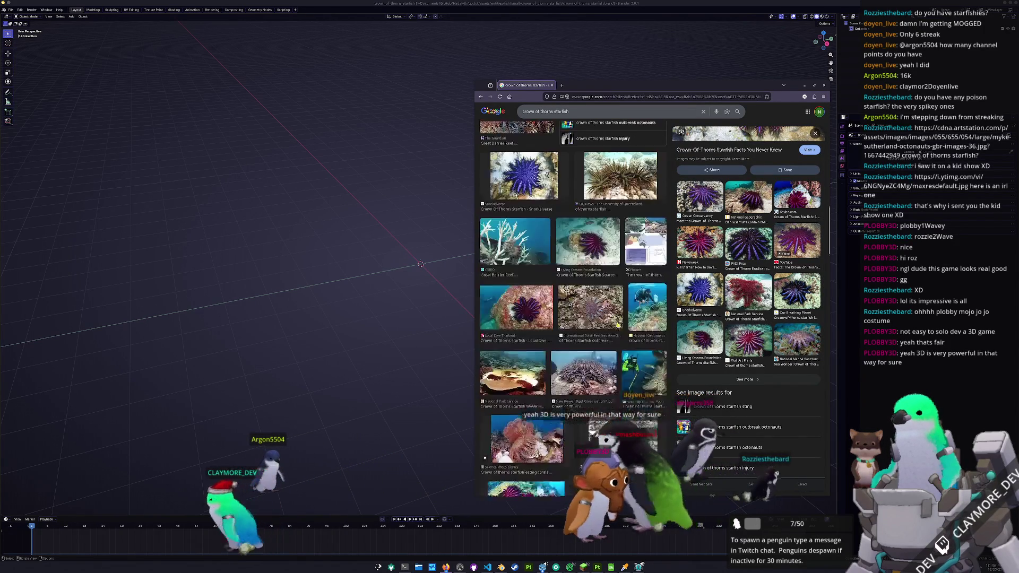
{"action": "scroll", "coordinate": [574, 318], "scroll_direction": "down", "scroll_amount": 2}
{"action": "scroll", "coordinate": [573, 318], "scroll_direction": "down", "scroll_amount": 1}
{"action": "scroll", "coordinate": [574, 318], "scroll_direction": "down", "scroll_amount": 1}
{"action": "scroll", "coordinate": [608, 336], "scroll_direction": "down", "scroll_amount": 1}
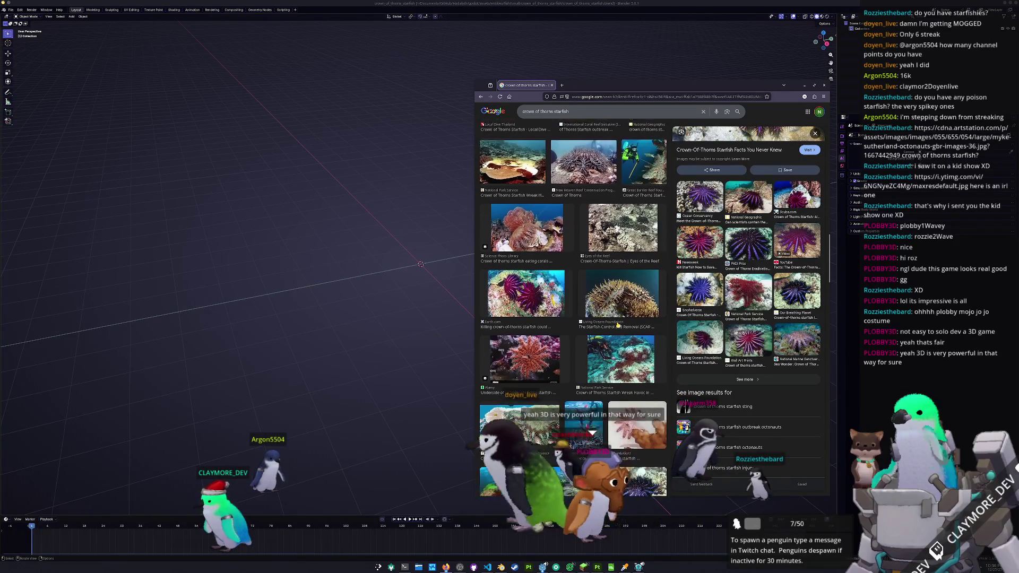
{"action": "scroll", "coordinate": [608, 335], "scroll_direction": "down", "scroll_amount": 1}
{"action": "scroll", "coordinate": [607, 335], "scroll_direction": "down", "scroll_amount": 1}
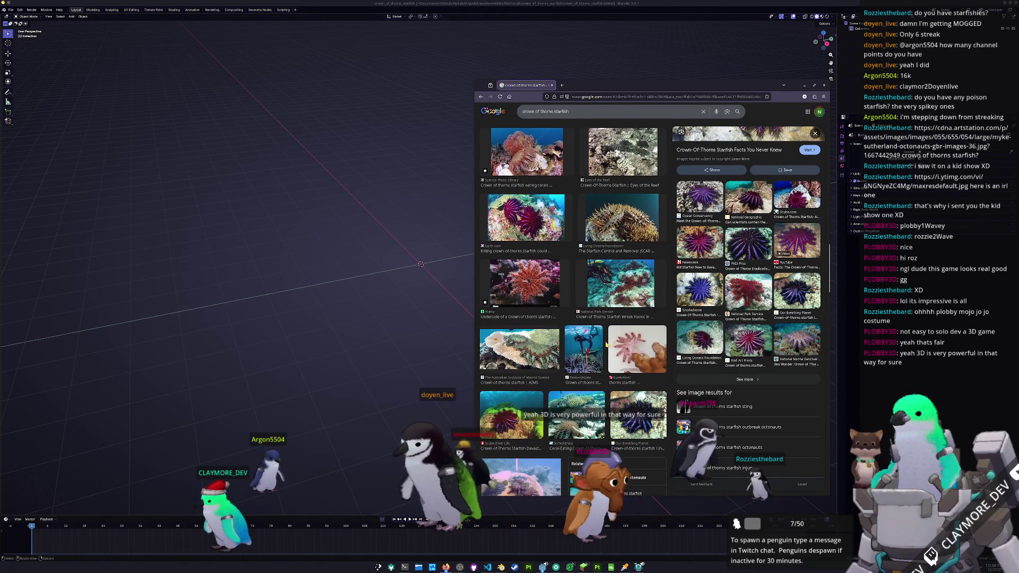
{"action": "scroll", "coordinate": [607, 344], "scroll_direction": "down", "scroll_amount": 1}
{"action": "scroll", "coordinate": [607, 345], "scroll_direction": "down", "scroll_amount": 1}
{"action": "scroll", "coordinate": [589, 375], "scroll_direction": "down", "scroll_amount": 1}
{"action": "scroll", "coordinate": [567, 400], "scroll_direction": "down", "scroll_amount": 1}
{"action": "scroll", "coordinate": [570, 404], "scroll_direction": "down", "scroll_amount": 1}
{"action": "scroll", "coordinate": [570, 404], "scroll_direction": "down", "scroll_amount": 1}
{"action": "scroll", "coordinate": [571, 405], "scroll_direction": "down", "scroll_amount": 1}
{"action": "scroll", "coordinate": [570, 405], "scroll_direction": "down", "scroll_amount": 1}
{"action": "scroll", "coordinate": [576, 410], "scroll_direction": "down", "scroll_amount": 2}
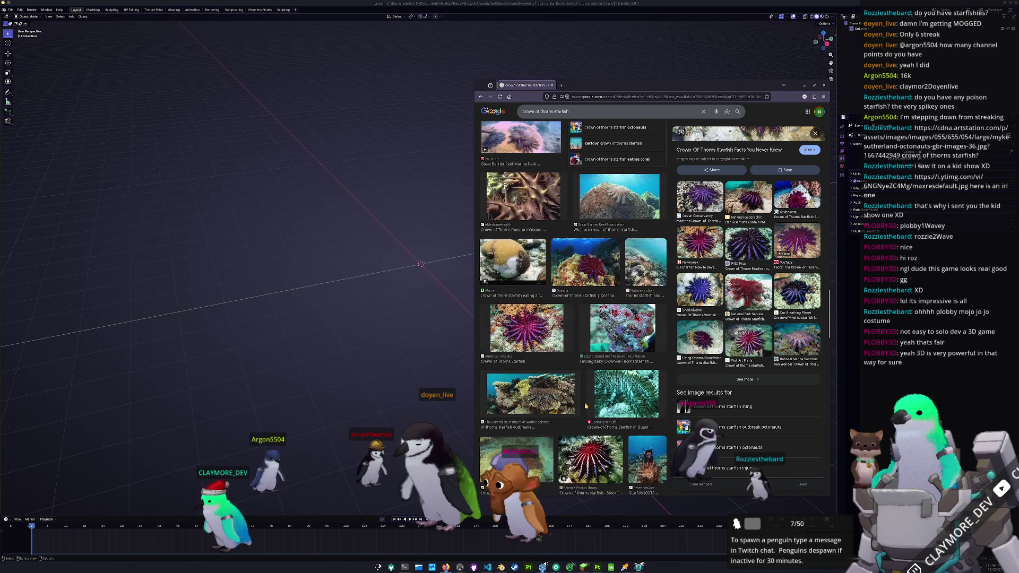
{"action": "scroll", "coordinate": [585, 408], "scroll_direction": "down", "scroll_amount": 1}
{"action": "scroll", "coordinate": [577, 413], "scroll_direction": "down", "scroll_amount": 1}
{"action": "scroll", "coordinate": [551, 420], "scroll_direction": "down", "scroll_amount": 1}
{"action": "scroll", "coordinate": [551, 419], "scroll_direction": "down", "scroll_amount": 2}
{"action": "scroll", "coordinate": [551, 418], "scroll_direction": "down", "scroll_amount": 1}
{"action": "scroll", "coordinate": [552, 416], "scroll_direction": "down", "scroll_amount": 2}
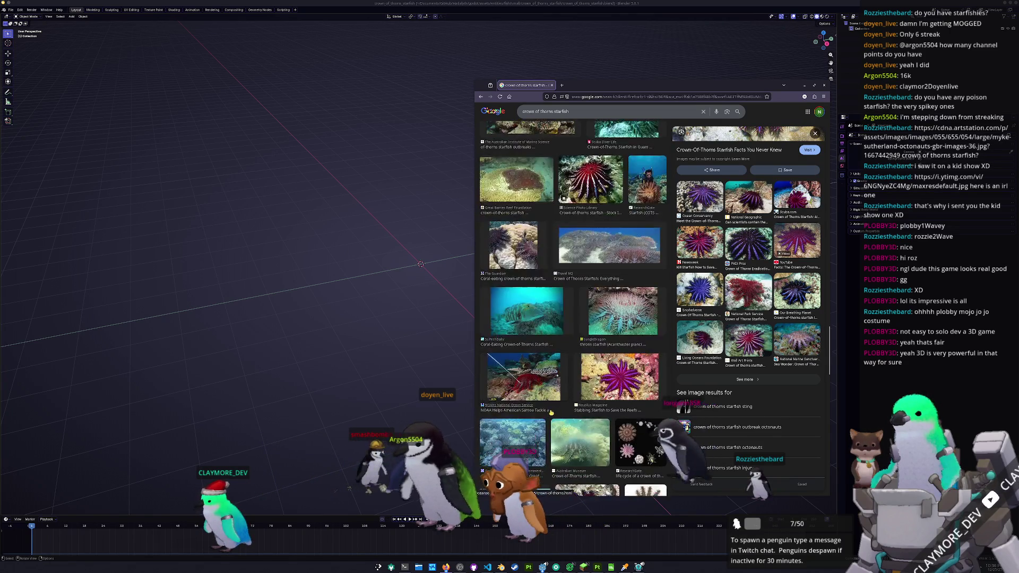
{"action": "scroll", "coordinate": [552, 413], "scroll_direction": "down", "scroll_amount": 2}
{"action": "scroll", "coordinate": [552, 414], "scroll_direction": "down", "scroll_amount": 1}
{"action": "scroll", "coordinate": [551, 414], "scroll_direction": "down", "scroll_amount": 1}
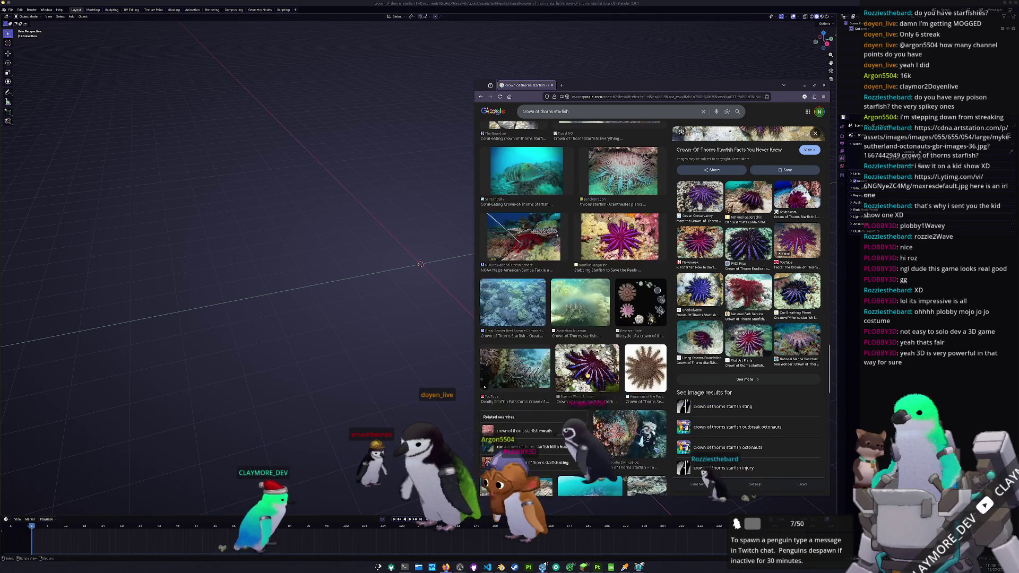
Step: Enlarge the brown Aquarium of the Pacific starfish photo and bring up its image options
{"action": "left_click", "coordinate": [641, 372]}
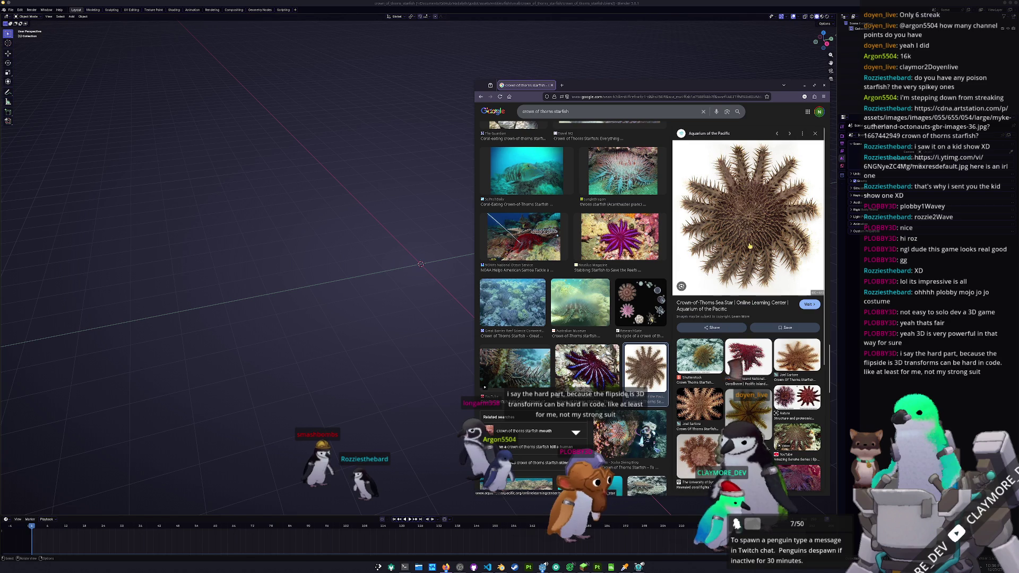
{"action": "right_click", "coordinate": [747, 248]}
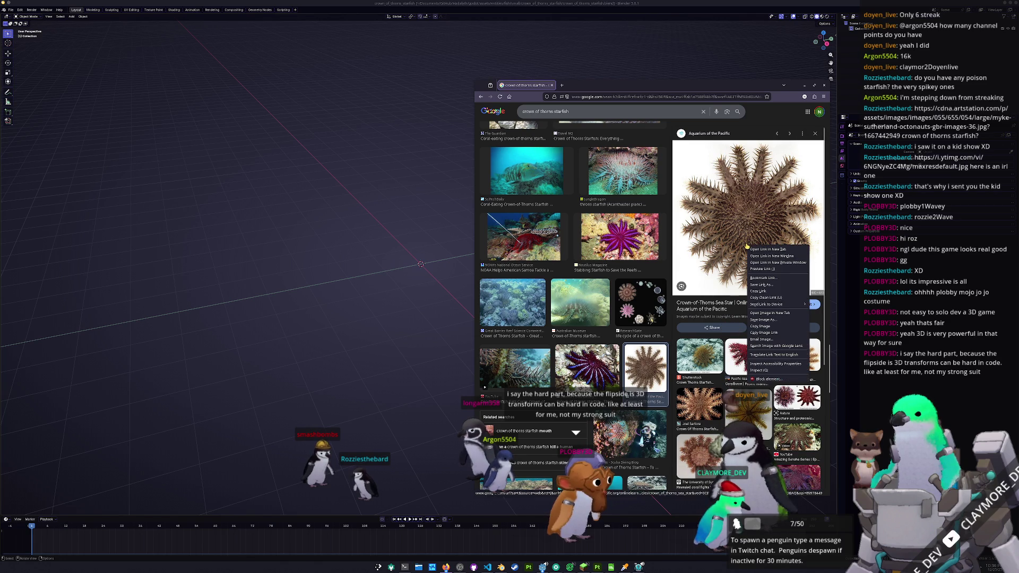
Step: Open the brown starfish image in a new tab and switch to it
{"action": "left_click", "coordinate": [772, 314]}
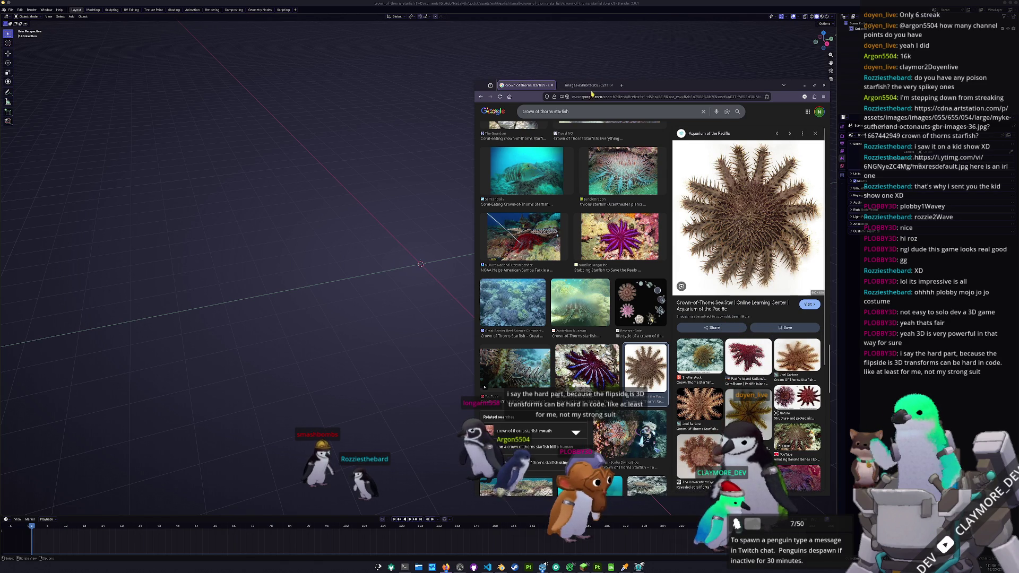
{"action": "left_click", "coordinate": [593, 86]}
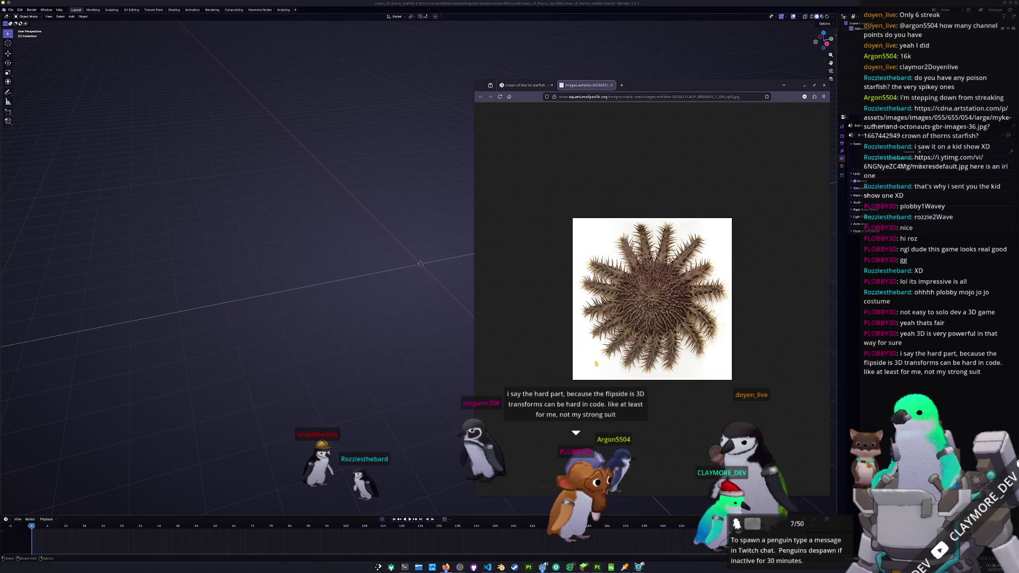
{"action": "scroll", "coordinate": [594, 364], "scroll_direction": "up", "scroll_amount": 1, "text": "ctrl"}
{"action": "scroll", "coordinate": [595, 364], "scroll_direction": "up", "scroll_amount": 1, "text": "ctrl"}
{"action": "scroll", "coordinate": [594, 364], "scroll_direction": "up", "scroll_amount": 1, "text": "ctrl"}
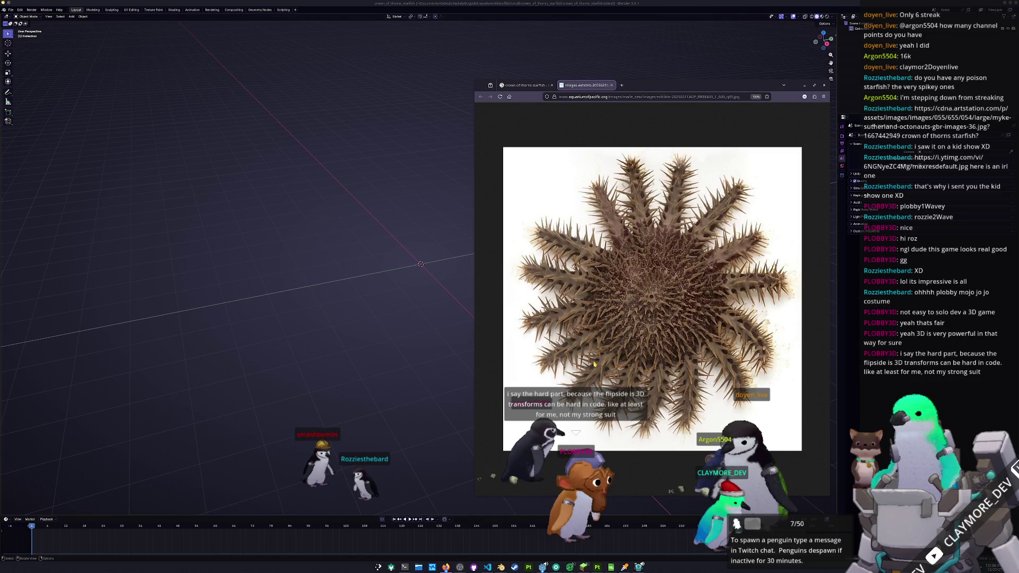
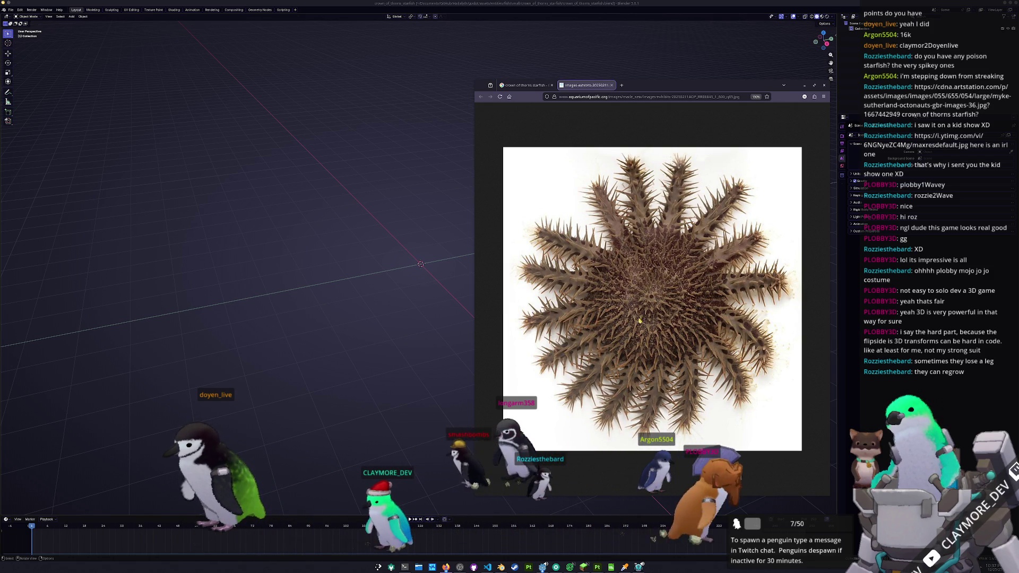
{"action": "scroll", "coordinate": [671, 331], "scroll_direction": "up", "scroll_amount": 2, "text": "ctrl"}
{"action": "scroll", "coordinate": [653, 335], "scroll_direction": "up", "scroll_amount": 1, "text": "ctrl"}
{"action": "scroll", "coordinate": [637, 337], "scroll_direction": "up", "scroll_amount": 1, "text": "ctrl"}
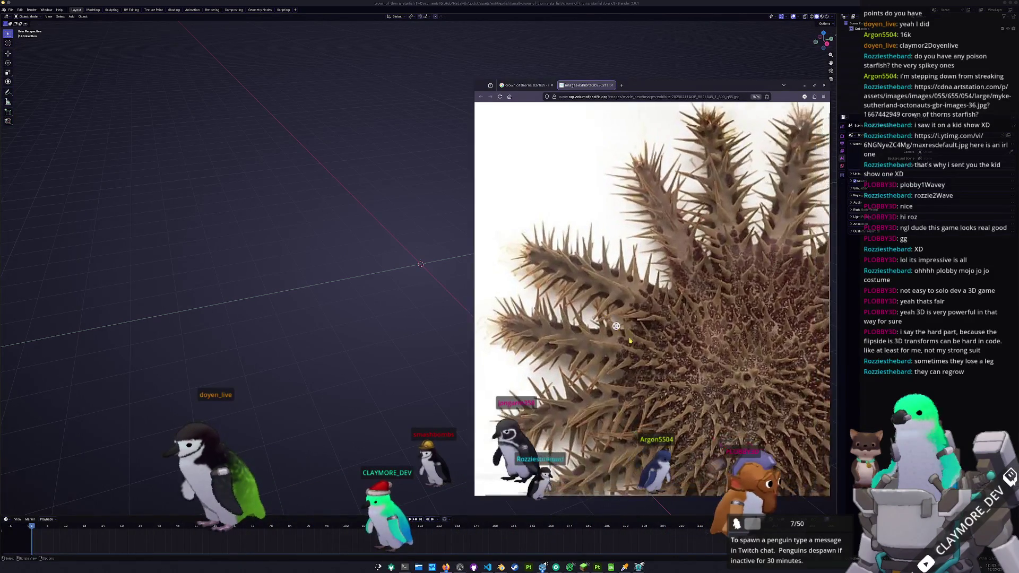
{"action": "scroll", "coordinate": [617, 341], "scroll_direction": "up", "scroll_amount": 1, "text": "ctrl"}
{"action": "scroll", "coordinate": [594, 350], "scroll_direction": "up", "scroll_amount": 1, "text": "ctrl"}
{"action": "scroll", "coordinate": [563, 367], "scroll_direction": "up", "scroll_amount": 1, "text": "ctrl"}
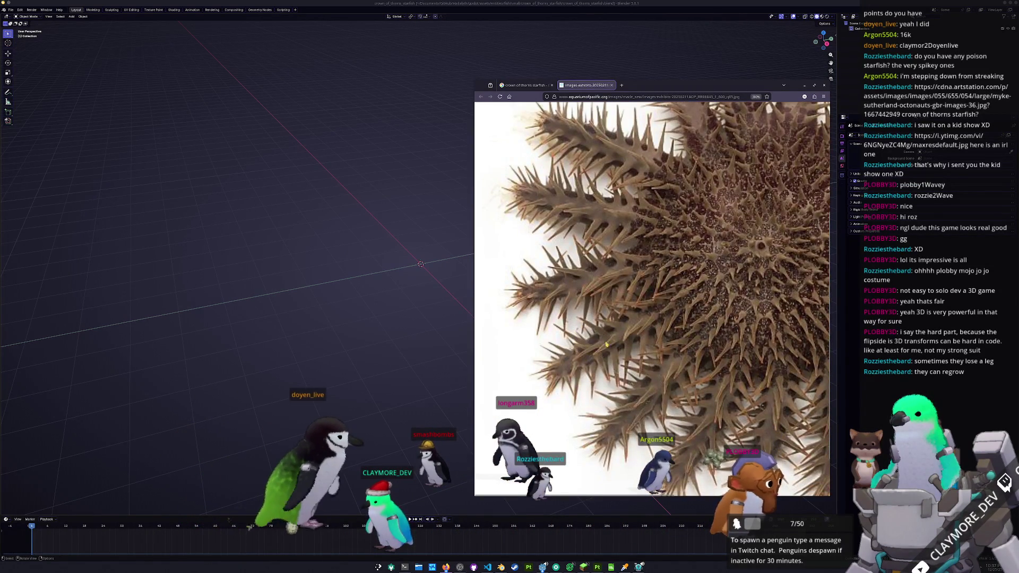
{"action": "scroll", "coordinate": [641, 347], "scroll_direction": "down", "scroll_amount": 1, "text": "ctrl"}
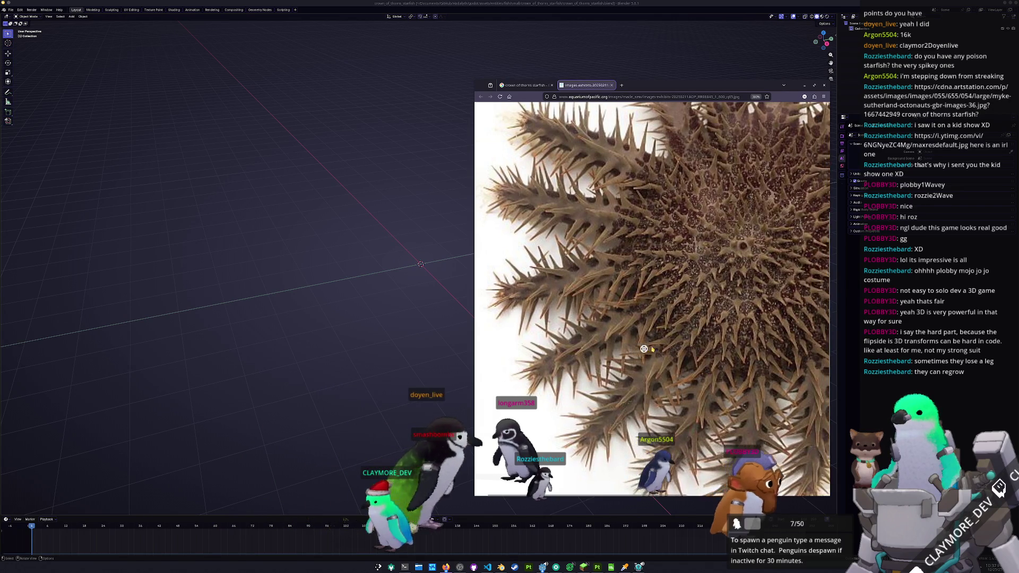
{"action": "scroll", "coordinate": [639, 344], "scroll_direction": "down", "scroll_amount": 1, "text": "ctrl"}
{"action": "scroll", "coordinate": [633, 339], "scroll_direction": "down", "scroll_amount": 1, "text": "ctrl"}
{"action": "scroll", "coordinate": [644, 331], "scroll_direction": "up", "scroll_amount": 1, "text": "ctrl"}
{"action": "scroll", "coordinate": [644, 330], "scroll_direction": "up", "scroll_amount": 1, "text": "ctrl"}
Step: Open the JungleDragon crown-of-thorns starfish photo from the image results in its own tab
{"action": "left_click", "coordinate": [525, 85]}
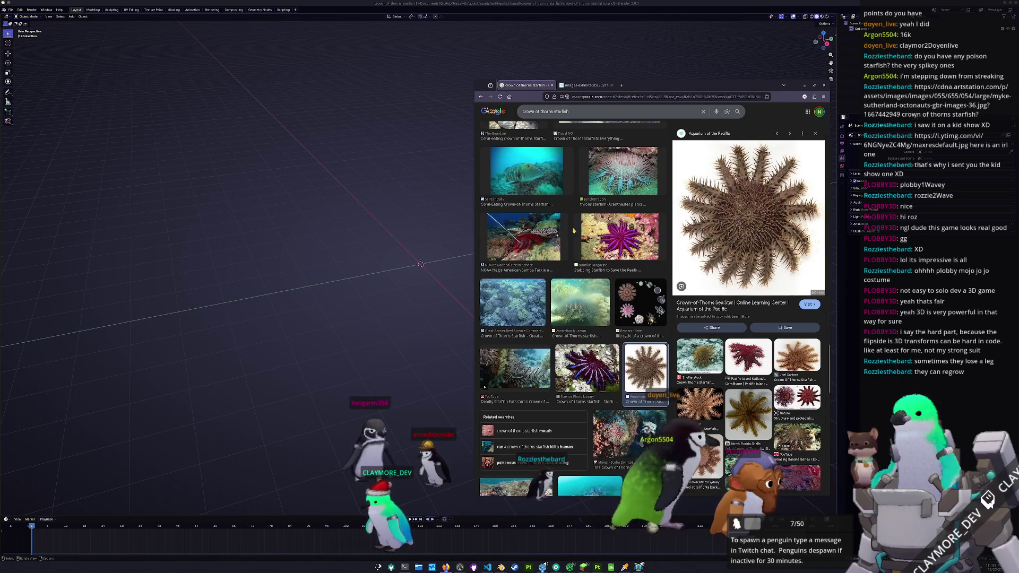
{"action": "scroll", "coordinate": [573, 319], "scroll_direction": "up", "scroll_amount": 2}
{"action": "scroll", "coordinate": [605, 318], "scroll_direction": "up", "scroll_amount": 1}
{"action": "left_click", "coordinate": [623, 311]}
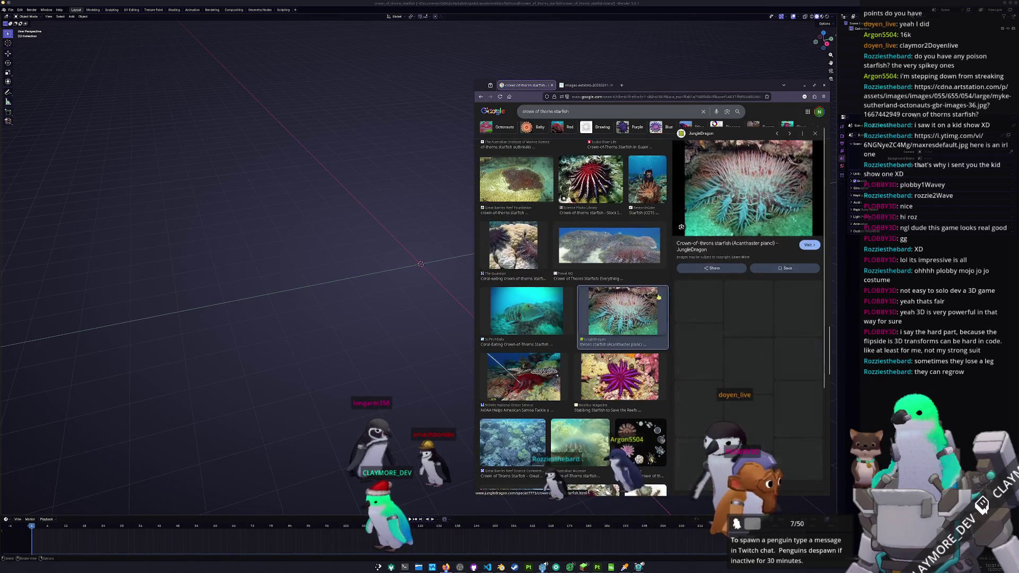
{"action": "right_click", "coordinate": [730, 196]}
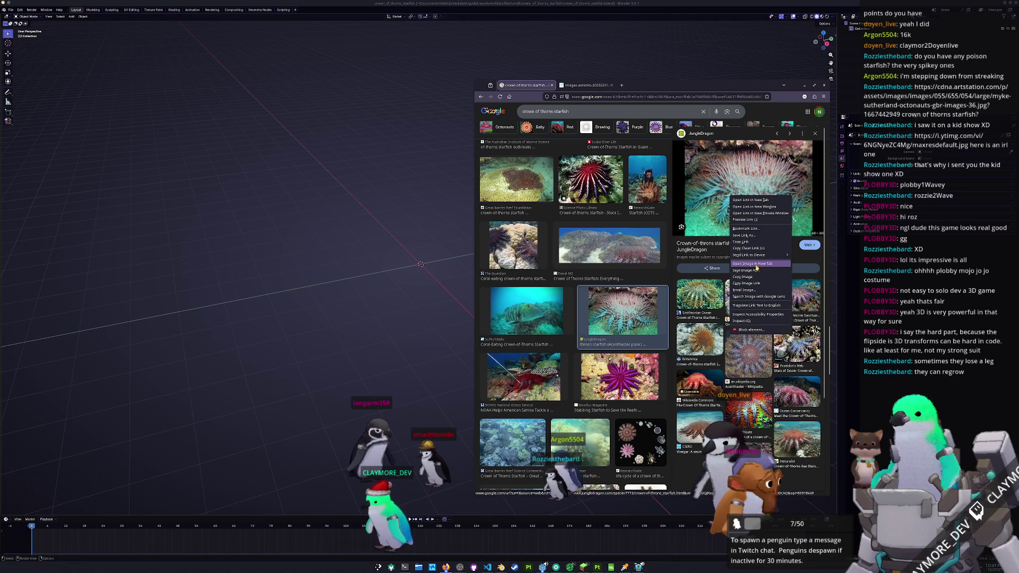
{"action": "left_click", "coordinate": [756, 265]}
{"action": "left_click", "coordinate": [594, 87]}
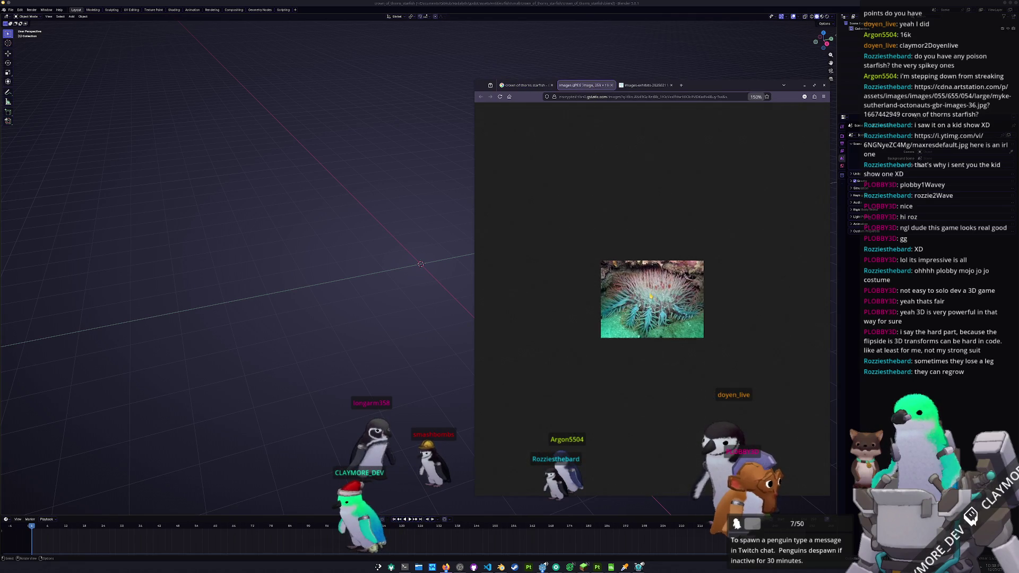
Step: Browse the starfish results and open the Starfish Control and Removal photo in a new tab
{"action": "left_click", "coordinate": [525, 84]}
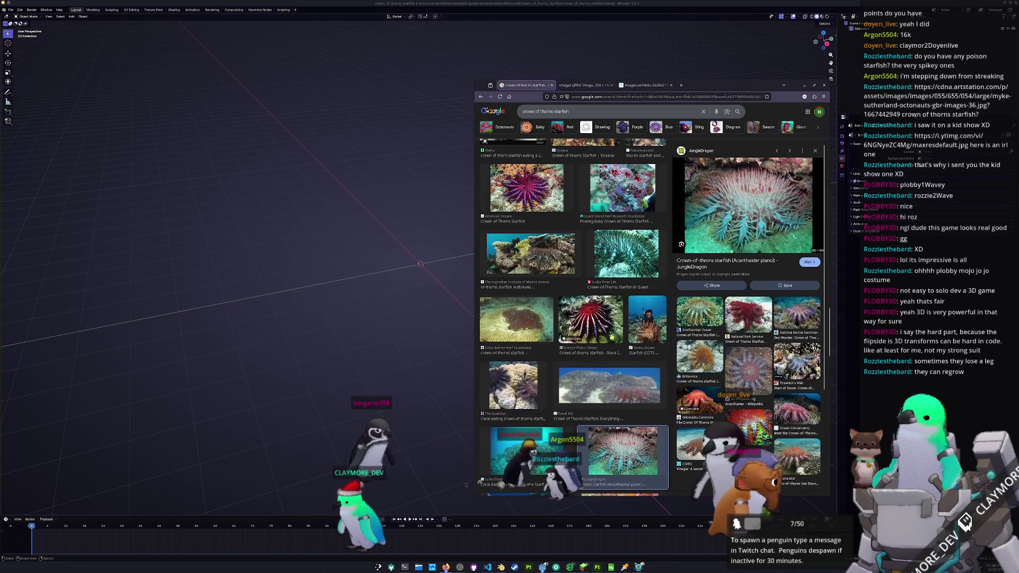
{"action": "left_click", "coordinate": [647, 323]}
{"action": "scroll", "coordinate": [629, 335], "scroll_direction": "up", "scroll_amount": 2}
{"action": "left_click", "coordinate": [609, 349]}
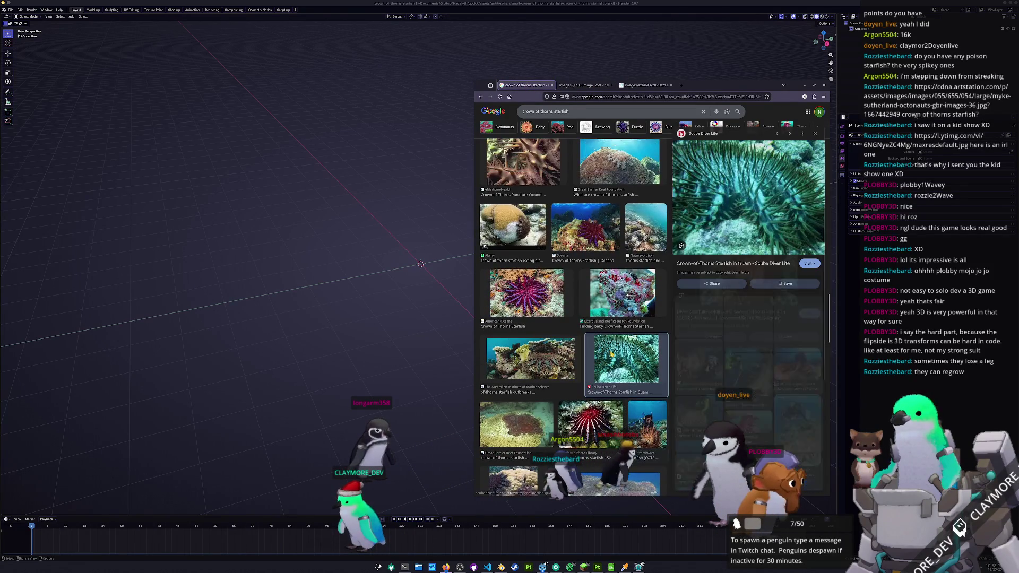
{"action": "scroll", "coordinate": [605, 345], "scroll_direction": "up", "scroll_amount": 2}
{"action": "left_click", "coordinate": [611, 256]}
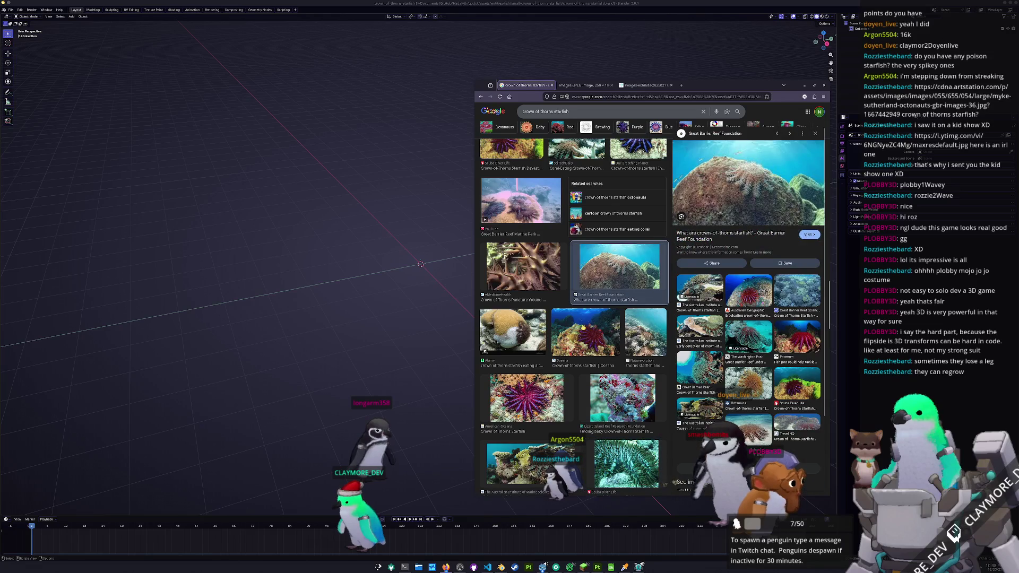
{"action": "left_click", "coordinate": [536, 273]}
{"action": "scroll", "coordinate": [558, 263], "scroll_direction": "up", "scroll_amount": 2}
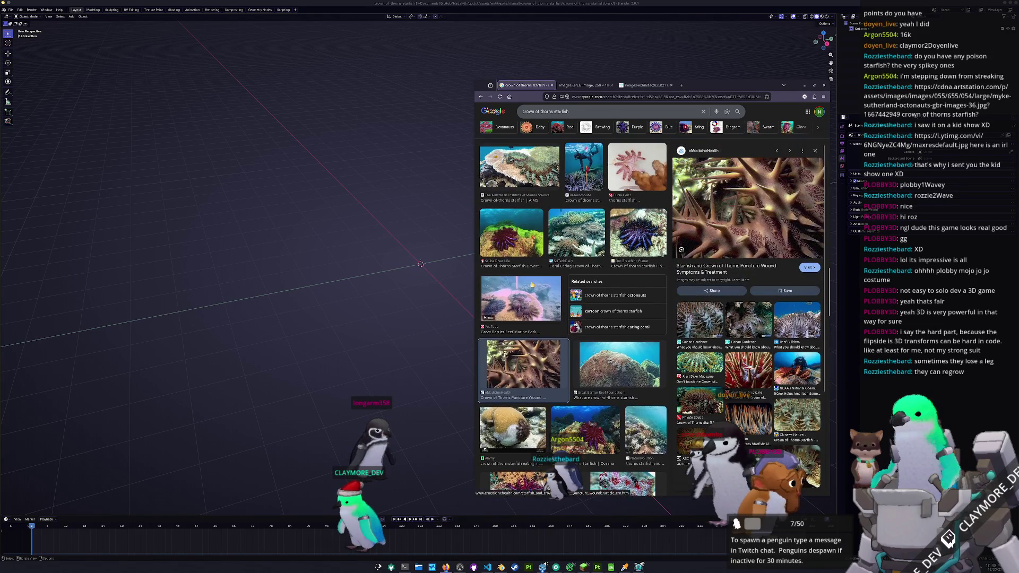
{"action": "left_click", "coordinate": [581, 239]}
{"action": "left_click", "coordinate": [638, 238]}
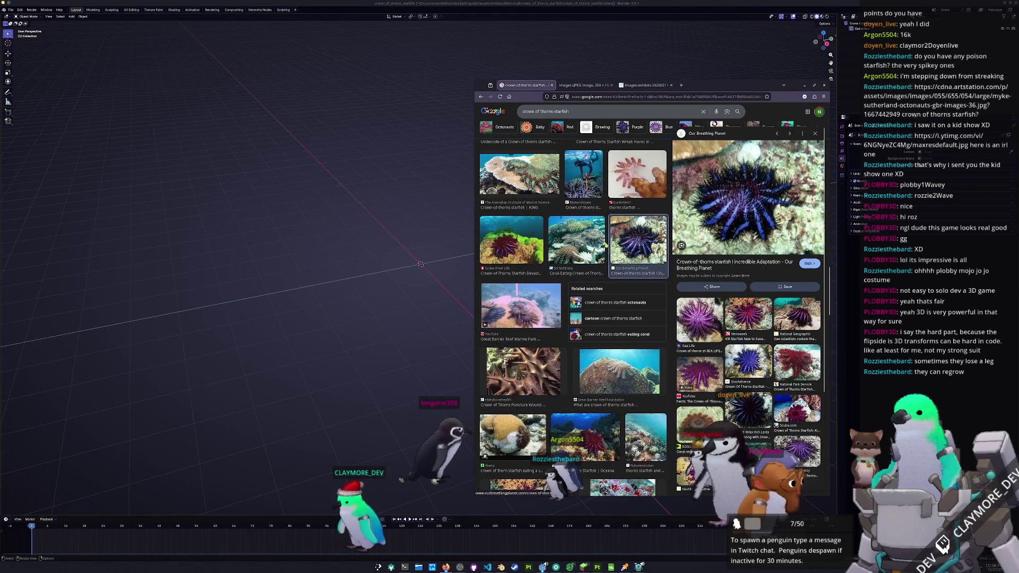
{"action": "scroll", "coordinate": [574, 319], "scroll_direction": "up", "scroll_amount": 4}
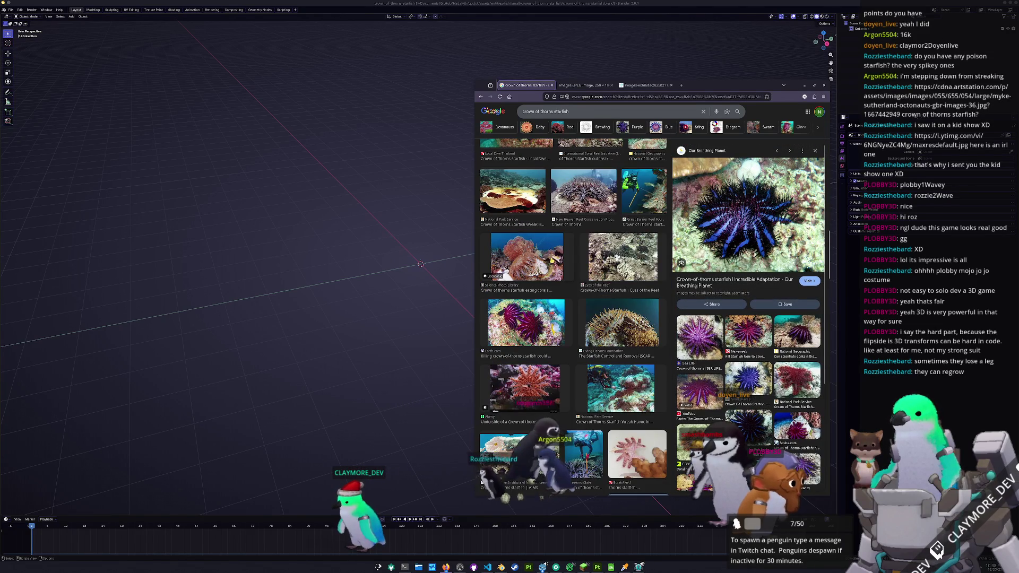
{"action": "left_click", "coordinate": [614, 322]}
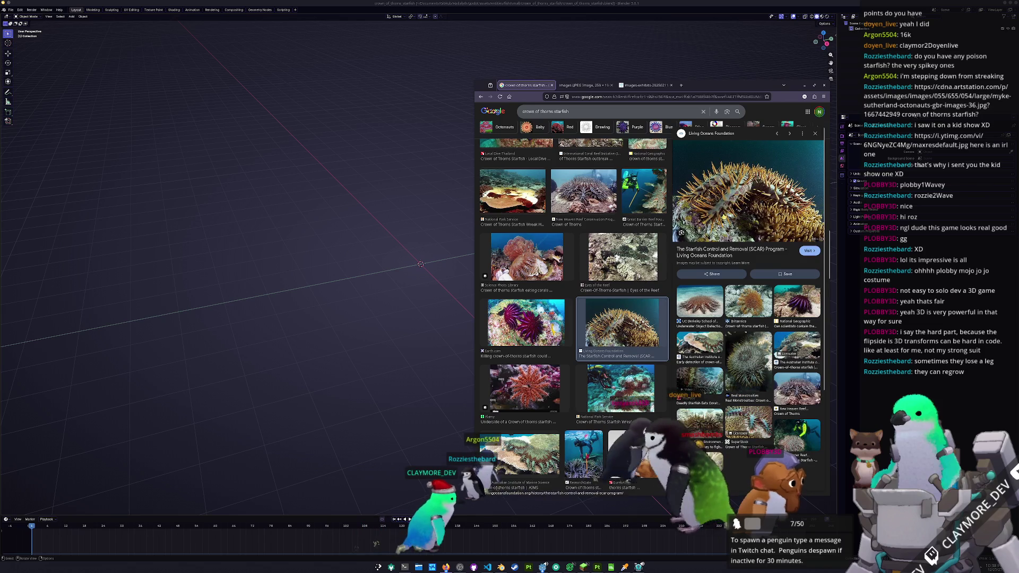
{"action": "right_click", "coordinate": [735, 205]}
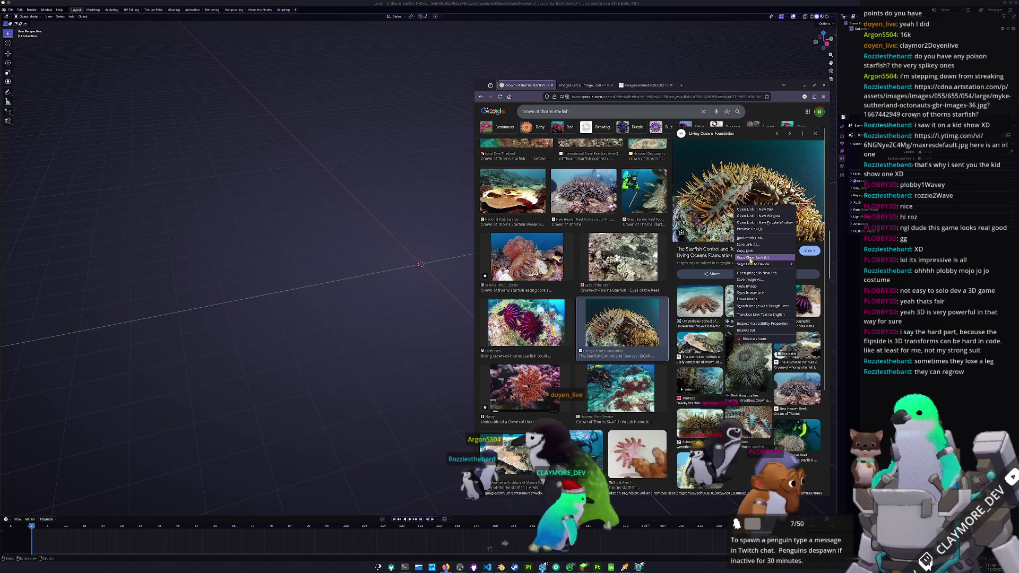
{"action": "left_click", "coordinate": [753, 275]}
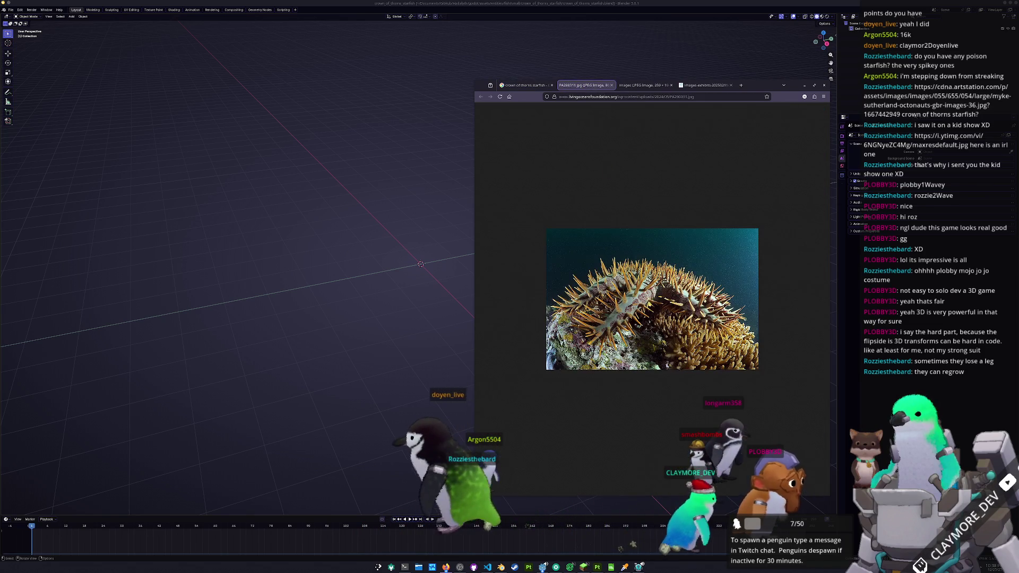
{"action": "scroll", "coordinate": [689, 416], "scroll_direction": "up", "scroll_amount": 2, "text": "ctrl"}
{"action": "scroll", "coordinate": [646, 306], "scroll_direction": "right", "scroll_amount": 2}
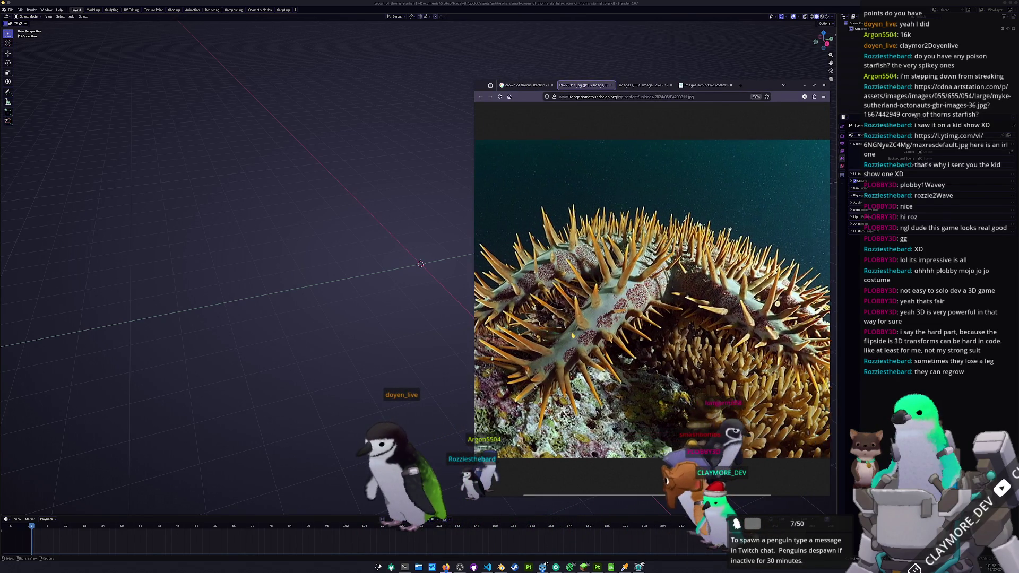
{"action": "scroll", "coordinate": [647, 306], "scroll_direction": "right", "scroll_amount": 1}
{"action": "scroll", "coordinate": [647, 307], "scroll_direction": "right", "scroll_amount": 2}
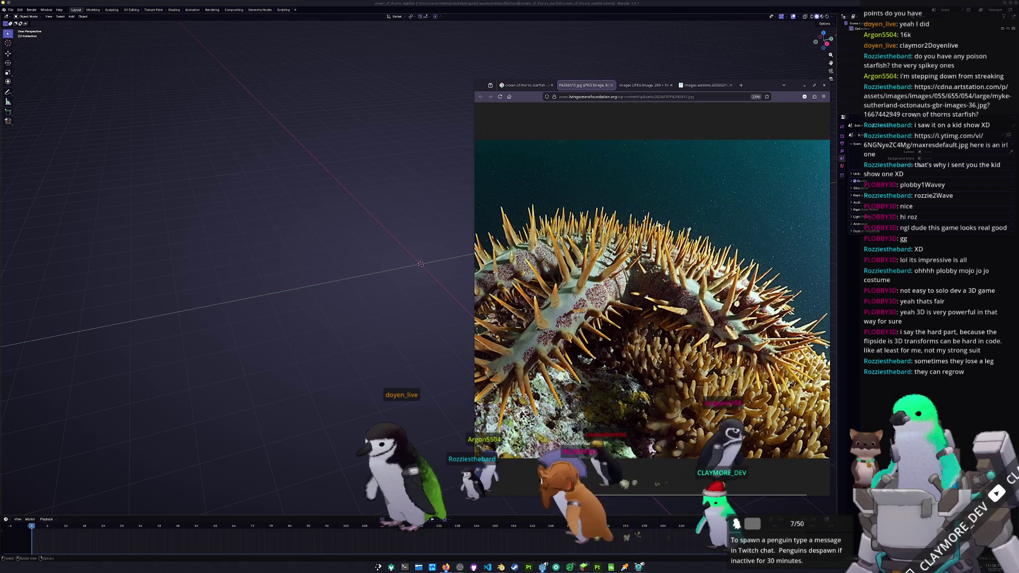
{"action": "scroll", "coordinate": [647, 306], "scroll_direction": "left", "scroll_amount": 2}
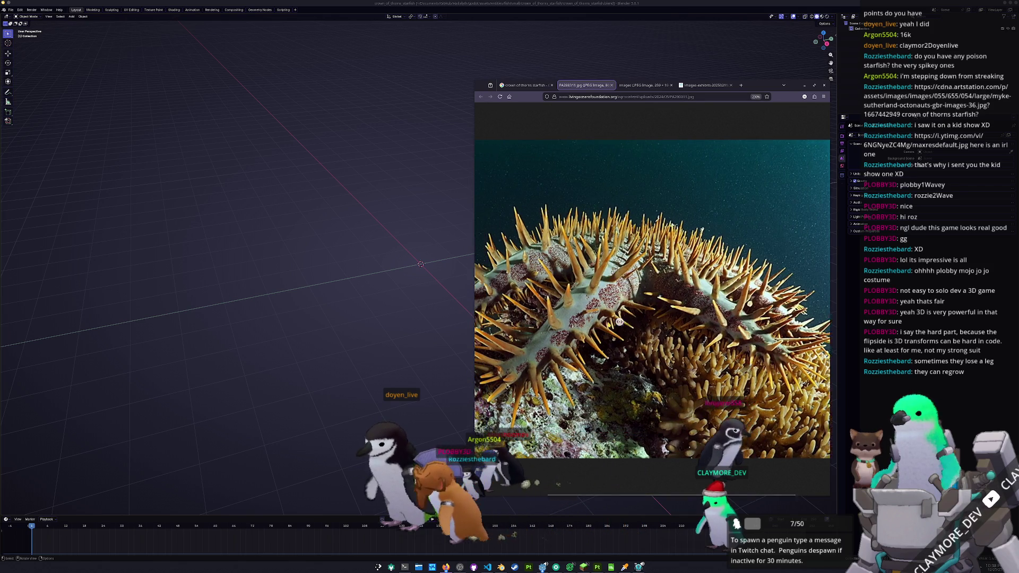
{"action": "scroll", "coordinate": [647, 306], "scroll_direction": "left", "scroll_amount": 1}
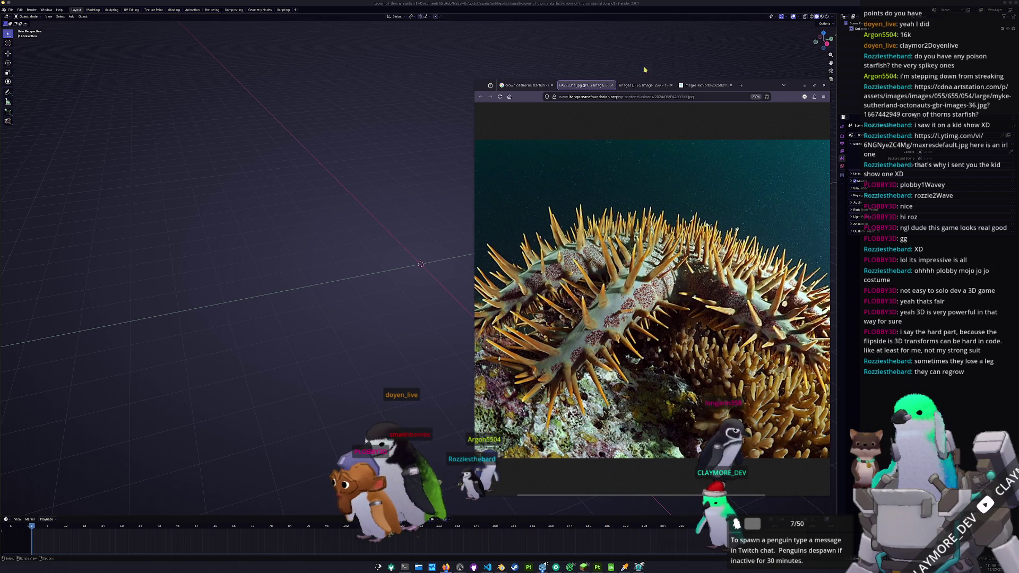
{"action": "left_click", "coordinate": [646, 84]}
Step: Back in Blender, add a small cube, round it with subdivision level 2 and enter Edit Mode in side view
{"action": "left_click", "coordinate": [387, 209]}
{"action": "key", "text": "shift+a"}
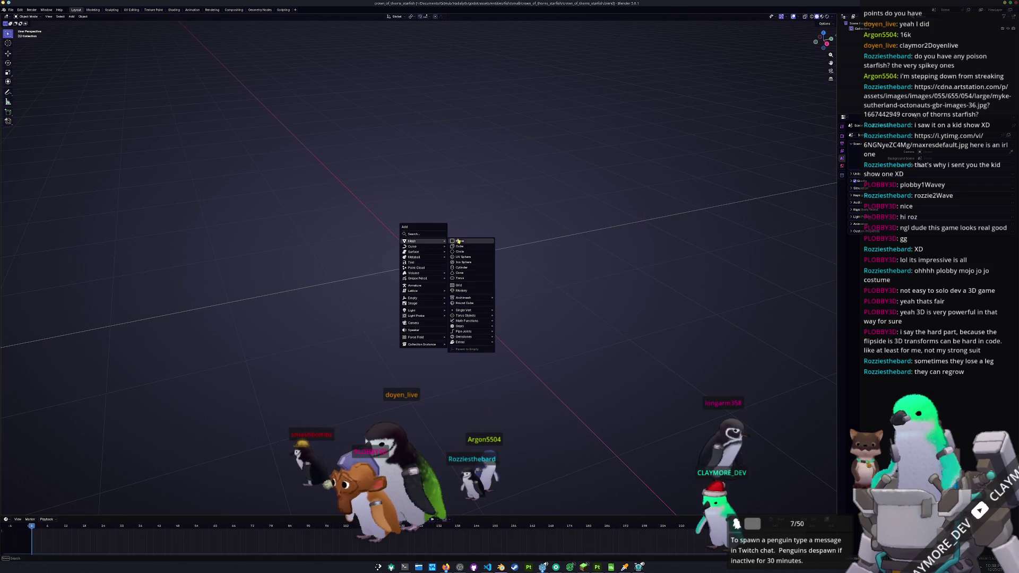
{"action": "left_click", "coordinate": [458, 246]}
{"action": "key", "text": "s"}
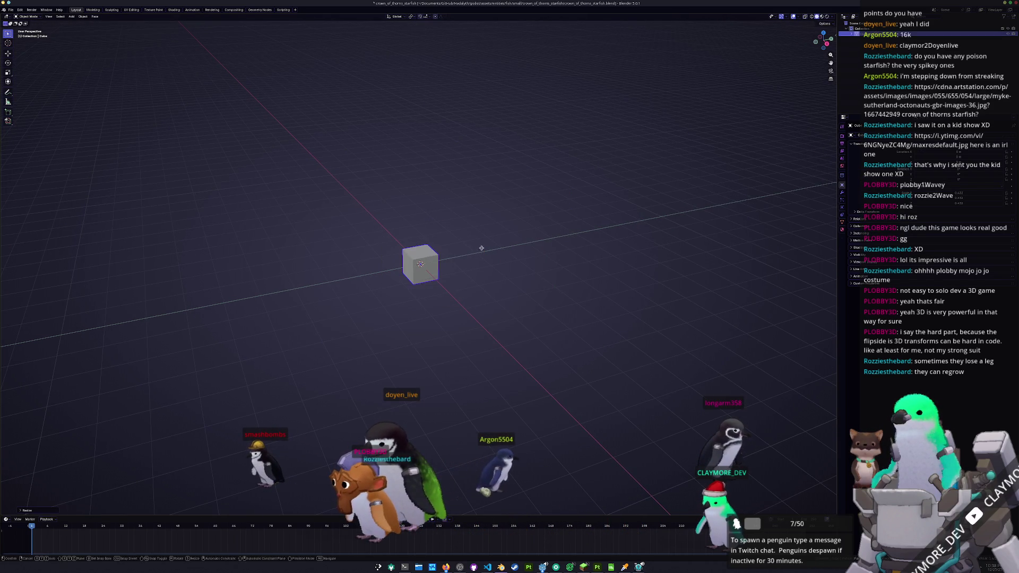
{"action": "left_click", "coordinate": [483, 236]}
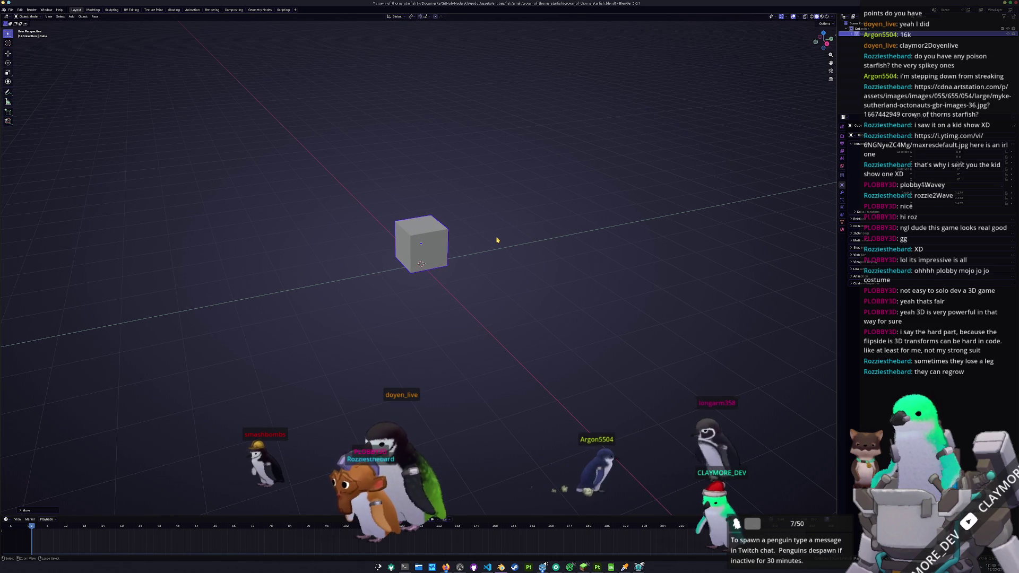
{"action": "key", "text": "ctrl+2"}
{"action": "key", "text": "Tab"}
{"action": "key", "text": "KP_3"}
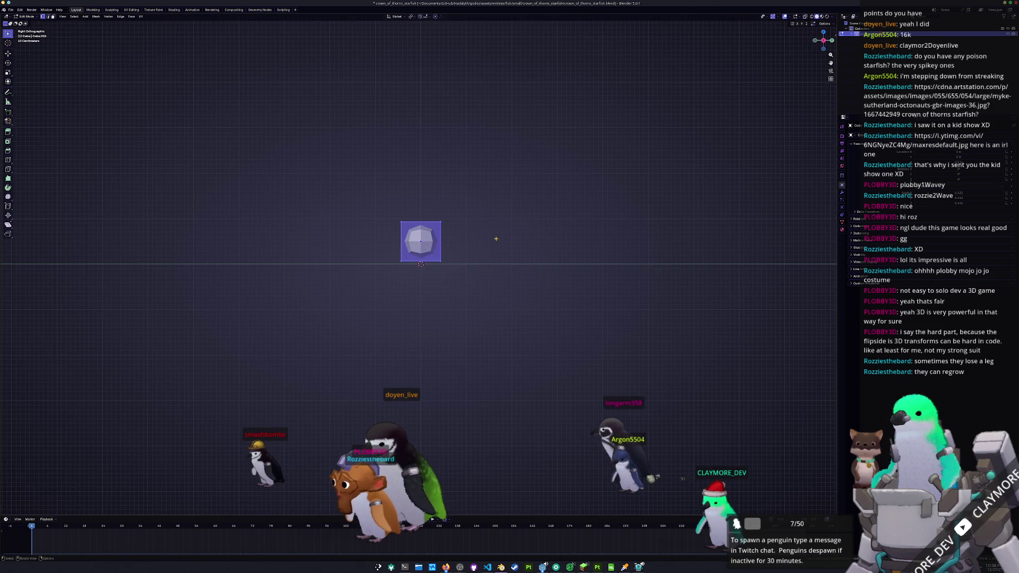
Step: Stretch the whole rounded mesh along Y into an elongated arm shape
{"action": "left_click_drag", "start_coordinate": [496, 289], "coordinate": [446, 215]}
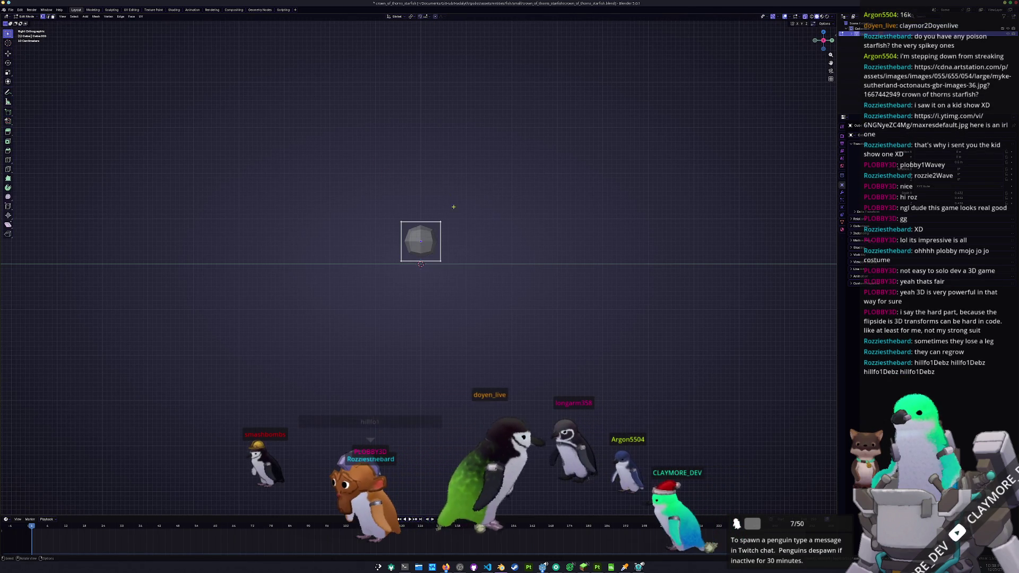
{"action": "key", "text": "s"}
{"action": "key", "text": "y"}
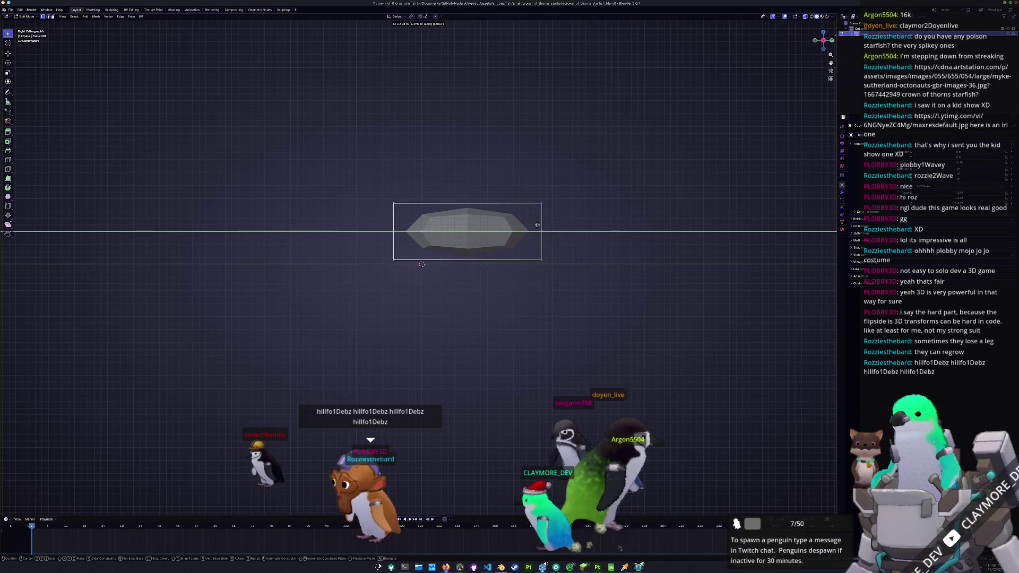
{"action": "left_click", "coordinate": [520, 166]}
{"action": "mouse_move", "coordinate": [520, 166]}
{"action": "middle_mouse_down"}
{"action": "mouse_move", "coordinate": [524, 203]}
{"action": "mouse_move", "coordinate": [596, 227]}
{"action": "middle_mouse_up"}
{"action": "key", "text": "KP_7"}
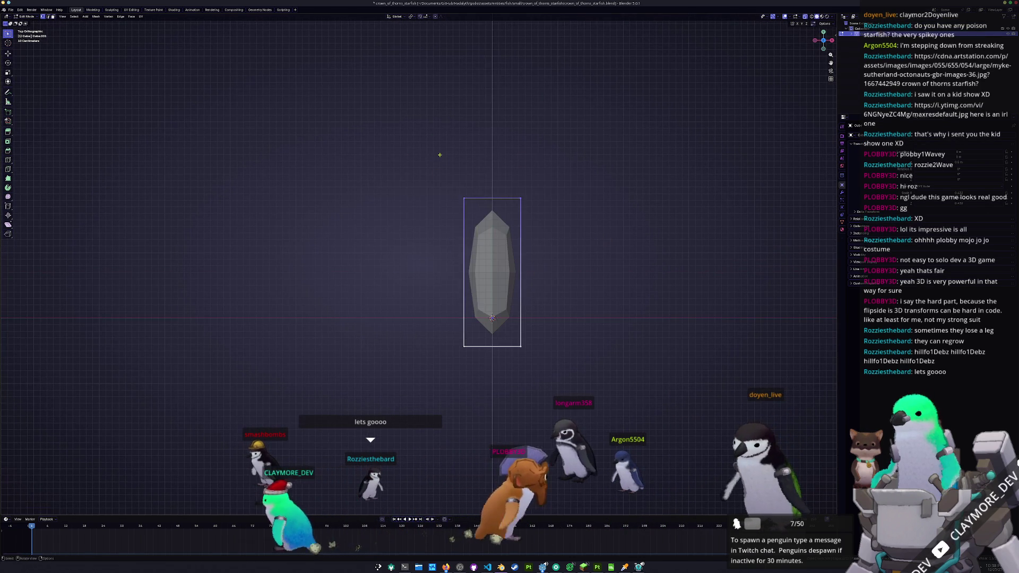
Step: Taper one end of the arm narrower, lengthen it along its axis and shrink the end face toward a tip
{"action": "key", "text": "s"}
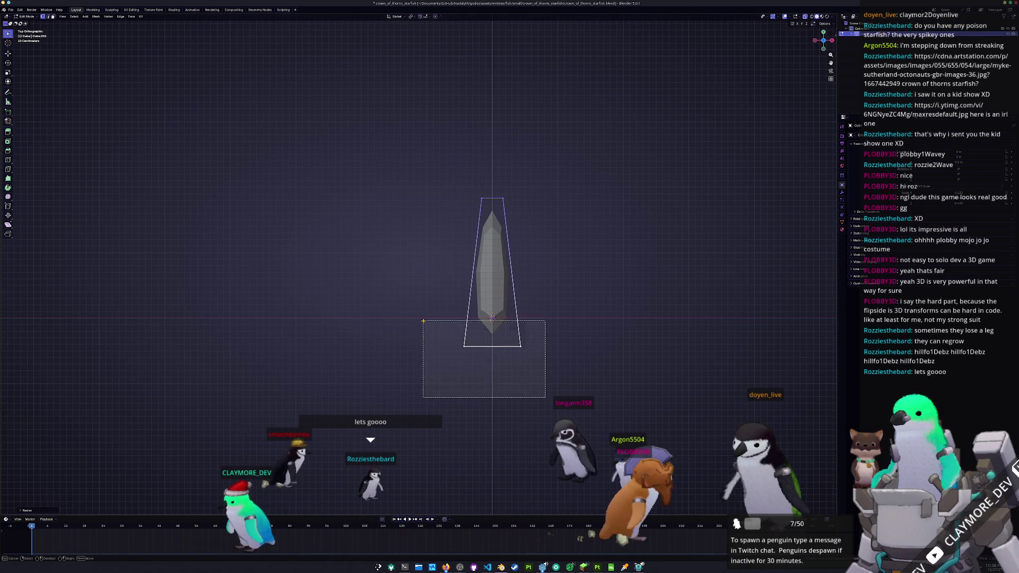
{"action": "left_click", "coordinate": [404, 288]}
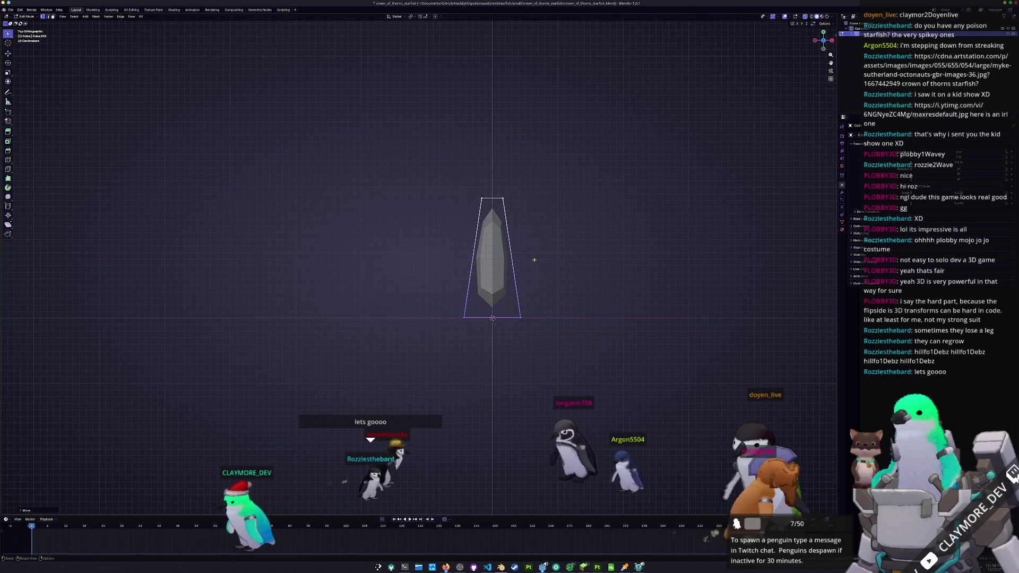
{"action": "scroll", "coordinate": [525, 197], "scroll_direction": "down", "scroll_amount": 2}
{"action": "key", "text": "s"}
{"action": "key", "text": "z"}
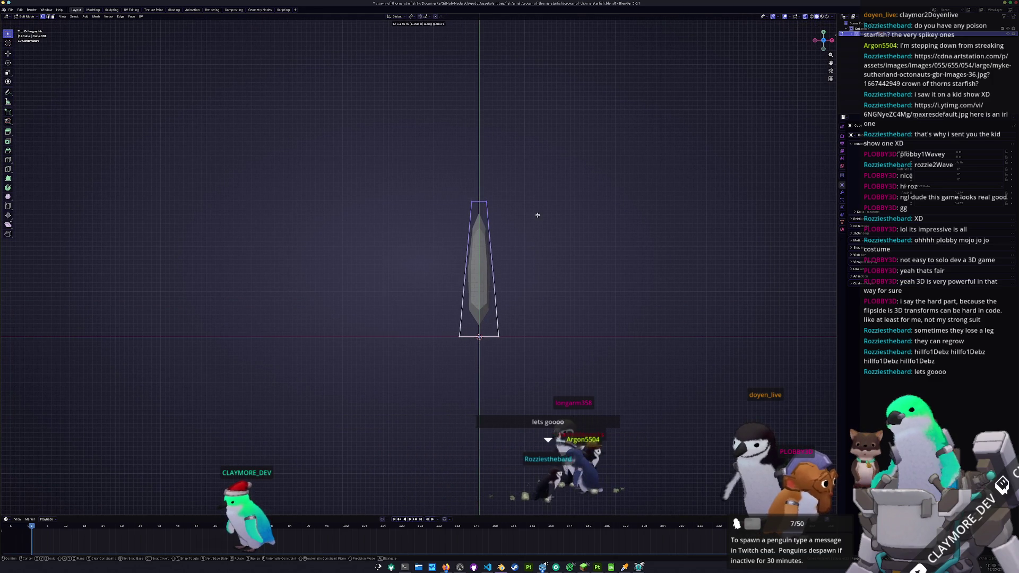
{"action": "left_click", "coordinate": [541, 207]}
{"action": "key", "text": "Tab"}
{"action": "mouse_move", "coordinate": [541, 209]}
{"action": "middle_mouse_down"}
{"action": "mouse_move", "coordinate": [484, 342]}
{"action": "mouse_move", "coordinate": [421, 262]}
{"action": "mouse_move", "coordinate": [504, 266]}
{"action": "middle_mouse_up"}
{"action": "key", "text": "Tab"}
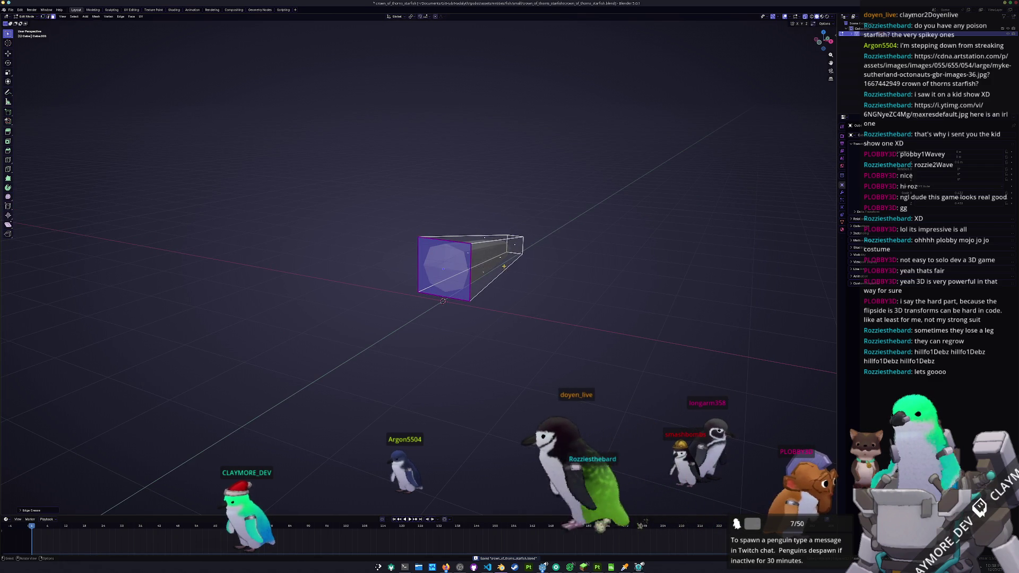
{"action": "left_click", "coordinate": [457, 267]}
{"action": "middle_click_drag", "start_coordinate": [458, 268], "coordinate": [414, 319]}
Step: Add an Array modifier to the arm and reduce the offset so three copies sit close together
{"action": "key", "text": "Tab"}
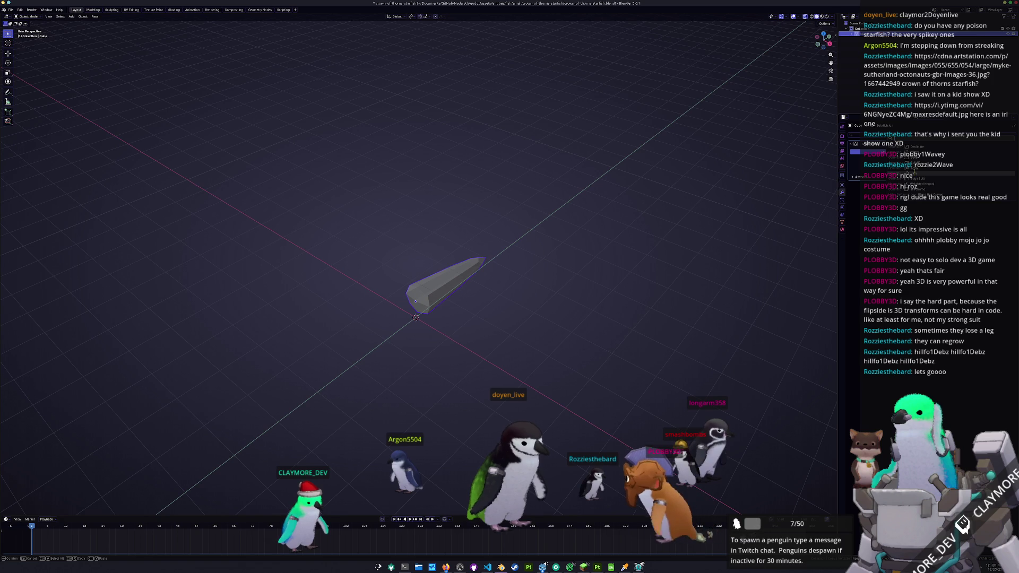
{"action": "left_click", "coordinate": [859, 152]}
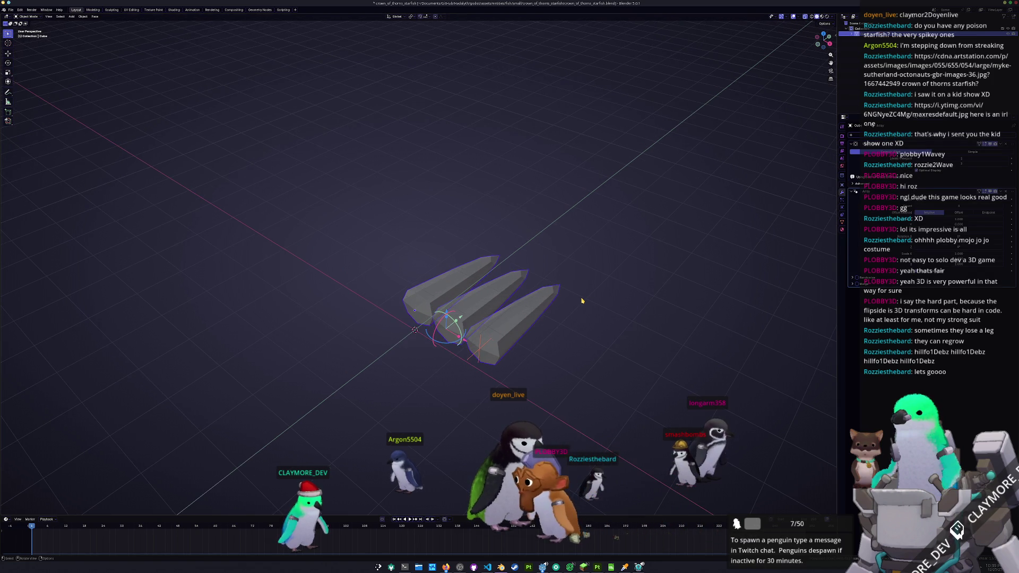
{"action": "key", "text": "KP_7"}
{"action": "left_click_drag", "start_coordinate": [962, 212], "coordinate": [944, 207]}
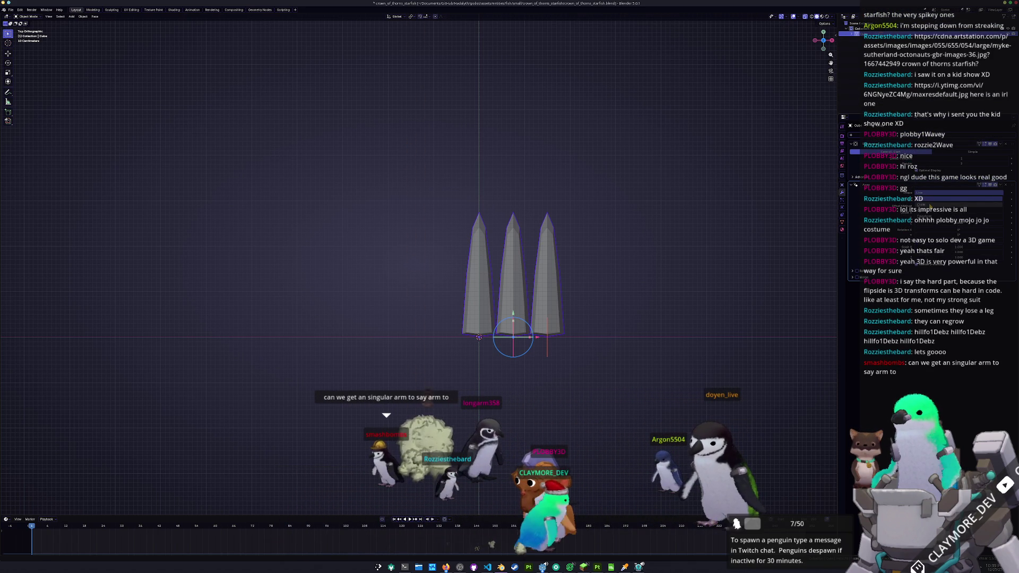
Step: Arrange the array copies radially into a roughly fifteen-armed star and re-enter Edit Mode
{"action": "key", "text": "ctrl+z"}
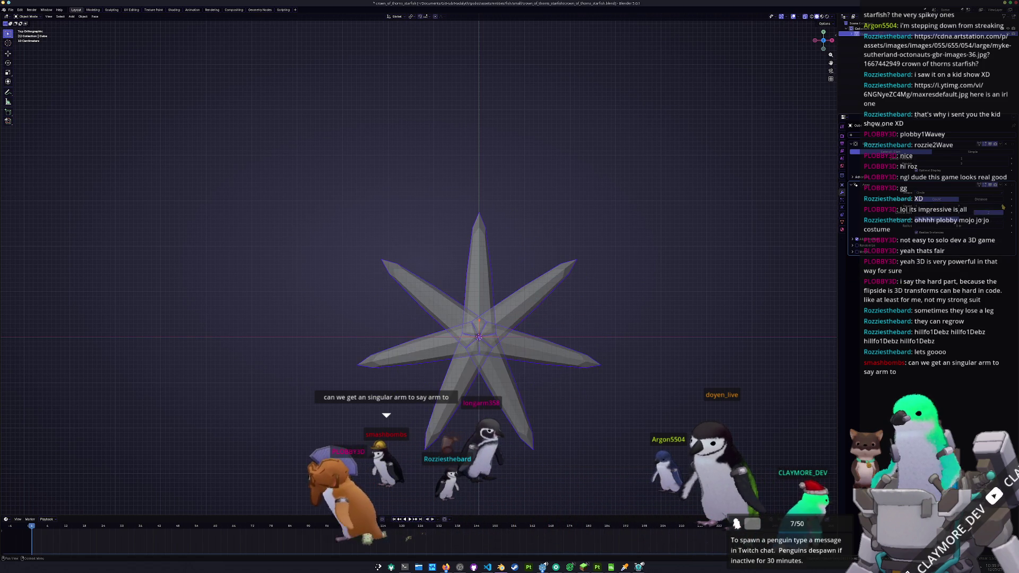
{"action": "key", "text": "shift+r"}
{"action": "key", "text": "shift+r"}
{"action": "key", "text": "shift+r"}
{"action": "key", "text": "shift+r"}
{"action": "key", "text": "shift+r"}
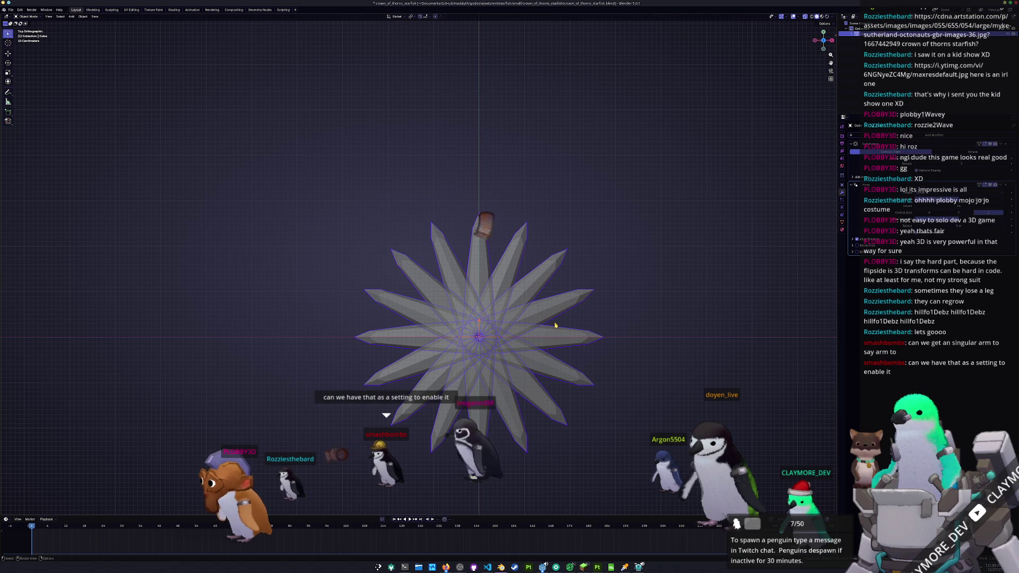
{"action": "key", "text": "Tab"}
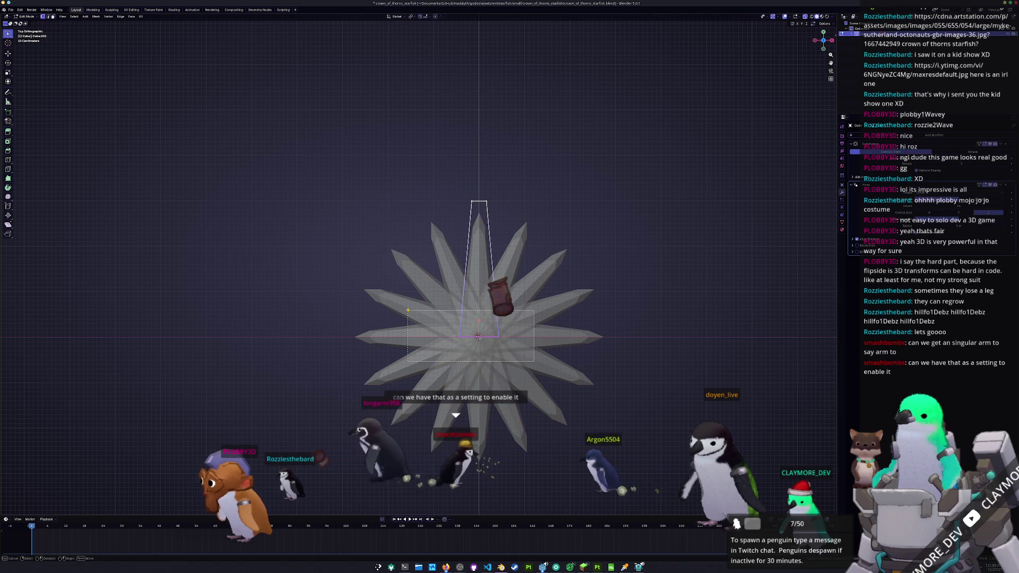
Step: Move the inner vertices outward along Y to widen the star's central hole and resize the arm base
{"action": "middle_click_drag", "start_coordinate": [478, 239], "coordinate": [506, 247], "text": "shift"}
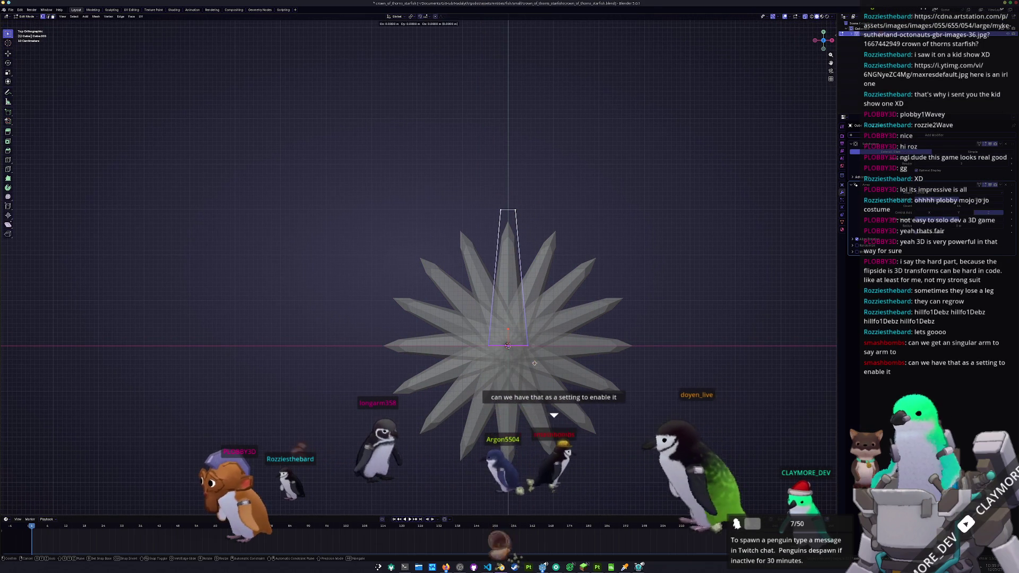
{"action": "key", "text": "g"}
{"action": "key", "text": "y"}
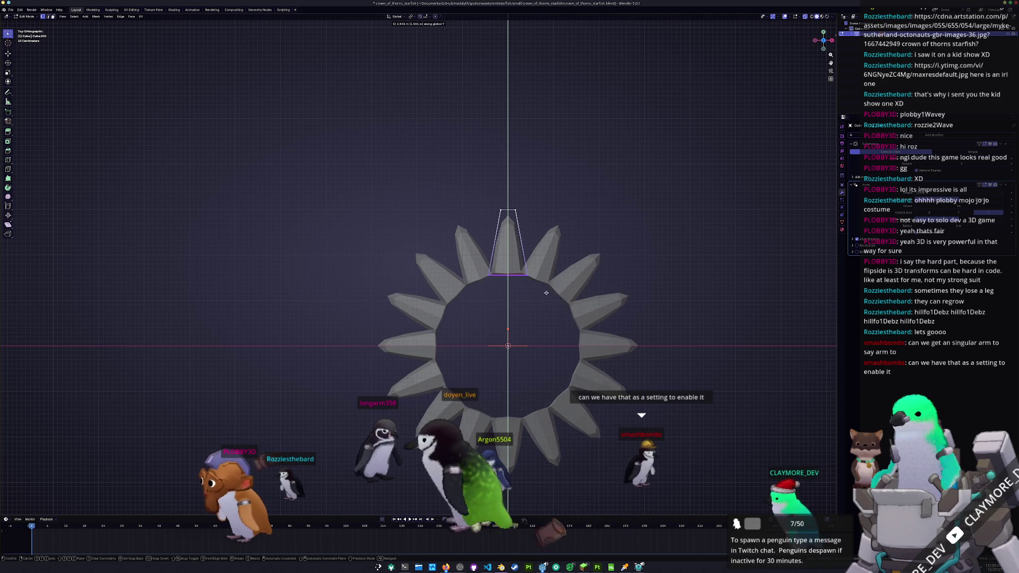
{"action": "left_click", "coordinate": [610, 295]}
{"action": "key", "text": "s"}
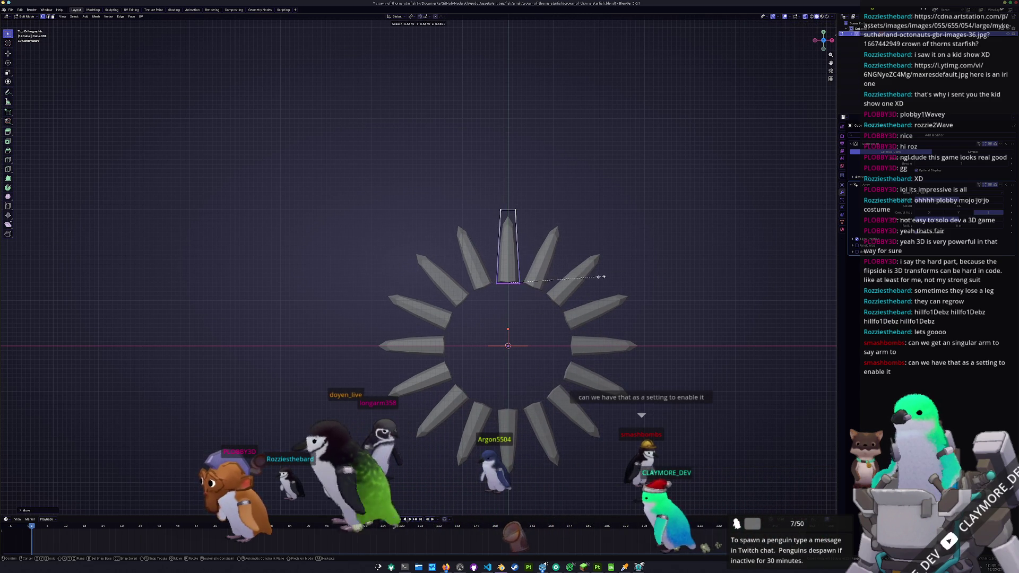
{"action": "left_click", "coordinate": [593, 275]}
{"action": "key", "text": "g"}
{"action": "key", "text": "y"}
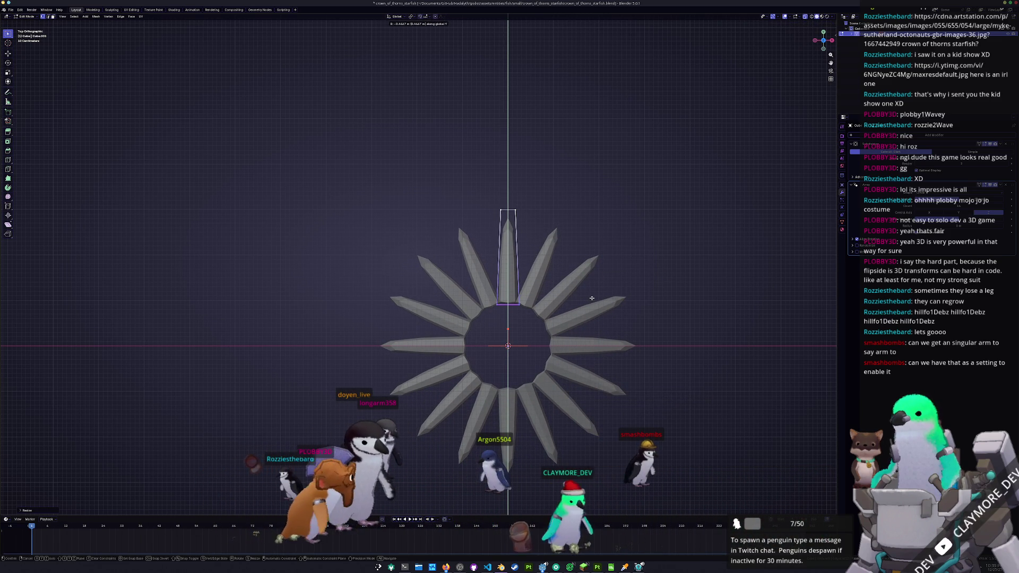
{"action": "left_click", "coordinate": [592, 301]}
Step: Pull the arm tips outward along Y into long slender spikes, then inspect the star as a whole object
{"action": "key", "text": "g"}
{"action": "key", "text": "y"}
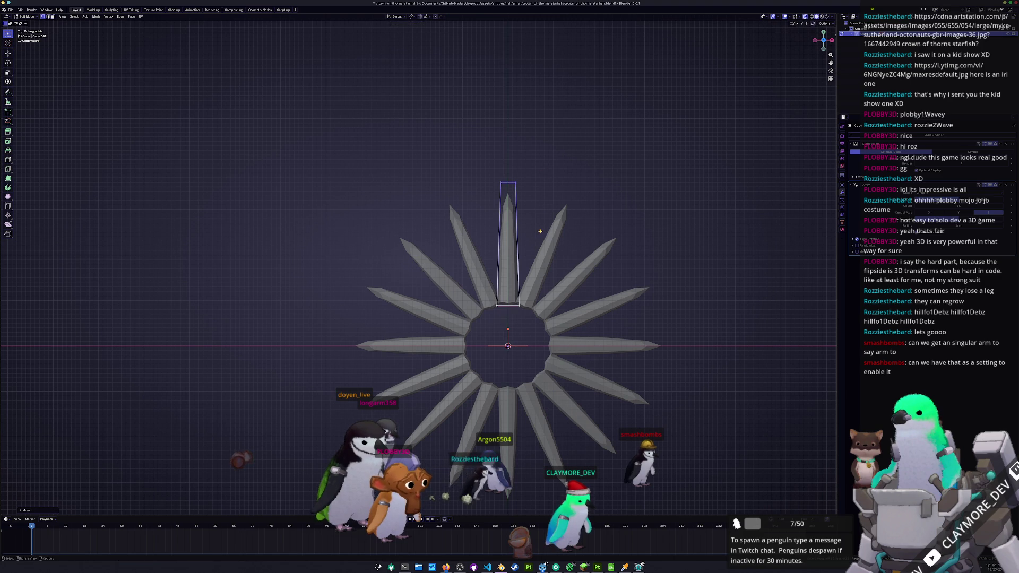
{"action": "left_click", "coordinate": [516, 236]}
{"action": "key", "text": "g"}
{"action": "key", "text": "g"}
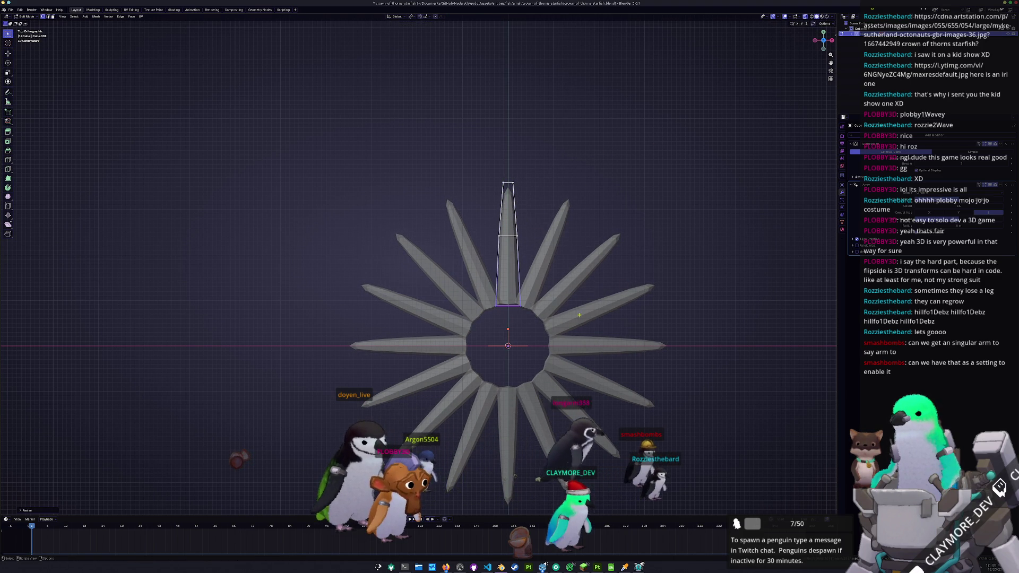
{"action": "mouse_move", "coordinate": [578, 315]}
{"action": "middle_mouse_down"}
{"action": "mouse_move", "coordinate": [484, 322]}
{"action": "mouse_move", "coordinate": [487, 331]}
{"action": "middle_mouse_up"}
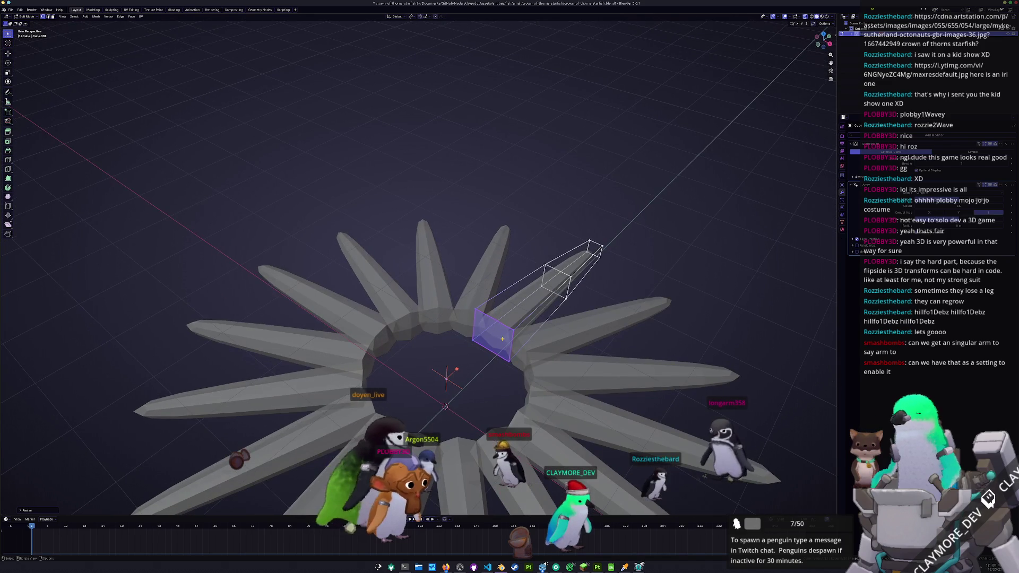
{"action": "key", "text": "KP_7"}
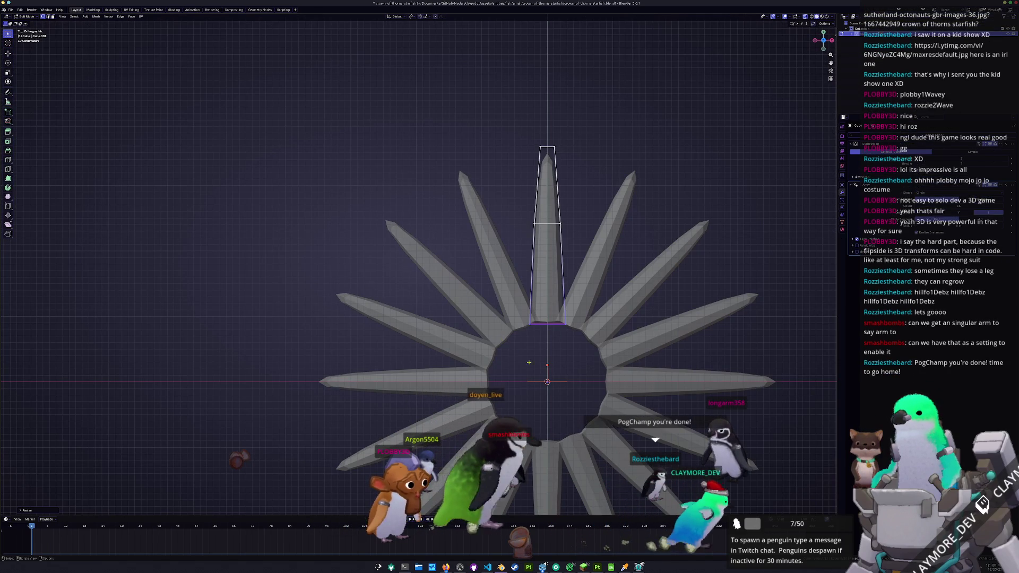
{"action": "middle_click_drag", "start_coordinate": [559, 355], "coordinate": [515, 382], "text": "shift"}
{"action": "key", "text": "ctrl+l"}
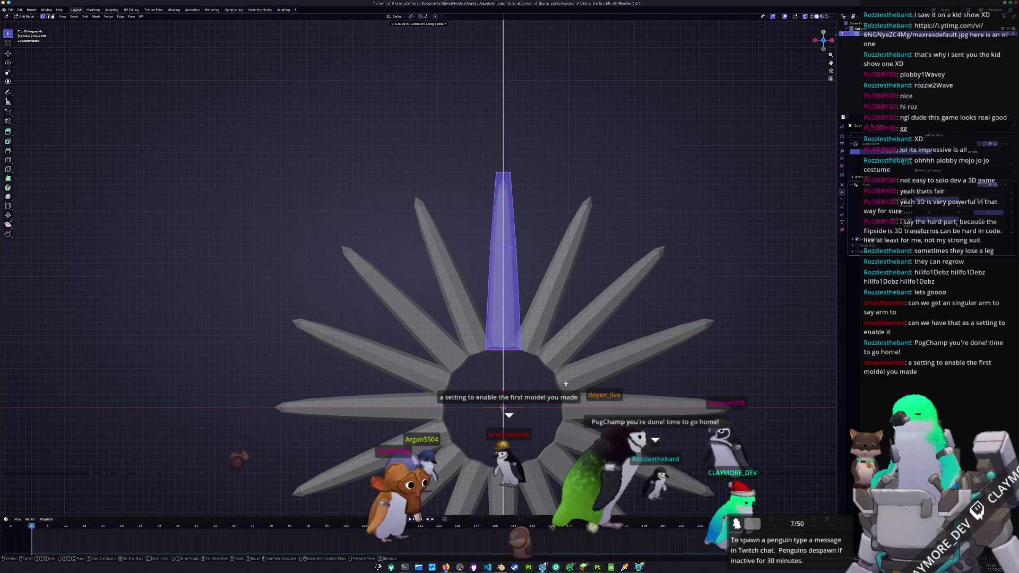
{"action": "scroll", "coordinate": [566, 385], "scroll_direction": "up", "scroll_amount": 1}
{"action": "scroll", "coordinate": [569, 369], "scroll_direction": "up", "scroll_amount": 1}
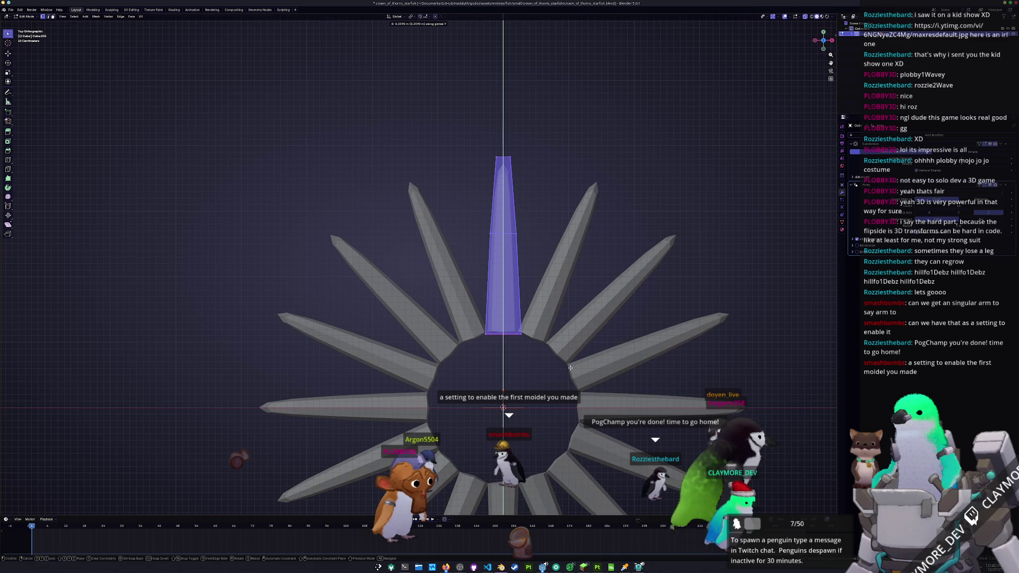
{"action": "key", "text": "Tab"}
{"action": "mouse_move", "coordinate": [569, 367]}
{"action": "middle_mouse_down"}
{"action": "mouse_move", "coordinate": [509, 373]}
{"action": "mouse_move", "coordinate": [515, 264]}
{"action": "mouse_move", "coordinate": [541, 237]}
{"action": "mouse_move", "coordinate": [544, 193]}
{"action": "middle_mouse_up"}
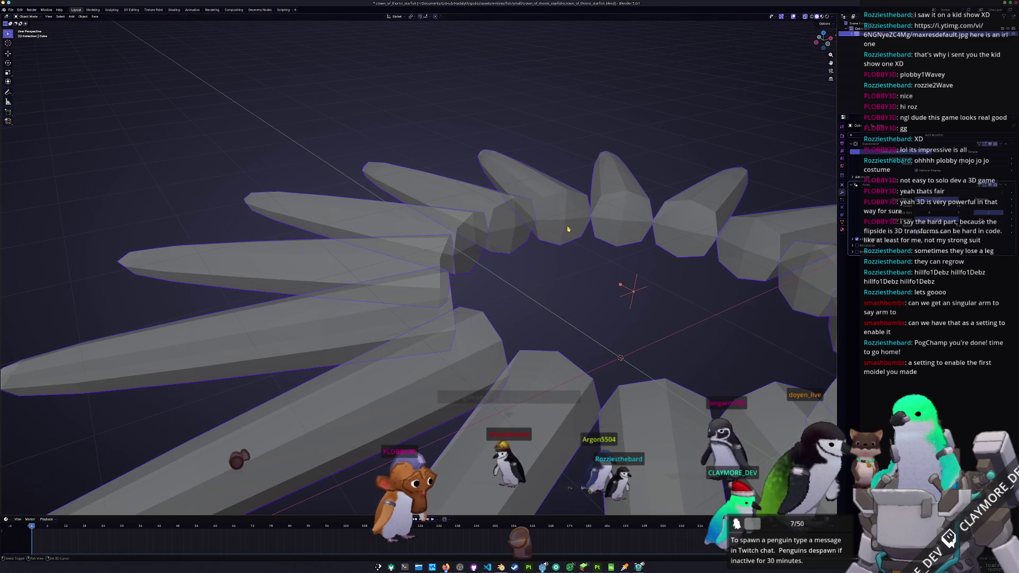
{"action": "scroll", "coordinate": [568, 230], "scroll_direction": "down", "scroll_amount": 3}
Step: Look down on the spike ring and select the source arm's mesh in Edit Mode
{"action": "middle_click_drag", "start_coordinate": [510, 244], "coordinate": [515, 282]}
{"action": "scroll", "coordinate": [515, 282], "scroll_direction": "down", "scroll_amount": 2}
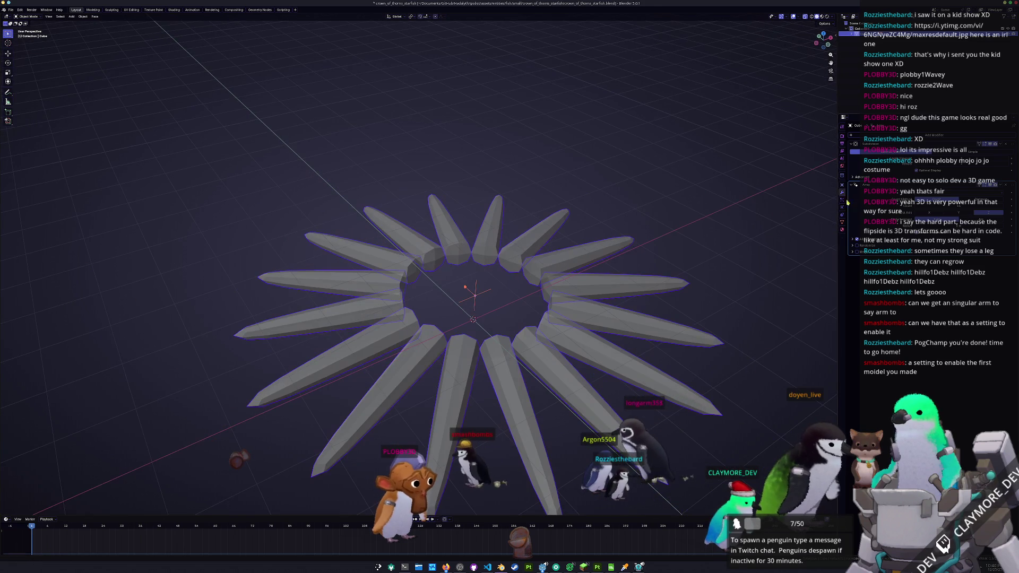
{"action": "key", "text": "Tab"}
{"action": "scroll", "coordinate": [450, 260], "scroll_direction": "up", "scroll_amount": 2}
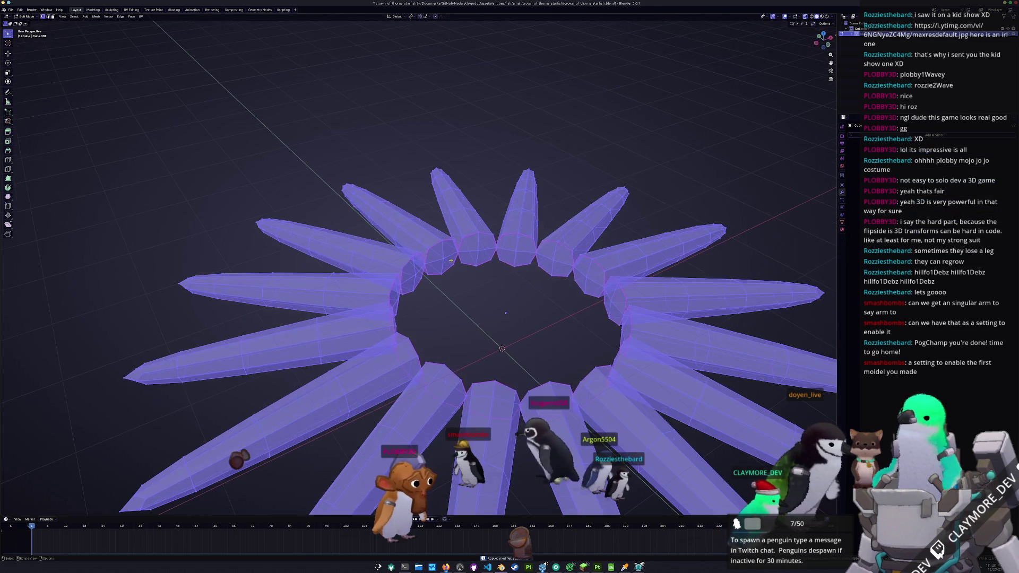
{"action": "left_click", "coordinate": [471, 257]}
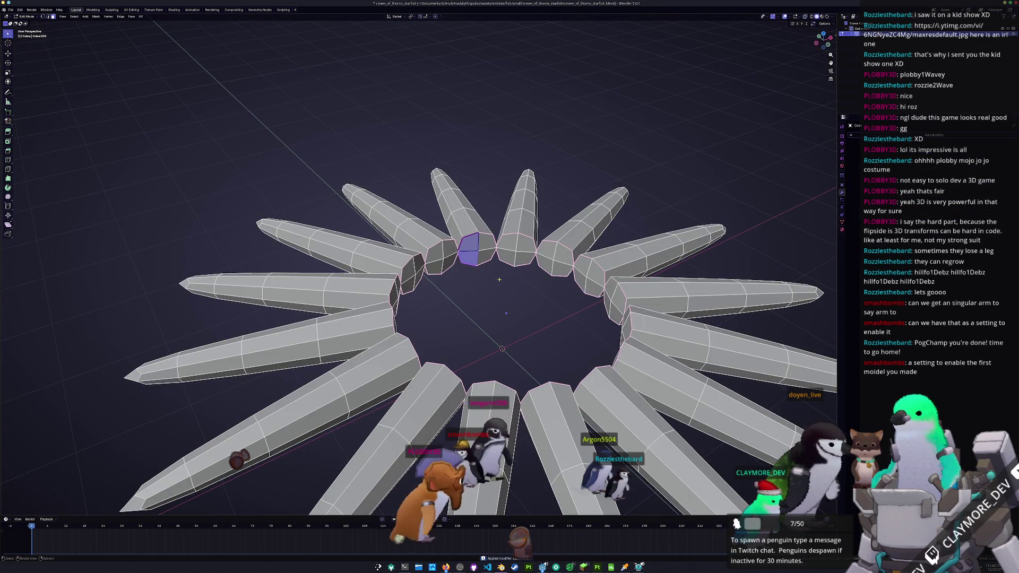
{"action": "key", "text": "a"}
{"action": "key", "text": "Tab"}
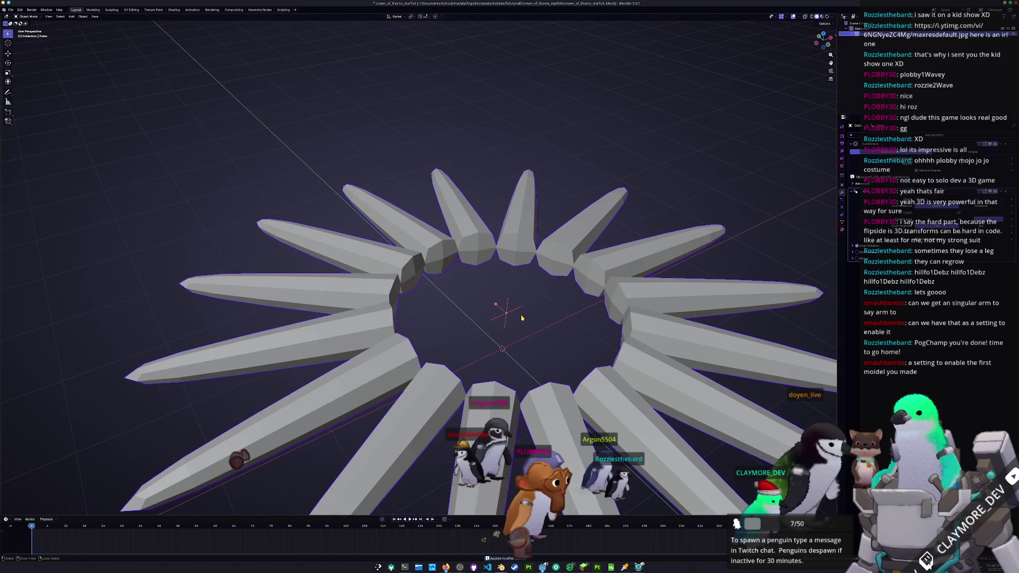
Step: Separate the selected spike into its own object and apply the Array so the ring becomes real geometry
{"action": "key", "text": "Tab"}
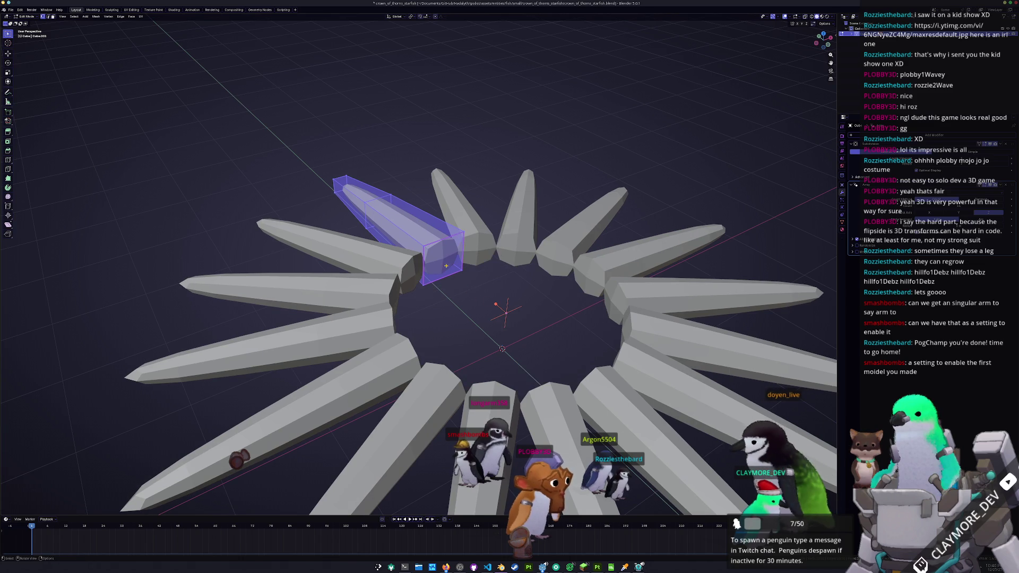
{"action": "key", "text": "p"}
{"action": "left_click", "coordinate": [442, 239]}
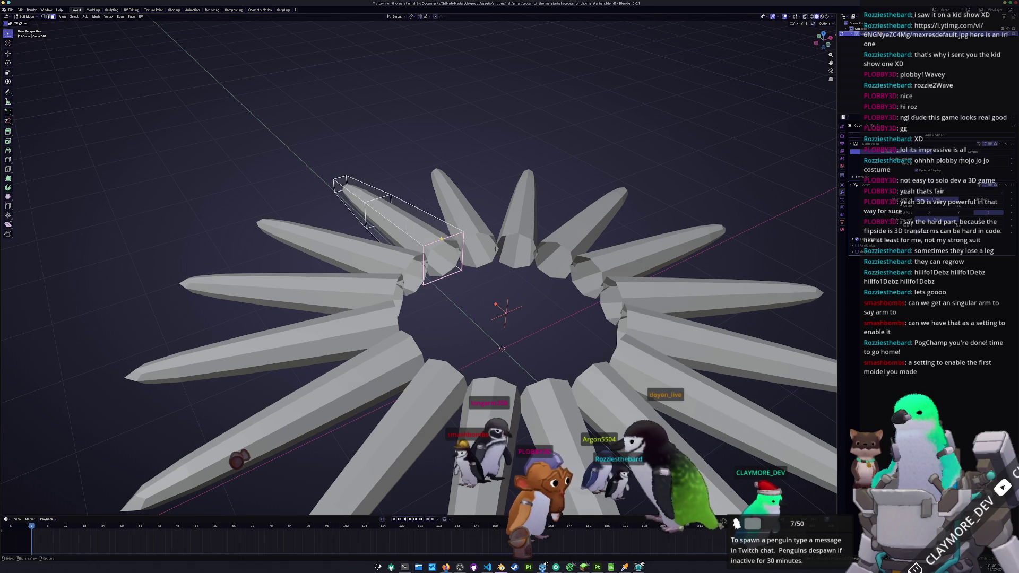
{"action": "key", "text": "Tab"}
{"action": "key", "text": "ctrl+a"}
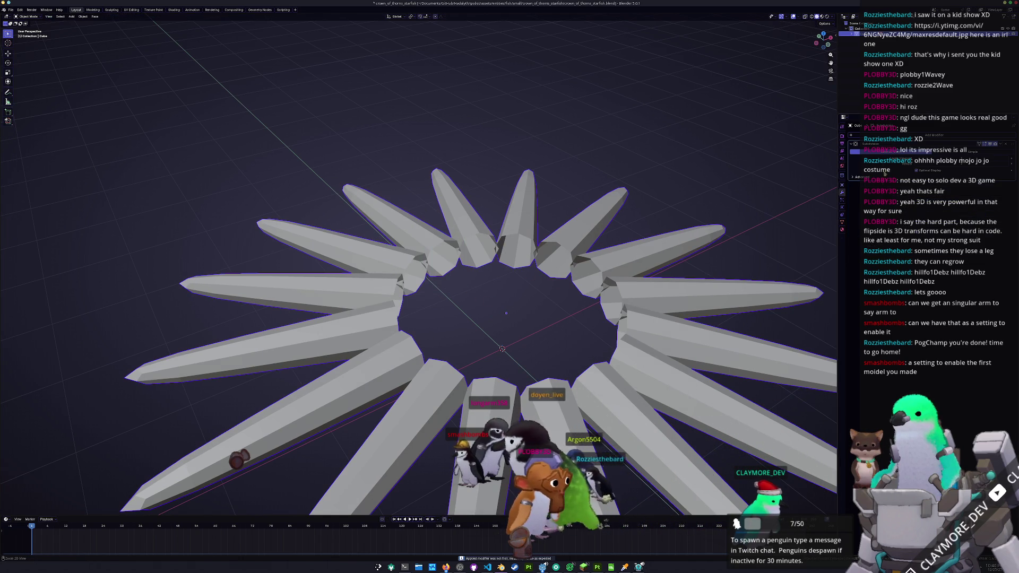
{"action": "key", "text": "Tab"}
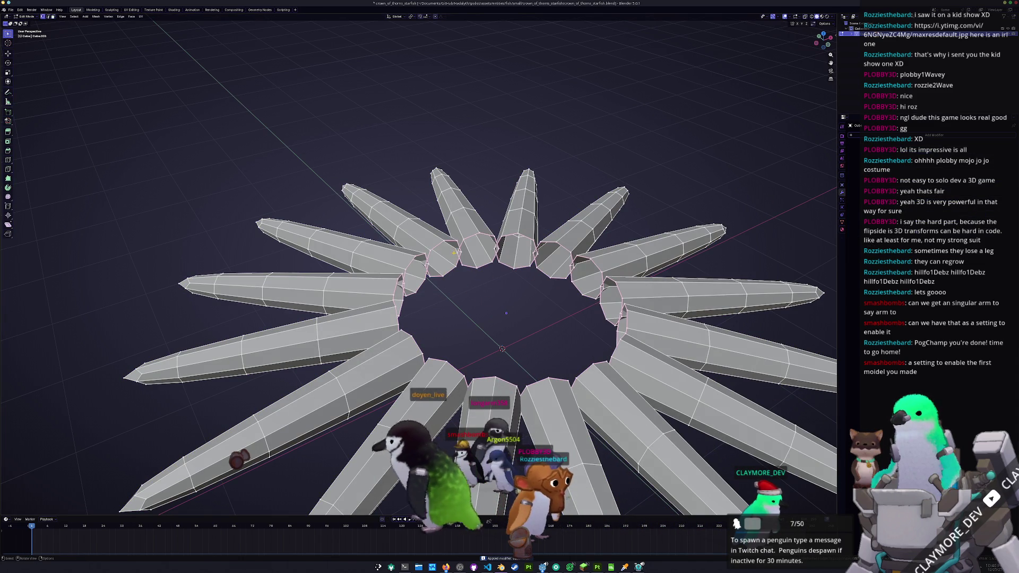
{"action": "right_click", "coordinate": [460, 253]}
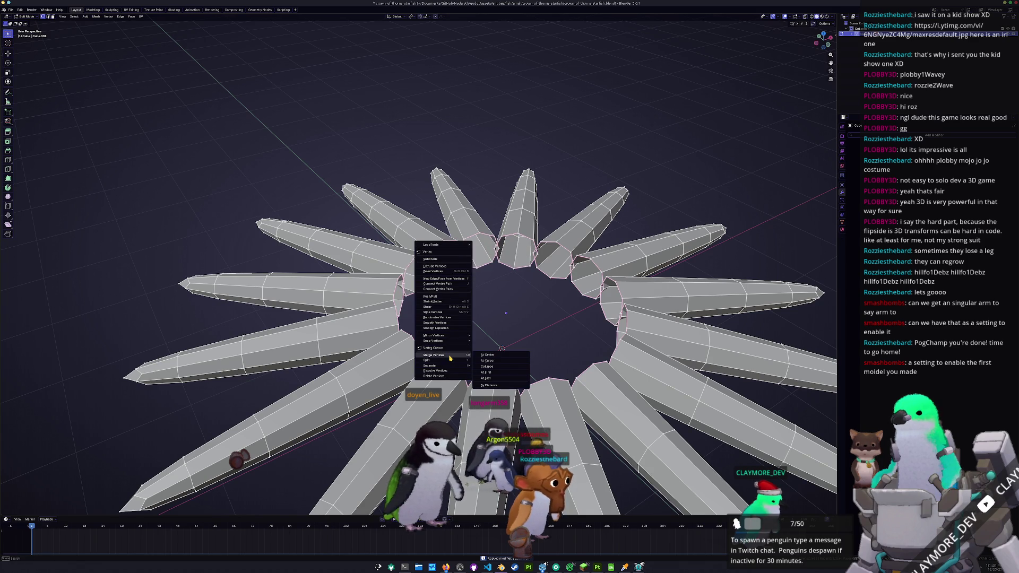
Step: Merge the touching vertex pairs at the first few joins between neighbouring arm bases at their centre
{"action": "left_click", "coordinate": [498, 358]}
{"action": "scroll", "coordinate": [499, 359], "scroll_direction": "up", "scroll_amount": 1}
{"action": "scroll", "coordinate": [499, 359], "scroll_direction": "up", "scroll_amount": 1}
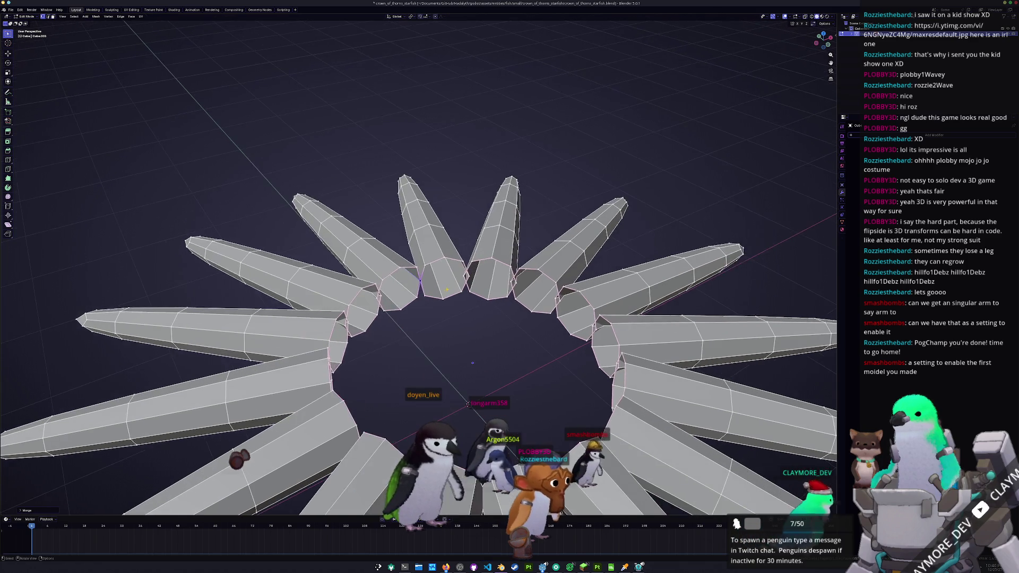
{"action": "scroll", "coordinate": [498, 359], "scroll_direction": "up", "scroll_amount": 1}
{"action": "right_click", "coordinate": [481, 278]}
{"action": "mouse_move", "coordinate": [455, 279]}
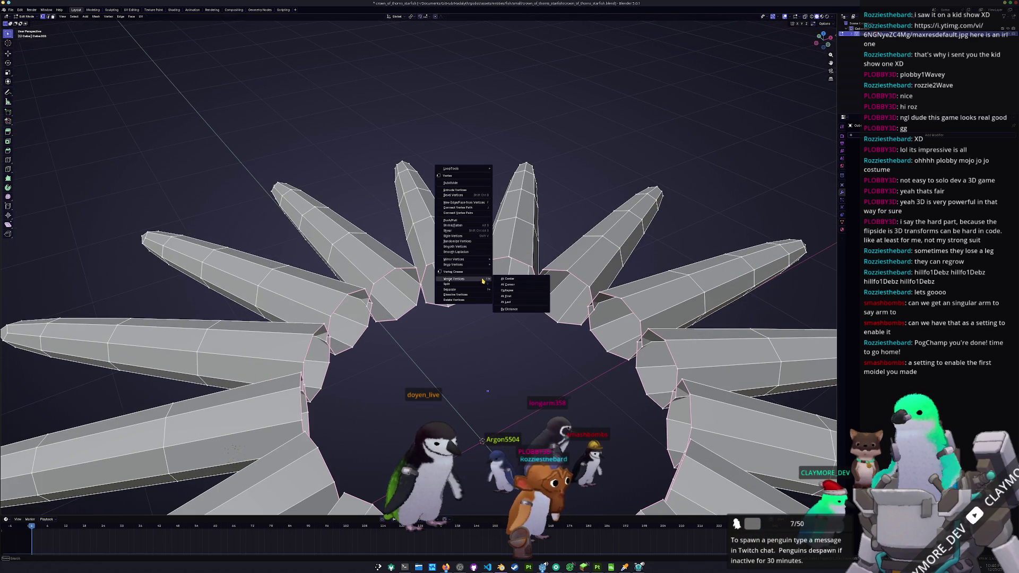
{"action": "left_click", "coordinate": [505, 280]}
{"action": "right_click", "coordinate": [535, 285]}
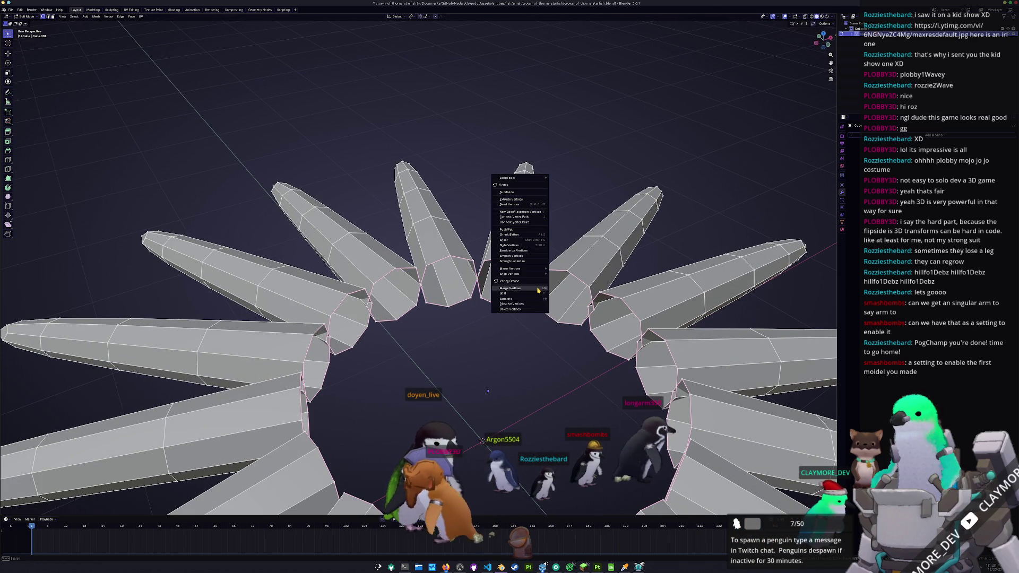
{"action": "middle_click_drag", "start_coordinate": [557, 296], "coordinate": [521, 305]}
{"action": "mouse_move", "coordinate": [460, 289]}
{"action": "middle_mouse_down"}
{"action": "mouse_move", "coordinate": [506, 266]}
{"action": "mouse_move", "coordinate": [475, 301]}
{"action": "mouse_move", "coordinate": [463, 245]}
{"action": "mouse_move", "coordinate": [503, 258]}
{"action": "mouse_move", "coordinate": [459, 257]}
{"action": "middle_mouse_up"}
{"action": "right_click", "coordinate": [508, 267]}
{"action": "right_click", "coordinate": [475, 244]}
{"action": "right_click", "coordinate": [489, 252]}
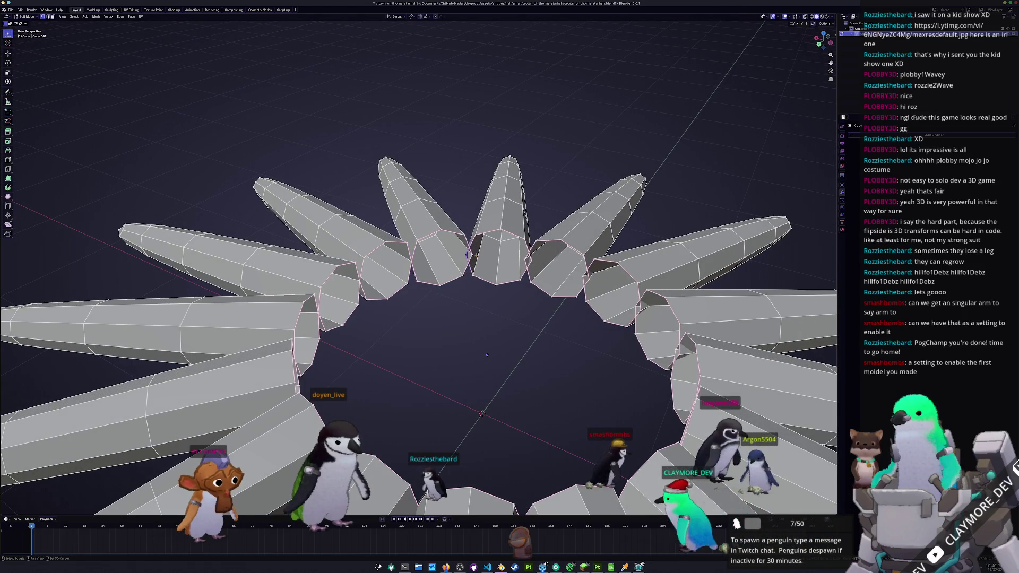
{"action": "right_click", "coordinate": [477, 256]}
{"action": "left_click", "coordinate": [505, 258]}
{"action": "middle_click_drag", "start_coordinate": [506, 258], "coordinate": [499, 264]}
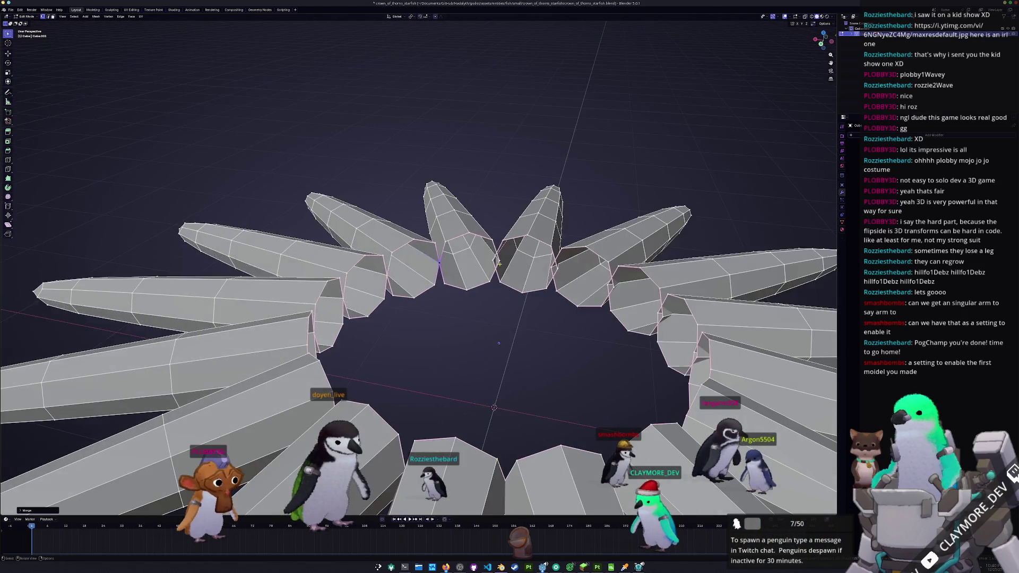
Step: Continue welding vertices at every remaining arm join around the ring into one continuous base
{"action": "right_click", "coordinate": [497, 260]}
{"action": "left_click", "coordinate": [527, 260]}
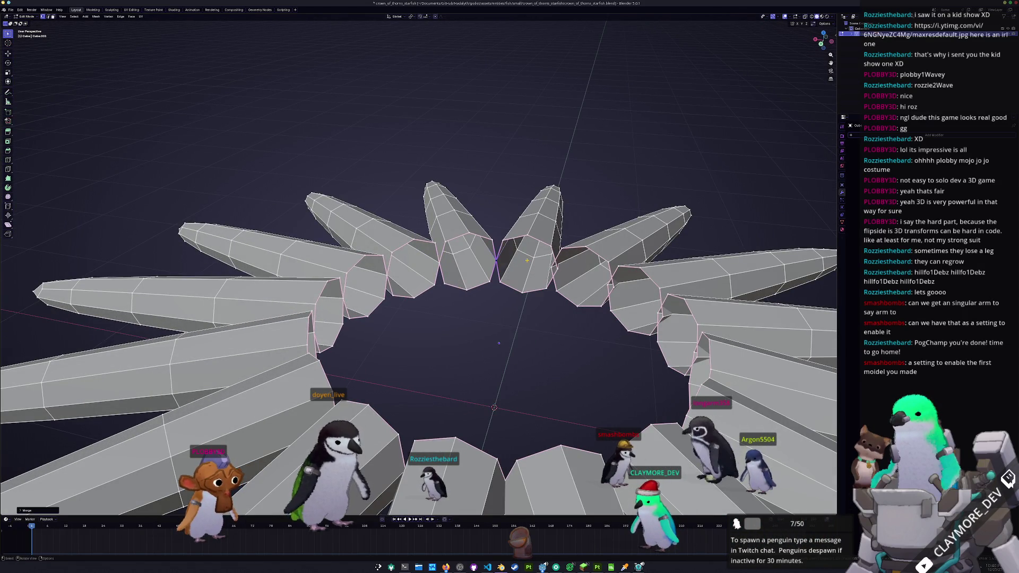
{"action": "right_click", "coordinate": [558, 269]}
{"action": "left_click", "coordinate": [593, 271]}
{"action": "middle_click_drag", "start_coordinate": [593, 272], "coordinate": [605, 278]}
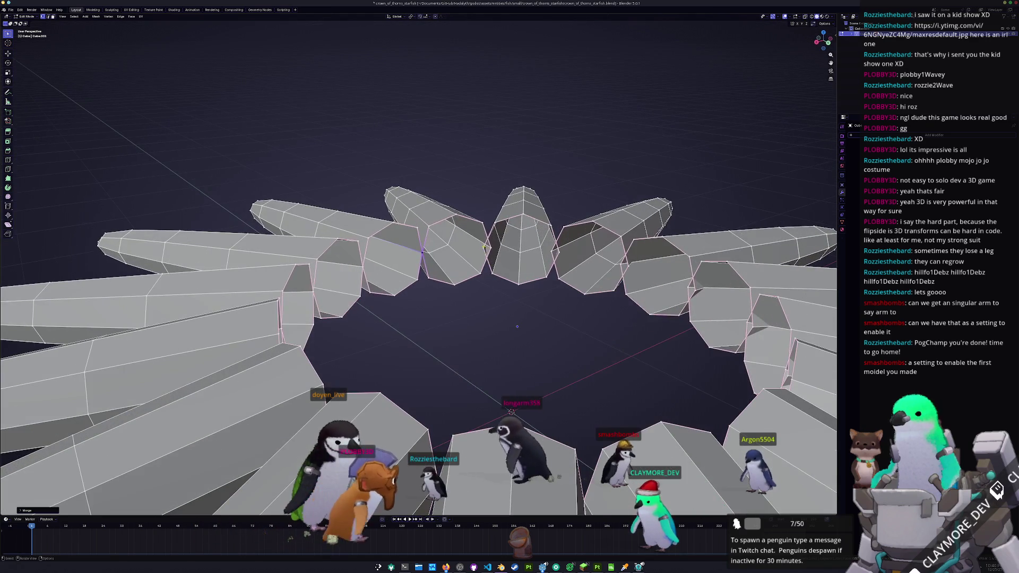
{"action": "right_click", "coordinate": [483, 260]}
{"action": "left_click", "coordinate": [532, 249]}
{"action": "mouse_move", "coordinate": [539, 261]}
{"action": "middle_mouse_down"}
{"action": "mouse_move", "coordinate": [478, 258]}
{"action": "mouse_move", "coordinate": [416, 274]}
{"action": "middle_mouse_up"}
{"action": "right_click", "coordinate": [478, 258]}
{"action": "left_click", "coordinate": [519, 260]}
{"action": "right_click", "coordinate": [462, 263]}
{"action": "left_click", "coordinate": [468, 264]}
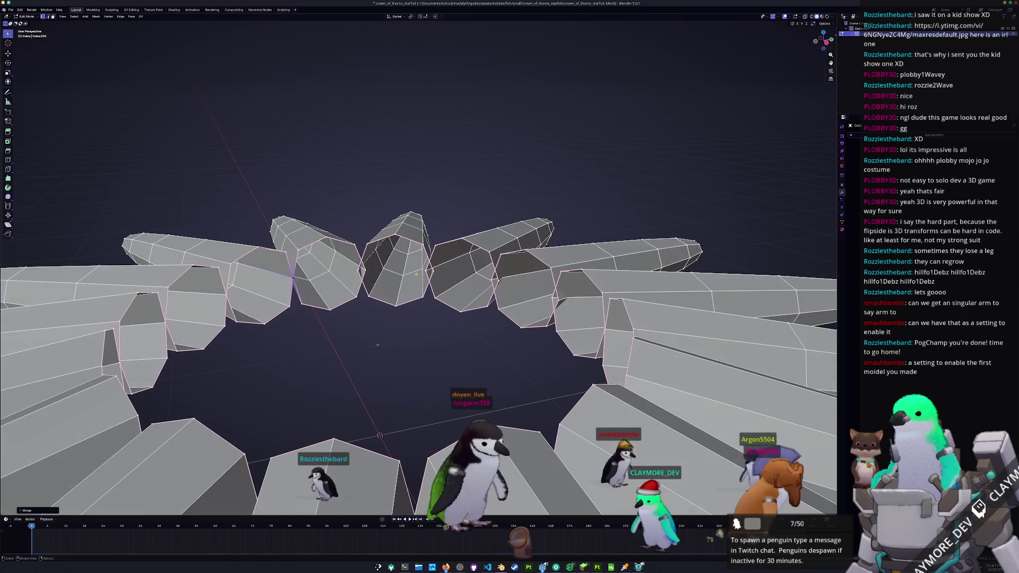
{"action": "right_click", "coordinate": [357, 272]}
{"action": "left_click", "coordinate": [391, 273]}
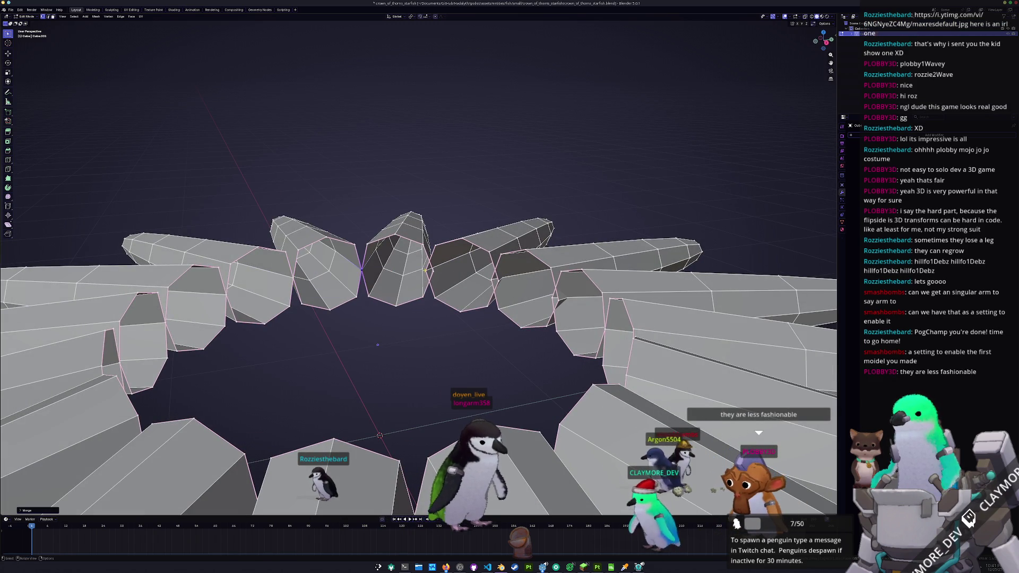
{"action": "right_click", "coordinate": [437, 271]}
{"action": "left_click", "coordinate": [472, 283]}
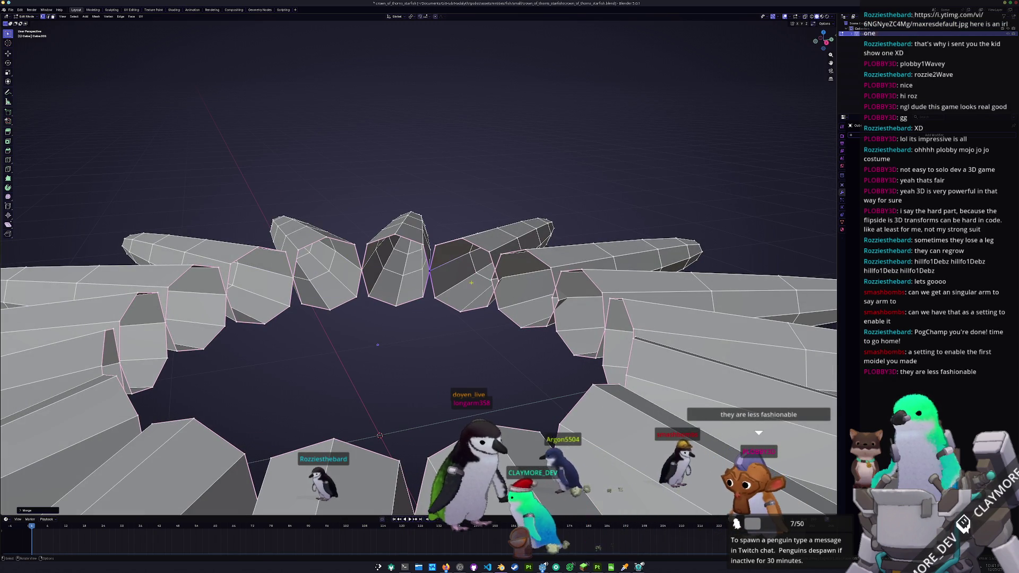
{"action": "right_click", "coordinate": [499, 281]}
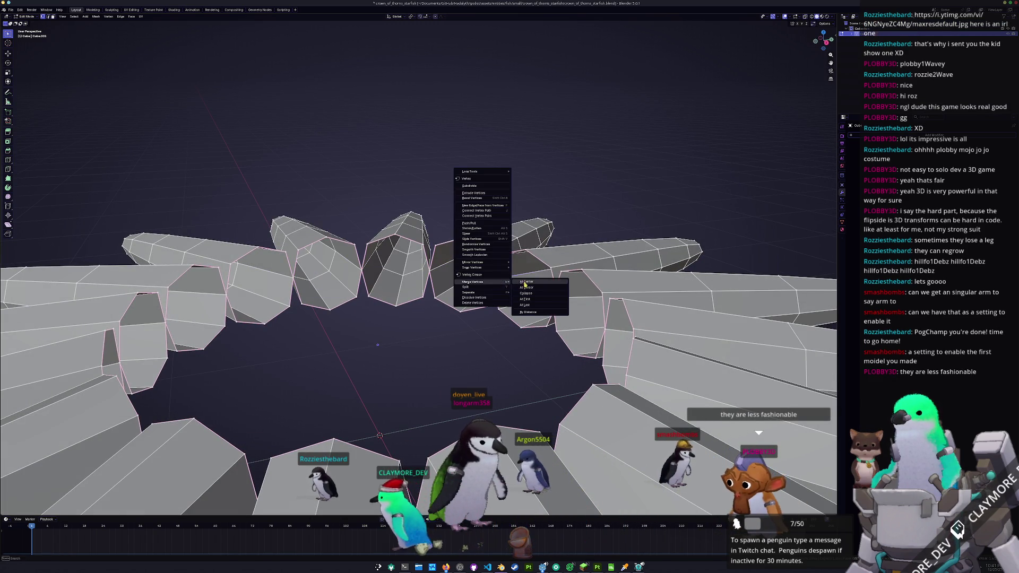
{"action": "left_click", "coordinate": [524, 284]}
{"action": "middle_click_drag", "start_coordinate": [524, 285], "coordinate": [380, 285]}
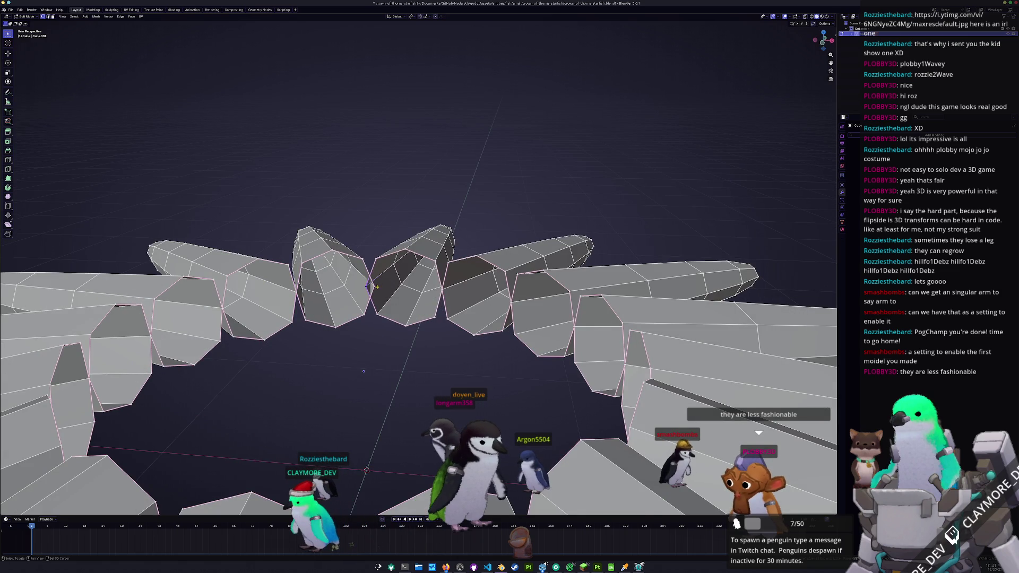
{"action": "right_click", "coordinate": [376, 288]}
{"action": "left_click", "coordinate": [404, 289]}
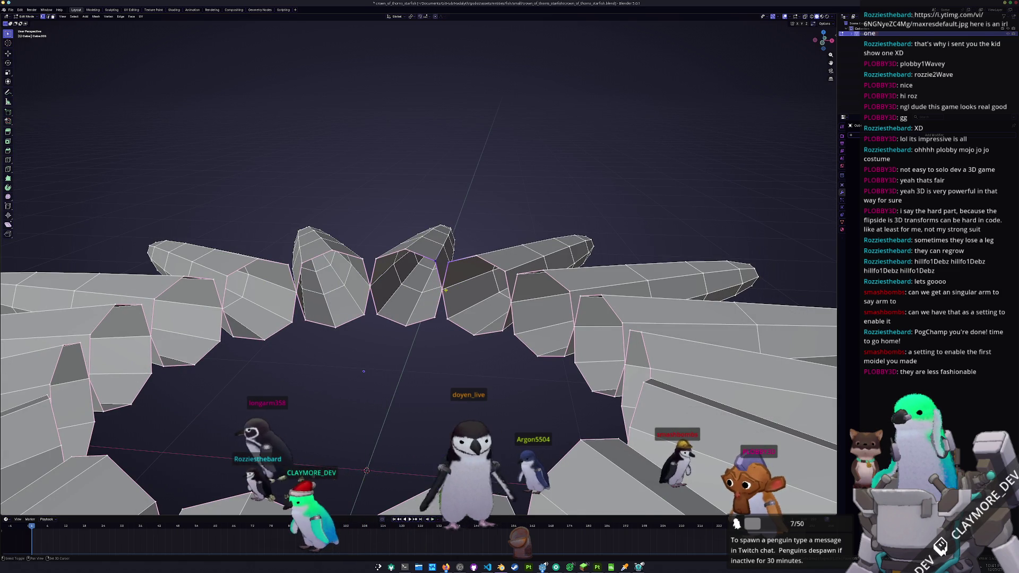
{"action": "middle_click_drag", "start_coordinate": [363, 371], "coordinate": [406, 368]}
{"action": "key", "text": "alt+a"}
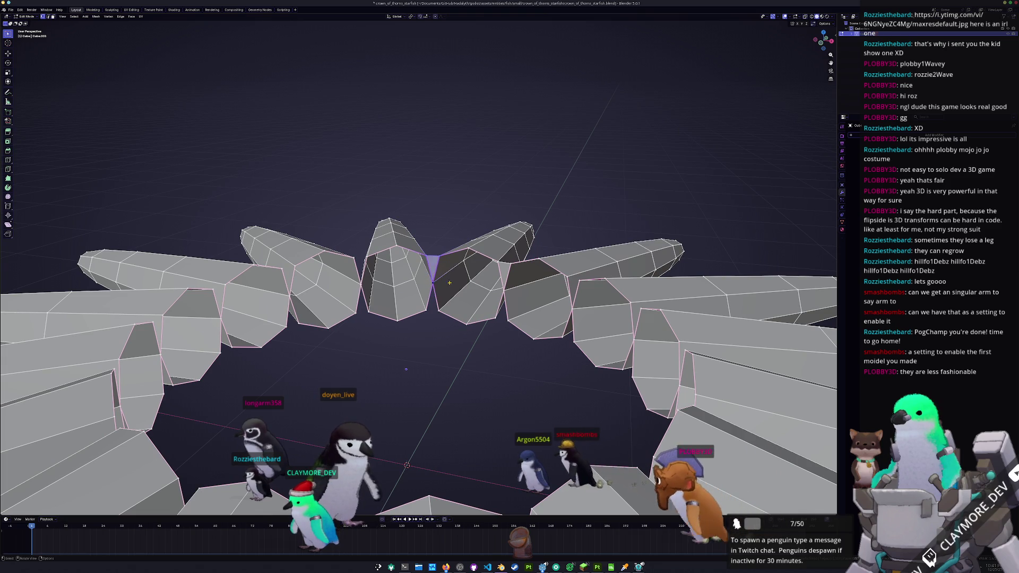
{"action": "middle_click_drag", "start_coordinate": [406, 370], "coordinate": [441, 503]}
{"action": "key", "text": "alt+a"}
{"action": "middle_click_drag", "start_coordinate": [421, 446], "coordinate": [420, 388]}
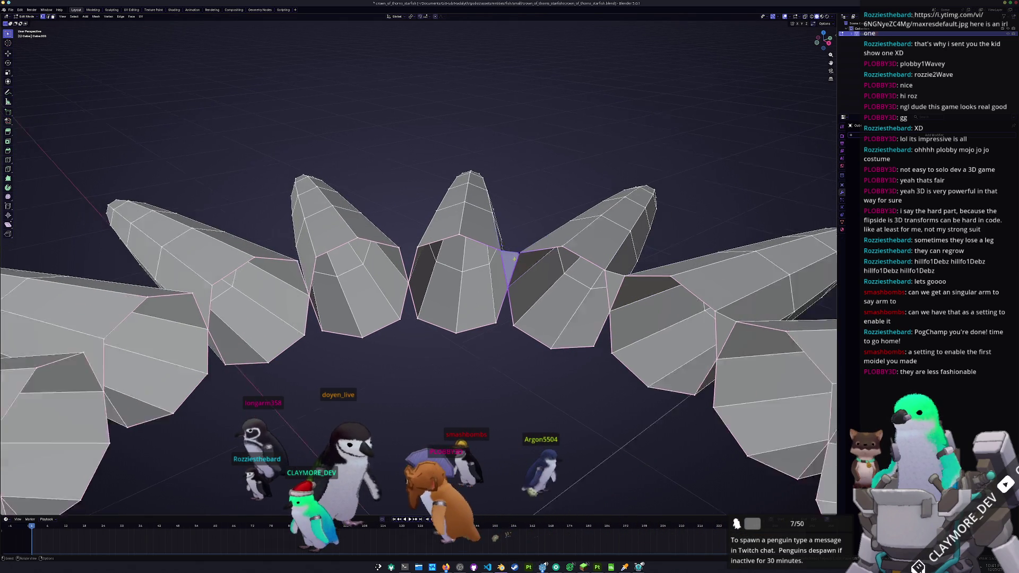
{"action": "key", "text": "alt+a"}
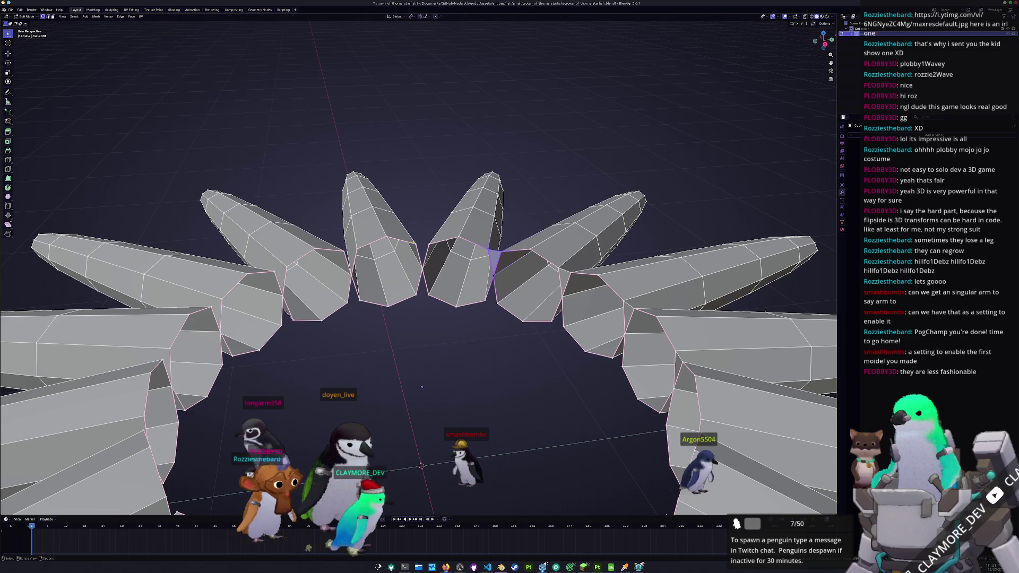
{"action": "middle_click_drag", "start_coordinate": [421, 388], "coordinate": [410, 394]}
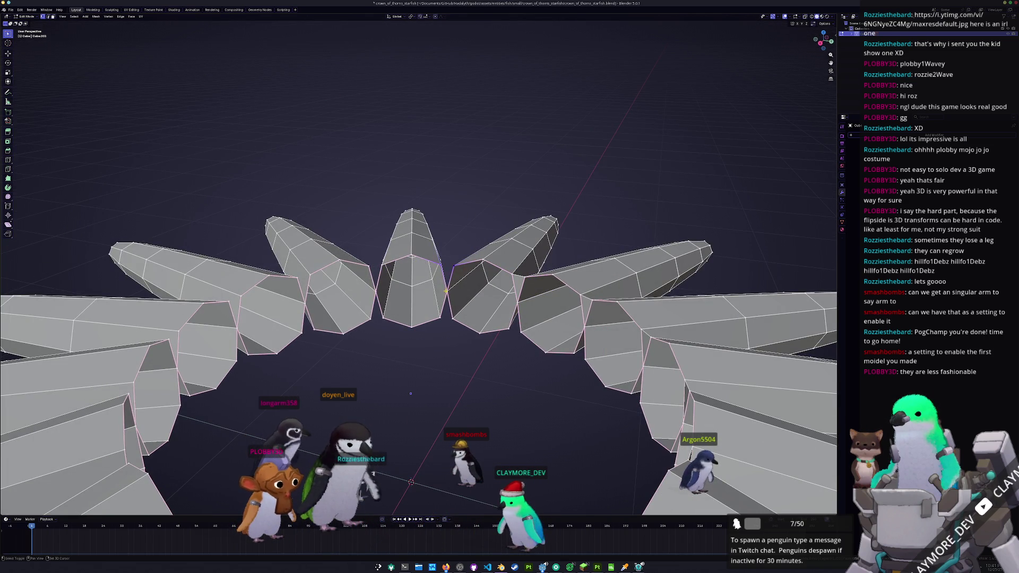
{"action": "middle_click_drag", "start_coordinate": [409, 393], "coordinate": [402, 379]}
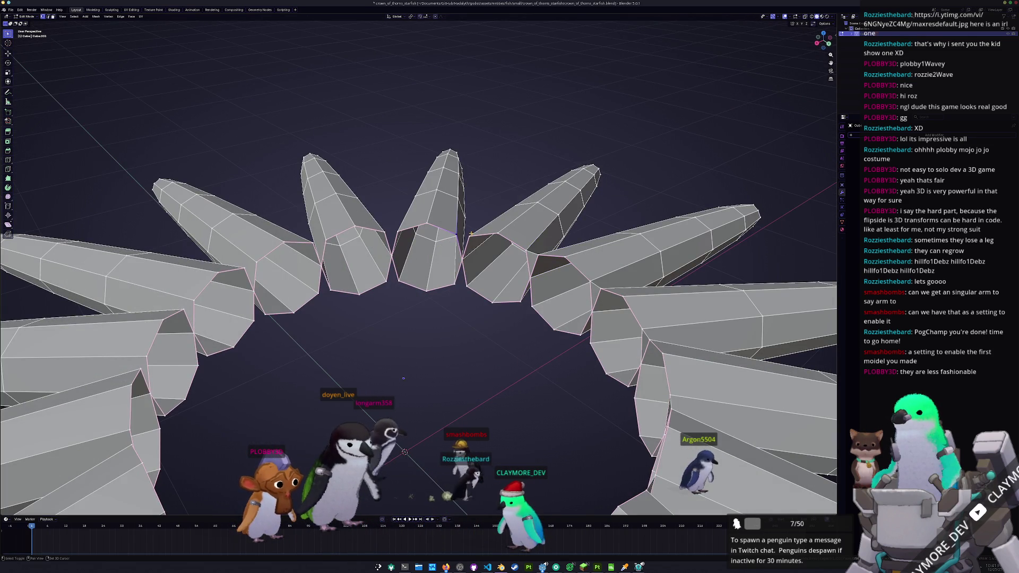
{"action": "middle_click_drag", "start_coordinate": [404, 378], "coordinate": [399, 382]}
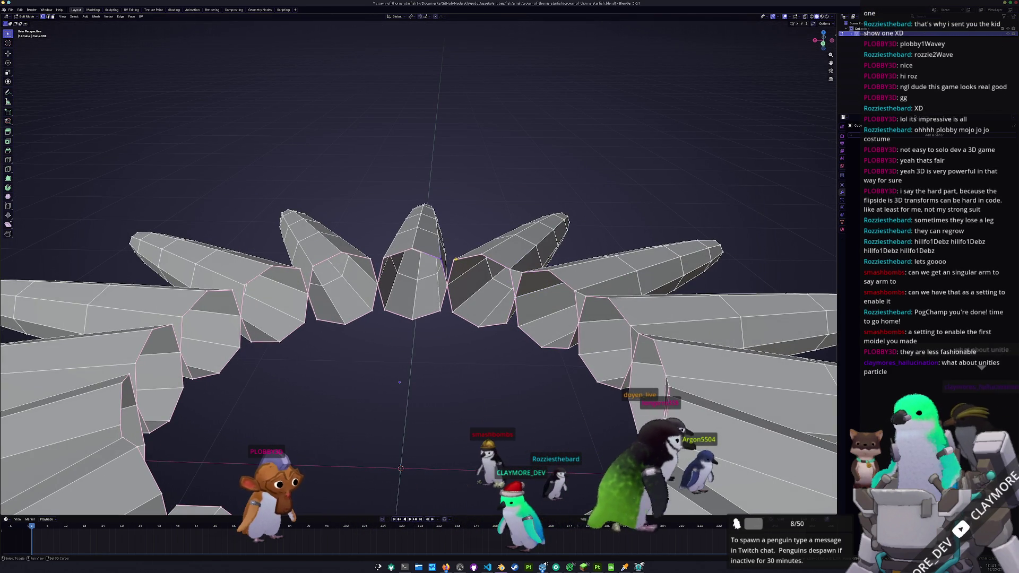
{"action": "middle_click_drag", "start_coordinate": [400, 383], "coordinate": [502, 364]}
{"action": "mouse_move", "coordinate": [426, 293]}
{"action": "middle_mouse_down"}
{"action": "mouse_move", "coordinate": [462, 307]}
{"action": "mouse_move", "coordinate": [434, 312]}
{"action": "mouse_move", "coordinate": [426, 351]}
{"action": "middle_mouse_up"}
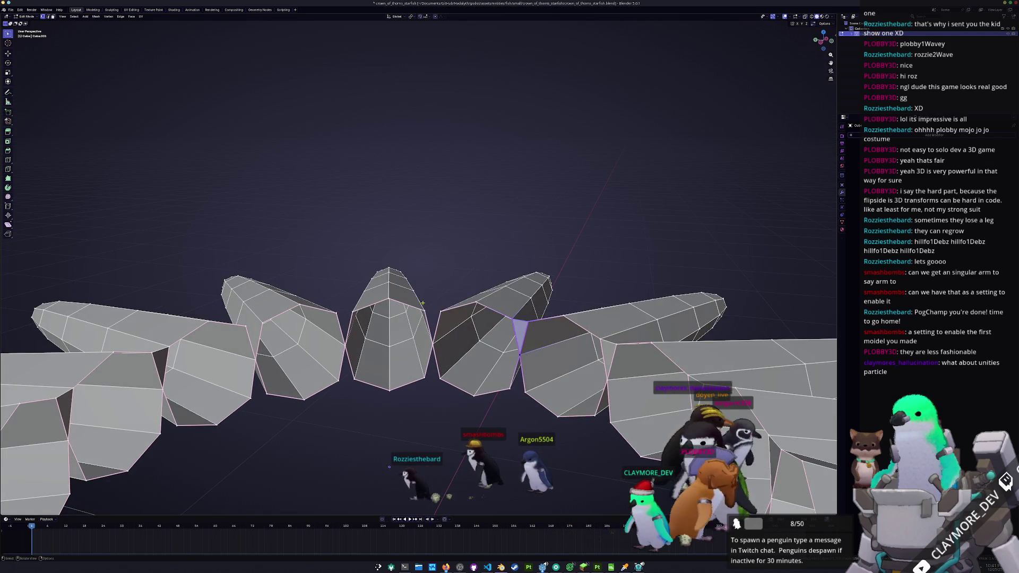
Step: Select the edges around the rim of the starfish's central hole, orbiting to reach each join
{"action": "left_click", "coordinate": [433, 344]}
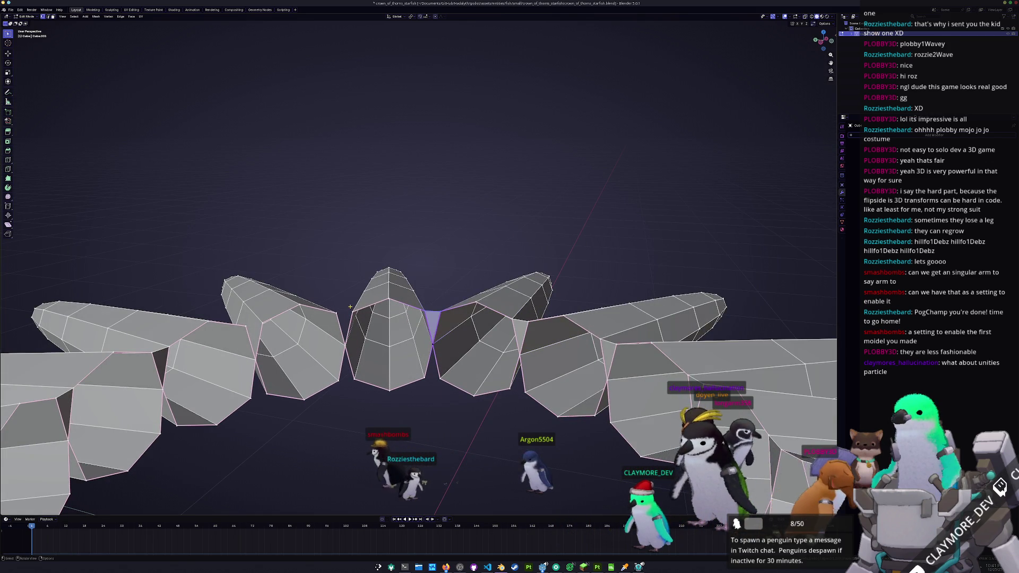
{"action": "middle_click_drag", "start_coordinate": [445, 484], "coordinate": [458, 439]}
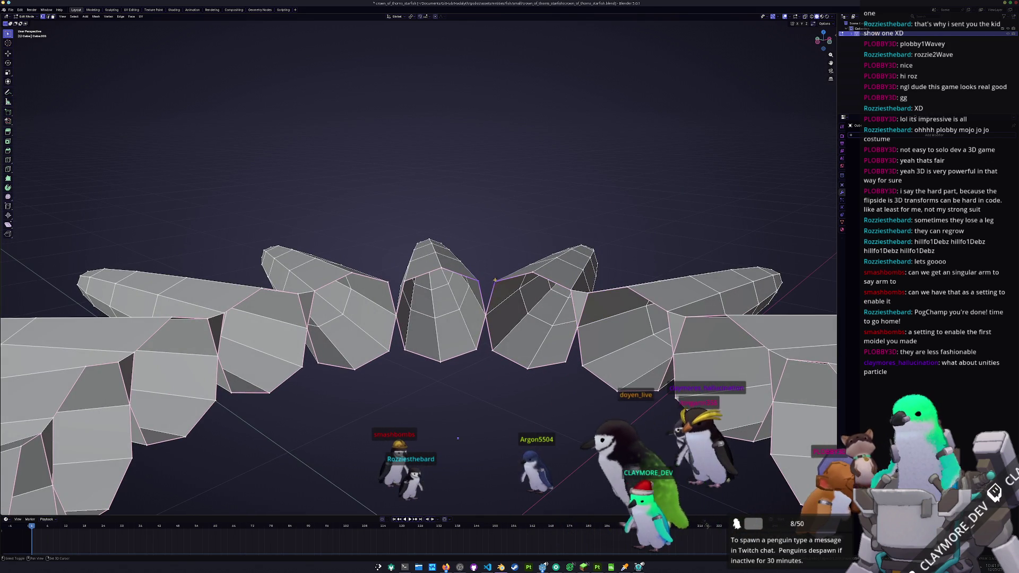
{"action": "middle_click_drag", "start_coordinate": [458, 439], "coordinate": [457, 421]}
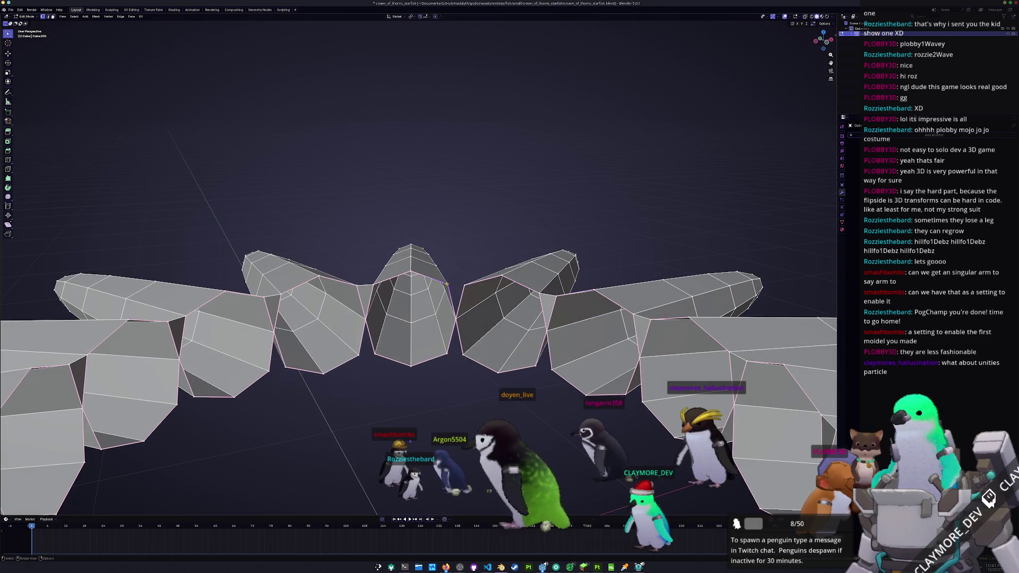
{"action": "middle_click_drag", "start_coordinate": [463, 283], "coordinate": [442, 299]}
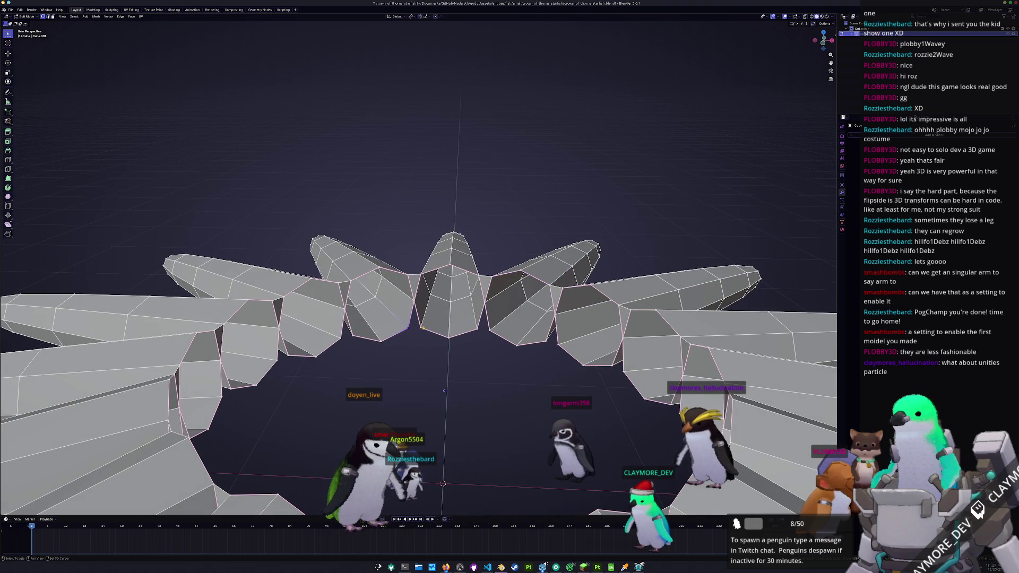
{"action": "left_click", "coordinate": [478, 327]}
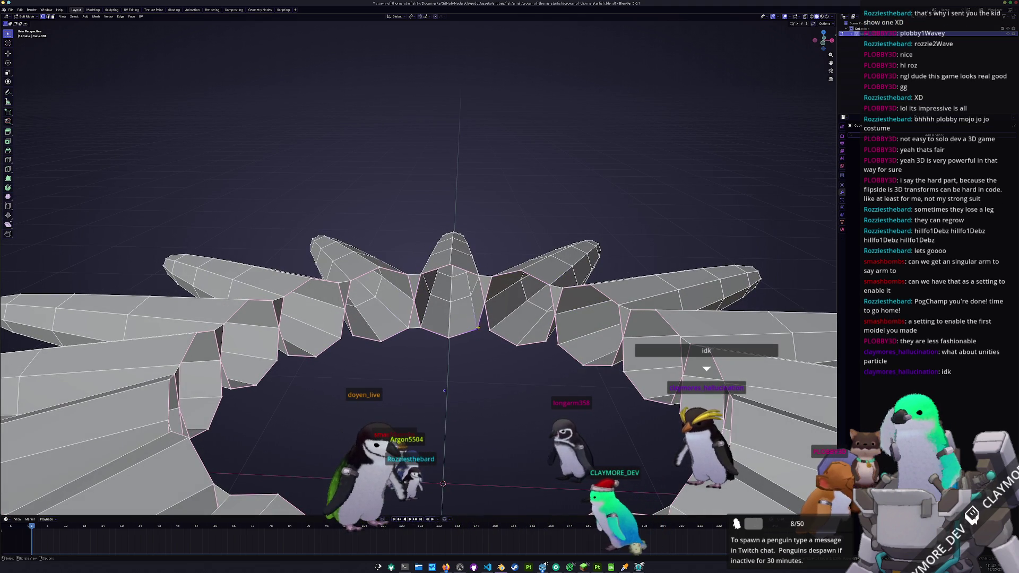
{"action": "mouse_move", "coordinate": [484, 349]}
{"action": "middle_mouse_down"}
{"action": "mouse_move", "coordinate": [470, 315]}
{"action": "mouse_move", "coordinate": [559, 349]}
{"action": "mouse_move", "coordinate": [433, 331]}
{"action": "middle_mouse_up"}
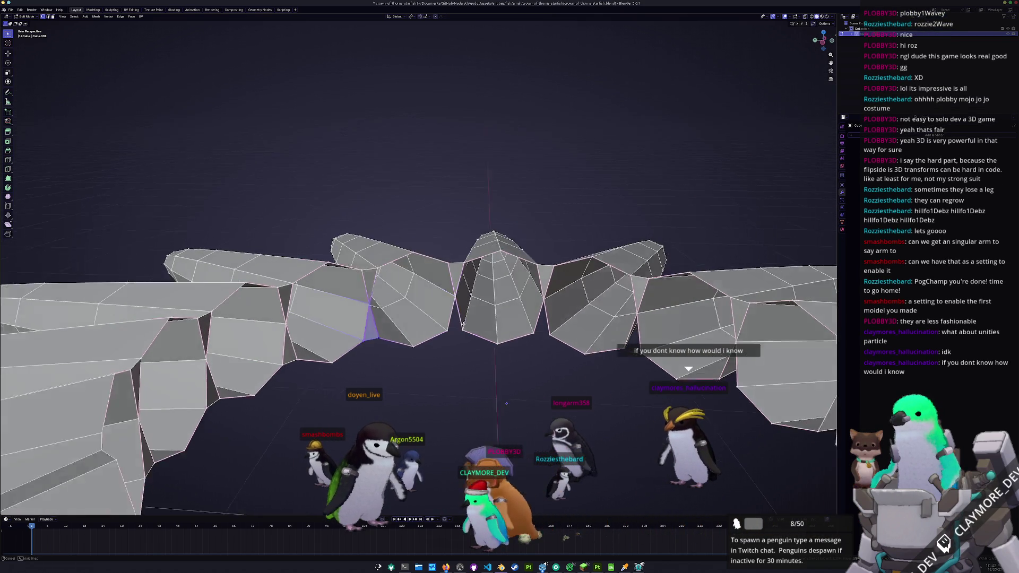
{"action": "middle_click_drag", "start_coordinate": [446, 327], "coordinate": [405, 293]}
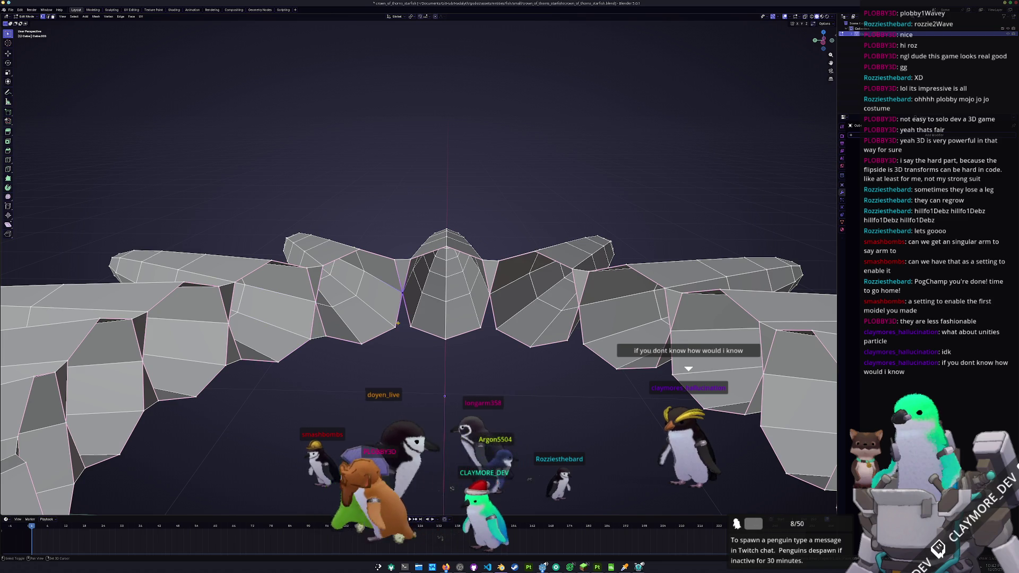
{"action": "left_click", "coordinate": [414, 337]}
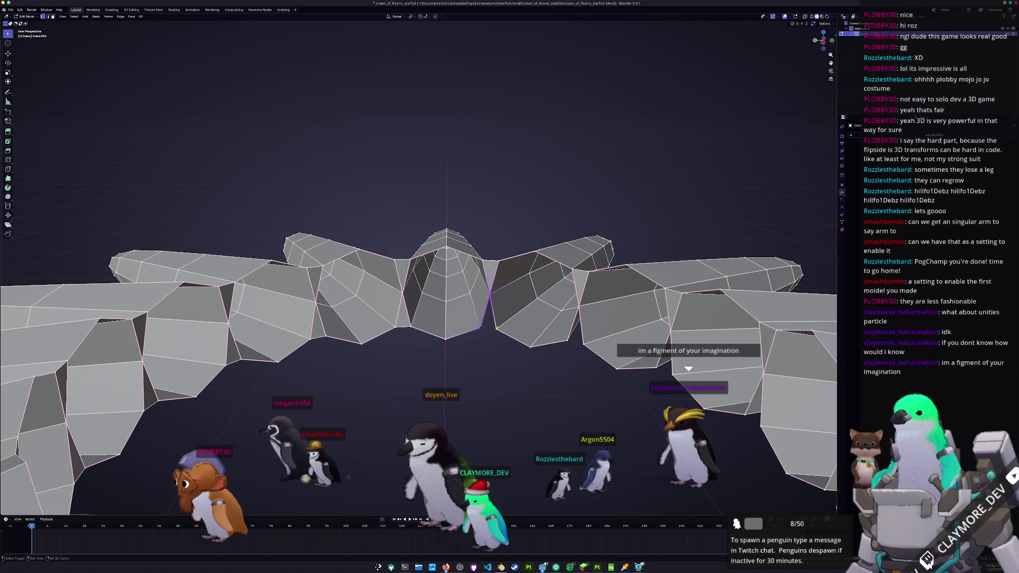
{"action": "mouse_move", "coordinate": [450, 334]}
{"action": "middle_mouse_down"}
{"action": "mouse_move", "coordinate": [453, 307]}
{"action": "mouse_move", "coordinate": [508, 318]}
{"action": "mouse_move", "coordinate": [415, 321]}
{"action": "middle_mouse_up"}
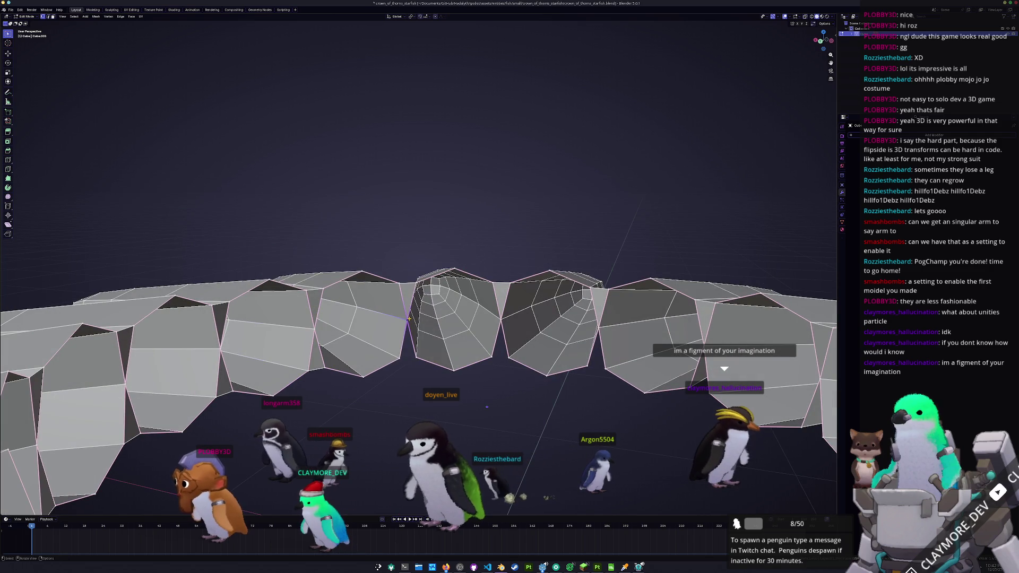
{"action": "mouse_move", "coordinate": [478, 349]}
{"action": "middle_mouse_down"}
{"action": "mouse_move", "coordinate": [468, 351]}
{"action": "mouse_move", "coordinate": [447, 259]}
{"action": "middle_mouse_up"}
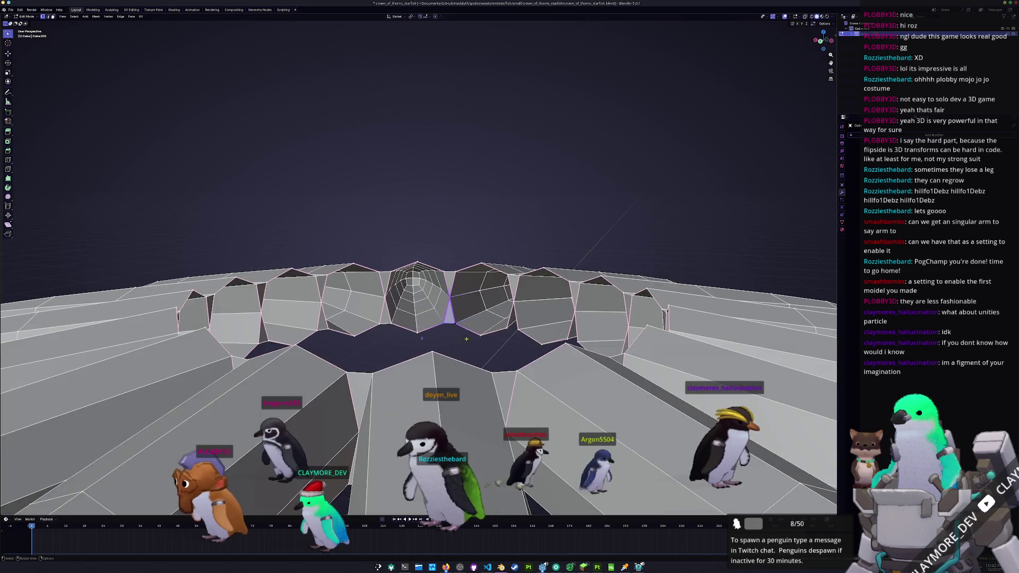
{"action": "left_click", "coordinate": [434, 263]}
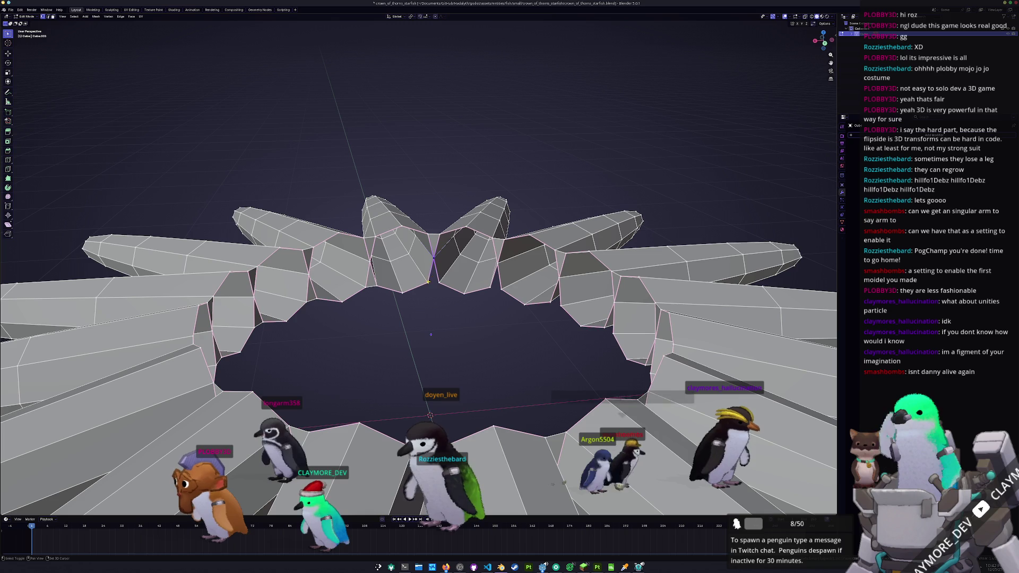
{"action": "middle_click_drag", "start_coordinate": [452, 316], "coordinate": [463, 300]}
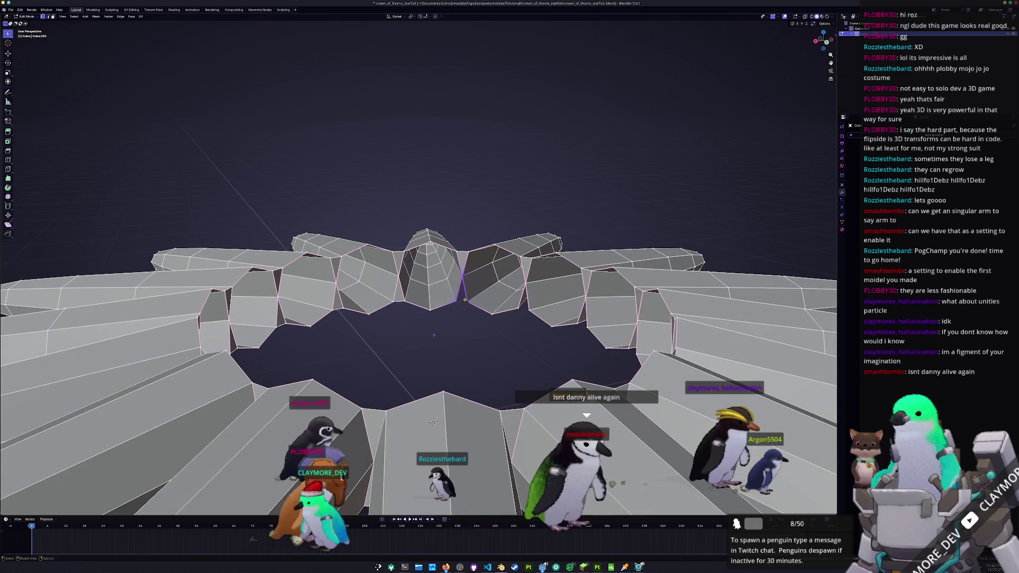
{"action": "middle_click_drag", "start_coordinate": [463, 301], "coordinate": [418, 280]}
{"action": "left_click", "coordinate": [418, 278]}
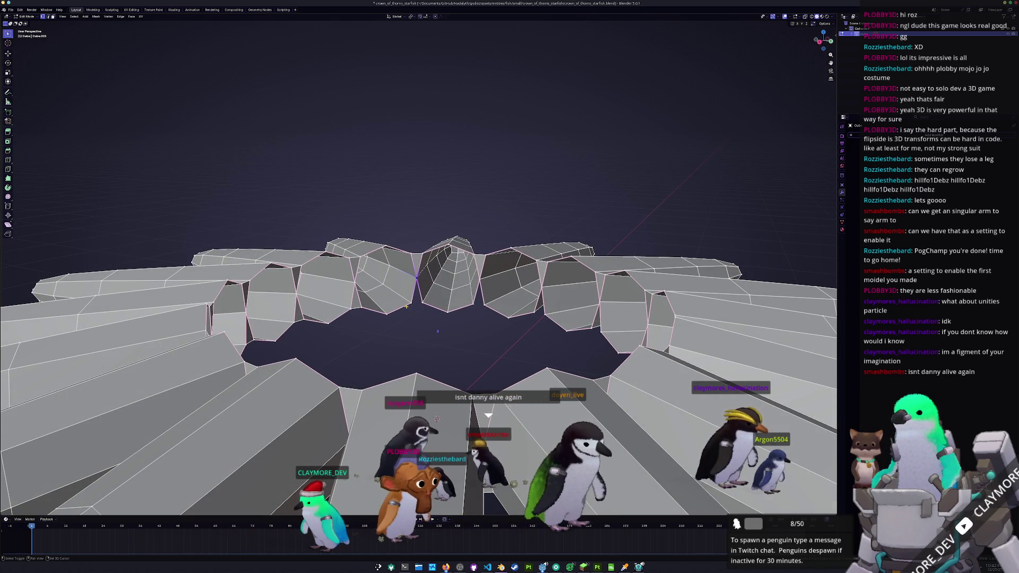
{"action": "left_click", "coordinate": [474, 301]}
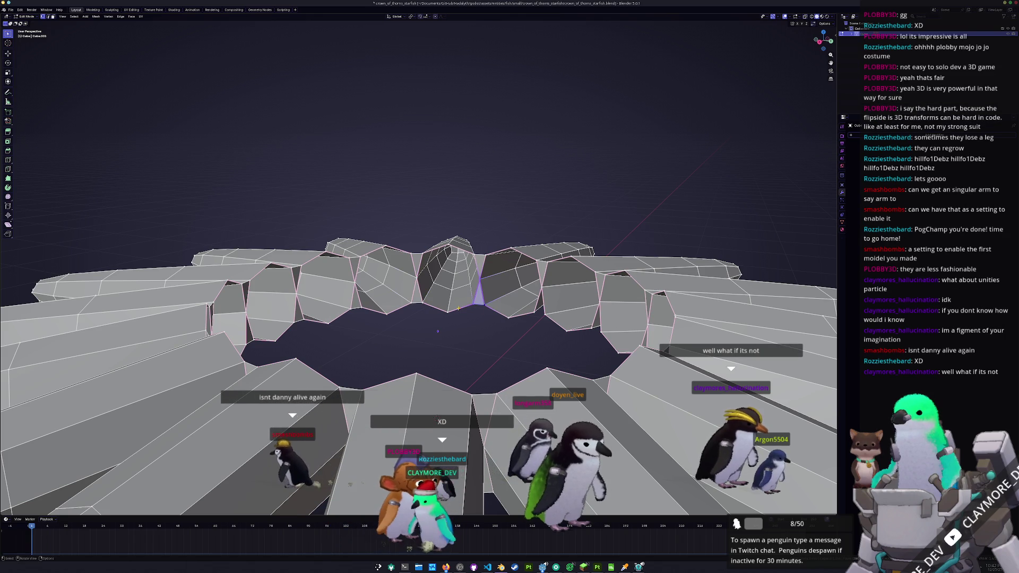
{"action": "middle_click_drag", "start_coordinate": [437, 416], "coordinate": [432, 414]}
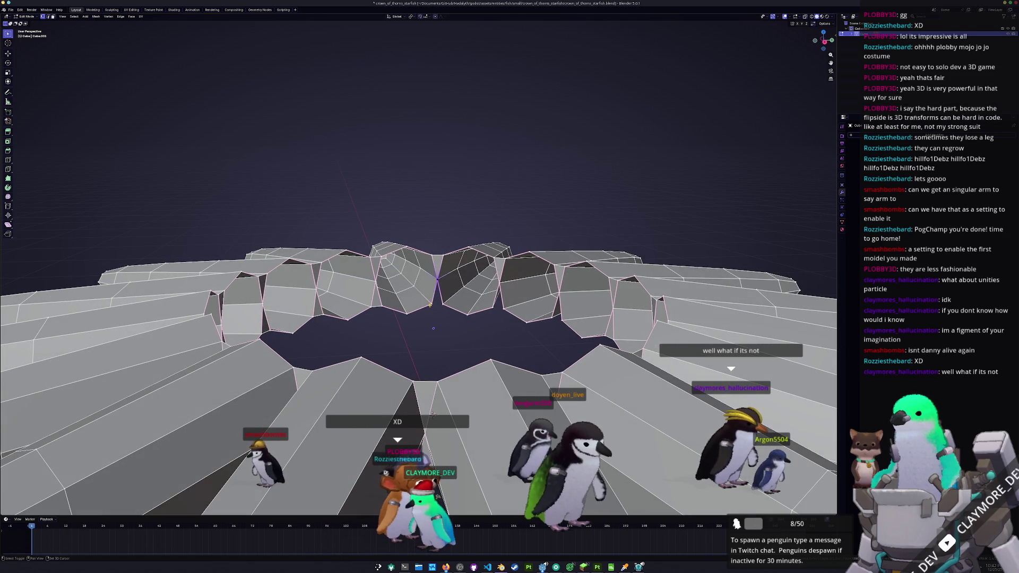
{"action": "middle_click_drag", "start_coordinate": [433, 415], "coordinate": [428, 405]}
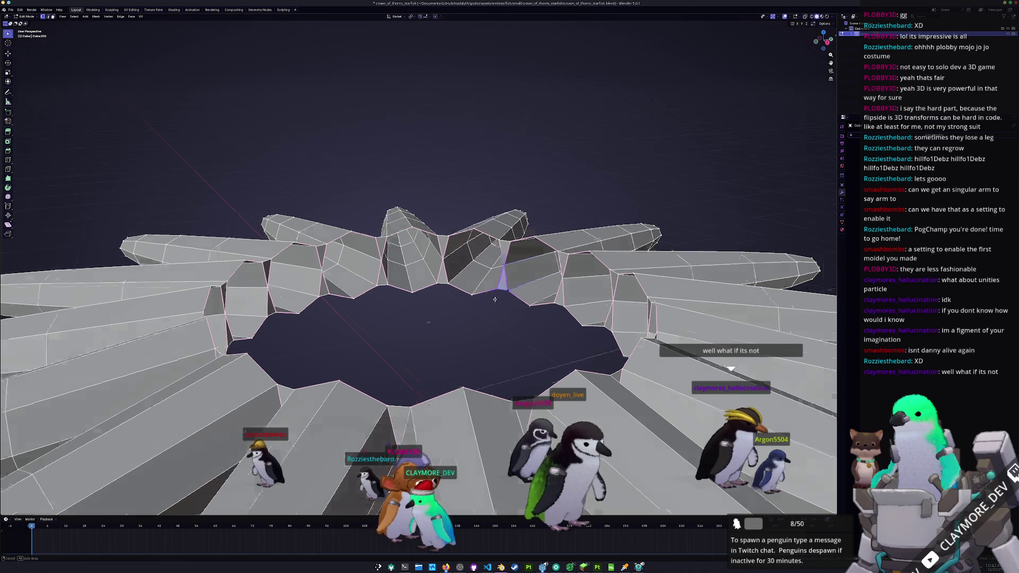
{"action": "middle_click_drag", "start_coordinate": [512, 295], "coordinate": [449, 258]}
{"action": "scroll", "coordinate": [453, 238], "scroll_direction": "down", "scroll_amount": 3}
Step: Scale the rim loop slightly, then extrude it into a new inner edge loop kept in place
{"action": "key", "text": "s"}
{"action": "left_click", "coordinate": [535, 283]}
{"action": "key", "text": "e"}
{"action": "right_click", "coordinate": [537, 279]}
{"action": "key", "text": "s"}
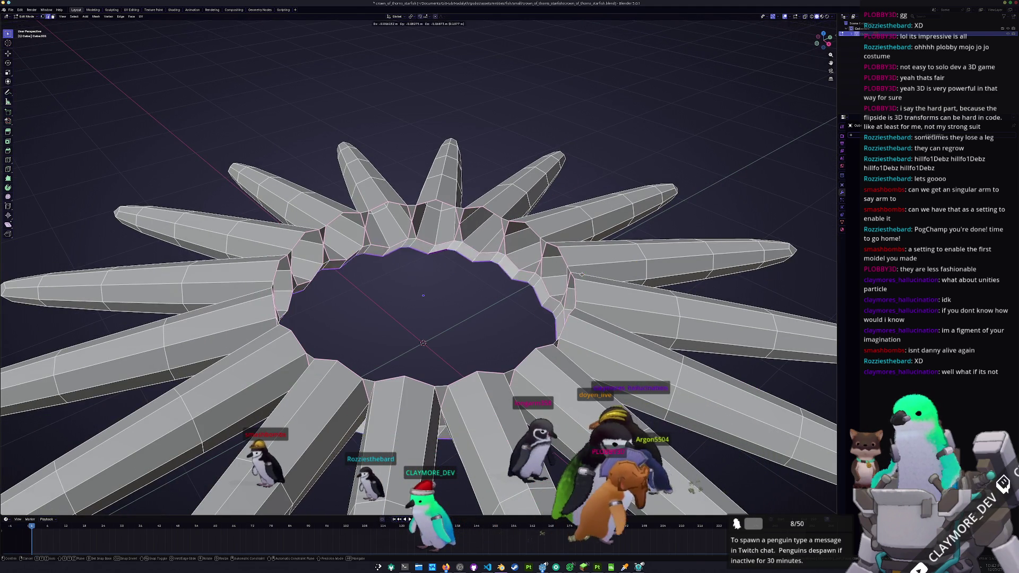
Step: Shrink the inner hole rim loop toward the starfish centre with S
{"action": "left_click", "coordinate": [543, 271]}
{"action": "middle_click_drag", "start_coordinate": [544, 271], "coordinate": [623, 291]}
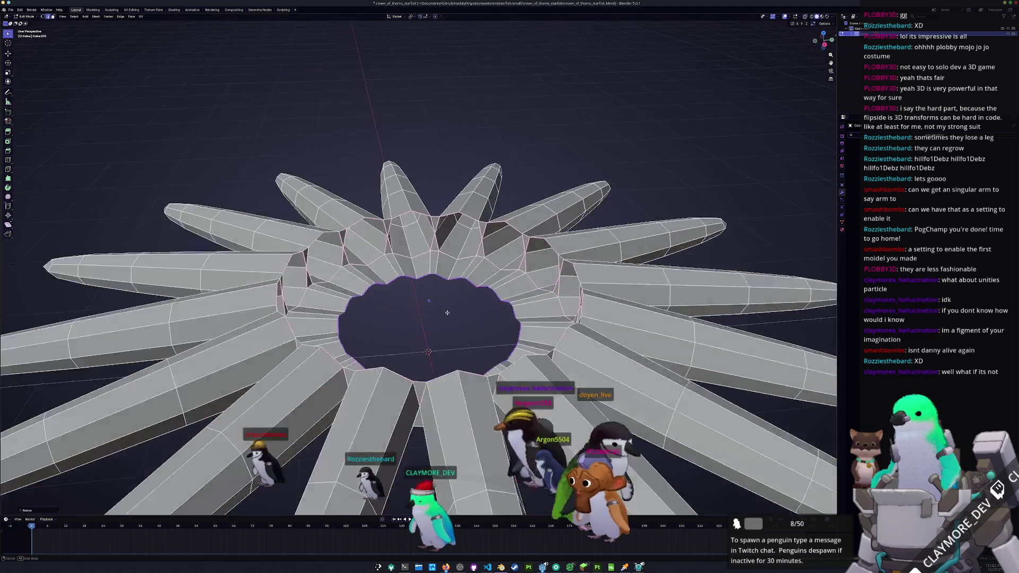
{"action": "key", "text": "s"}
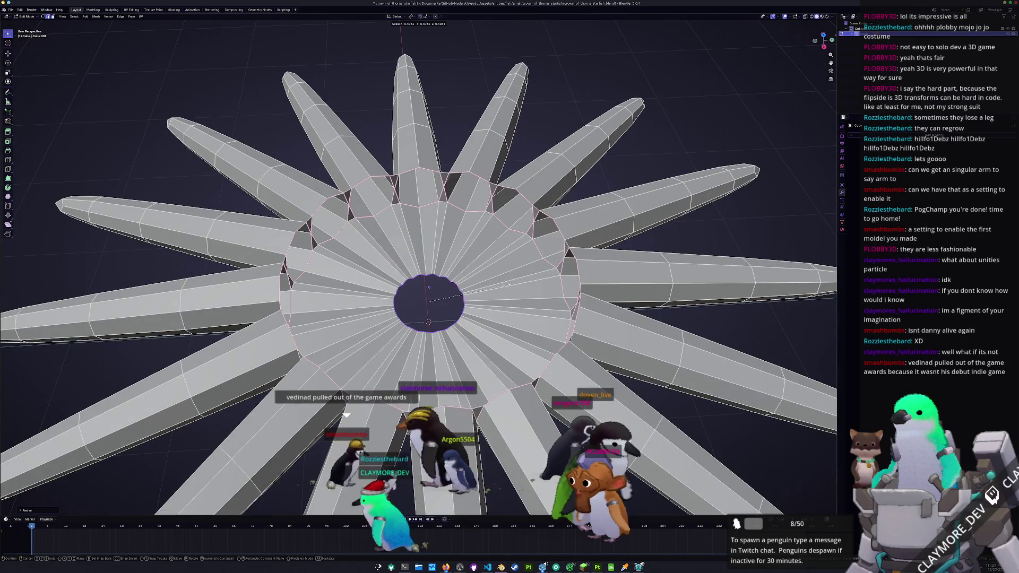
Step: Merge the shrunken rim into a single centre vertex via Merge Vertices > At Center
{"action": "right_click", "coordinate": [505, 286]}
{"action": "mouse_move", "coordinate": [487, 285]}
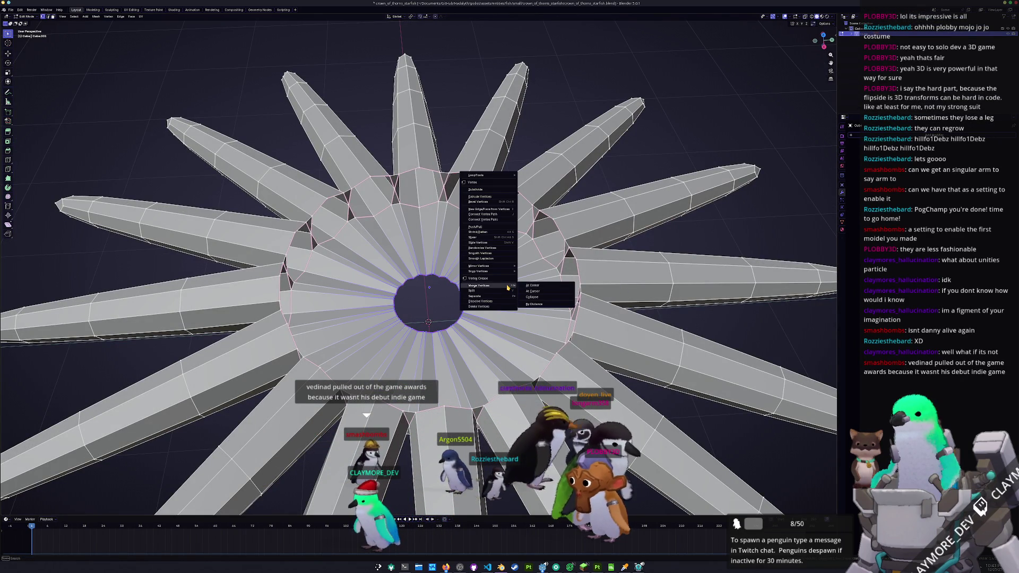
{"action": "left_click", "coordinate": [529, 288]}
{"action": "mouse_move", "coordinate": [529, 288]}
{"action": "middle_mouse_down"}
{"action": "mouse_move", "coordinate": [397, 207]}
{"action": "mouse_move", "coordinate": [542, 258]}
{"action": "middle_mouse_up"}
{"action": "scroll", "coordinate": [542, 258], "scroll_direction": "down", "scroll_amount": 2}
{"action": "key", "text": "e"}
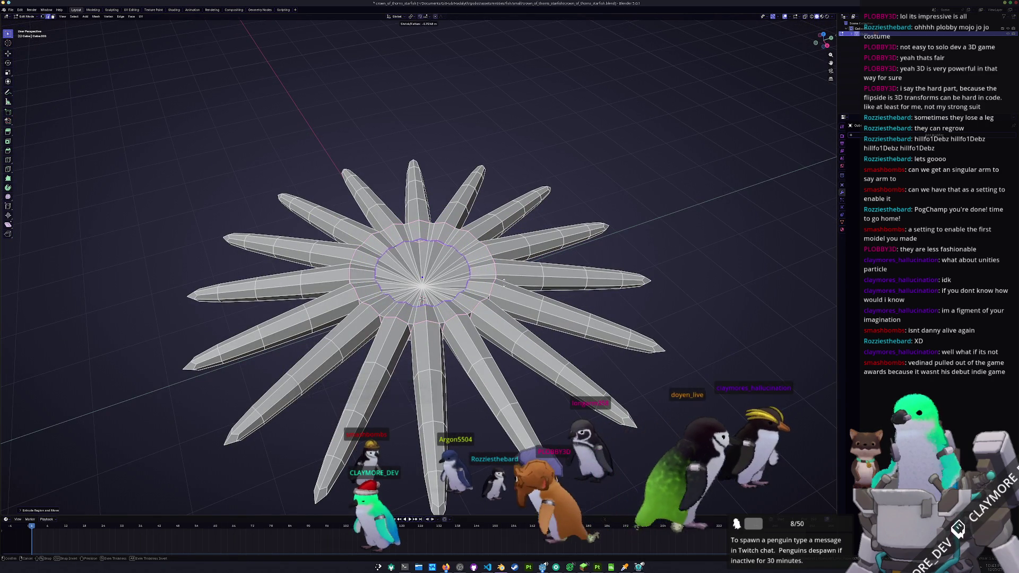
Step: Raise the newly extruded centre ring vertically with G Z
{"action": "left_click", "coordinate": [752, 507]}
{"action": "middle_click_drag", "start_coordinate": [752, 507], "coordinate": [741, 414]}
{"action": "key", "text": "g"}
{"action": "key", "text": "z"}
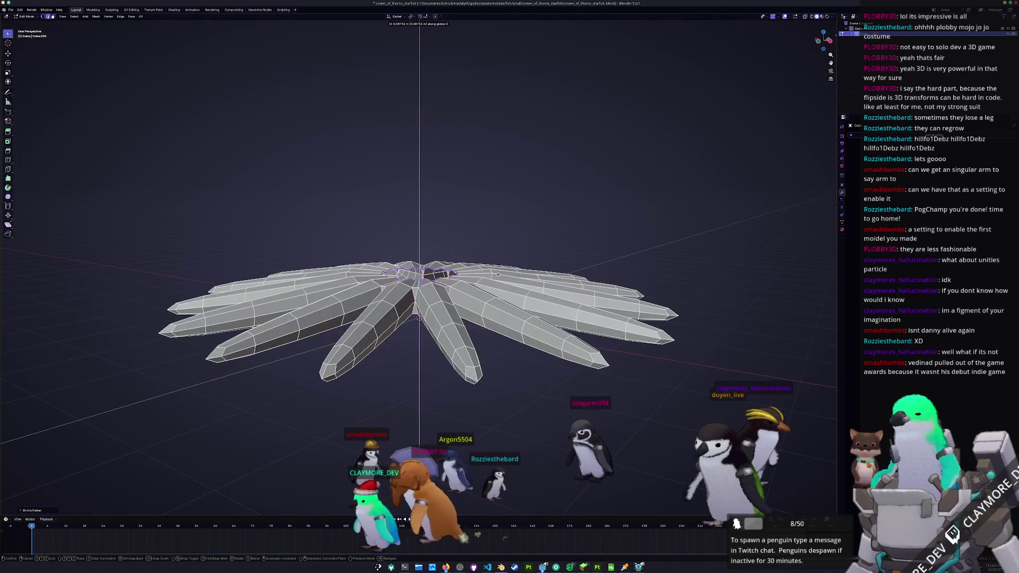
{"action": "left_click", "coordinate": [497, 266]}
Step: Scale the ring inward, extrude one more ring and shrink it toward the middle
{"action": "middle_click_drag", "start_coordinate": [497, 266], "coordinate": [541, 266]}
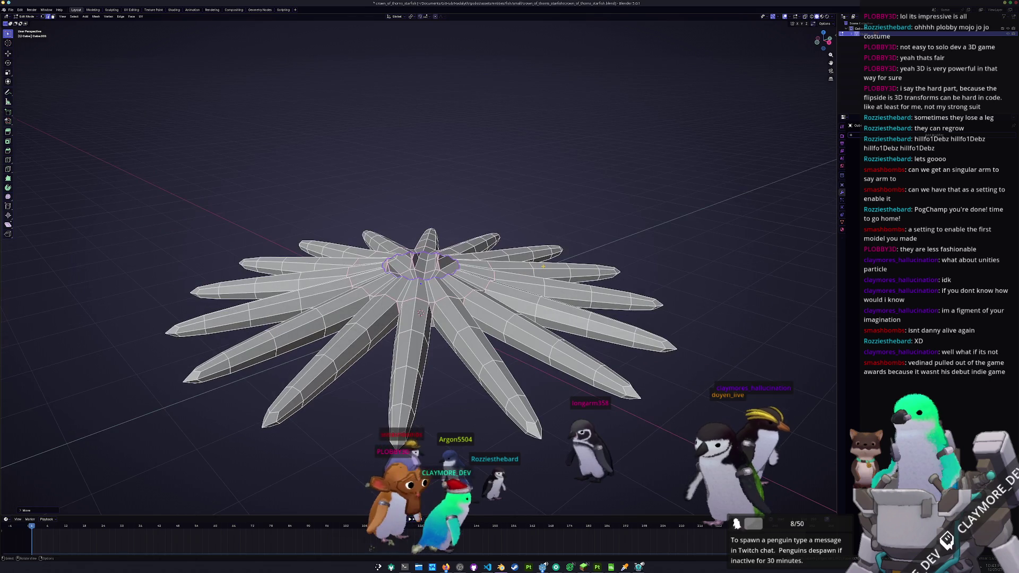
{"action": "key", "text": "s"}
{"action": "key", "text": "Return"}
{"action": "key", "text": "e"}
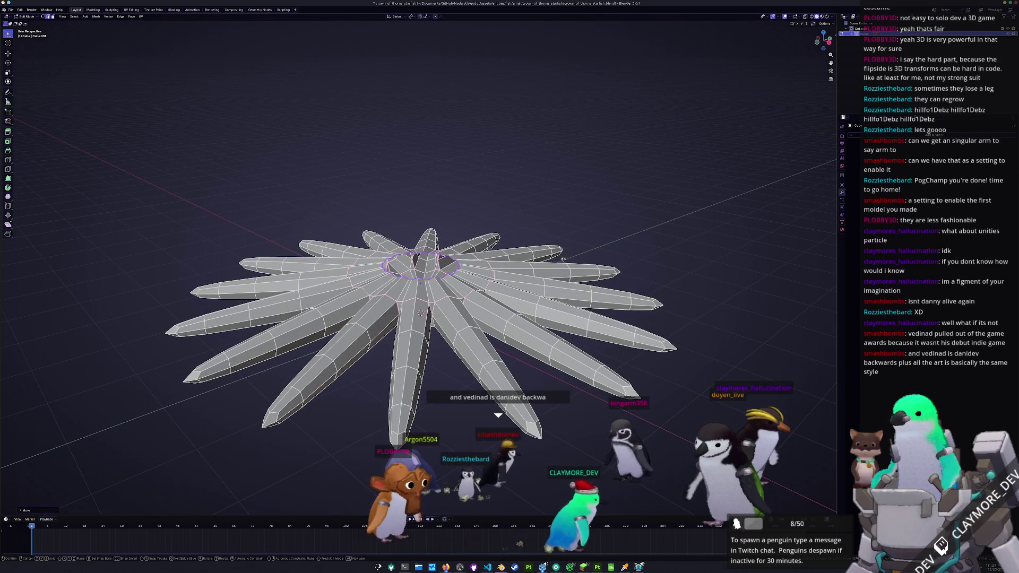
{"action": "key", "text": "s"}
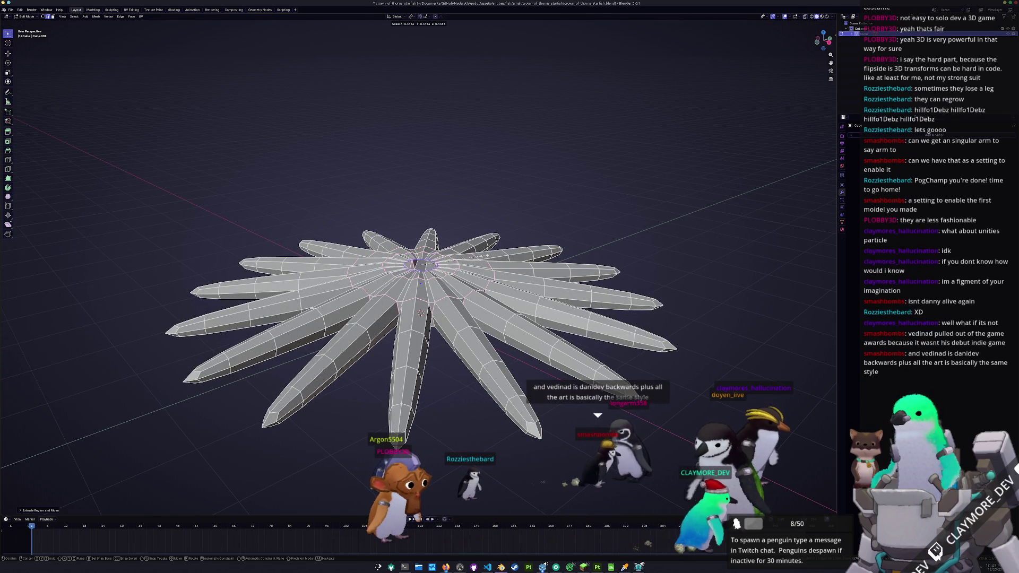
{"action": "key", "text": "Return"}
{"action": "scroll", "coordinate": [422, 319], "scroll_direction": "up", "scroll_amount": 5}
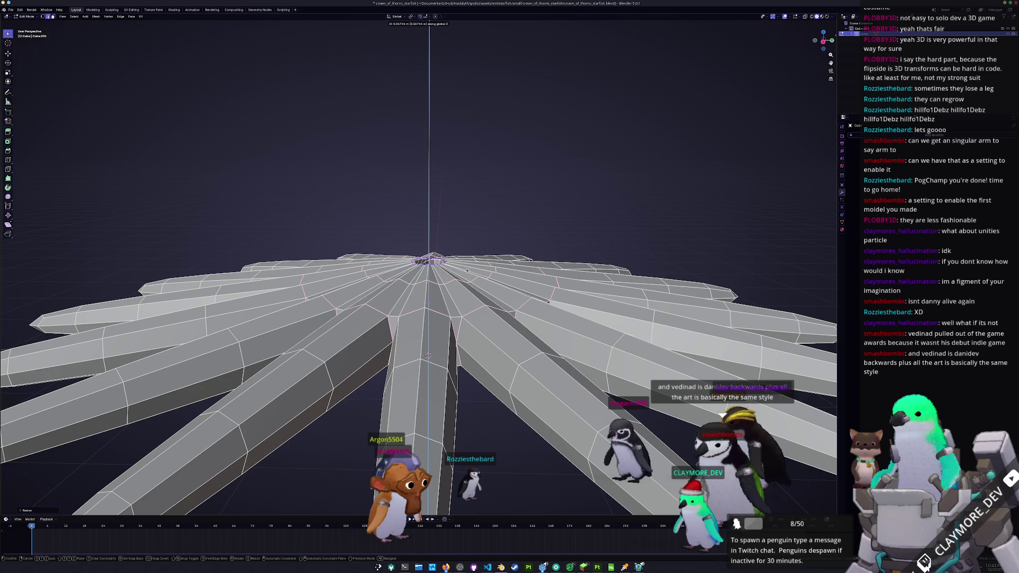
Step: Merge the innermost ring into one centre vertex, fully closing the star's middle
{"action": "middle_click_drag", "start_coordinate": [428, 355], "coordinate": [428, 279]}
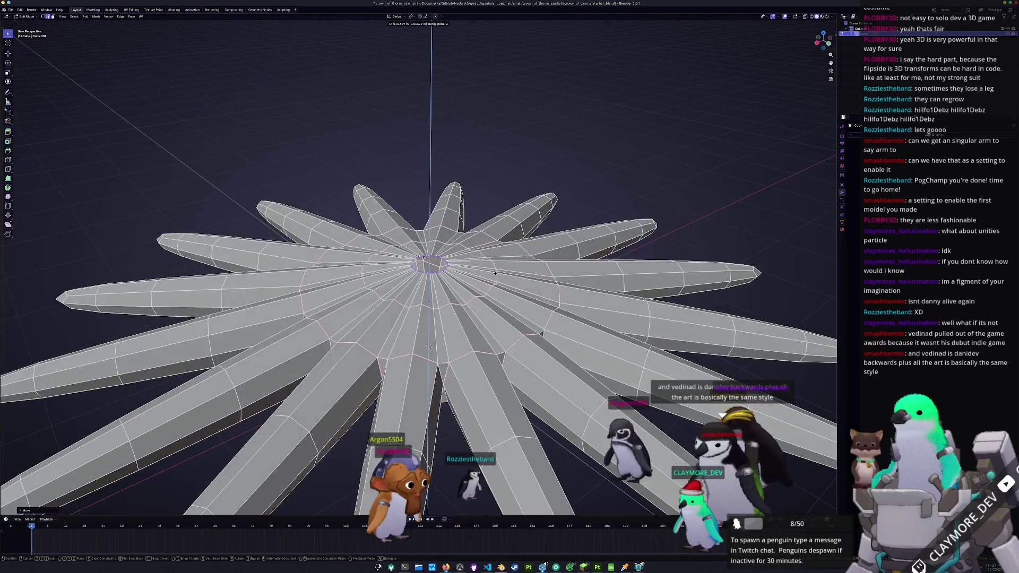
{"action": "mouse_move", "coordinate": [496, 273]}
{"action": "middle_mouse_down"}
{"action": "mouse_move", "coordinate": [485, 264]}
{"action": "mouse_move", "coordinate": [485, 297]}
{"action": "middle_mouse_up"}
{"action": "scroll", "coordinate": [495, 279], "scroll_direction": "up", "scroll_amount": 2}
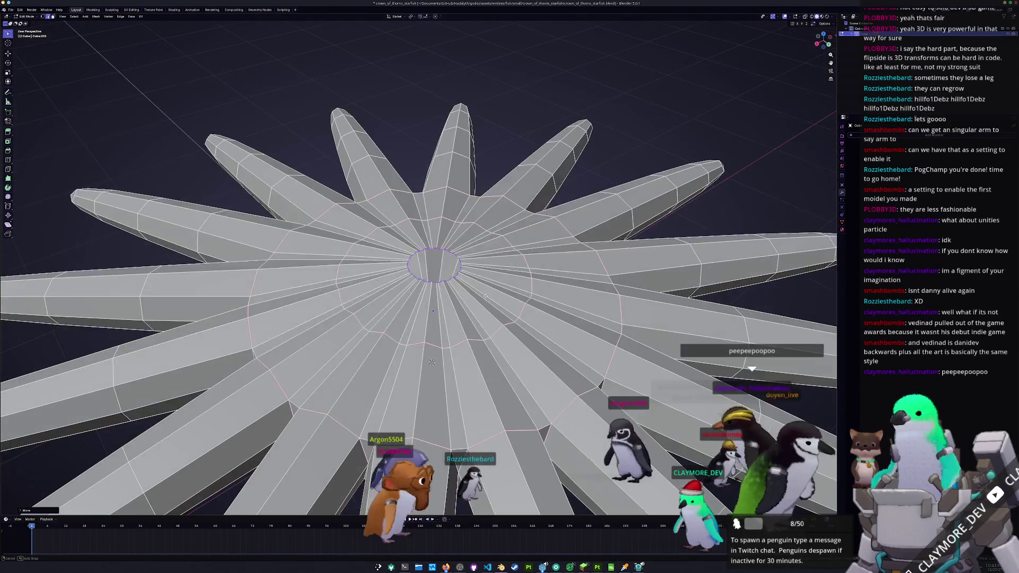
{"action": "scroll", "coordinate": [489, 293], "scroll_direction": "up", "scroll_amount": 2}
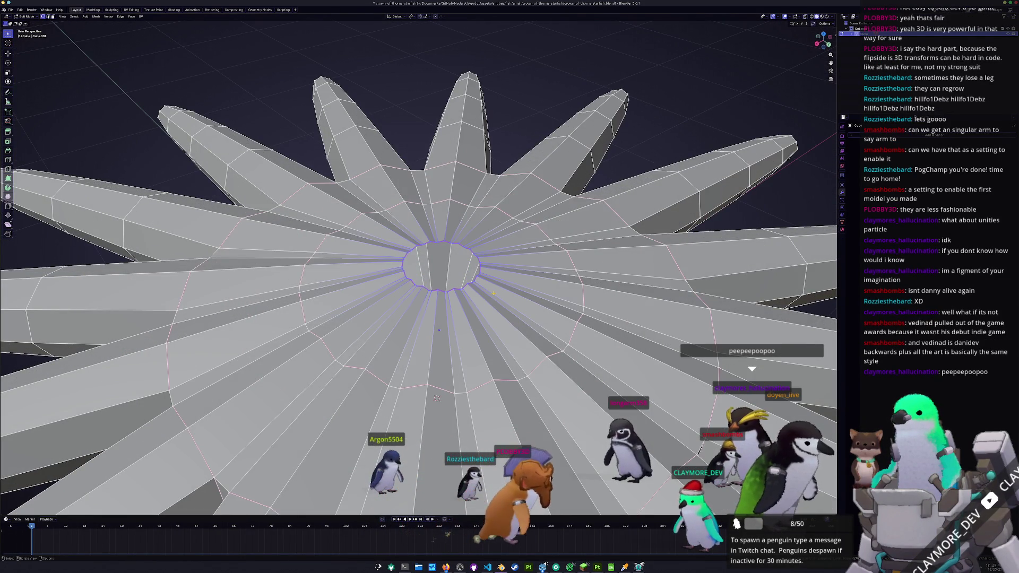
{"action": "right_click", "coordinate": [523, 293]}
{"action": "mouse_move", "coordinate": [497, 292]}
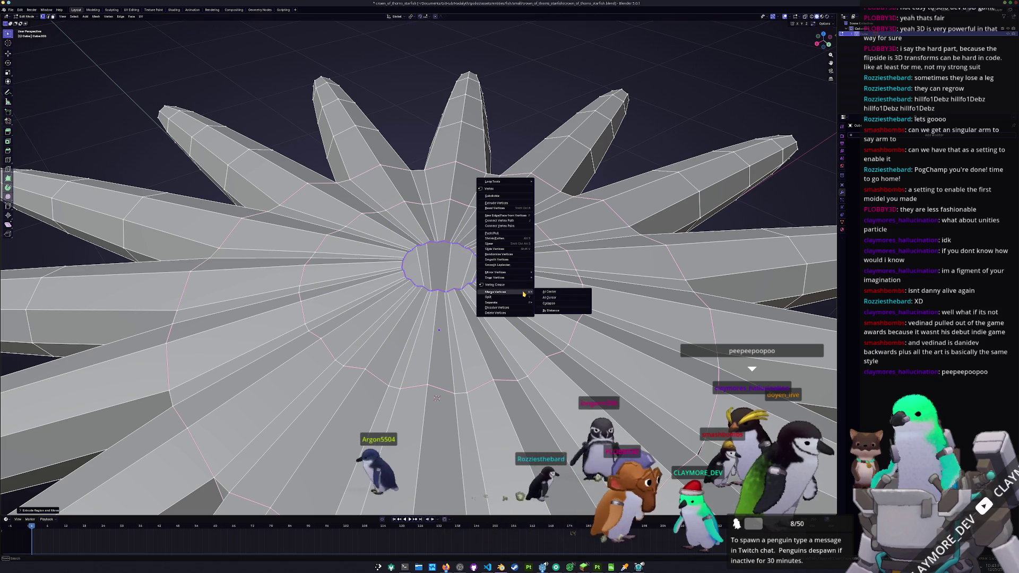
{"action": "left_click", "coordinate": [551, 292]}
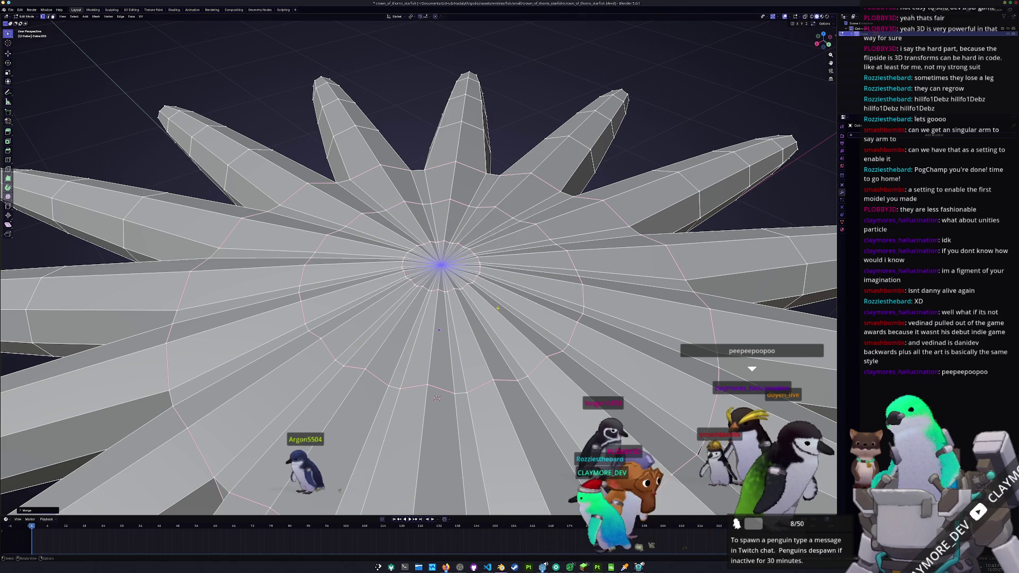
{"action": "middle_click_drag", "start_coordinate": [551, 293], "coordinate": [480, 292]}
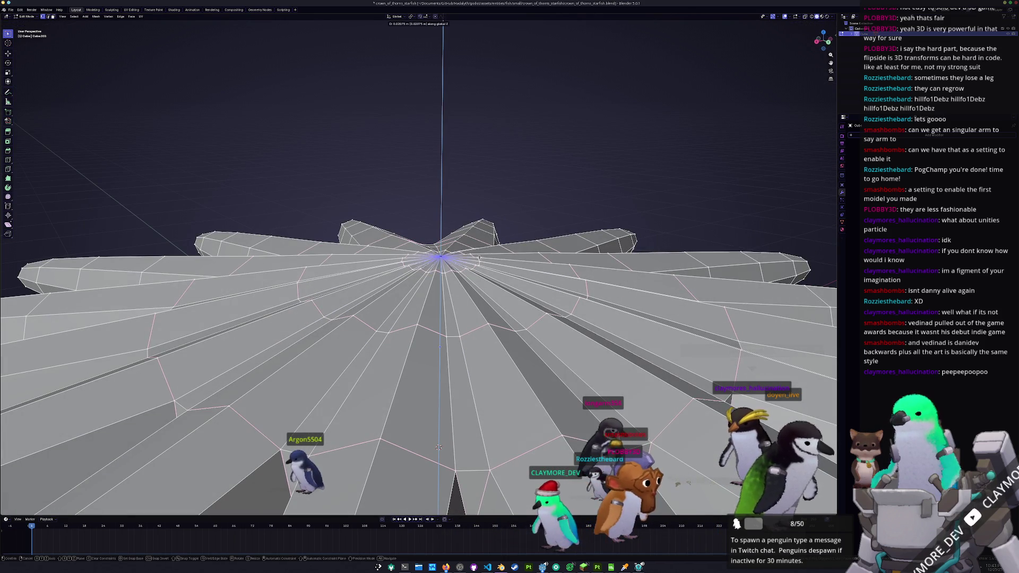
{"action": "middle_click_drag", "start_coordinate": [481, 292], "coordinate": [481, 414]}
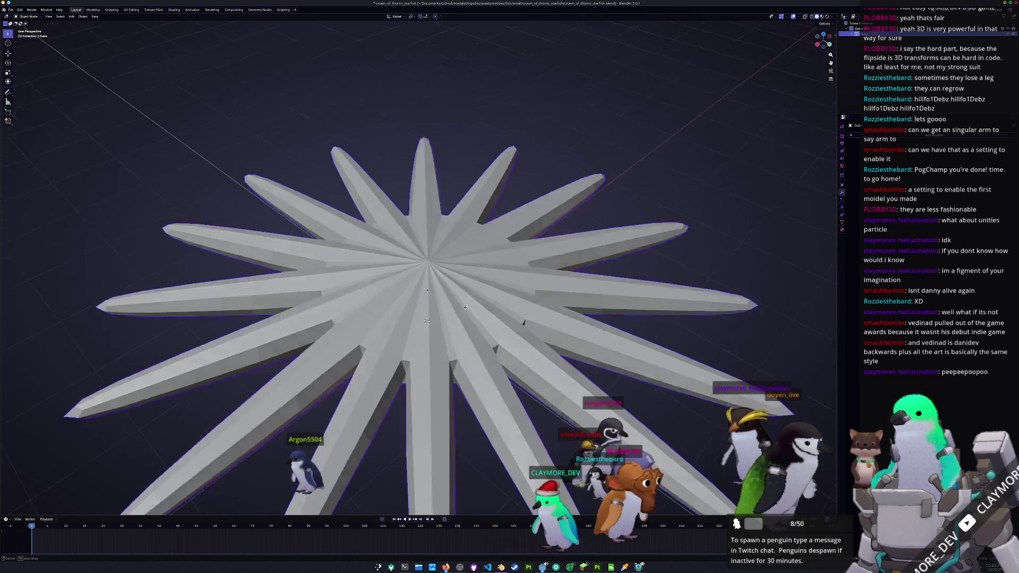
{"action": "scroll", "coordinate": [430, 336], "scroll_direction": "up", "scroll_amount": 2}
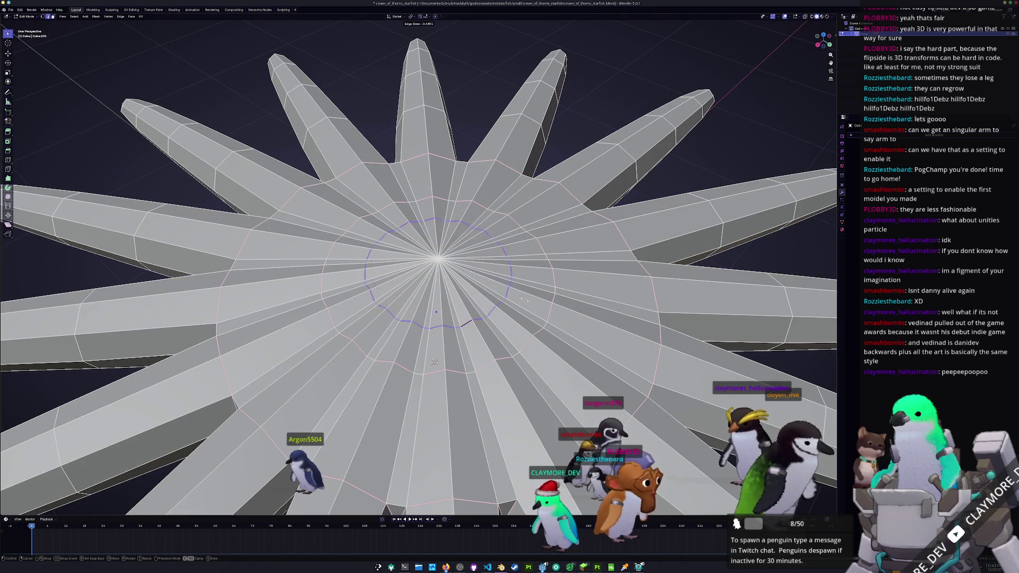
Step: Enlarge the edge loop around the centre, then scale it along Z to dome the middle
{"action": "key", "text": "g"}
{"action": "key", "text": "g"}
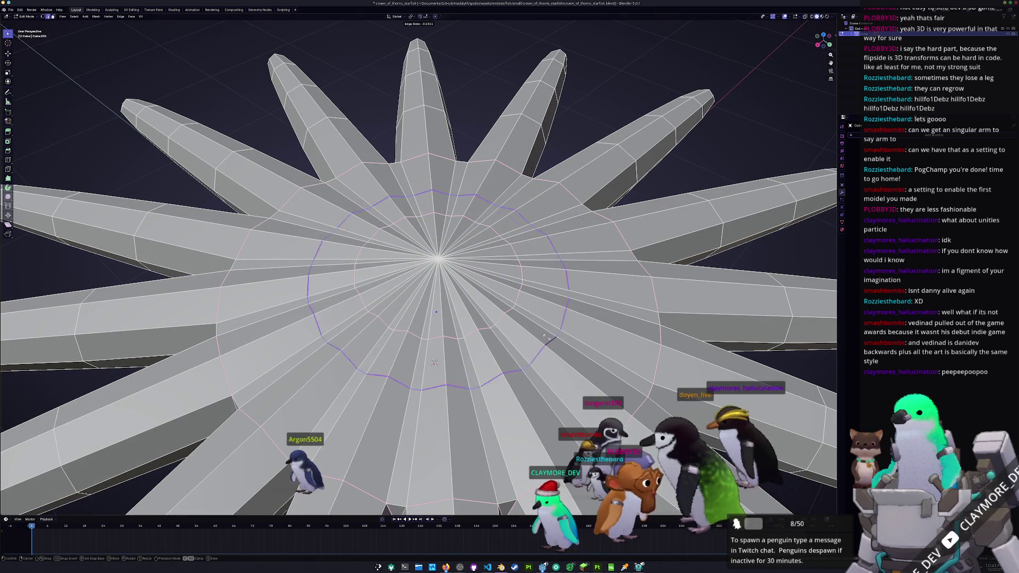
{"action": "middle_click_drag", "start_coordinate": [434, 362], "coordinate": [437, 419]}
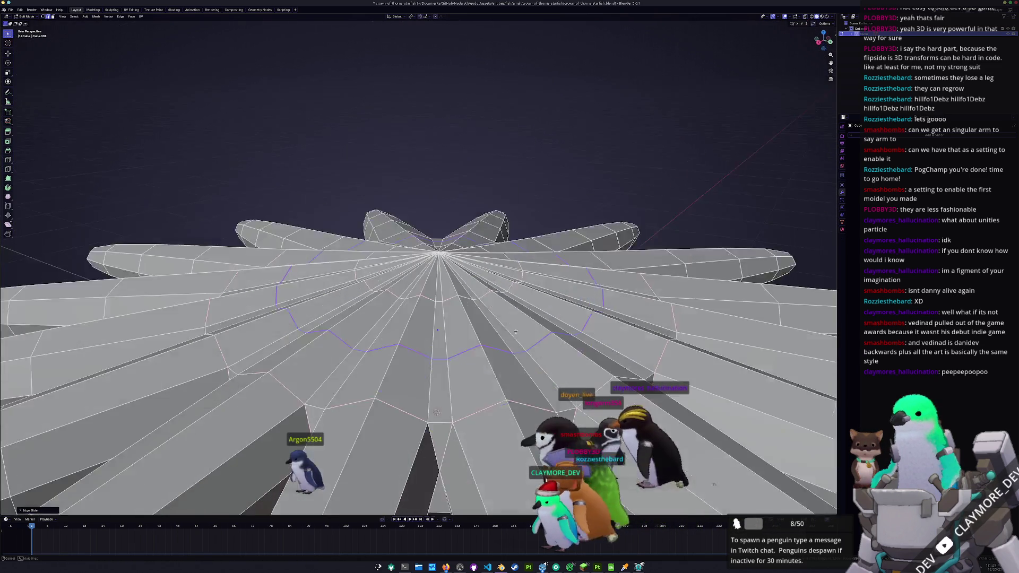
{"action": "key", "text": "s"}
{"action": "key", "text": "z"}
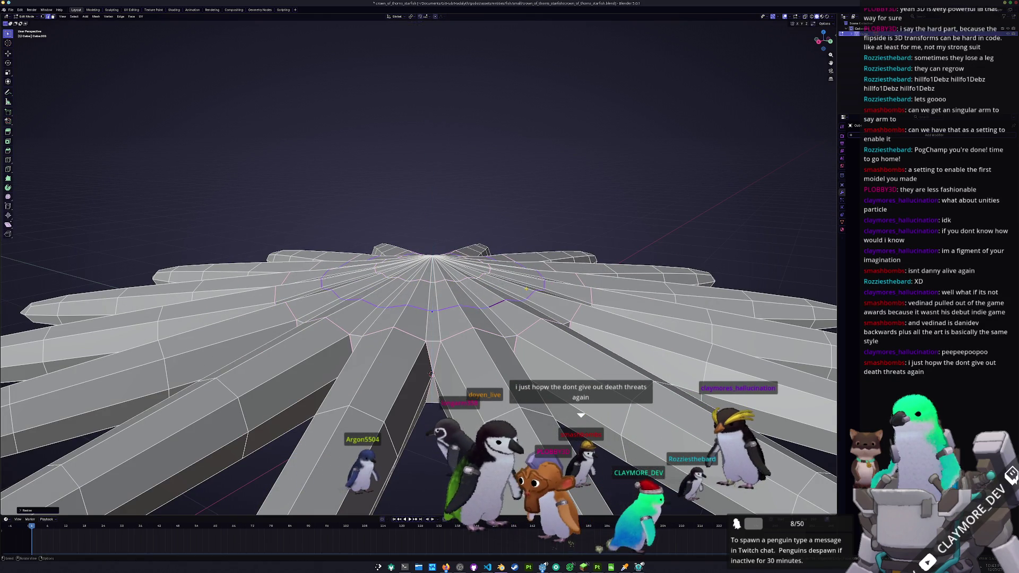
{"action": "key", "text": "Return"}
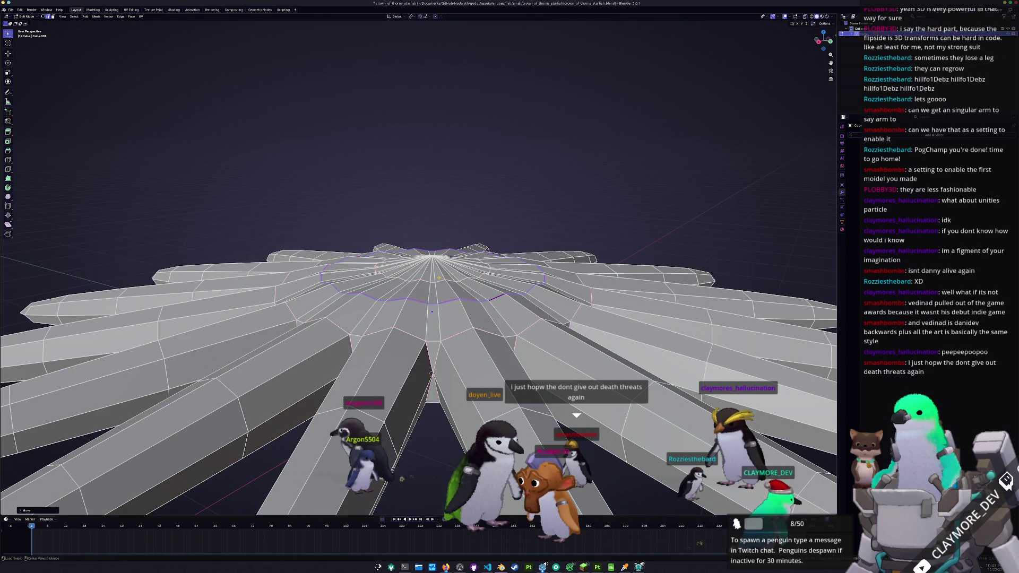
{"action": "middle_click_drag", "start_coordinate": [431, 374], "coordinate": [427, 372]}
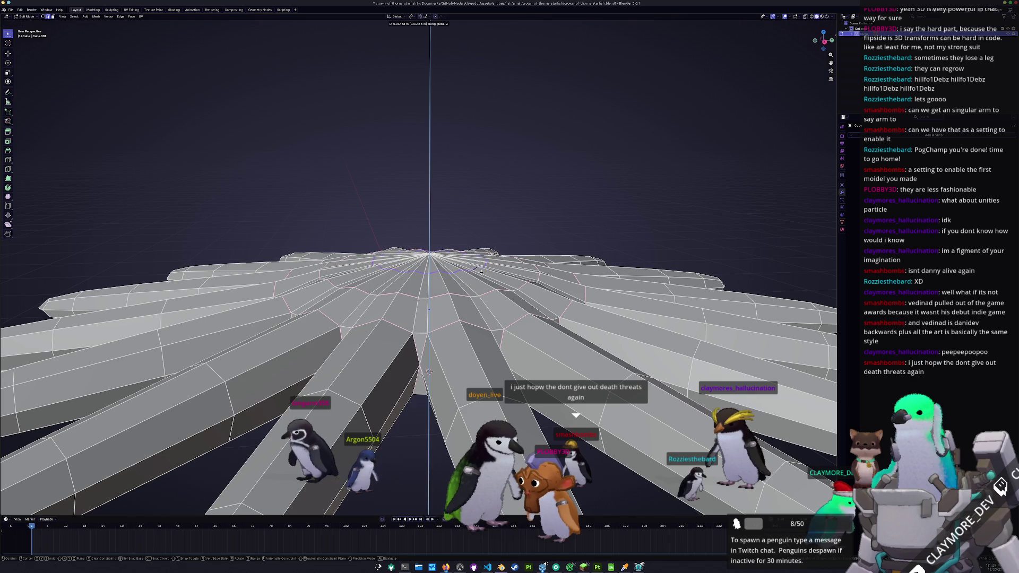
{"action": "middle_click_drag", "start_coordinate": [481, 271], "coordinate": [451, 270]}
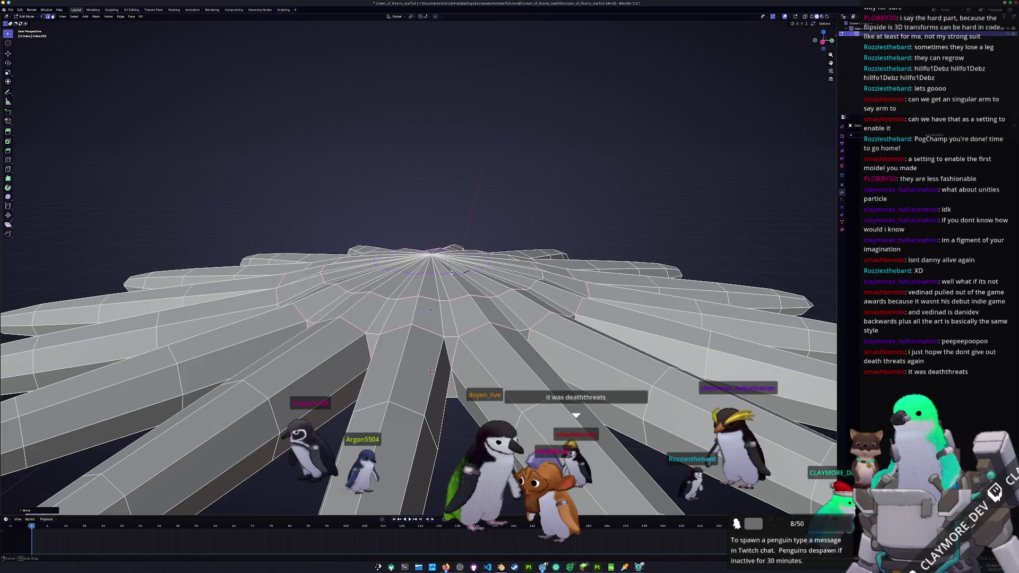
{"action": "middle_click_drag", "start_coordinate": [431, 373], "coordinate": [441, 454]}
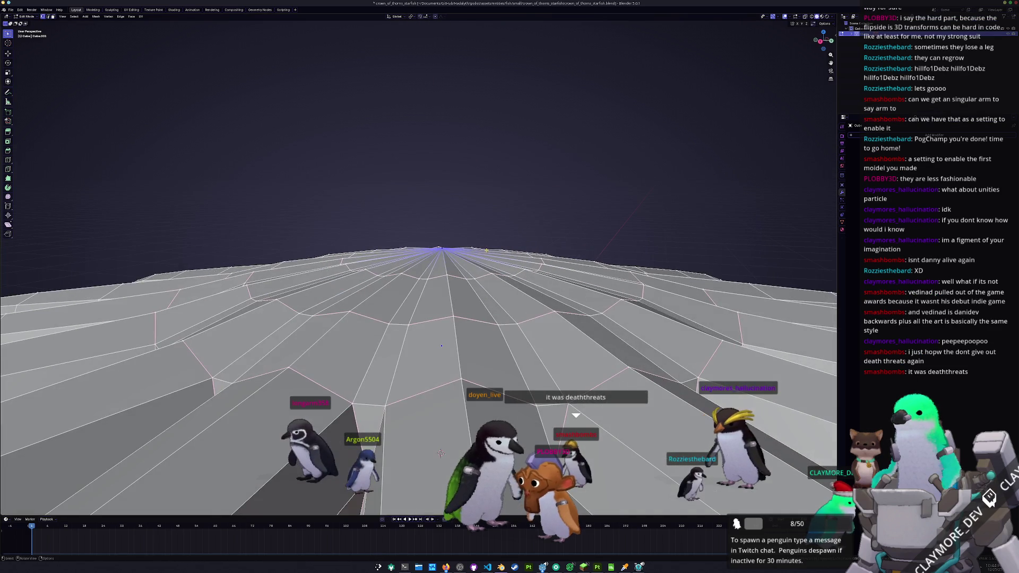
{"action": "scroll", "coordinate": [440, 454], "scroll_direction": "down", "scroll_amount": 3}
{"action": "scroll", "coordinate": [440, 454], "scroll_direction": "down", "scroll_amount": 3}
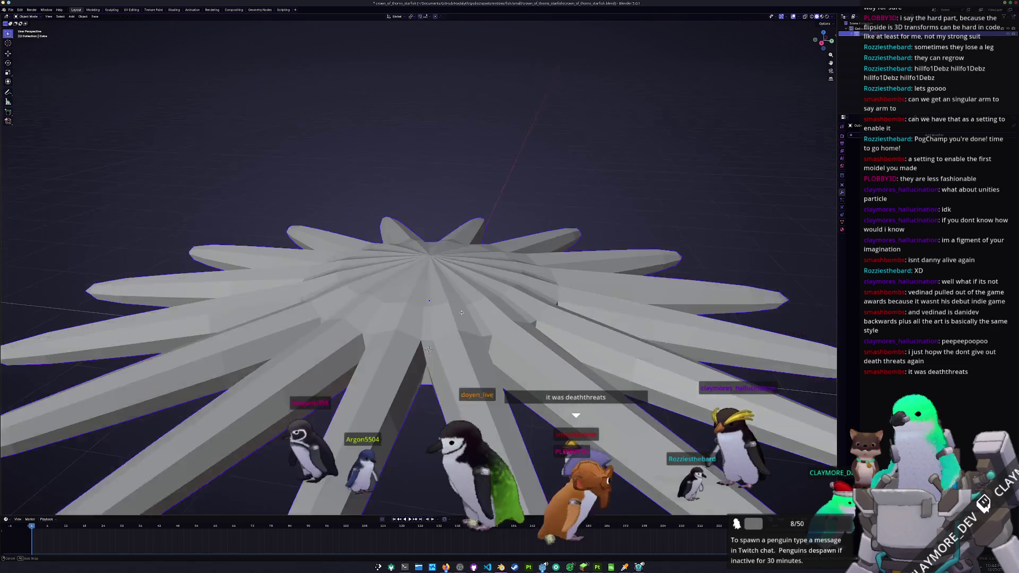
{"action": "scroll", "coordinate": [440, 453], "scroll_direction": "down", "scroll_amount": 3}
{"action": "scroll", "coordinate": [441, 454], "scroll_direction": "down", "scroll_amount": 2}
{"action": "scroll", "coordinate": [450, 303], "scroll_direction": "down", "scroll_amount": 2}
Step: Switch to Object Mode and apply Shade Smooth to the starfish
{"action": "key", "text": "Tab"}
{"action": "middle_click_drag", "start_coordinate": [451, 303], "coordinate": [521, 358]}
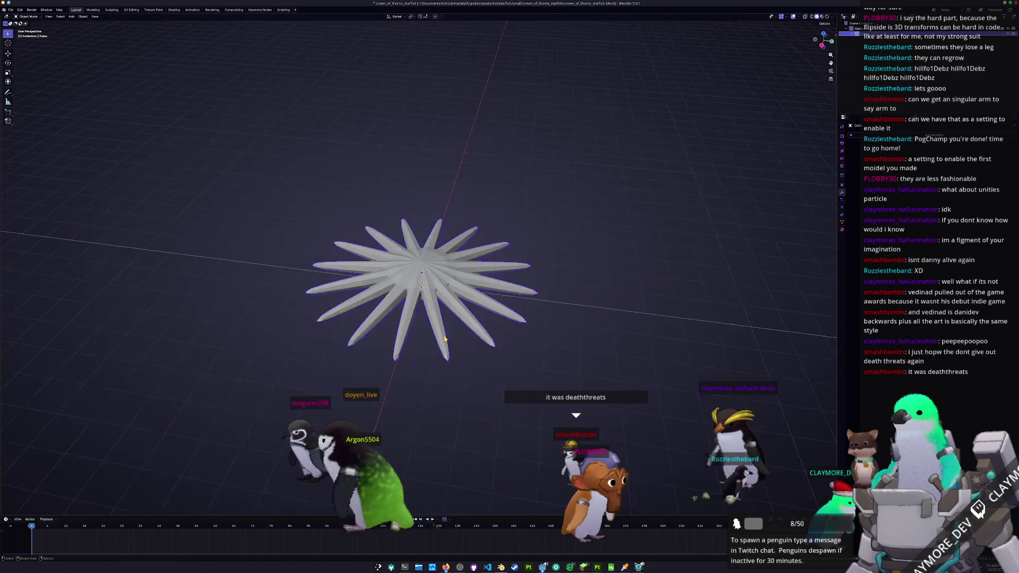
{"action": "scroll", "coordinate": [454, 414], "scroll_direction": "up", "scroll_amount": 3}
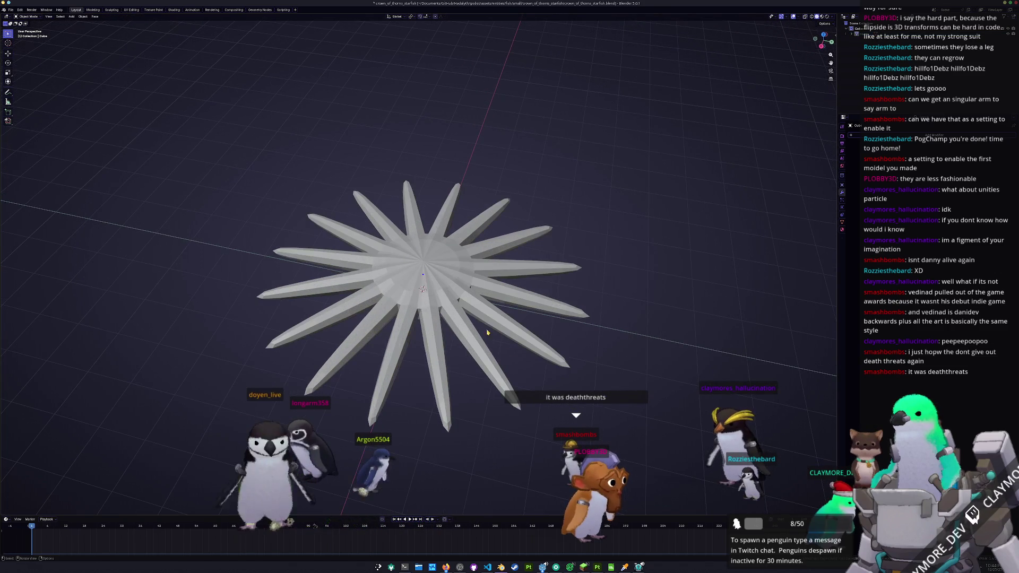
{"action": "right_click", "coordinate": [419, 279]}
{"action": "key", "text": "Escape"}
{"action": "right_click", "coordinate": [466, 284]}
{"action": "left_click", "coordinate": [458, 275]}
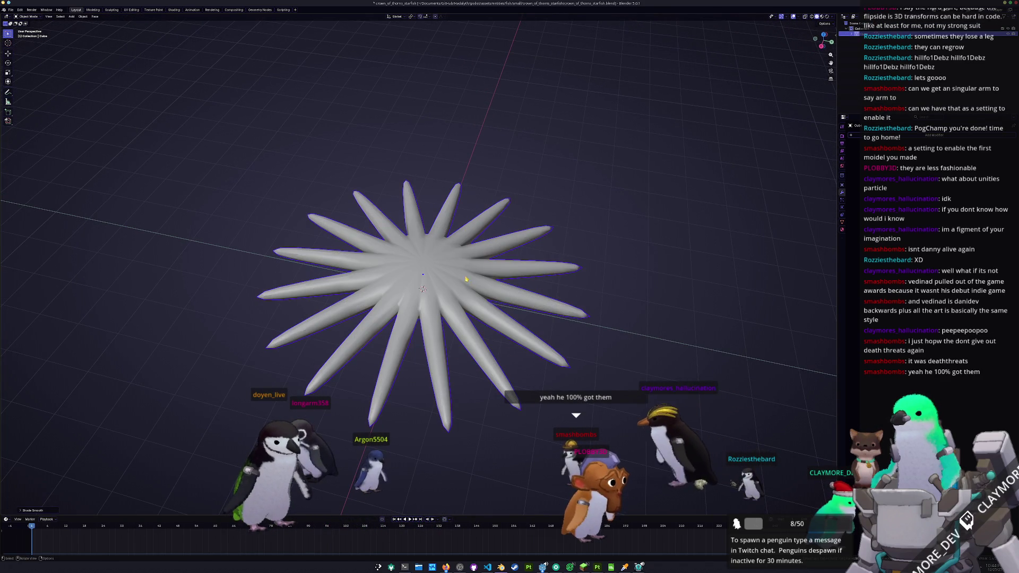
{"action": "mouse_move", "coordinate": [458, 275]}
{"action": "middle_mouse_down"}
{"action": "mouse_move", "coordinate": [521, 376]}
{"action": "mouse_move", "coordinate": [465, 330]}
{"action": "middle_mouse_up"}
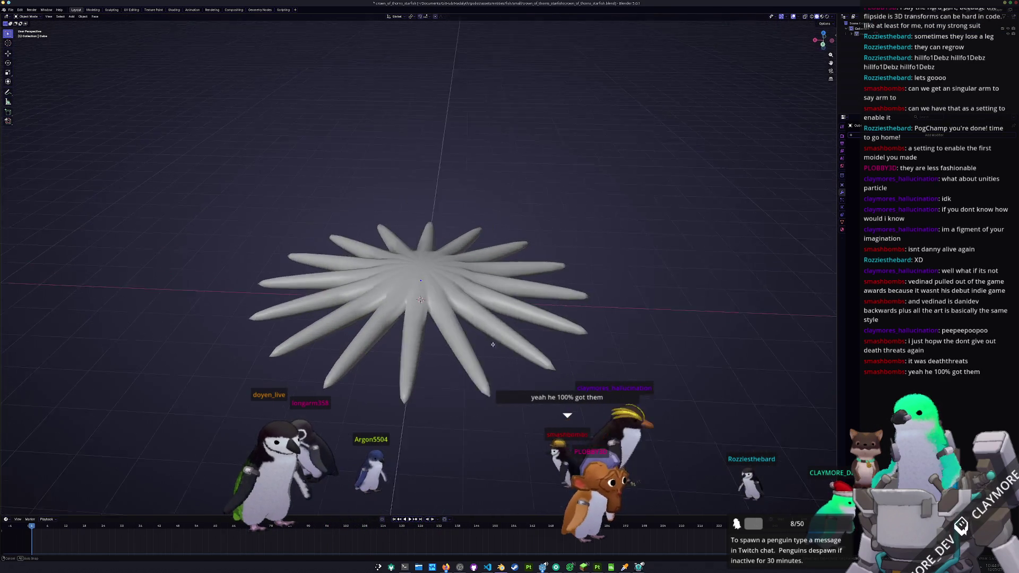
{"action": "scroll", "coordinate": [465, 331], "scroll_direction": "up", "scroll_amount": 3}
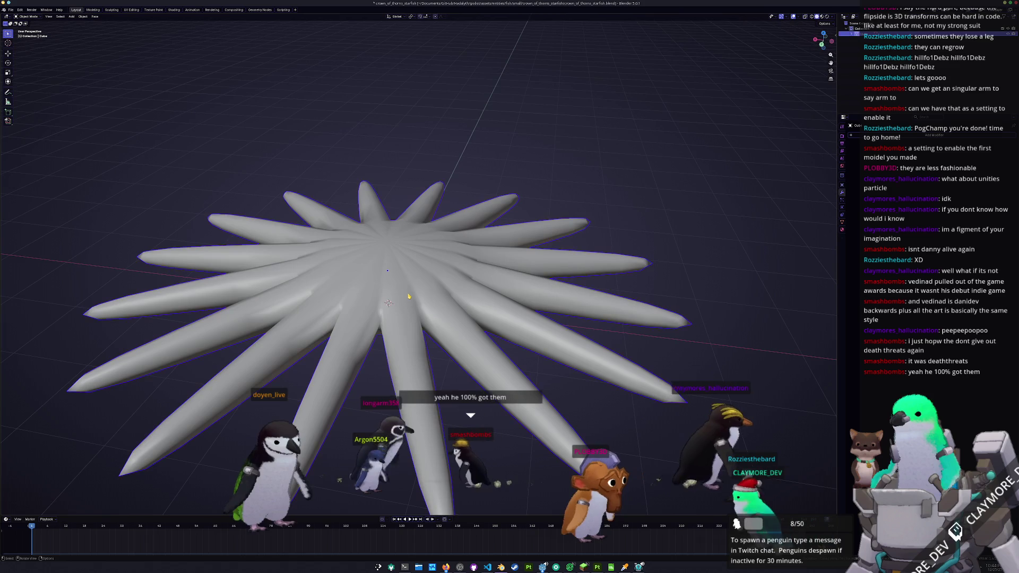
Step: Reselect the starfish and re-enter Edit Mode in Top Orthographic view
{"action": "left_click", "coordinate": [435, 317]}
{"action": "middle_click_drag", "start_coordinate": [436, 316], "coordinate": [439, 341]}
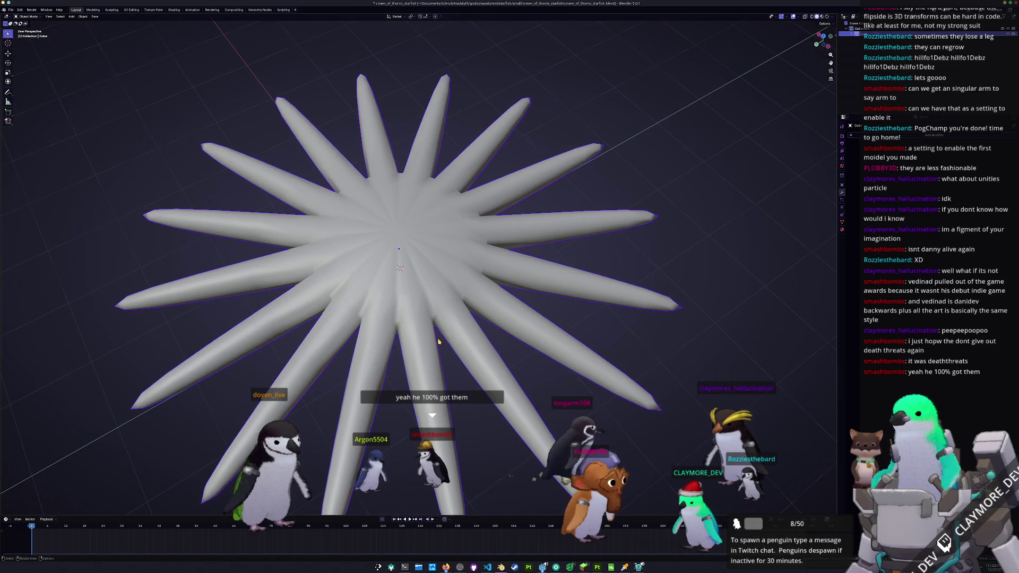
{"action": "key", "text": "Tab"}
{"action": "key", "text": "KP_7"}
{"action": "scroll", "coordinate": [445, 272], "scroll_direction": "up", "scroll_amount": 1}
{"action": "scroll", "coordinate": [445, 271], "scroll_direction": "up", "scroll_amount": 3}
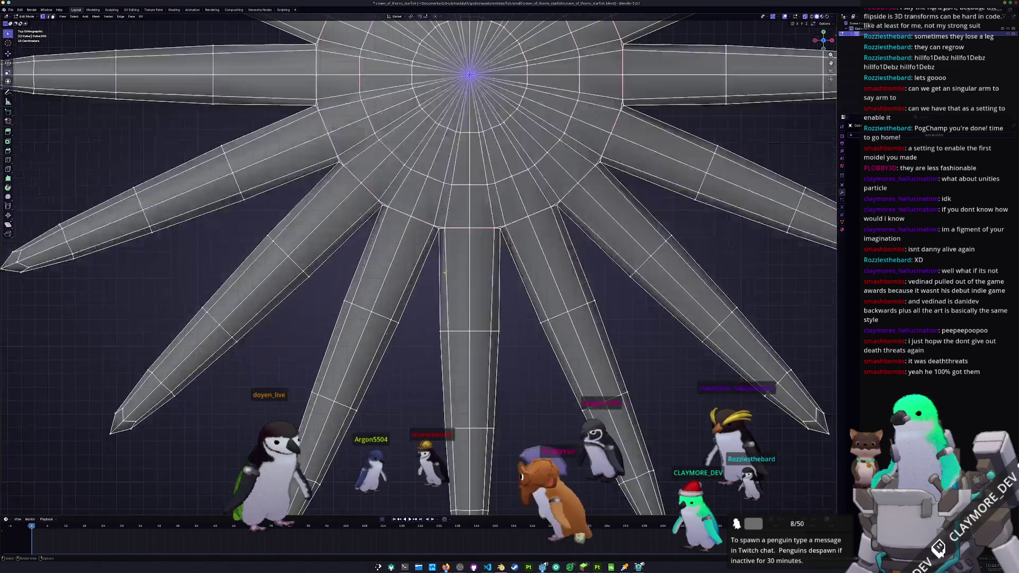
{"action": "scroll", "coordinate": [445, 272], "scroll_direction": "up", "scroll_amount": 2}
Step: Nudge a vertex near the centre arm and briefly check the smooth-shaded result
{"action": "left_click_drag", "start_coordinate": [444, 211], "coordinate": [442, 244]}
{"action": "key", "text": "Tab"}
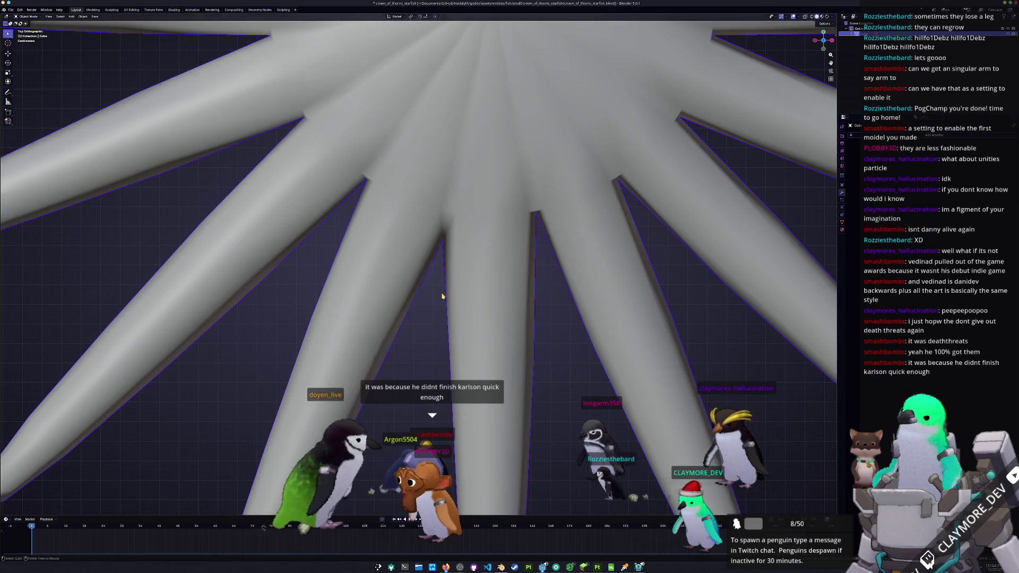
{"action": "key", "text": "Tab"}
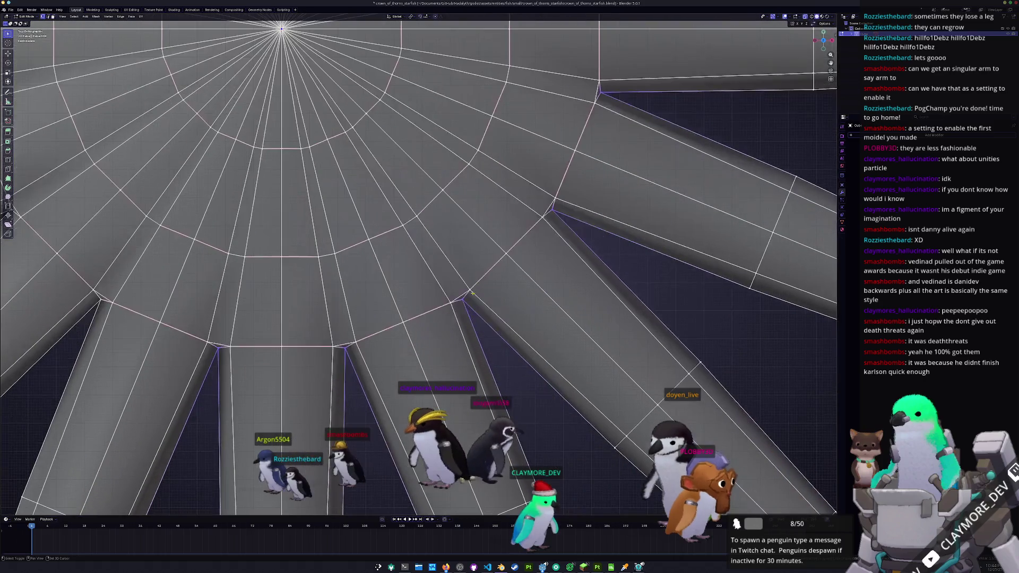
{"action": "scroll", "coordinate": [463, 317], "scroll_direction": "up", "scroll_amount": 2}
Step: Orbit around the arm junctions to inspect where the arms meet the central disc
{"action": "middle_click_drag", "start_coordinate": [482, 317], "coordinate": [483, 231]}
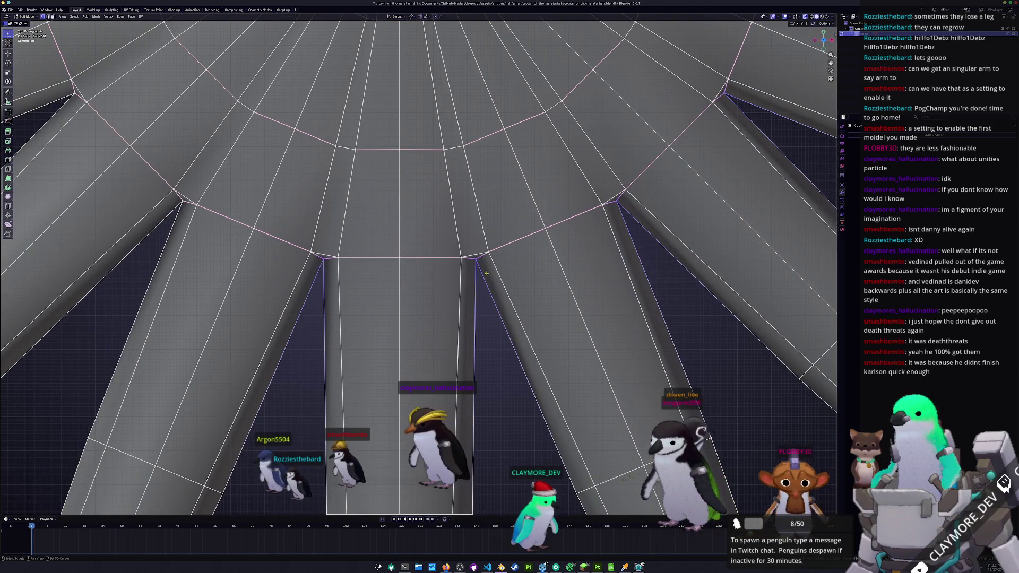
{"action": "mouse_move", "coordinate": [476, 261]}
{"action": "middle_mouse_down"}
{"action": "mouse_move", "coordinate": [454, 281]}
{"action": "mouse_move", "coordinate": [485, 250]}
{"action": "middle_mouse_up"}
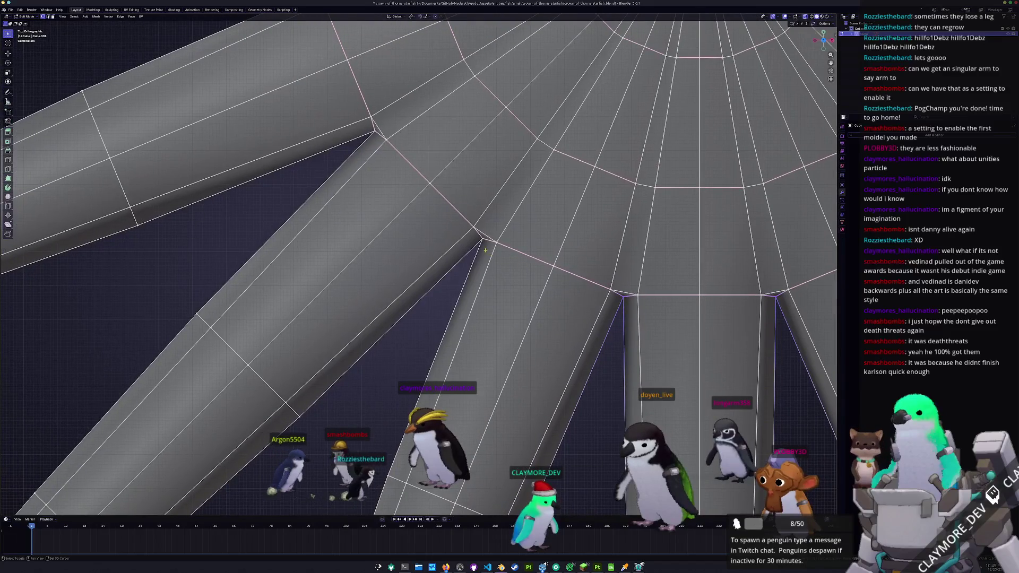
{"action": "mouse_move", "coordinate": [341, 156]}
{"action": "middle_mouse_down", "text": "shift"}
{"action": "mouse_move", "coordinate": [428, 232]}
{"action": "mouse_move", "coordinate": [426, 245]}
{"action": "mouse_move", "coordinate": [310, 71]}
{"action": "mouse_move", "coordinate": [430, 216]}
{"action": "middle_mouse_up", "text": "shift"}
{"action": "scroll", "coordinate": [430, 216], "scroll_direction": "down", "scroll_amount": 2}
{"action": "scroll", "coordinate": [492, 157], "scroll_direction": "up", "scroll_amount": 3}
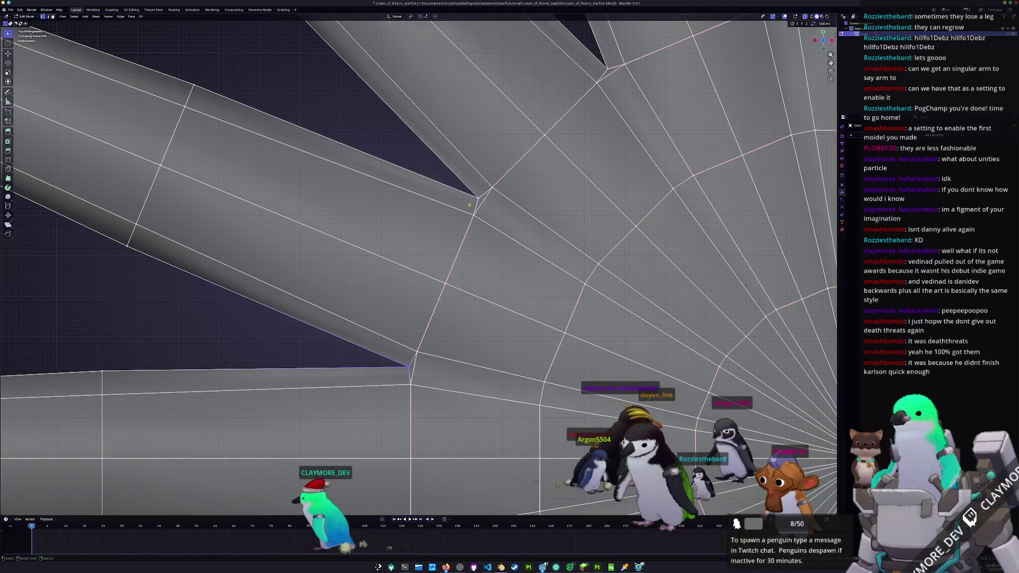
{"action": "mouse_move", "coordinate": [493, 157]}
{"action": "middle_mouse_down"}
{"action": "mouse_move", "coordinate": [505, 169]}
{"action": "mouse_move", "coordinate": [536, 152]}
{"action": "middle_mouse_up"}
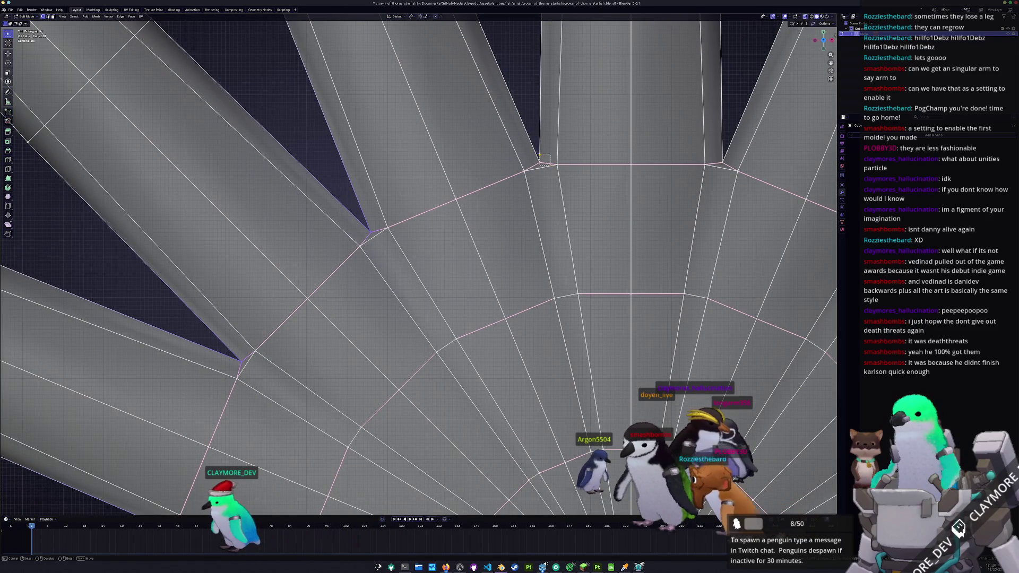
{"action": "key", "text": "KP_7"}
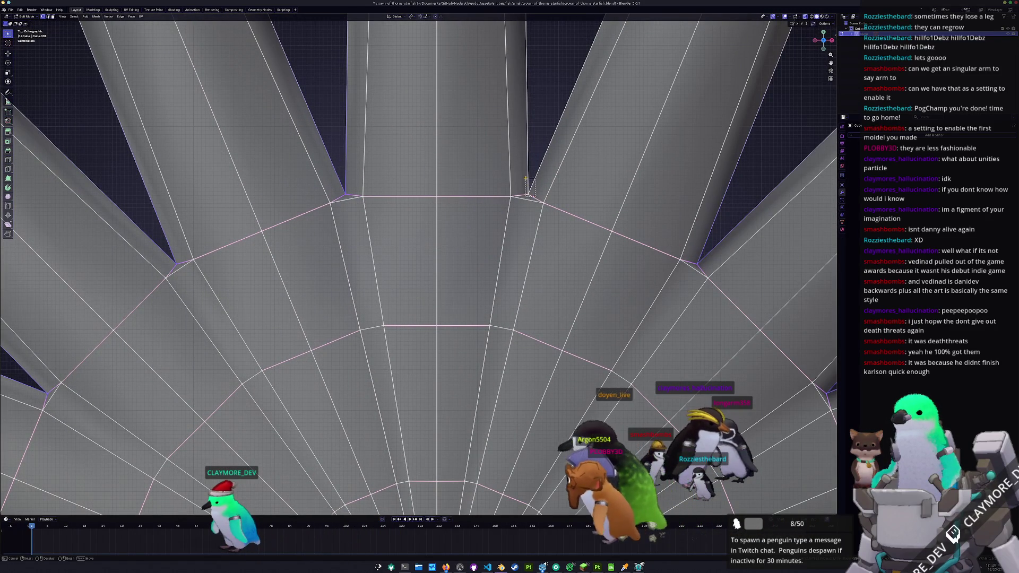
{"action": "mouse_move", "coordinate": [630, 256]}
{"action": "middle_mouse_down"}
{"action": "mouse_move", "coordinate": [563, 244]}
{"action": "mouse_move", "coordinate": [526, 218]}
{"action": "middle_mouse_up"}
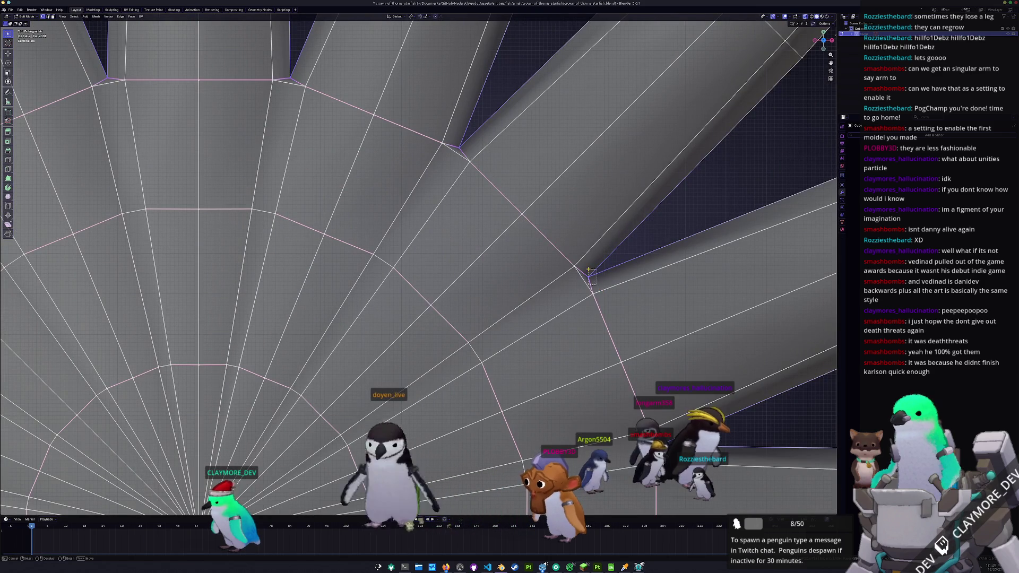
{"action": "scroll", "coordinate": [586, 268], "scroll_direction": "down", "scroll_amount": 5}
{"action": "scroll", "coordinate": [597, 269], "scroll_direction": "down", "scroll_amount": 2}
{"action": "scroll", "coordinate": [607, 268], "scroll_direction": "down", "scroll_amount": 2}
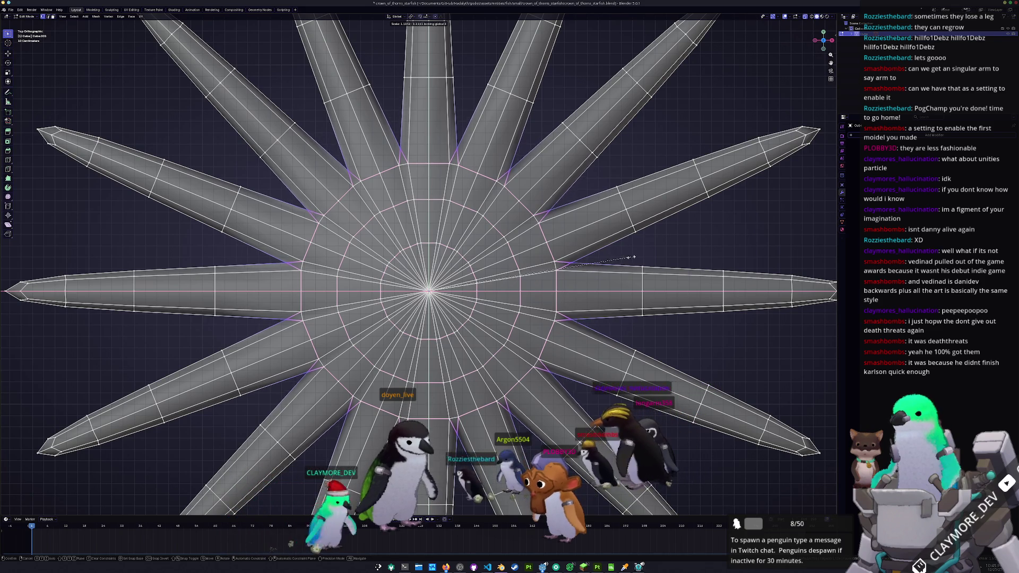
Step: Confirm the arm-junction scaling, return to Object Mode and apply Shade Smooth
{"action": "left_click", "coordinate": [659, 258]}
{"action": "key", "text": "Tab"}
{"action": "scroll", "coordinate": [576, 268], "scroll_direction": "down", "scroll_amount": 4}
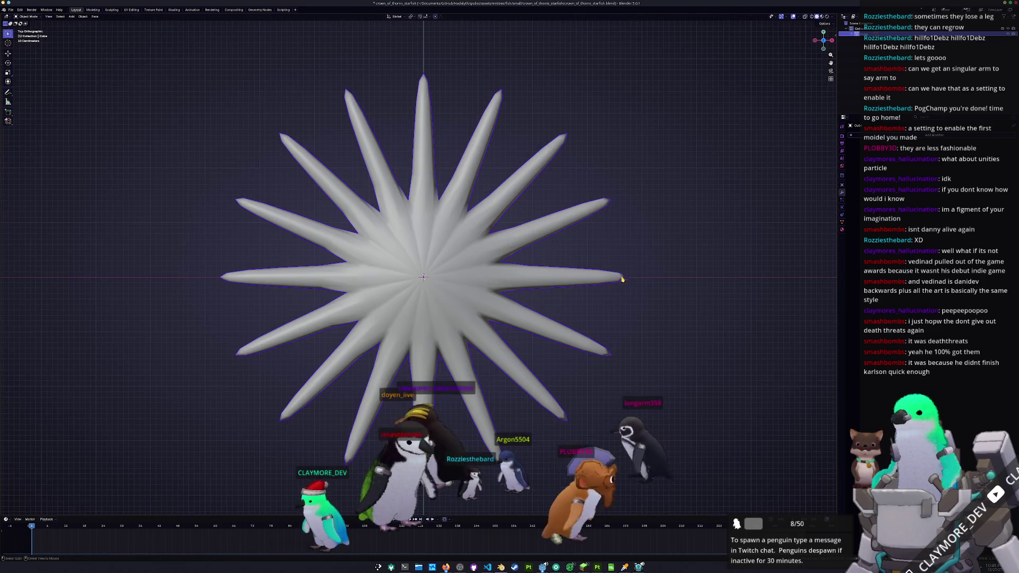
{"action": "right_click", "coordinate": [460, 323]}
{"action": "left_click", "coordinate": [446, 335]}
{"action": "mouse_move", "coordinate": [447, 335]}
{"action": "middle_mouse_down"}
{"action": "mouse_move", "coordinate": [431, 284]}
{"action": "mouse_move", "coordinate": [439, 311]}
{"action": "middle_mouse_up"}
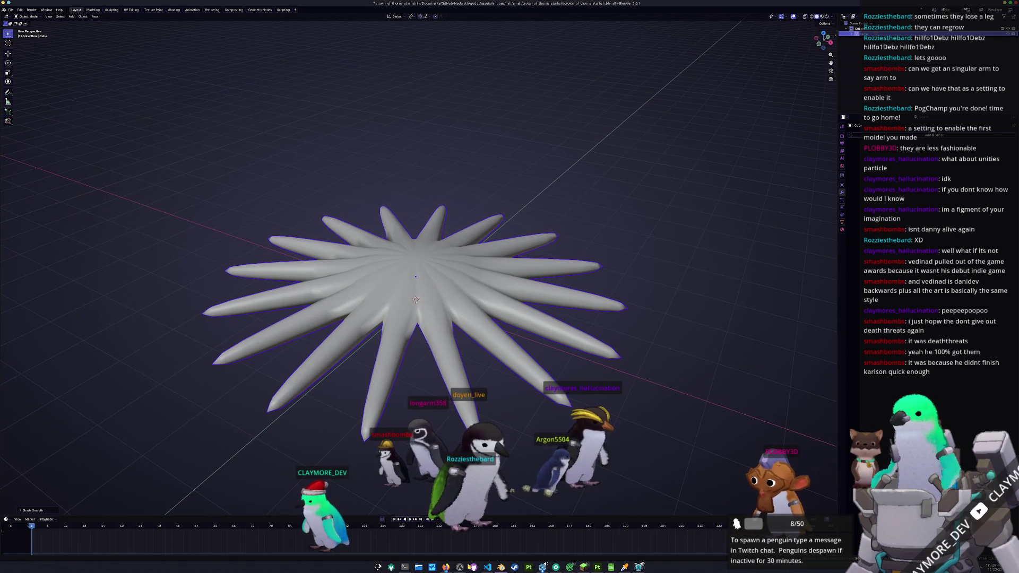
{"action": "mouse_move", "coordinate": [447, 567]}
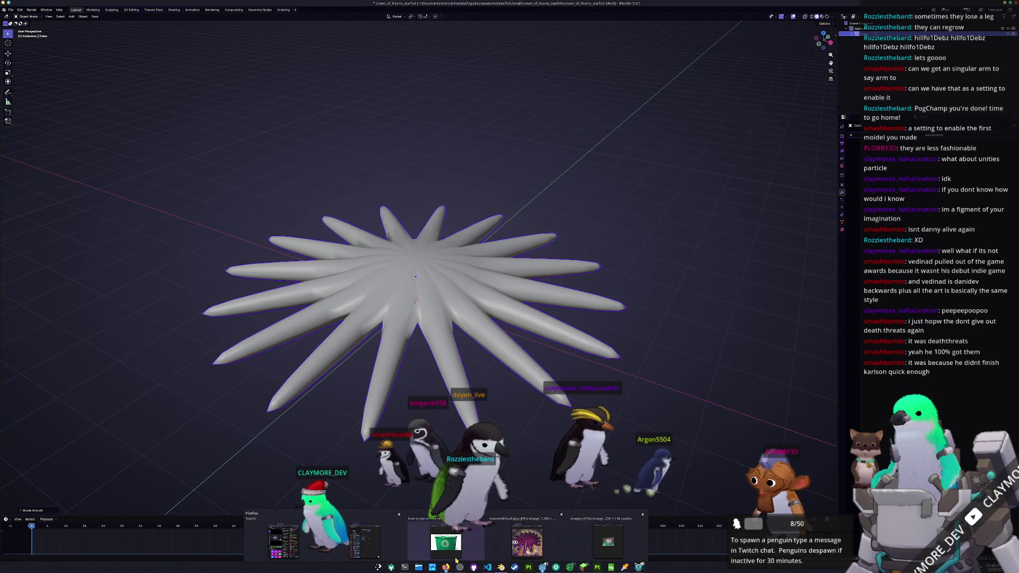
Step: Compare against the crown-of-thorns reference photo in Firefox, then resume top-view mesh editing
{"action": "left_click", "coordinate": [527, 542]}
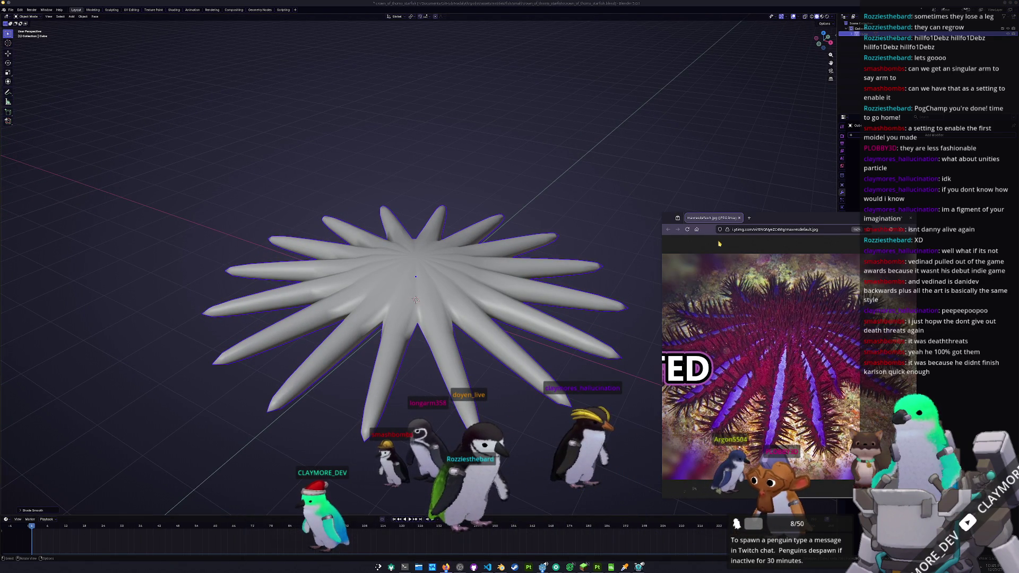
{"action": "left_click_drag", "start_coordinate": [760, 218], "coordinate": [789, 209]}
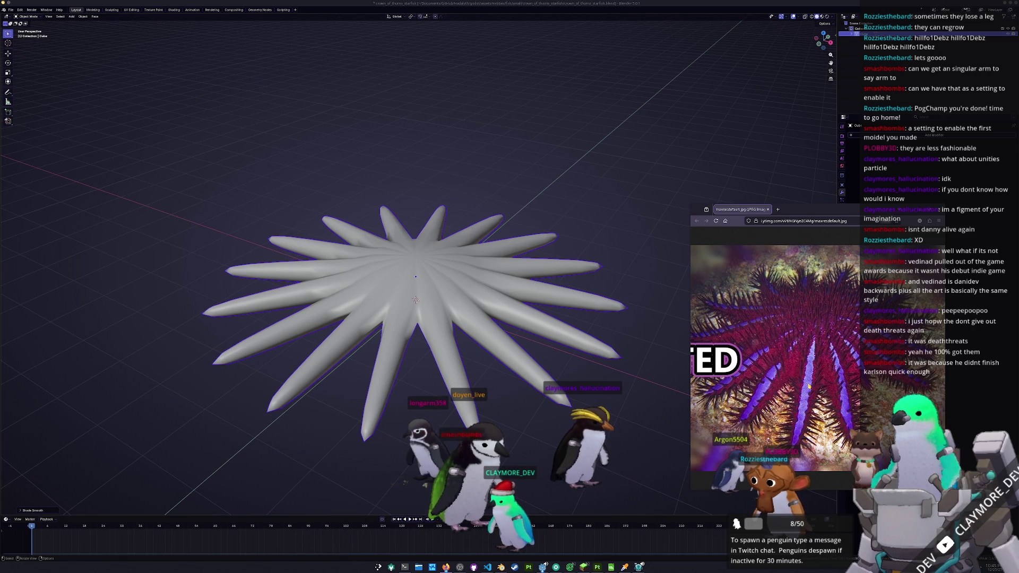
{"action": "key", "text": "alt+Tab"}
{"action": "key", "text": "KP_7"}
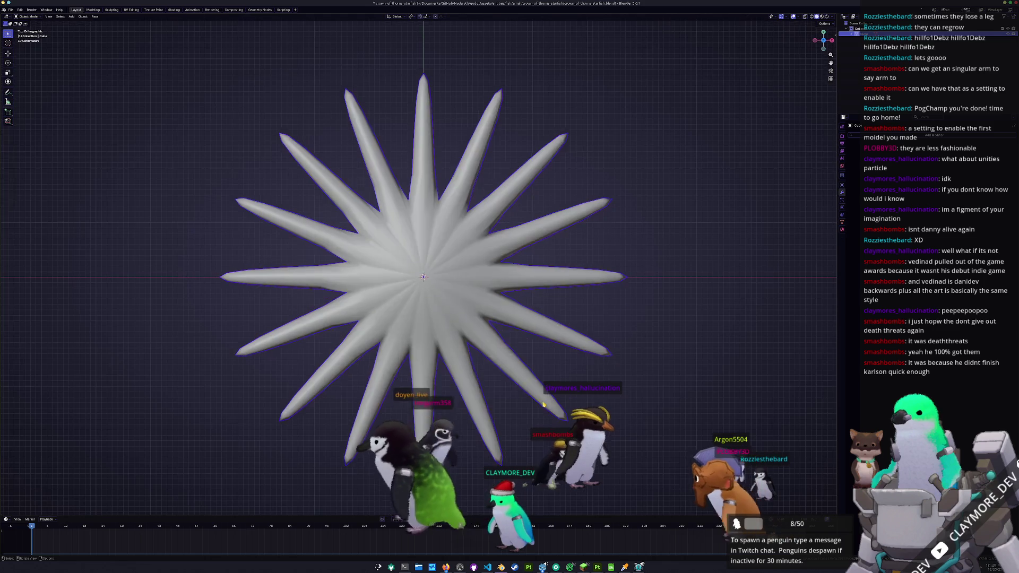
{"action": "key", "text": "Tab"}
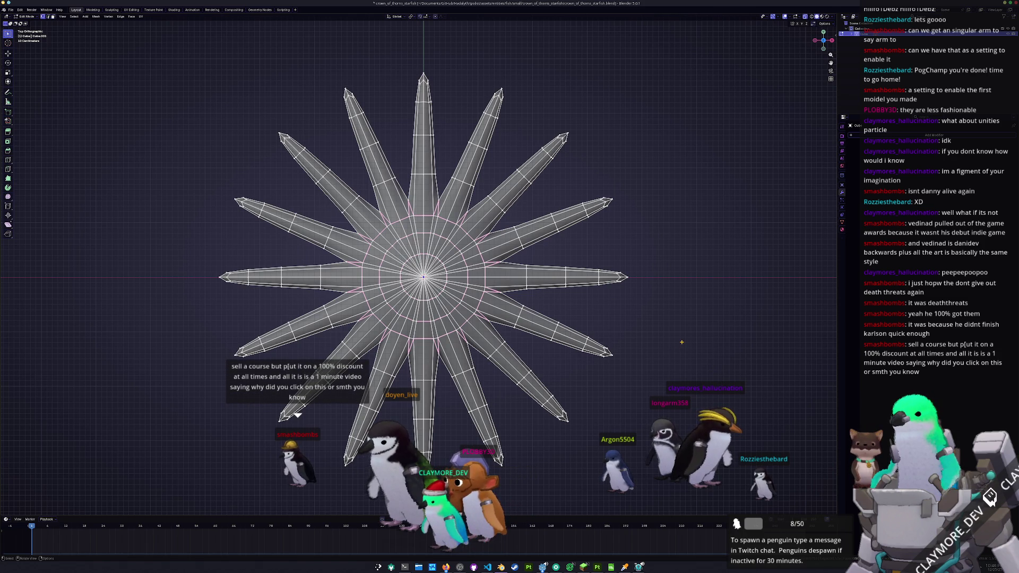
Step: Add the left-arm edges to the selection, then bring up gamedevunlocked.com in Firefox
{"action": "middle_click_drag", "start_coordinate": [475, 193], "coordinate": [533, 319], "text": "shift"}
{"action": "scroll", "coordinate": [587, 331], "scroll_direction": "up", "scroll_amount": 2}
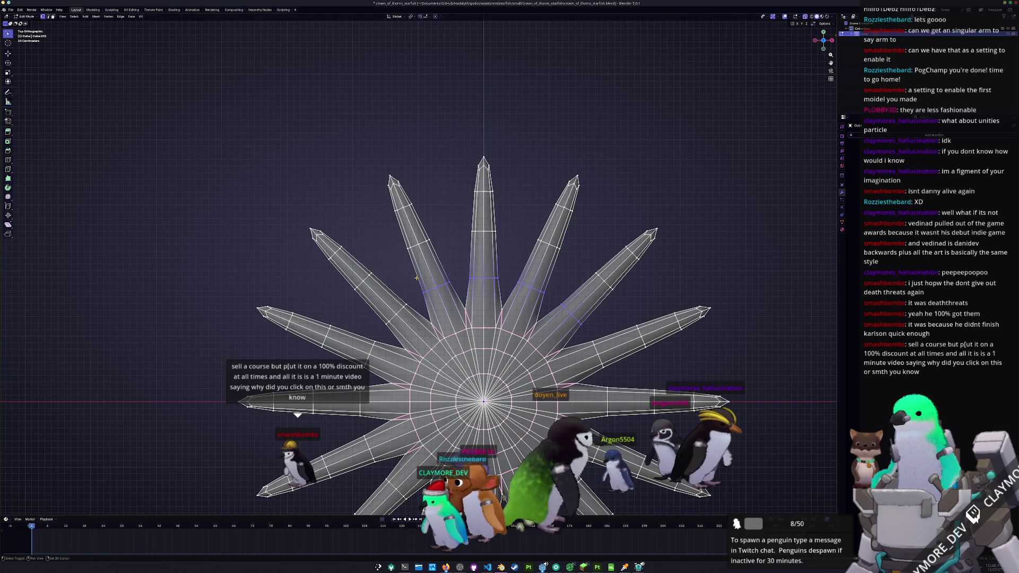
{"action": "left_click_drag", "start_coordinate": [399, 272], "coordinate": [398, 272], "text": "shift"}
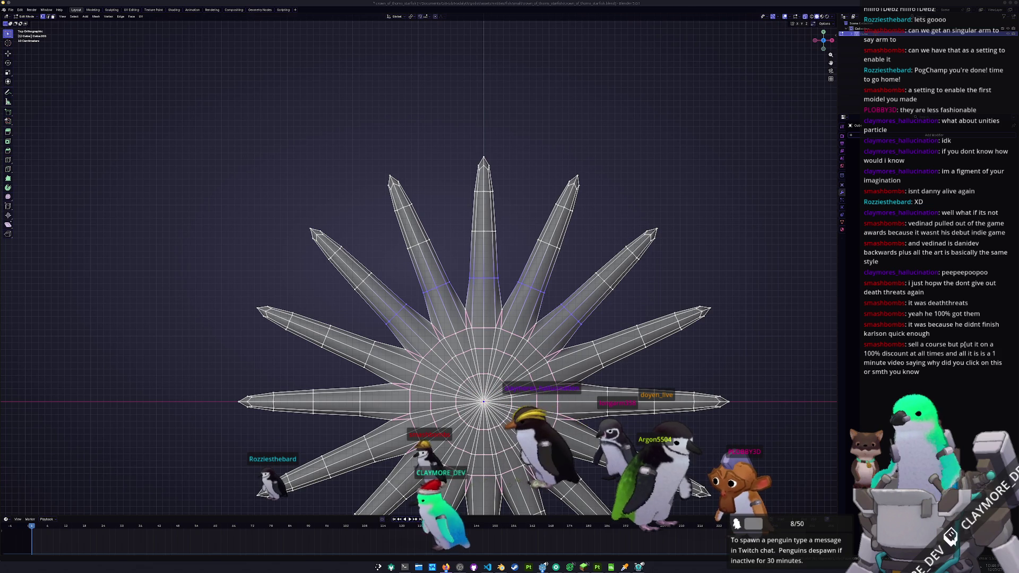
{"action": "left_click", "coordinate": [445, 566]}
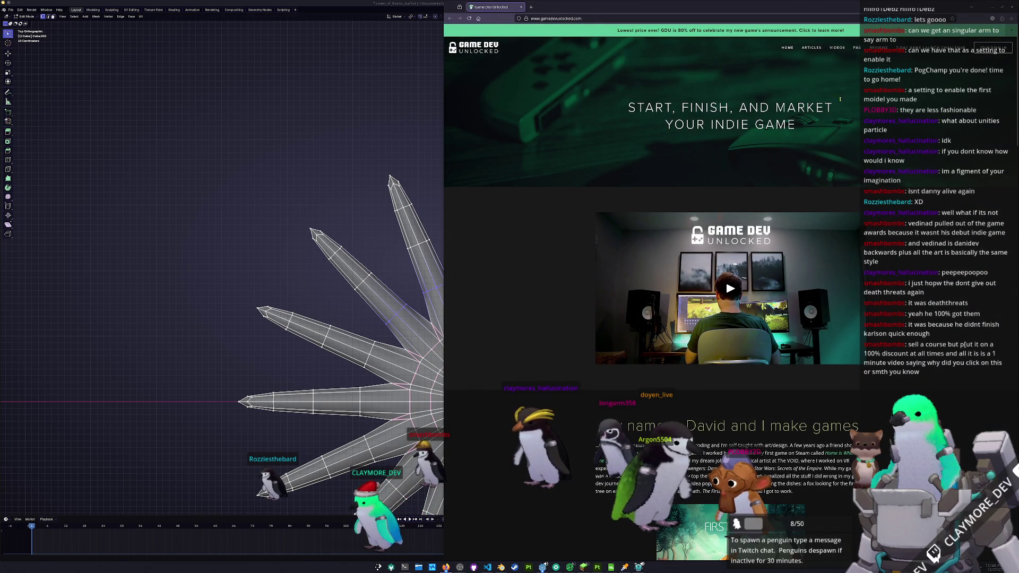
{"action": "scroll", "coordinate": [654, 304], "scroll_direction": "down", "scroll_amount": 3}
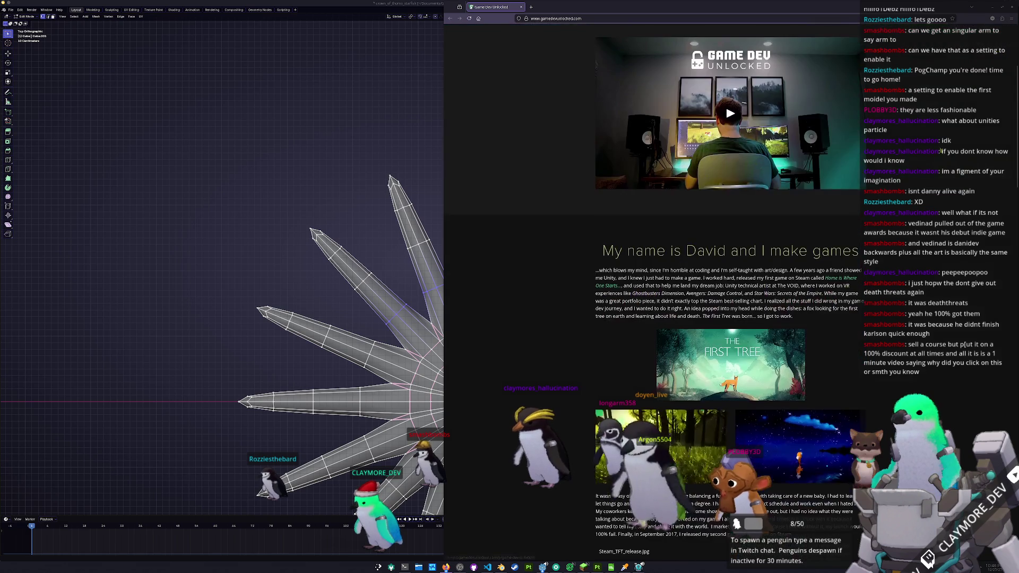
{"action": "scroll", "coordinate": [652, 303], "scroll_direction": "down", "scroll_amount": 2}
{"action": "scroll", "coordinate": [653, 303], "scroll_direction": "down", "scroll_amount": 2}
{"action": "scroll", "coordinate": [652, 303], "scroll_direction": "down", "scroll_amount": 4}
{"action": "scroll", "coordinate": [652, 303], "scroll_direction": "down", "scroll_amount": 4}
{"action": "scroll", "coordinate": [653, 302], "scroll_direction": "down", "scroll_amount": 4}
{"action": "scroll", "coordinate": [653, 302], "scroll_direction": "down", "scroll_amount": 4}
{"action": "scroll", "coordinate": [653, 302], "scroll_direction": "down", "scroll_amount": 4}
{"action": "scroll", "coordinate": [654, 303], "scroll_direction": "up", "scroll_amount": 5}
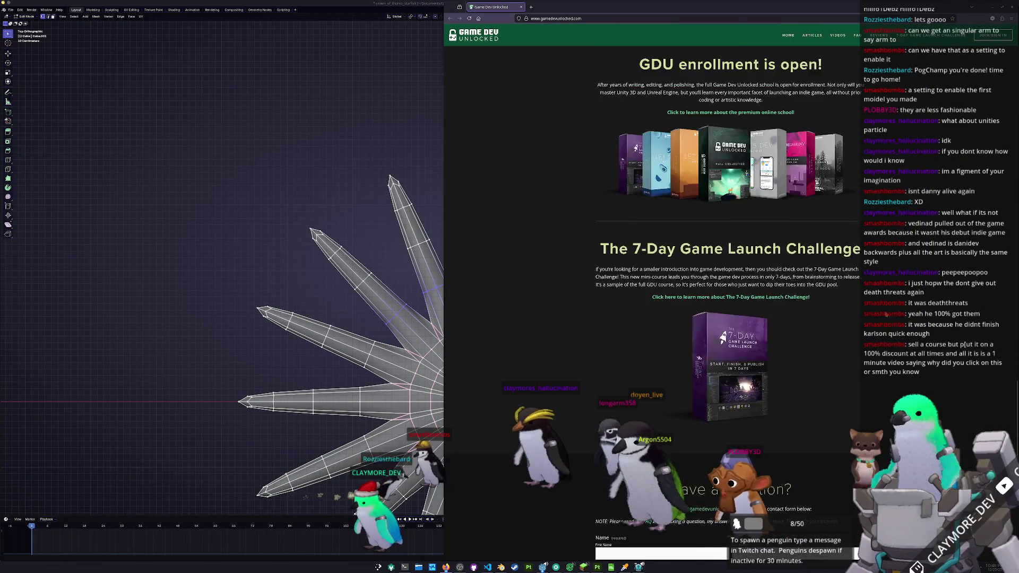
{"action": "scroll", "coordinate": [653, 303], "scroll_direction": "up", "scroll_amount": 5}
{"action": "scroll", "coordinate": [654, 302], "scroll_direction": "up", "scroll_amount": 5}
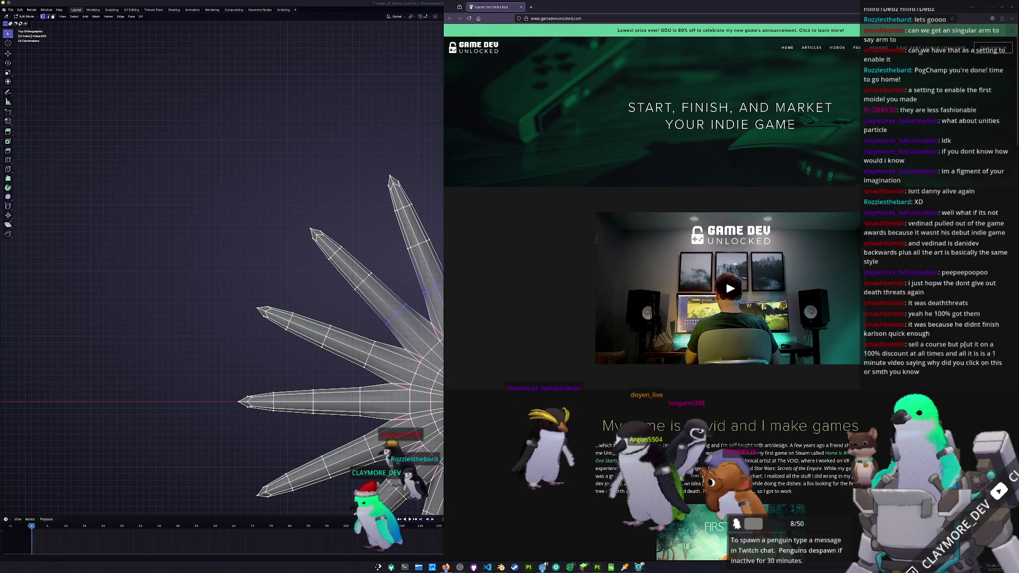
Step: Browse the Game Dev Unlocked course page, then hide Firefox to return to Blender
{"action": "left_click", "coordinate": [913, 135]}
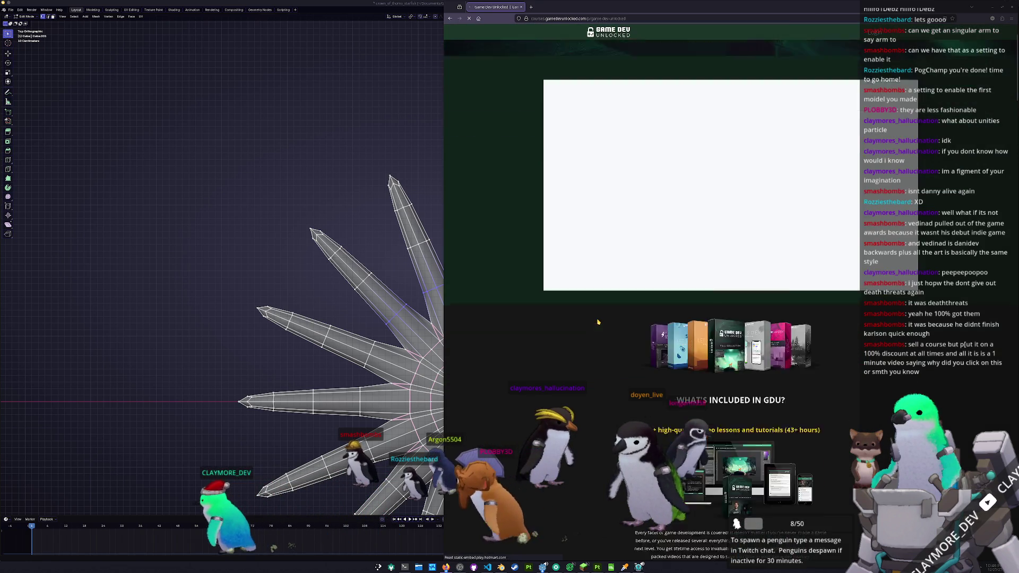
{"action": "scroll", "coordinate": [598, 318], "scroll_direction": "down", "scroll_amount": 2}
{"action": "scroll", "coordinate": [597, 311], "scroll_direction": "down", "scroll_amount": 3}
{"action": "scroll", "coordinate": [598, 296], "scroll_direction": "down", "scroll_amount": 2}
{"action": "scroll", "coordinate": [598, 273], "scroll_direction": "down", "scroll_amount": 2}
{"action": "scroll", "coordinate": [598, 274], "scroll_direction": "down", "scroll_amount": 1}
{"action": "scroll", "coordinate": [599, 279], "scroll_direction": "down", "scroll_amount": 2}
{"action": "scroll", "coordinate": [600, 285], "scroll_direction": "down", "scroll_amount": 1}
{"action": "scroll", "coordinate": [603, 291], "scroll_direction": "down", "scroll_amount": 1}
{"action": "scroll", "coordinate": [601, 299], "scroll_direction": "down", "scroll_amount": 3}
{"action": "scroll", "coordinate": [602, 315], "scroll_direction": "down", "scroll_amount": 3}
{"action": "scroll", "coordinate": [603, 334], "scroll_direction": "down", "scroll_amount": 4}
{"action": "scroll", "coordinate": [604, 354], "scroll_direction": "down", "scroll_amount": 4}
{"action": "scroll", "coordinate": [605, 355], "scroll_direction": "down", "scroll_amount": 4}
{"action": "scroll", "coordinate": [637, 335], "scroll_direction": "down", "scroll_amount": 5}
{"action": "scroll", "coordinate": [701, 303], "scroll_direction": "down", "scroll_amount": 2}
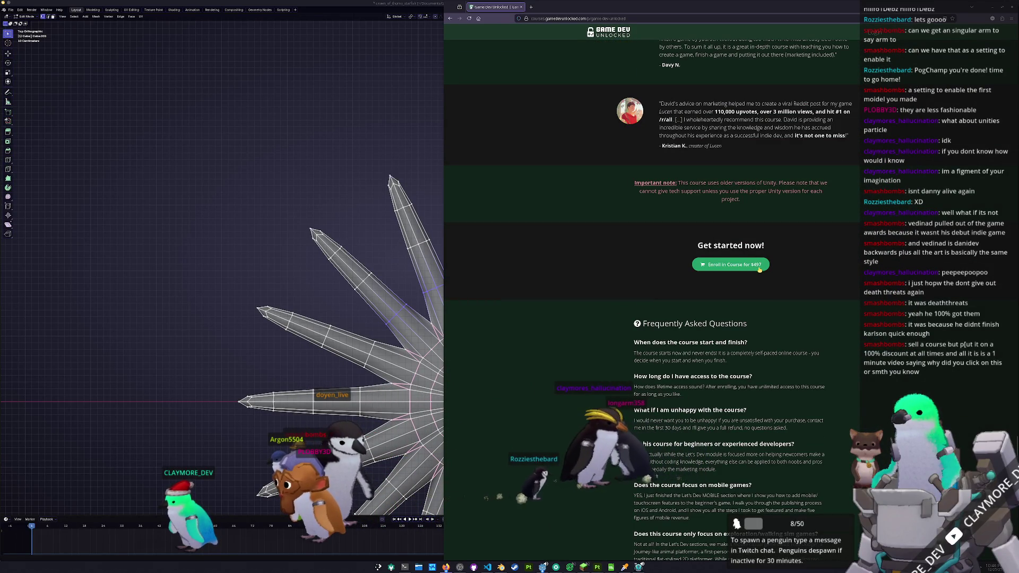
{"action": "scroll", "coordinate": [717, 251], "scroll_direction": "up", "scroll_amount": 1}
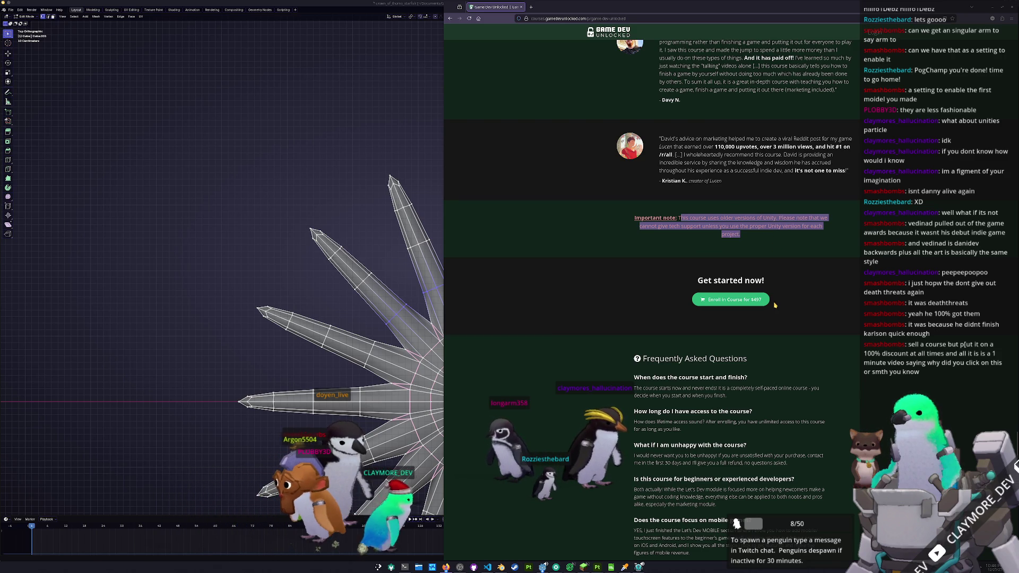
{"action": "scroll", "coordinate": [593, 344], "scroll_direction": "down", "scroll_amount": 2}
{"action": "scroll", "coordinate": [596, 347], "scroll_direction": "down", "scroll_amount": 2}
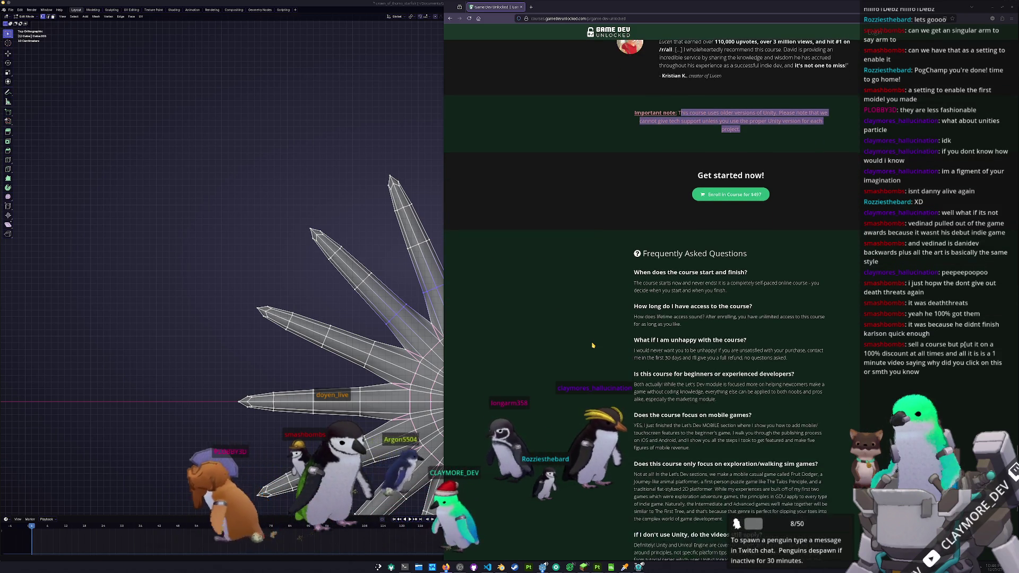
{"action": "scroll", "coordinate": [597, 347], "scroll_direction": "down", "scroll_amount": 2}
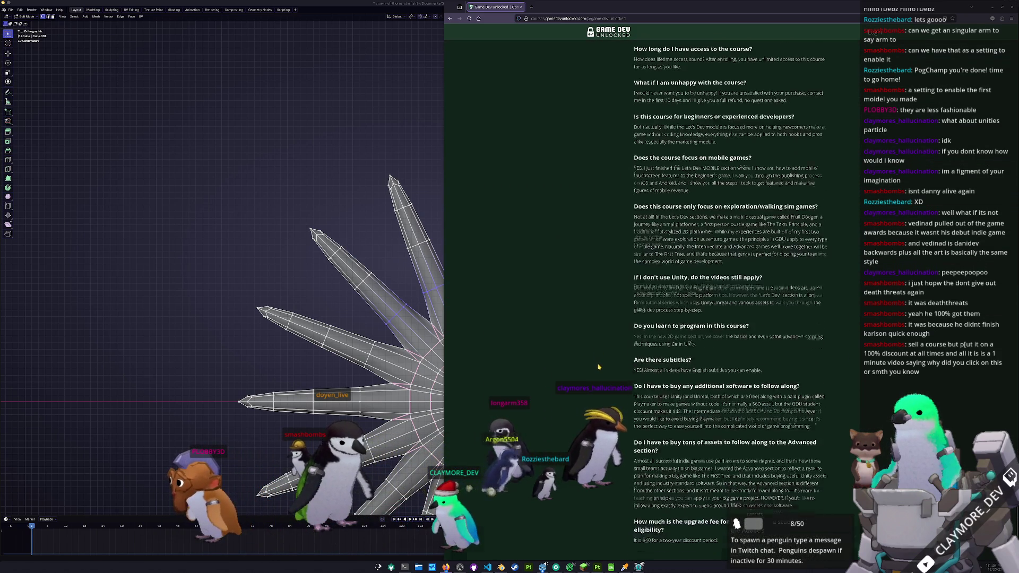
{"action": "scroll", "coordinate": [600, 367], "scroll_direction": "down", "scroll_amount": 2}
{"action": "scroll", "coordinate": [618, 365], "scroll_direction": "up", "scroll_amount": 1, "text": "ctrl"}
{"action": "scroll", "coordinate": [606, 366], "scroll_direction": "up", "scroll_amount": 1, "text": "ctrl"}
{"action": "scroll", "coordinate": [589, 370], "scroll_direction": "up", "scroll_amount": 1, "text": "ctrl"}
{"action": "scroll", "coordinate": [573, 373], "scroll_direction": "up", "scroll_amount": 1, "text": "ctrl"}
{"action": "scroll", "coordinate": [571, 373], "scroll_direction": "down", "scroll_amount": 1}
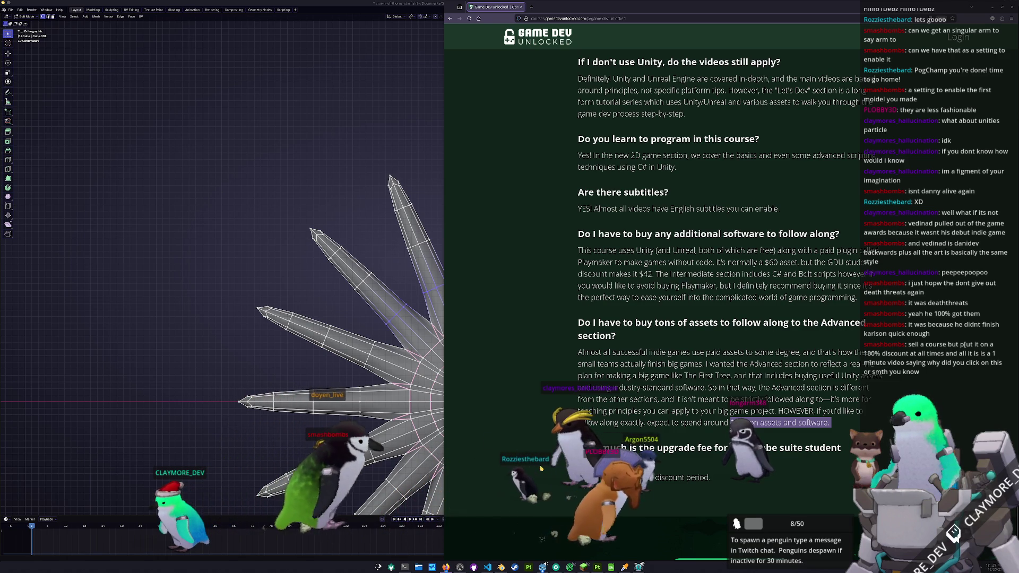
{"action": "scroll", "coordinate": [536, 462], "scroll_direction": "down", "scroll_amount": 2, "text": "ctrl"}
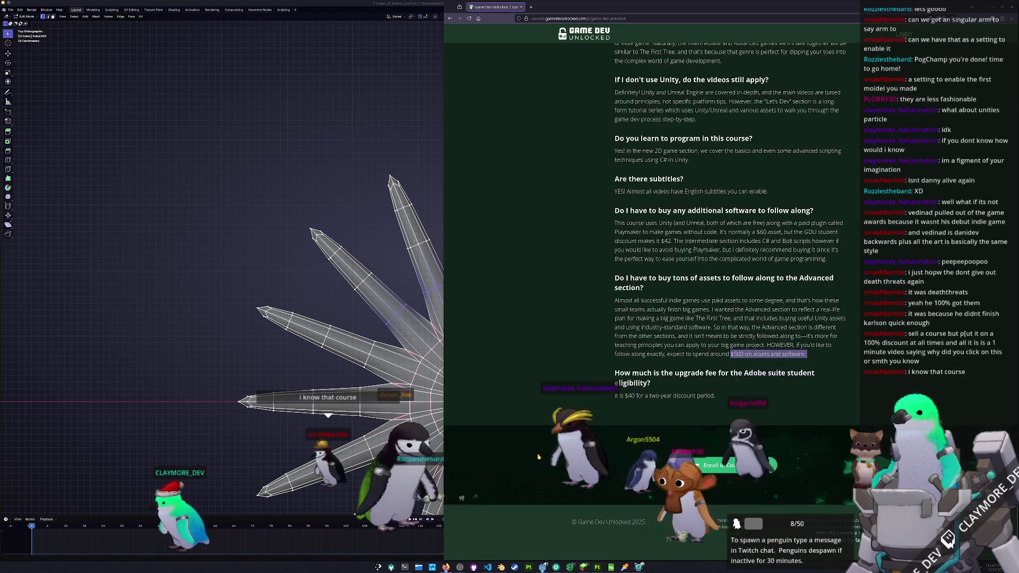
{"action": "scroll", "coordinate": [535, 458], "scroll_direction": "up", "scroll_amount": 3}
{"action": "scroll", "coordinate": [538, 460], "scroll_direction": "up", "scroll_amount": 3}
{"action": "scroll", "coordinate": [540, 463], "scroll_direction": "up", "scroll_amount": 5}
{"action": "scroll", "coordinate": [541, 463], "scroll_direction": "up", "scroll_amount": 3}
{"action": "scroll", "coordinate": [541, 465], "scroll_direction": "up", "scroll_amount": 3}
{"action": "scroll", "coordinate": [542, 469], "scroll_direction": "up", "scroll_amount": 3}
{"action": "scroll", "coordinate": [543, 473], "scroll_direction": "up", "scroll_amount": 3}
{"action": "scroll", "coordinate": [543, 474], "scroll_direction": "up", "scroll_amount": 3}
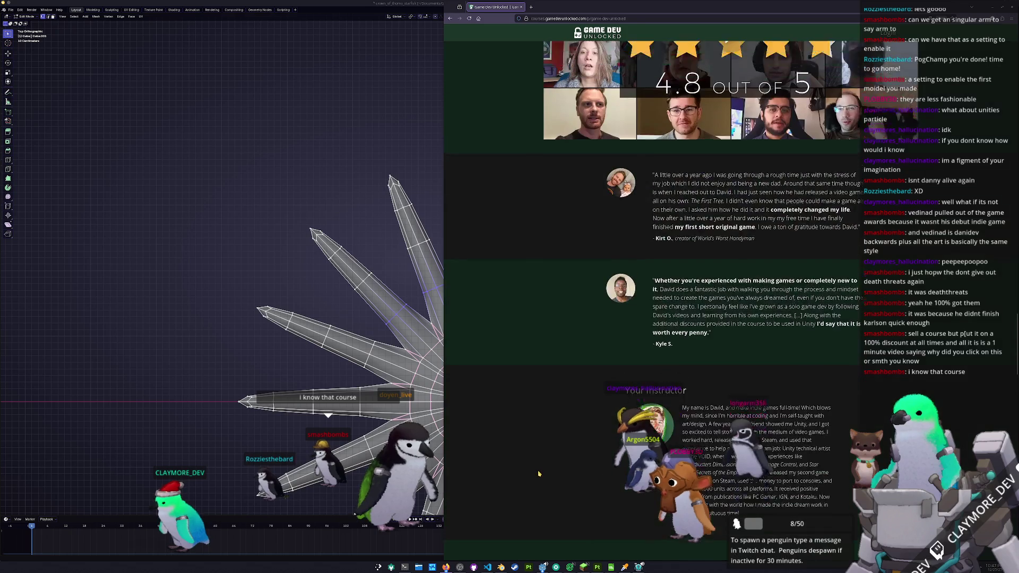
{"action": "scroll", "coordinate": [540, 470], "scroll_direction": "up", "scroll_amount": 3}
{"action": "scroll", "coordinate": [535, 467], "scroll_direction": "up", "scroll_amount": 3}
{"action": "scroll", "coordinate": [531, 462], "scroll_direction": "up", "scroll_amount": 3}
{"action": "scroll", "coordinate": [528, 460], "scroll_direction": "up", "scroll_amount": 5}
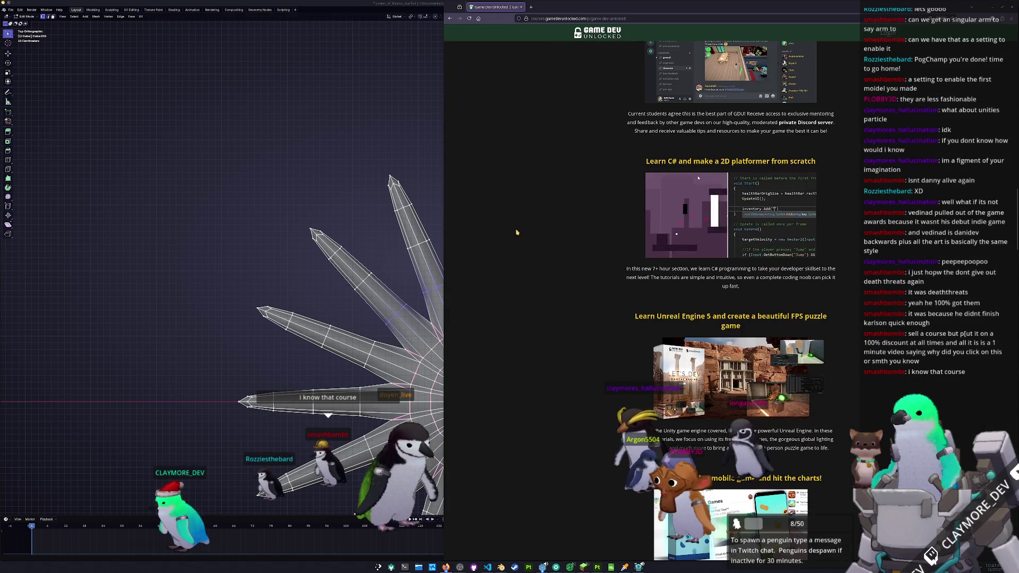
{"action": "key", "text": "alt+Tab"}
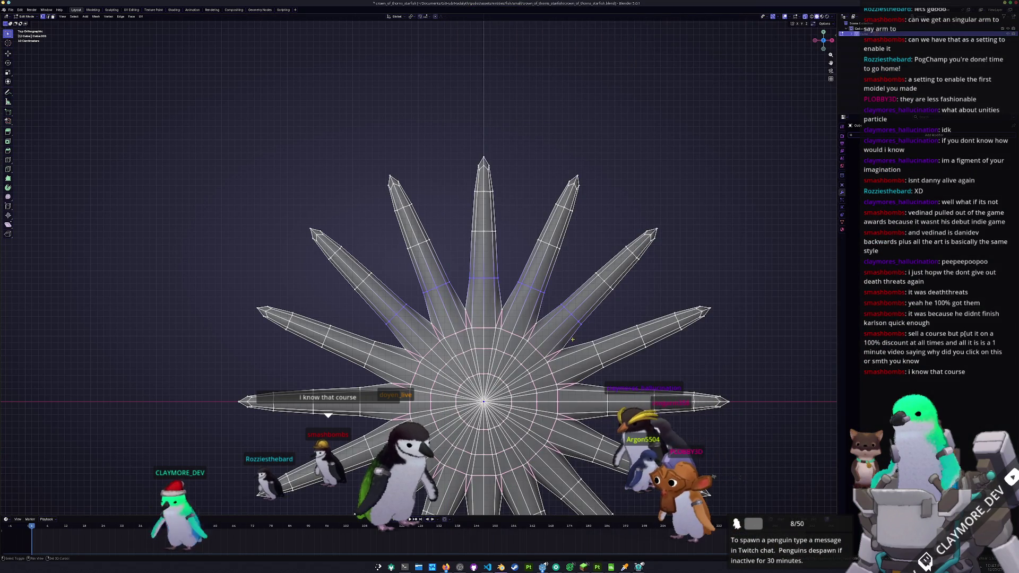
{"action": "scroll", "coordinate": [573, 338], "scroll_direction": "up", "scroll_amount": 2}
{"action": "scroll", "coordinate": [572, 339], "scroll_direction": "up", "scroll_amount": 1}
{"action": "scroll", "coordinate": [712, 315], "scroll_direction": "up", "scroll_amount": 2}
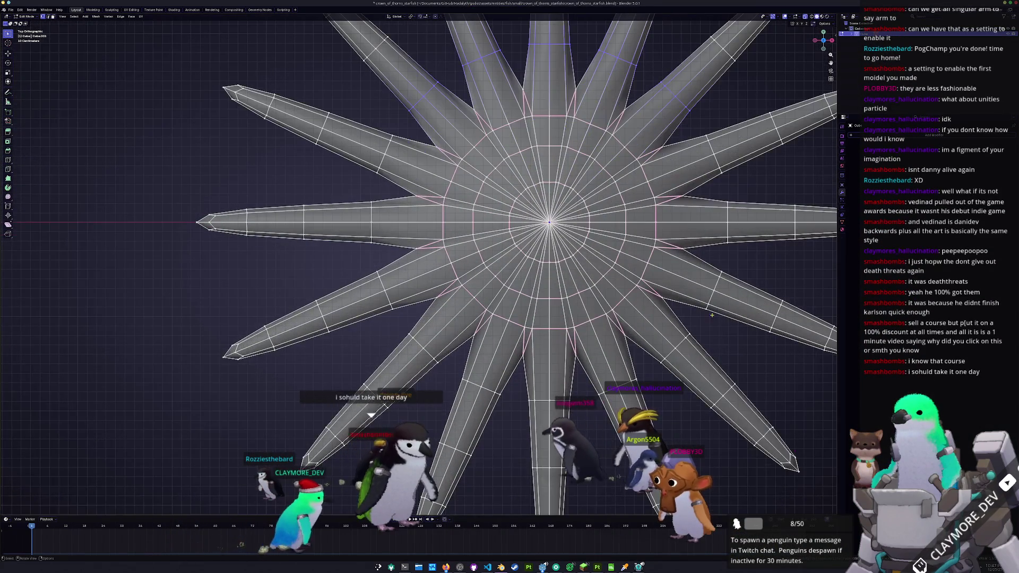
Step: Pan across the arms and orbit to a low angle on the starfish mesh
{"action": "middle_click_drag", "start_coordinate": [712, 315], "coordinate": [667, 380], "text": "shift"}
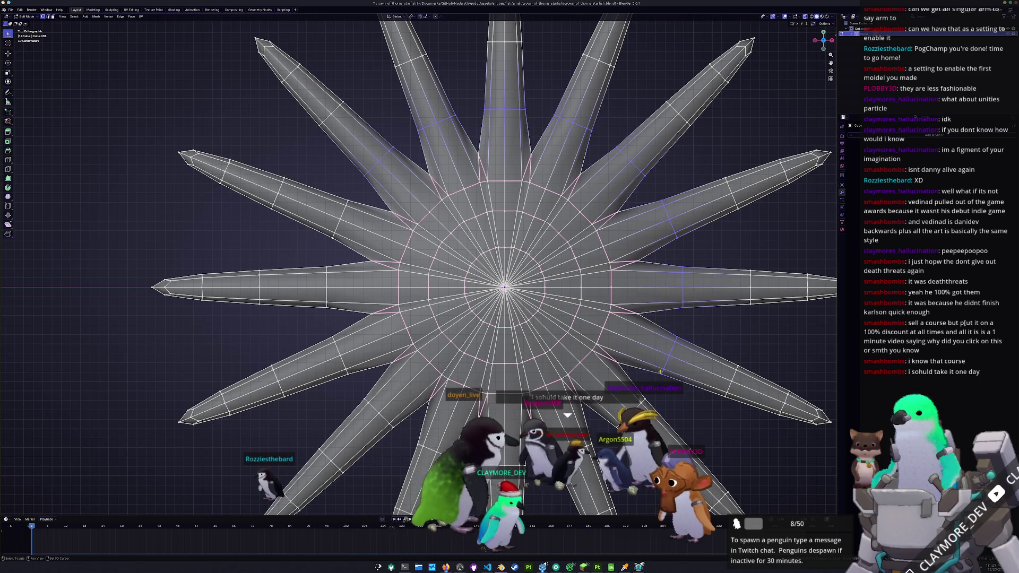
{"action": "middle_click_drag", "start_coordinate": [661, 371], "coordinate": [686, 346], "text": "shift"}
{"action": "mouse_move", "coordinate": [591, 437]}
{"action": "middle_mouse_down", "text": "shift"}
{"action": "mouse_move", "coordinate": [628, 331]}
{"action": "mouse_move", "coordinate": [660, 318]}
{"action": "middle_mouse_up", "text": "shift"}
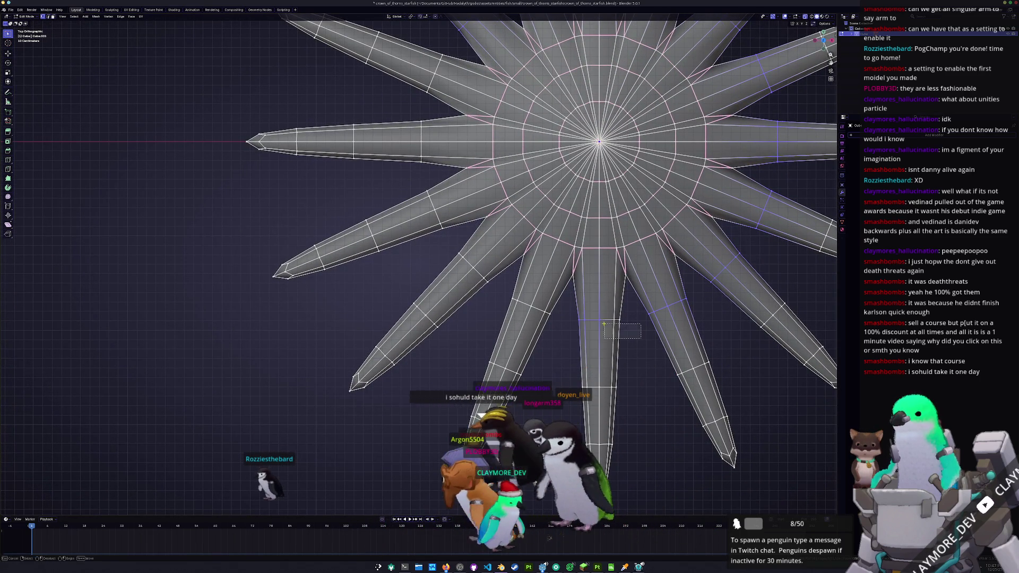
{"action": "middle_click_drag", "start_coordinate": [481, 328], "coordinate": [554, 388], "text": "shift"}
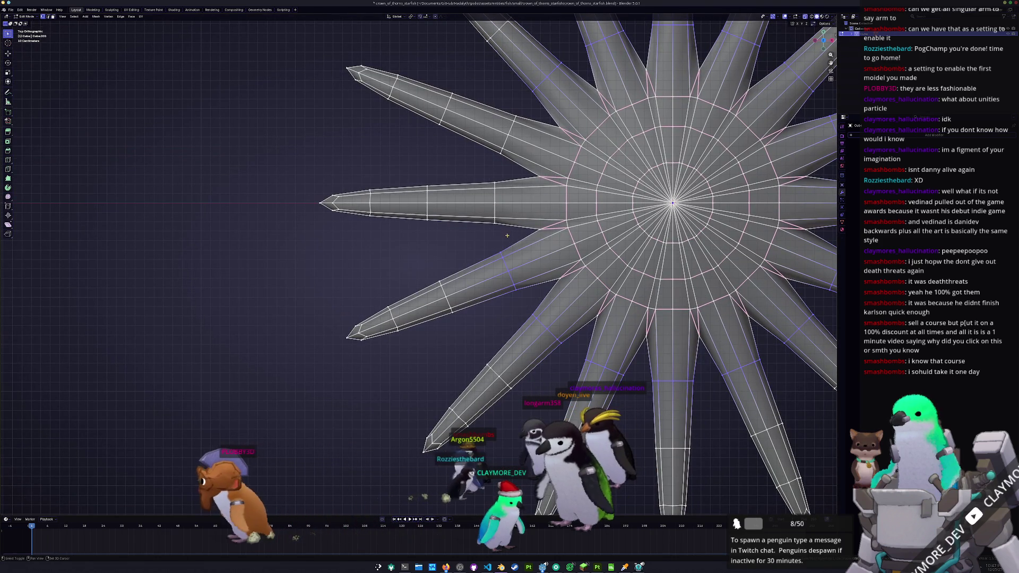
{"action": "middle_click_drag", "start_coordinate": [484, 190], "coordinate": [508, 301], "text": "shift"}
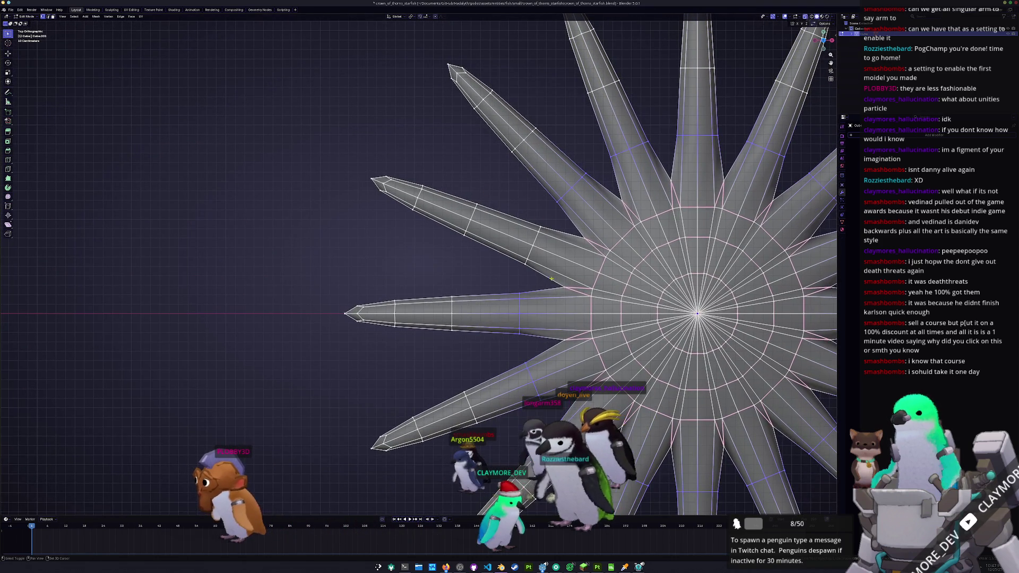
{"action": "scroll", "coordinate": [510, 204], "scroll_direction": "down", "scroll_amount": 2}
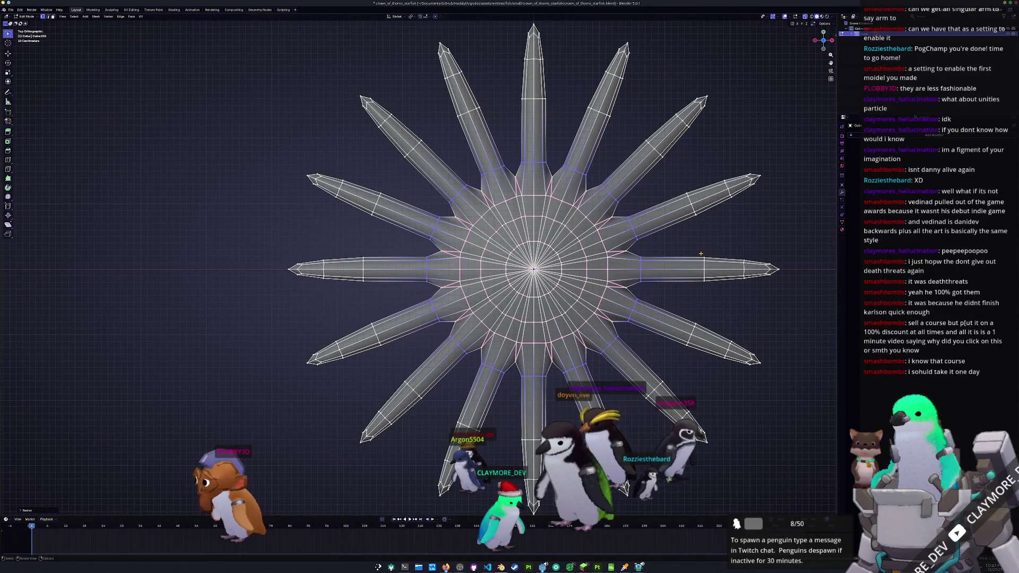
{"action": "middle_click_drag", "start_coordinate": [701, 254], "coordinate": [576, 196]}
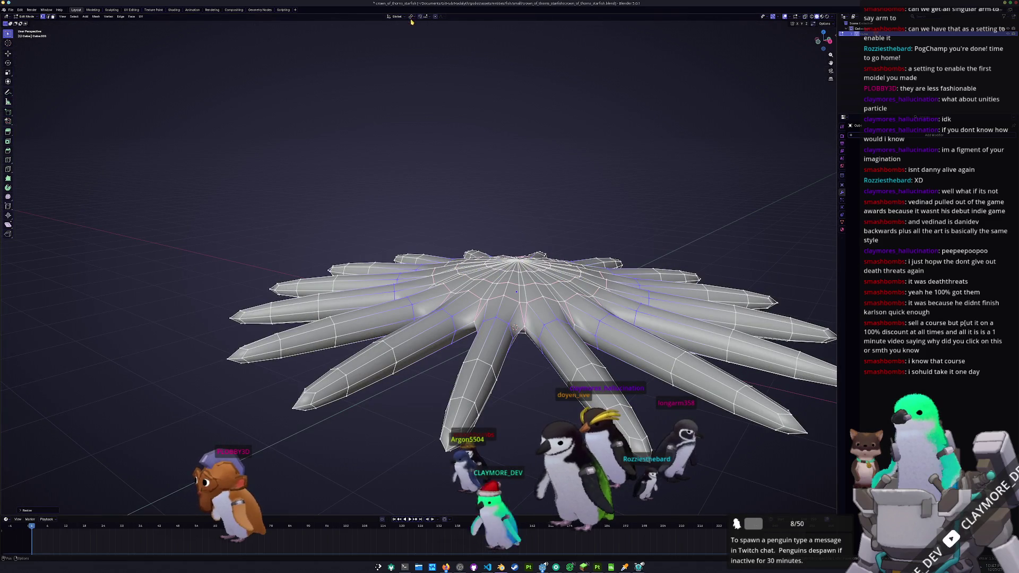
Step: Scale the mesh down about its pivot point, then return to the top view
{"action": "left_click", "coordinate": [411, 17]}
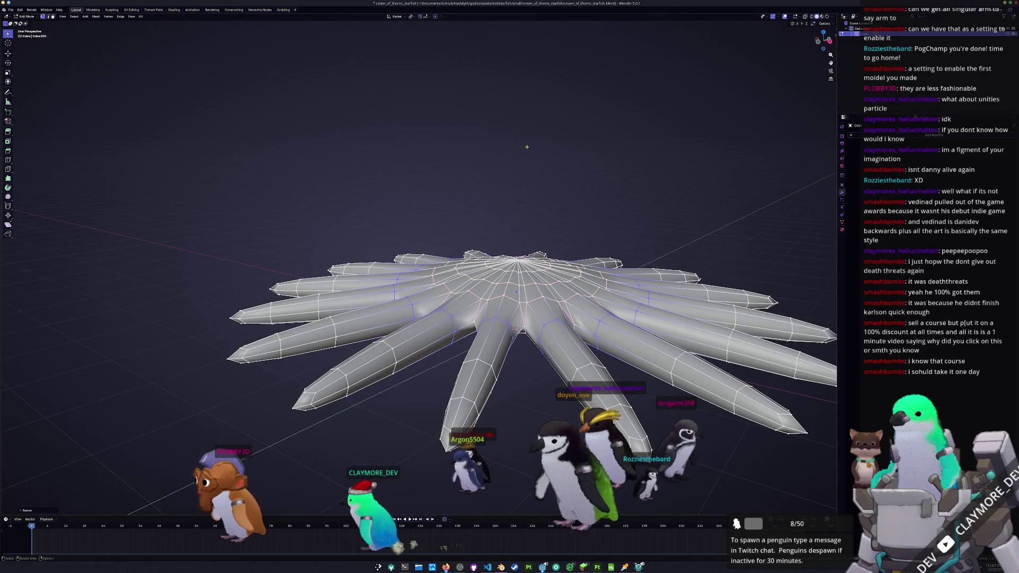
{"action": "key", "text": "s"}
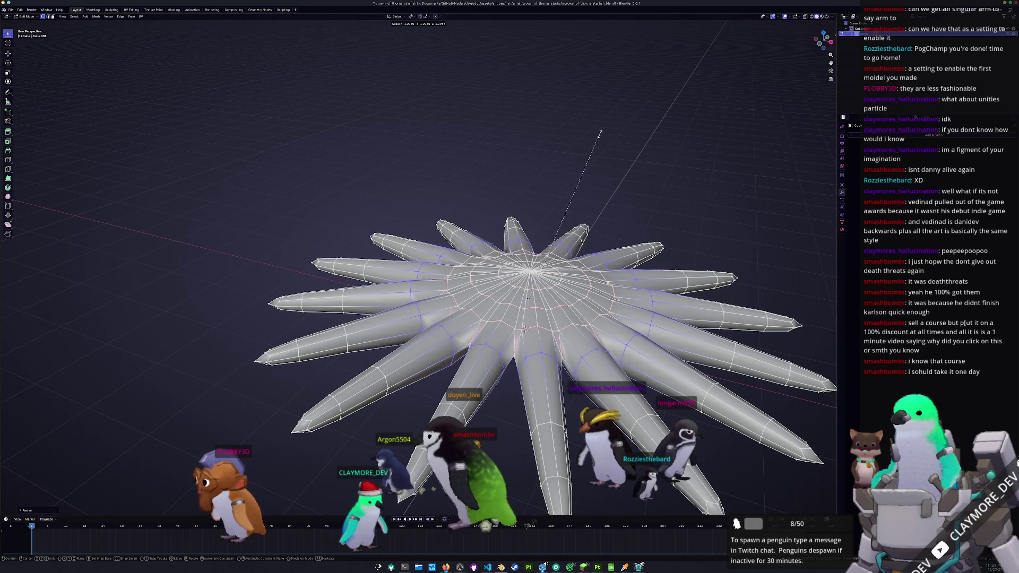
{"action": "left_click", "coordinate": [599, 134]}
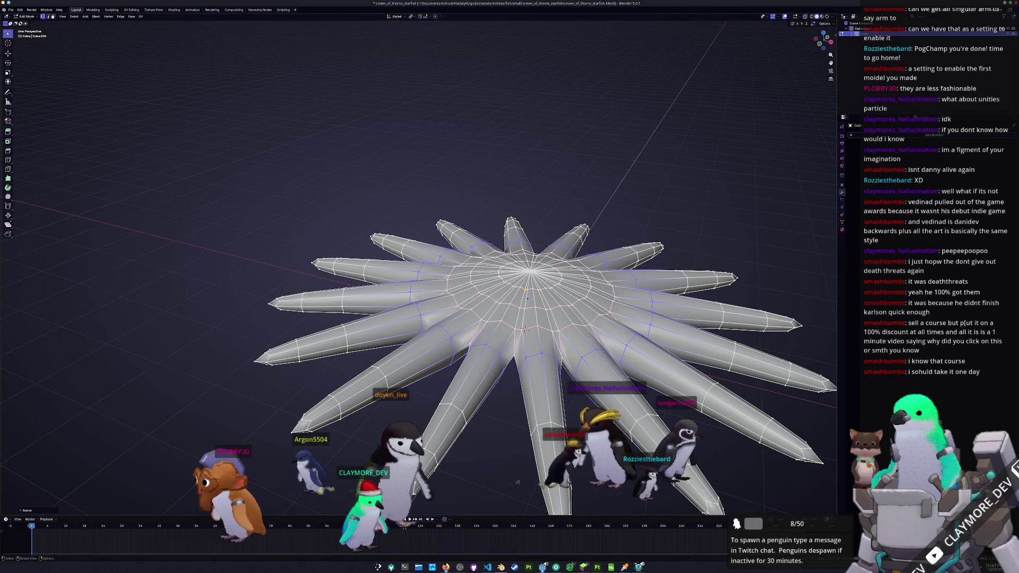
{"action": "key", "text": "KP_7"}
{"action": "key", "text": "alt+z"}
{"action": "scroll", "coordinate": [617, 385], "scroll_direction": "up", "scroll_amount": 1}
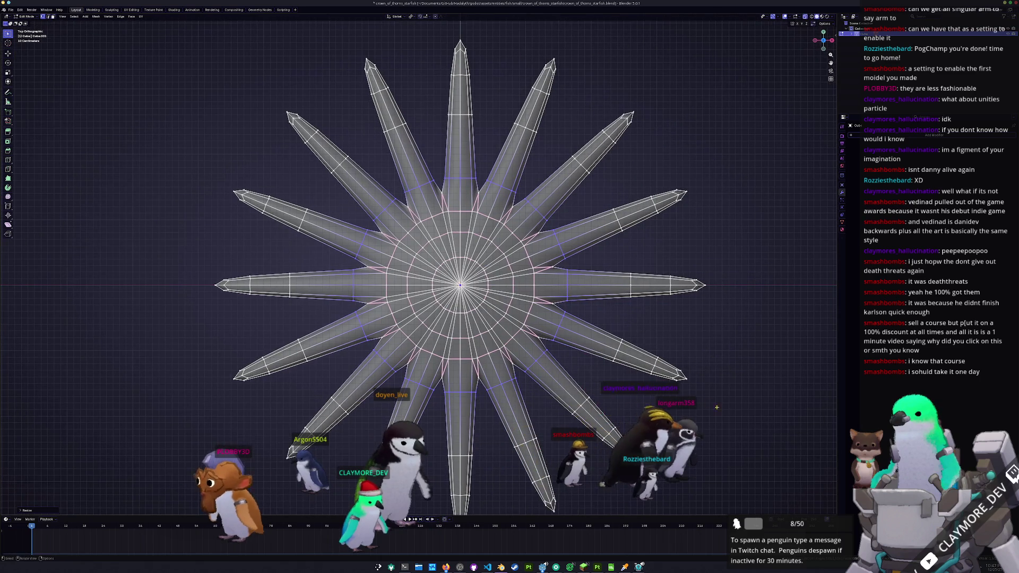
Step: Box-select the tip section of every arm and scale them all down slightly
{"action": "left_click_drag", "start_coordinate": [716, 407], "coordinate": [603, 328]}
{"action": "left_click_drag", "start_coordinate": [736, 297], "coordinate": [610, 265], "text": "shift"}
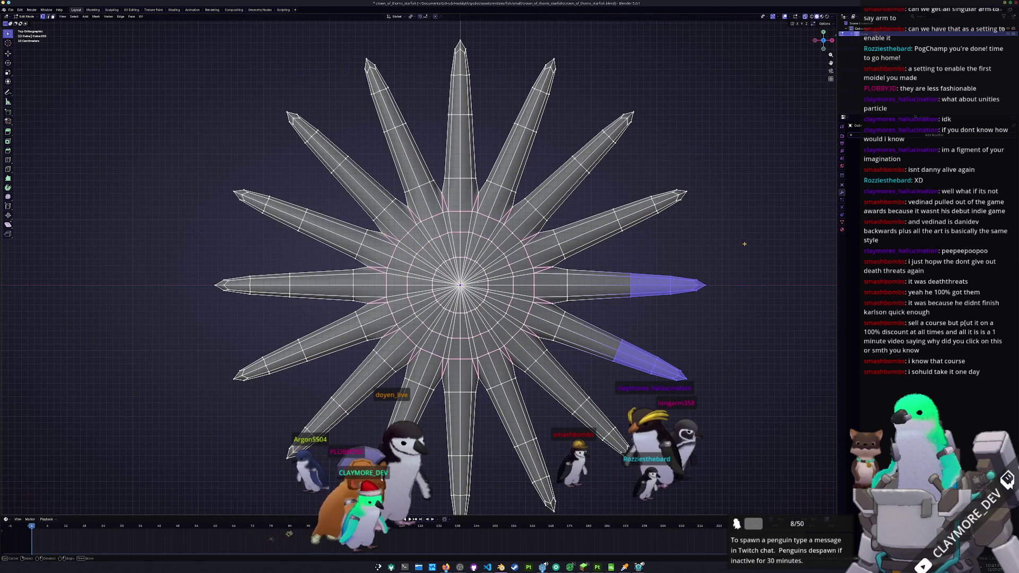
{"action": "left_click_drag", "start_coordinate": [744, 244], "coordinate": [603, 169], "text": "shift"}
{"action": "left_click_drag", "start_coordinate": [668, 180], "coordinate": [566, 91], "text": "shift"}
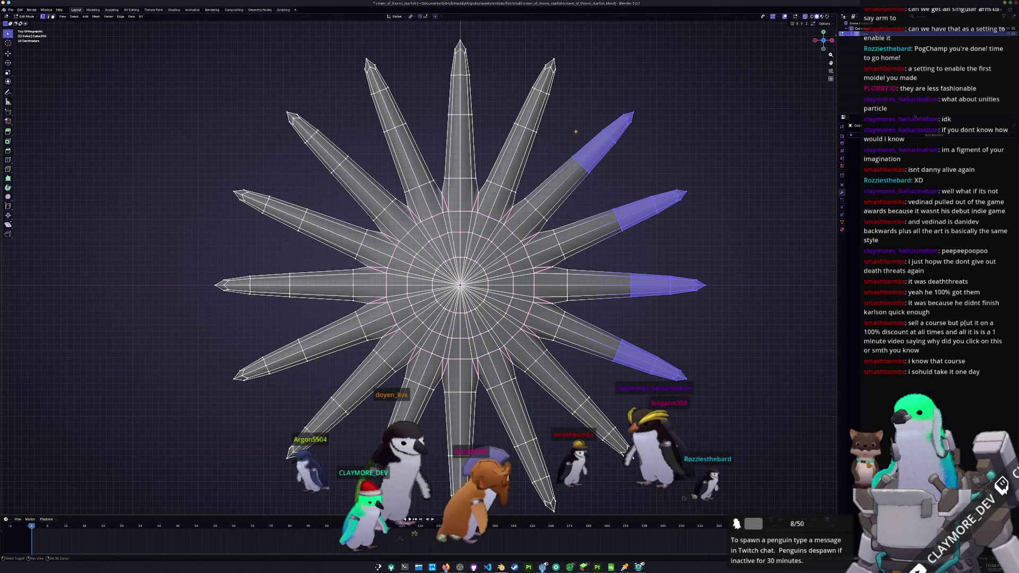
{"action": "left_click_drag", "start_coordinate": [576, 132], "coordinate": [488, 49], "text": "shift"}
{"action": "middle_click_drag", "start_coordinate": [494, 89], "coordinate": [613, 149], "text": "shift"}
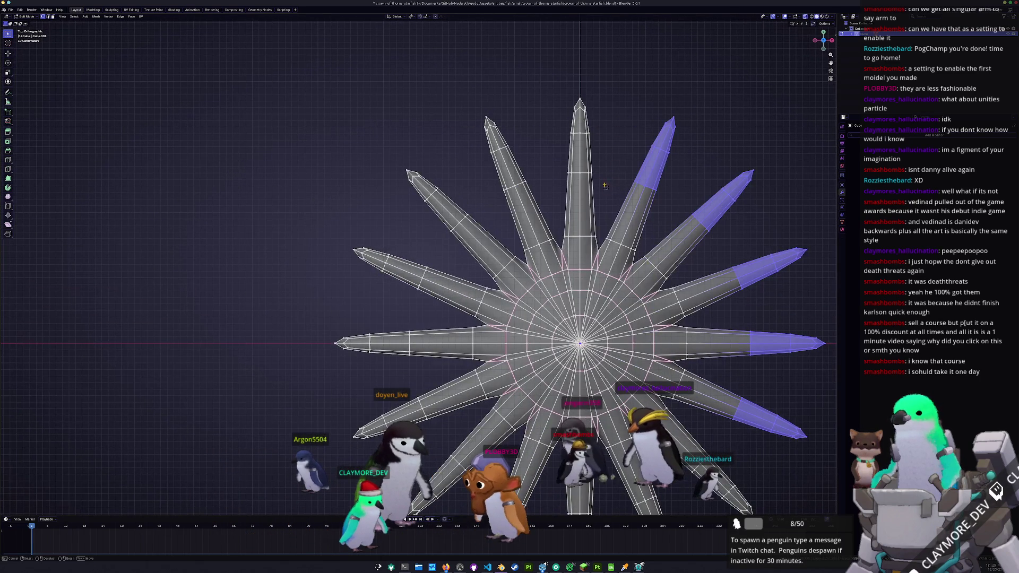
{"action": "left_click_drag", "start_coordinate": [608, 189], "coordinate": [558, 84], "text": "shift"}
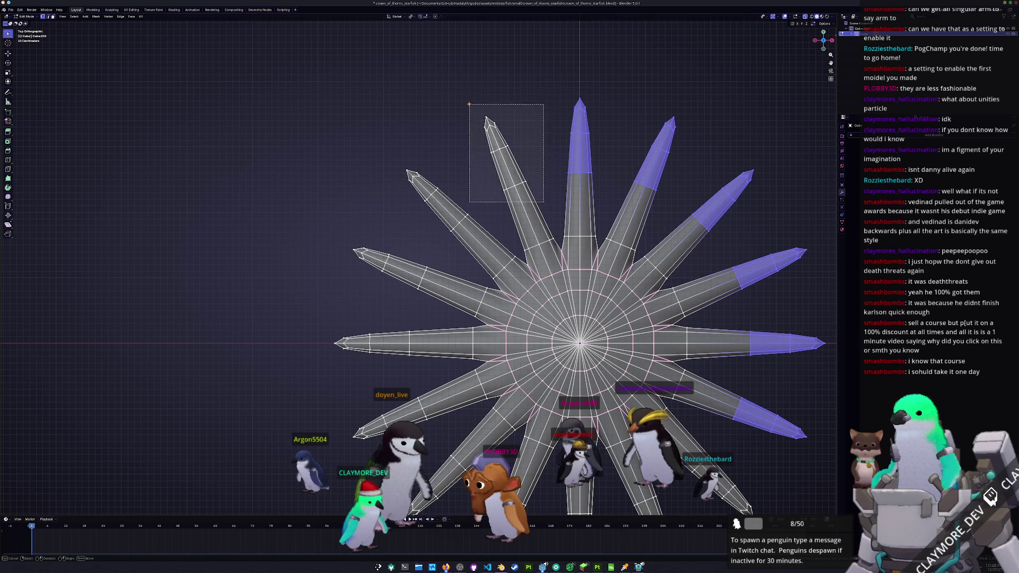
{"action": "left_click_drag", "start_coordinate": [544, 202], "coordinate": [469, 104], "text": "shift"}
{"action": "middle_click_drag", "start_coordinate": [469, 104], "coordinate": [520, 77], "text": "shift"}
{"action": "left_click_drag", "start_coordinate": [543, 230], "coordinate": [443, 121], "text": "shift"}
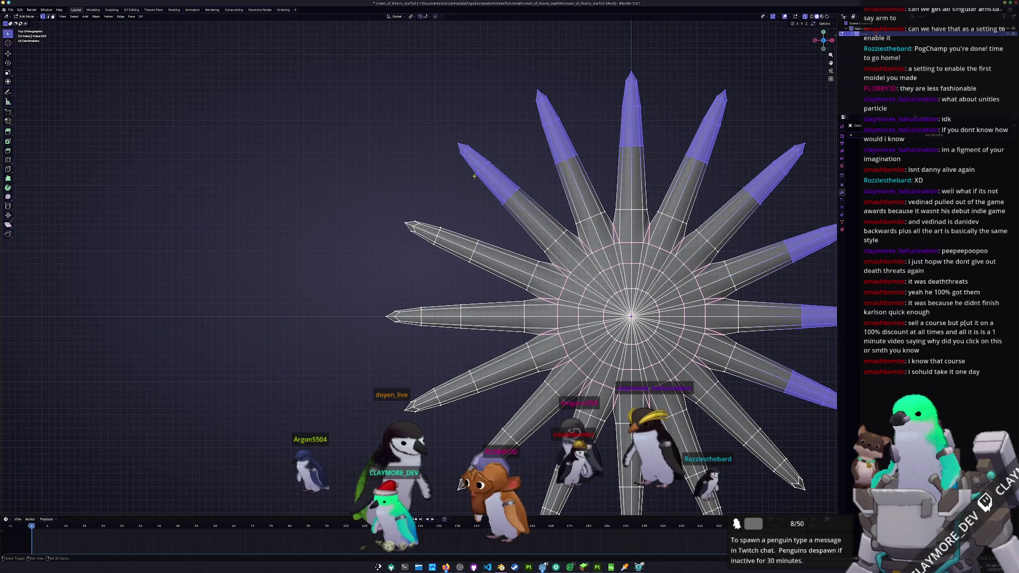
{"action": "left_click_drag", "start_coordinate": [441, 244], "coordinate": [406, 220], "text": "shift"}
{"action": "left_click_drag", "start_coordinate": [485, 343], "coordinate": [369, 283], "text": "shift"}
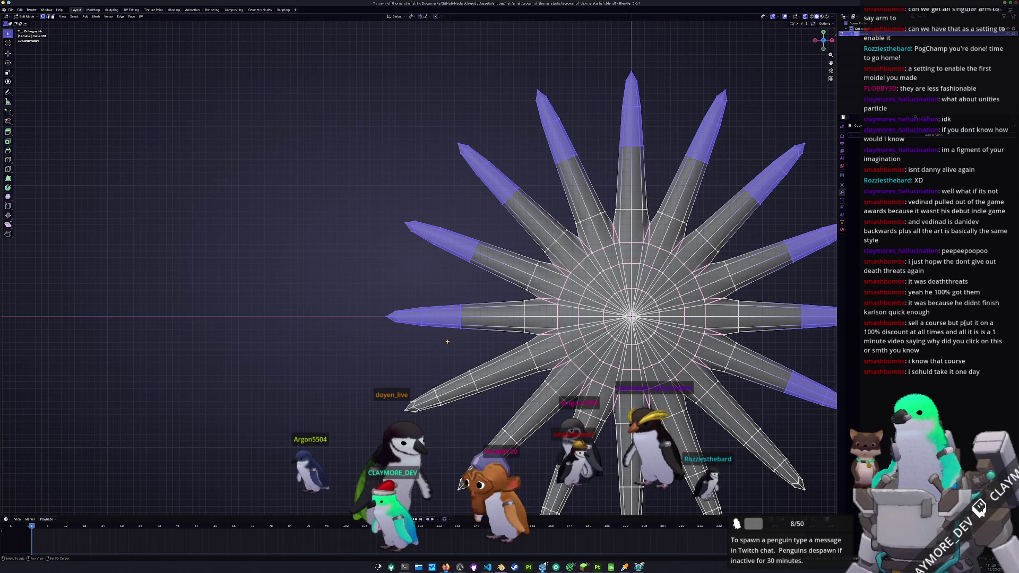
{"action": "left_click_drag", "start_coordinate": [411, 406], "coordinate": [414, 402], "text": "shift"}
{"action": "middle_click_drag", "start_coordinate": [414, 402], "coordinate": [422, 324], "text": "shift"}
{"action": "left_click_drag", "start_coordinate": [540, 437], "coordinate": [432, 339], "text": "shift"}
{"action": "middle_click_drag", "start_coordinate": [678, 505], "coordinate": [587, 452], "text": "shift"}
{"action": "left_click_drag", "start_coordinate": [587, 452], "coordinate": [529, 389], "text": "shift"}
{"action": "left_click_drag", "start_coordinate": [593, 361], "coordinate": [592, 360], "text": "shift"}
{"action": "middle_click_drag", "start_coordinate": [593, 361], "coordinate": [506, 383], "text": "shift"}
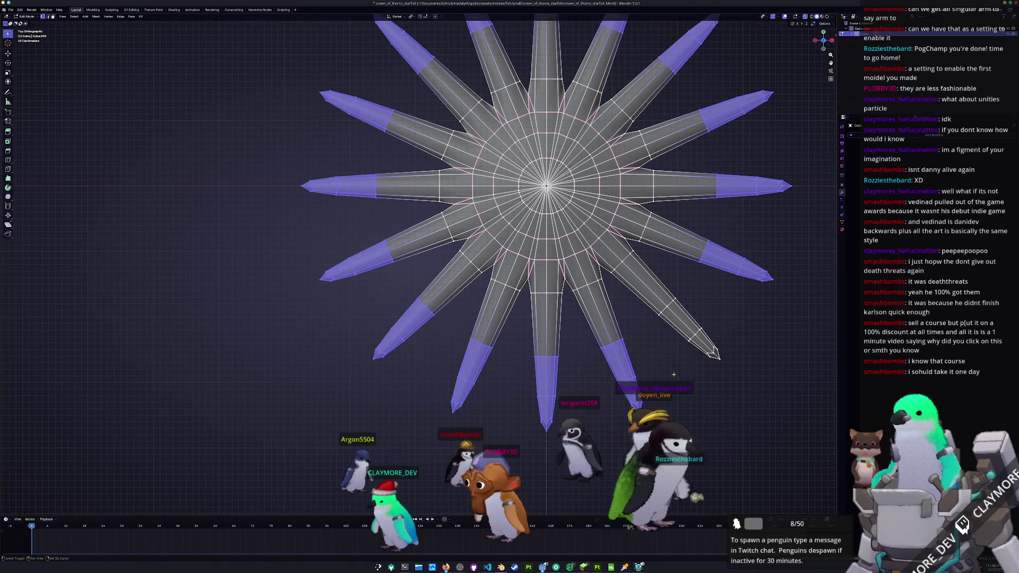
{"action": "left_click_drag", "start_coordinate": [655, 406], "coordinate": [557, 309], "text": "shift"}
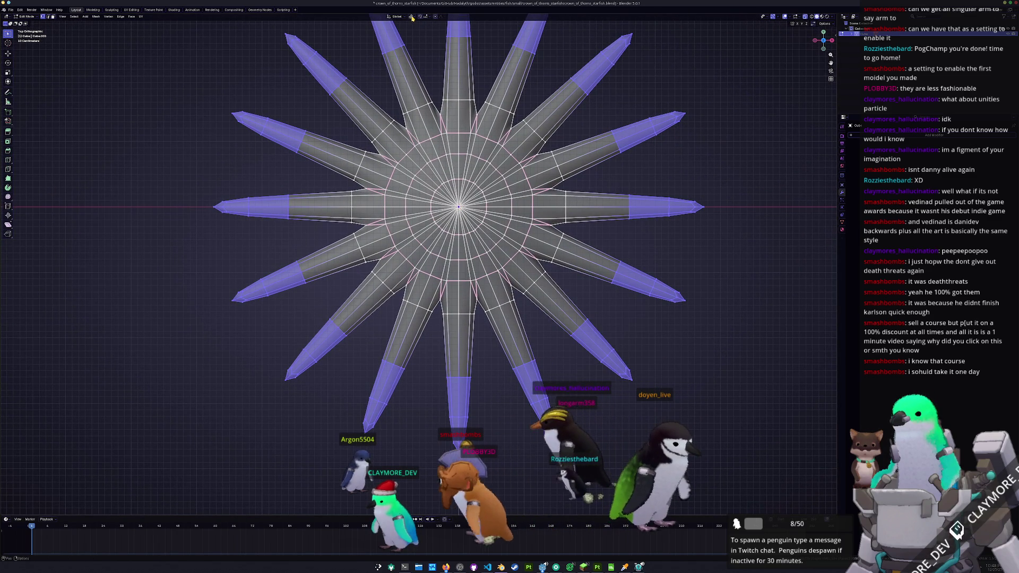
{"action": "key", "text": "s"}
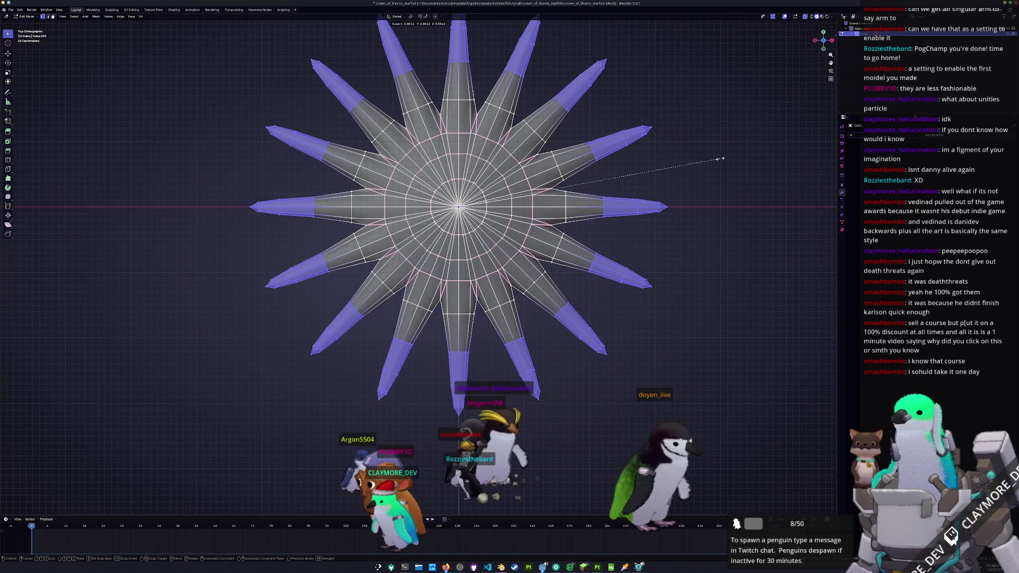
{"action": "left_click", "coordinate": [706, 162]}
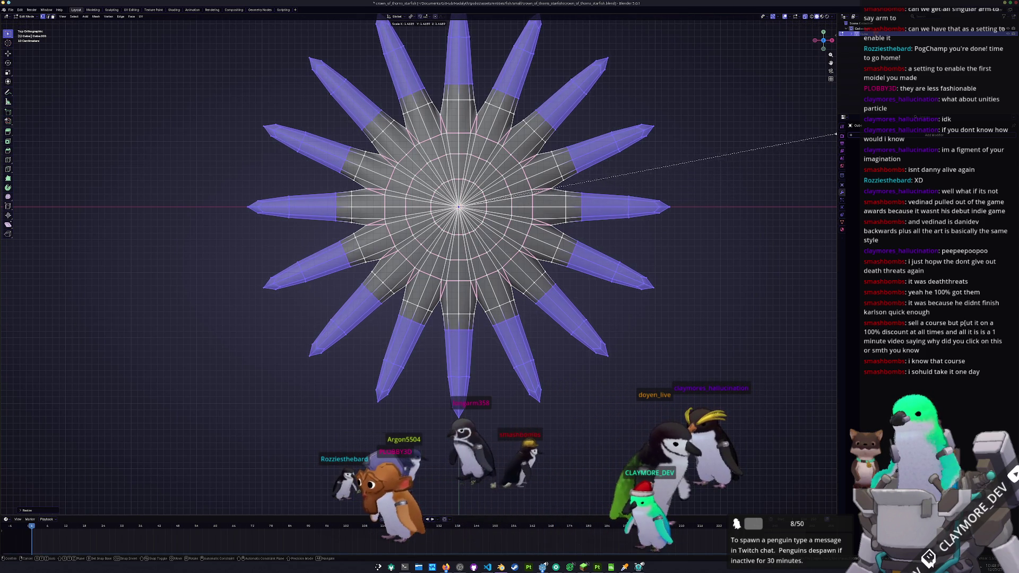
Step: Check the smooth-shaded side profile with X-ray toggled, then return to Edit Mode
{"action": "key", "text": "Tab"}
{"action": "mouse_move", "coordinate": [228, 290]}
{"action": "middle_mouse_down"}
{"action": "mouse_move", "coordinate": [202, 223]}
{"action": "mouse_move", "coordinate": [202, 249]}
{"action": "middle_mouse_up"}
{"action": "key", "text": "alt+z"}
{"action": "key", "text": "Tab"}
{"action": "key", "text": "alt+z"}
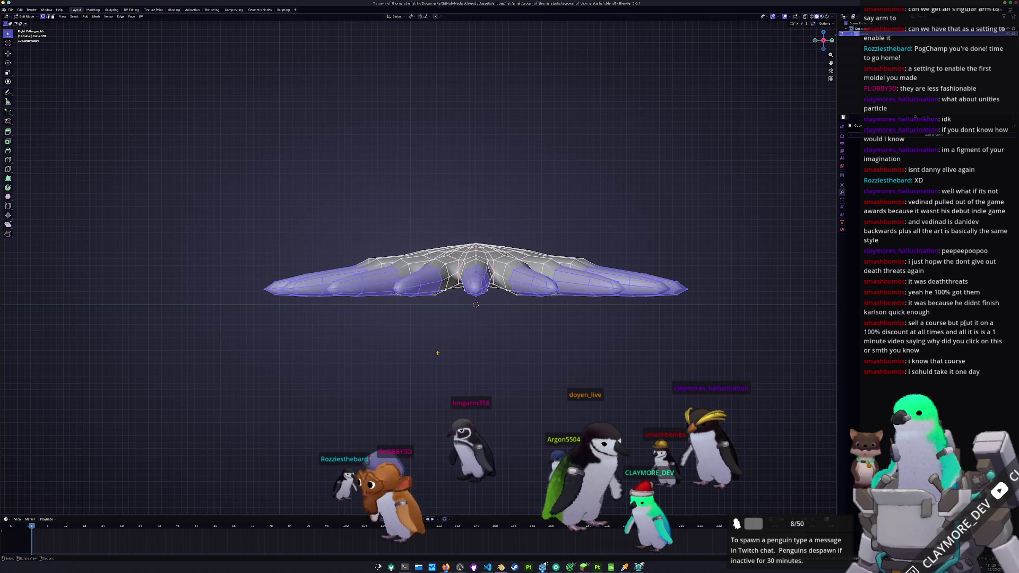
Step: Move the selected vertices vertically to slim the arm profile, then return to Object Mode
{"action": "key", "text": "Escape"}
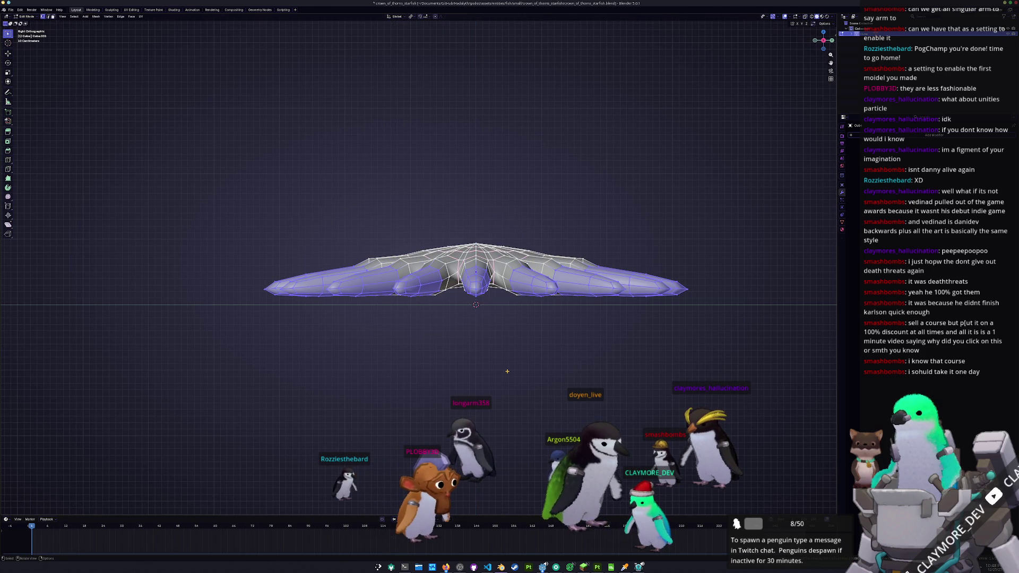
{"action": "key", "text": "g"}
{"action": "key", "text": "z"}
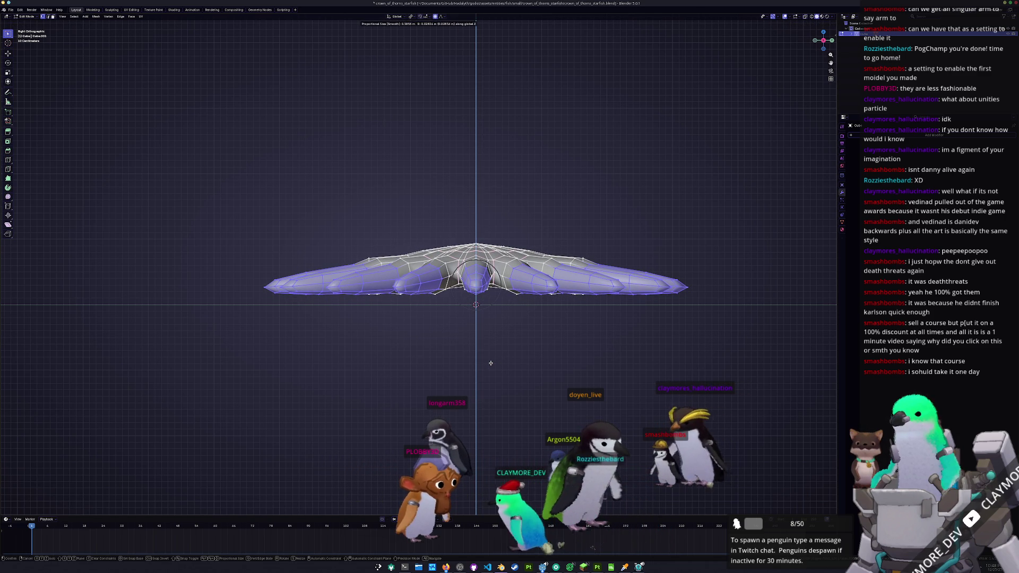
{"action": "left_click", "coordinate": [491, 362]}
{"action": "key", "text": "Tab"}
Step: Apply the starfish's object transforms and save the file
{"action": "key", "text": "g"}
{"action": "key", "text": "z"}
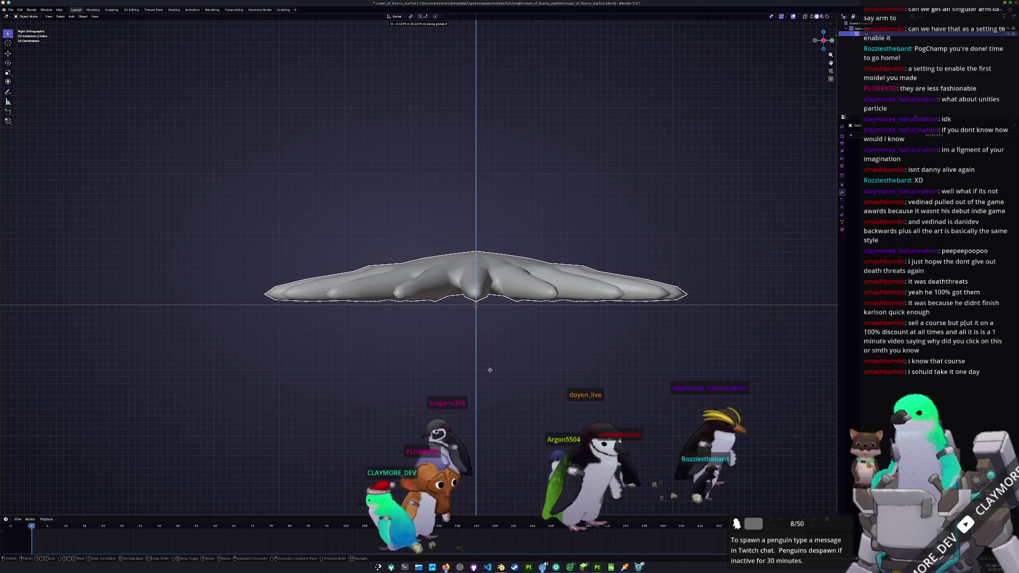
{"action": "key", "text": "Escape"}
{"action": "mouse_move", "coordinate": [393, 369]}
{"action": "middle_mouse_down"}
{"action": "mouse_move", "coordinate": [481, 332]}
{"action": "mouse_move", "coordinate": [441, 325]}
{"action": "mouse_move", "coordinate": [453, 299]}
{"action": "middle_mouse_up"}
{"action": "right_click", "coordinate": [481, 333]}
{"action": "left_click", "coordinate": [462, 326]}
{"action": "key", "text": "ctrl+s"}
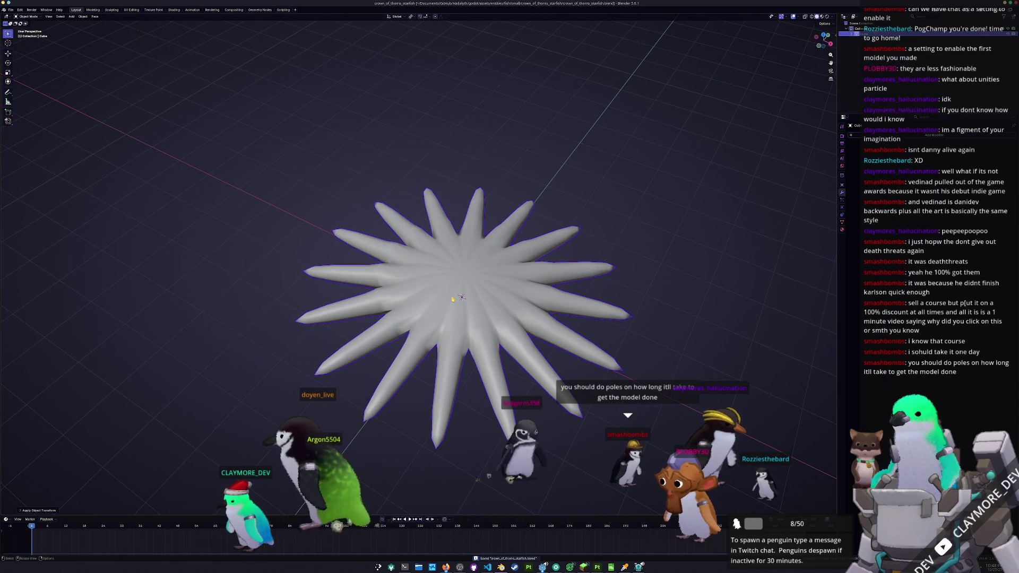
{"action": "scroll", "coordinate": [532, 342], "scroll_direction": "down", "scroll_amount": 1}
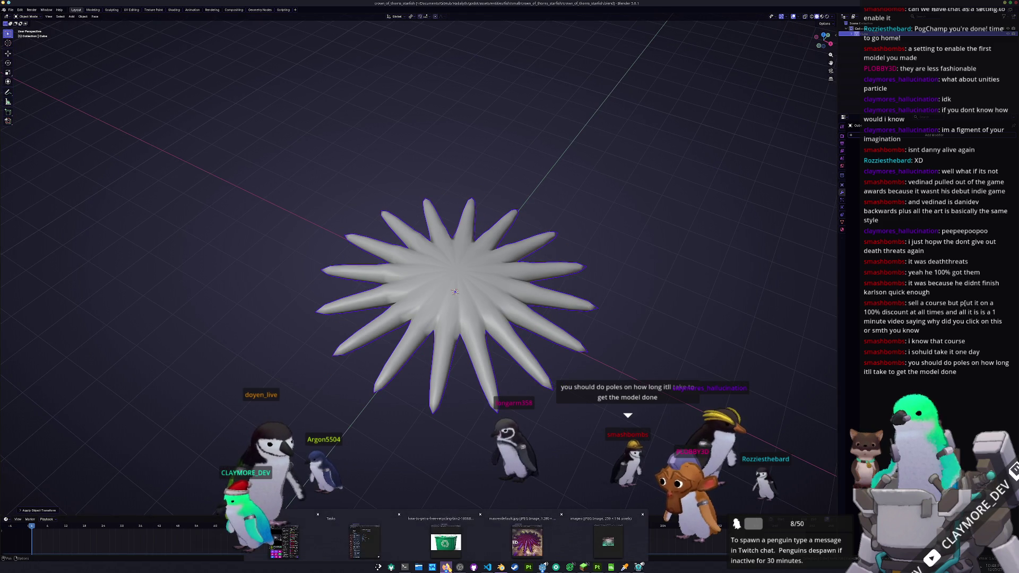
Step: Check the starfish reference photo, return to the 3D scene and bring up the Add menu
{"action": "left_click", "coordinate": [445, 567]}
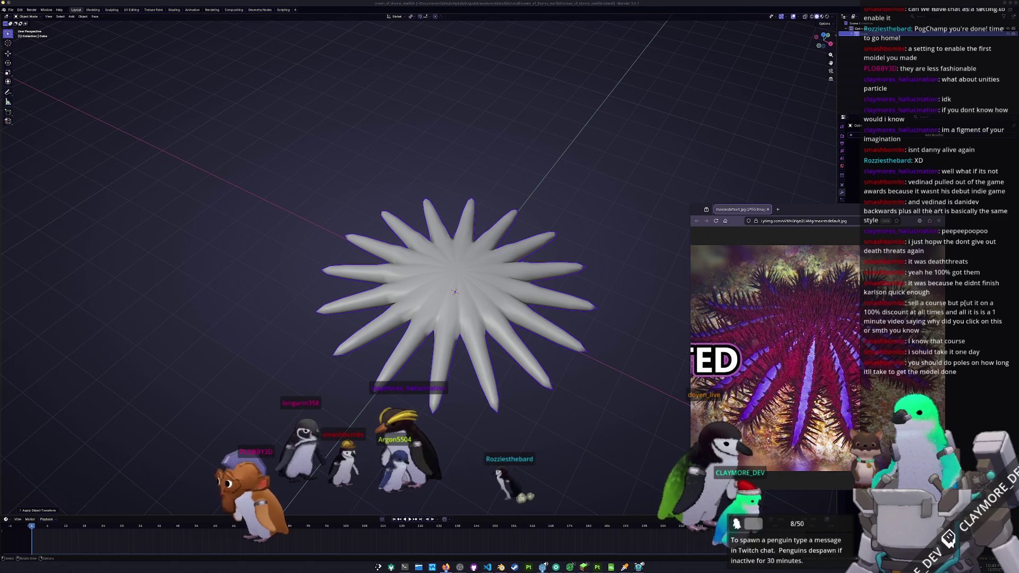
{"action": "left_click", "coordinate": [615, 313]}
{"action": "key", "text": "shift+a"}
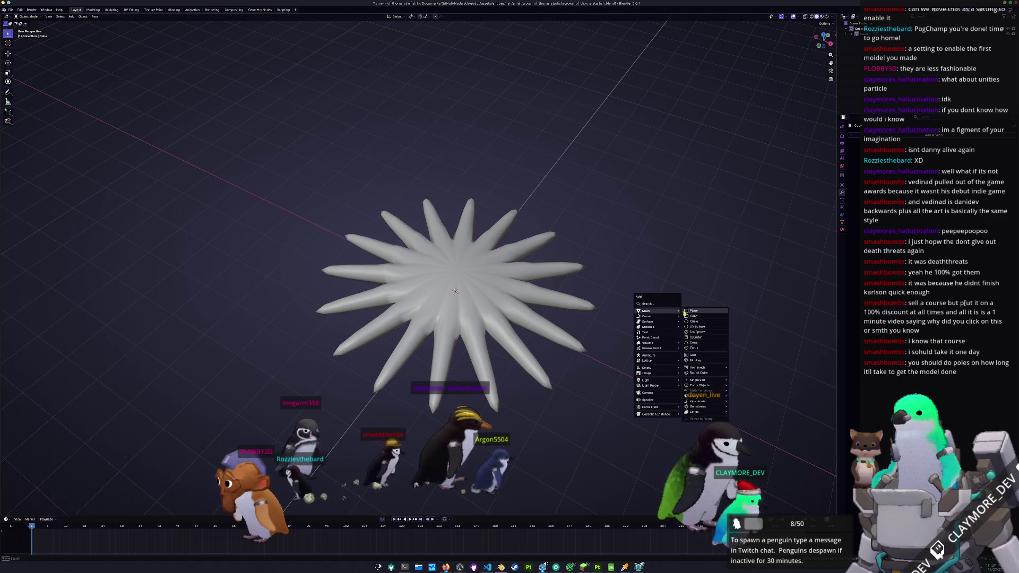
{"action": "mouse_move", "coordinate": [648, 311]}
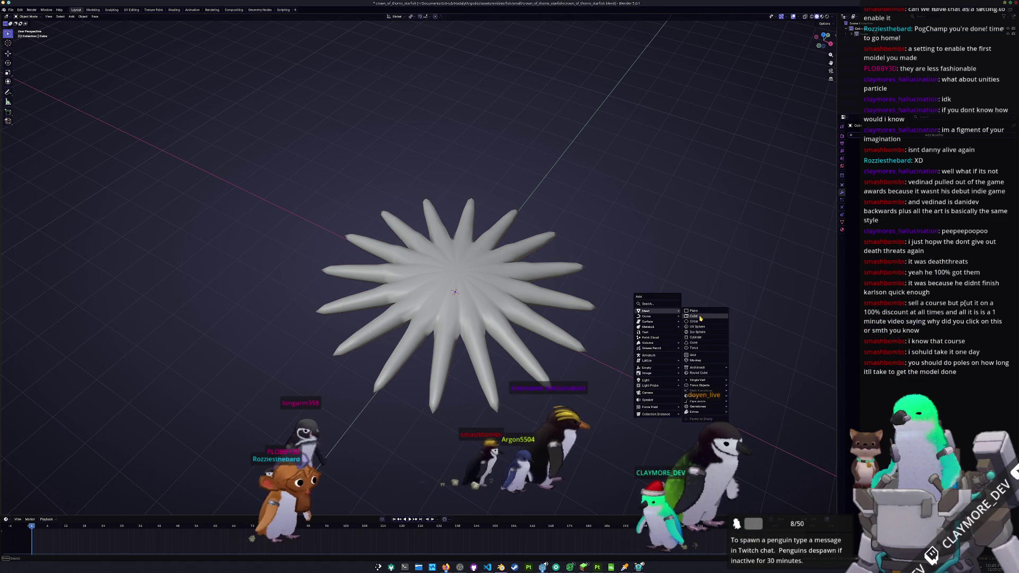
Step: Add a cube above the starfish, subdivide it and delete its bottom face
{"action": "left_click", "coordinate": [699, 317]}
{"action": "key", "text": "g"}
{"action": "key", "text": "z"}
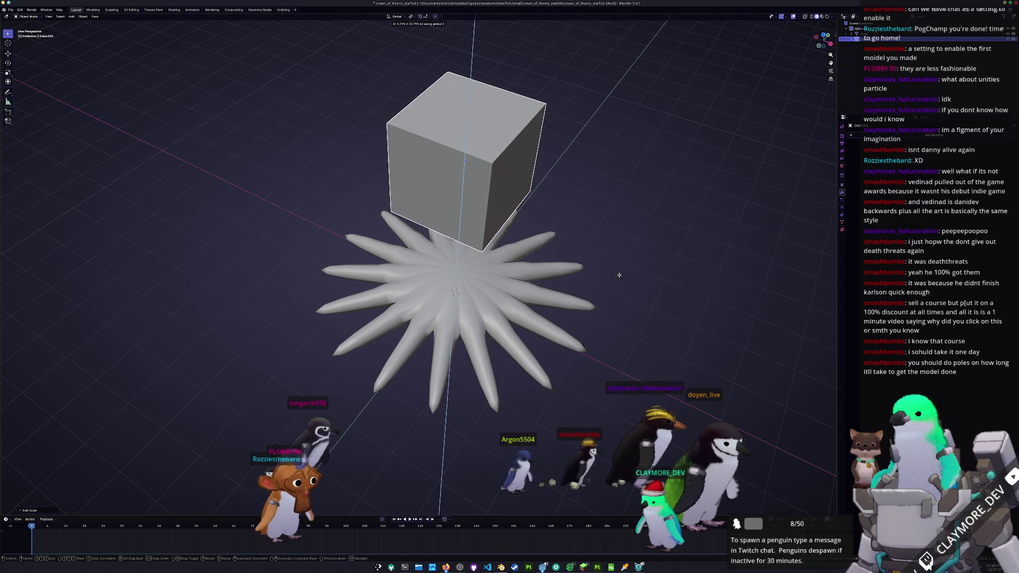
{"action": "key", "text": "ctrl+1"}
{"action": "middle_click_drag", "start_coordinate": [583, 328], "coordinate": [559, 205]}
{"action": "key", "text": "Tab"}
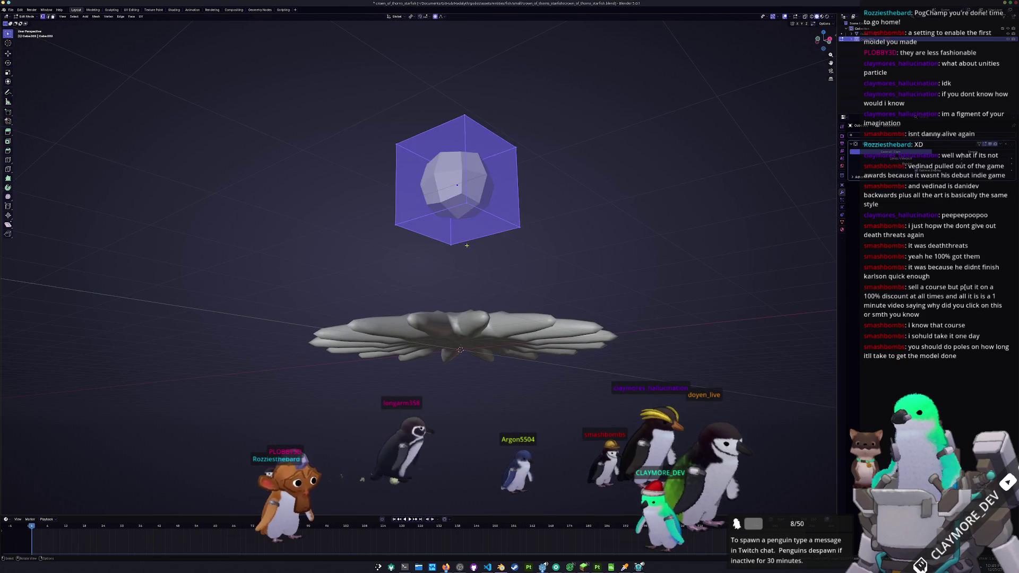
{"action": "left_click", "coordinate": [462, 225]}
{"action": "key", "text": "x"}
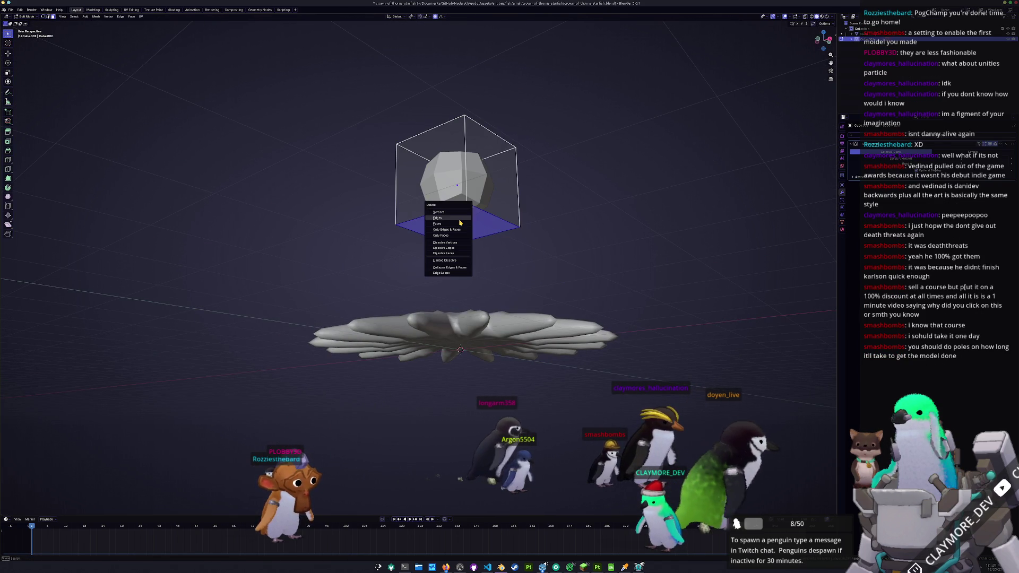
{"action": "left_click", "coordinate": [454, 228]}
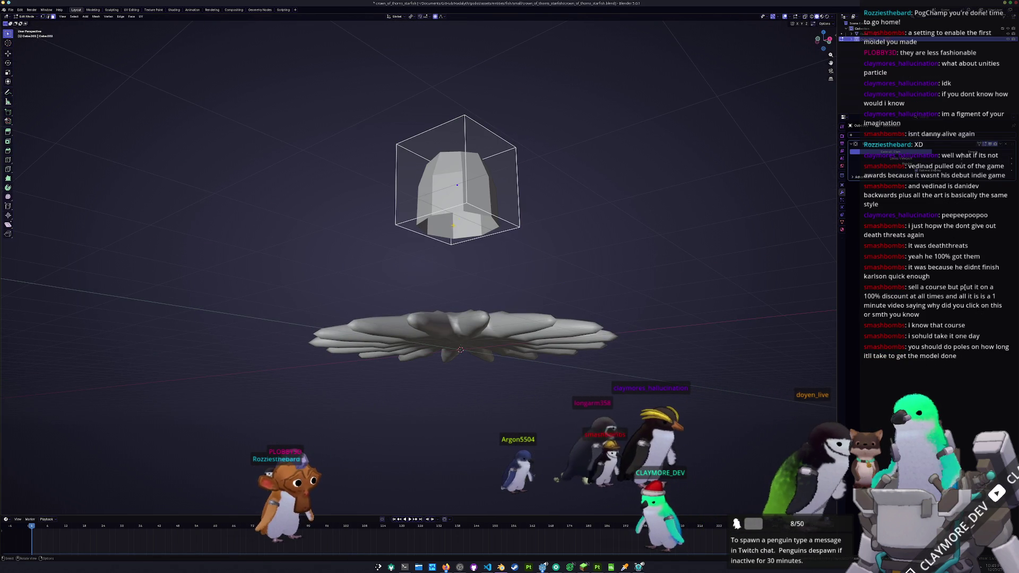
Step: Shrink the cage's top face and raise it to taper the mesh into a spike
{"action": "middle_click_drag", "start_coordinate": [538, 219], "coordinate": [547, 264]}
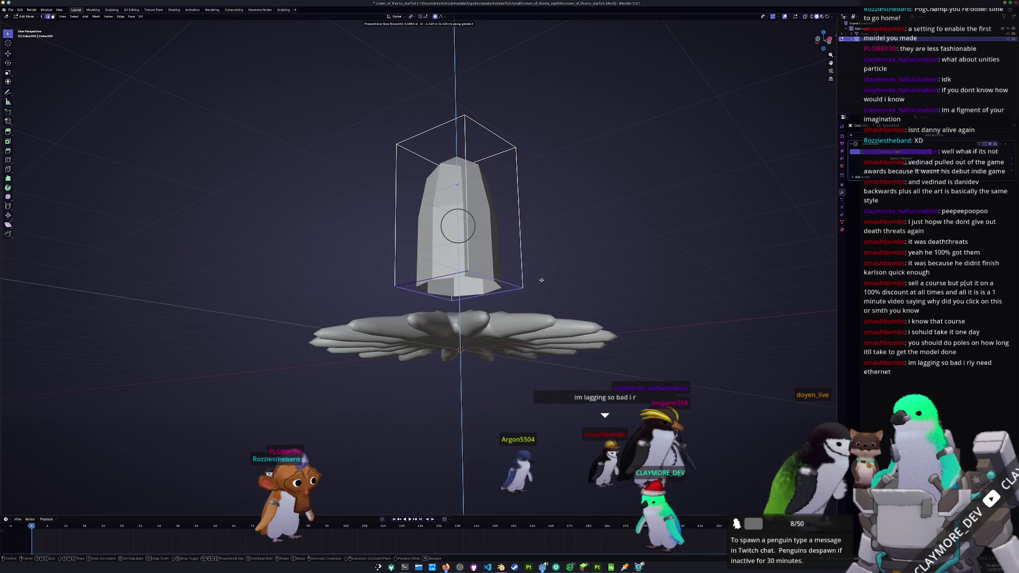
{"action": "left_click", "coordinate": [462, 131]}
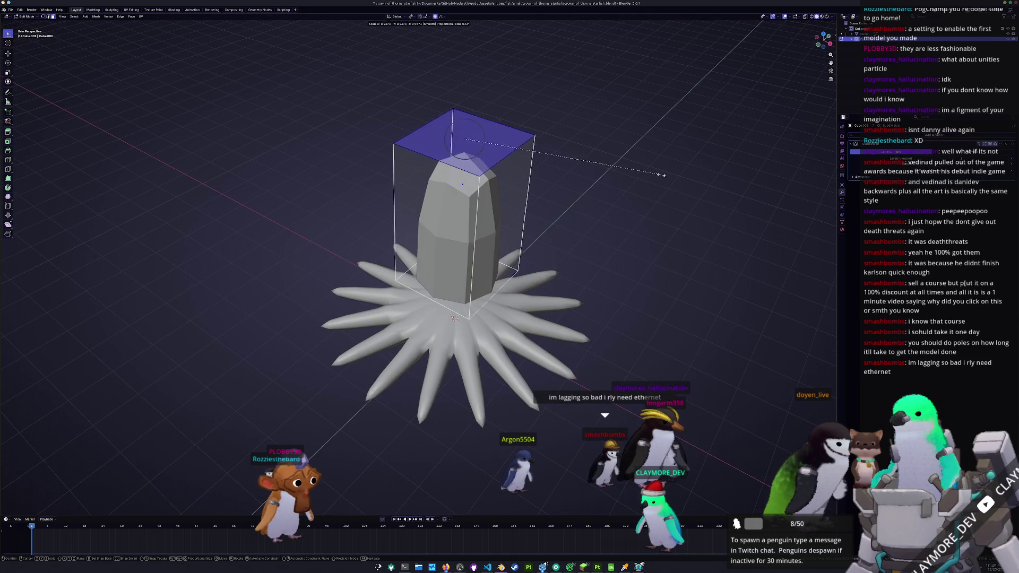
{"action": "key", "text": "s"}
{"action": "mouse_move", "coordinate": [520, 167]}
{"action": "middle_mouse_down"}
{"action": "mouse_move", "coordinate": [479, 259]}
{"action": "mouse_move", "coordinate": [478, 160]}
{"action": "middle_mouse_up"}
{"action": "left_click", "coordinate": [457, 303]}
{"action": "left_click", "coordinate": [457, 126]}
{"action": "key", "text": "g"}
{"action": "key", "text": "z"}
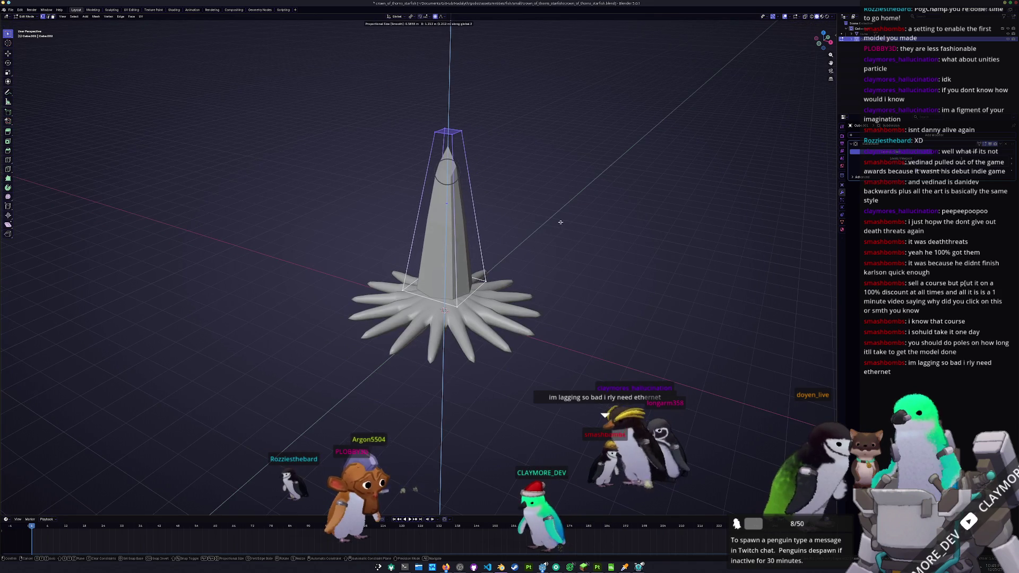
{"action": "left_click", "coordinate": [561, 227]}
Step: Raise the bottom and top faces further to lengthen the tapered spike
{"action": "middle_click_drag", "start_coordinate": [560, 227], "coordinate": [557, 199]}
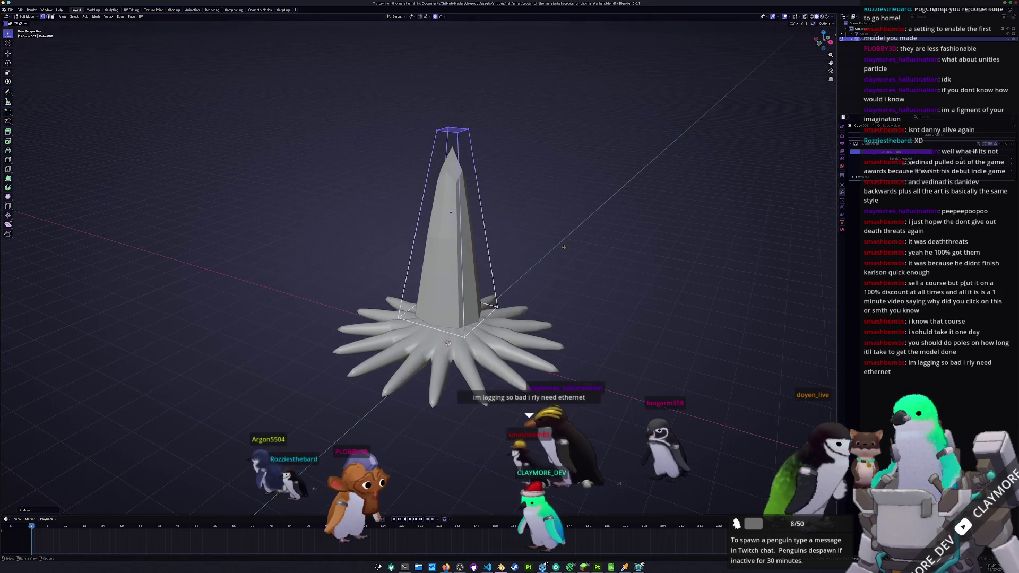
{"action": "left_click", "coordinate": [478, 299]}
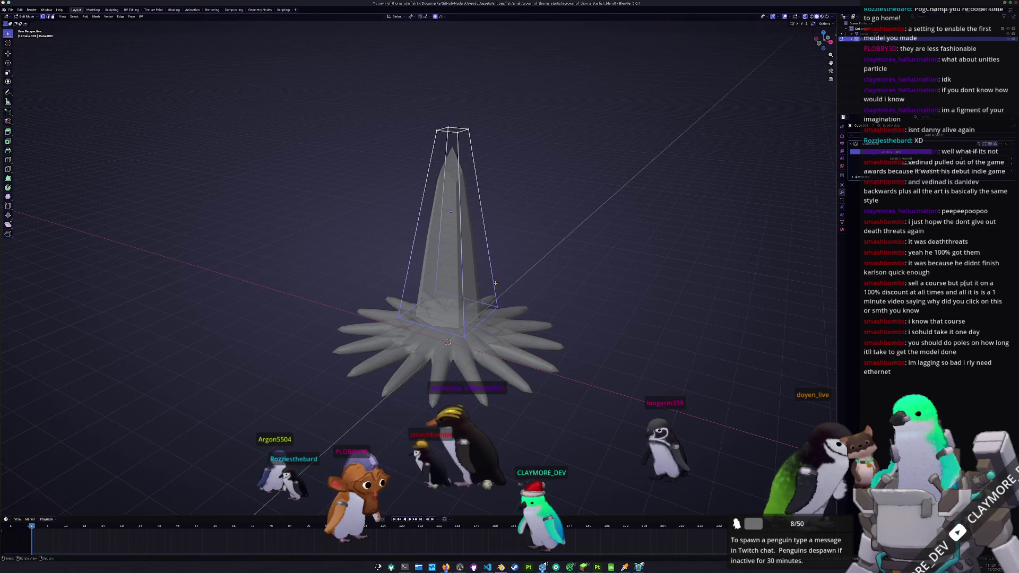
{"action": "key", "text": "g"}
{"action": "key", "text": "z"}
{"action": "left_click", "coordinate": [492, 257]}
{"action": "left_click", "coordinate": [452, 131]}
{"action": "key", "text": "g"}
{"action": "key", "text": "z"}
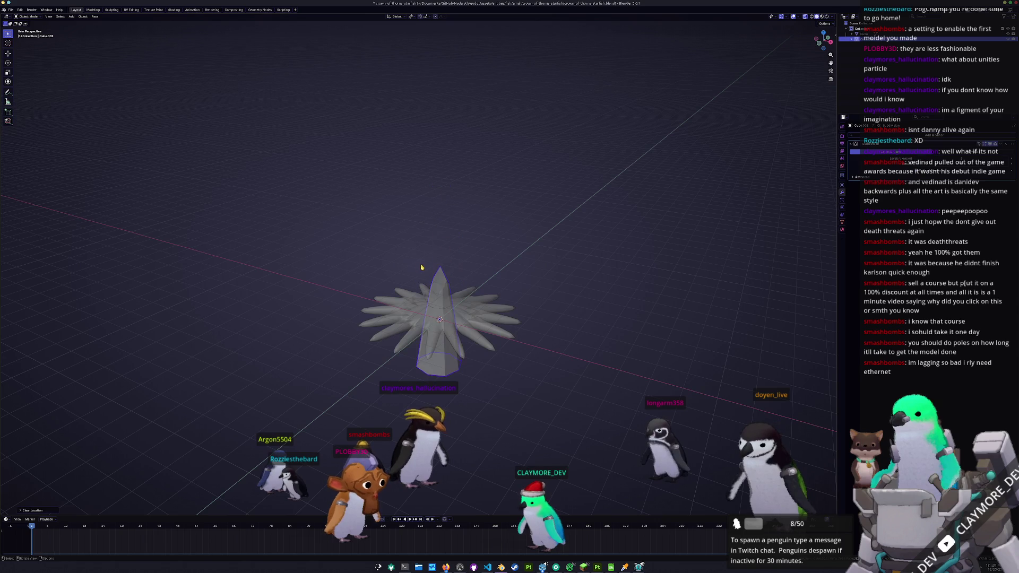
Step: Move the spike along Y to stand beside the starfish
{"action": "middle_click_drag", "start_coordinate": [414, 163], "coordinate": [558, 239]}
{"action": "key", "text": "g"}
{"action": "key", "text": "y"}
{"action": "left_click", "coordinate": [639, 281]}
{"action": "middle_click_drag", "start_coordinate": [638, 280], "coordinate": [647, 340]}
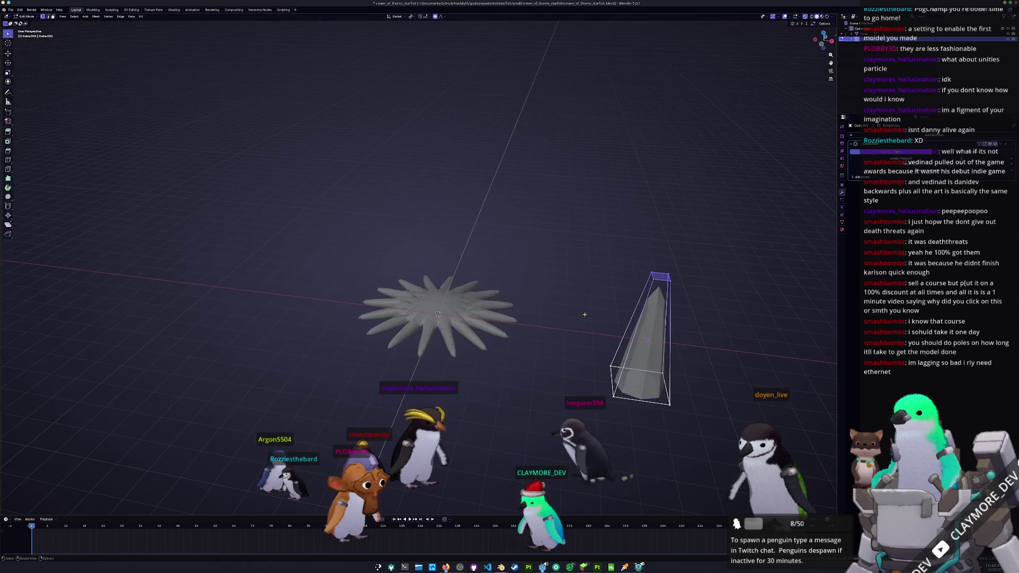
{"action": "middle_click_drag", "start_coordinate": [451, 341], "coordinate": [585, 272]}
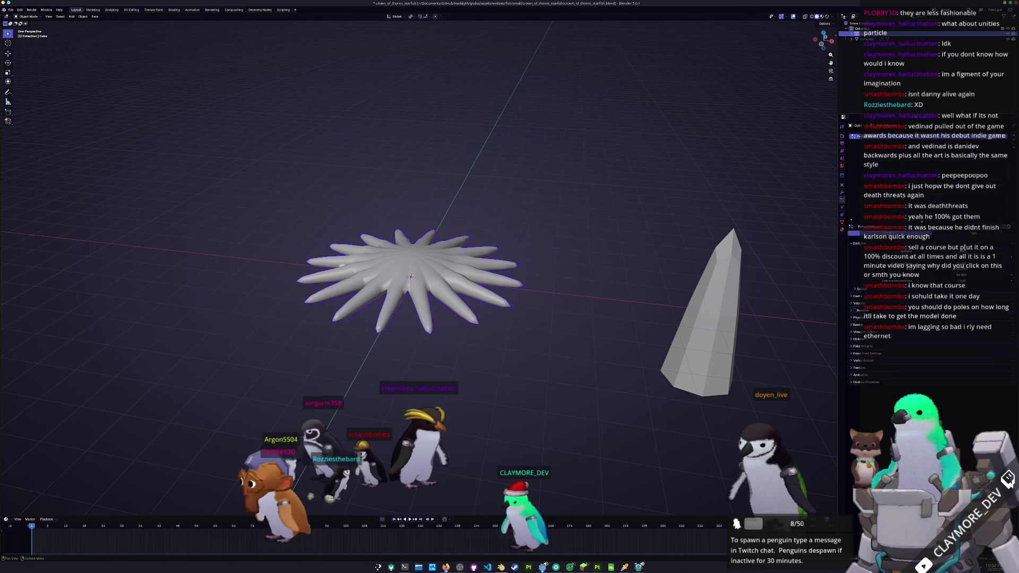
Step: Add a Hair particle system to the starfish rendered as Object, instancing the spike
{"action": "left_click", "coordinate": [960, 247]}
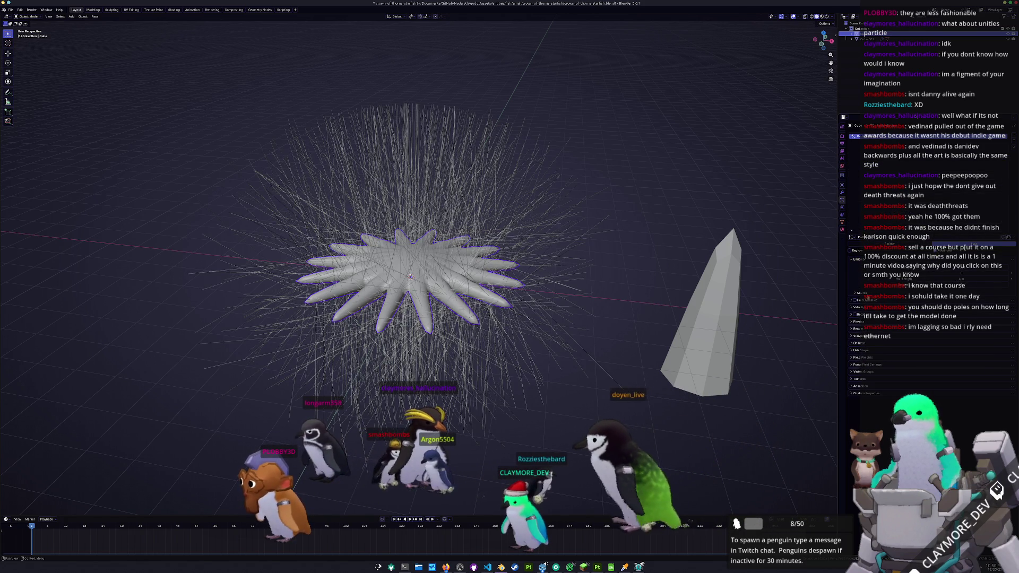
{"action": "left_click", "coordinate": [860, 332]}
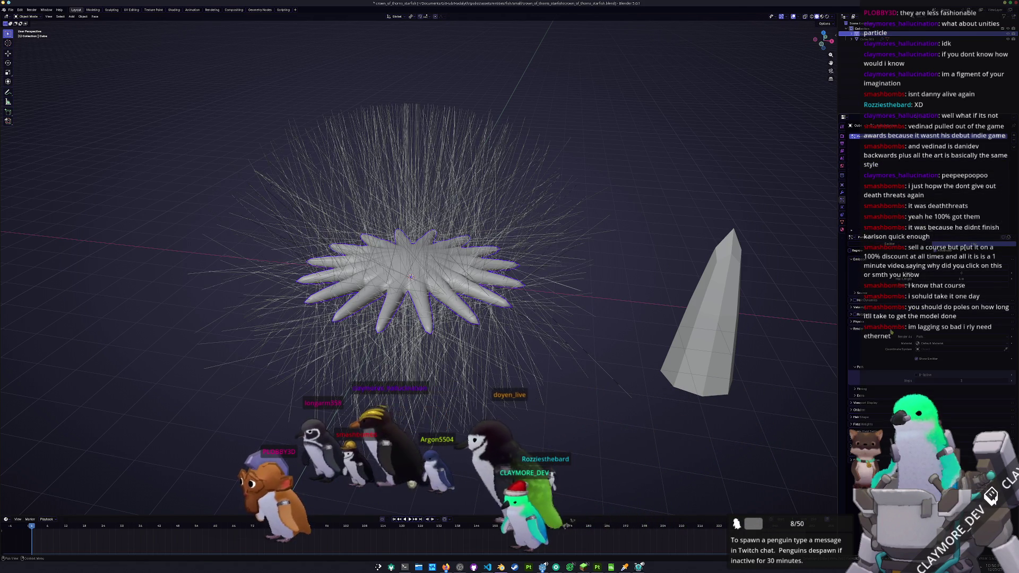
{"action": "left_click", "coordinate": [928, 359]}
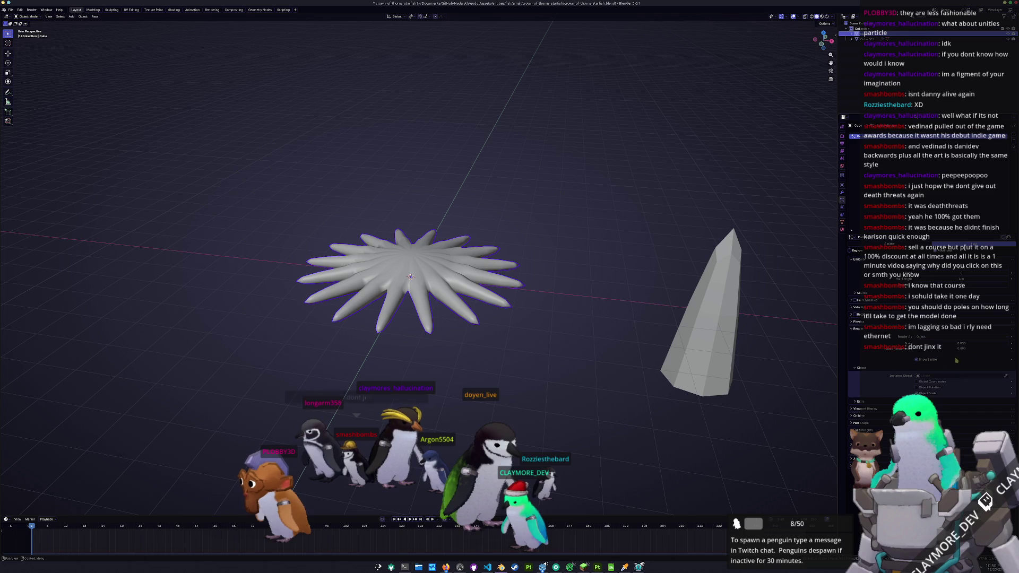
{"action": "left_click", "coordinate": [721, 364]}
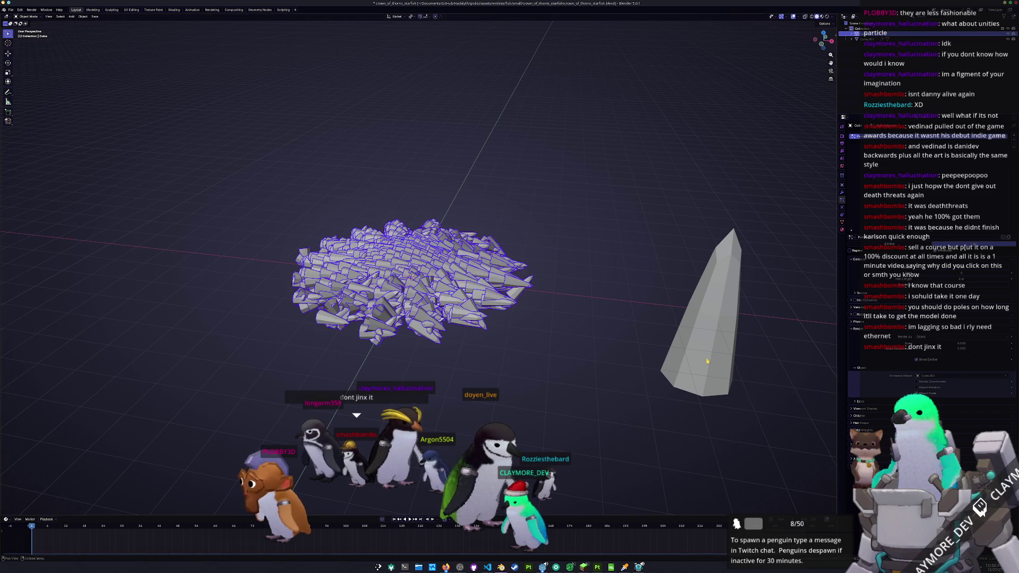
{"action": "scroll", "coordinate": [586, 373], "scroll_direction": "up", "scroll_amount": 1}
Step: Flip the spike 180 degrees on X and apply its rotation
{"action": "left_click", "coordinate": [778, 360]}
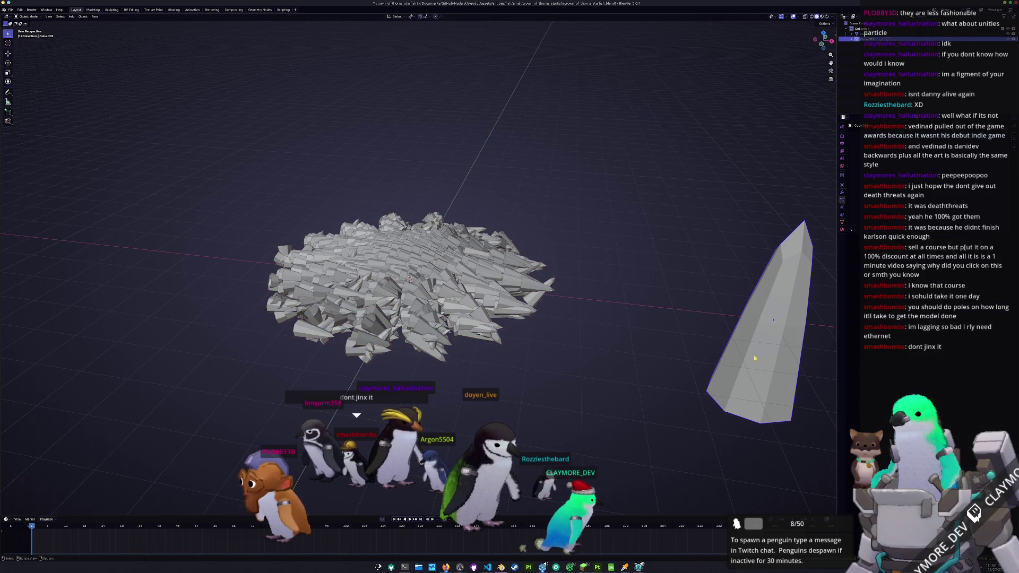
{"action": "middle_click_drag", "start_coordinate": [779, 359], "coordinate": [584, 364]}
{"action": "type", "text": "gx"}
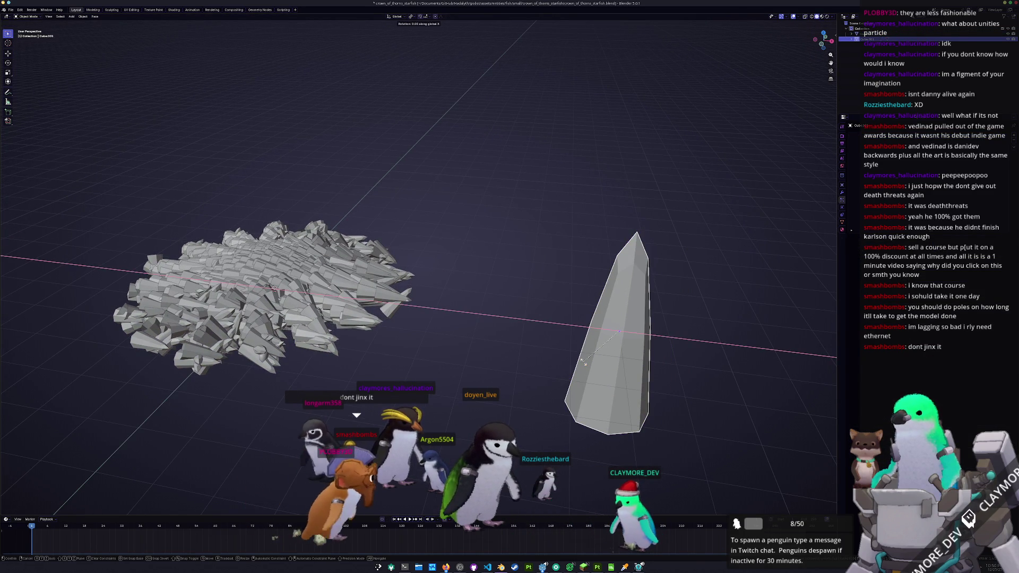
{"action": "type", "text": "180"}
{"action": "key", "text": "Return"}
{"action": "key", "text": "ctrl+a"}
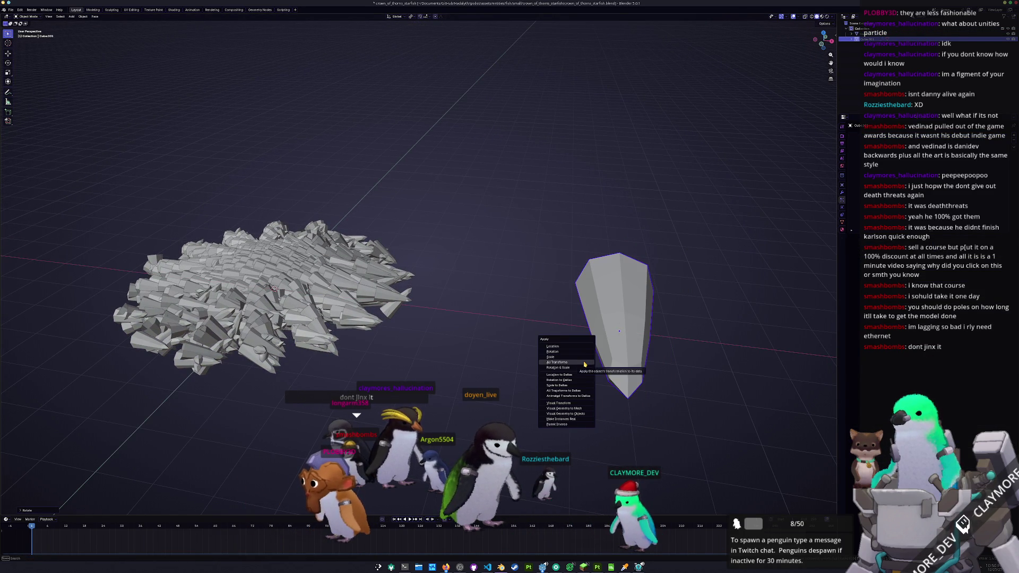
{"action": "left_click", "coordinate": [579, 353]}
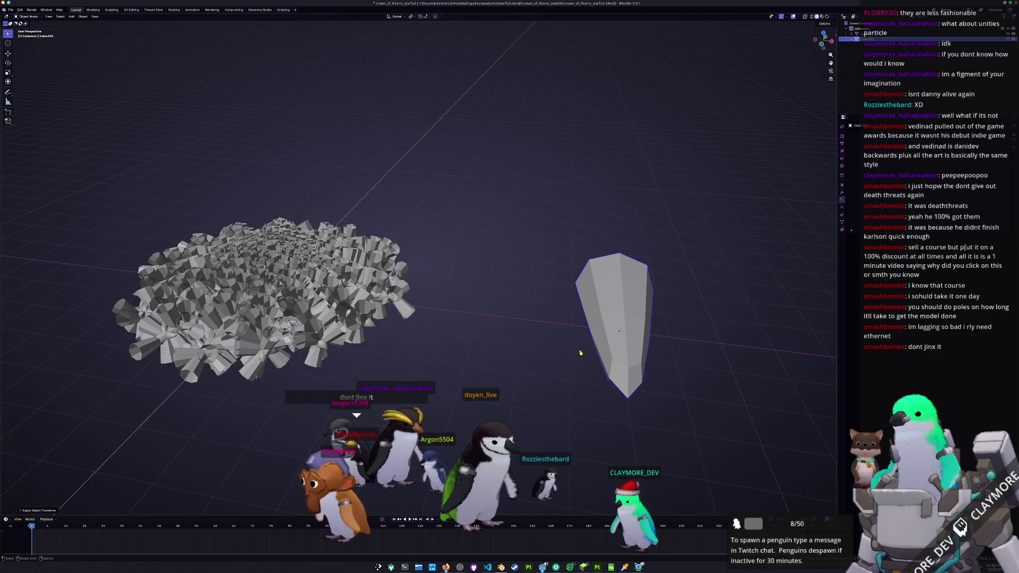
{"action": "type", "text": "rx180"}
{"action": "key", "text": "Return"}
Step: Reapply the spike's rotation after flipping it upright and reposition it
{"action": "key", "text": "ctrl+a"}
{"action": "left_click", "coordinate": [606, 362]}
{"action": "middle_click_drag", "start_coordinate": [606, 362], "coordinate": [611, 382]}
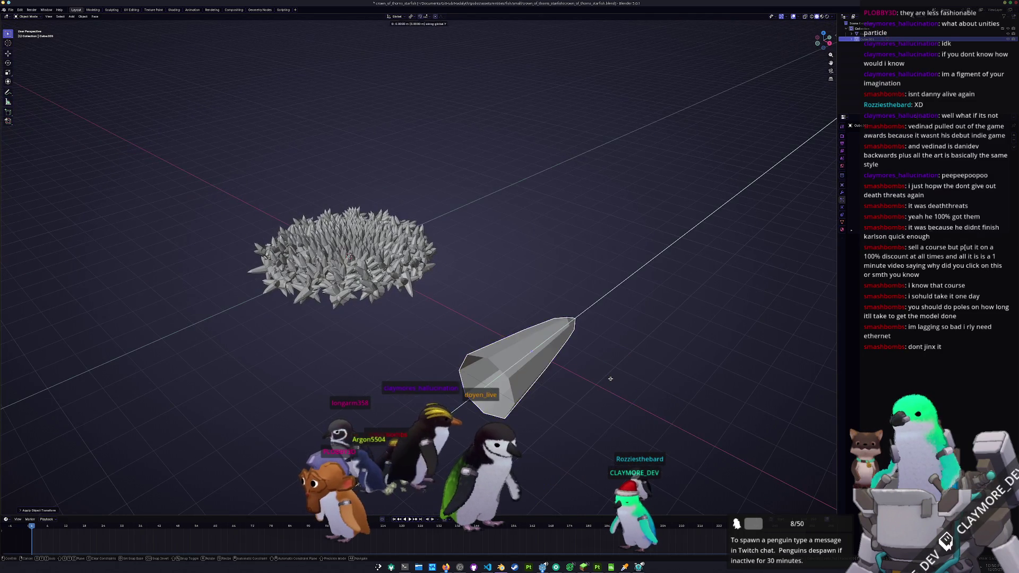
{"action": "key", "text": "g"}
{"action": "left_click", "coordinate": [633, 363]}
{"action": "key", "text": "ctrl+a"}
{"action": "left_click", "coordinate": [633, 363]}
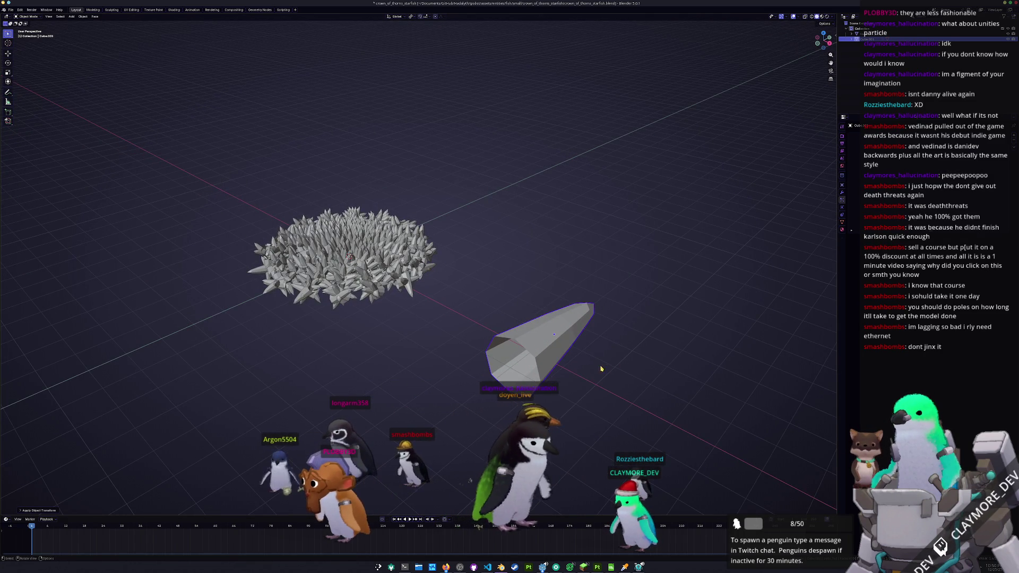
{"action": "key", "text": "ctrl+a"}
{"action": "left_click", "coordinate": [581, 379]}
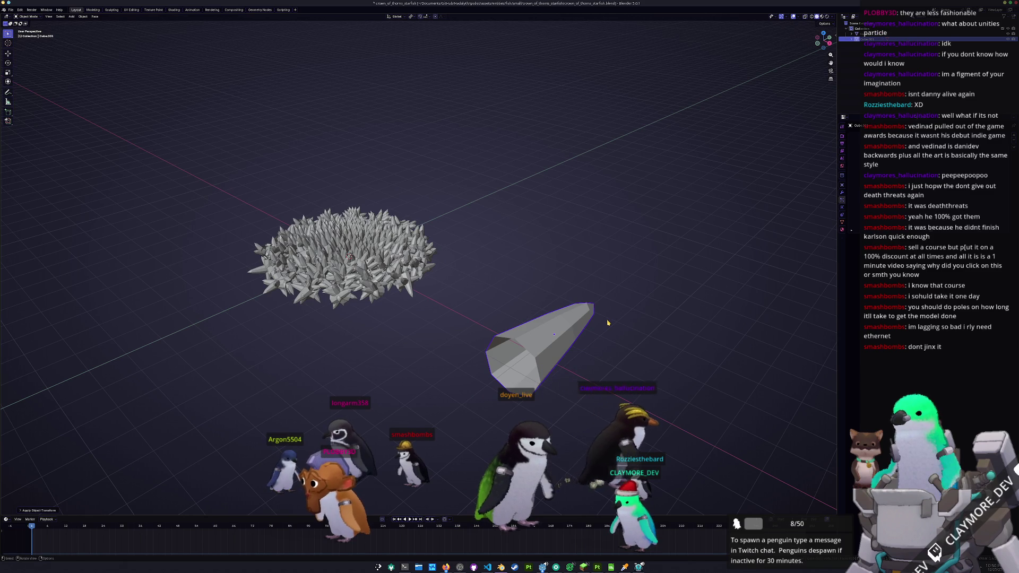
Step: Reset the spike to the origin, apply all transforms, and move it along X right of the starfish
{"action": "key", "text": "KP_7"}
{"action": "key", "text": "alt+g"}
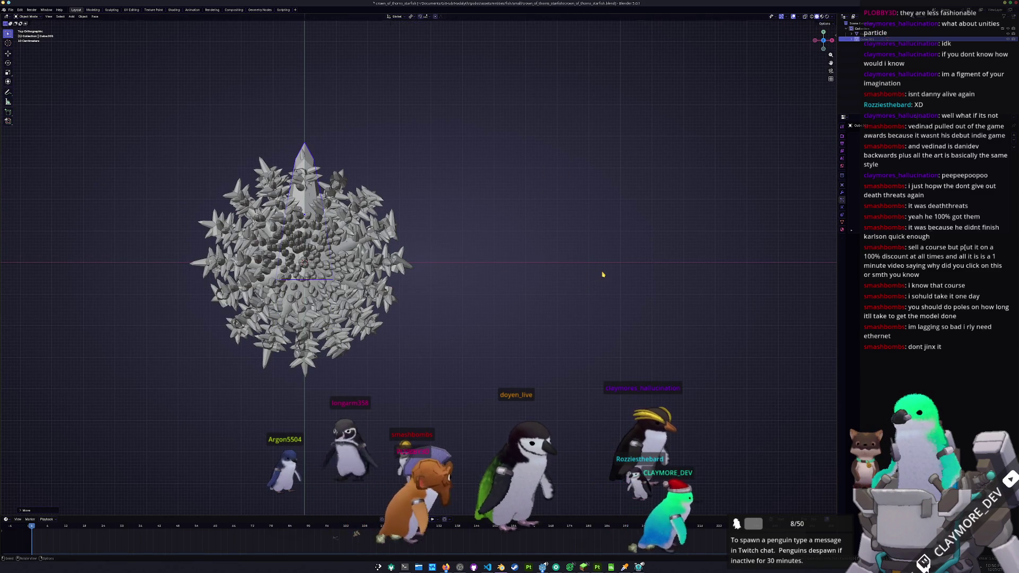
{"action": "key", "text": "ctrl+a"}
{"action": "left_click", "coordinate": [598, 285]}
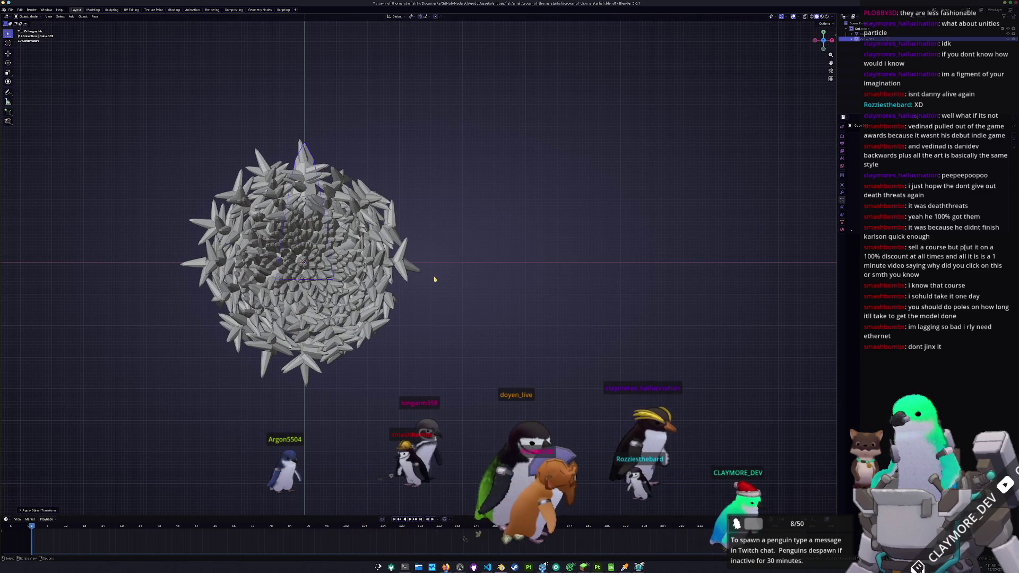
{"action": "key", "text": "g"}
{"action": "key", "text": "x"}
{"action": "left_click", "coordinate": [706, 292]}
{"action": "mouse_move", "coordinate": [705, 292]}
{"action": "middle_mouse_down"}
{"action": "mouse_move", "coordinate": [472, 311]}
{"action": "mouse_move", "coordinate": [726, 274]}
{"action": "middle_mouse_up"}
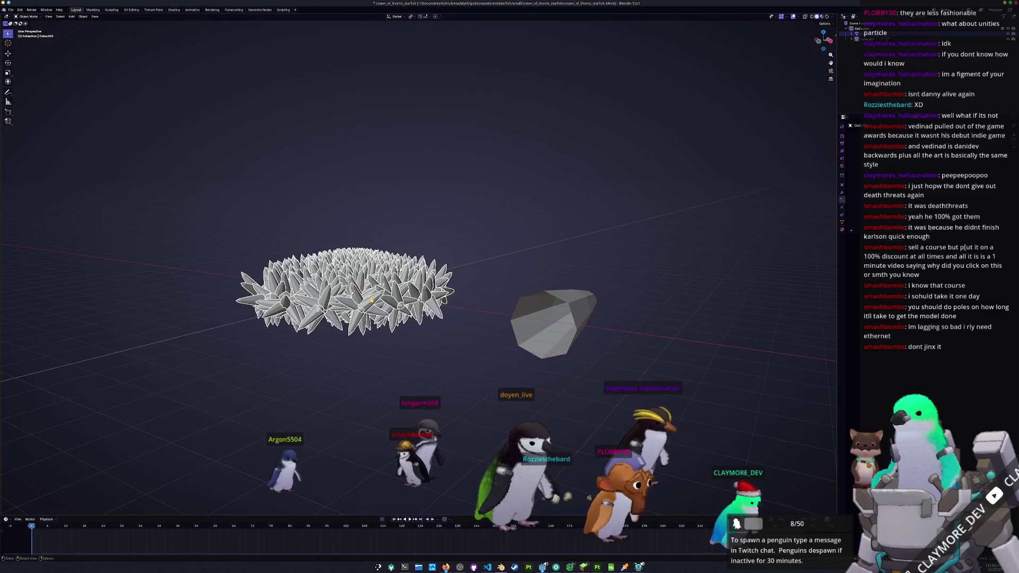
{"action": "scroll", "coordinate": [726, 274], "scroll_direction": "up", "scroll_amount": 3}
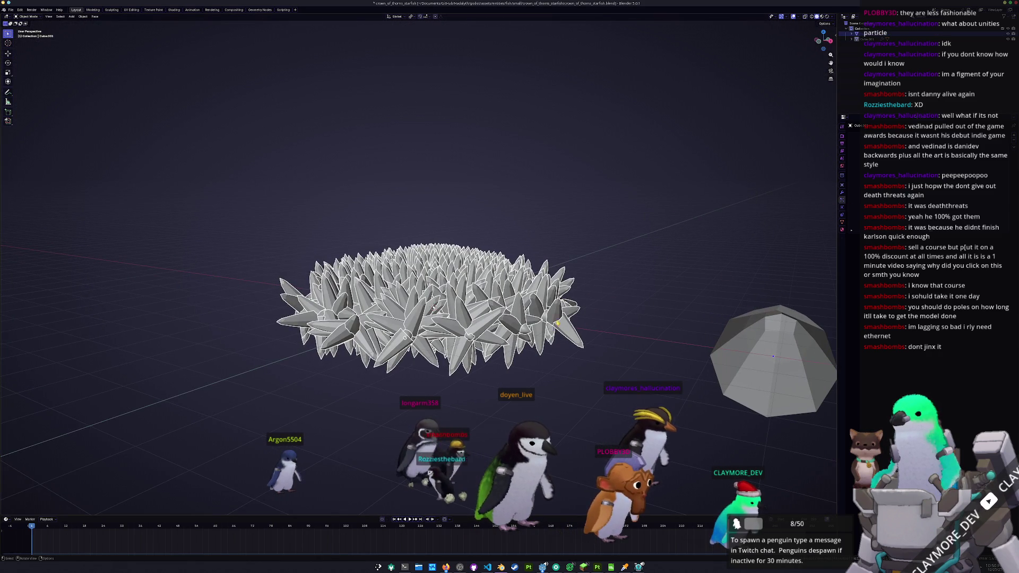
{"action": "key", "text": "Tab"}
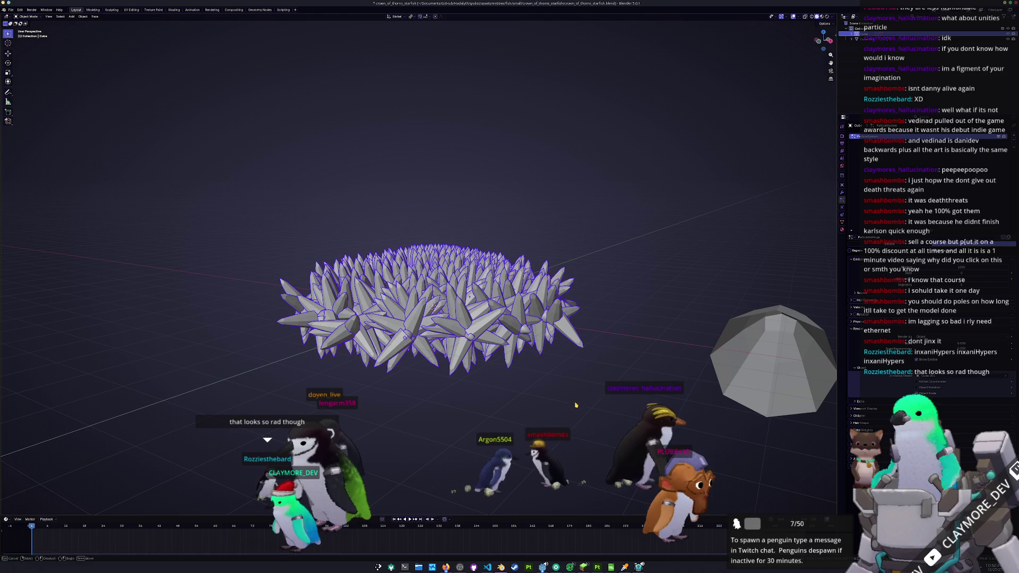
Step: Inspect the spiky starfish from above, then edit the base mesh in front view
{"action": "mouse_move", "coordinate": [575, 405]}
{"action": "middle_mouse_down"}
{"action": "mouse_move", "coordinate": [502, 438]}
{"action": "mouse_move", "coordinate": [510, 374]}
{"action": "middle_mouse_up"}
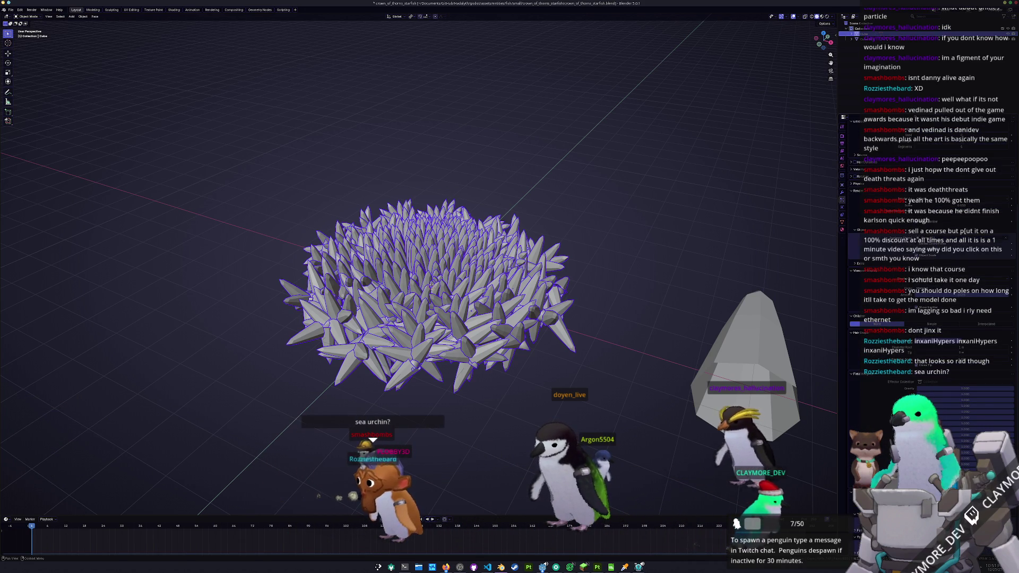
{"action": "scroll", "coordinate": [877, 429], "scroll_direction": "down", "scroll_amount": 2}
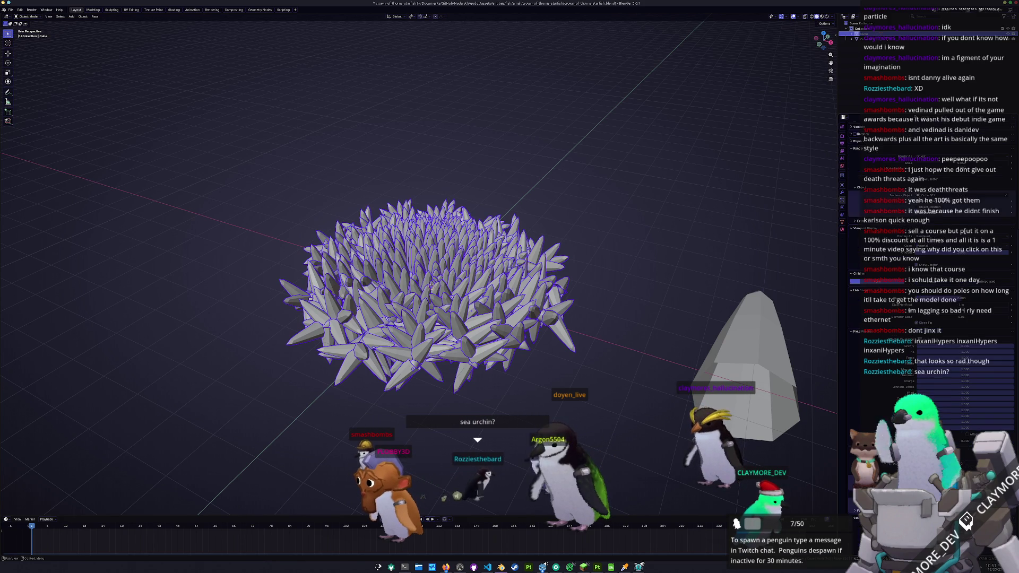
{"action": "scroll", "coordinate": [877, 429], "scroll_direction": "down", "scroll_amount": 2}
{"action": "scroll", "coordinate": [876, 428], "scroll_direction": "down", "scroll_amount": 2}
{"action": "scroll", "coordinate": [877, 428], "scroll_direction": "down", "scroll_amount": 2}
{"action": "scroll", "coordinate": [876, 429], "scroll_direction": "down", "scroll_amount": 1}
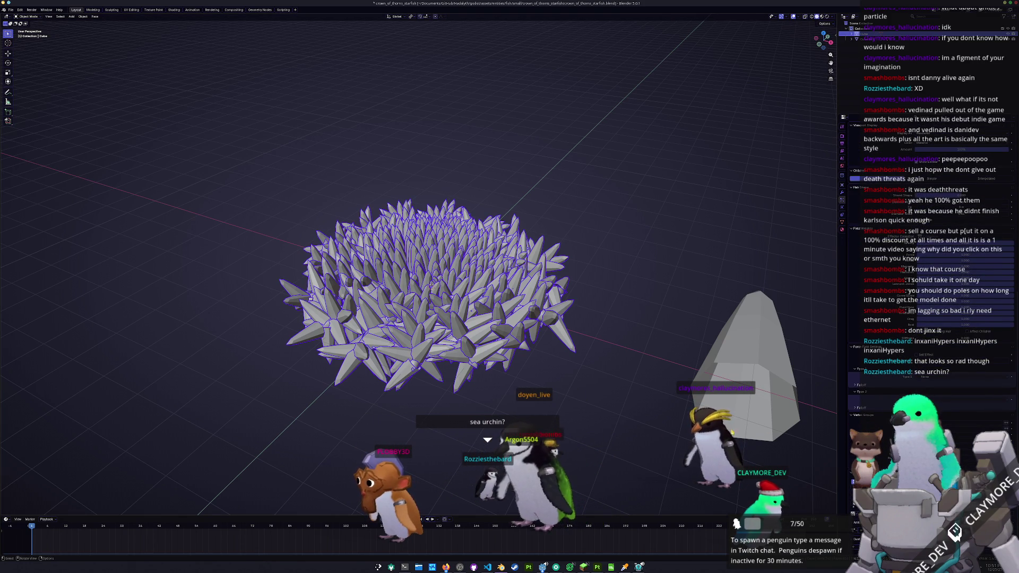
{"action": "key", "text": "KP_1"}
{"action": "key", "text": "Tab"}
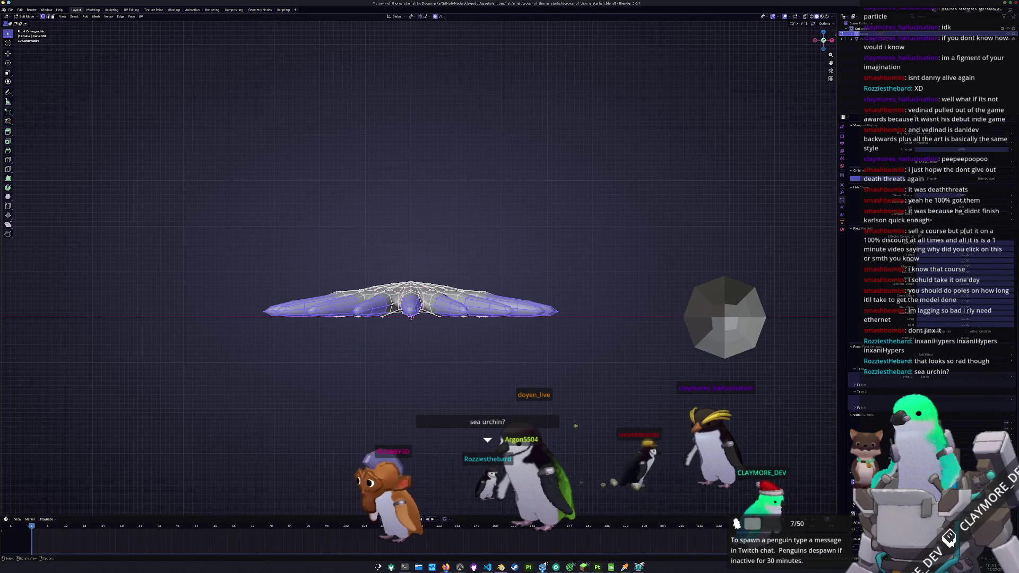
Step: Deselect all and box-select the bottom row of faces in front view
{"action": "key", "text": "KP_Decimal"}
{"action": "key", "text": "alt+a"}
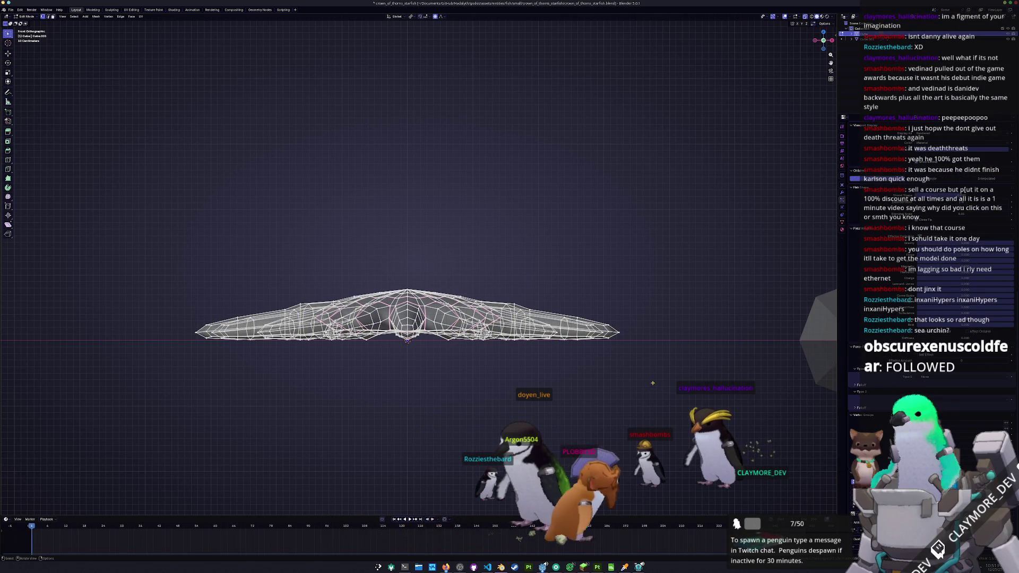
{"action": "mouse_move", "coordinate": [654, 387]}
{"action": "left_mouse_down"}
{"action": "mouse_move", "coordinate": [353, 415]}
{"action": "mouse_move", "coordinate": [303, 411]}
{"action": "mouse_move", "coordinate": [96, 335]}
{"action": "left_mouse_up"}
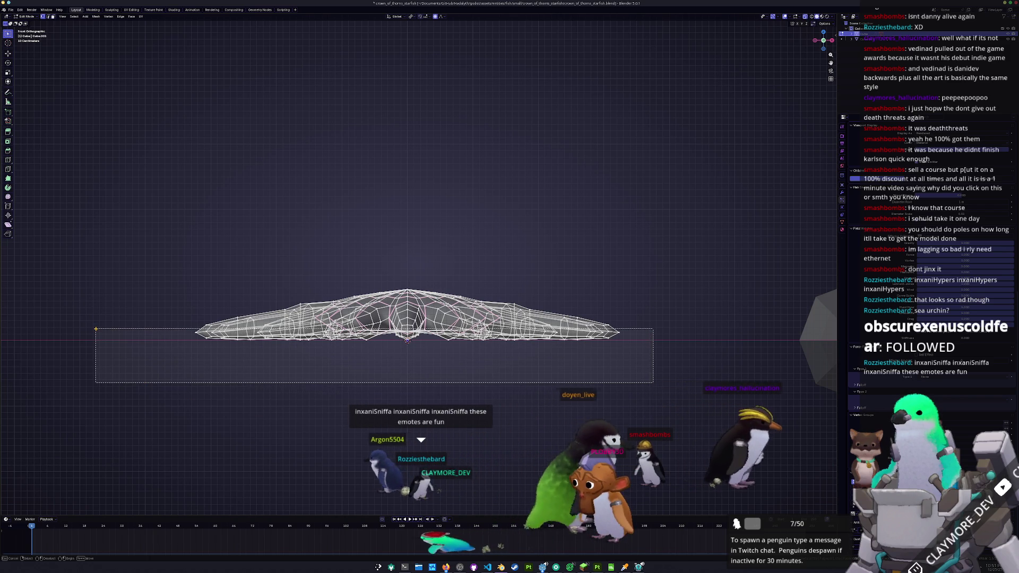
{"action": "left_click_drag", "start_coordinate": [96, 335], "coordinate": [94, 327]}
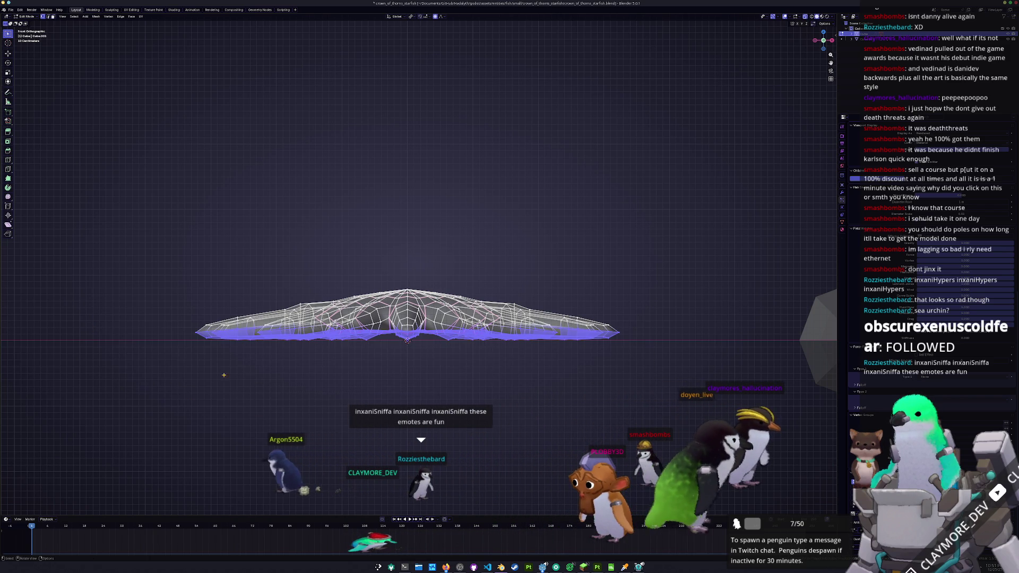
{"action": "scroll", "coordinate": [313, 401], "scroll_direction": "up", "scroll_amount": 2}
{"action": "middle_click_drag", "start_coordinate": [313, 400], "coordinate": [386, 416]}
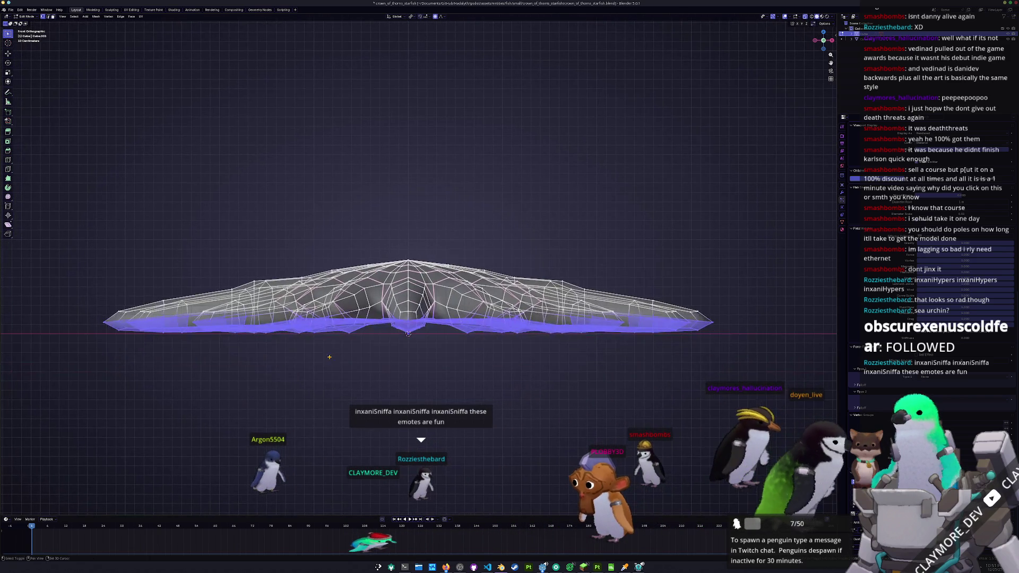
{"action": "key", "text": "a"}
Step: Grow the underside face selection onto the arms and orbit to check it from all sides
{"action": "mouse_move", "coordinate": [437, 284]}
{"action": "middle_mouse_down"}
{"action": "mouse_move", "coordinate": [325, 367]}
{"action": "mouse_move", "coordinate": [367, 250]}
{"action": "middle_mouse_up"}
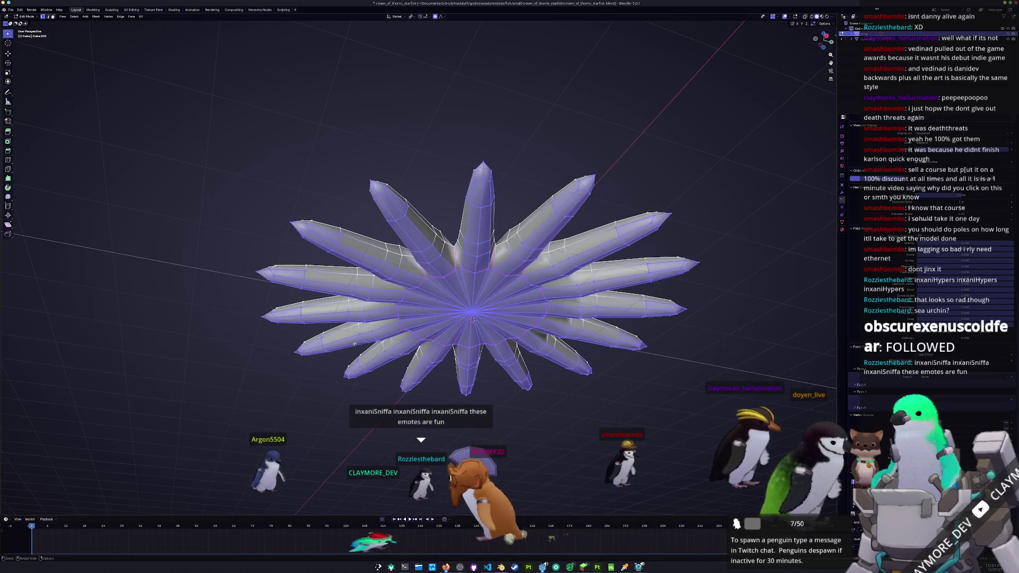
{"action": "key", "text": "3"}
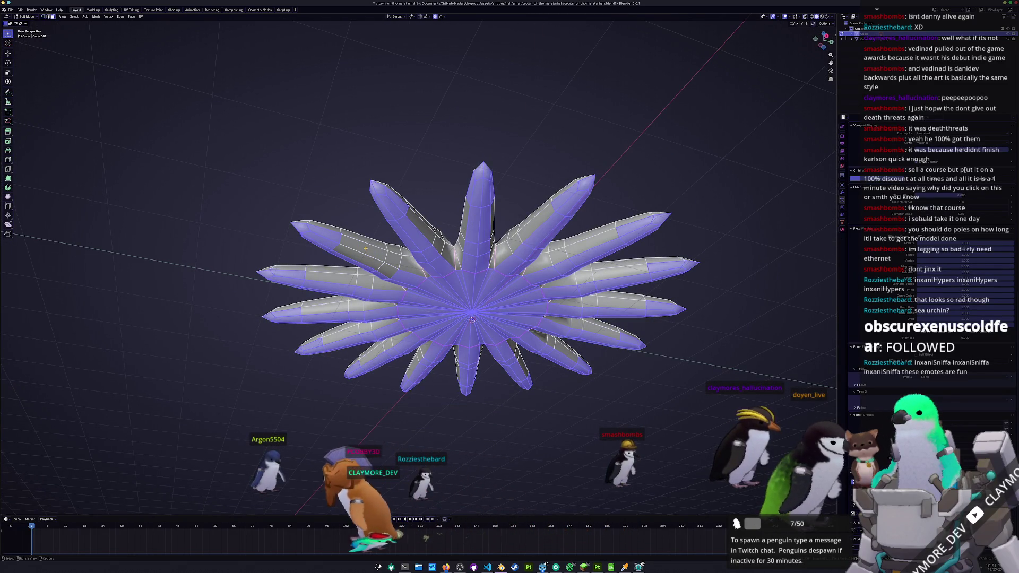
{"action": "middle_click_drag", "start_coordinate": [409, 266], "coordinate": [464, 277]}
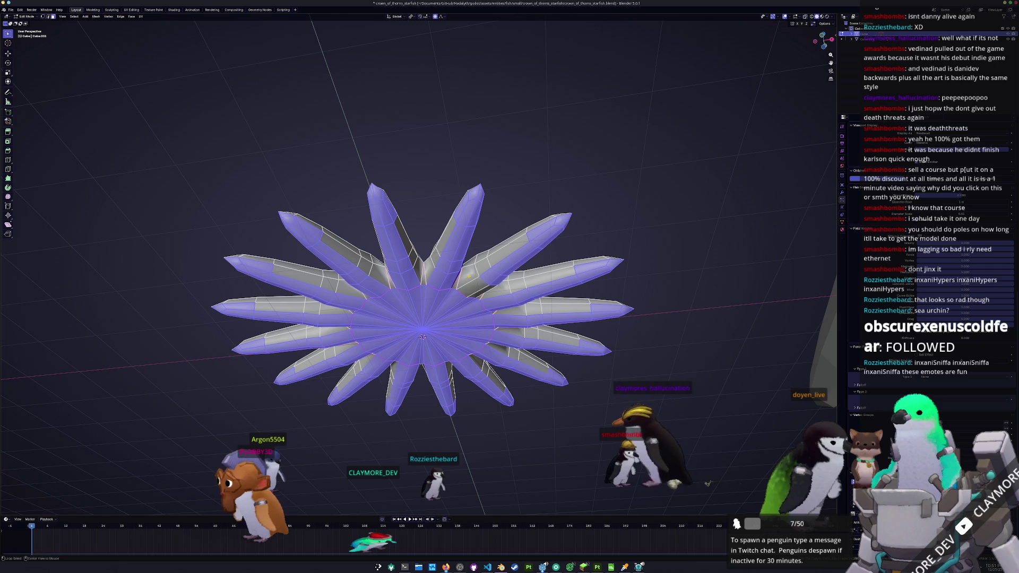
{"action": "middle_click_drag", "start_coordinate": [470, 274], "coordinate": [457, 284]}
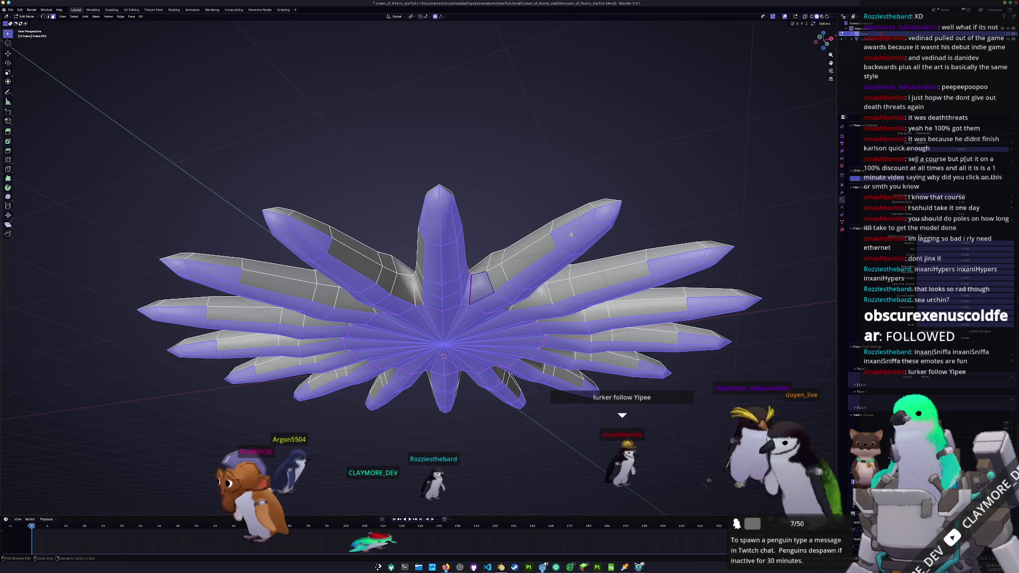
{"action": "mouse_move", "coordinate": [476, 290]}
{"action": "middle_mouse_down"}
{"action": "mouse_move", "coordinate": [531, 260]}
{"action": "mouse_move", "coordinate": [365, 260]}
{"action": "middle_mouse_up"}
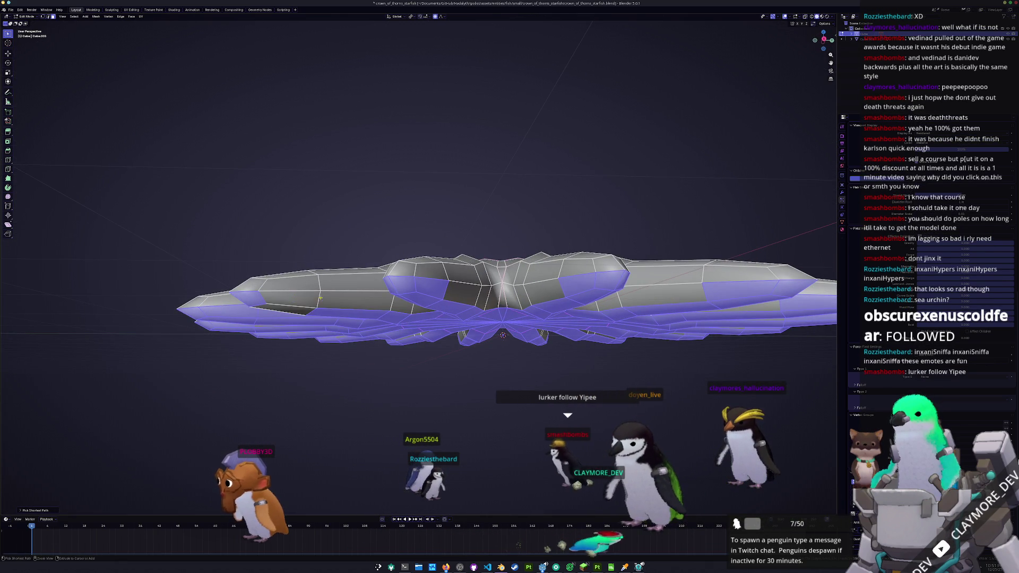
{"action": "middle_click_drag", "start_coordinate": [289, 308], "coordinate": [369, 263]}
{"action": "mouse_move", "coordinate": [407, 234]}
{"action": "middle_mouse_down"}
{"action": "mouse_move", "coordinate": [552, 306]}
{"action": "mouse_move", "coordinate": [415, 243]}
{"action": "middle_mouse_up"}
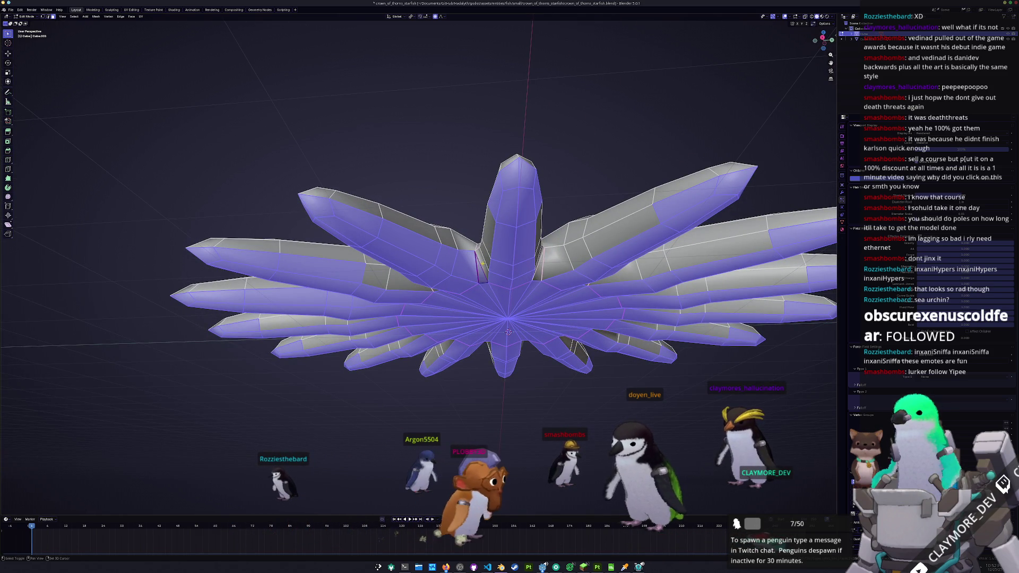
{"action": "middle_click_drag", "start_coordinate": [483, 262], "coordinate": [511, 262]}
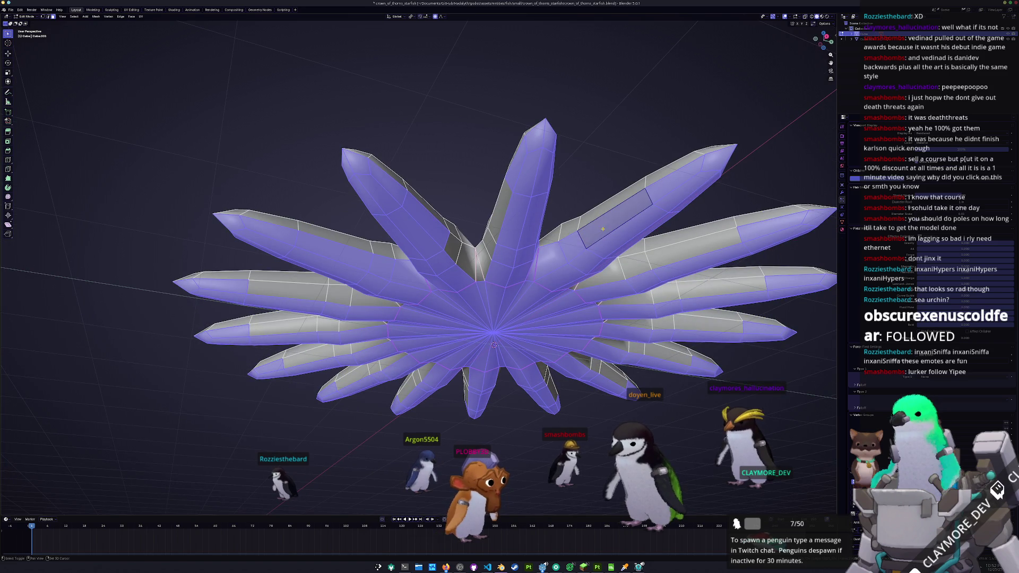
{"action": "middle_click_drag", "start_coordinate": [603, 229], "coordinate": [503, 261]}
{"action": "middle_click_drag", "start_coordinate": [295, 301], "coordinate": [348, 265]}
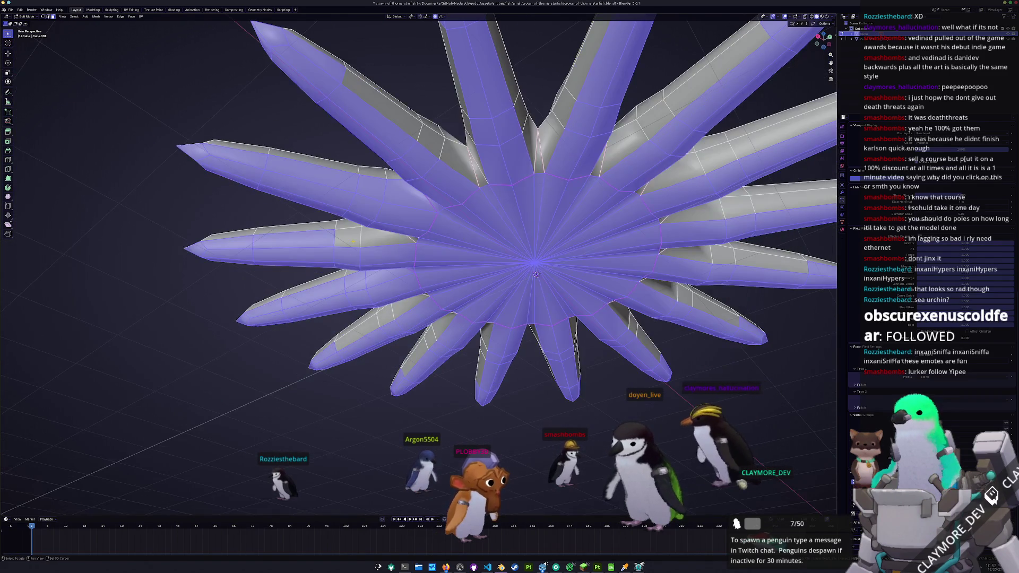
{"action": "middle_click_drag", "start_coordinate": [412, 243], "coordinate": [508, 273]}
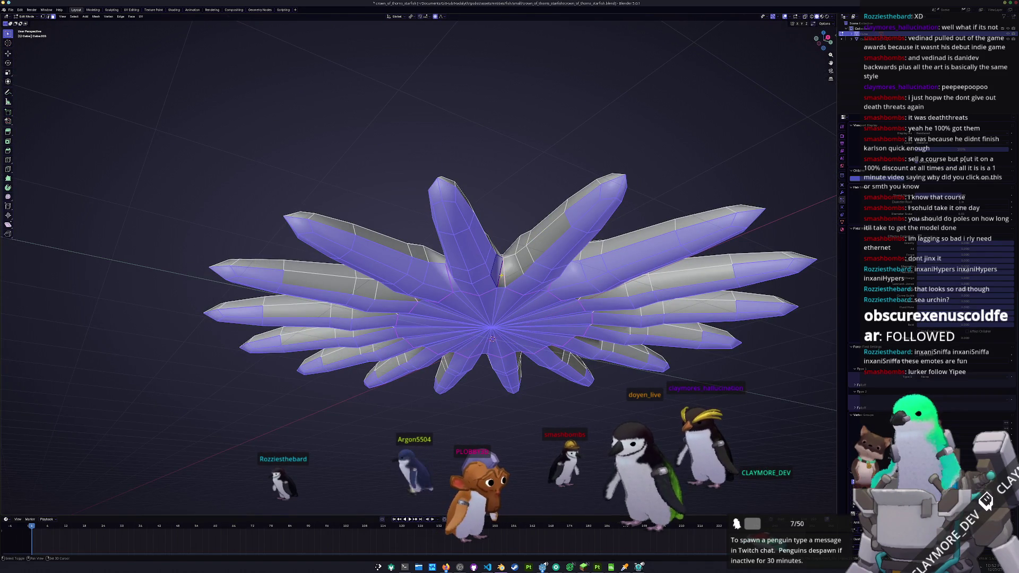
{"action": "middle_click_drag", "start_coordinate": [542, 241], "coordinate": [449, 290]}
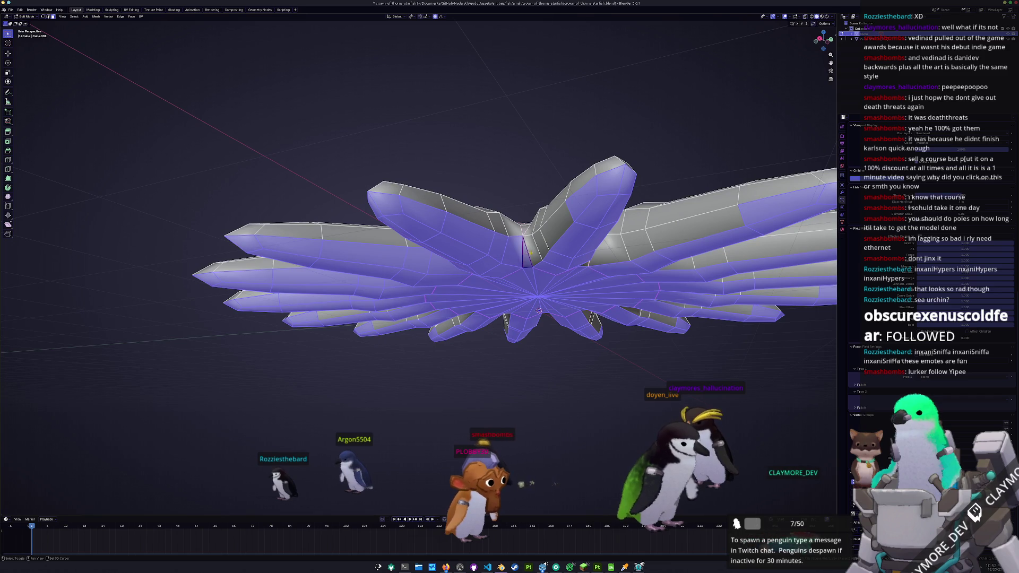
{"action": "mouse_move", "coordinate": [467, 301]}
{"action": "middle_mouse_down"}
{"action": "mouse_move", "coordinate": [435, 249]}
{"action": "mouse_move", "coordinate": [679, 220]}
{"action": "mouse_move", "coordinate": [363, 264]}
{"action": "mouse_move", "coordinate": [381, 222]}
{"action": "mouse_move", "coordinate": [373, 184]}
{"action": "middle_mouse_up"}
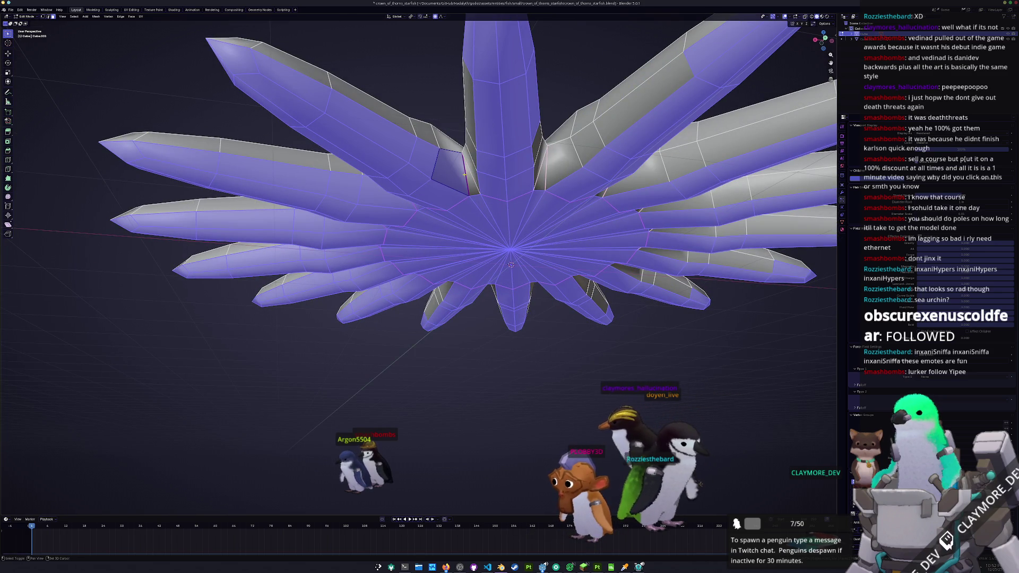
{"action": "middle_click_drag", "start_coordinate": [465, 174], "coordinate": [512, 182]}
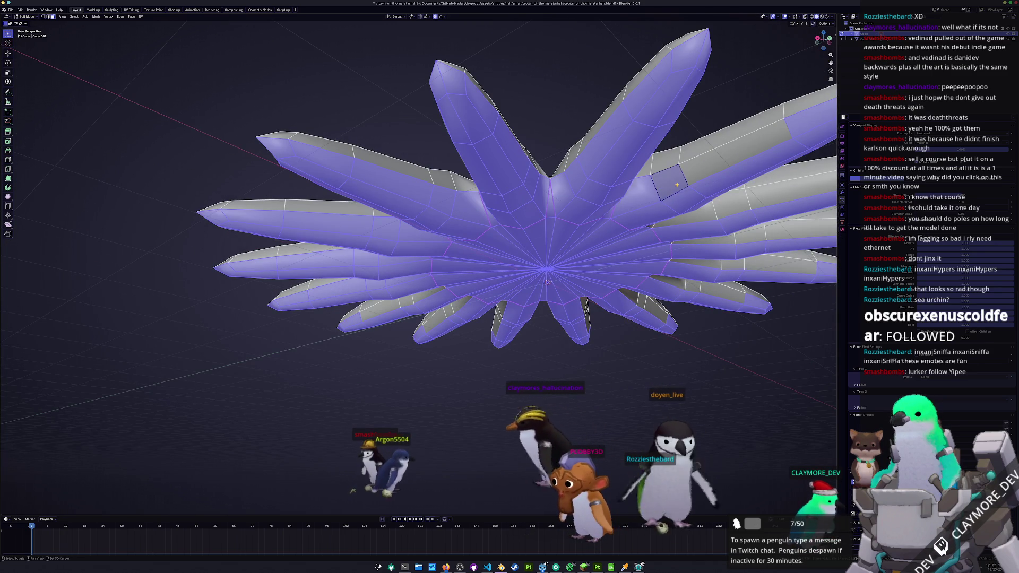
{"action": "middle_click_drag", "start_coordinate": [716, 151], "coordinate": [654, 215]}
{"action": "middle_click_drag", "start_coordinate": [416, 237], "coordinate": [450, 180]}
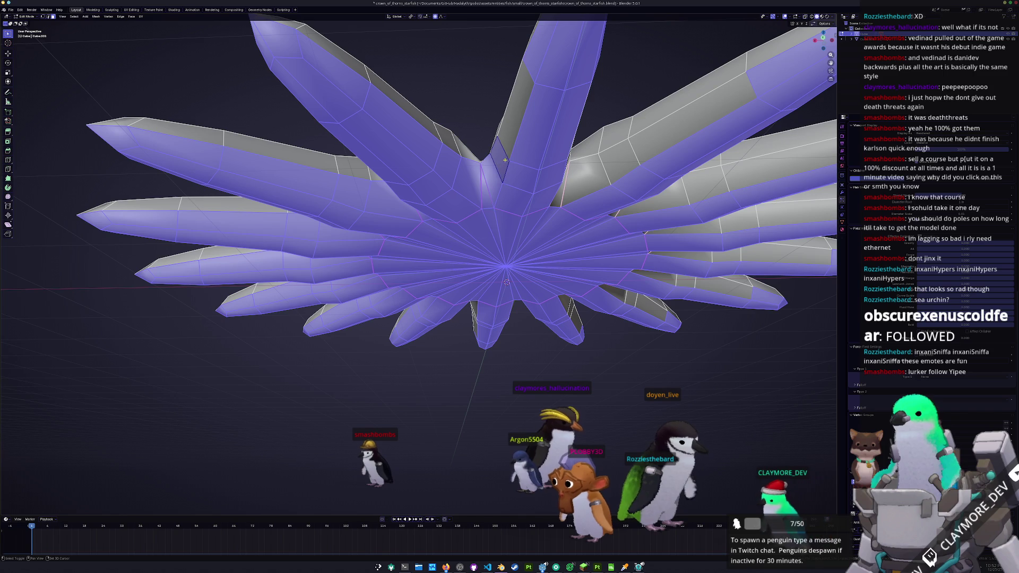
{"action": "middle_click_drag", "start_coordinate": [450, 180], "coordinate": [477, 160]}
{"action": "scroll", "coordinate": [478, 239], "scroll_direction": "down", "scroll_amount": 3}
{"action": "scroll", "coordinate": [478, 239], "scroll_direction": "down", "scroll_amount": 1}
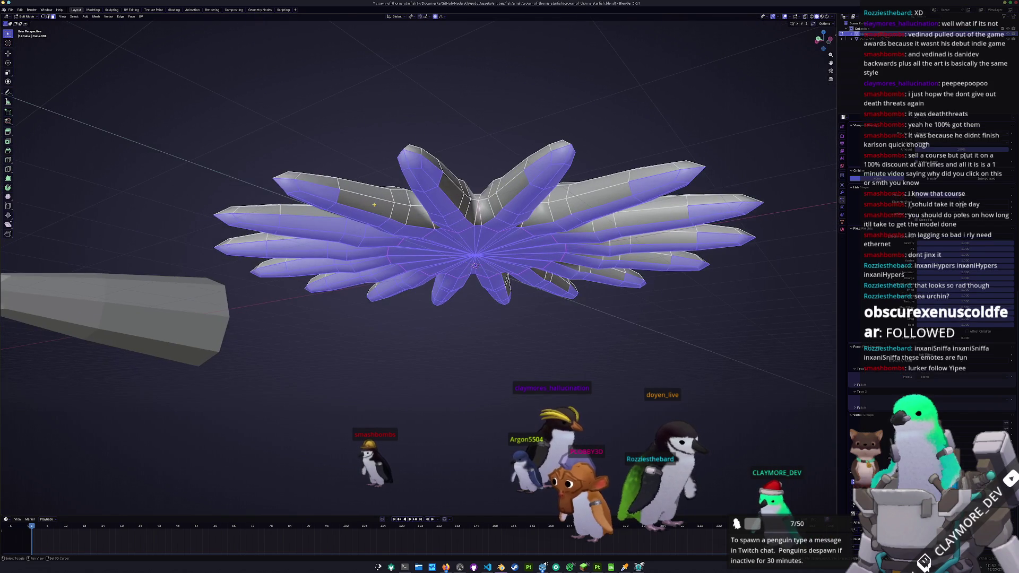
{"action": "middle_click_drag", "start_coordinate": [414, 214], "coordinate": [476, 214]}
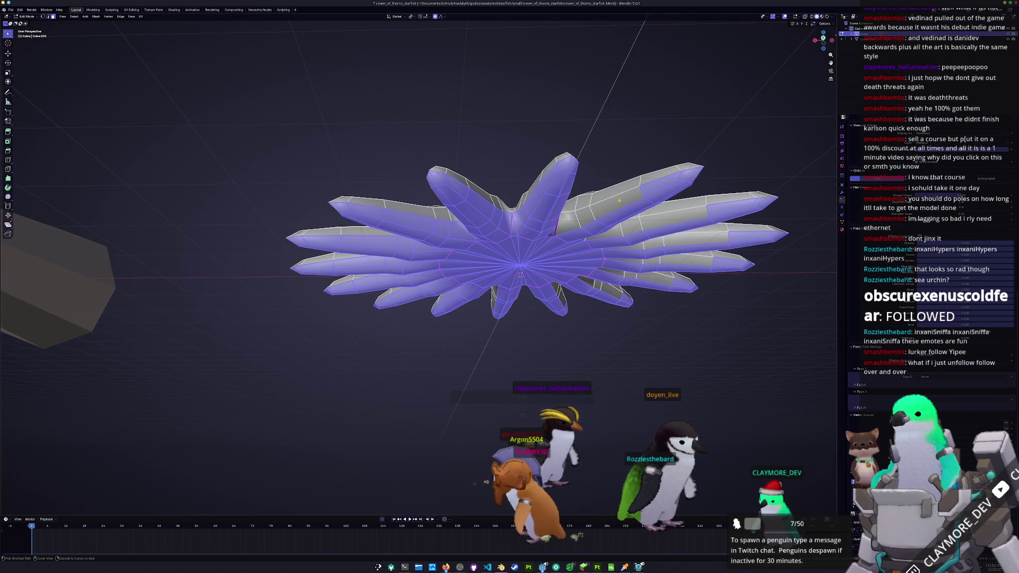
Step: Shift-select faces on the central ridge to add them to the underside selection
{"action": "mouse_move", "coordinate": [510, 239]}
{"action": "middle_mouse_down"}
{"action": "mouse_move", "coordinate": [478, 223]}
{"action": "mouse_move", "coordinate": [470, 239]}
{"action": "middle_mouse_up"}
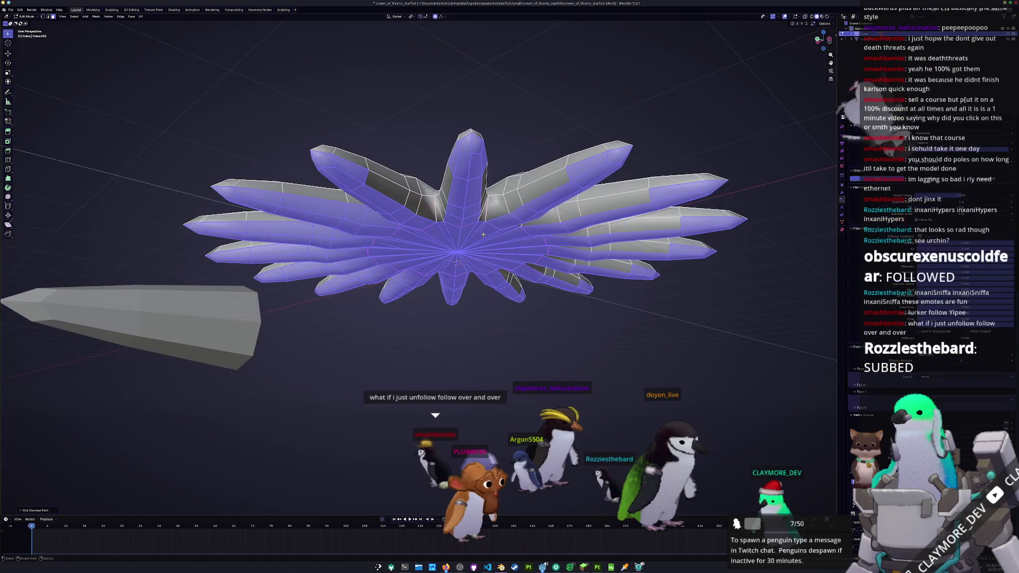
{"action": "scroll", "coordinate": [470, 239], "scroll_direction": "up", "scroll_amount": 2}
{"action": "middle_click_drag", "start_coordinate": [370, 241], "coordinate": [450, 237]}
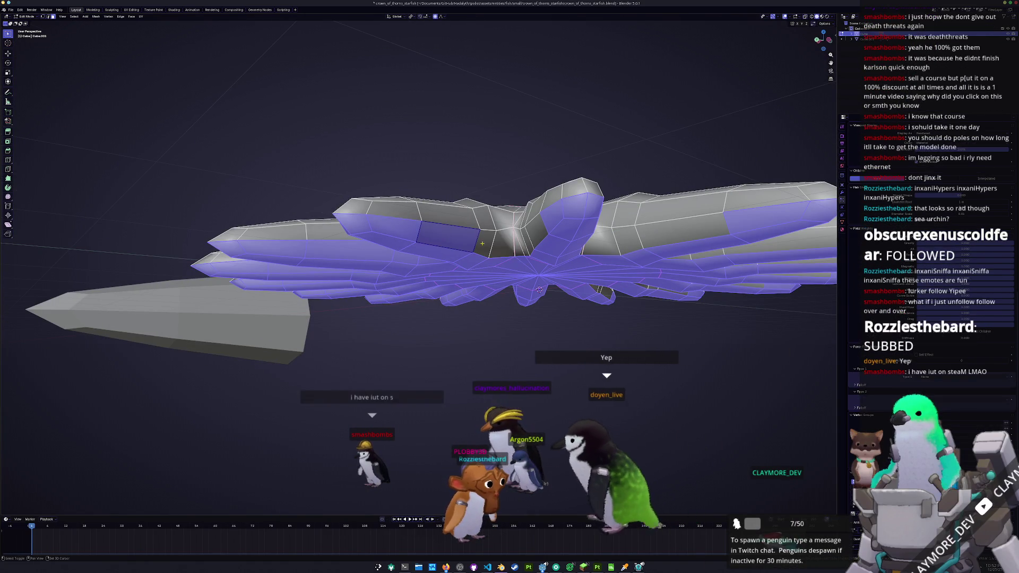
{"action": "left_click", "coordinate": [518, 248], "text": "ctrl"}
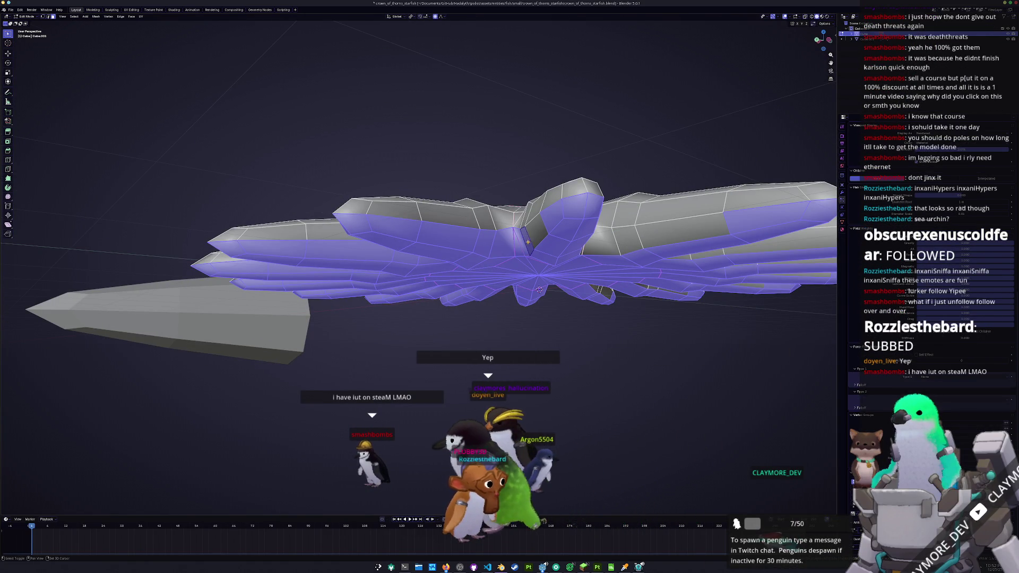
{"action": "middle_click_drag", "start_coordinate": [529, 243], "coordinate": [473, 271]}
{"action": "left_click", "coordinate": [402, 255], "text": "shift"}
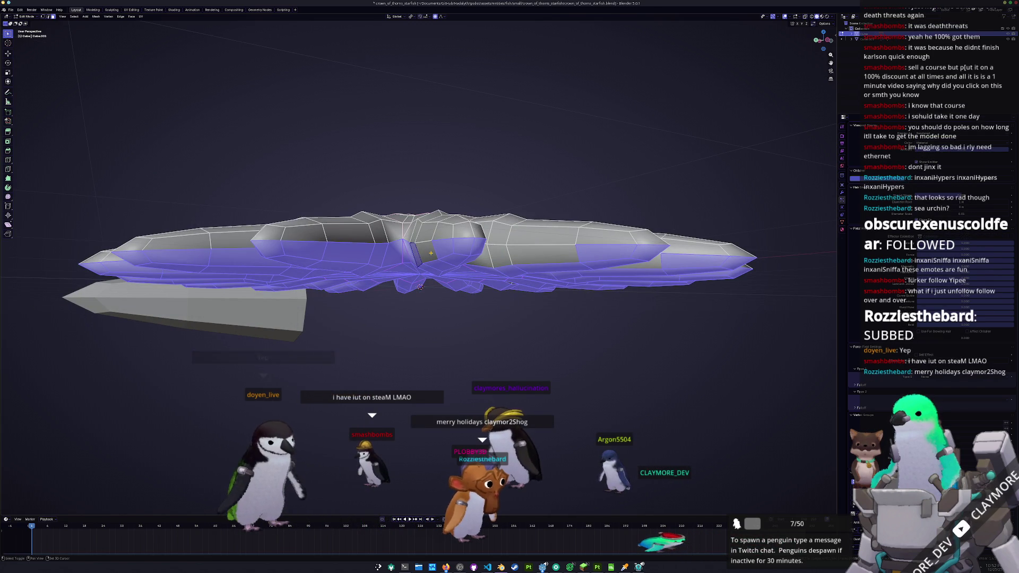
{"action": "middle_click_drag", "start_coordinate": [430, 261], "coordinate": [380, 249]}
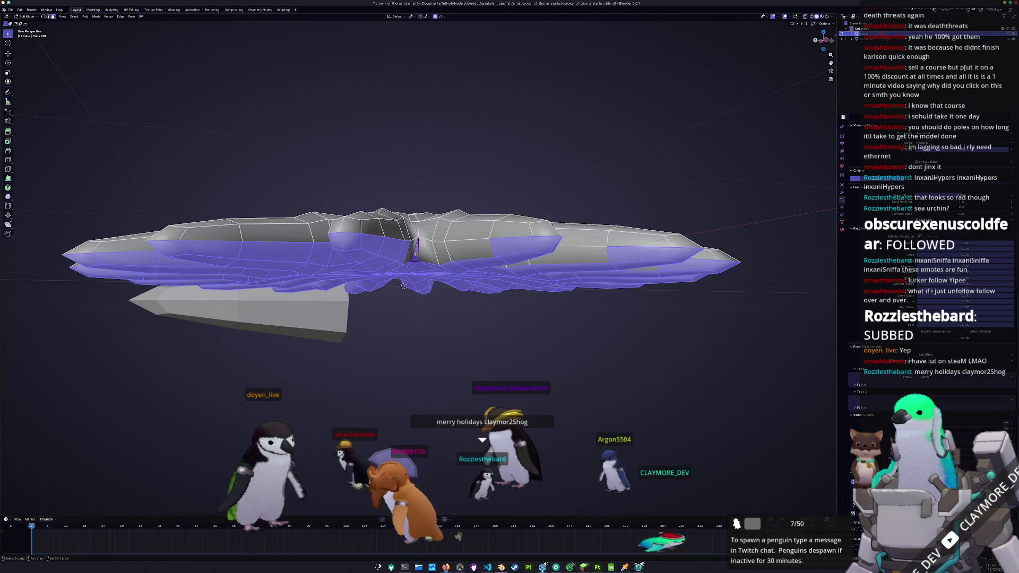
{"action": "left_click", "coordinate": [430, 252], "text": "shift"}
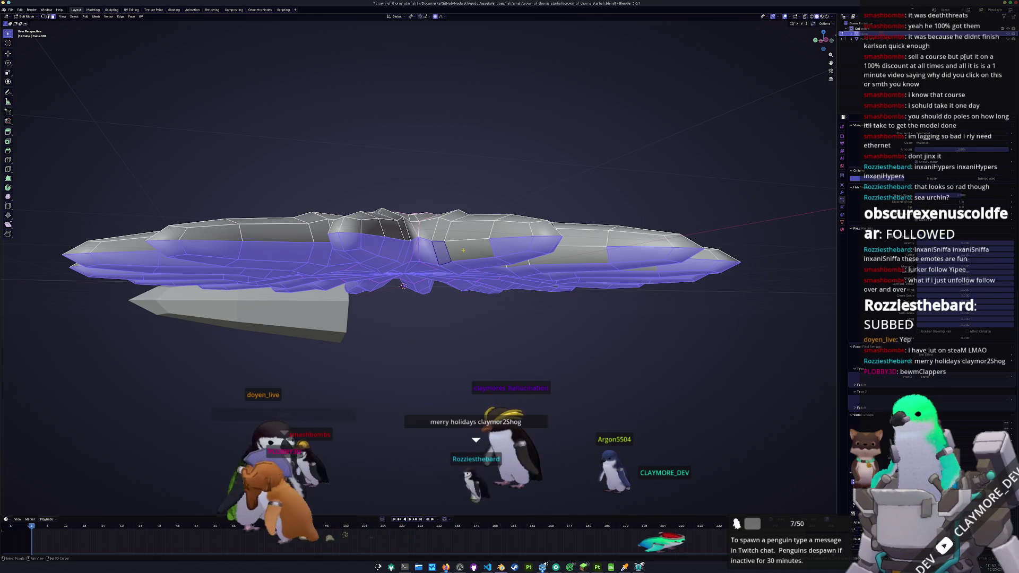
{"action": "mouse_move", "coordinate": [448, 281]}
{"action": "middle_mouse_down"}
{"action": "mouse_move", "coordinate": [387, 257]}
{"action": "mouse_move", "coordinate": [328, 208]}
{"action": "mouse_move", "coordinate": [430, 218]}
{"action": "middle_mouse_up"}
{"action": "scroll", "coordinate": [431, 219], "scroll_direction": "up", "scroll_amount": 2}
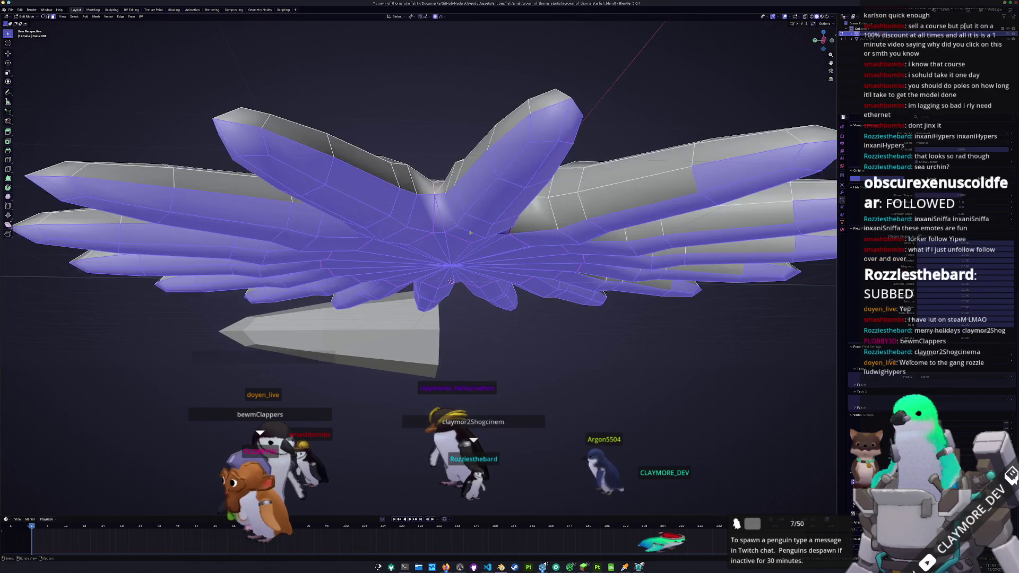
{"action": "scroll", "coordinate": [494, 213], "scroll_direction": "up", "scroll_amount": 2}
Step: Add the neighbouring centre-seam faces at the arm joins and verify the selection
{"action": "mouse_move", "coordinate": [516, 184]}
{"action": "middle_mouse_down"}
{"action": "mouse_move", "coordinate": [489, 187]}
{"action": "mouse_move", "coordinate": [463, 210]}
{"action": "middle_mouse_up"}
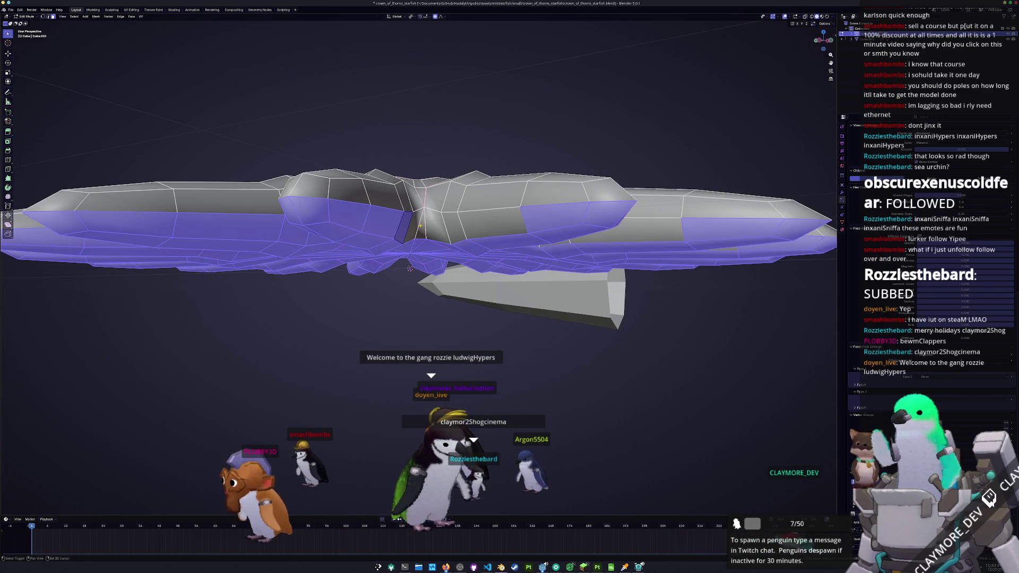
{"action": "mouse_move", "coordinate": [410, 268]}
{"action": "middle_mouse_down"}
{"action": "mouse_move", "coordinate": [462, 261]}
{"action": "mouse_move", "coordinate": [439, 262]}
{"action": "middle_mouse_up"}
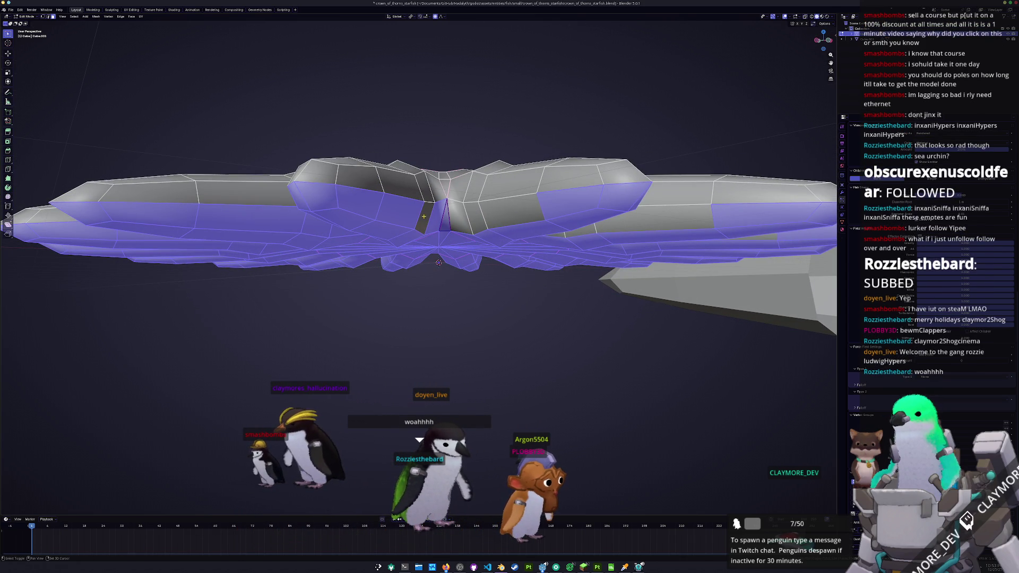
{"action": "left_click", "coordinate": [424, 215]}
{"action": "middle_click_drag", "start_coordinate": [439, 263], "coordinate": [478, 263]}
{"action": "middle_click_drag", "start_coordinate": [596, 248], "coordinate": [418, 225]}
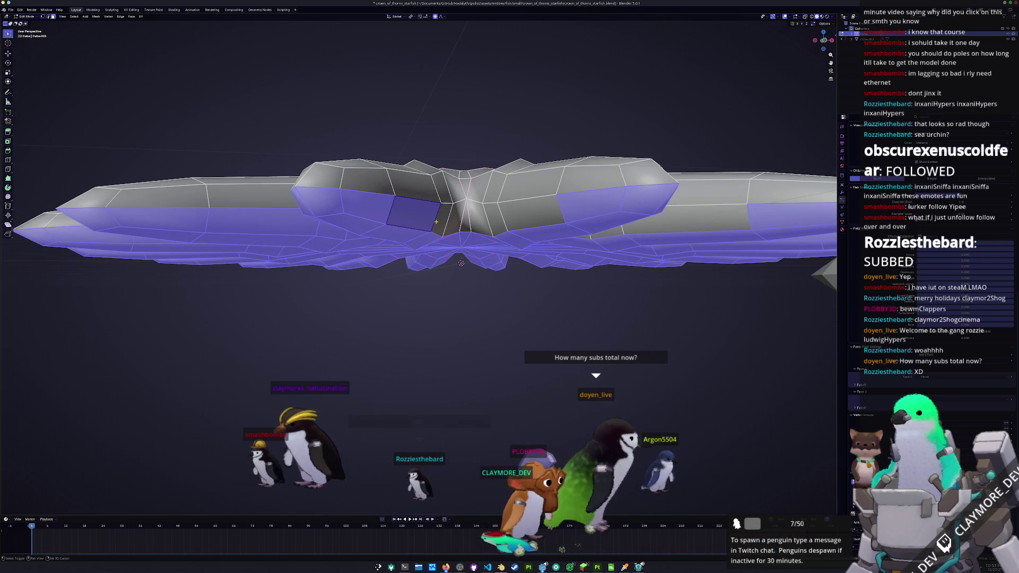
{"action": "left_click", "coordinate": [452, 219], "text": "shift"}
{"action": "left_click", "coordinate": [483, 218], "text": "shift"}
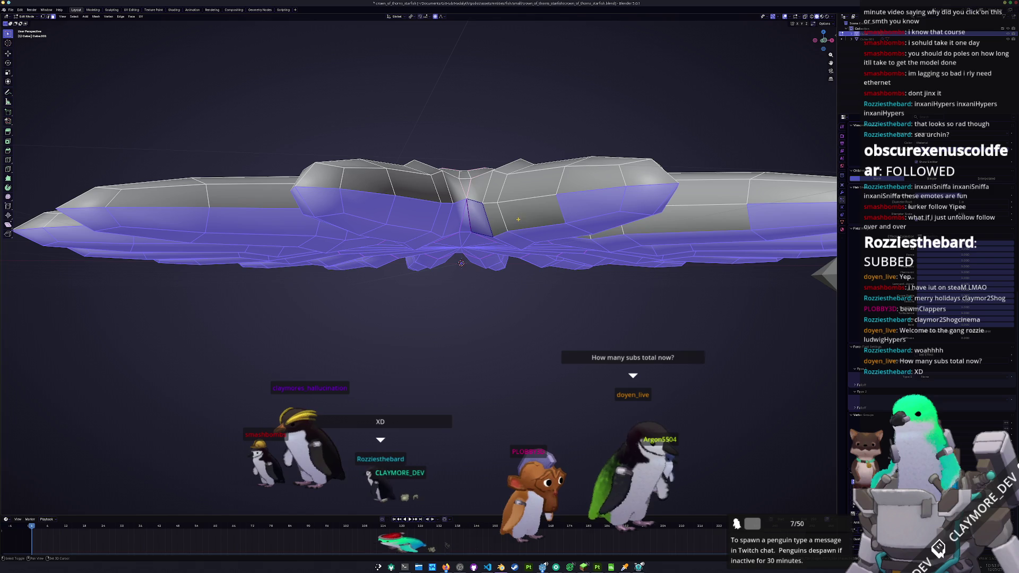
{"action": "middle_click_drag", "start_coordinate": [501, 218], "coordinate": [411, 217]}
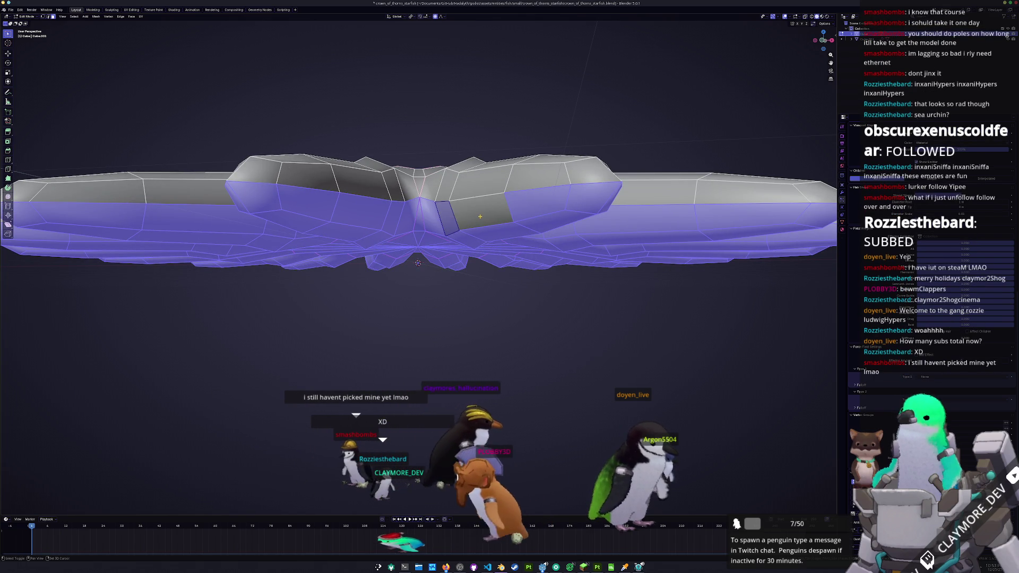
{"action": "mouse_move", "coordinate": [422, 217]}
{"action": "middle_mouse_down"}
{"action": "mouse_move", "coordinate": [458, 233]}
{"action": "mouse_move", "coordinate": [483, 230]}
{"action": "mouse_move", "coordinate": [318, 223]}
{"action": "mouse_move", "coordinate": [552, 246]}
{"action": "middle_mouse_up"}
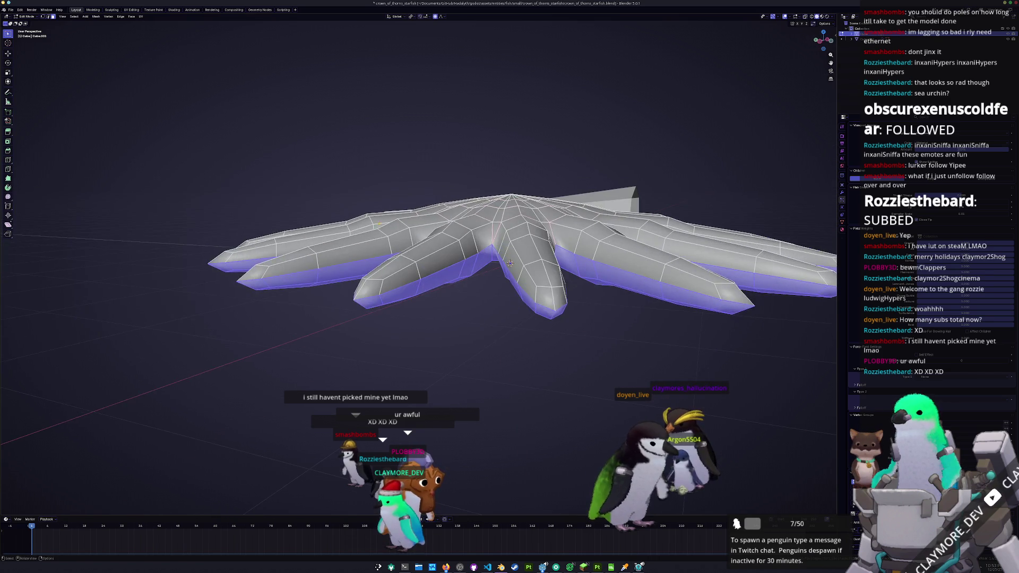
{"action": "scroll", "coordinate": [550, 245], "scroll_direction": "down", "scroll_amount": 5}
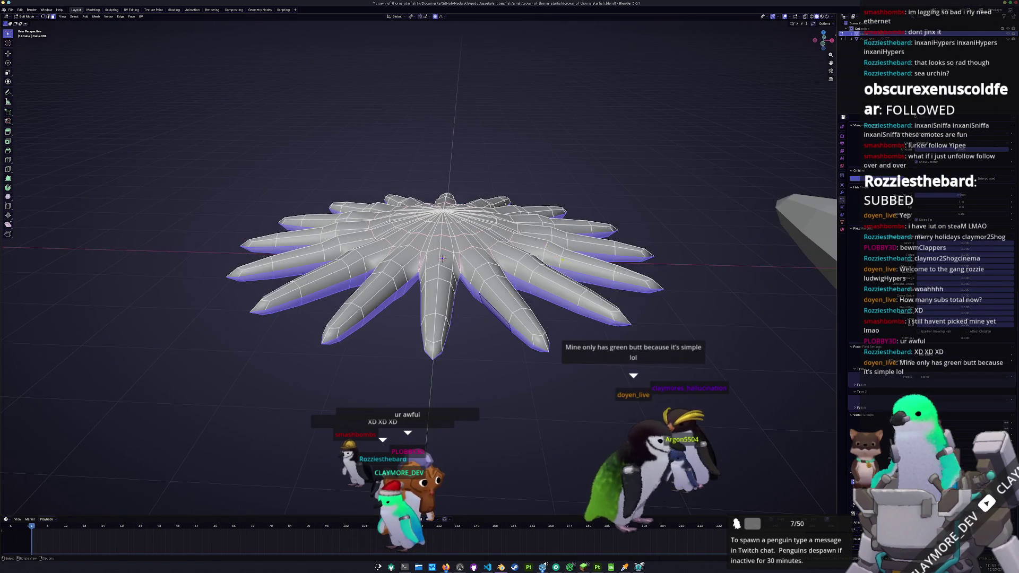
Step: Show the starfish's Object Data Properties, then leave Edit Mode to see the particle spikes
{"action": "mouse_move", "coordinate": [550, 246]}
{"action": "middle_mouse_down"}
{"action": "mouse_move", "coordinate": [564, 288]}
{"action": "mouse_move", "coordinate": [627, 197]}
{"action": "middle_mouse_up"}
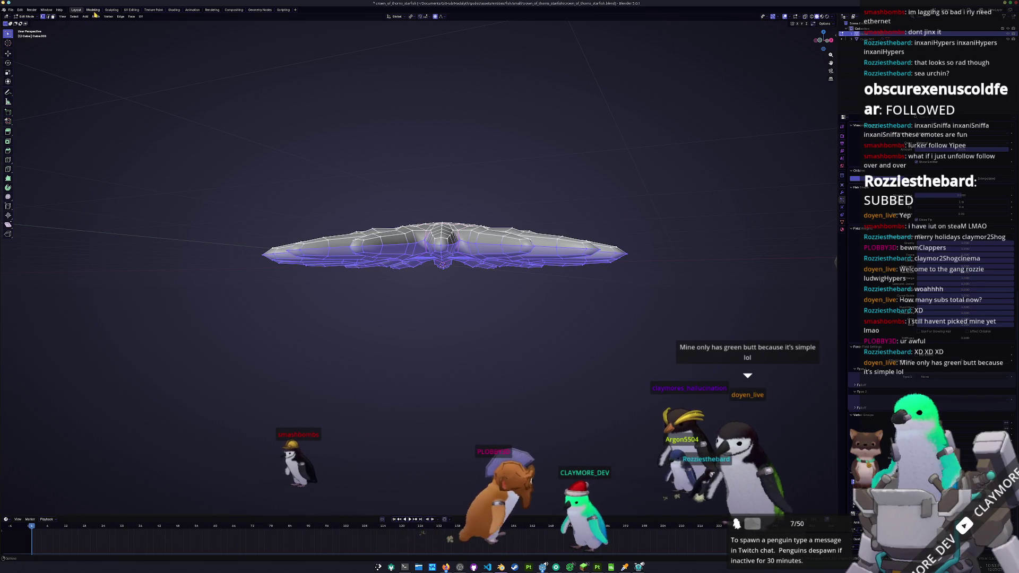
{"action": "left_click", "coordinate": [842, 222]}
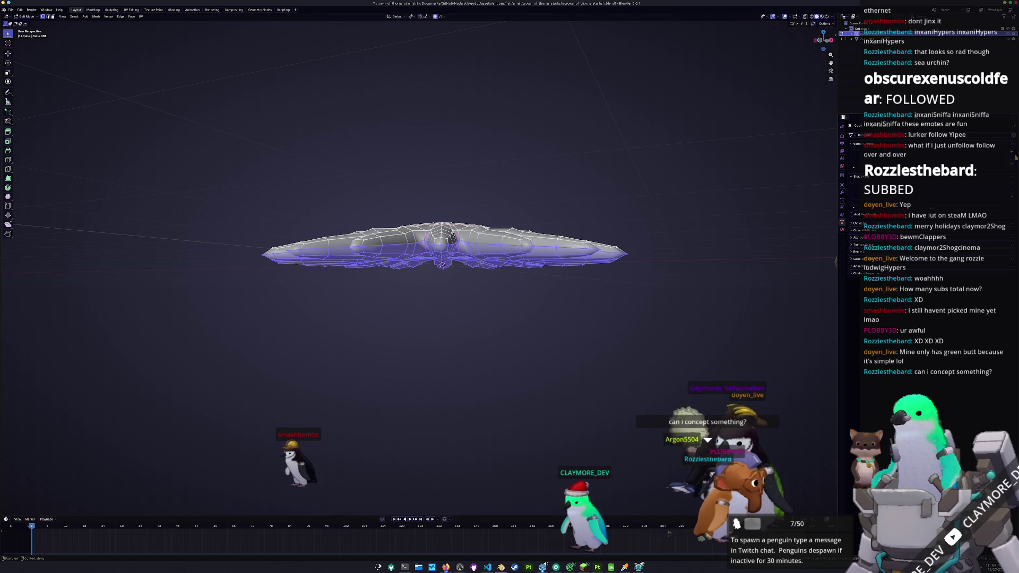
{"action": "scroll", "coordinate": [852, 239], "scroll_direction": "up", "scroll_amount": 3}
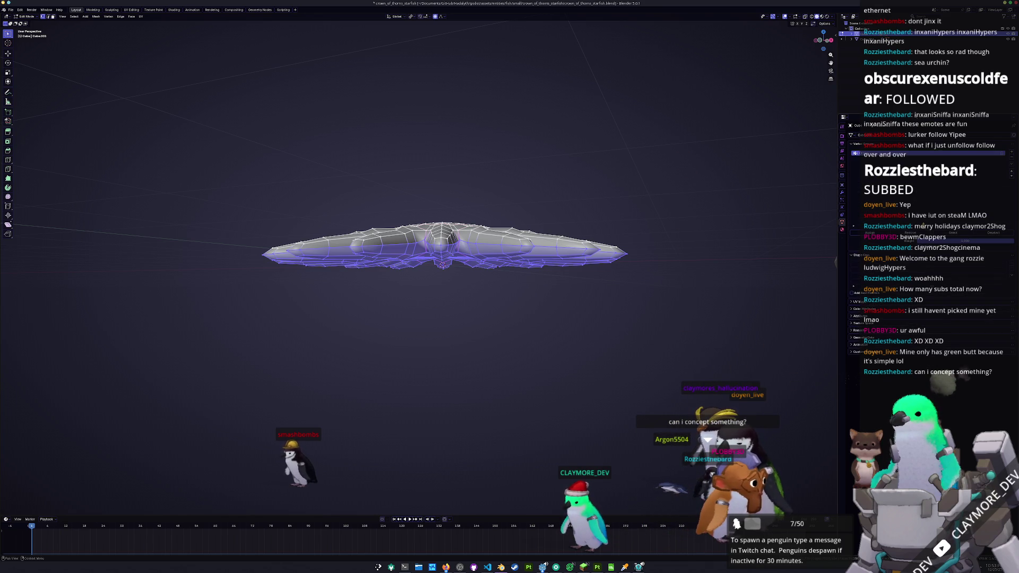
{"action": "key", "text": "Tab"}
{"action": "middle_click_drag", "start_coordinate": [518, 287], "coordinate": [577, 253]}
{"action": "scroll", "coordinate": [886, 382], "scroll_direction": "up", "scroll_amount": 3}
{"action": "scroll", "coordinate": [884, 398], "scroll_direction": "down", "scroll_amount": 5}
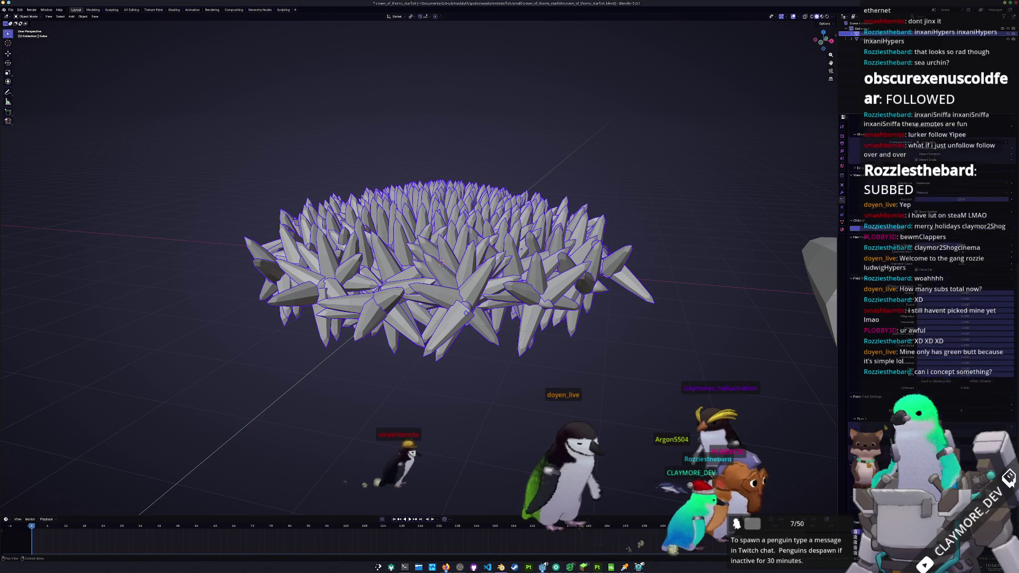
Step: Change the particle Seed to reshuffle the thorn spikes and inspect them from above
{"action": "mouse_move", "coordinate": [442, 263]}
{"action": "middle_mouse_down"}
{"action": "mouse_move", "coordinate": [442, 200]}
{"action": "mouse_move", "coordinate": [442, 274]}
{"action": "mouse_move", "coordinate": [431, 253]}
{"action": "middle_mouse_up"}
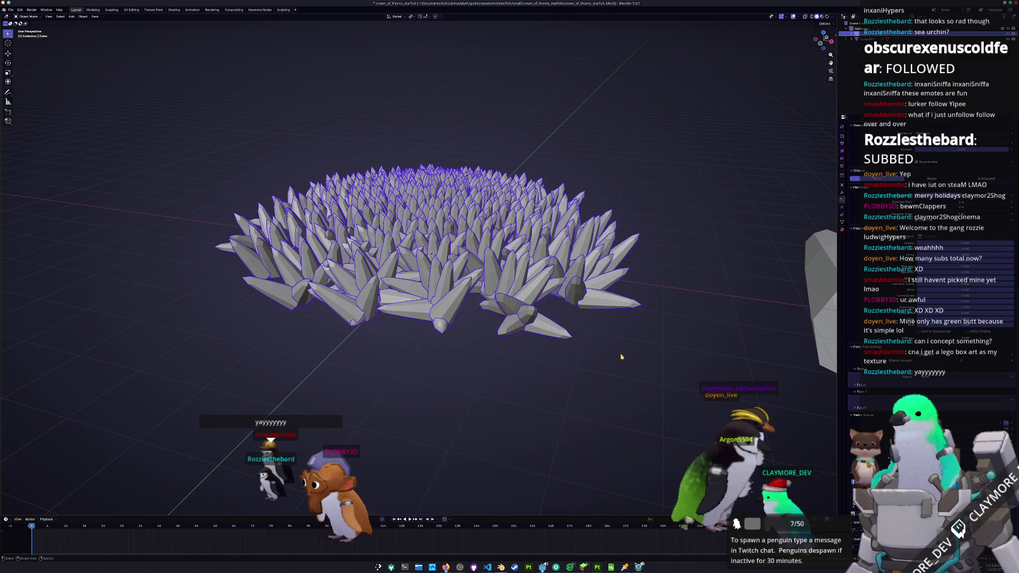
{"action": "scroll", "coordinate": [928, 318], "scroll_direction": "up", "scroll_amount": 10}
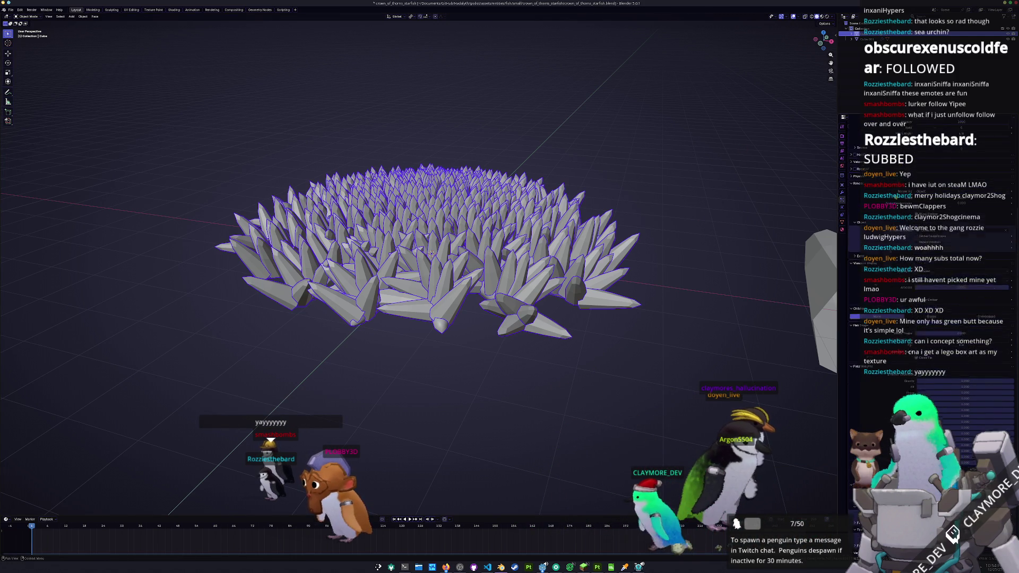
{"action": "left_click_drag", "start_coordinate": [947, 263], "coordinate": [1007, 263]}
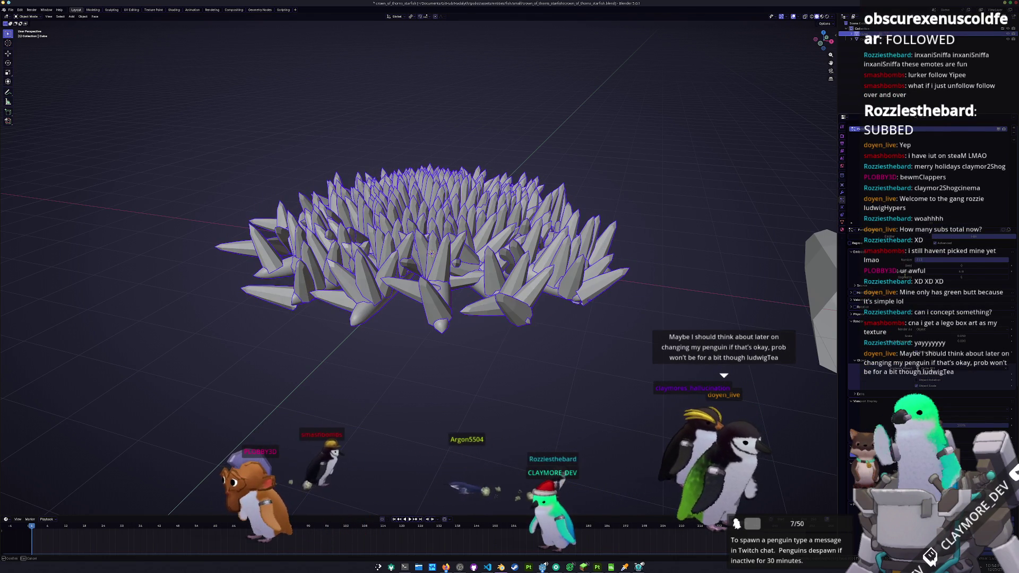
{"action": "left_click_drag", "start_coordinate": [1007, 263], "coordinate": [1011, 264]}
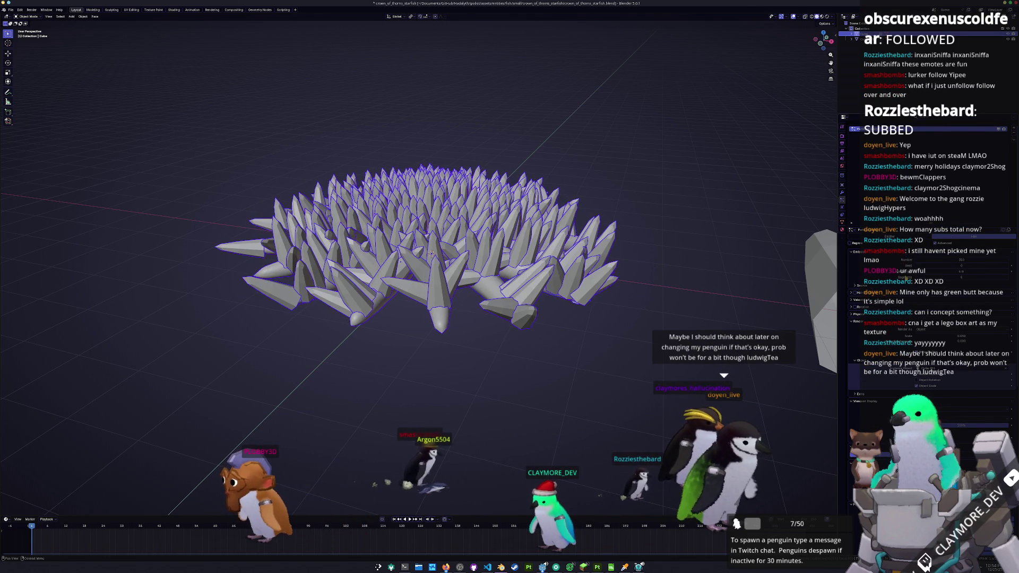
{"action": "middle_click_drag", "start_coordinate": [630, 225], "coordinate": [634, 253]}
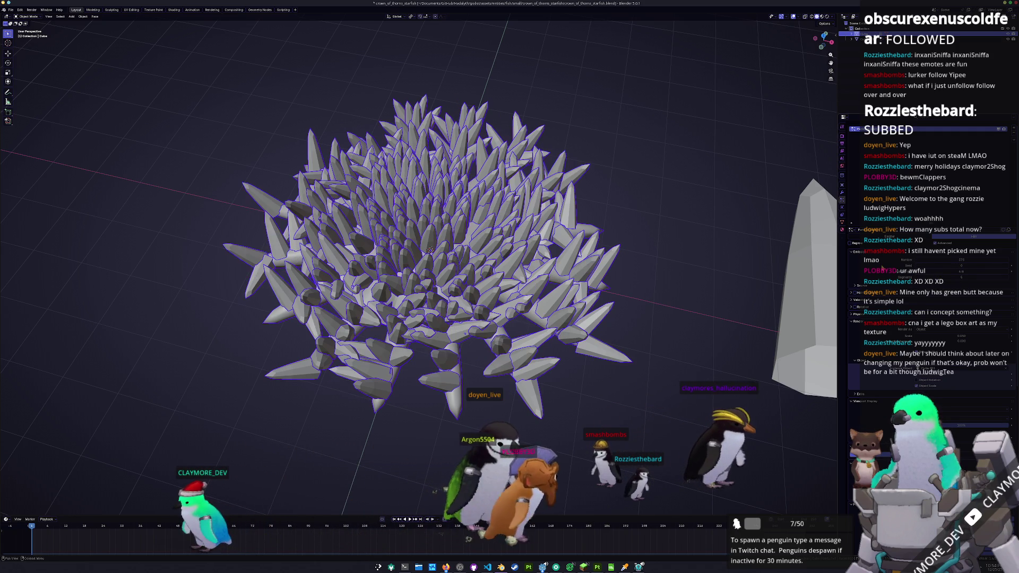
{"action": "middle_click_drag", "start_coordinate": [700, 270], "coordinate": [646, 333]}
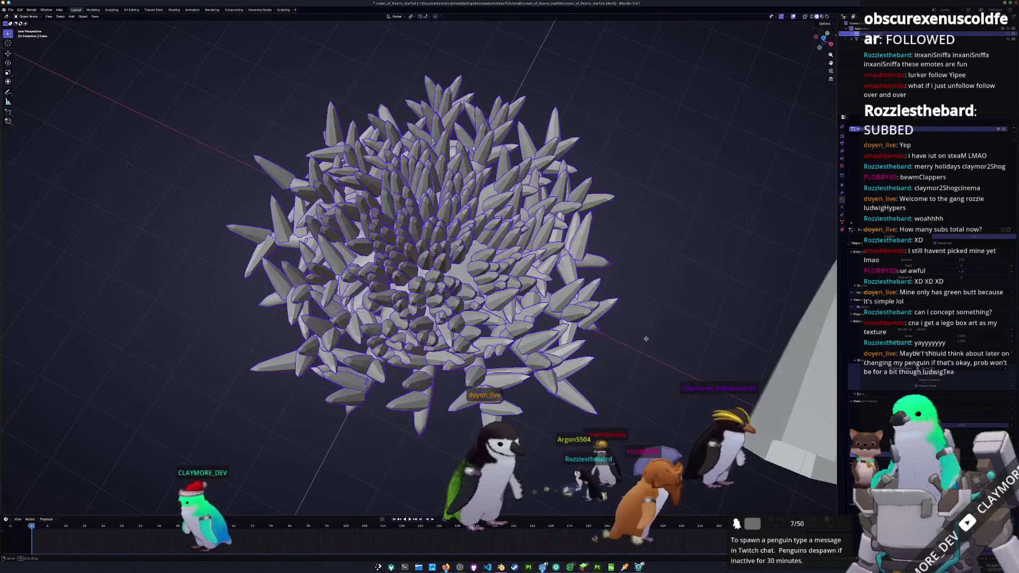
{"action": "scroll", "coordinate": [648, 324], "scroll_direction": "up", "scroll_amount": 2}
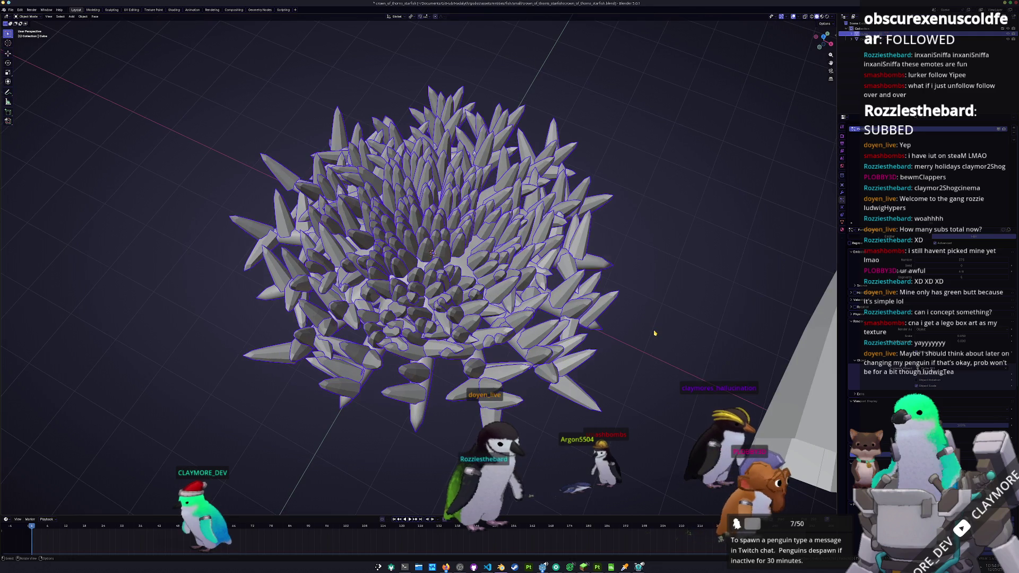
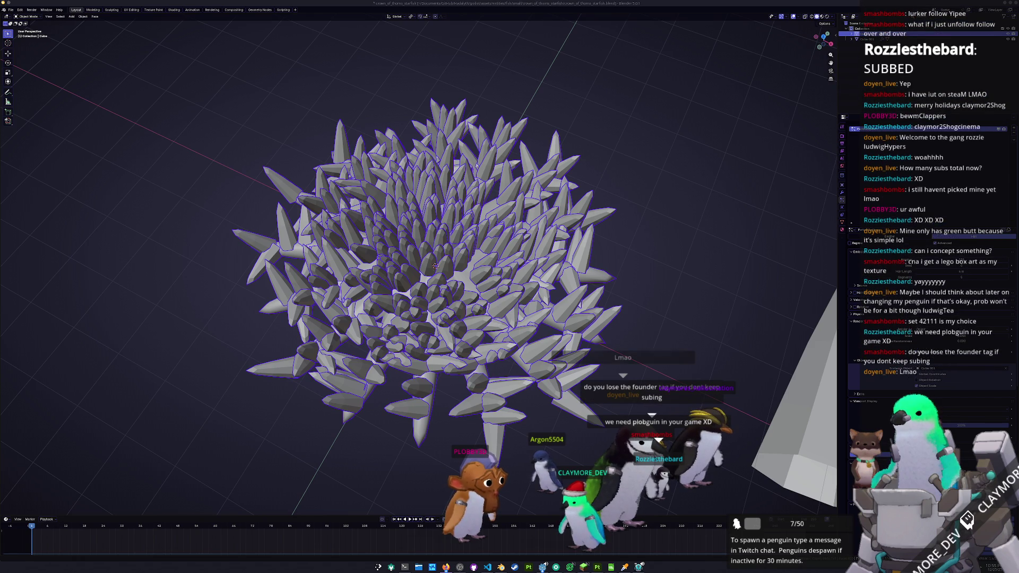
Step: Switch from Blender to the browser showing the LEGO Dom's Dodge Charger page
{"action": "key", "text": "alt+Tab"}
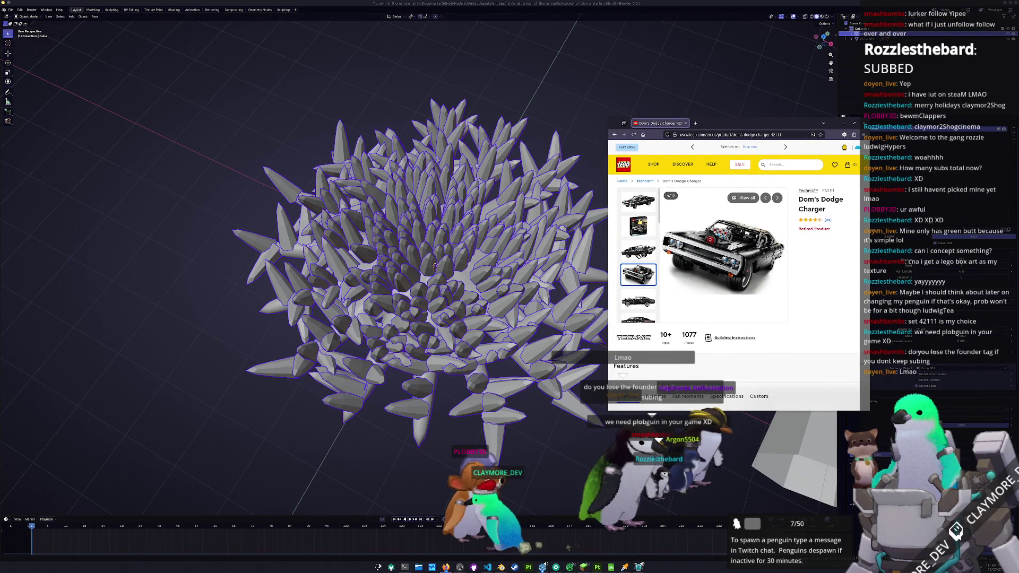
Step: Show the boxed-set gallery photo, expand Fan Moments, then return to the Blender starfish scene
{"action": "left_click", "coordinate": [638, 227]}
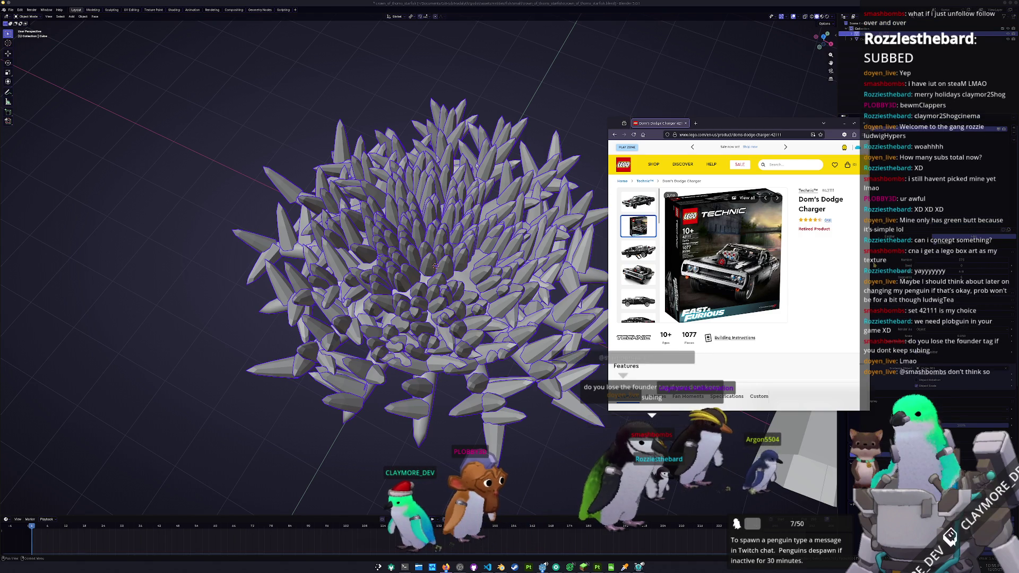
{"action": "key", "text": "alt+Tab"}
{"action": "key", "text": "alt+Tab"}
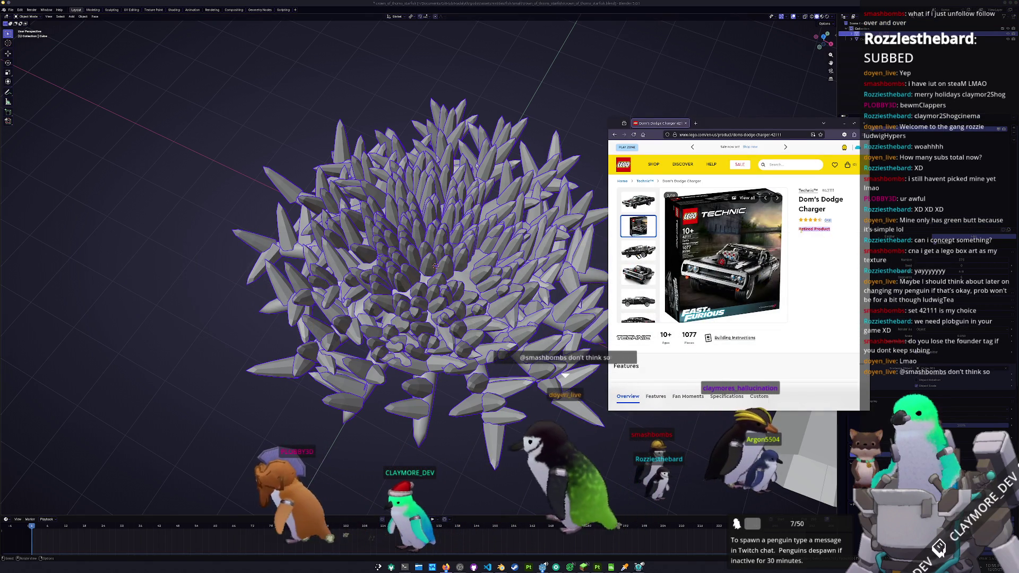
{"action": "scroll", "coordinate": [823, 263], "scroll_direction": "down", "scroll_amount": 3}
{"action": "scroll", "coordinate": [816, 278], "scroll_direction": "down", "scroll_amount": 2}
{"action": "scroll", "coordinate": [804, 295], "scroll_direction": "down", "scroll_amount": 2}
{"action": "scroll", "coordinate": [793, 311], "scroll_direction": "down", "scroll_amount": 2}
{"action": "scroll", "coordinate": [793, 311], "scroll_direction": "down", "scroll_amount": 2}
{"action": "scroll", "coordinate": [791, 310], "scroll_direction": "down", "scroll_amount": 2}
{"action": "scroll", "coordinate": [784, 309], "scroll_direction": "down", "scroll_amount": 2}
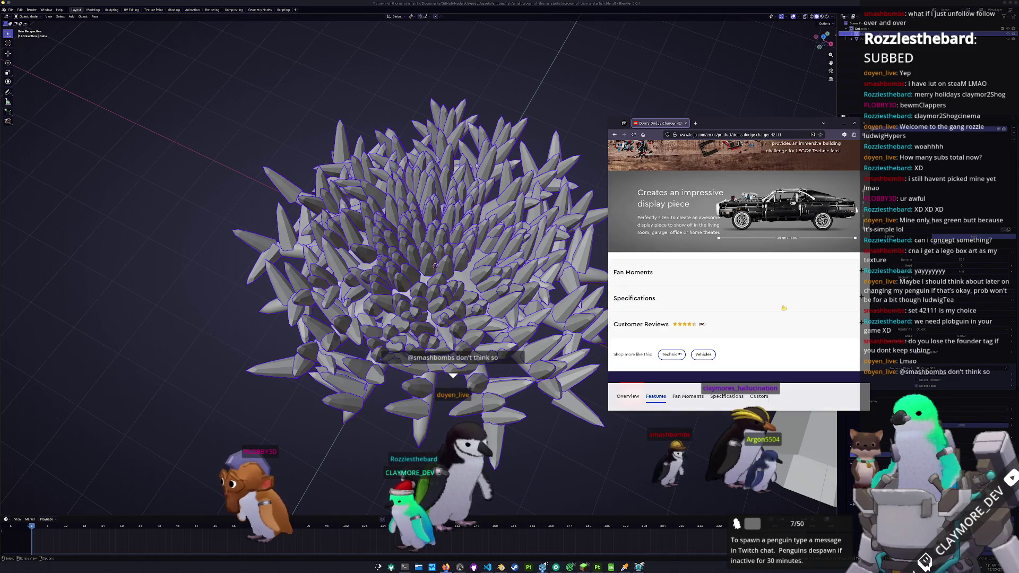
{"action": "left_click", "coordinate": [829, 279]}
{"action": "scroll", "coordinate": [835, 276], "scroll_direction": "up", "scroll_amount": 2}
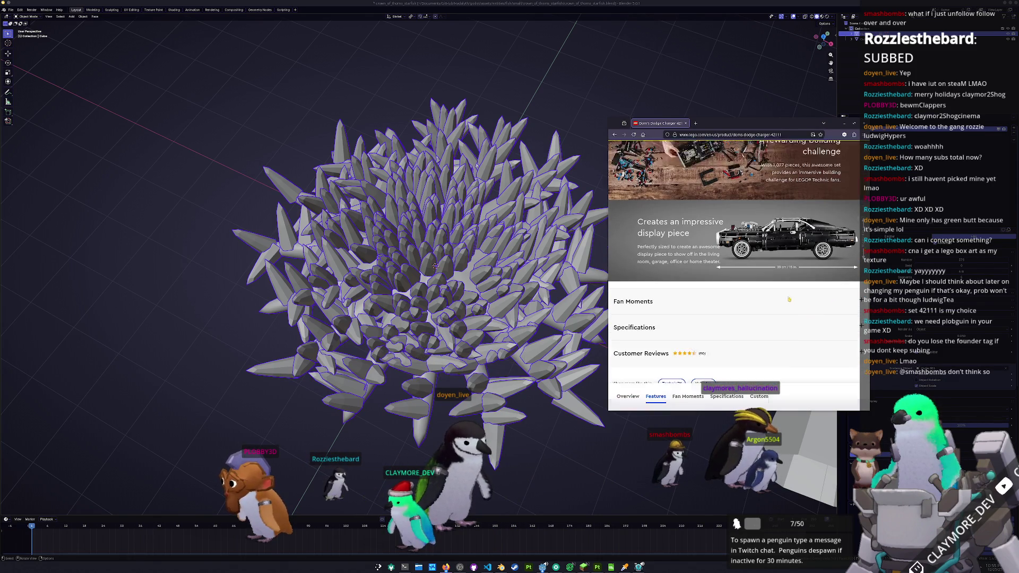
{"action": "scroll", "coordinate": [812, 286], "scroll_direction": "up", "scroll_amount": 3}
{"action": "scroll", "coordinate": [784, 300], "scroll_direction": "up", "scroll_amount": 3}
{"action": "scroll", "coordinate": [786, 301], "scroll_direction": "up", "scroll_amount": 2}
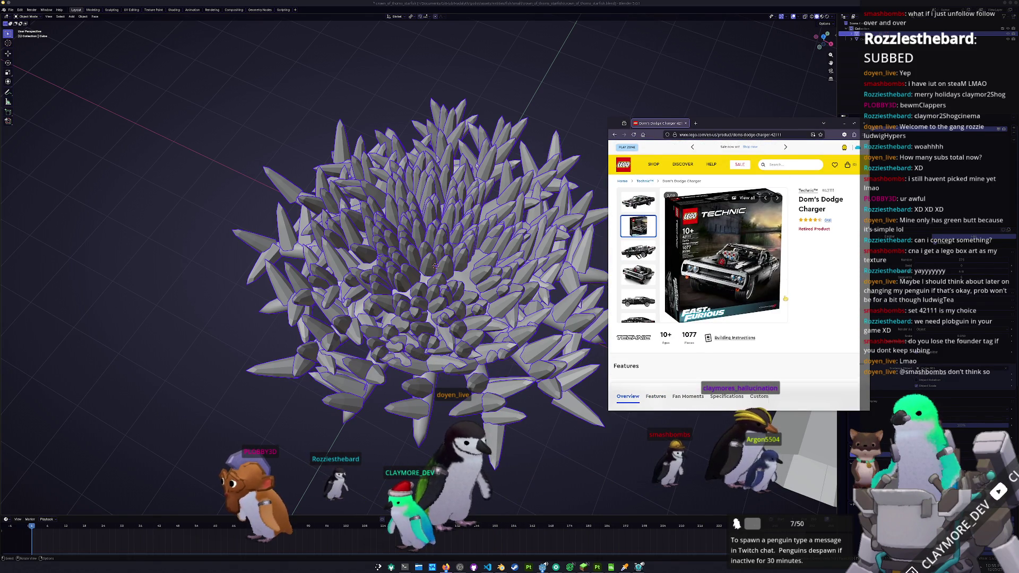
{"action": "middle_click_drag", "start_coordinate": [575, 449], "coordinate": [527, 376]}
{"action": "left_click", "coordinate": [534, 385]}
Step: Walk the game character out of the circular room around the base, then return to Blender
{"action": "key", "text": "alt+Tab"}
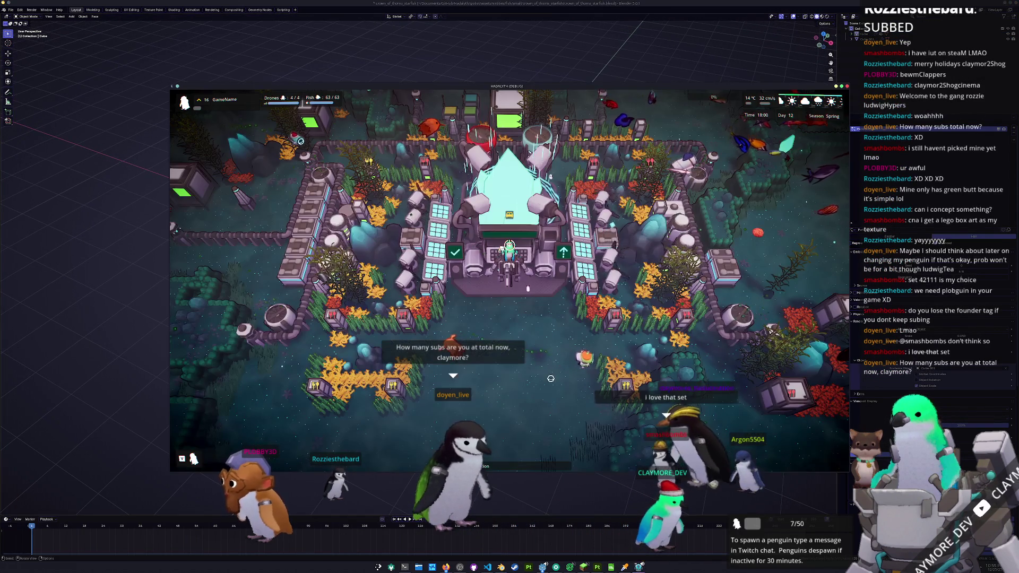
{"action": "scroll", "coordinate": [537, 375], "scroll_direction": "down", "scroll_amount": 3}
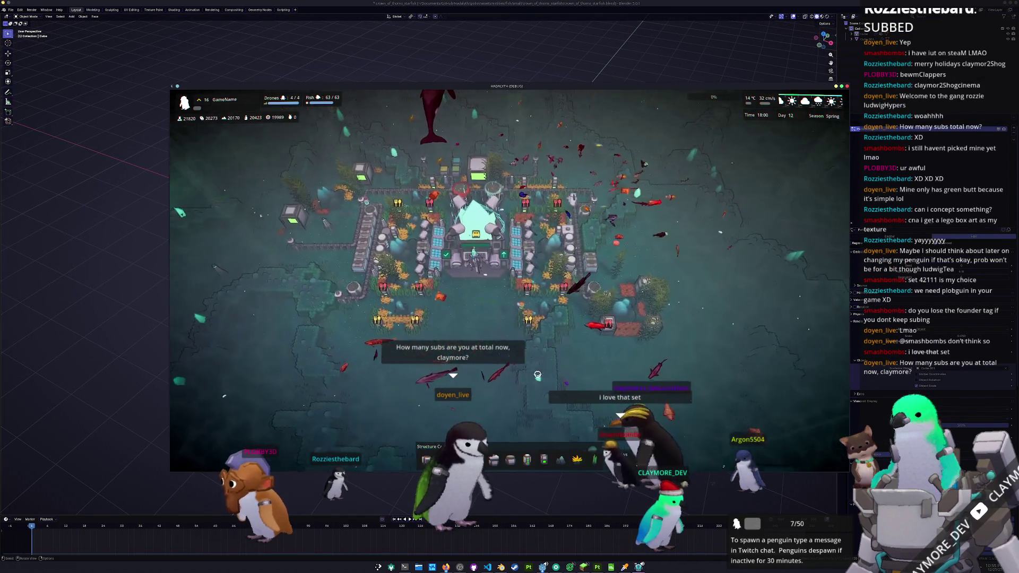
{"action": "scroll", "coordinate": [537, 376], "scroll_direction": "up", "scroll_amount": 4}
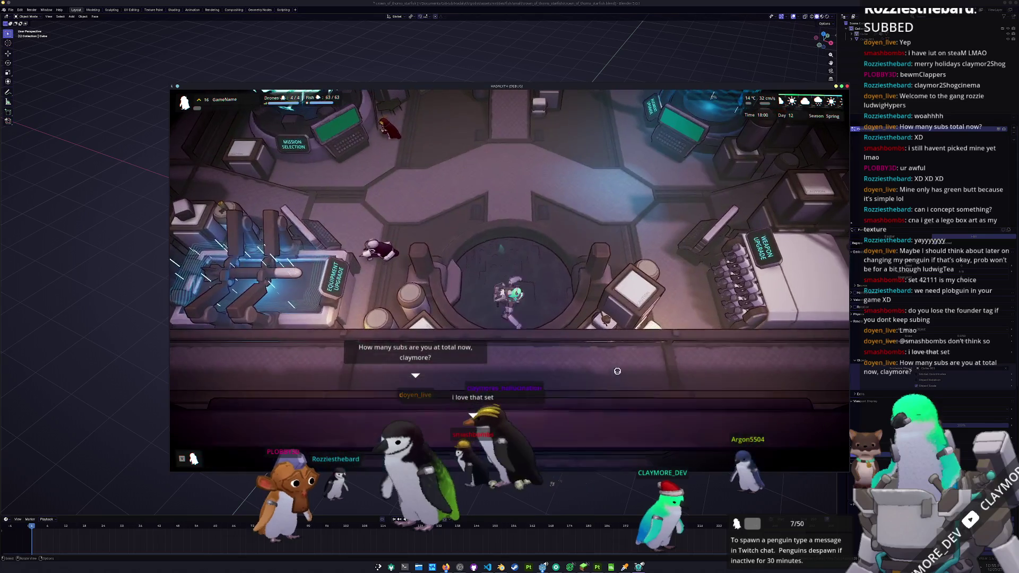
{"action": "key", "text": "w"}
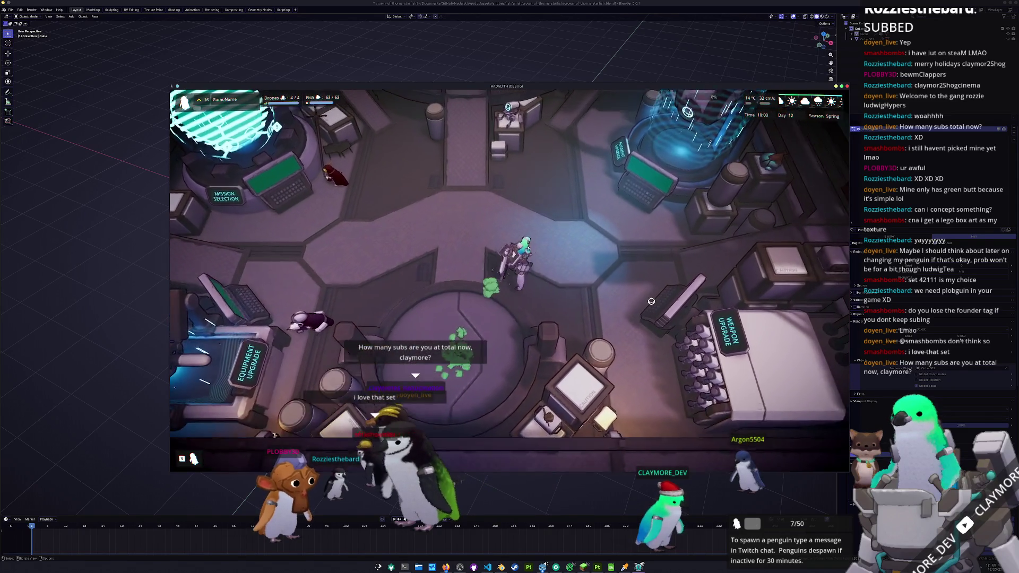
{"action": "key", "text": "w"}
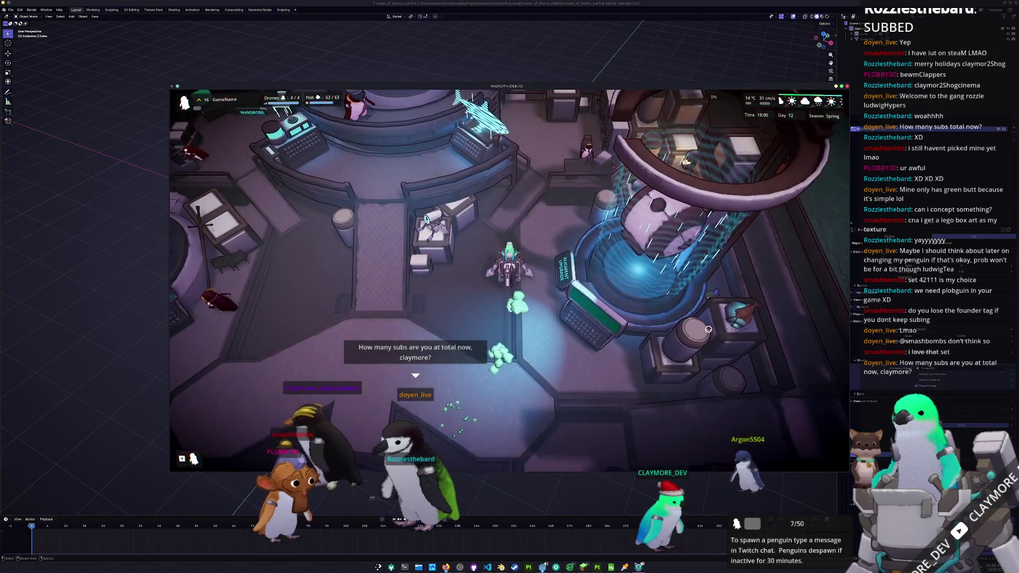
{"action": "key", "text": "w"}
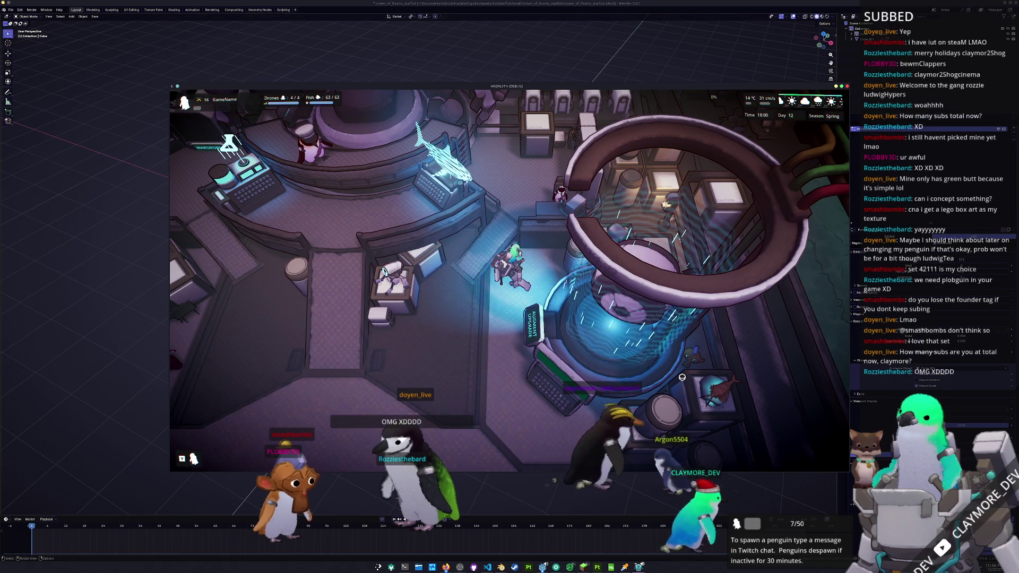
{"action": "key", "text": "a"}
{"action": "key", "text": "a"}
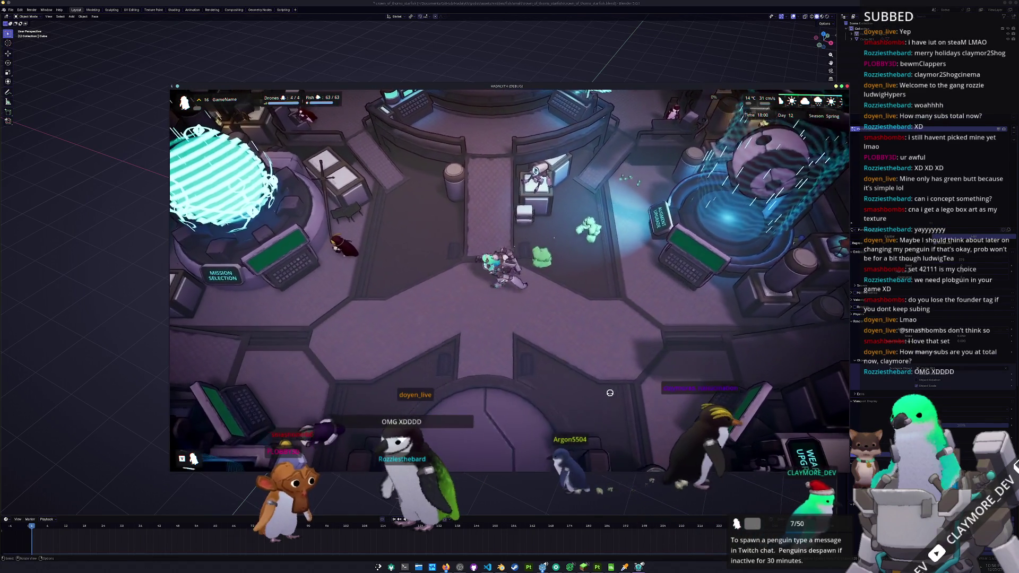
{"action": "key", "text": "alt+Tab"}
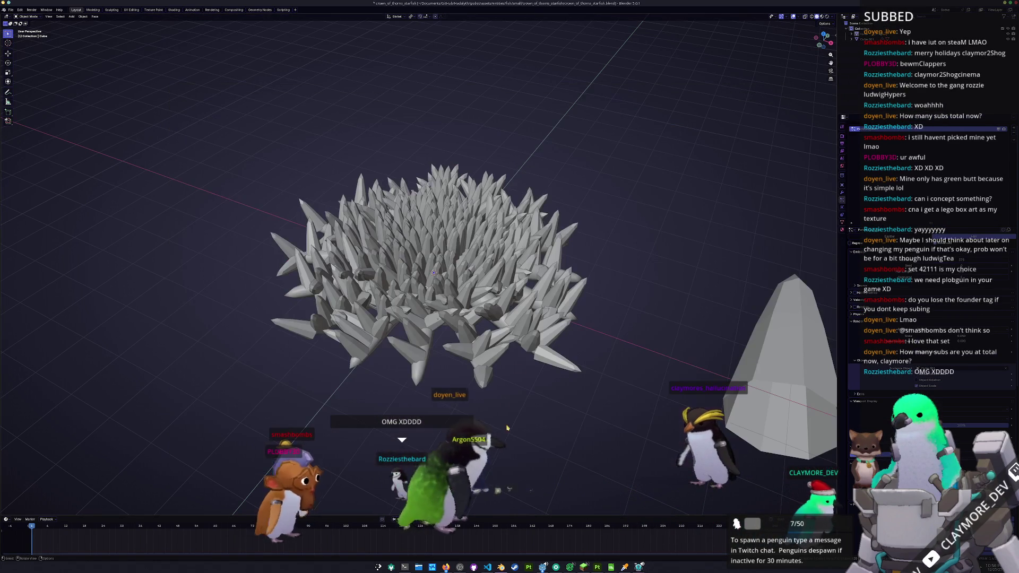
Step: Select the spiky starfish mesh and orbit to view it from above
{"action": "left_click", "coordinate": [488, 364]}
{"action": "mouse_move", "coordinate": [487, 364]}
{"action": "middle_mouse_down"}
{"action": "mouse_move", "coordinate": [493, 388]}
{"action": "mouse_move", "coordinate": [497, 339]}
{"action": "middle_mouse_up"}
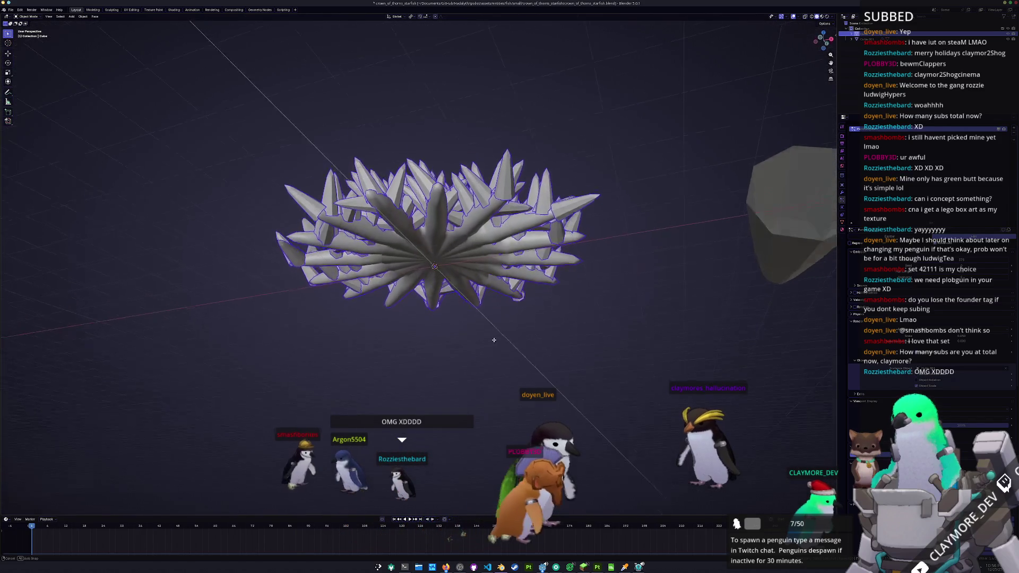
{"action": "middle_click_drag", "start_coordinate": [497, 338], "coordinate": [494, 368]}
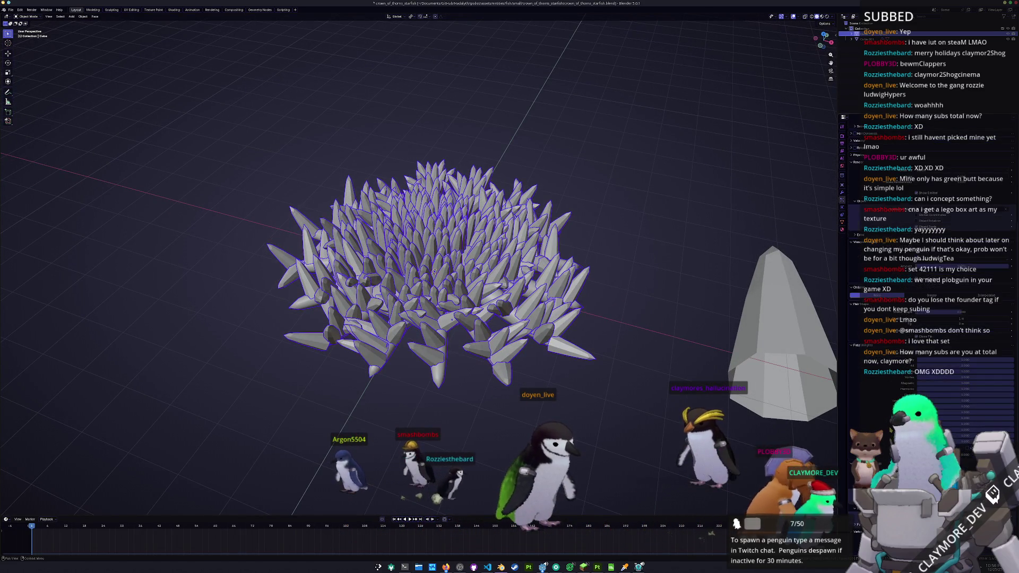
{"action": "scroll", "coordinate": [931, 318], "scroll_direction": "down", "scroll_amount": 8}
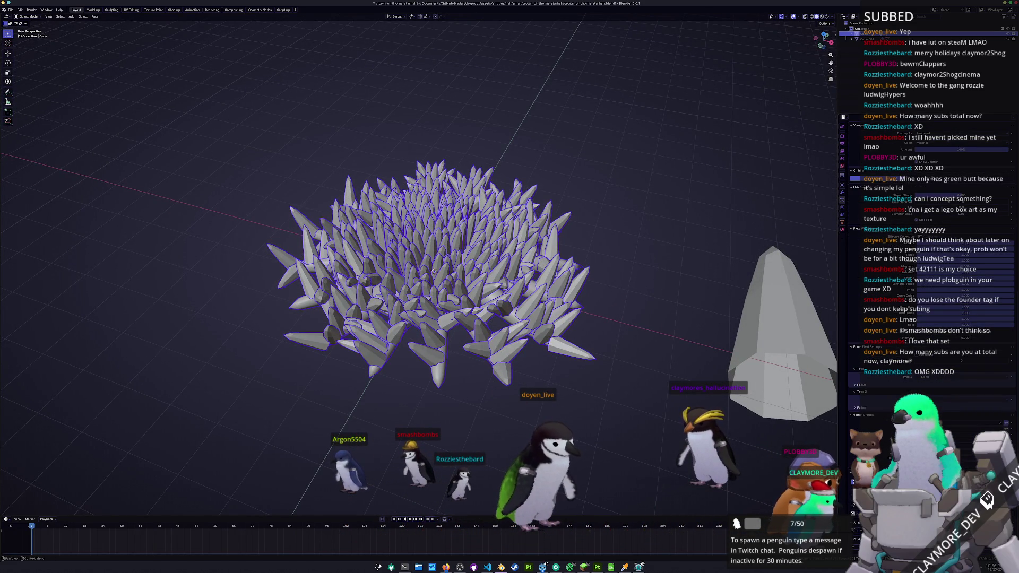
{"action": "scroll", "coordinate": [932, 319], "scroll_direction": "down", "scroll_amount": 2}
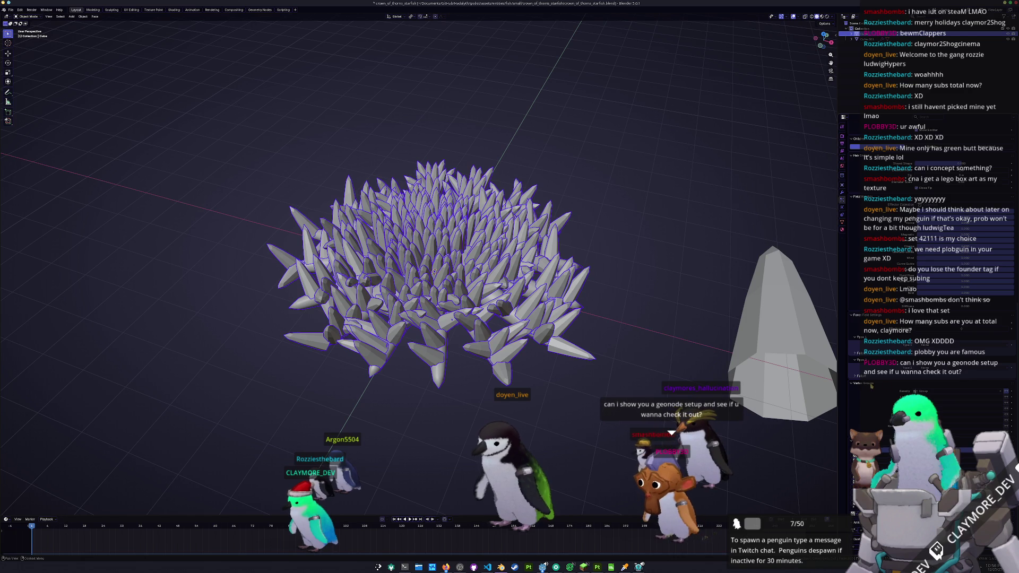
{"action": "scroll", "coordinate": [872, 388], "scroll_direction": "up", "scroll_amount": 1}
{"action": "scroll", "coordinate": [873, 391], "scroll_direction": "up", "scroll_amount": 1}
{"action": "scroll", "coordinate": [874, 393], "scroll_direction": "up", "scroll_amount": 1}
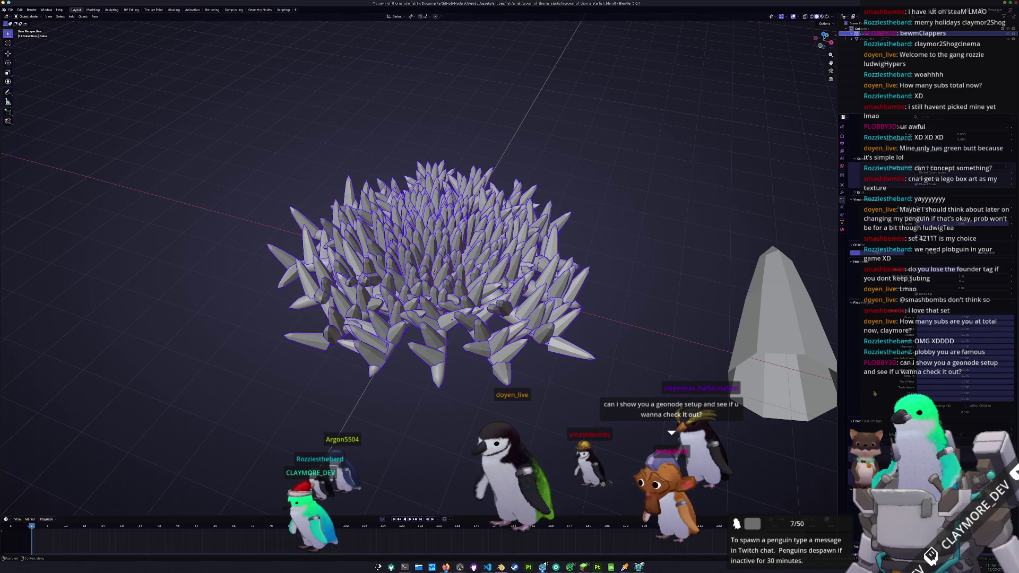
{"action": "scroll", "coordinate": [874, 397], "scroll_direction": "up", "scroll_amount": 2}
{"action": "scroll", "coordinate": [878, 398], "scroll_direction": "up", "scroll_amount": 1}
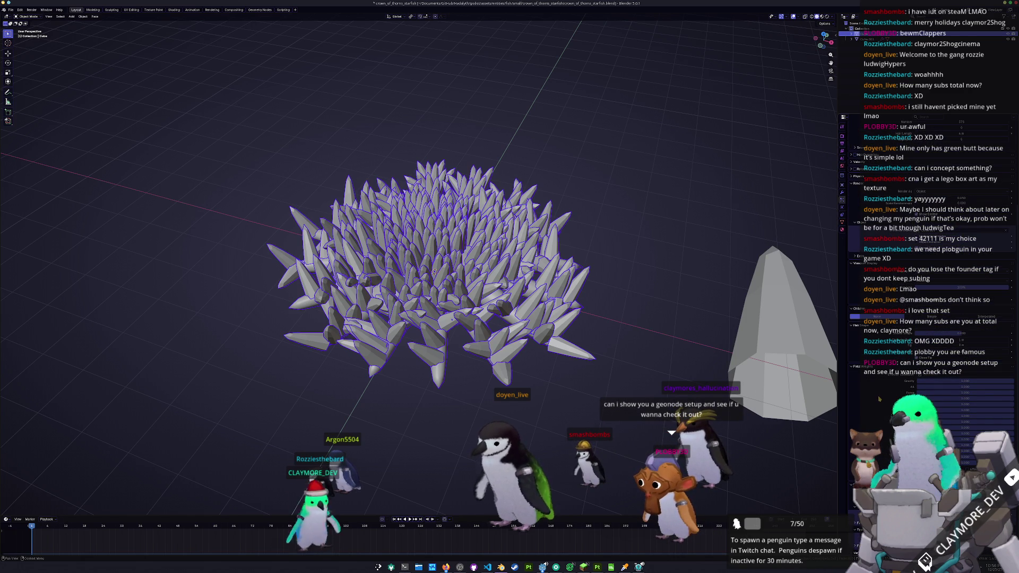
{"action": "scroll", "coordinate": [879, 399], "scroll_direction": "up", "scroll_amount": 1}
{"action": "scroll", "coordinate": [881, 405], "scroll_direction": "up", "scroll_amount": 1}
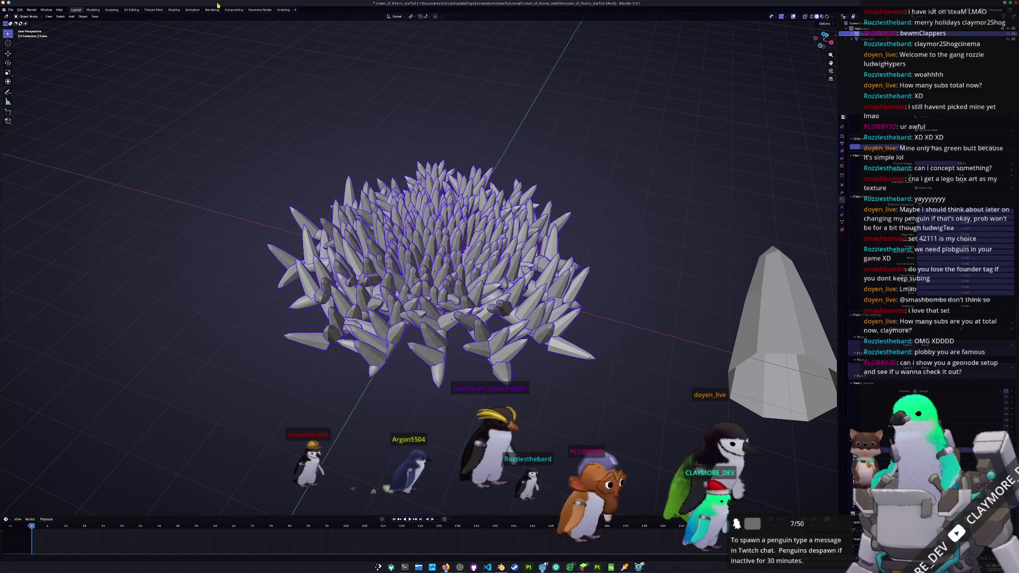
Step: In the Geometry Nodes workspace, hide the spikes and create a new node tree for the starfish
{"action": "left_click", "coordinate": [260, 10]}
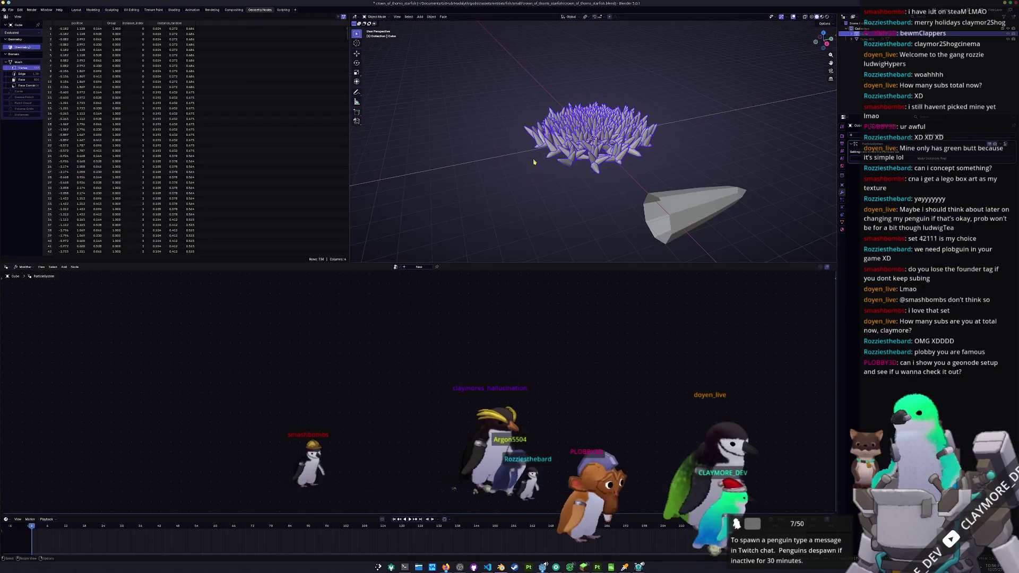
{"action": "scroll", "coordinate": [534, 161], "scroll_direction": "up", "scroll_amount": 5}
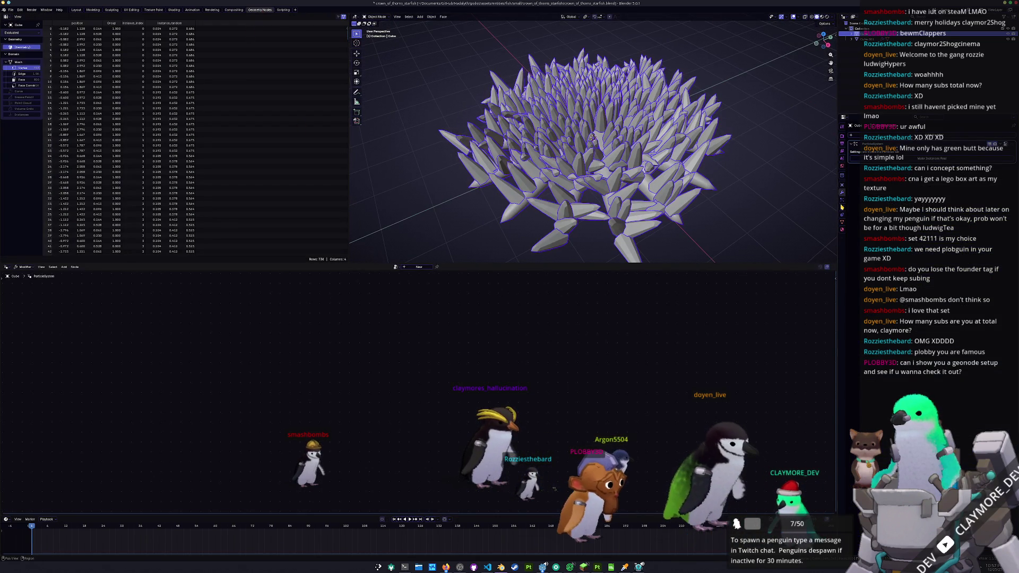
{"action": "key", "text": "h"}
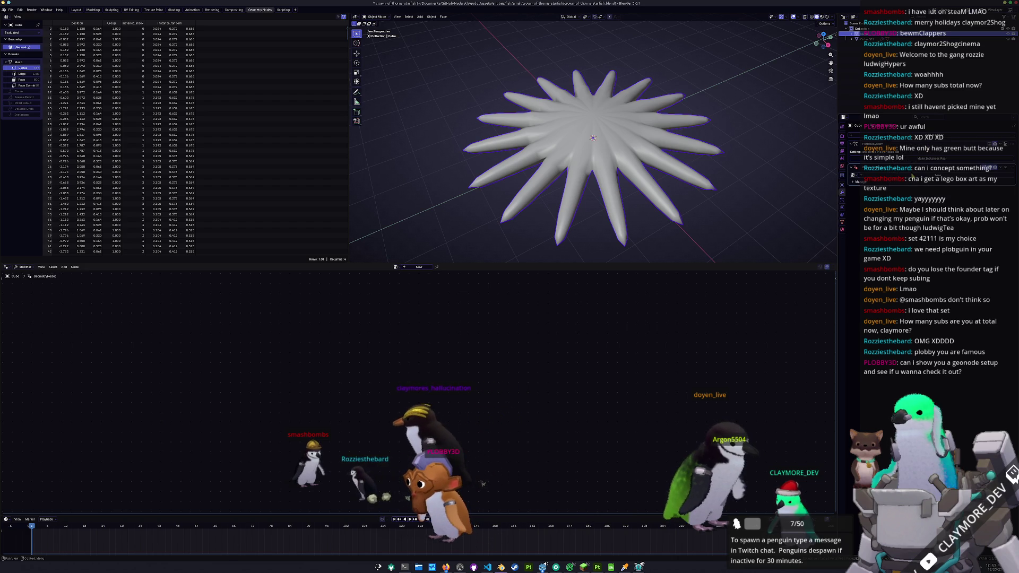
{"action": "left_click", "coordinate": [417, 265]}
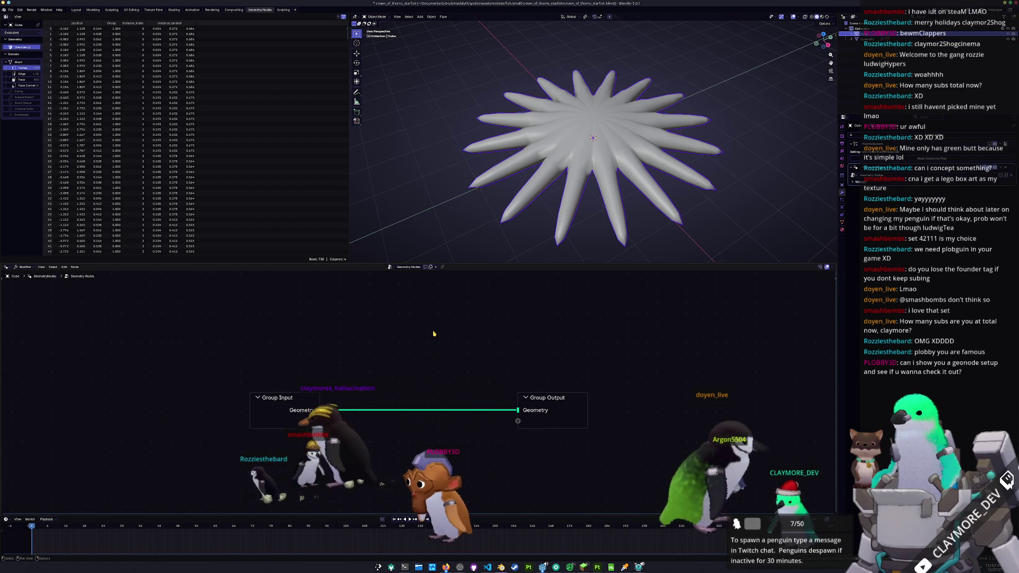
{"action": "middle_click_drag", "start_coordinate": [418, 335], "coordinate": [451, 336]}
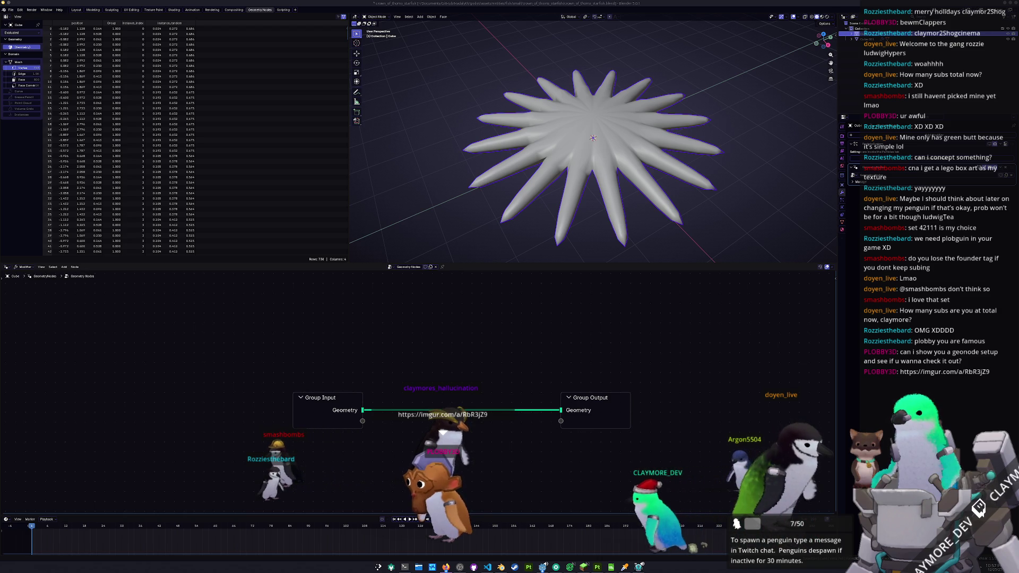
{"action": "left_click_drag", "start_coordinate": [712, 178], "coordinate": [785, 179]}
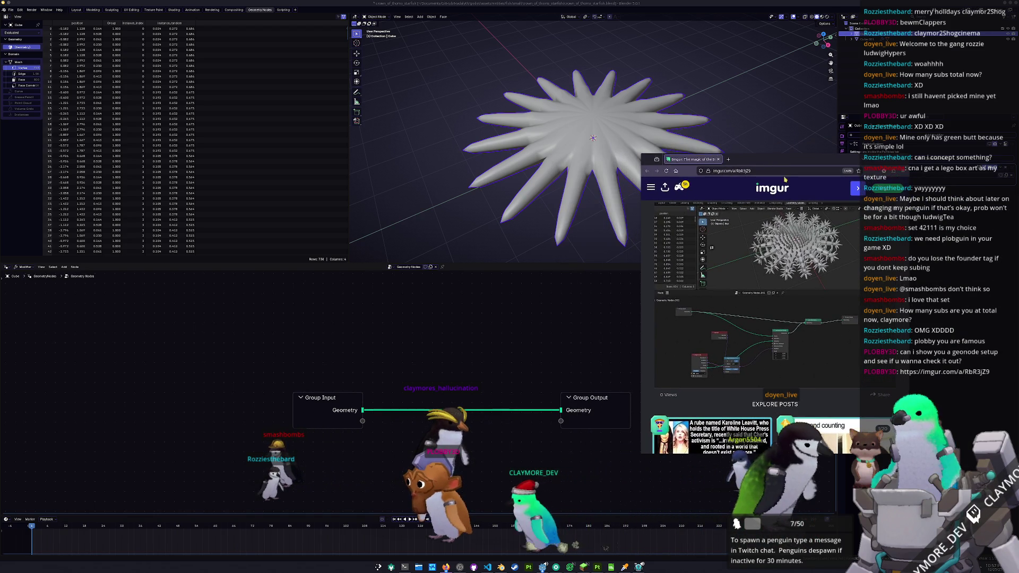
Step: Cancel saving the Imgur node screenshot, open it full size in a new tab, then return to Blender
{"action": "left_click", "coordinate": [824, 290]}
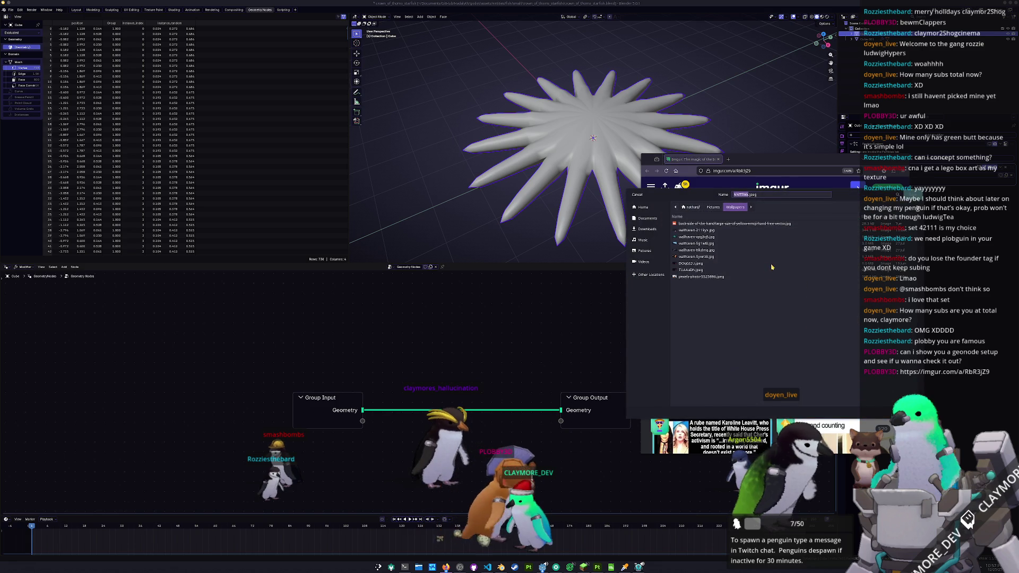
{"action": "key", "text": "Return"}
{"action": "right_click", "coordinate": [768, 275]}
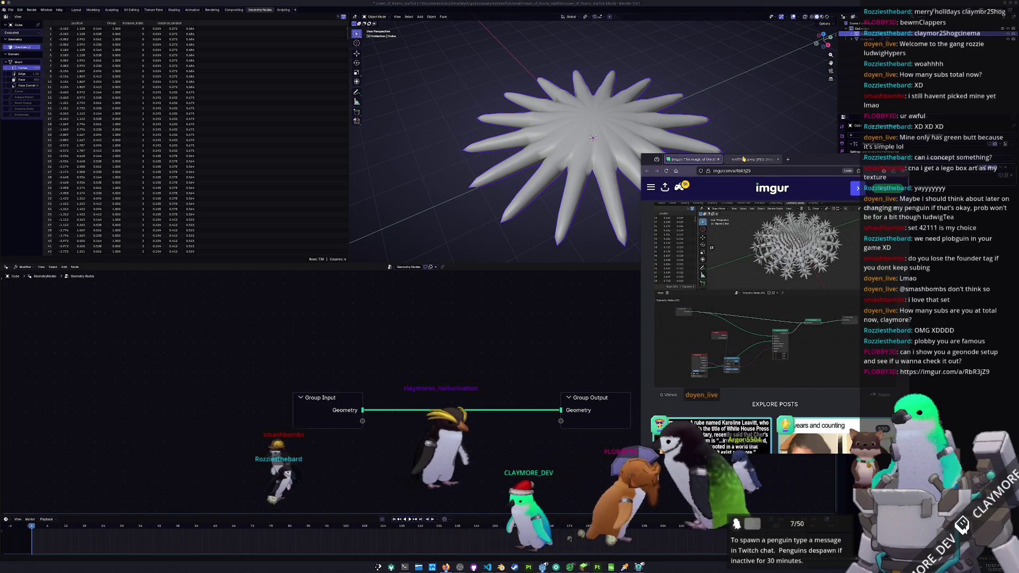
{"action": "left_click", "coordinate": [789, 277]}
{"action": "scroll", "coordinate": [792, 291], "scroll_direction": "right", "scroll_amount": 2}
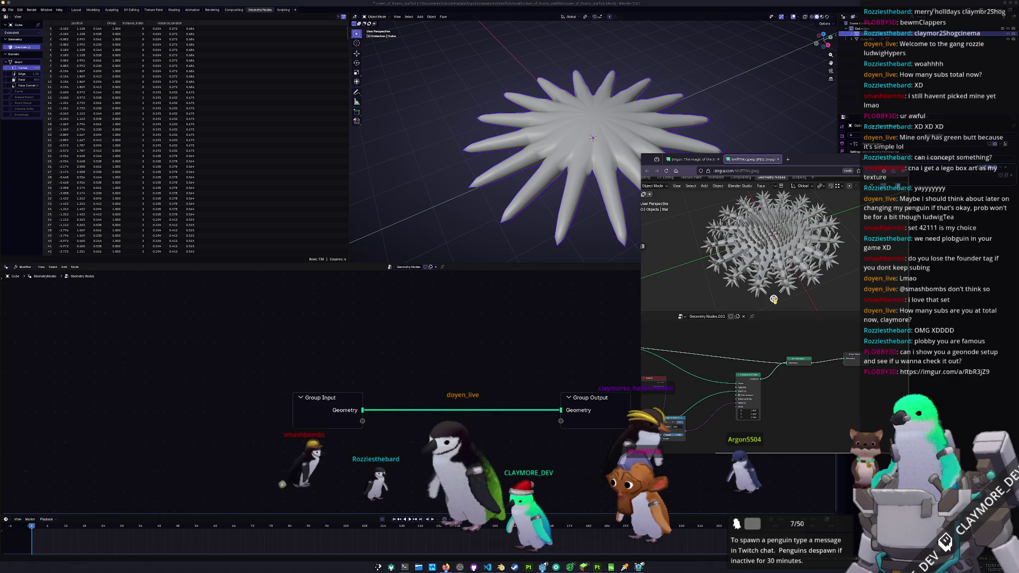
{"action": "scroll", "coordinate": [765, 307], "scroll_direction": "left", "scroll_amount": 1}
{"action": "scroll", "coordinate": [740, 327], "scroll_direction": "left", "scroll_amount": 1}
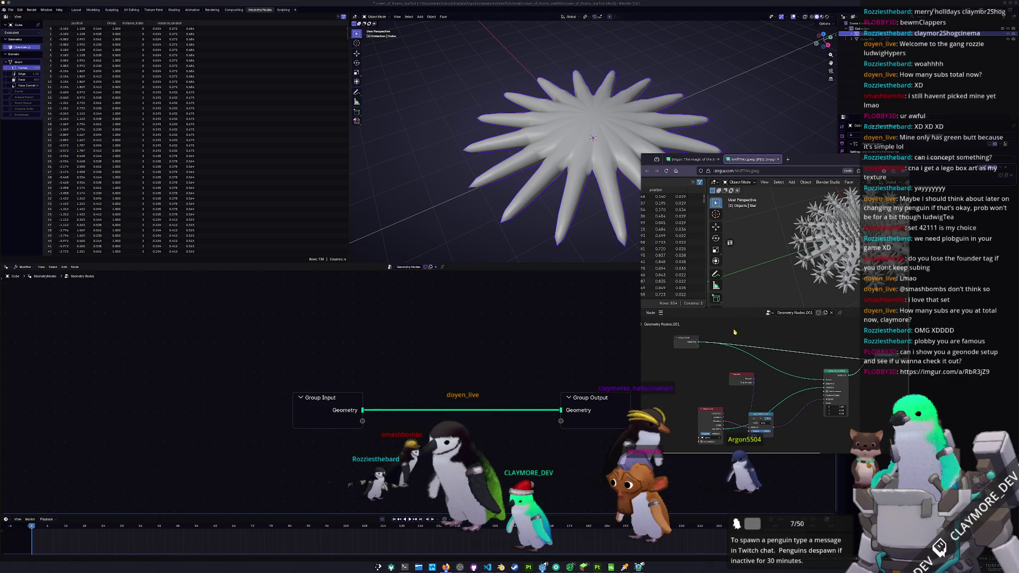
{"action": "scroll", "coordinate": [734, 332], "scroll_direction": "down", "scroll_amount": 1}
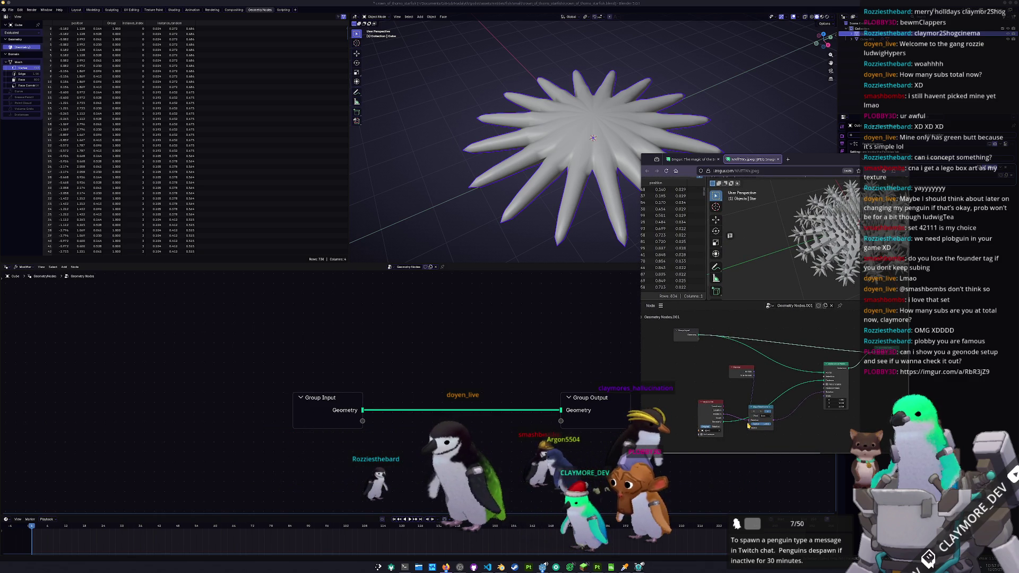
{"action": "scroll", "coordinate": [794, 372], "scroll_direction": "right", "scroll_amount": 1}
{"action": "scroll", "coordinate": [794, 372], "scroll_direction": "right", "scroll_amount": 1}
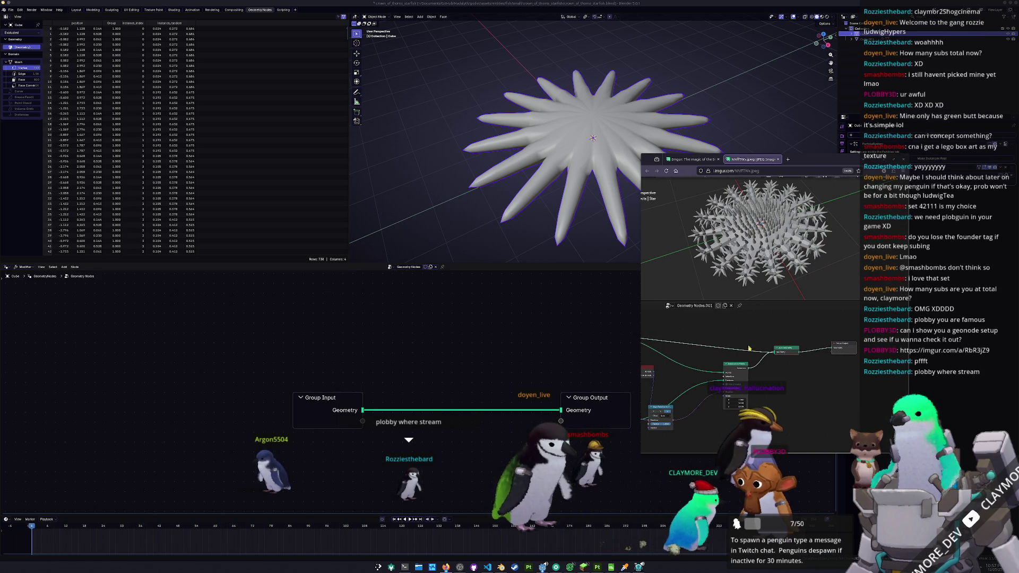
{"action": "left_click", "coordinate": [467, 346]}
Step: Add an Instance on Points node from the Instances menu and place it in the tree
{"action": "key", "text": "shift+a"}
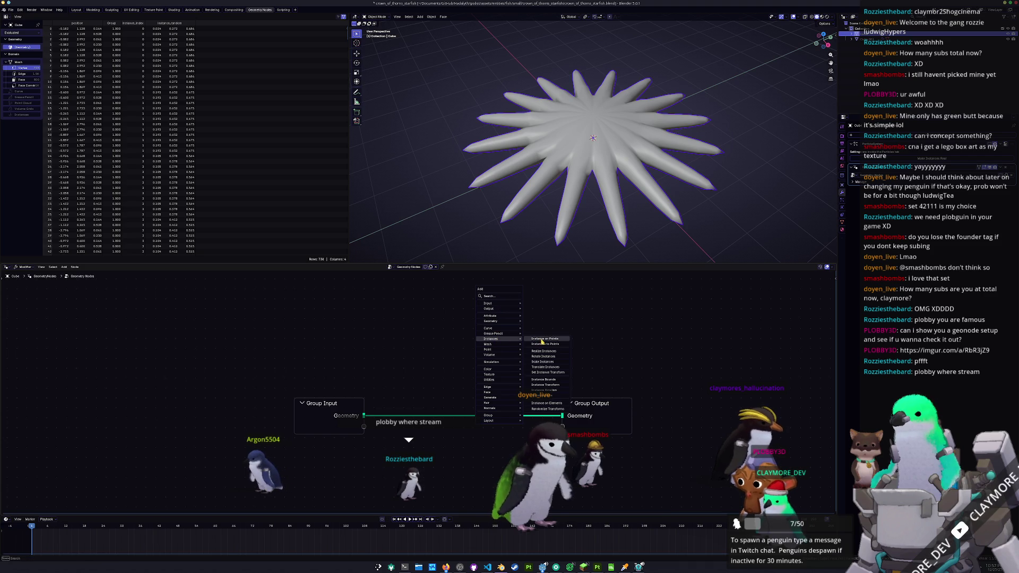
{"action": "left_click", "coordinate": [542, 339]}
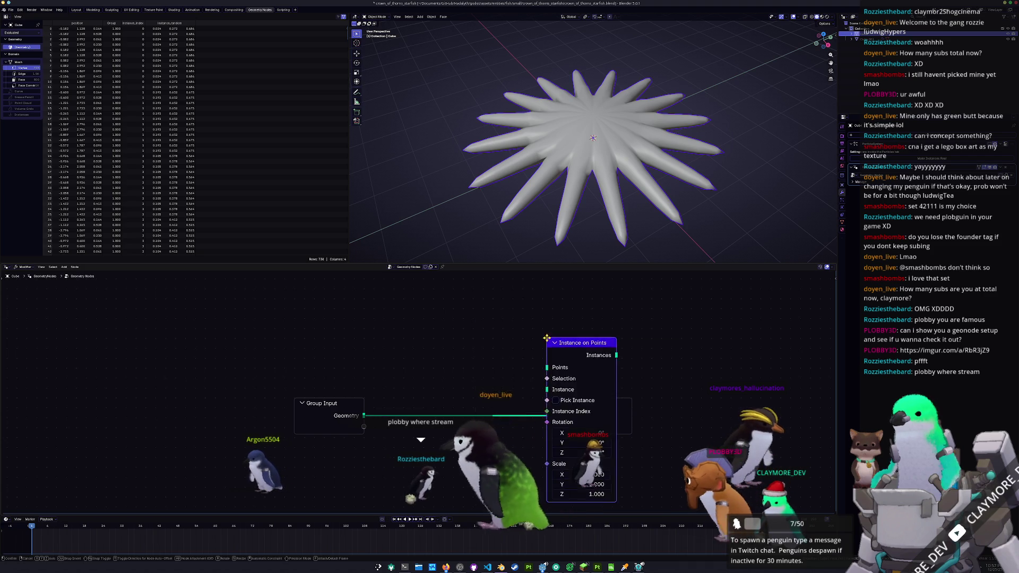
{"action": "left_click", "coordinate": [430, 263]}
{"action": "scroll", "coordinate": [430, 318], "scroll_direction": "down", "scroll_amount": 2}
Step: Start a node search from the editor's context menu and cancel it without adding anything
{"action": "right_click", "coordinate": [344, 337]}
{"action": "mouse_move", "coordinate": [303, 347]}
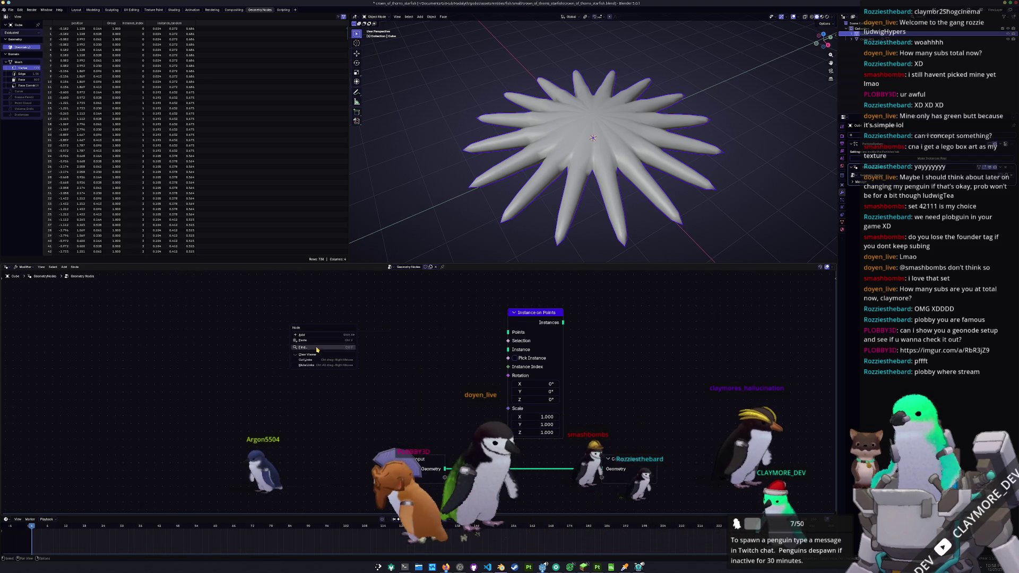
{"action": "left_click", "coordinate": [350, 348]}
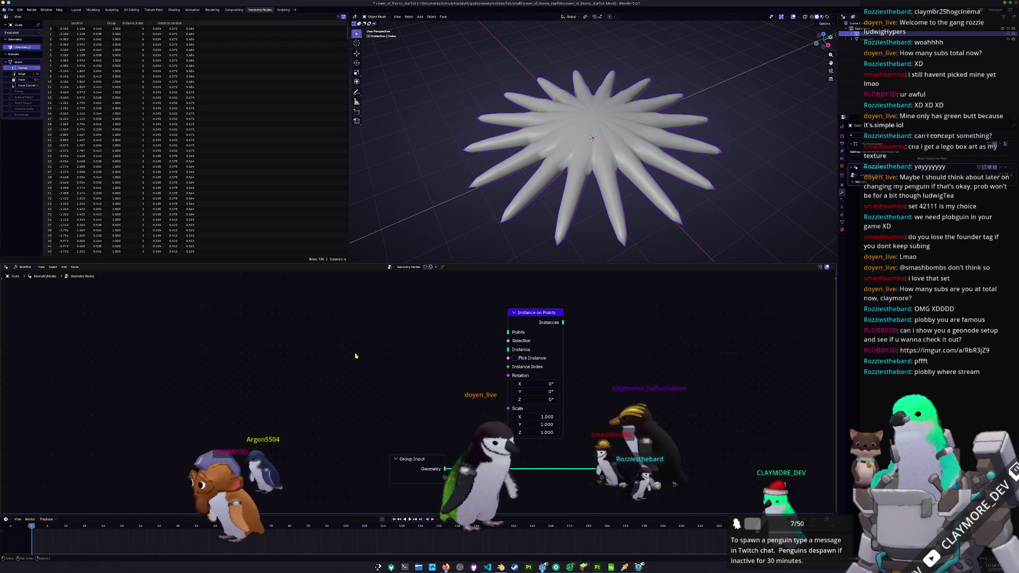
{"action": "type", "text": "points"}
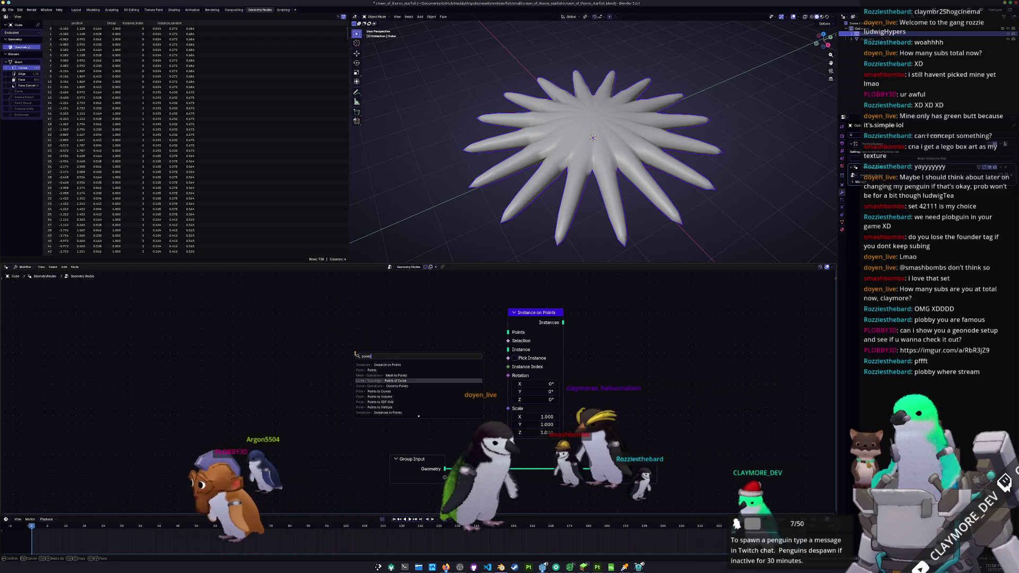
{"action": "key", "text": "Escape"}
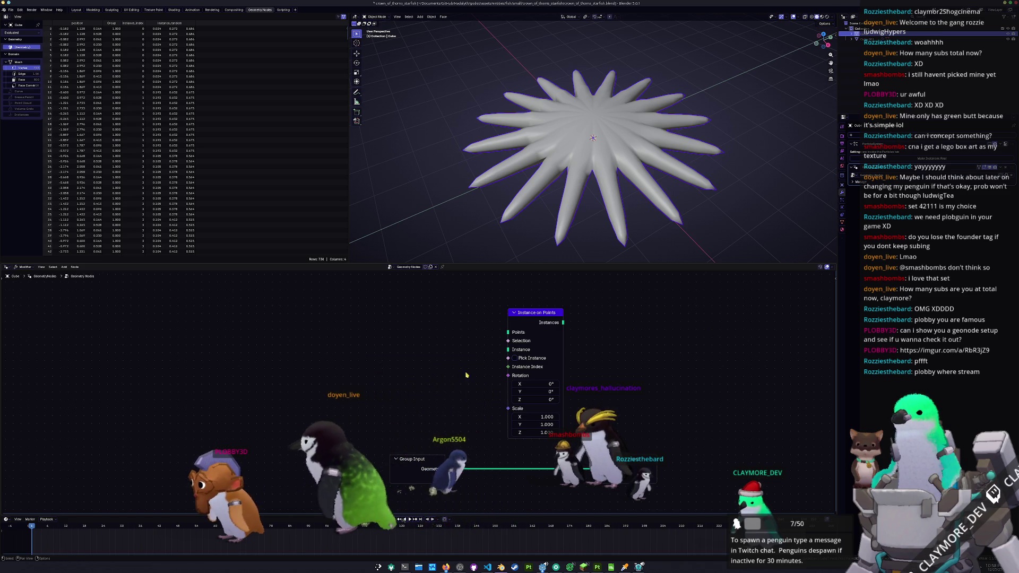
{"action": "right_click", "coordinate": [404, 335]}
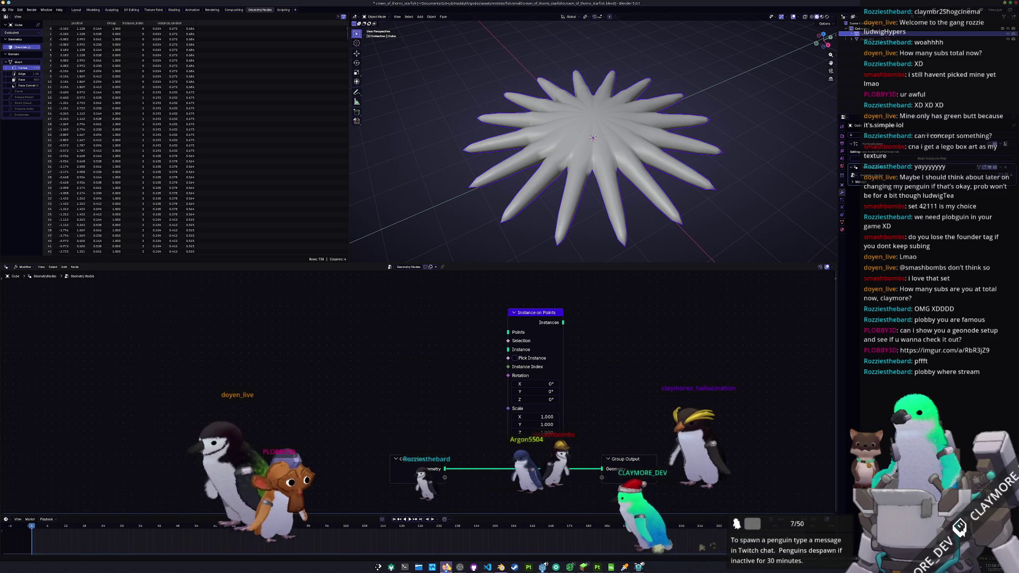
{"action": "left_click", "coordinate": [446, 567]}
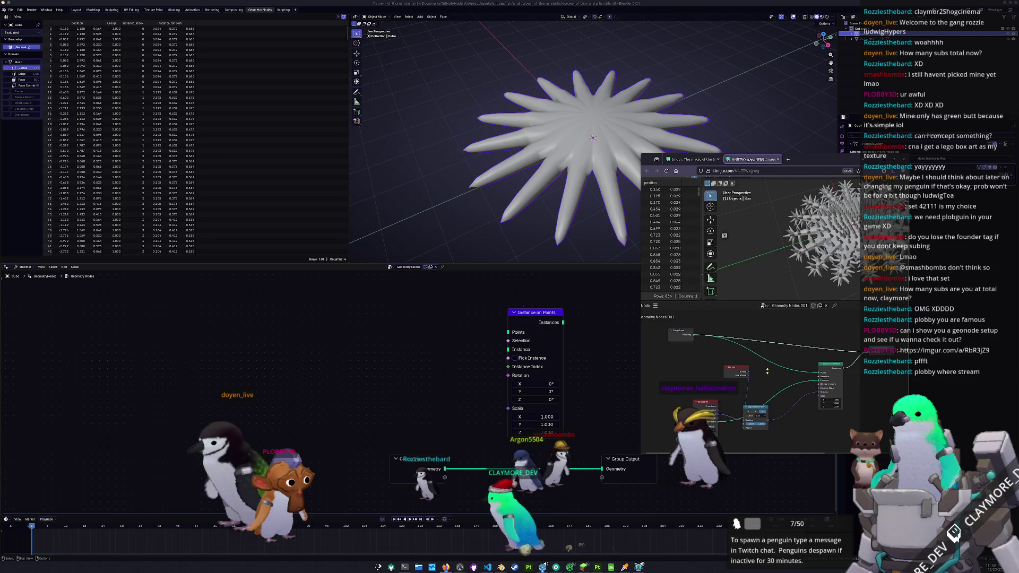
{"action": "scroll", "coordinate": [748, 303], "scroll_direction": "up", "scroll_amount": 1, "text": "ctrl"}
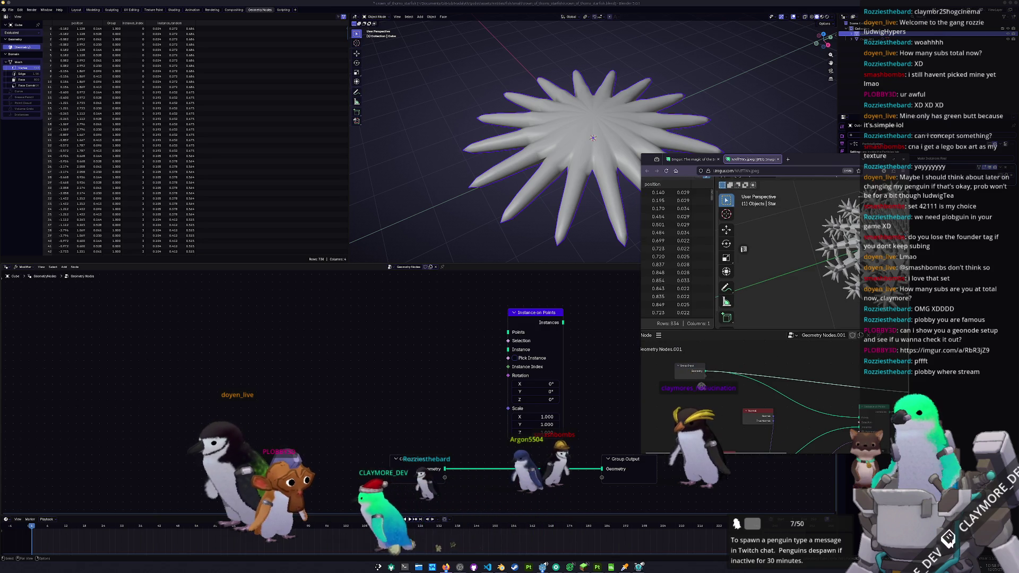
{"action": "scroll", "coordinate": [749, 255], "scroll_direction": "right", "scroll_amount": 2}
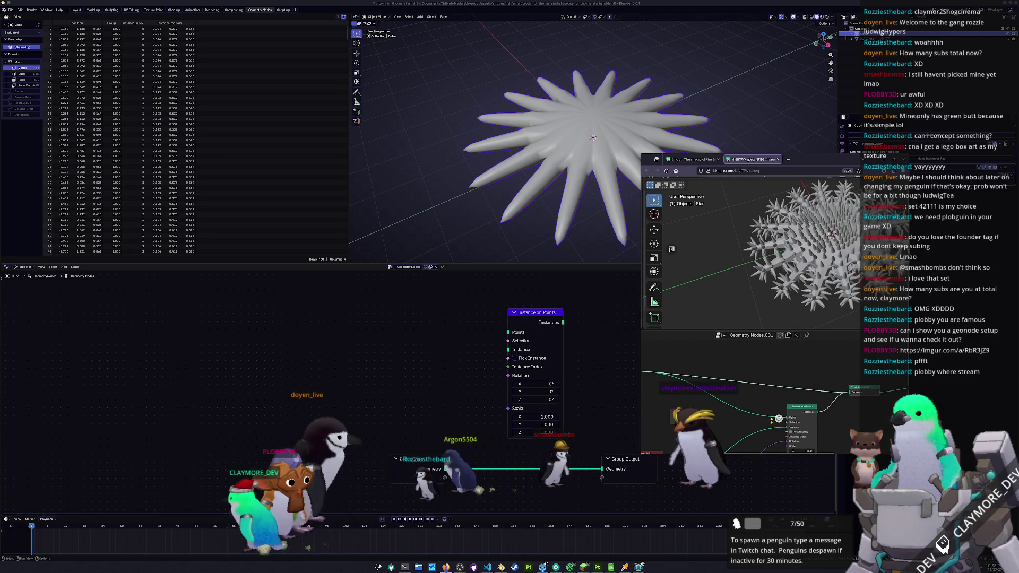
{"action": "scroll", "coordinate": [748, 254], "scroll_direction": "left", "scroll_amount": 2}
{"action": "scroll", "coordinate": [749, 255], "scroll_direction": "up", "scroll_amount": 1, "text": "ctrl"}
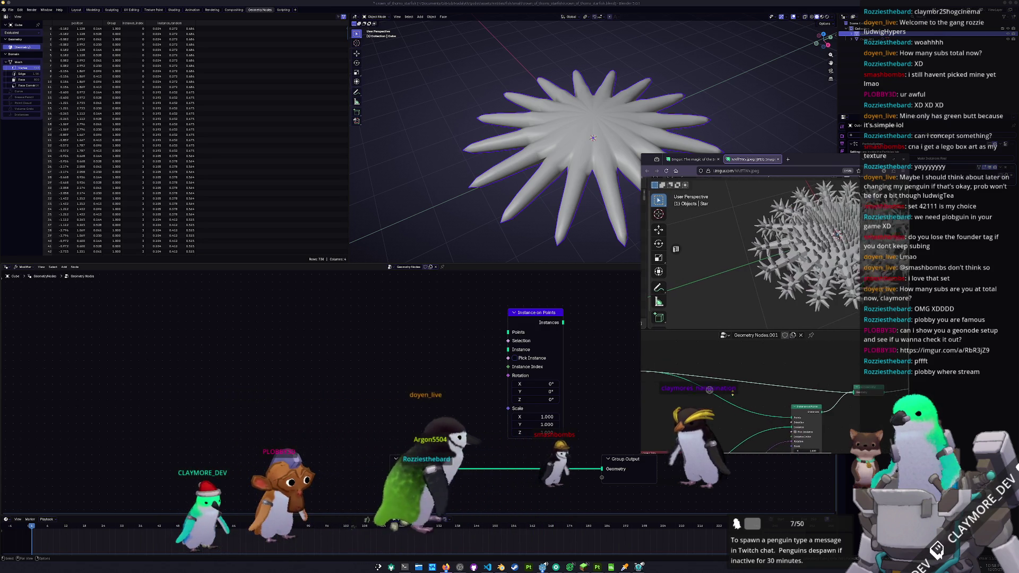
{"action": "scroll", "coordinate": [749, 255], "scroll_direction": "down", "scroll_amount": 1, "text": "ctrl"}
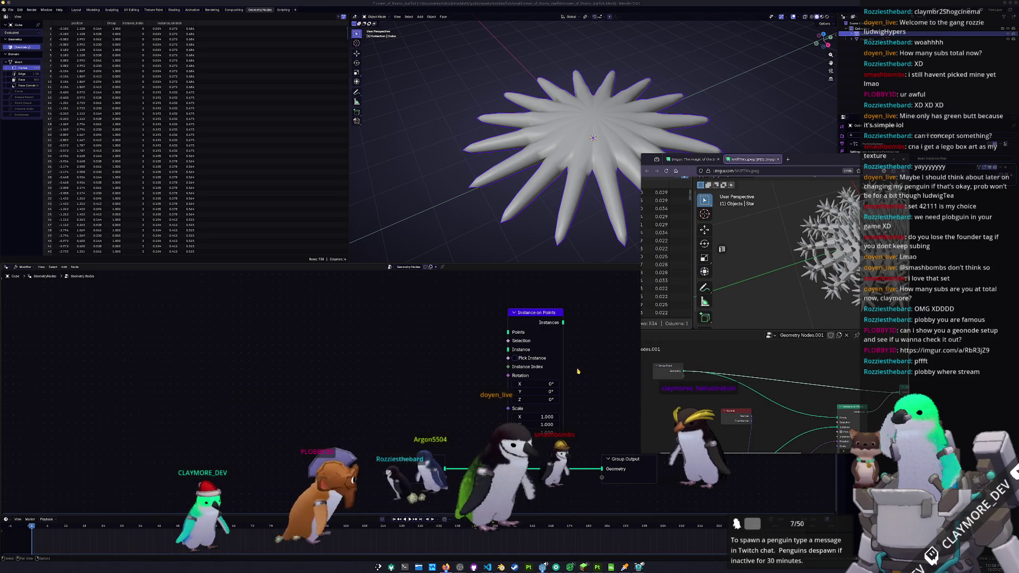
{"action": "left_click", "coordinate": [658, 425]}
{"action": "scroll", "coordinate": [658, 426], "scroll_direction": "down", "scroll_amount": 2}
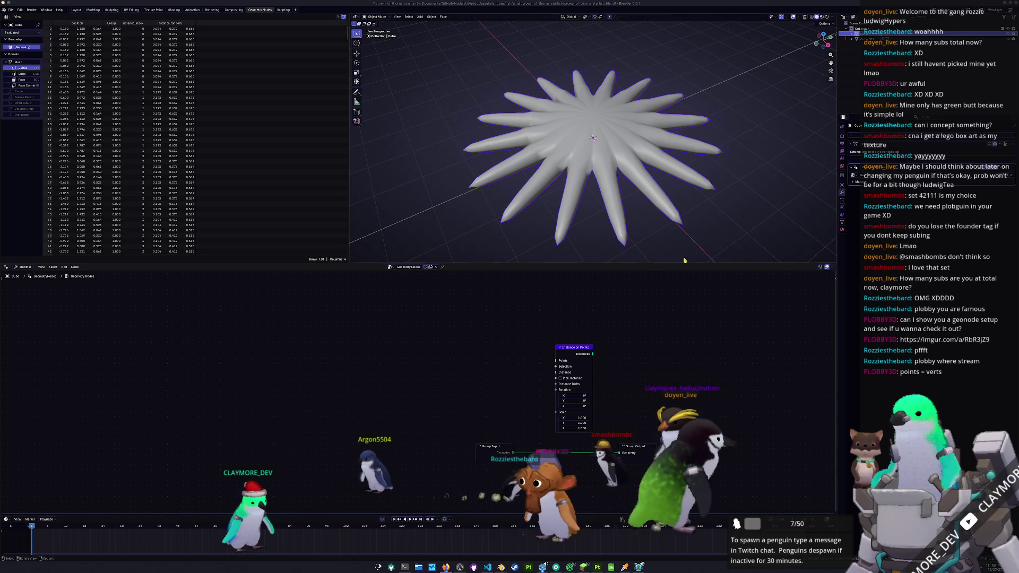
{"action": "key", "text": "shift+a"}
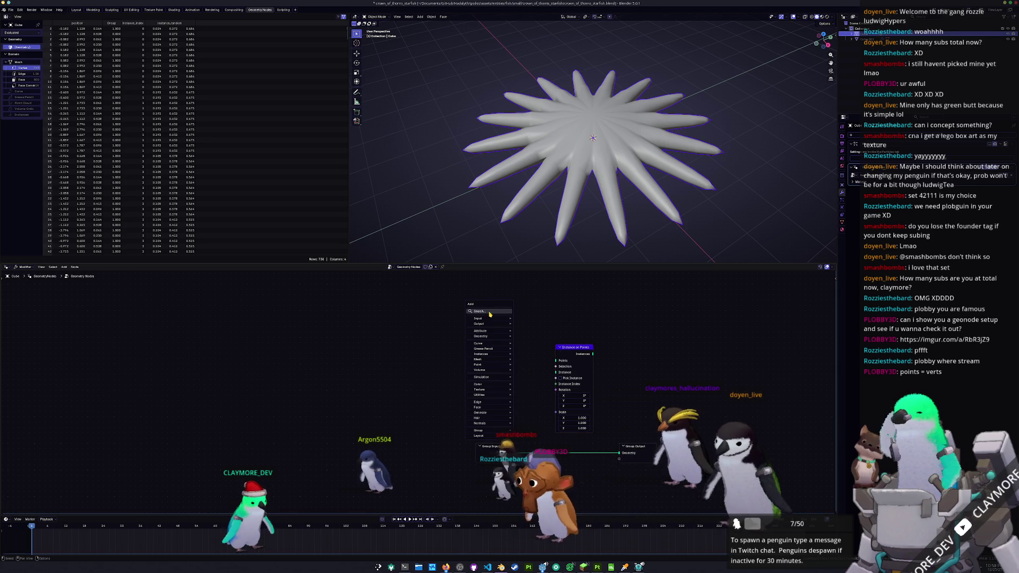
Step: Search 'dist' and add a Distribute Points on Faces node to the tree
{"action": "left_click", "coordinate": [490, 312]}
{"action": "type", "text": "dist"}
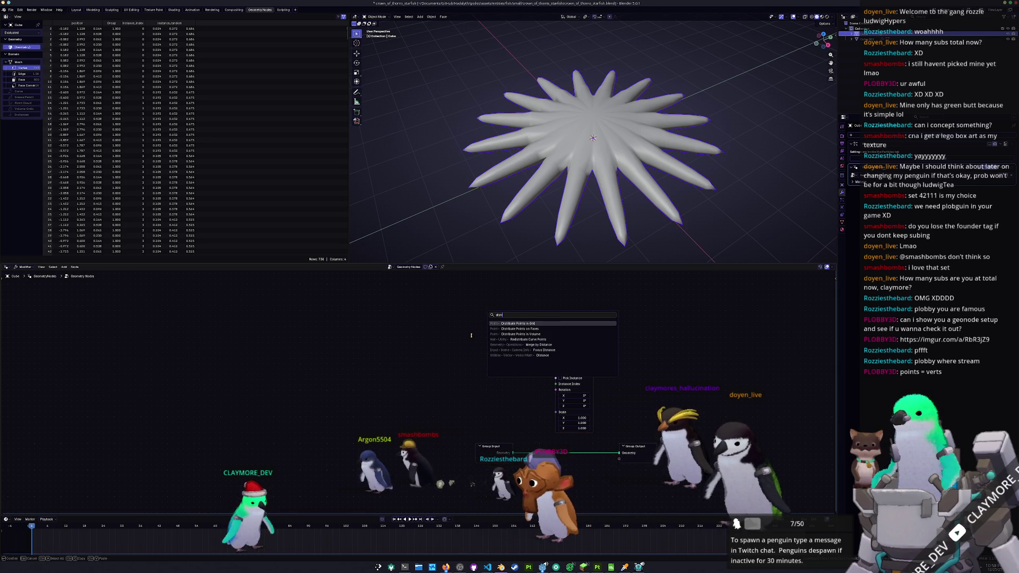
{"action": "key", "text": "Down"}
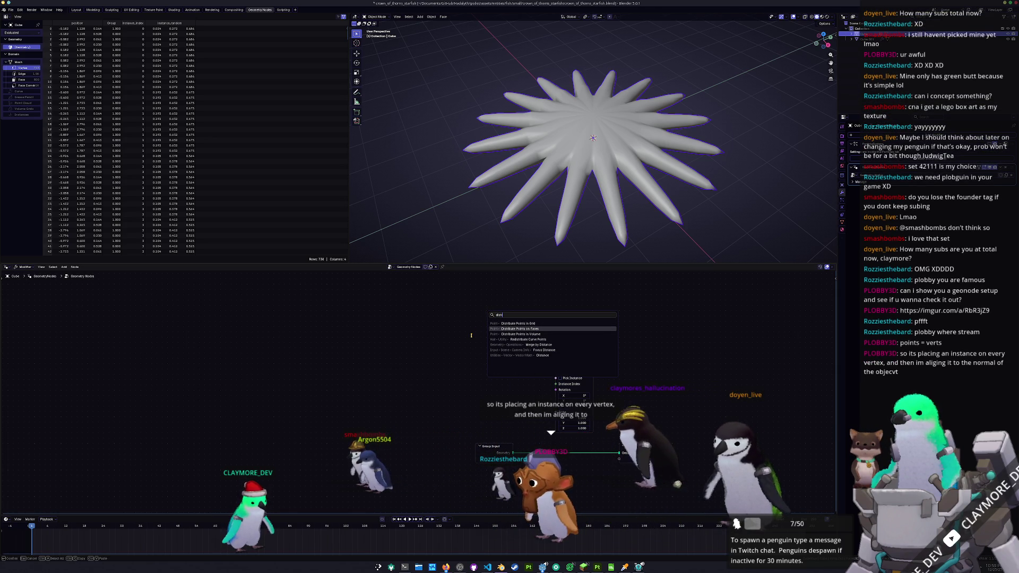
{"action": "key", "text": "Return"}
{"action": "left_click", "coordinate": [475, 322]}
Step: Move Instance on Points beside the distribute node, peek at the starfish vertices, and place a new Group Input
{"action": "left_click_drag", "start_coordinate": [571, 347], "coordinate": [578, 325]}
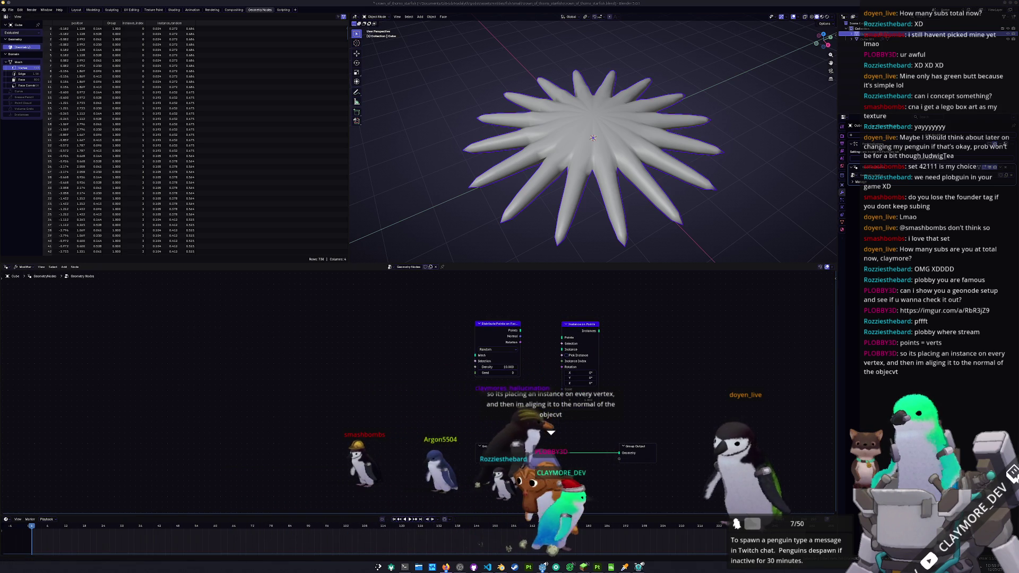
{"action": "scroll", "coordinate": [512, 383], "scroll_direction": "up", "scroll_amount": 2}
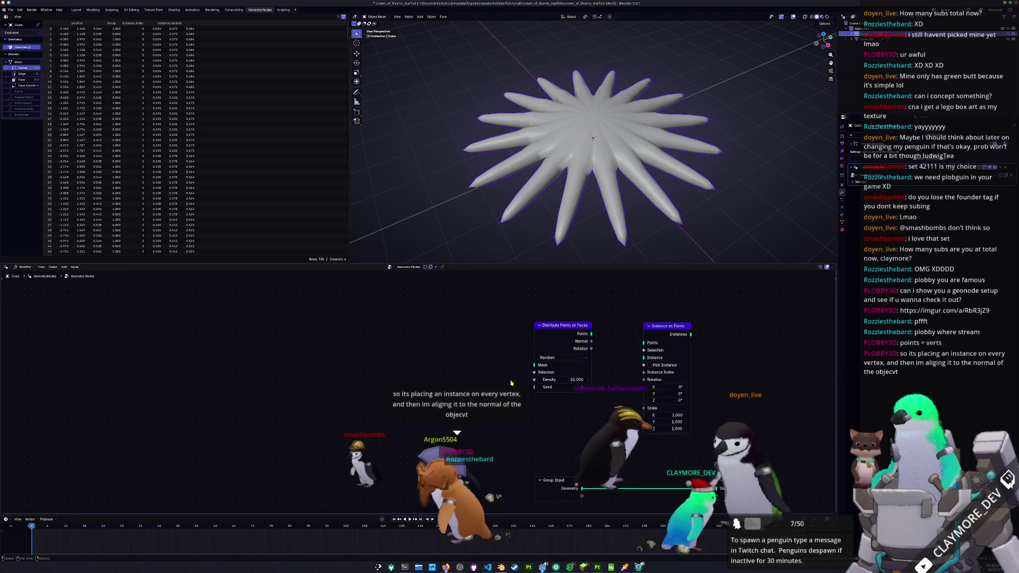
{"action": "key", "text": "Tab"}
{"action": "key", "text": "Tab"}
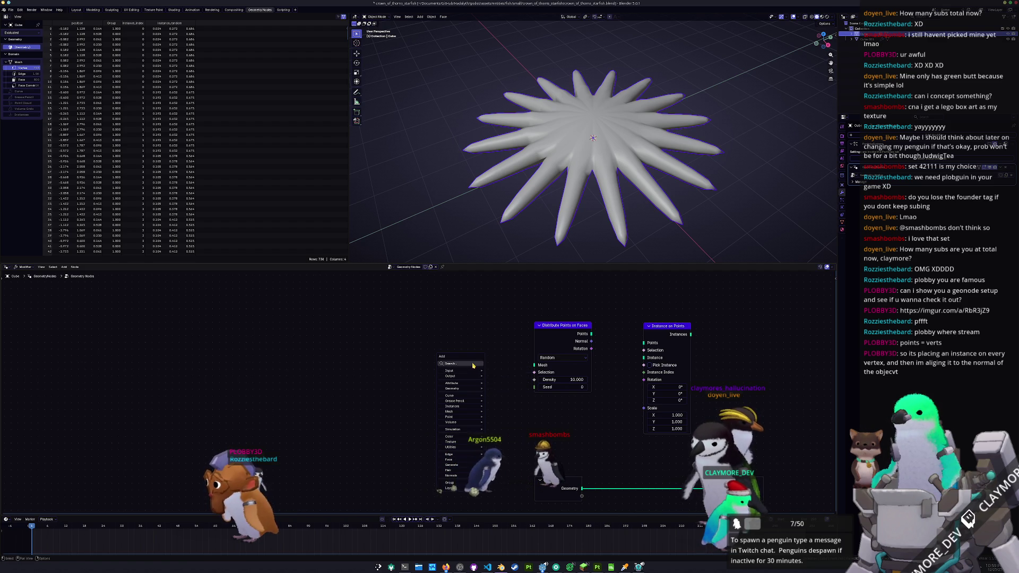
{"action": "left_click", "coordinate": [461, 370]}
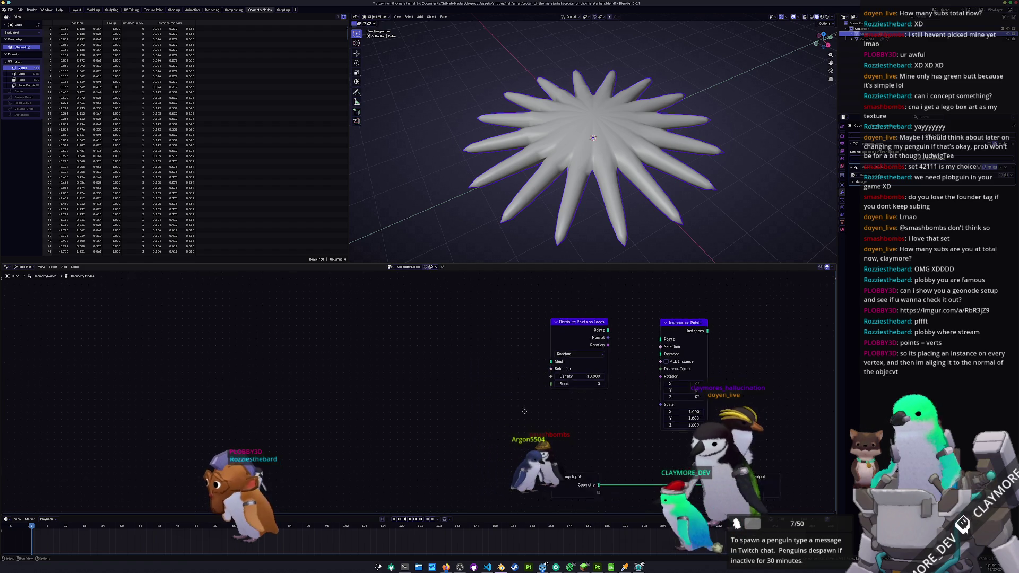
Step: Link Group Input geometry into Distribute Points on Faces and its points into Instance on Points
{"action": "left_click", "coordinate": [449, 474]}
{"action": "left_click_drag", "start_coordinate": [516, 483], "coordinate": [595, 362]}
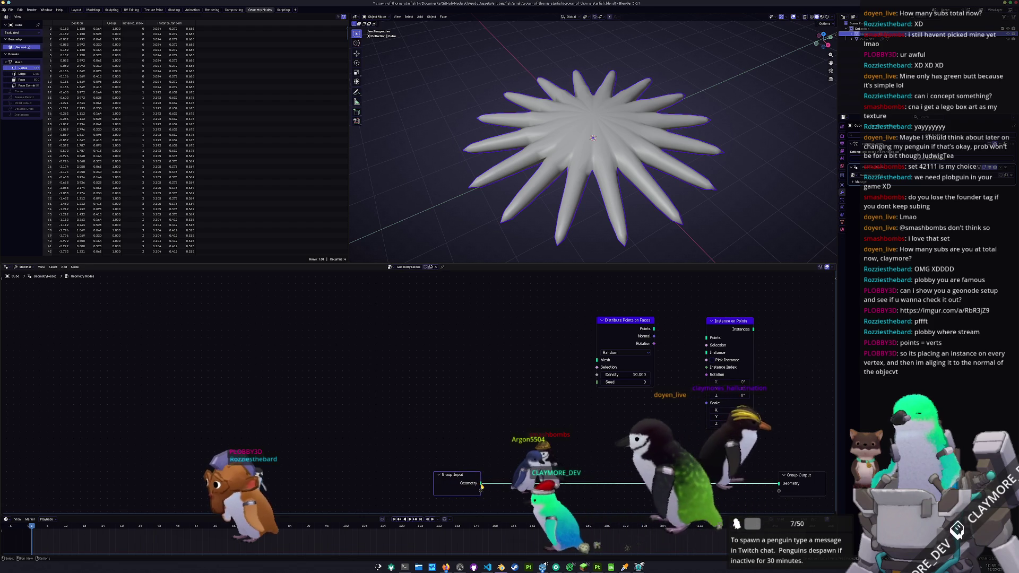
{"action": "left_click_drag", "start_coordinate": [654, 328], "coordinate": [707, 338]}
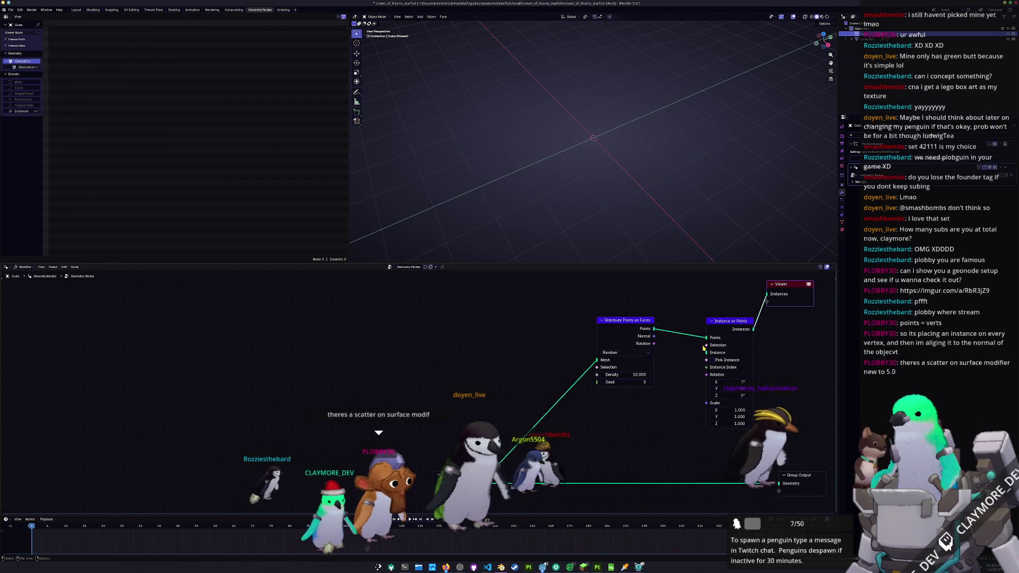
{"action": "left_click", "coordinate": [728, 366], "text": "ctrl+shift"}
{"action": "middle_click_drag", "start_coordinate": [729, 367], "coordinate": [660, 383]}
Step: Route the instances to Group Output, tidy the node layout, and select Cube.001
{"action": "left_click_drag", "start_coordinate": [728, 493], "coordinate": [782, 476]}
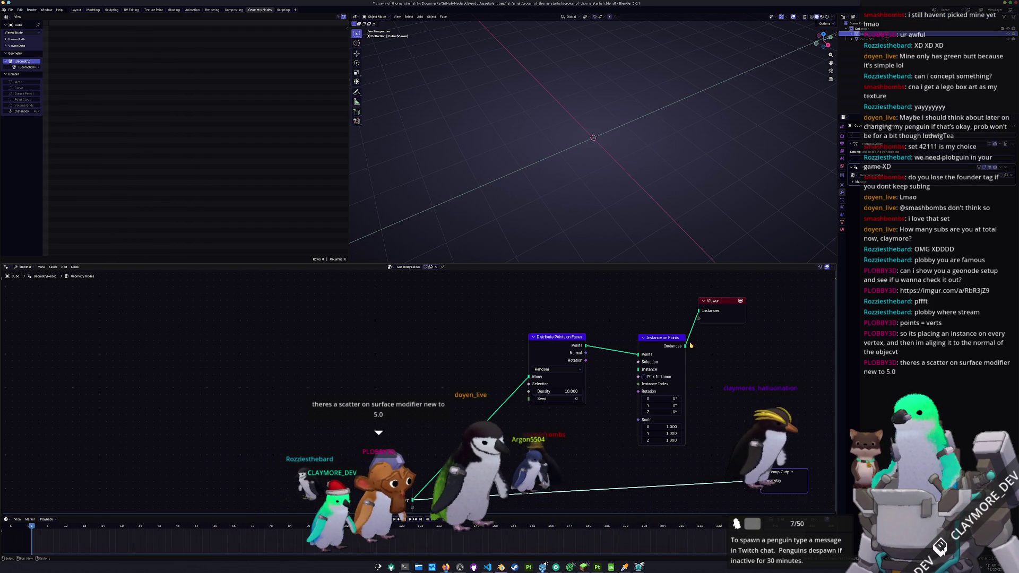
{"action": "left_click_drag", "start_coordinate": [699, 313], "coordinate": [765, 481]}
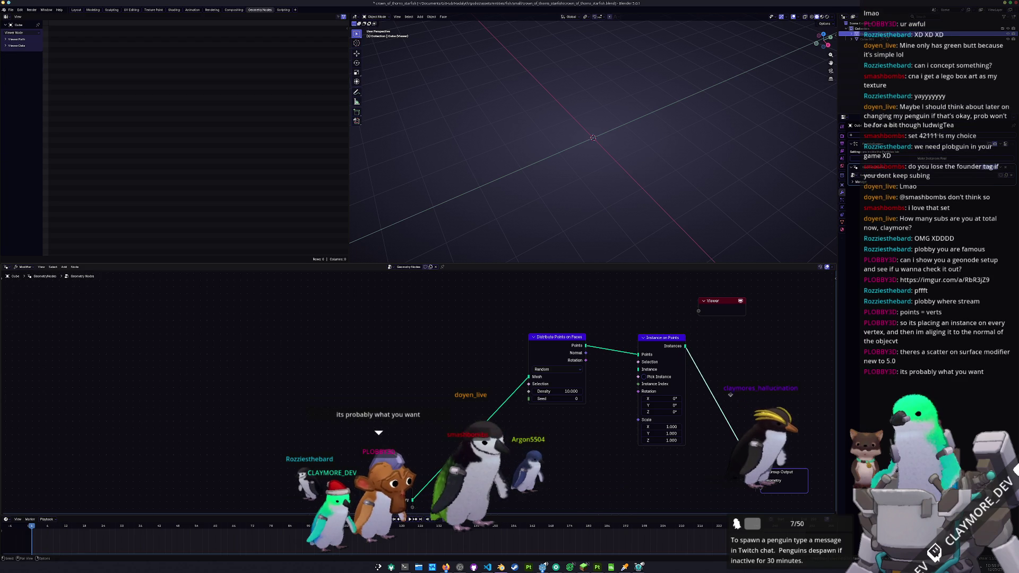
{"action": "middle_click_drag", "start_coordinate": [730, 395], "coordinate": [705, 391]}
{"action": "left_click_drag", "start_coordinate": [629, 335], "coordinate": [605, 329]}
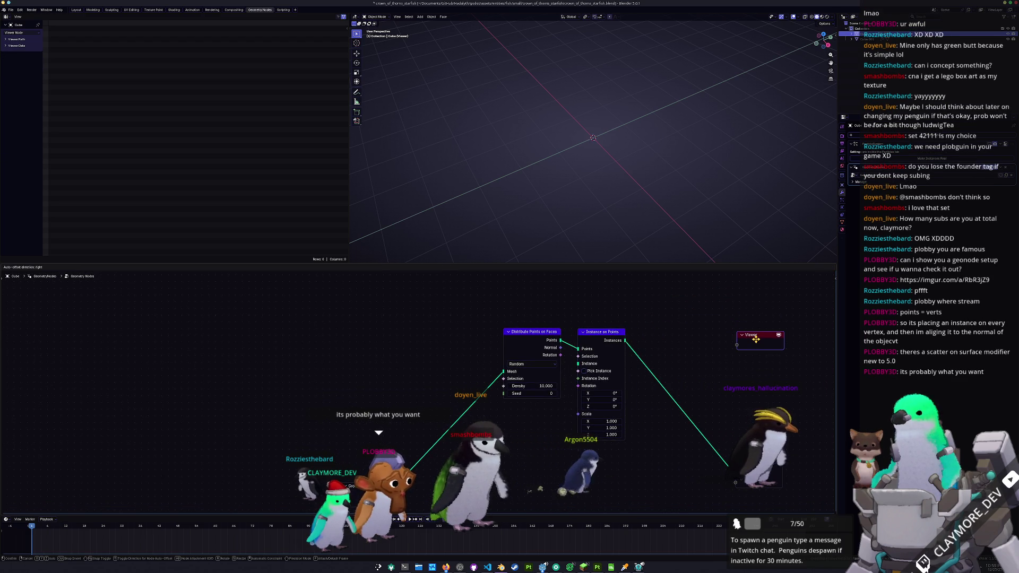
{"action": "middle_click_drag", "start_coordinate": [568, 447], "coordinate": [591, 440]}
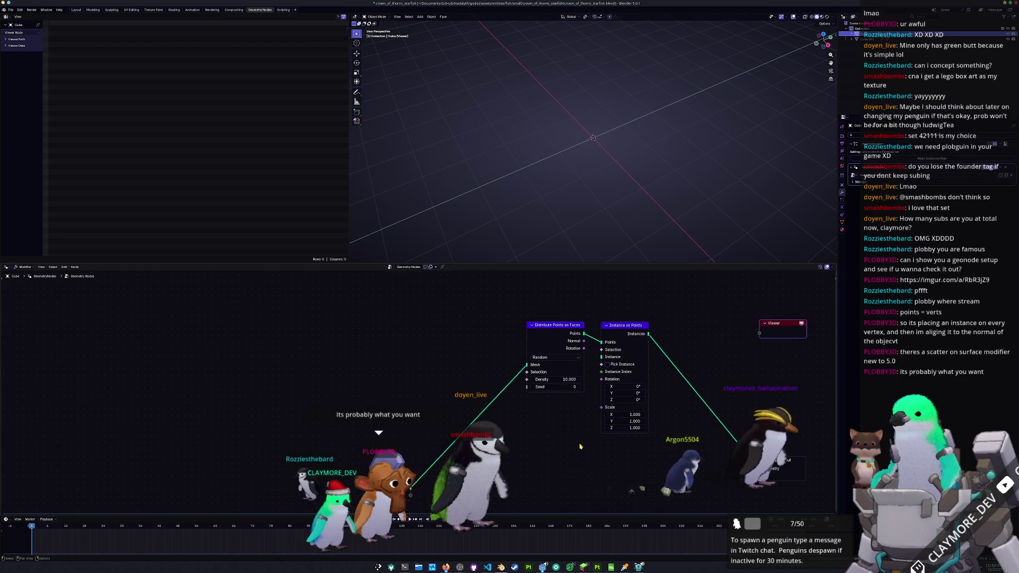
{"action": "scroll", "coordinate": [580, 447], "scroll_direction": "down", "scroll_amount": 1}
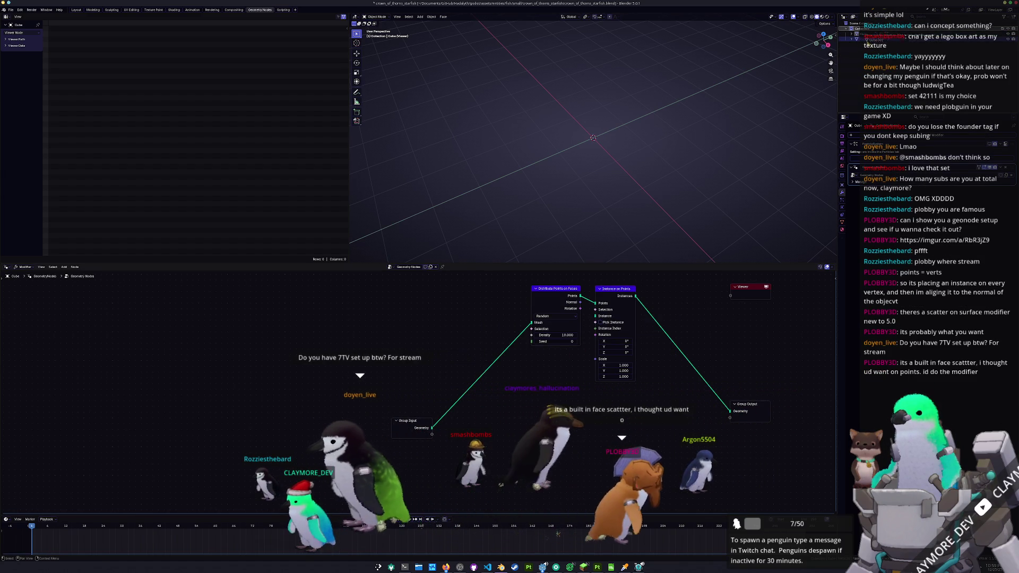
{"action": "left_click", "coordinate": [856, 33]}
Step: Feed the Object Info node's geometry into Instance on Points and inspect the instanced blocks
{"action": "left_click", "coordinate": [856, 38]}
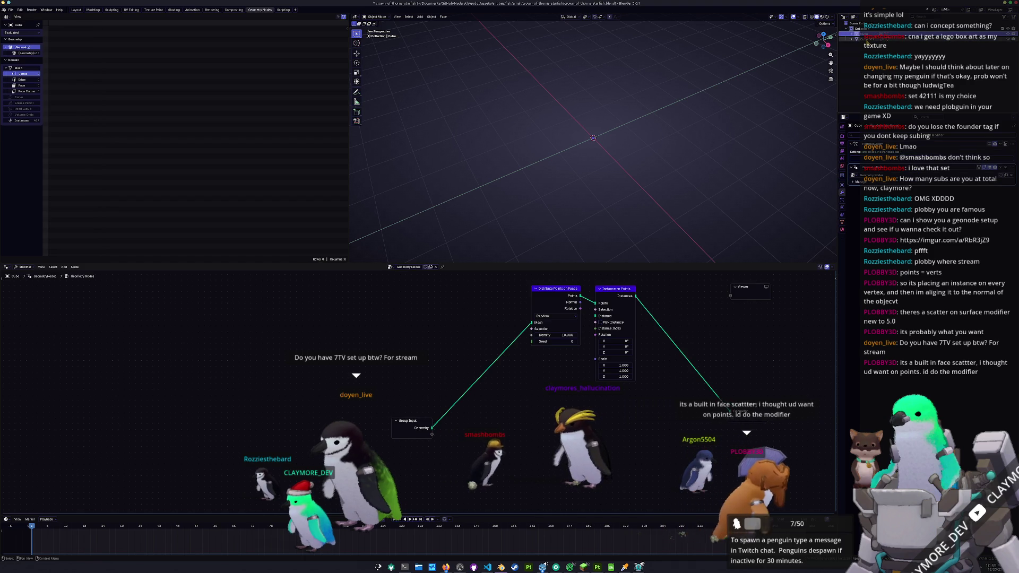
{"action": "middle_click_drag", "start_coordinate": [504, 485], "coordinate": [591, 397]}
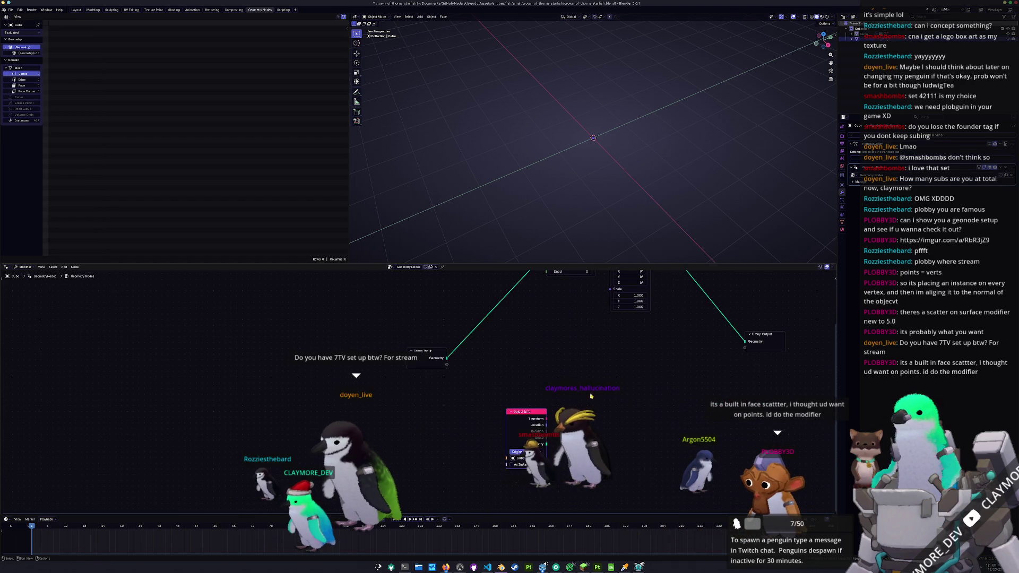
{"action": "middle_click_drag", "start_coordinate": [431, 384], "coordinate": [413, 476]}
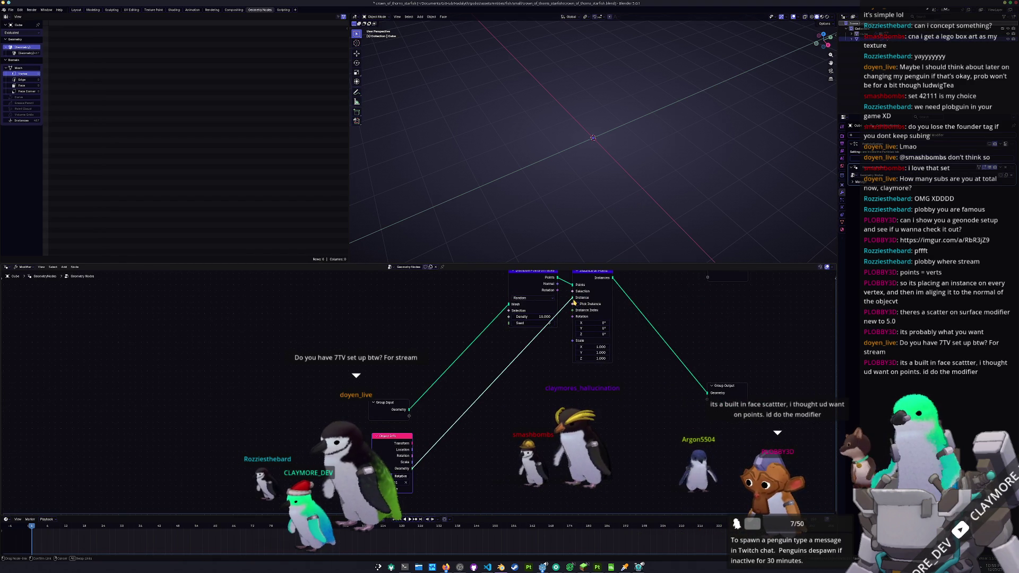
{"action": "mouse_move", "coordinate": [594, 175]}
{"action": "middle_mouse_down"}
{"action": "mouse_move", "coordinate": [613, 190]}
{"action": "mouse_move", "coordinate": [594, 159]}
{"action": "middle_mouse_up"}
{"action": "middle_click_drag", "start_coordinate": [548, 405], "coordinate": [532, 425]}
Step: Arrange the Align Rotation to Vector node beside Instance on Points and reopen the Imgur reference
{"action": "left_click_drag", "start_coordinate": [571, 311], "coordinate": [603, 311]}
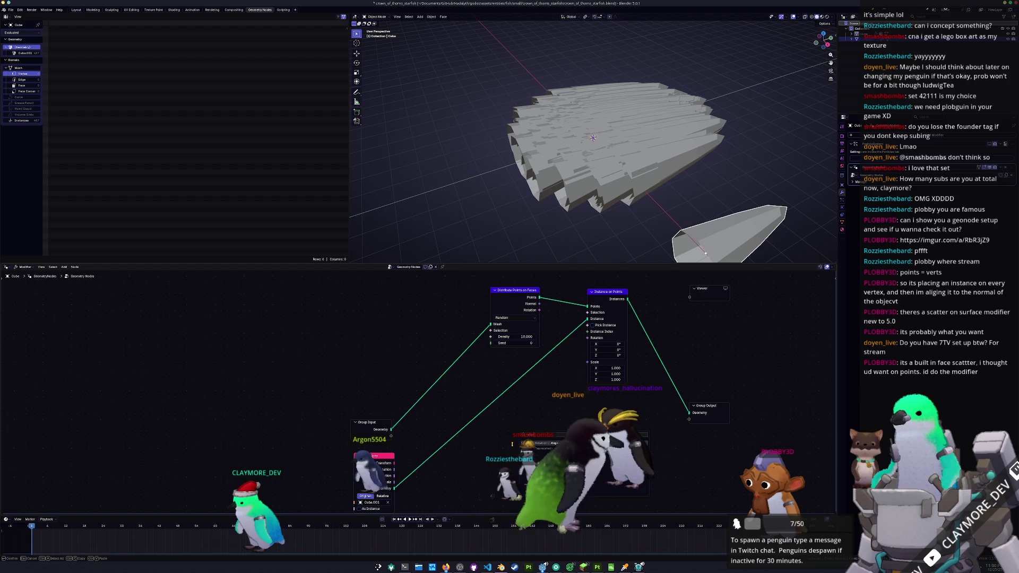
{"action": "left_click_drag", "start_coordinate": [533, 444], "coordinate": [575, 399]}
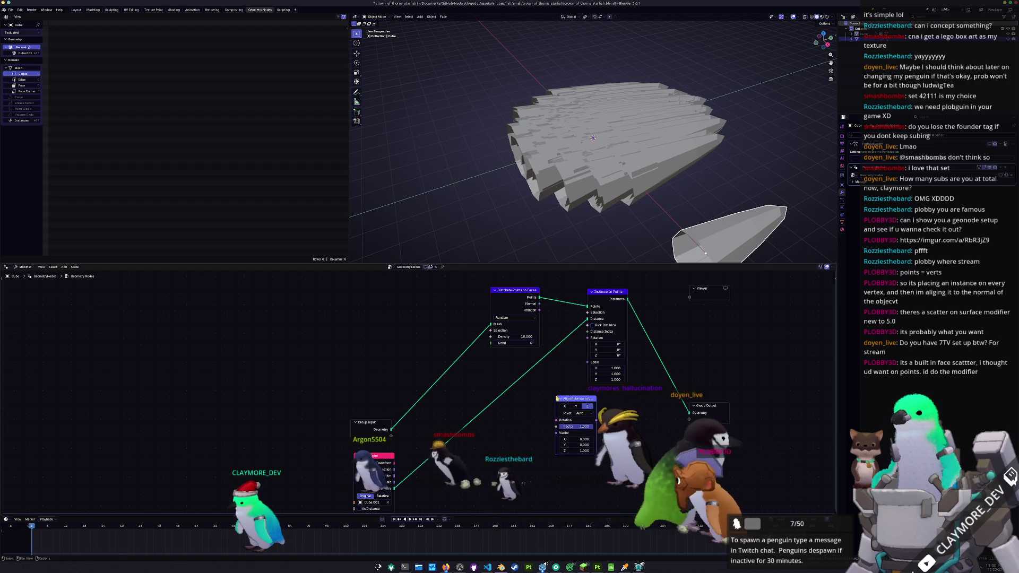
{"action": "middle_click_drag", "start_coordinate": [673, 392], "coordinate": [686, 374]}
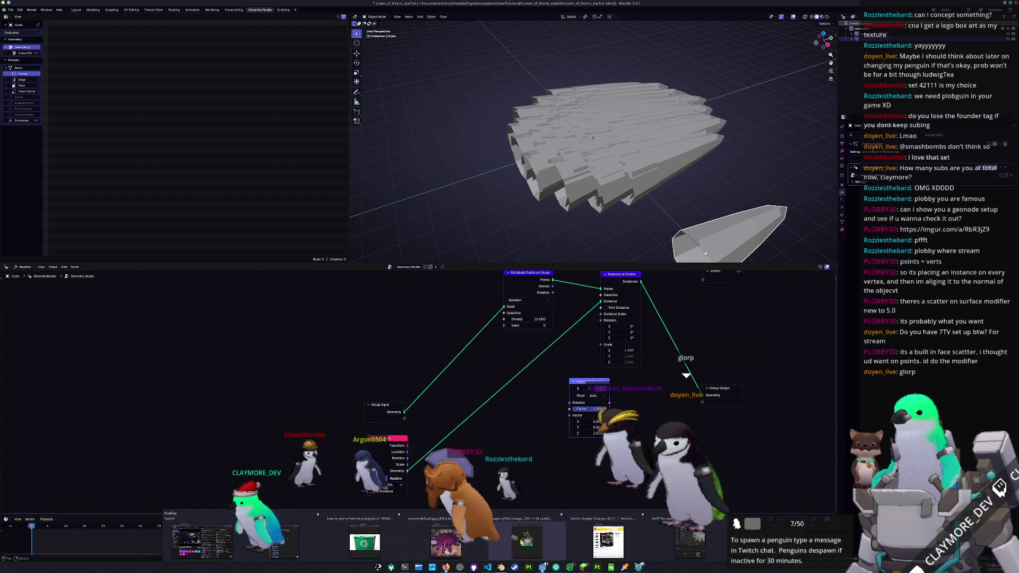
{"action": "mouse_move", "coordinate": [446, 567]}
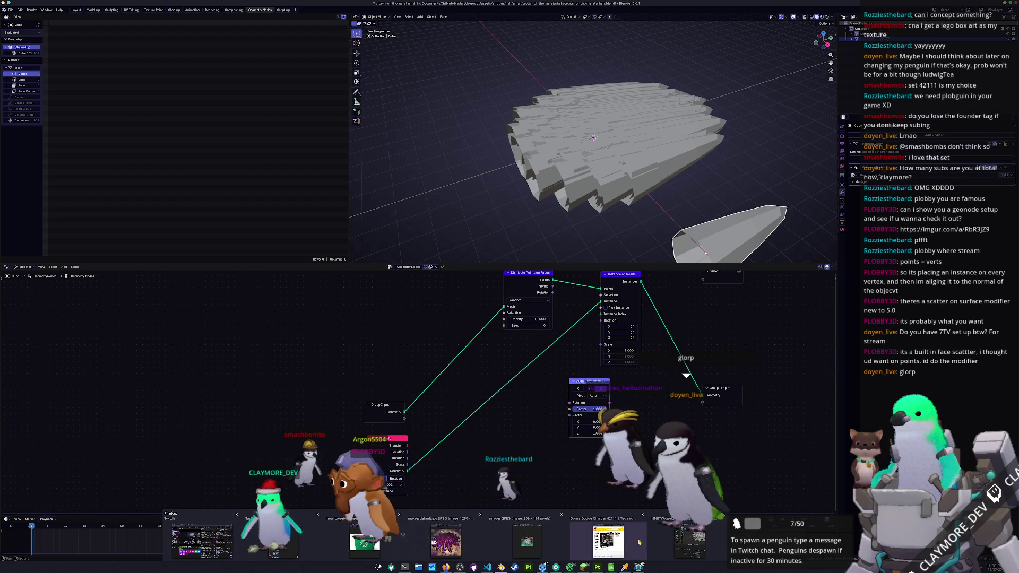
{"action": "left_click", "coordinate": [690, 542]}
{"action": "scroll", "coordinate": [743, 394], "scroll_direction": "down", "scroll_amount": 2}
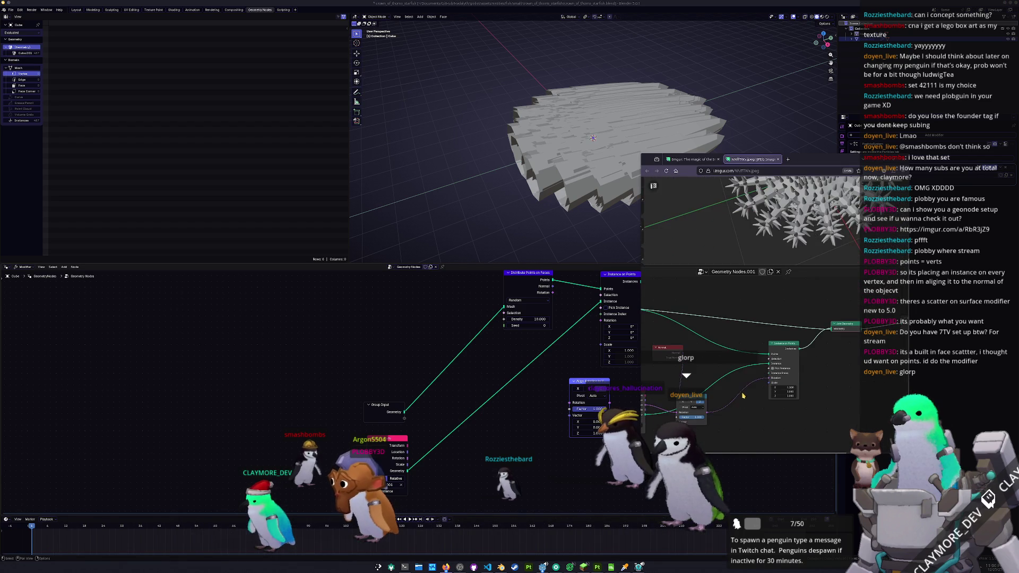
{"action": "scroll", "coordinate": [738, 401], "scroll_direction": "left", "scroll_amount": 2}
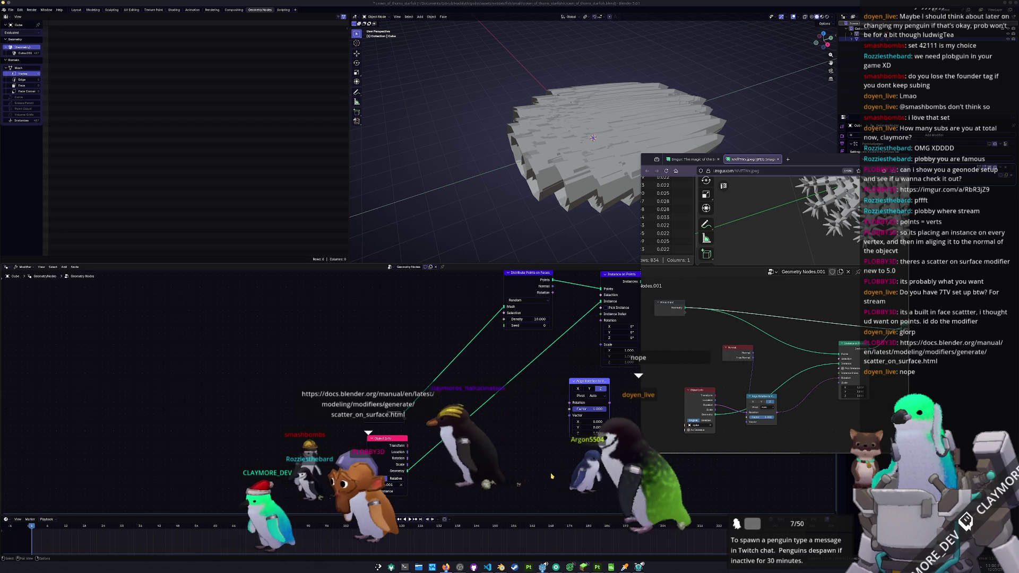
Step: Wire Align Rotation to Vector with a Normal input into the instances' rotation
{"action": "left_click", "coordinate": [590, 385]}
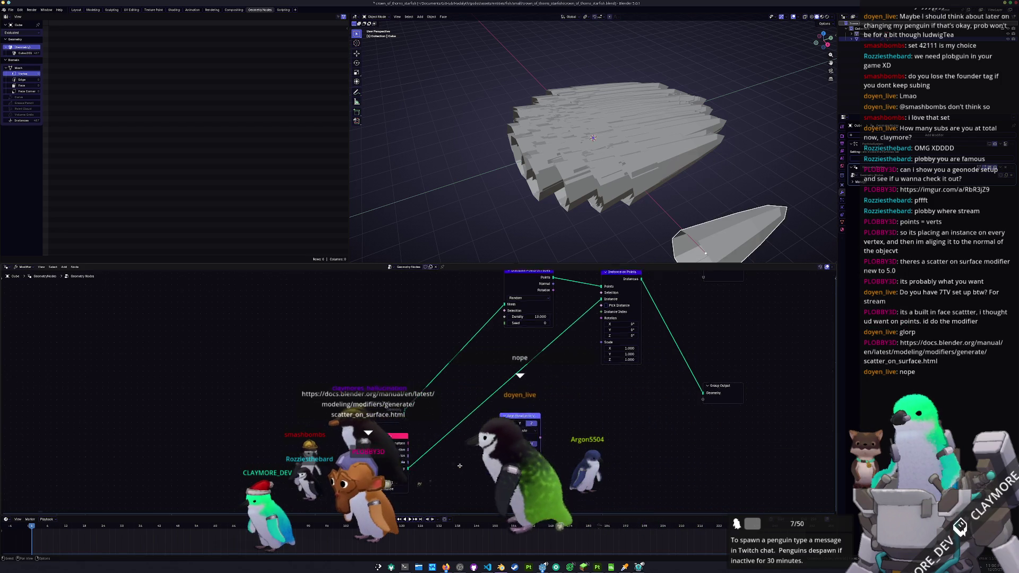
{"action": "left_click_drag", "start_coordinate": [591, 385], "coordinate": [525, 405]}
{"action": "left_click_drag", "start_coordinate": [411, 441], "coordinate": [503, 427]}
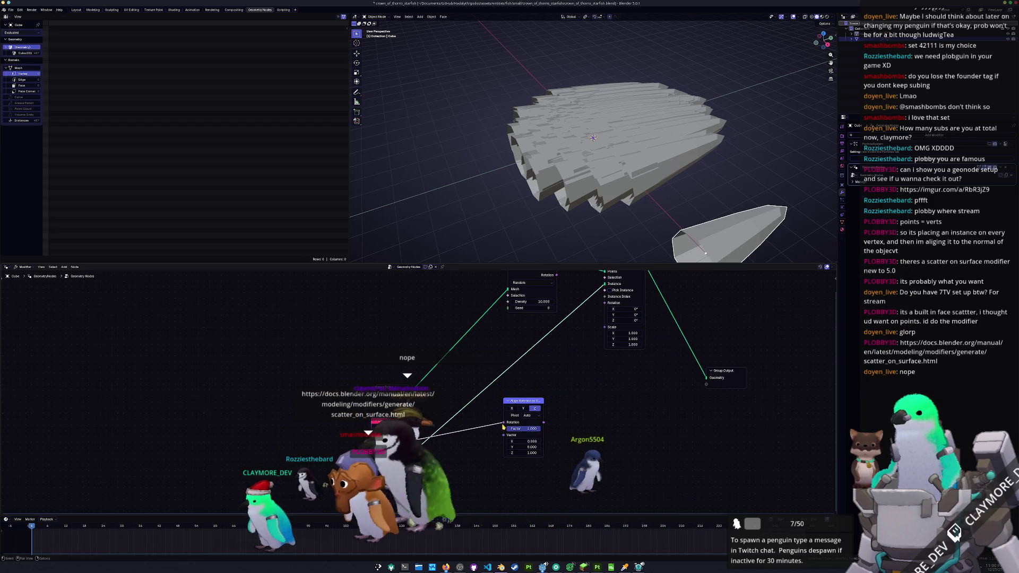
{"action": "left_click_drag", "start_coordinate": [566, 369], "coordinate": [605, 303]}
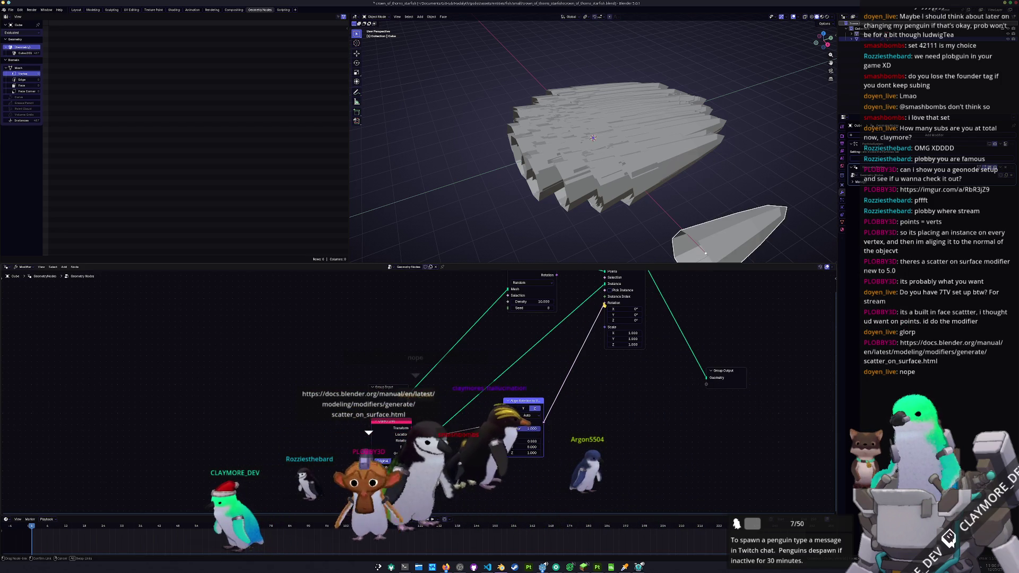
{"action": "left_click_drag", "start_coordinate": [502, 434], "coordinate": [462, 491]}
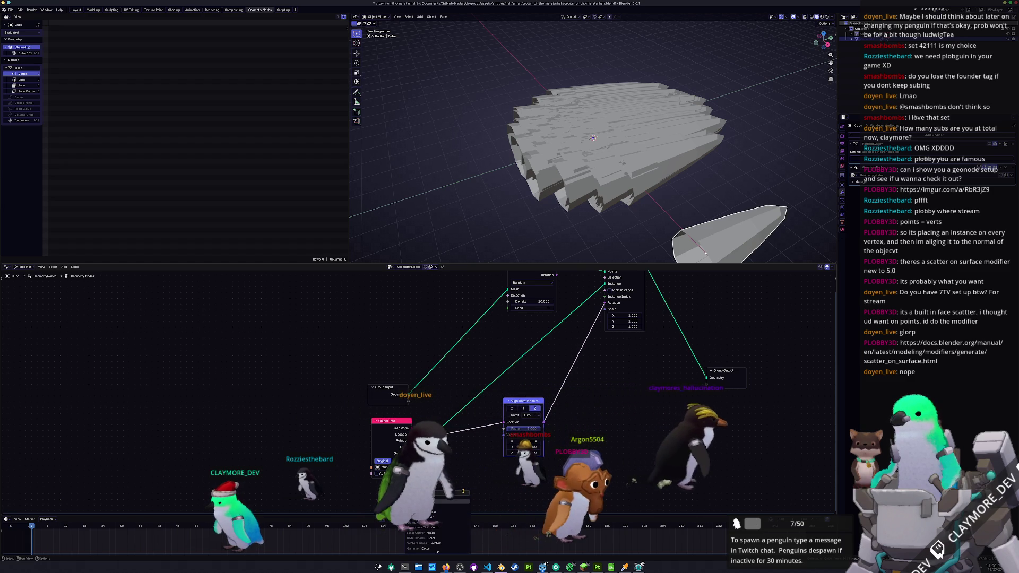
{"action": "key", "text": "Return"}
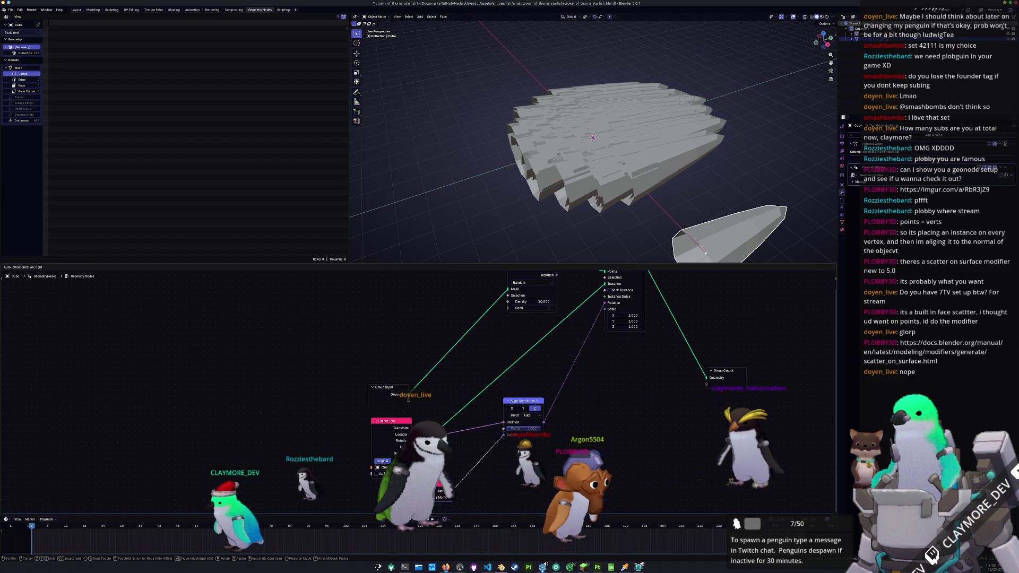
{"action": "scroll", "coordinate": [414, 477], "scroll_direction": "down", "scroll_amount": 2}
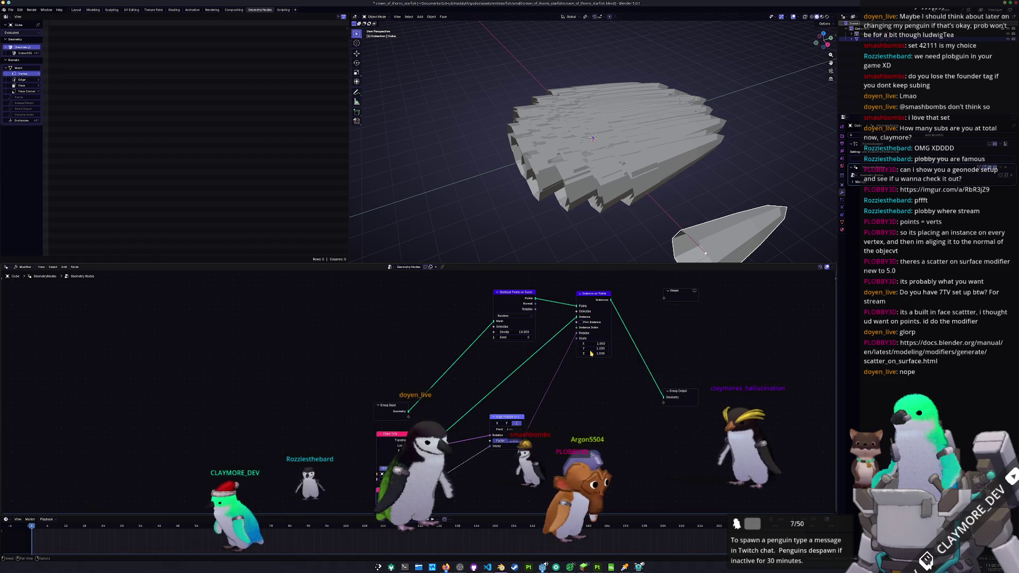
Step: Tidy the node layout, select the starfish and bring up its Scatter on Surface group
{"action": "left_click_drag", "start_coordinate": [597, 294], "coordinate": [608, 347]}
{"action": "left_click_drag", "start_coordinate": [680, 396], "coordinate": [710, 356]}
{"action": "left_click_drag", "start_coordinate": [498, 422], "coordinate": [529, 432]}
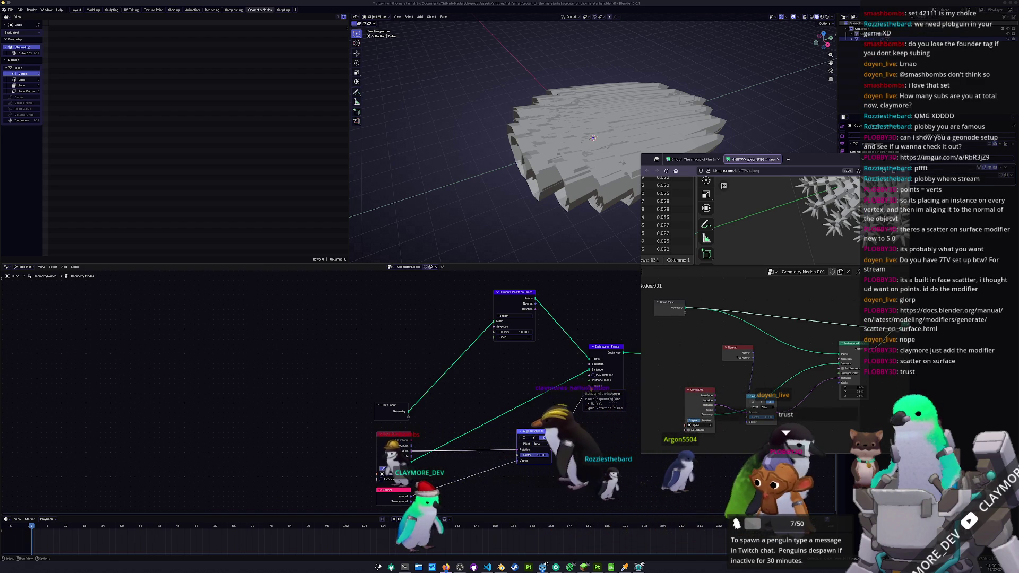
{"action": "left_click", "coordinate": [645, 278]}
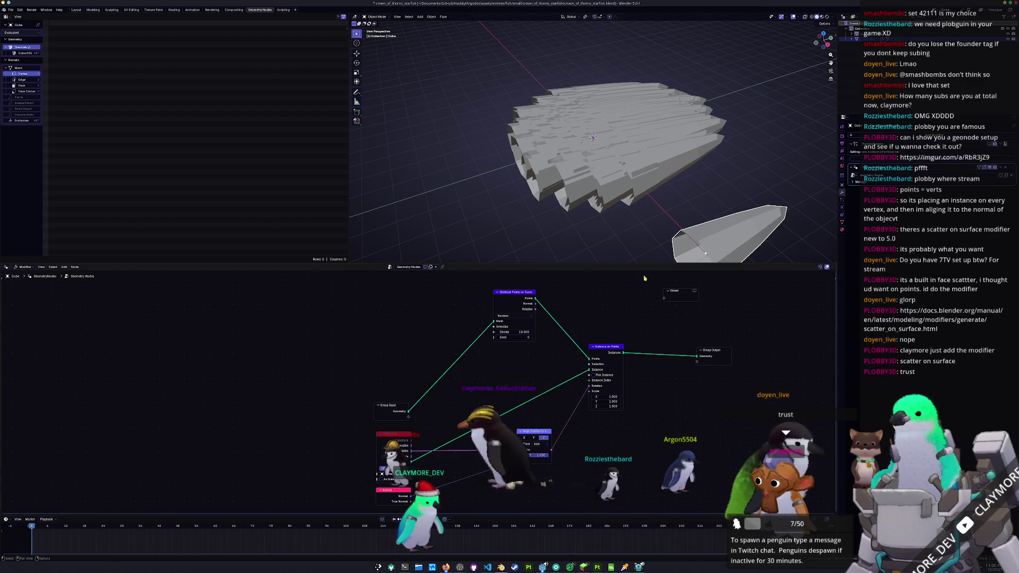
{"action": "left_click", "coordinate": [645, 178]}
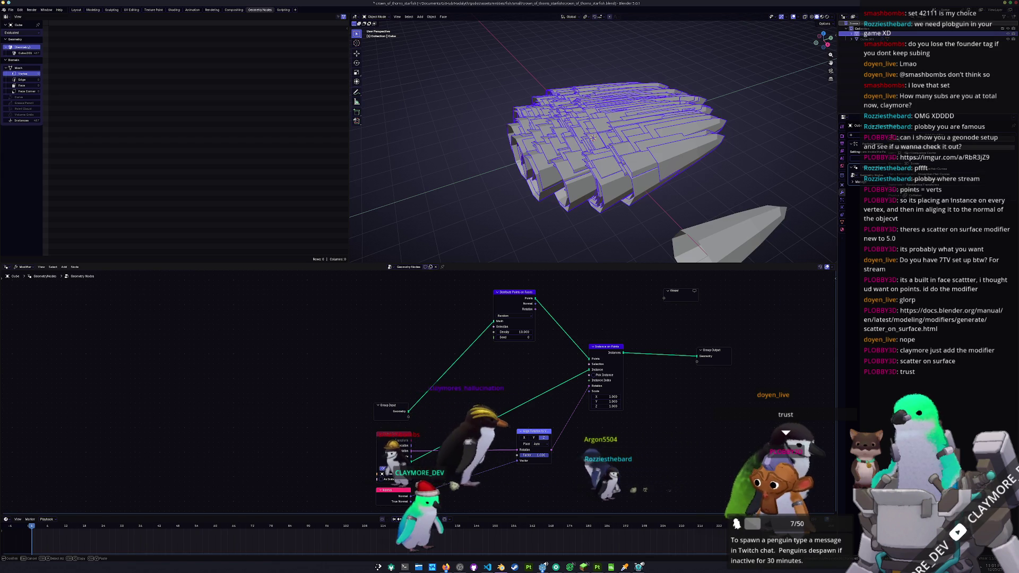
{"action": "key", "text": "alt+Tab"}
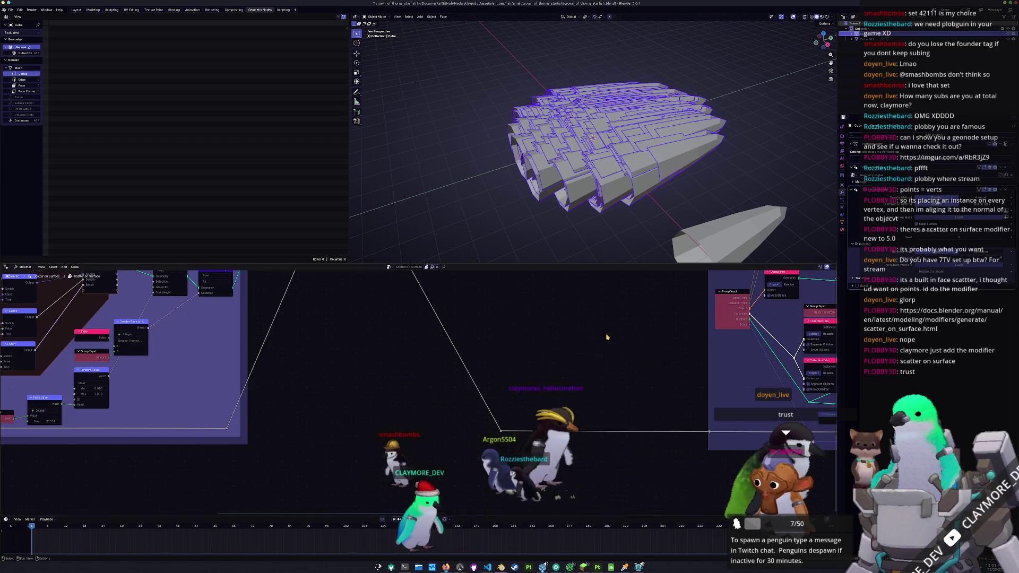
{"action": "scroll", "coordinate": [607, 338], "scroll_direction": "down", "scroll_amount": 5}
{"action": "scroll", "coordinate": [386, 426], "scroll_direction": "down", "scroll_amount": 2}
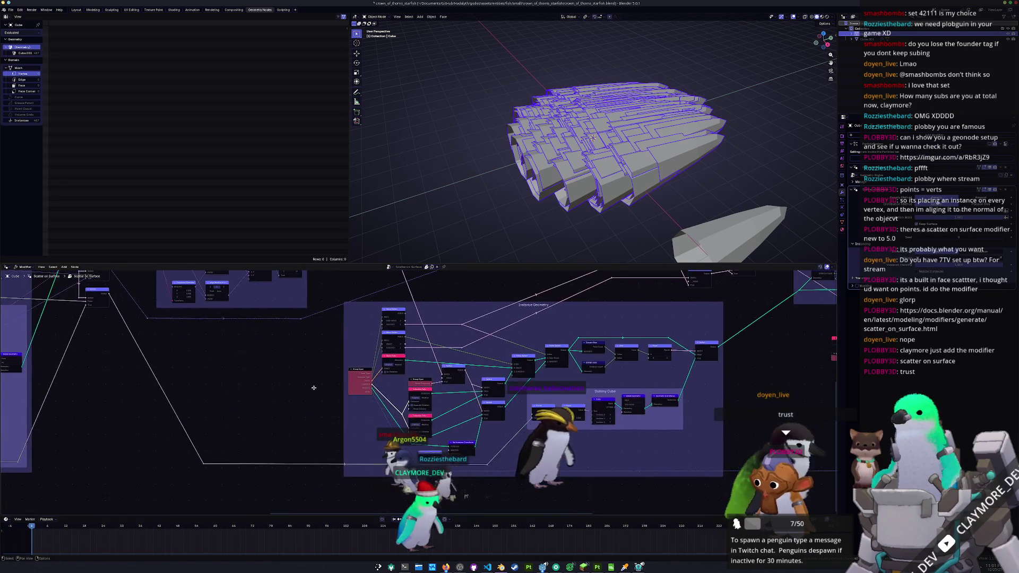
{"action": "scroll", "coordinate": [272, 441], "scroll_direction": "down", "scroll_amount": 2}
{"action": "scroll", "coordinate": [271, 442], "scroll_direction": "down", "scroll_amount": 2}
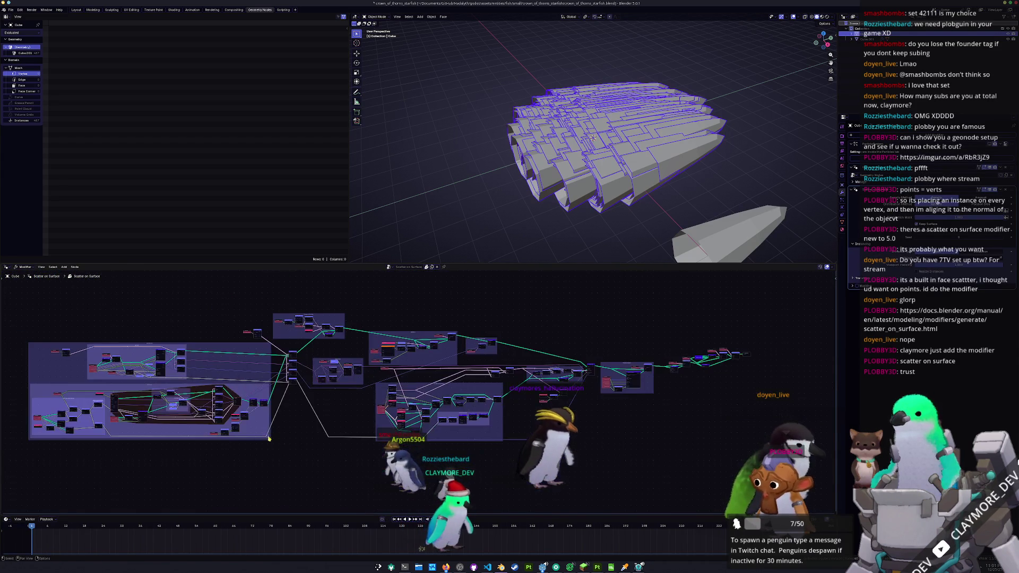
{"action": "middle_click_drag", "start_coordinate": [278, 440], "coordinate": [390, 409]}
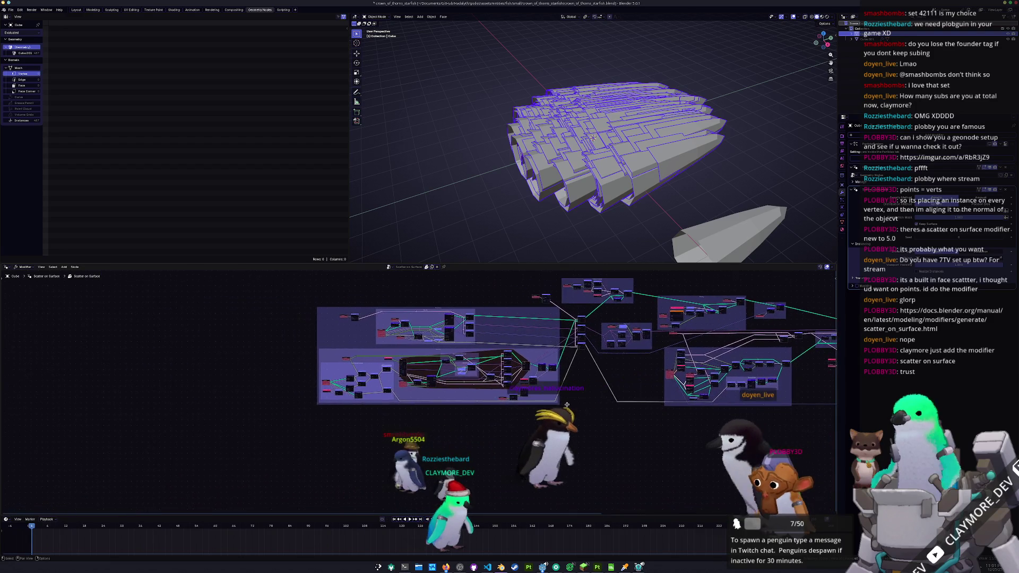
{"action": "scroll", "coordinate": [391, 408], "scroll_direction": "up", "scroll_amount": 3}
{"action": "scroll", "coordinate": [394, 418], "scroll_direction": "up", "scroll_amount": 2}
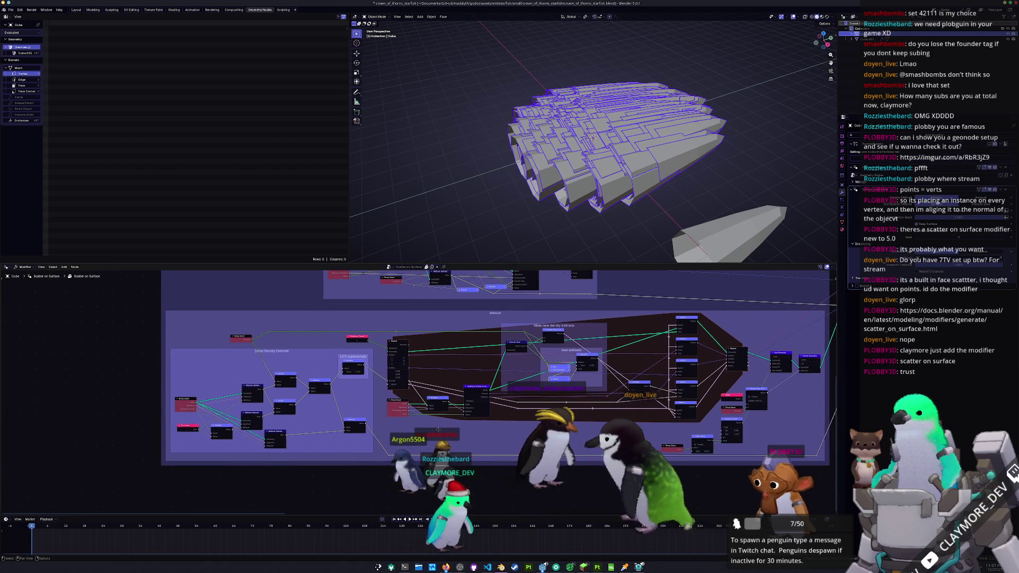
{"action": "scroll", "coordinate": [402, 431], "scroll_direction": "up", "scroll_amount": 1}
{"action": "scroll", "coordinate": [384, 350], "scroll_direction": "up", "scroll_amount": 1}
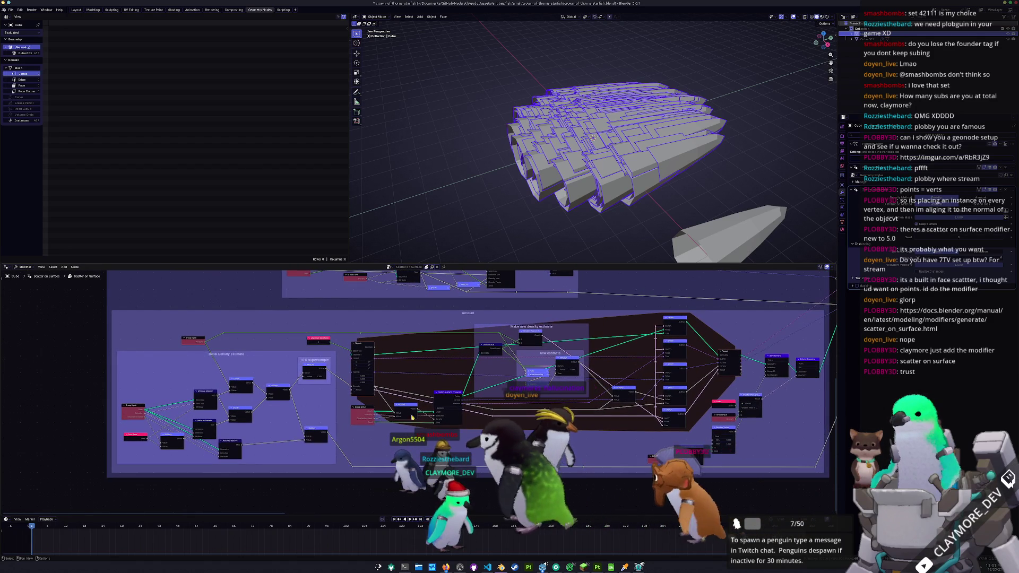
{"action": "scroll", "coordinate": [384, 351], "scroll_direction": "up", "scroll_amount": 1}
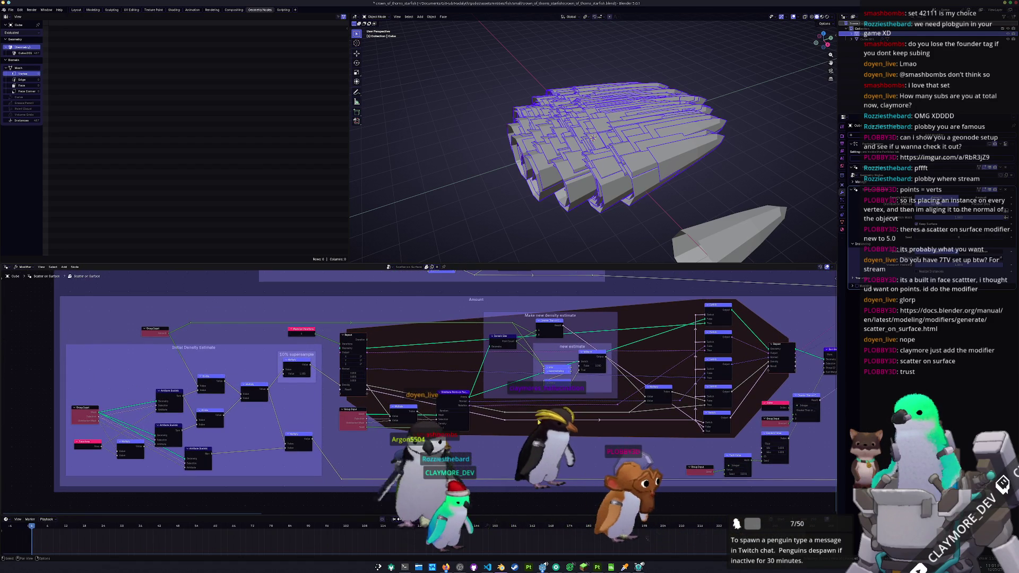
{"action": "scroll", "coordinate": [414, 390], "scroll_direction": "up", "scroll_amount": 1}
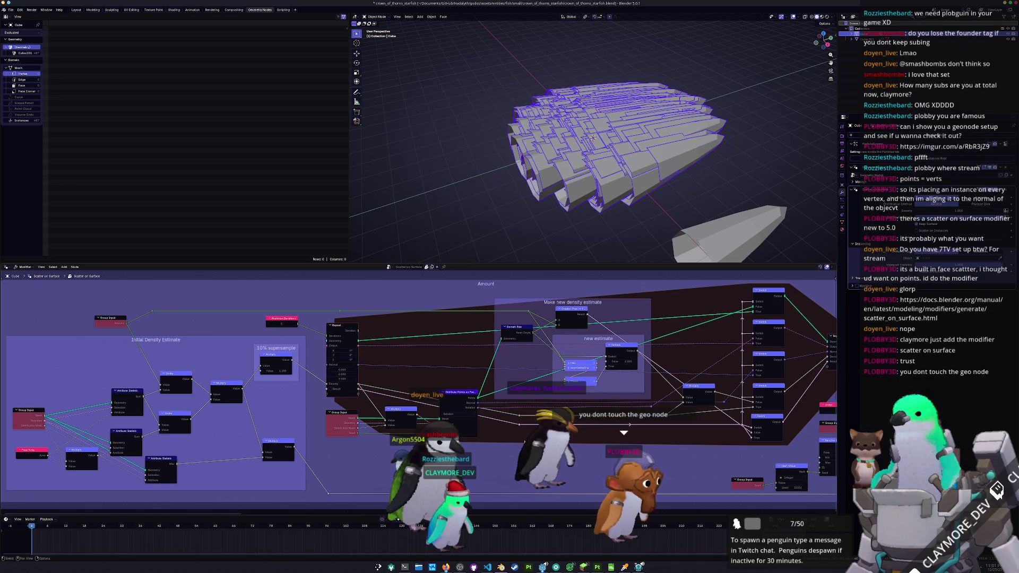
{"action": "middle_click_drag", "start_coordinate": [477, 439], "coordinate": [627, 439]}
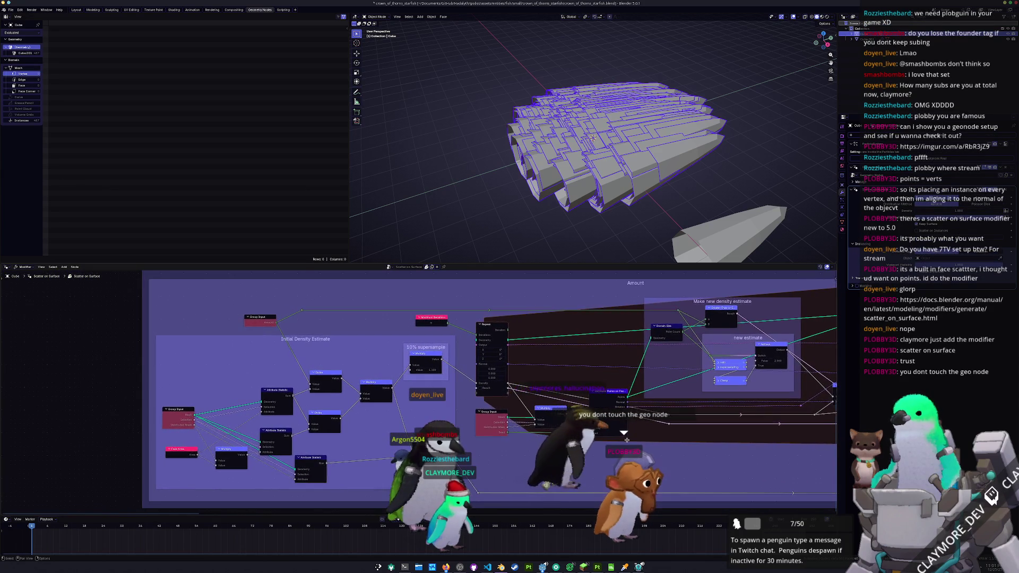
{"action": "scroll", "coordinate": [625, 433], "scroll_direction": "down", "scroll_amount": 2}
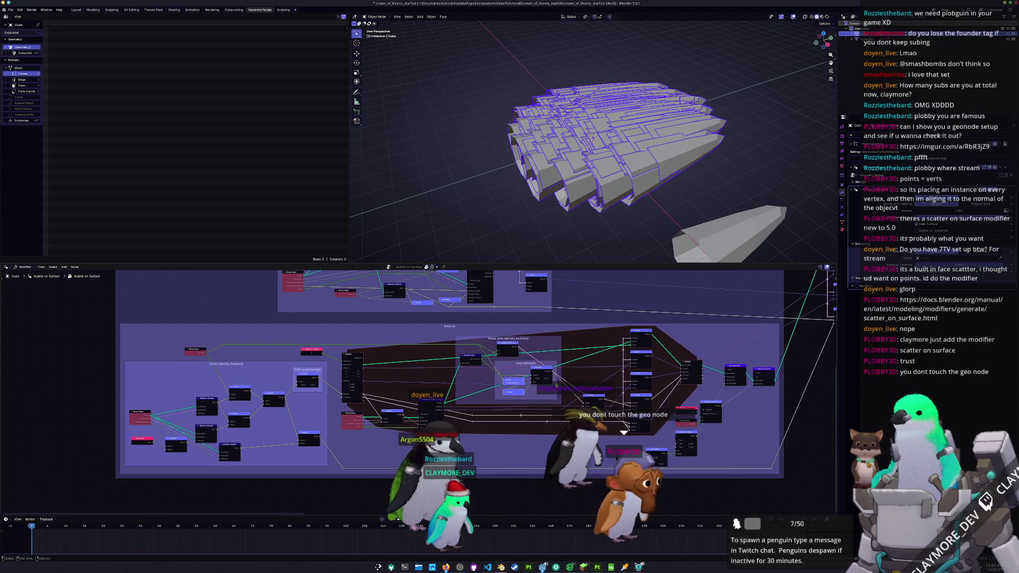
{"action": "middle_click_drag", "start_coordinate": [582, 326], "coordinate": [493, 369]}
{"action": "scroll", "coordinate": [620, 334], "scroll_direction": "down", "scroll_amount": 1}
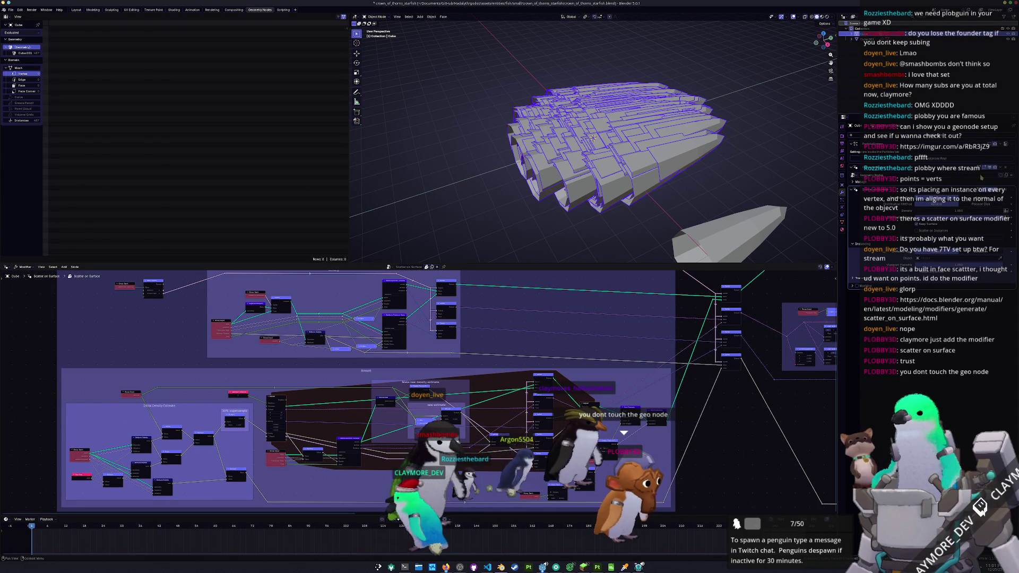
{"action": "scroll", "coordinate": [699, 183], "scroll_direction": "up", "scroll_amount": 3}
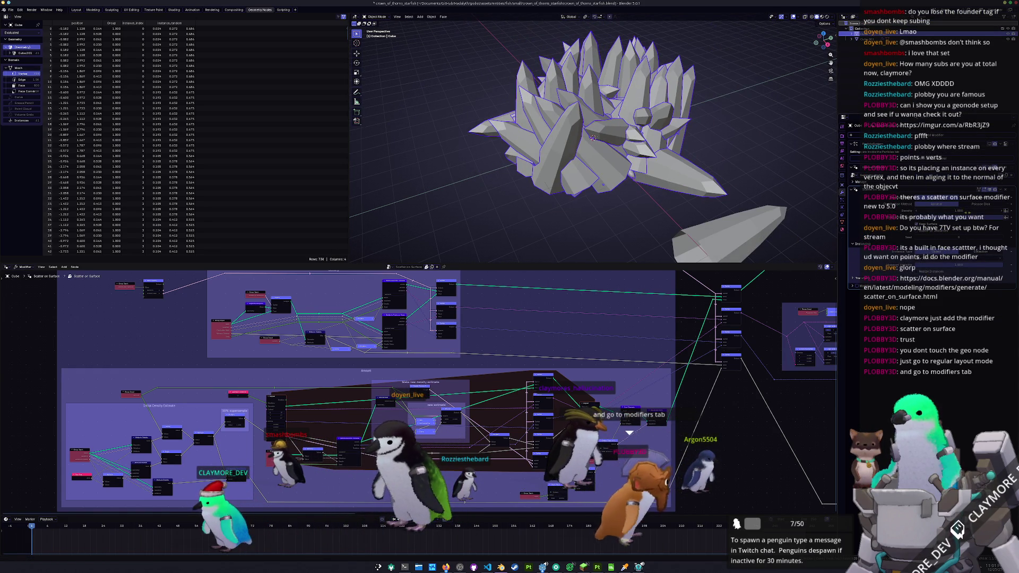
Step: Scale the cone down and apply its scale so the scattered spikes shrink
{"action": "left_click", "coordinate": [726, 239]}
{"action": "key", "text": "s"}
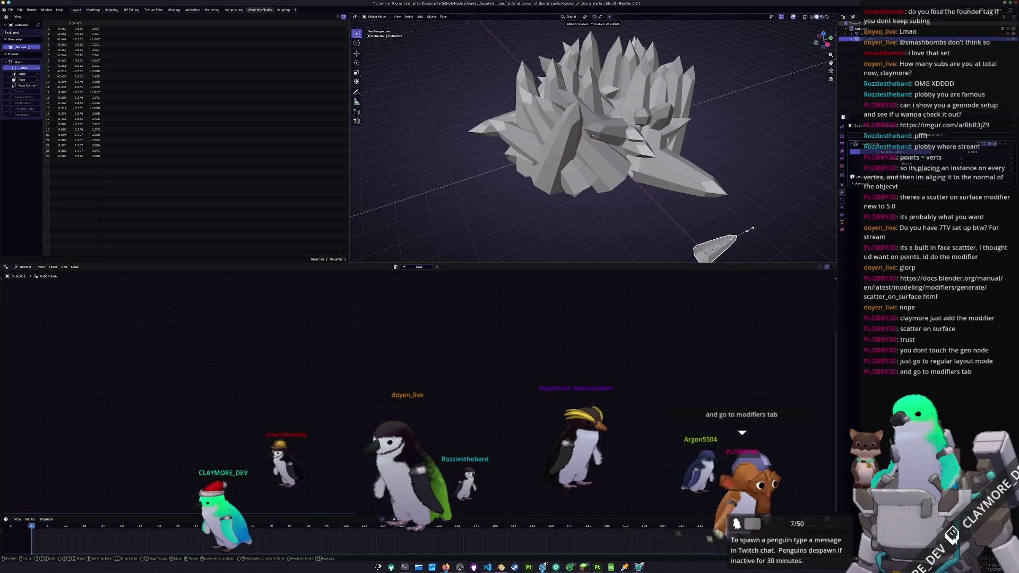
{"action": "key", "text": "ctrl+a"}
{"action": "left_click", "coordinate": [721, 240]}
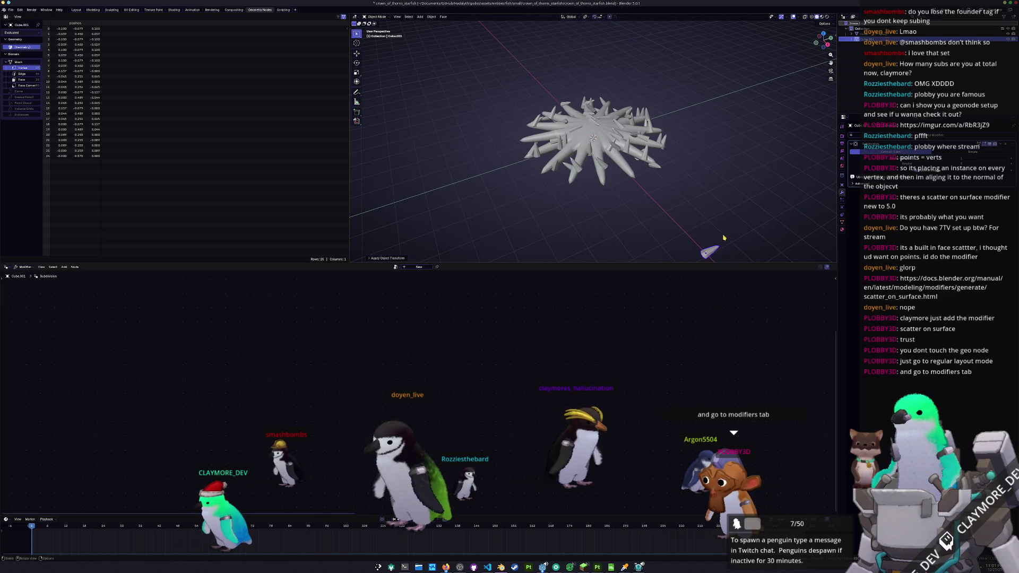
{"action": "key", "text": "ctrl+a"}
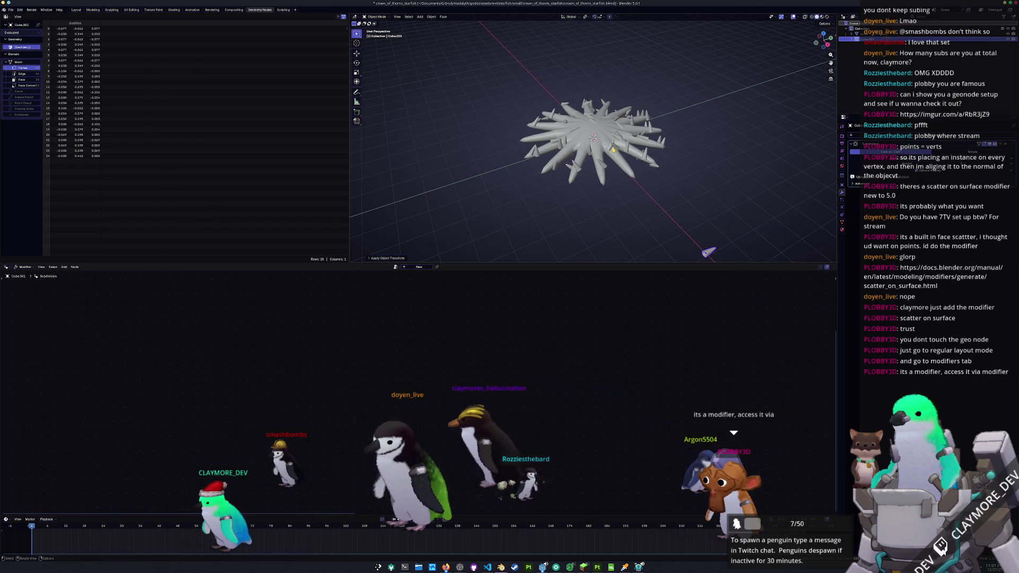
{"action": "left_click", "coordinate": [641, 167]}
{"action": "scroll", "coordinate": [636, 182], "scroll_direction": "up", "scroll_amount": 2}
{"action": "scroll", "coordinate": [671, 181], "scroll_direction": "up", "scroll_amount": 3}
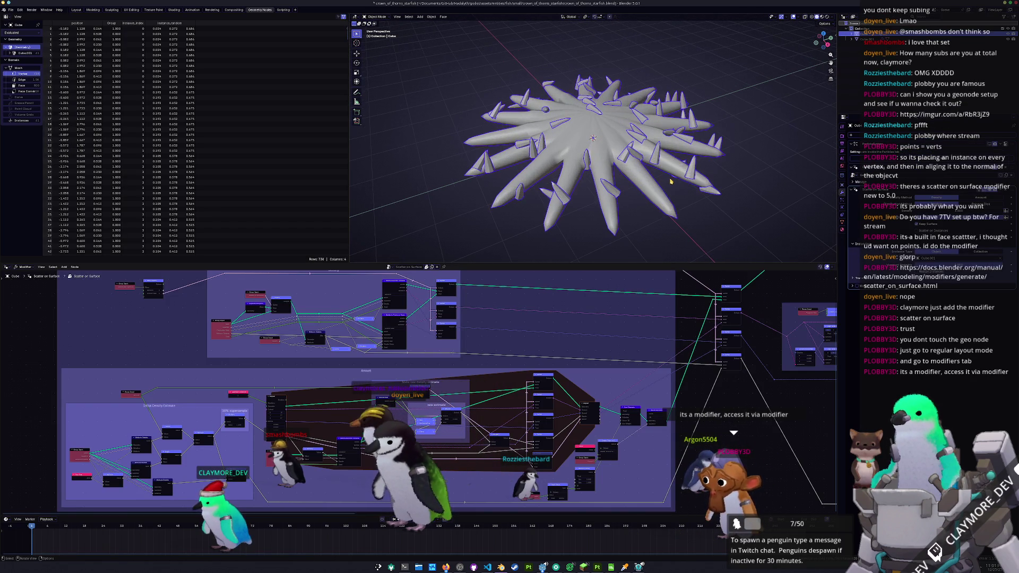
{"action": "middle_click_drag", "start_coordinate": [698, 179], "coordinate": [698, 207]}
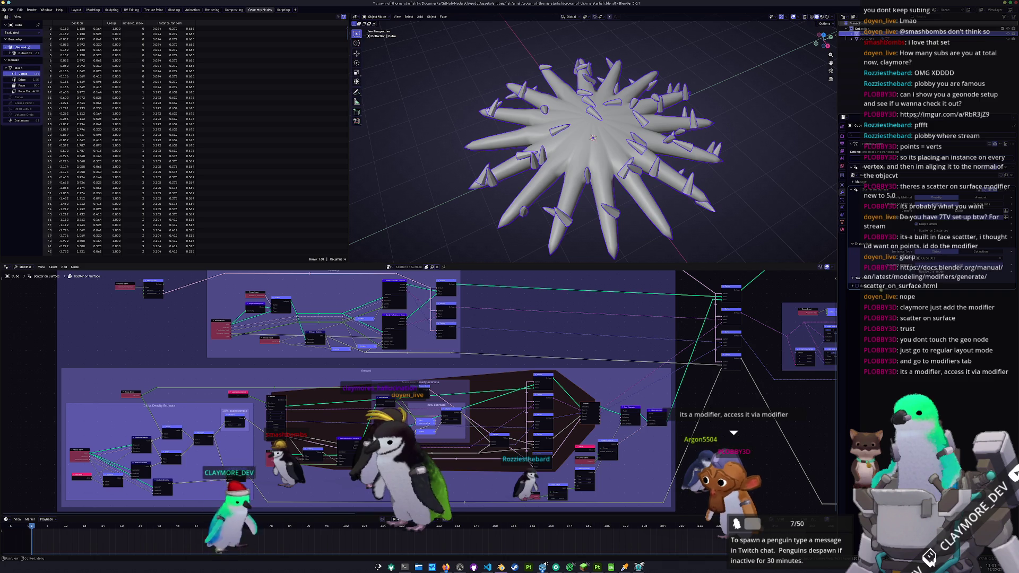
{"action": "left_click", "coordinate": [861, 277]}
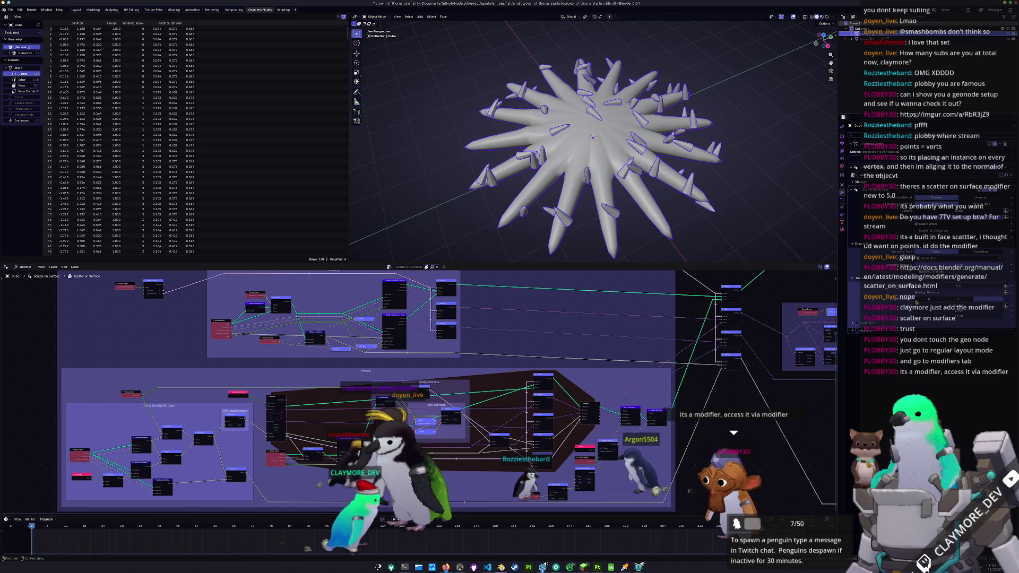
Step: Rotate the cone upright and apply its rotation so spikes point outward
{"action": "middle_click_drag", "start_coordinate": [673, 231], "coordinate": [669, 170]}
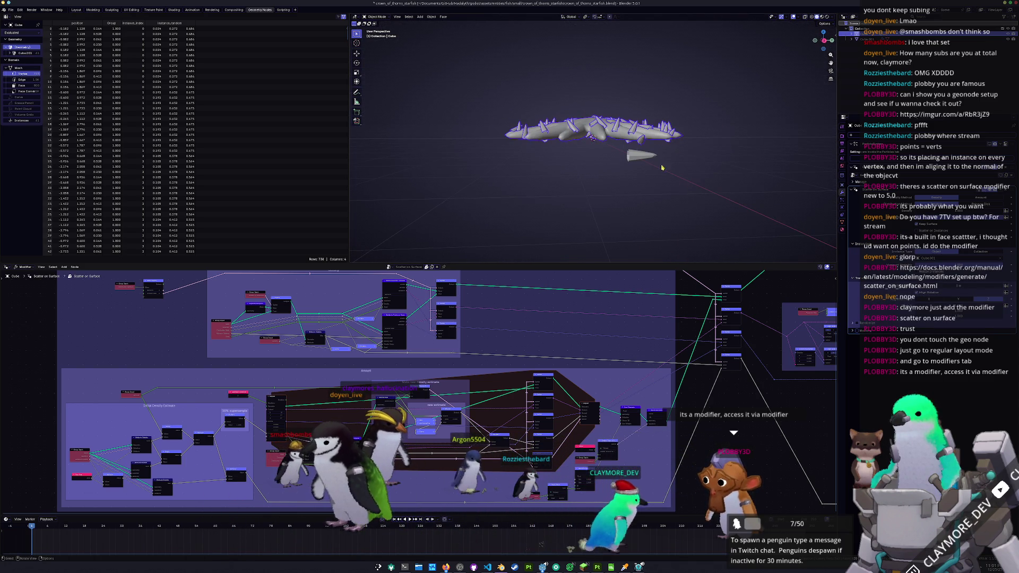
{"action": "left_click", "coordinate": [669, 170]}
{"action": "key", "text": "r"}
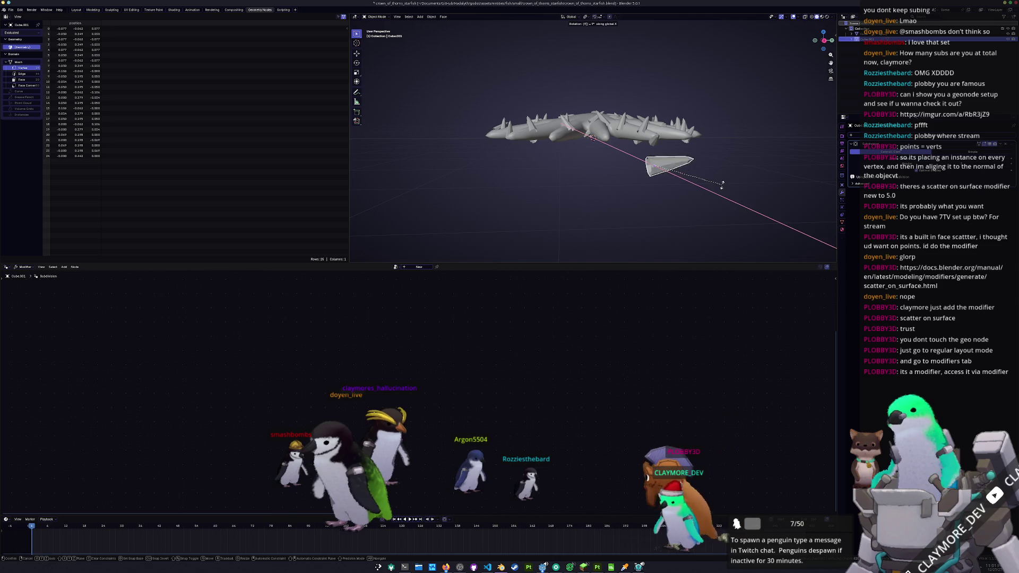
{"action": "left_click", "coordinate": [723, 188]}
{"action": "key", "text": "ctrl+a"}
{"action": "left_click", "coordinate": [715, 176]}
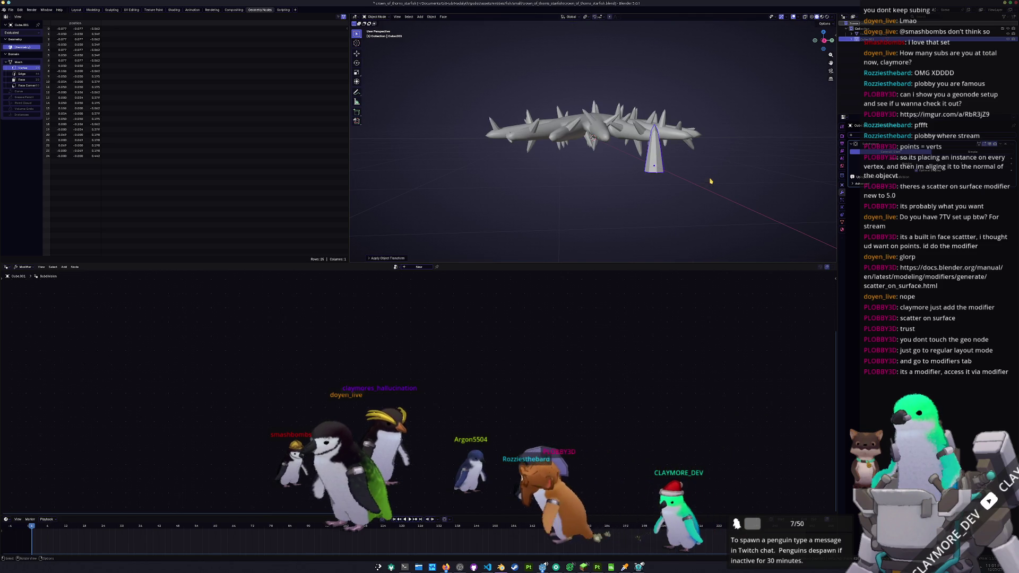
{"action": "left_click", "coordinate": [684, 160]}
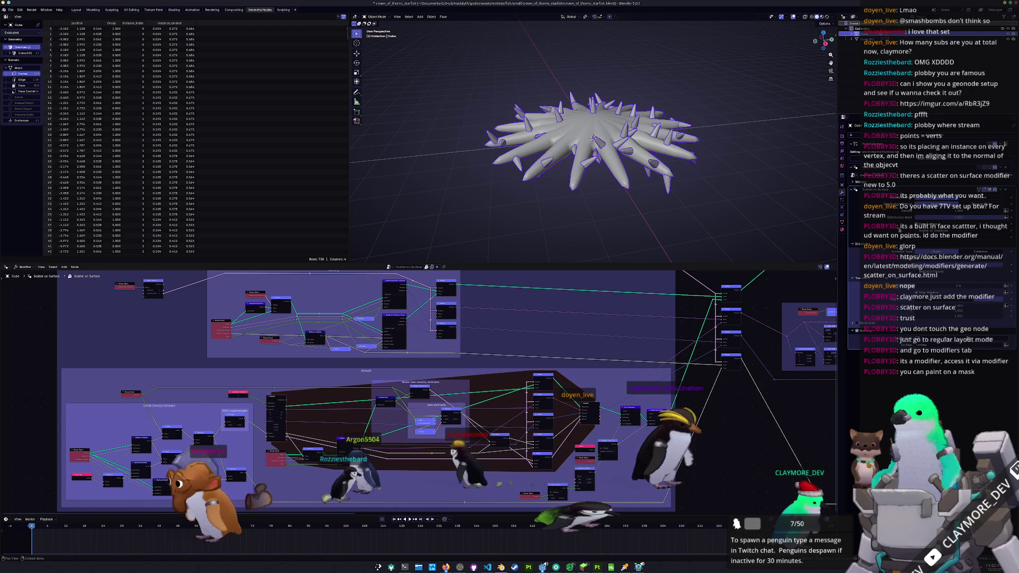
Step: In Edit Mode, separate the selected starfish vertices into their own object
{"action": "middle_click_drag", "start_coordinate": [636, 184], "coordinate": [656, 197]}
{"action": "key", "text": "Tab"}
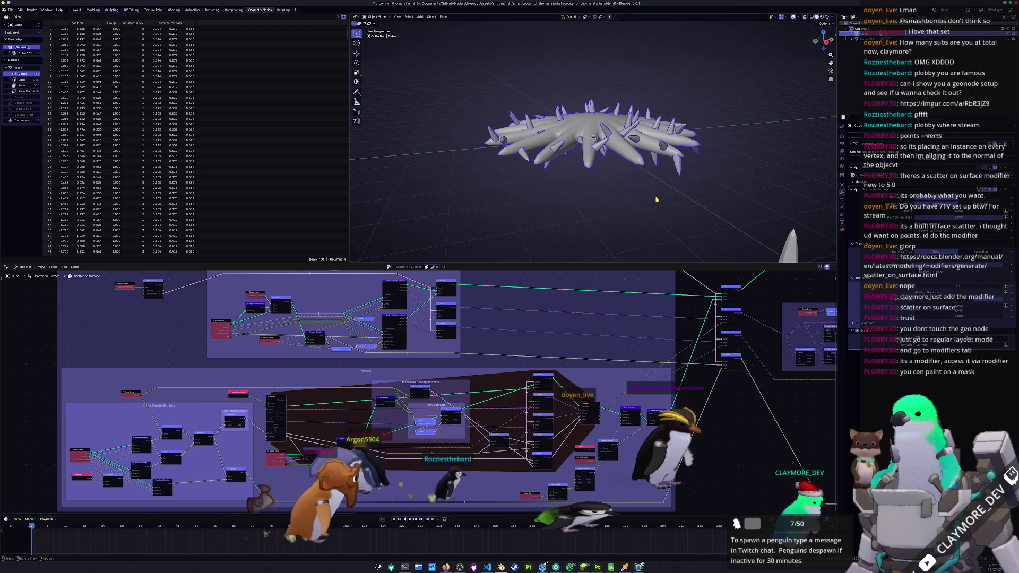
{"action": "right_click", "coordinate": [729, 185]}
{"action": "mouse_move", "coordinate": [701, 298]}
{"action": "left_click", "coordinate": [753, 297]}
{"action": "key", "text": "Tab"}
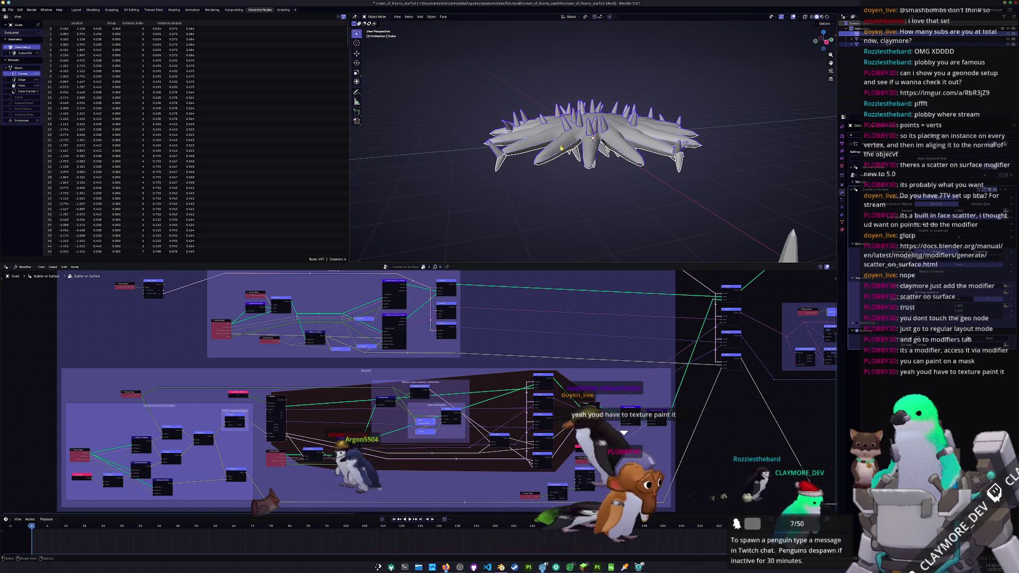